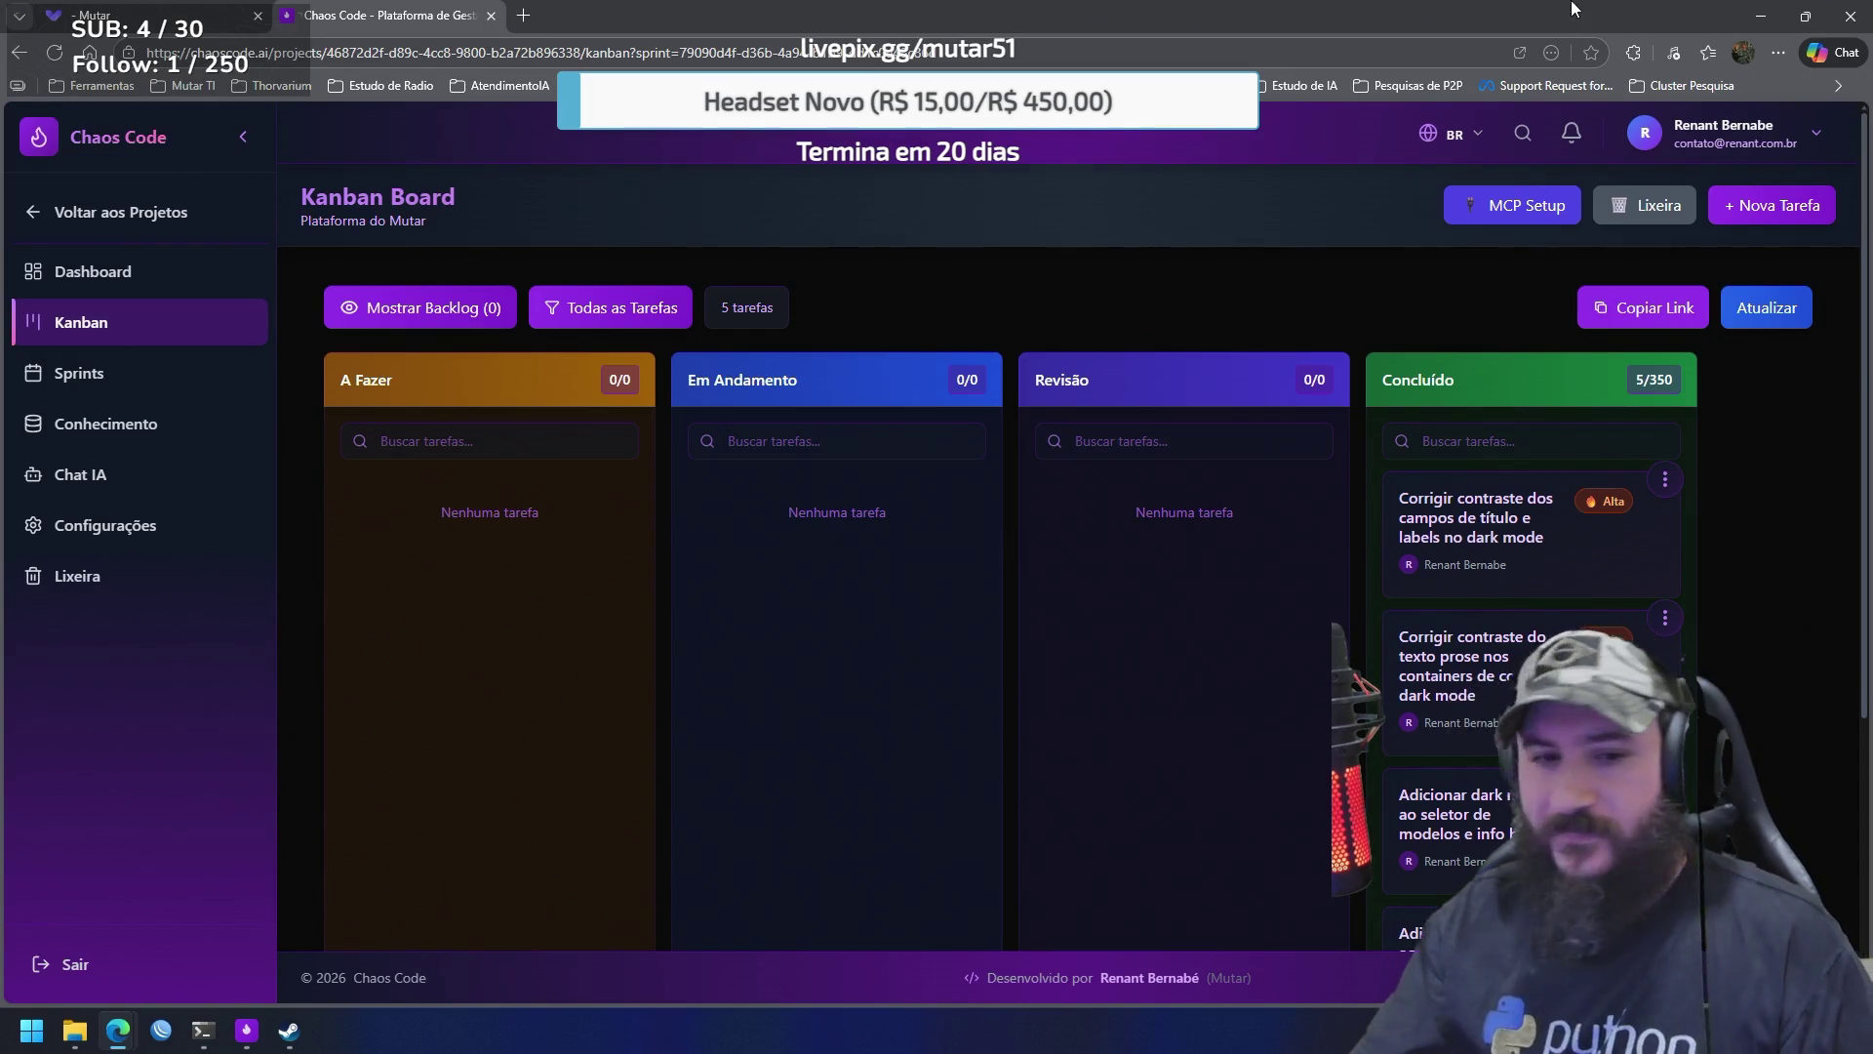
Leave the Kanban board and show the Mutar tab with the original and AI-rewritten Google article
left_click(203, 1030)
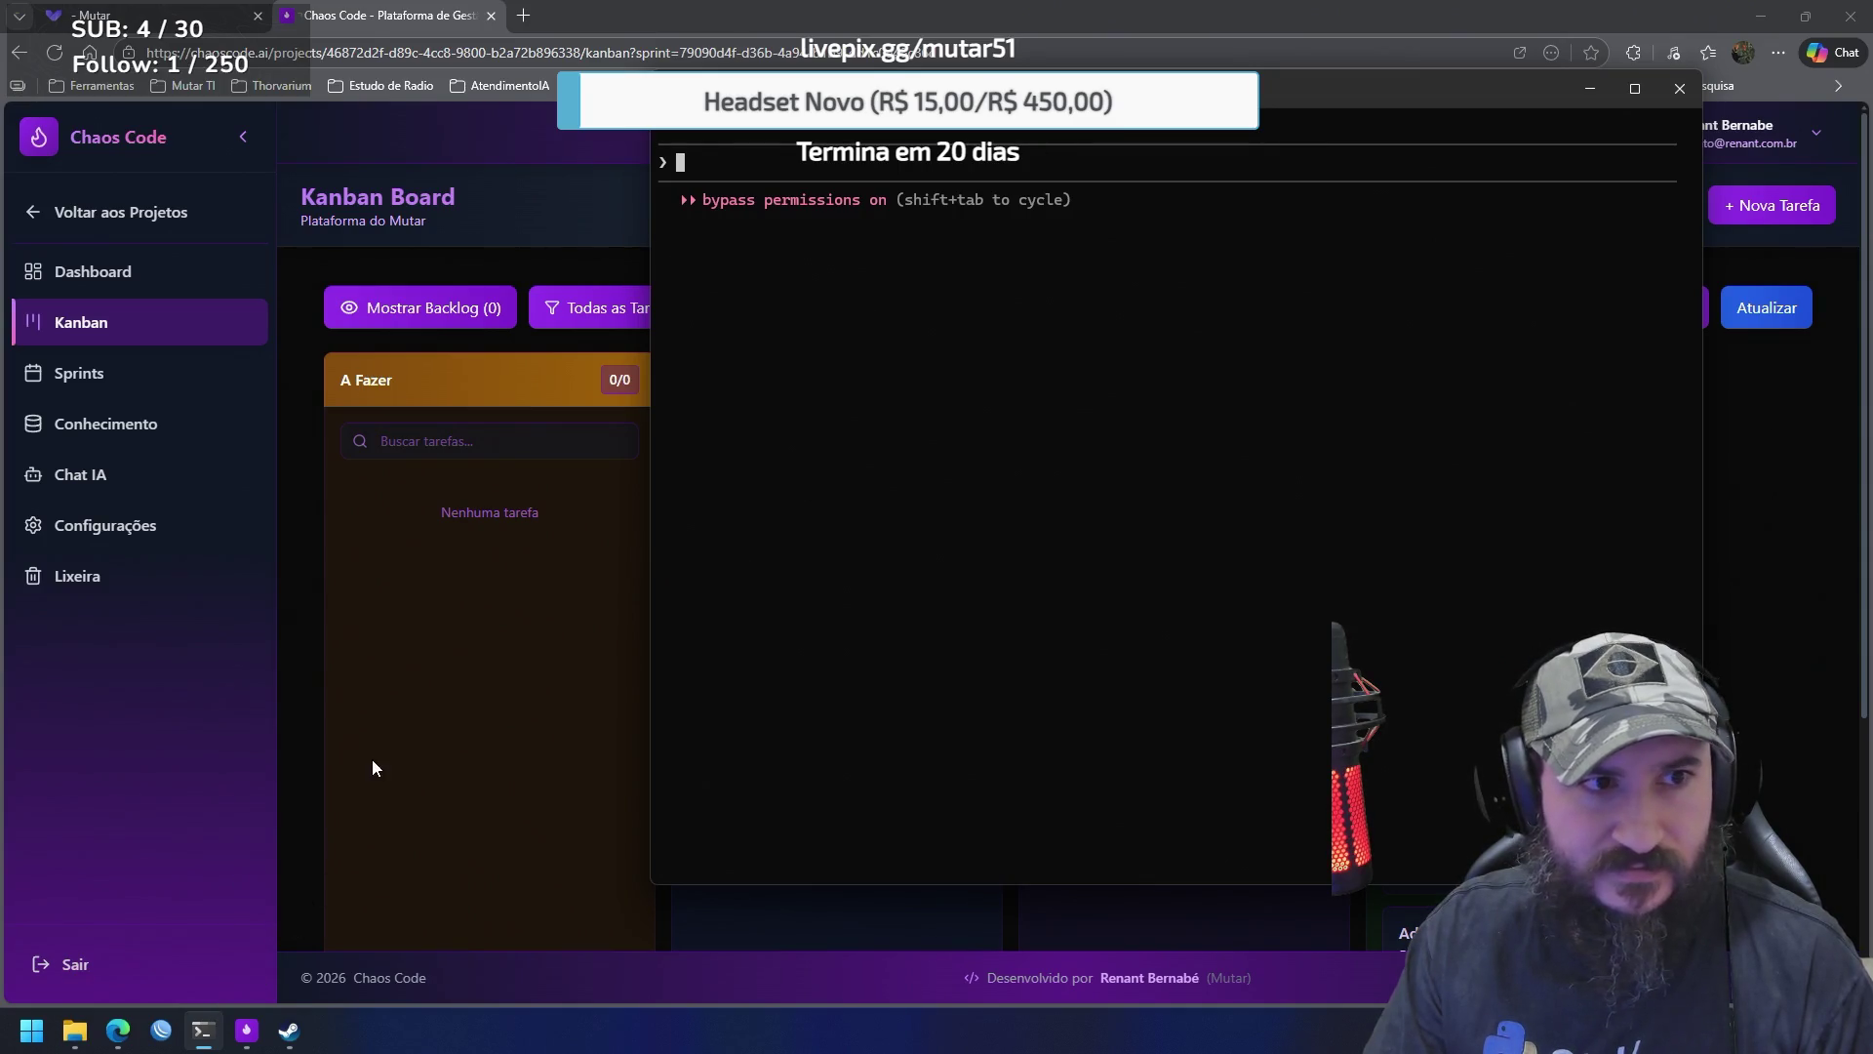
left_click(195, 30)
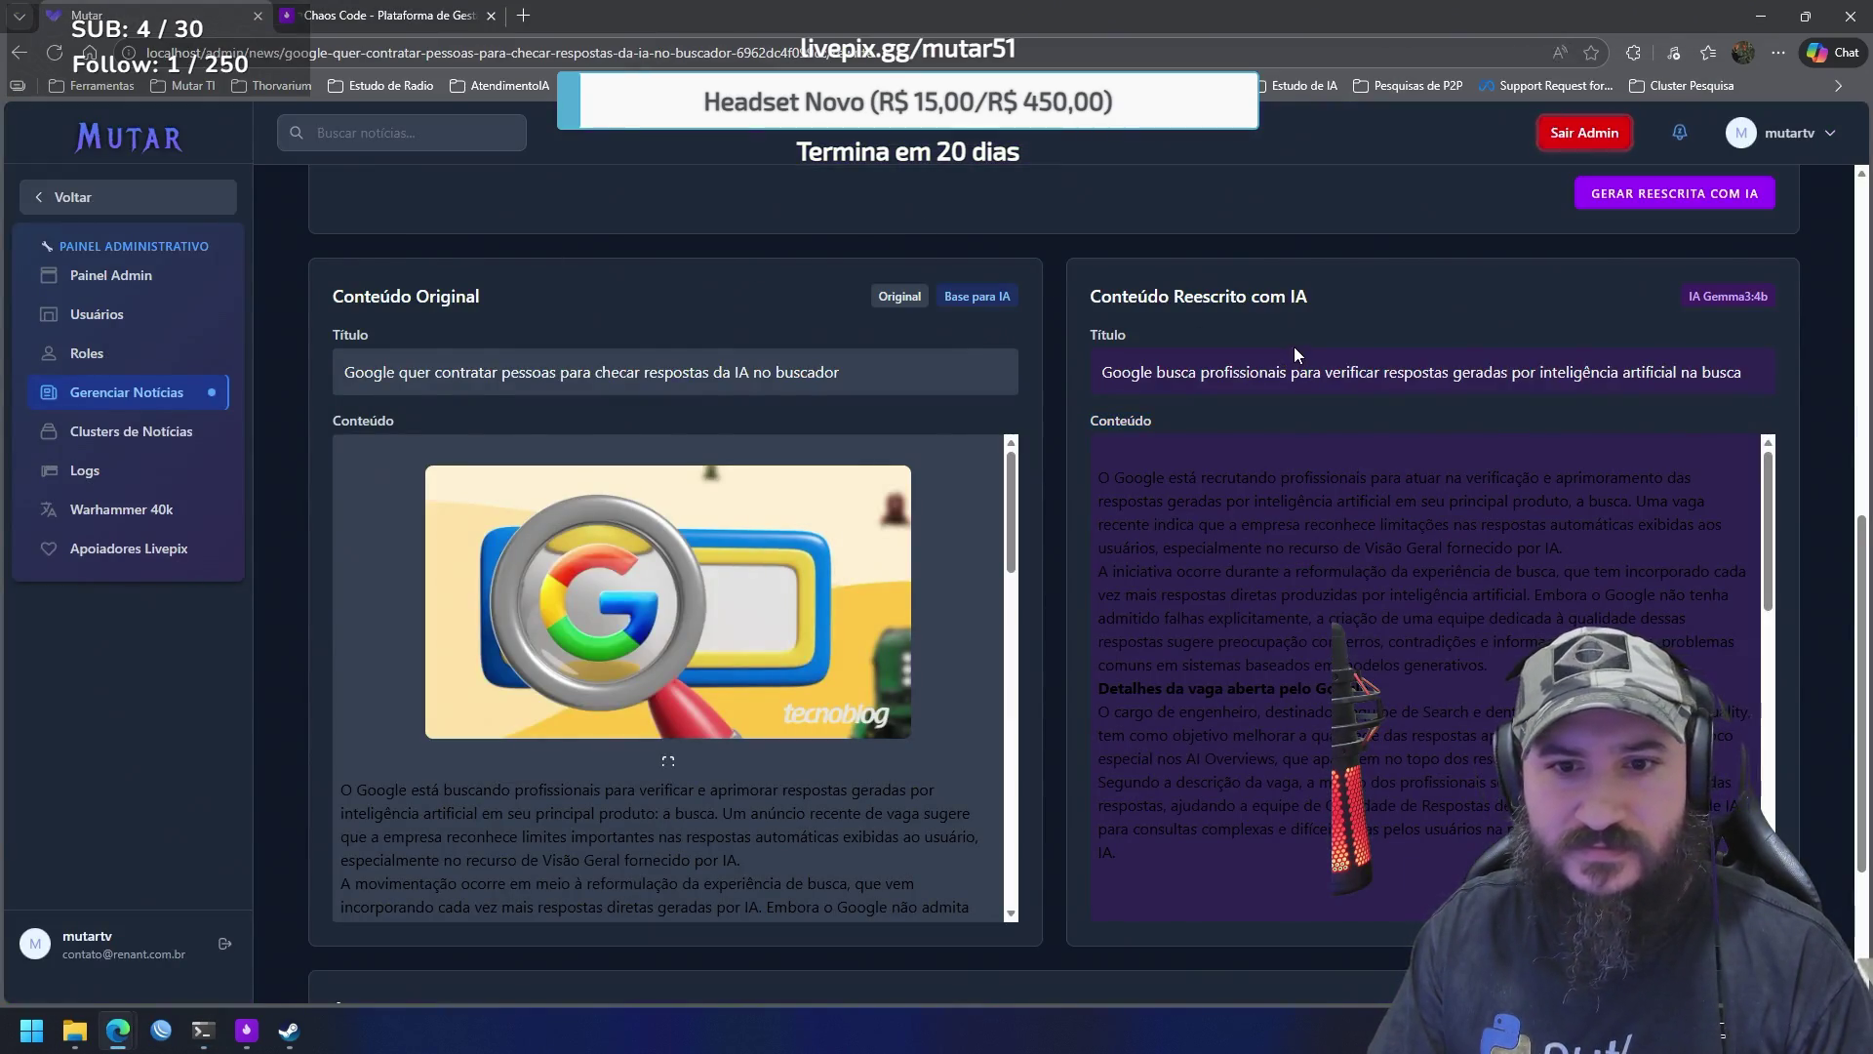
scroll(1196, 420, "down", 10)
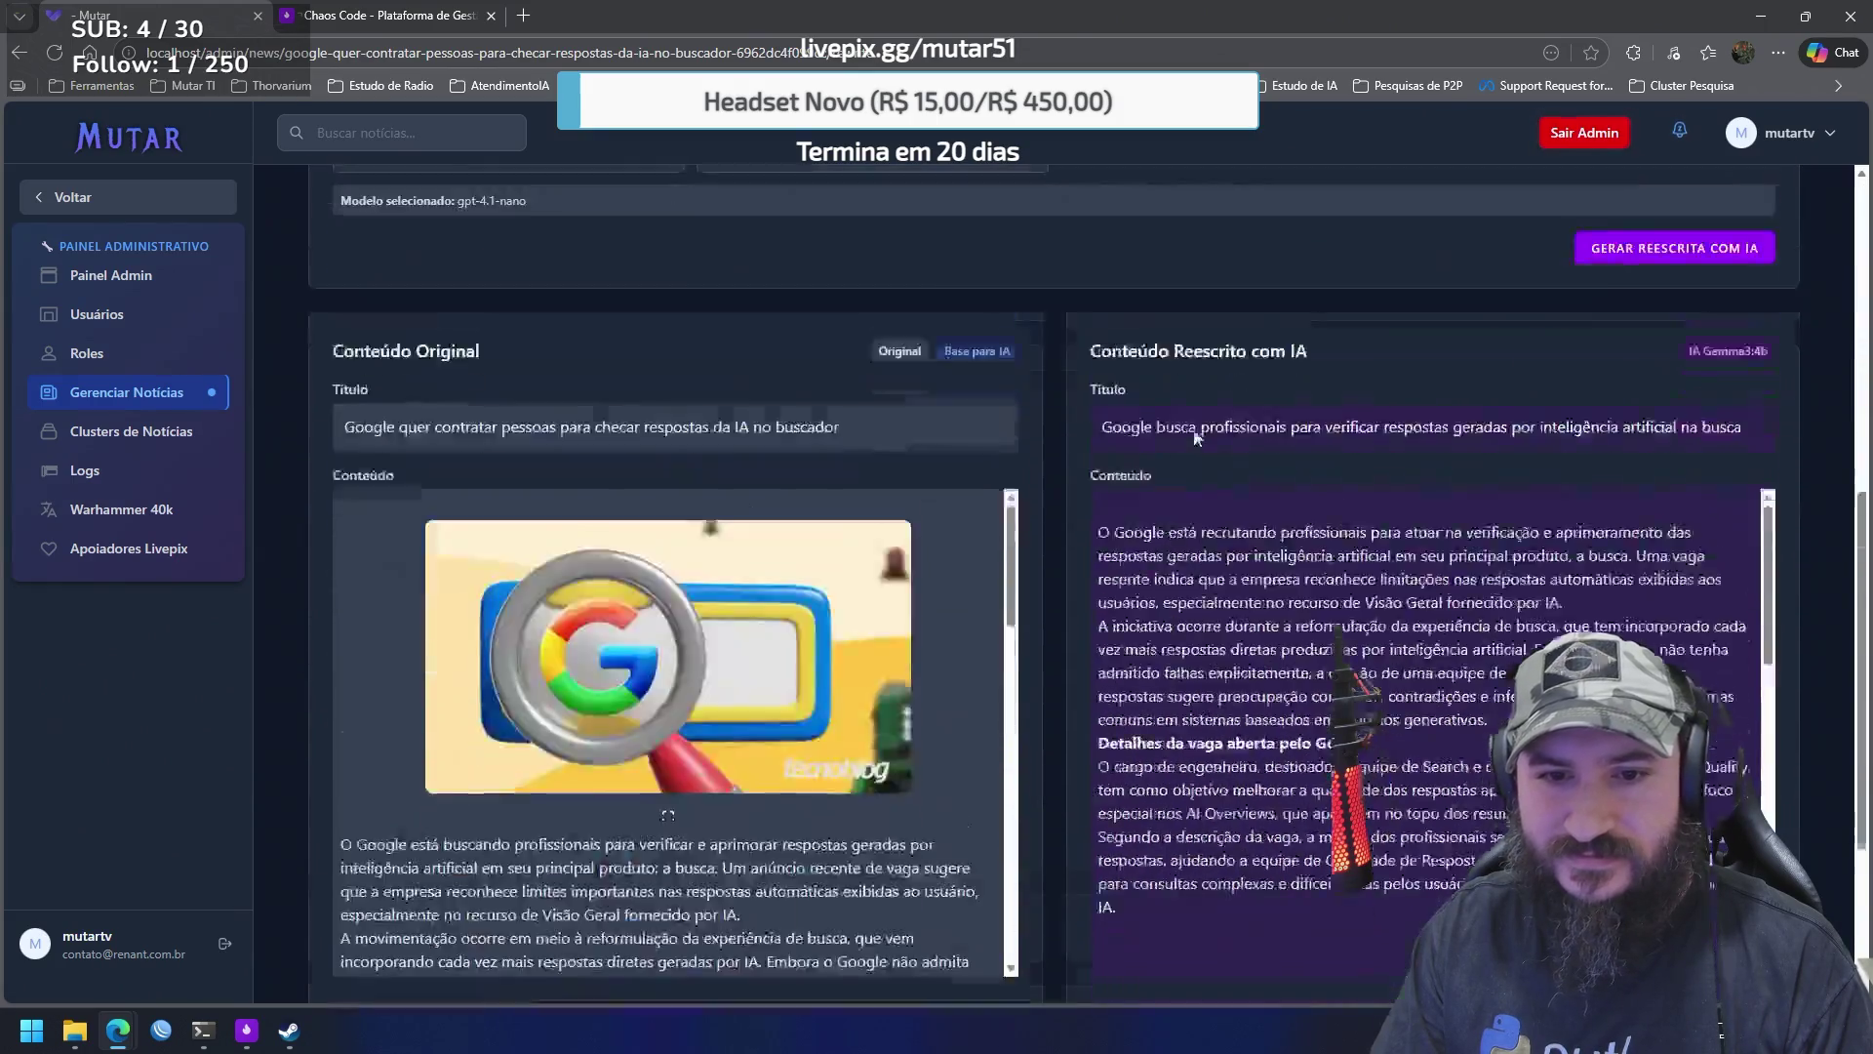
scroll(1022, 408, "down", 1)
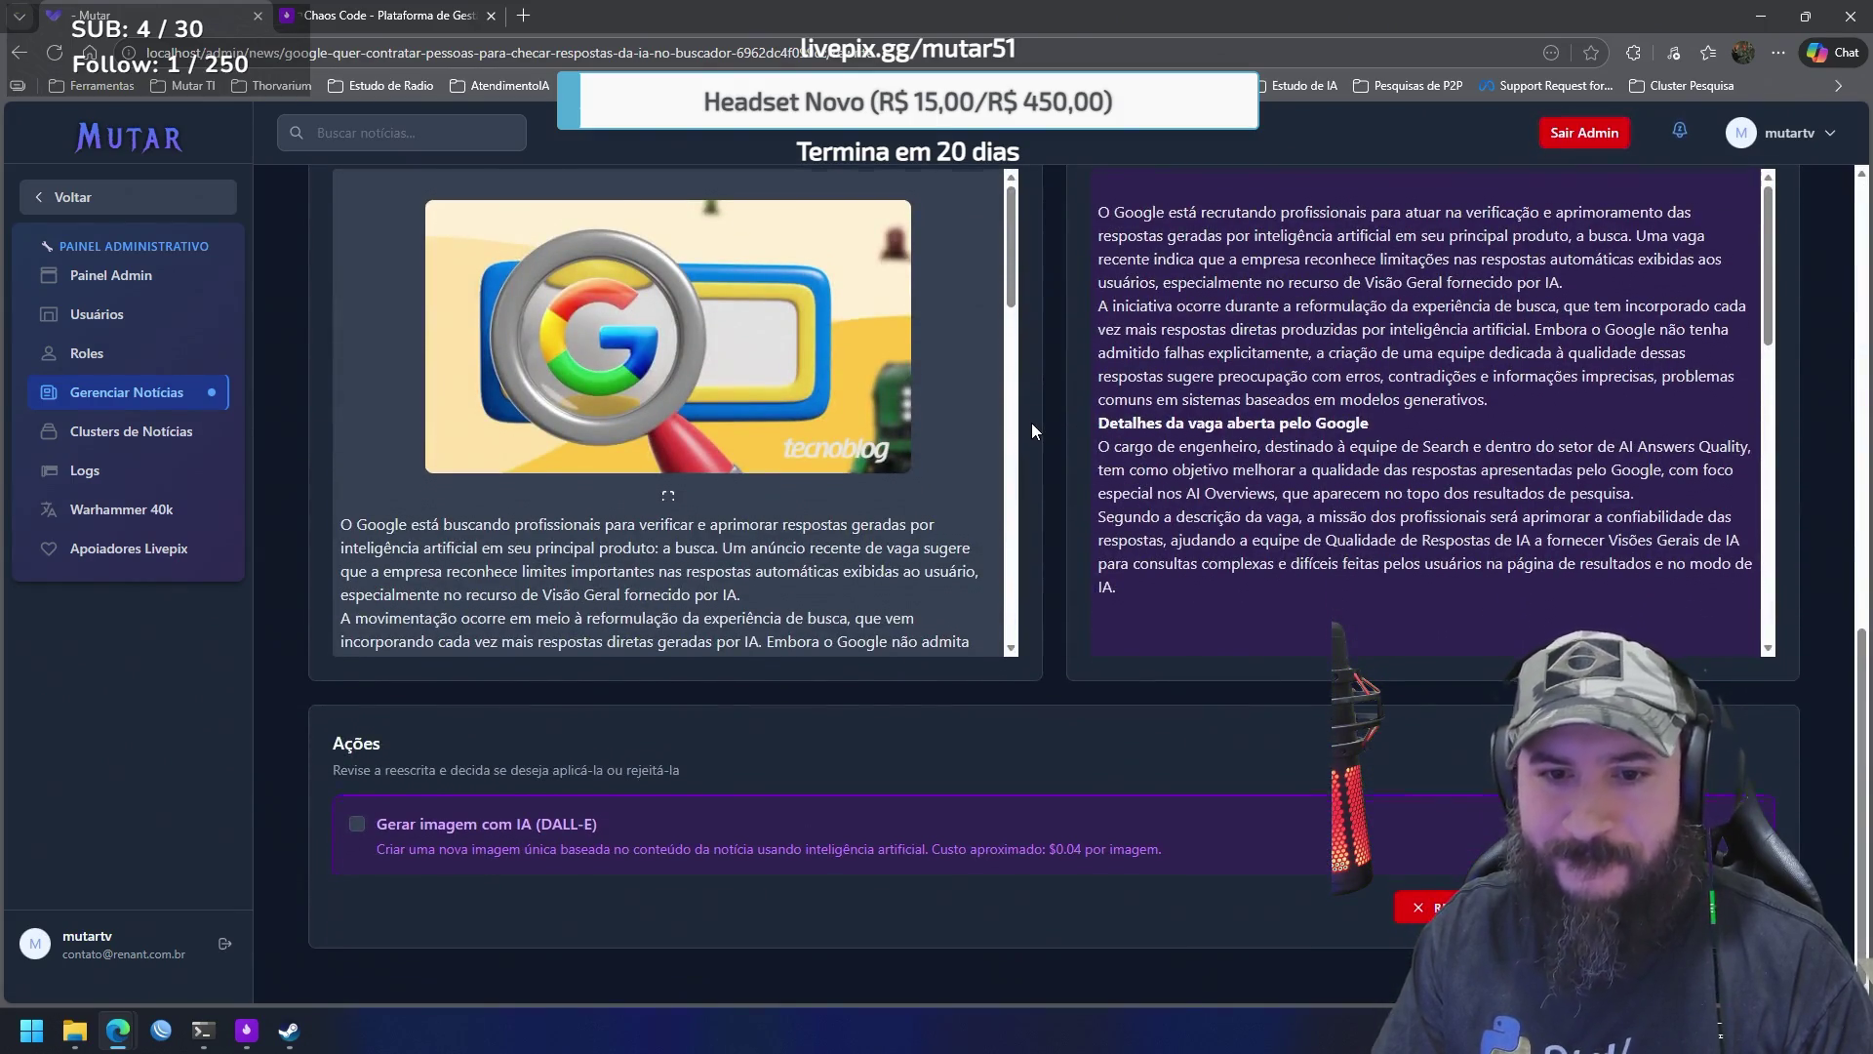
scroll(1032, 423, "up", 5)
scroll(1036, 426, "up", 1)
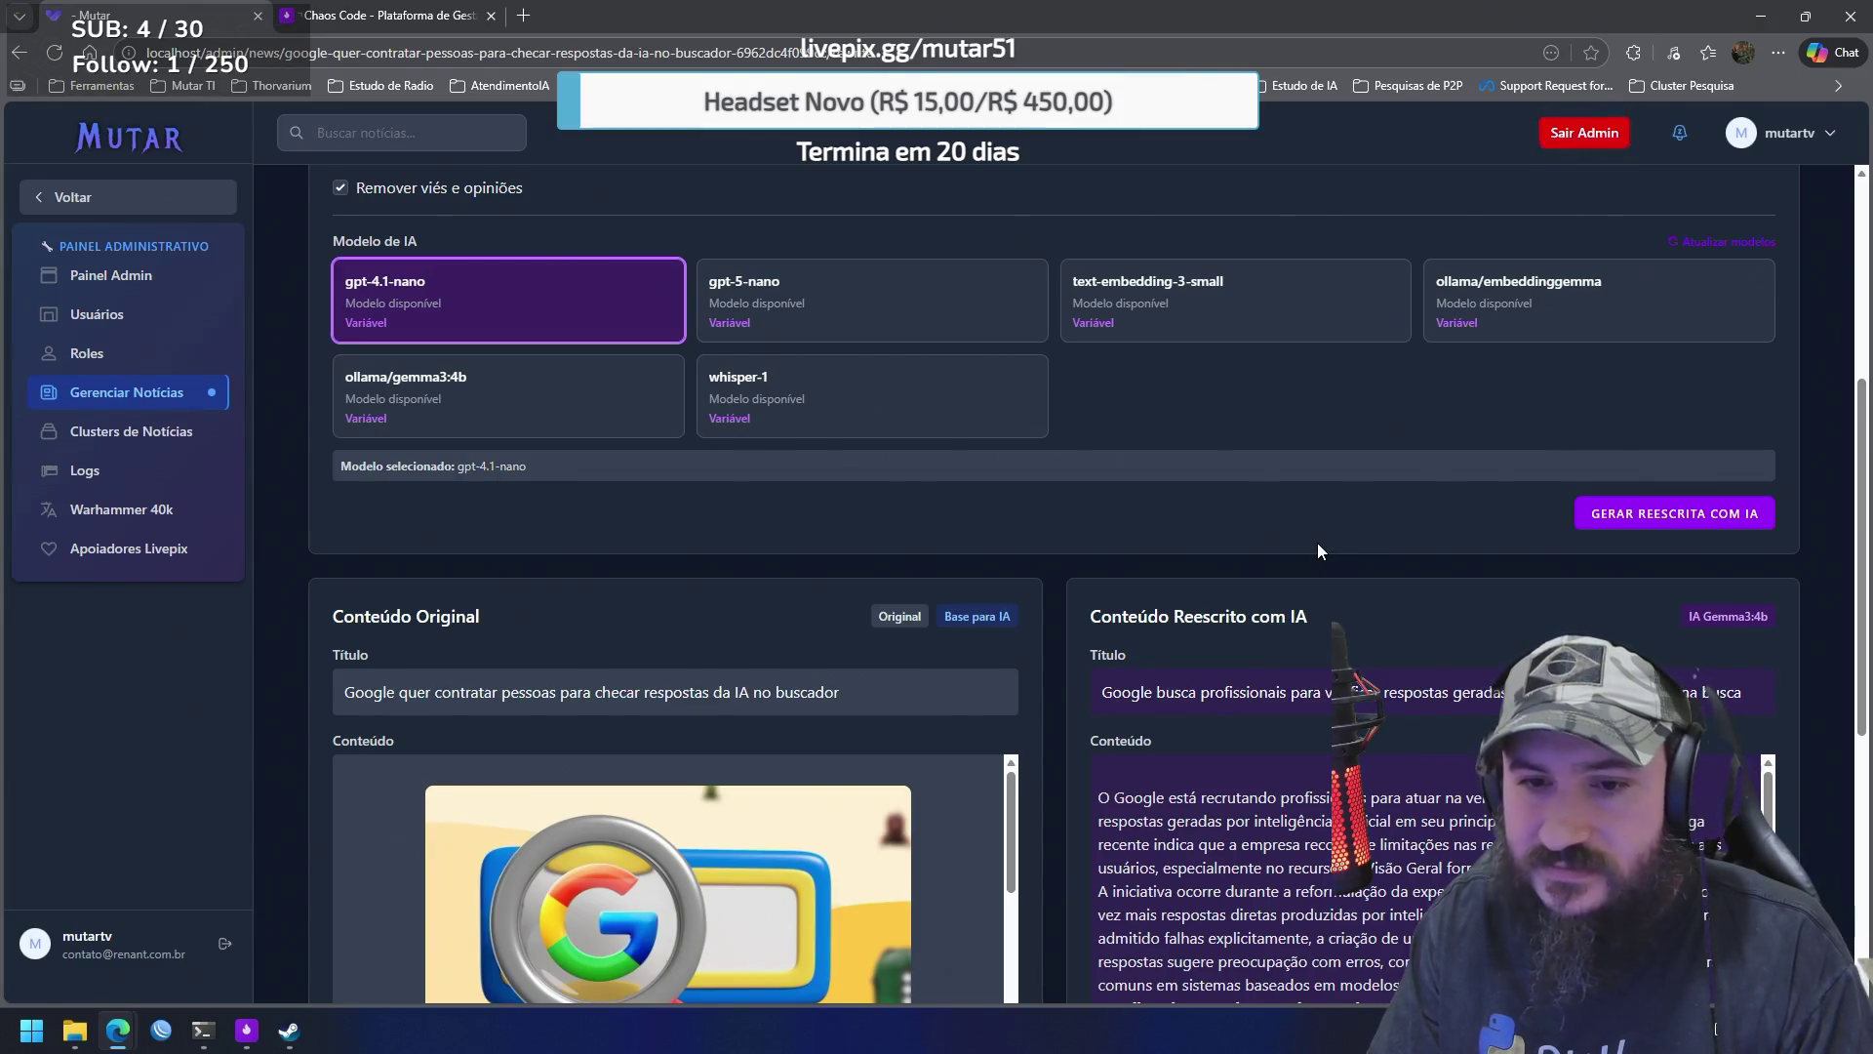
Regenerate the rewrite with Tom Jornalístico and gpt-4.1-nano, producing category Tecnologia and tags like Google
scroll(1261, 560, "up", 2)
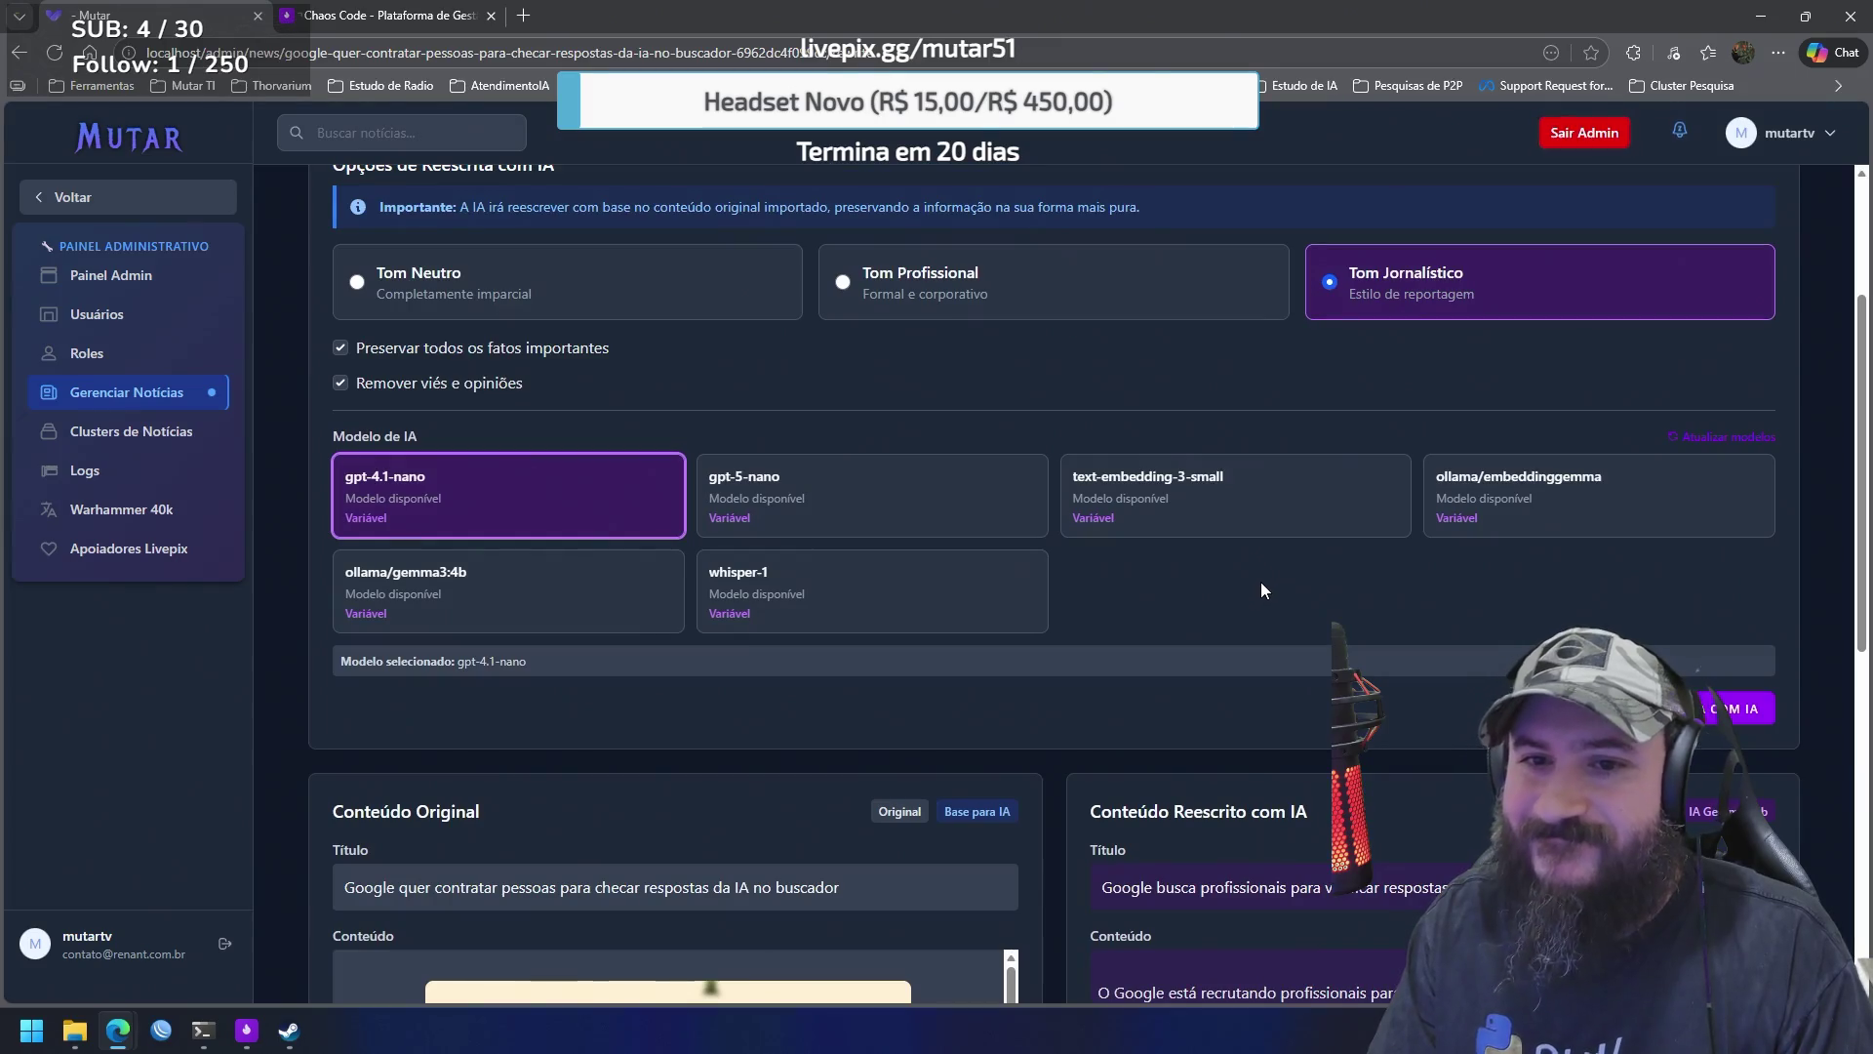
scroll(1251, 593, "down", 6)
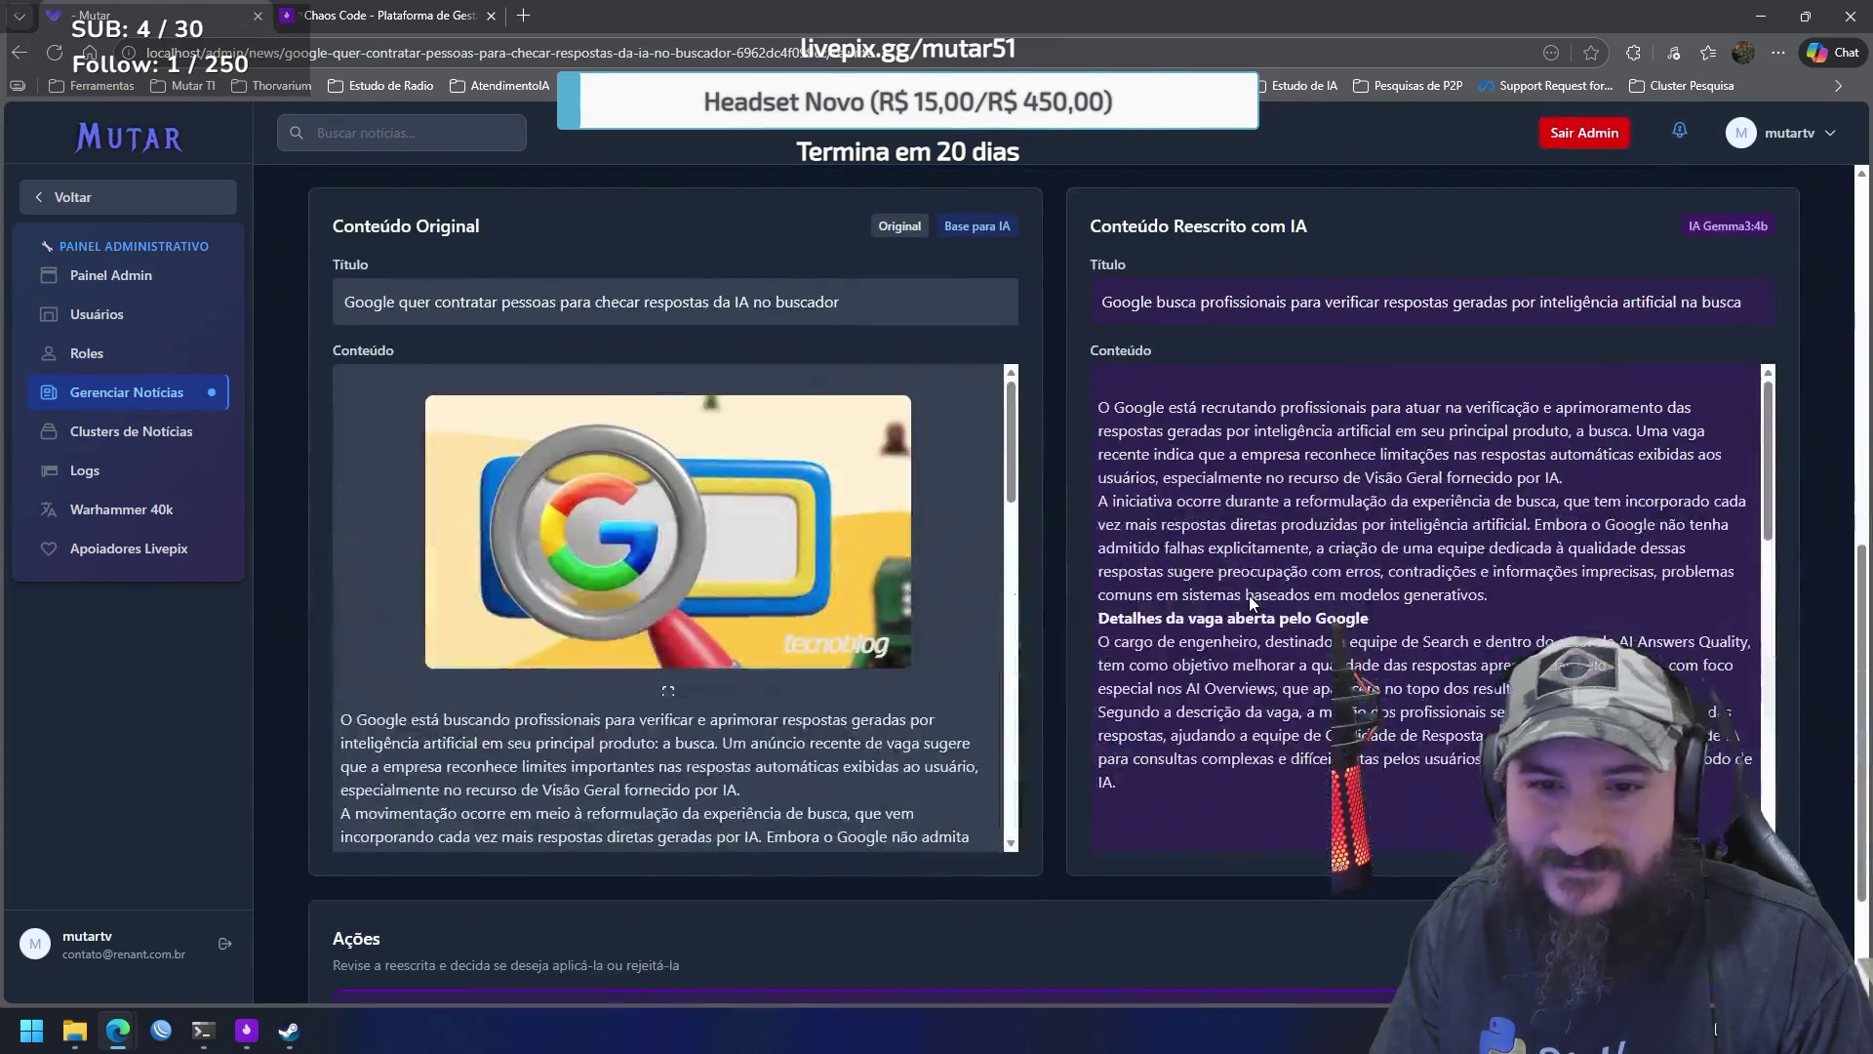
scroll(1249, 595, "up", 5)
left_click(1613, 606)
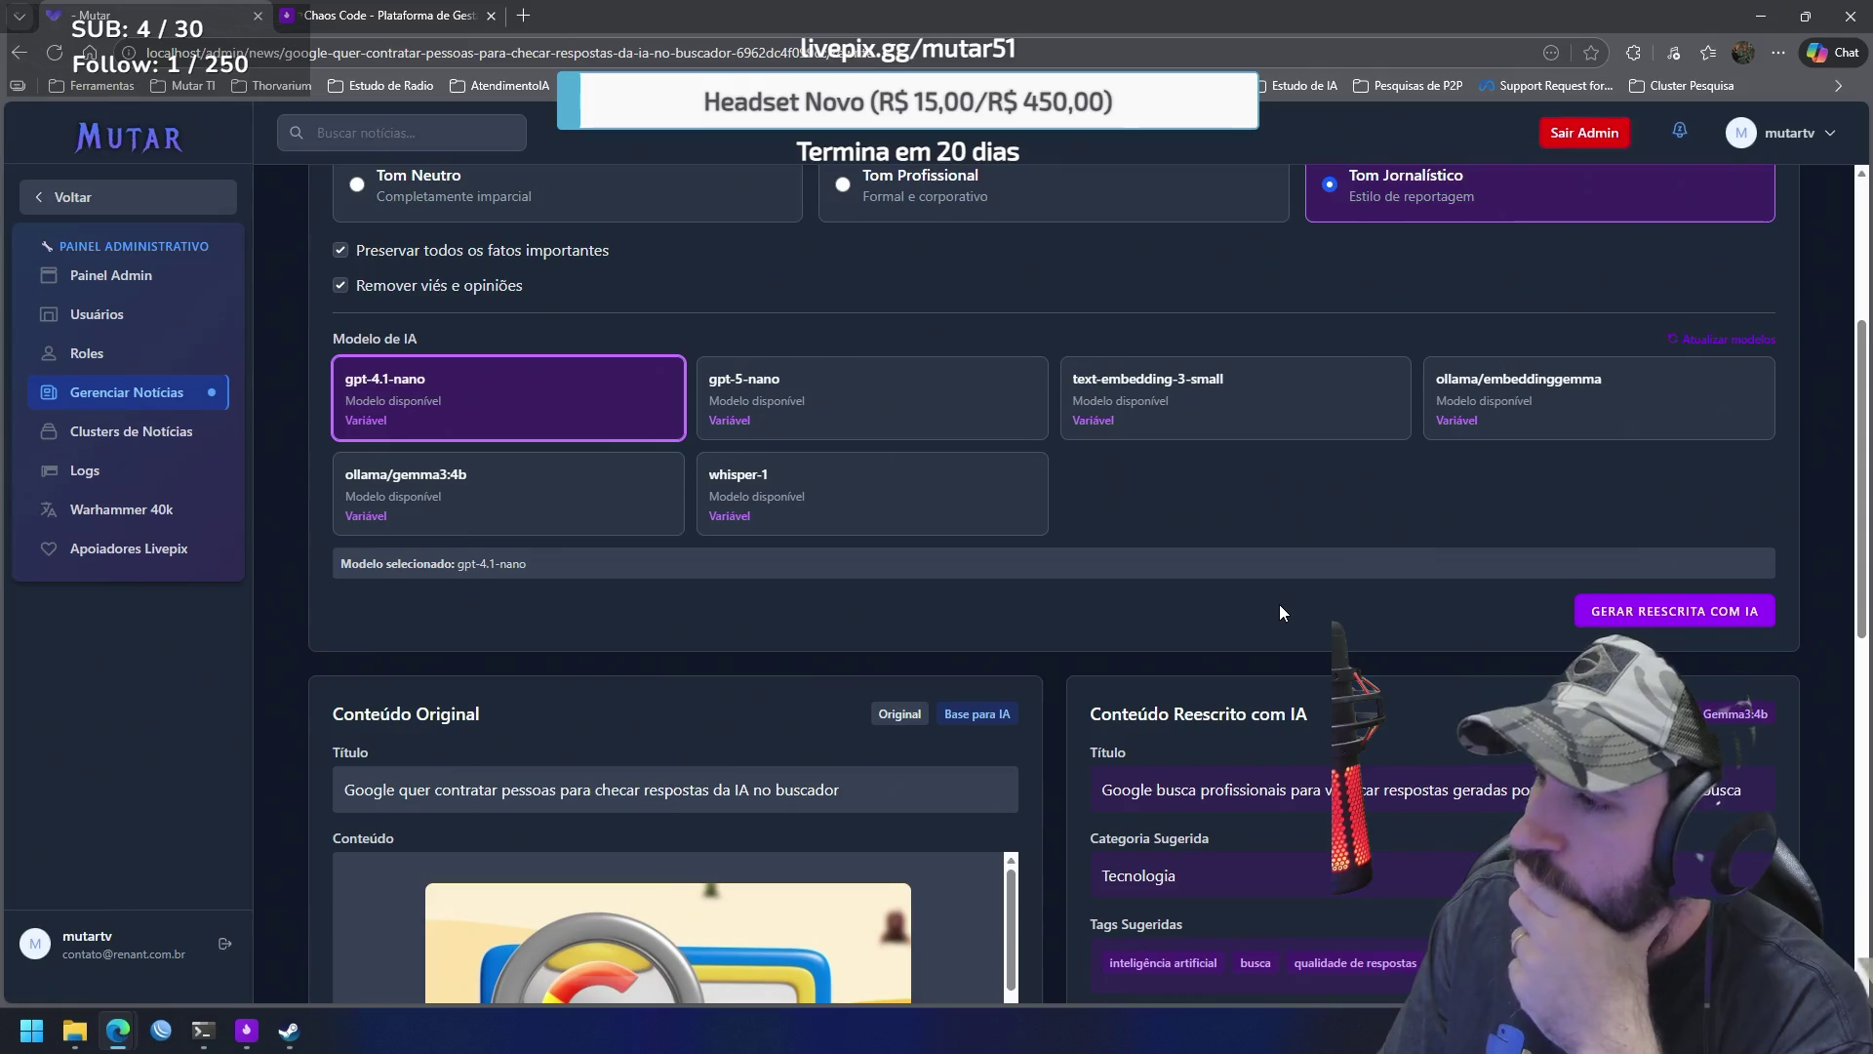
scroll(1297, 589, "down", 4)
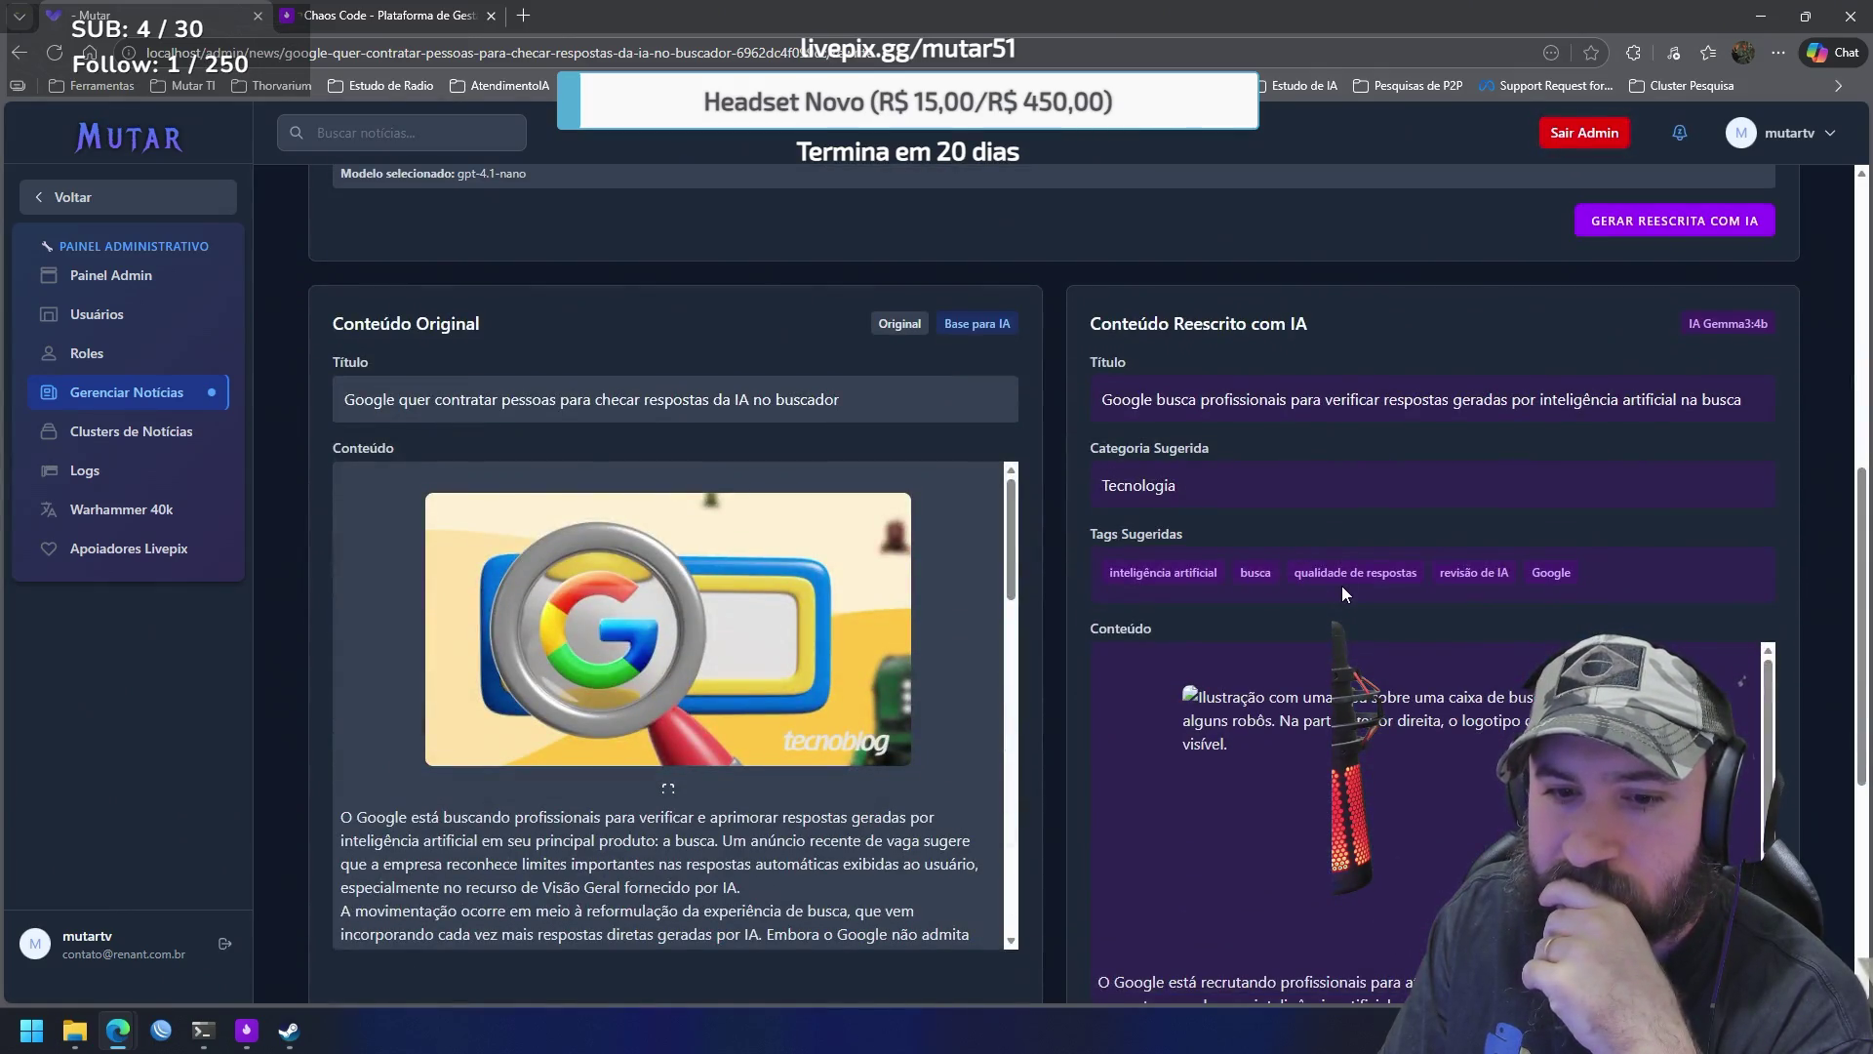
scroll(1343, 585, "down", 5)
scroll(1382, 503, "down", 3)
scroll(1376, 511, "up", 5)
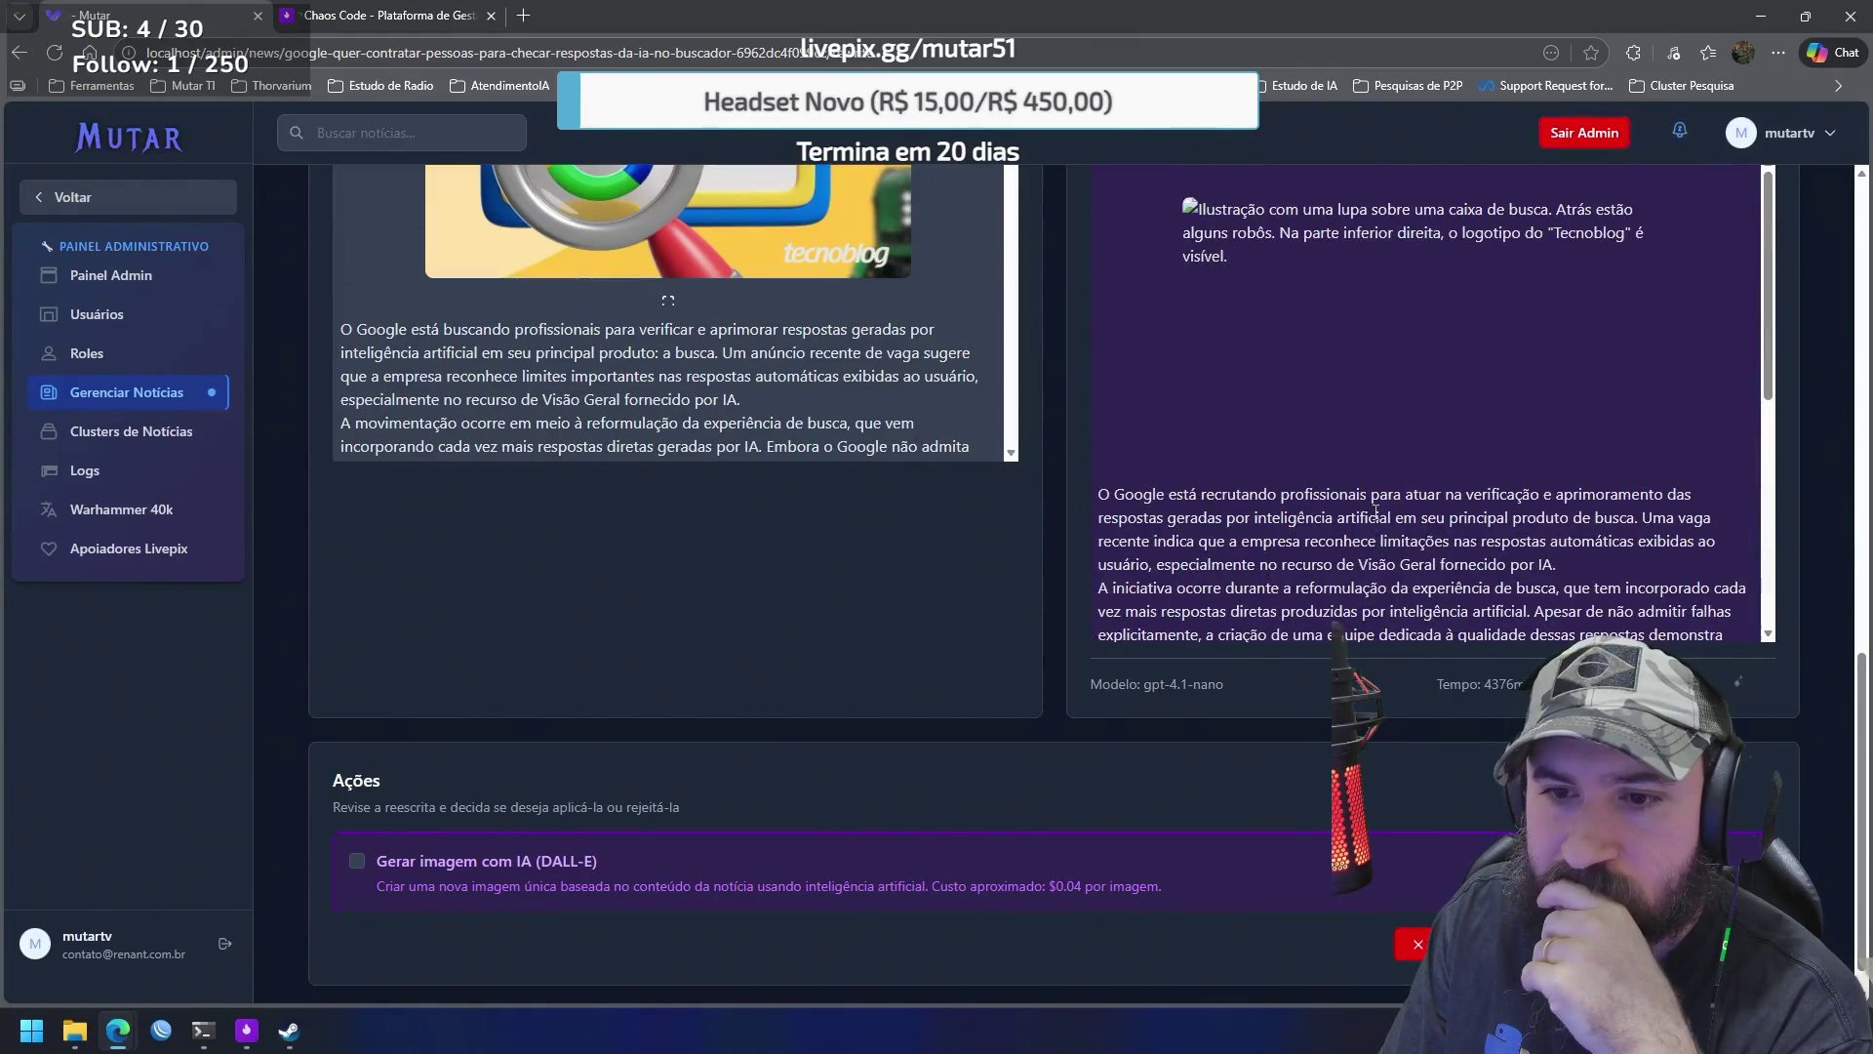
scroll(1551, 510, "down", 4)
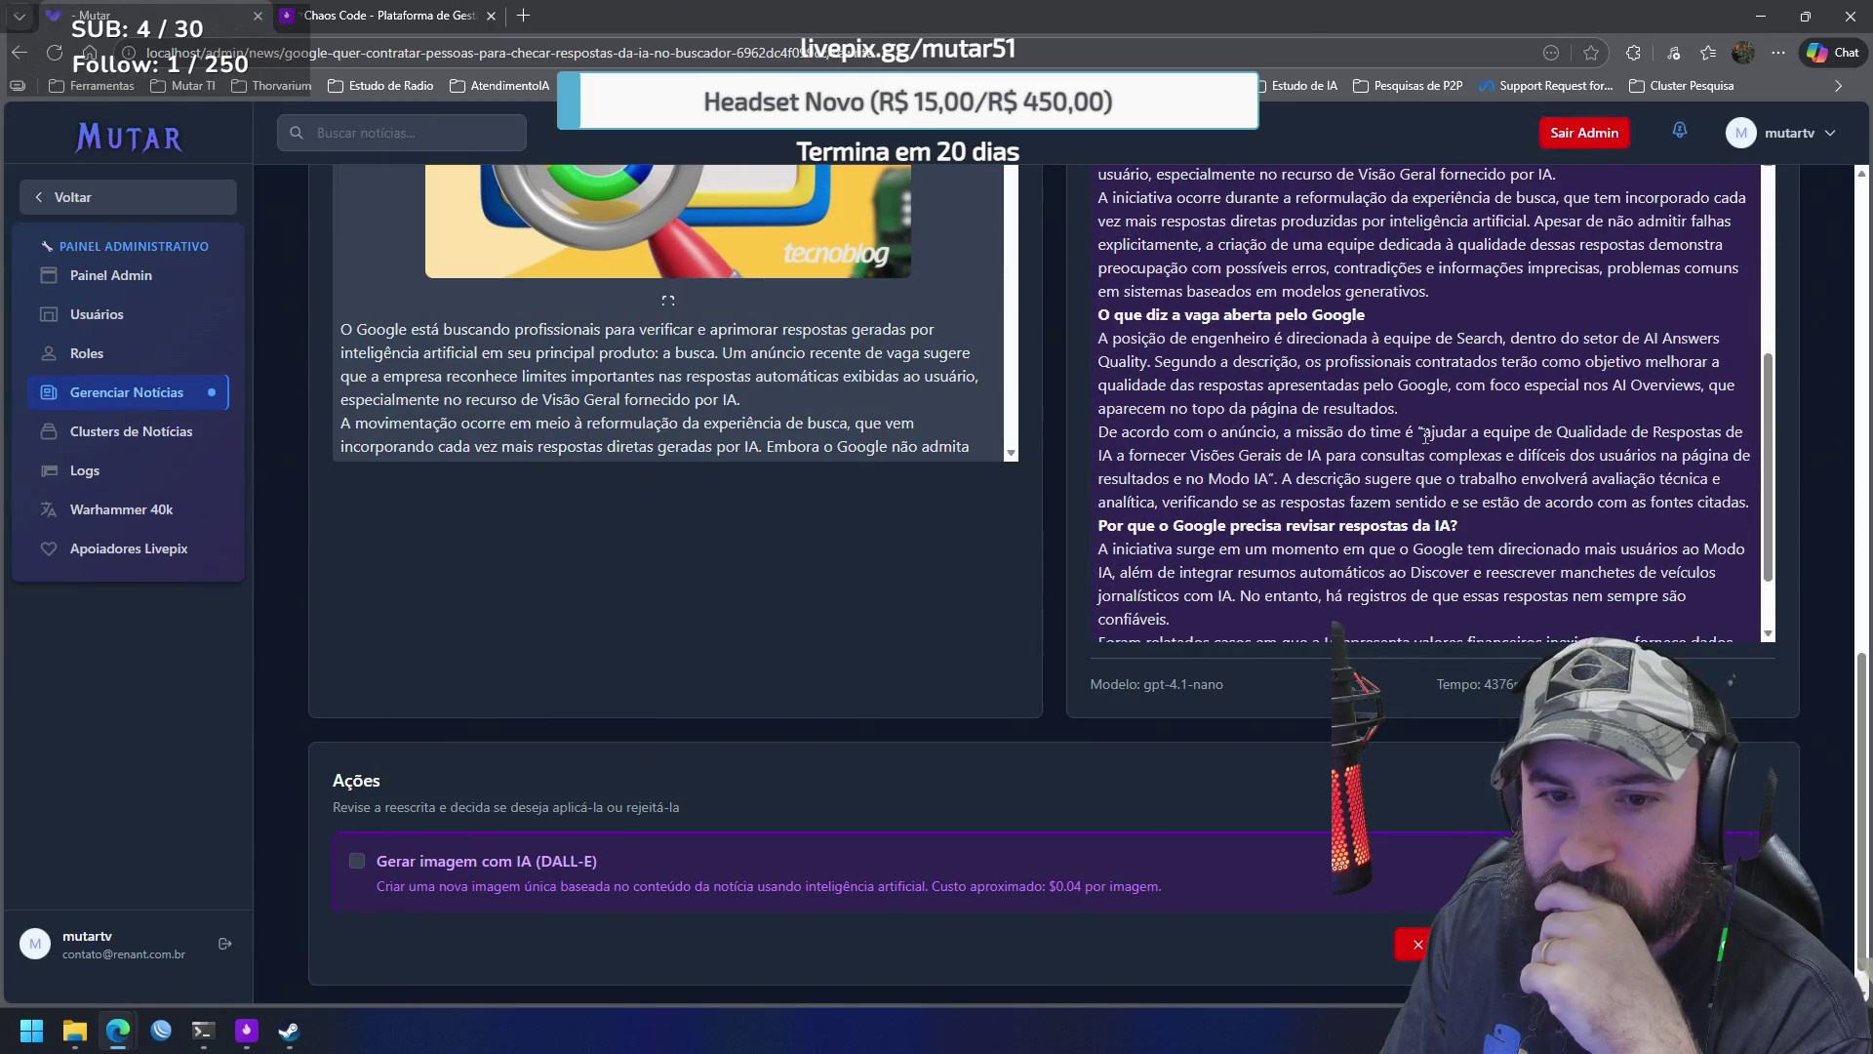
scroll(1426, 436, "down", 1)
scroll(1711, 544, "down", 1)
scroll(1799, 576, "up", 5)
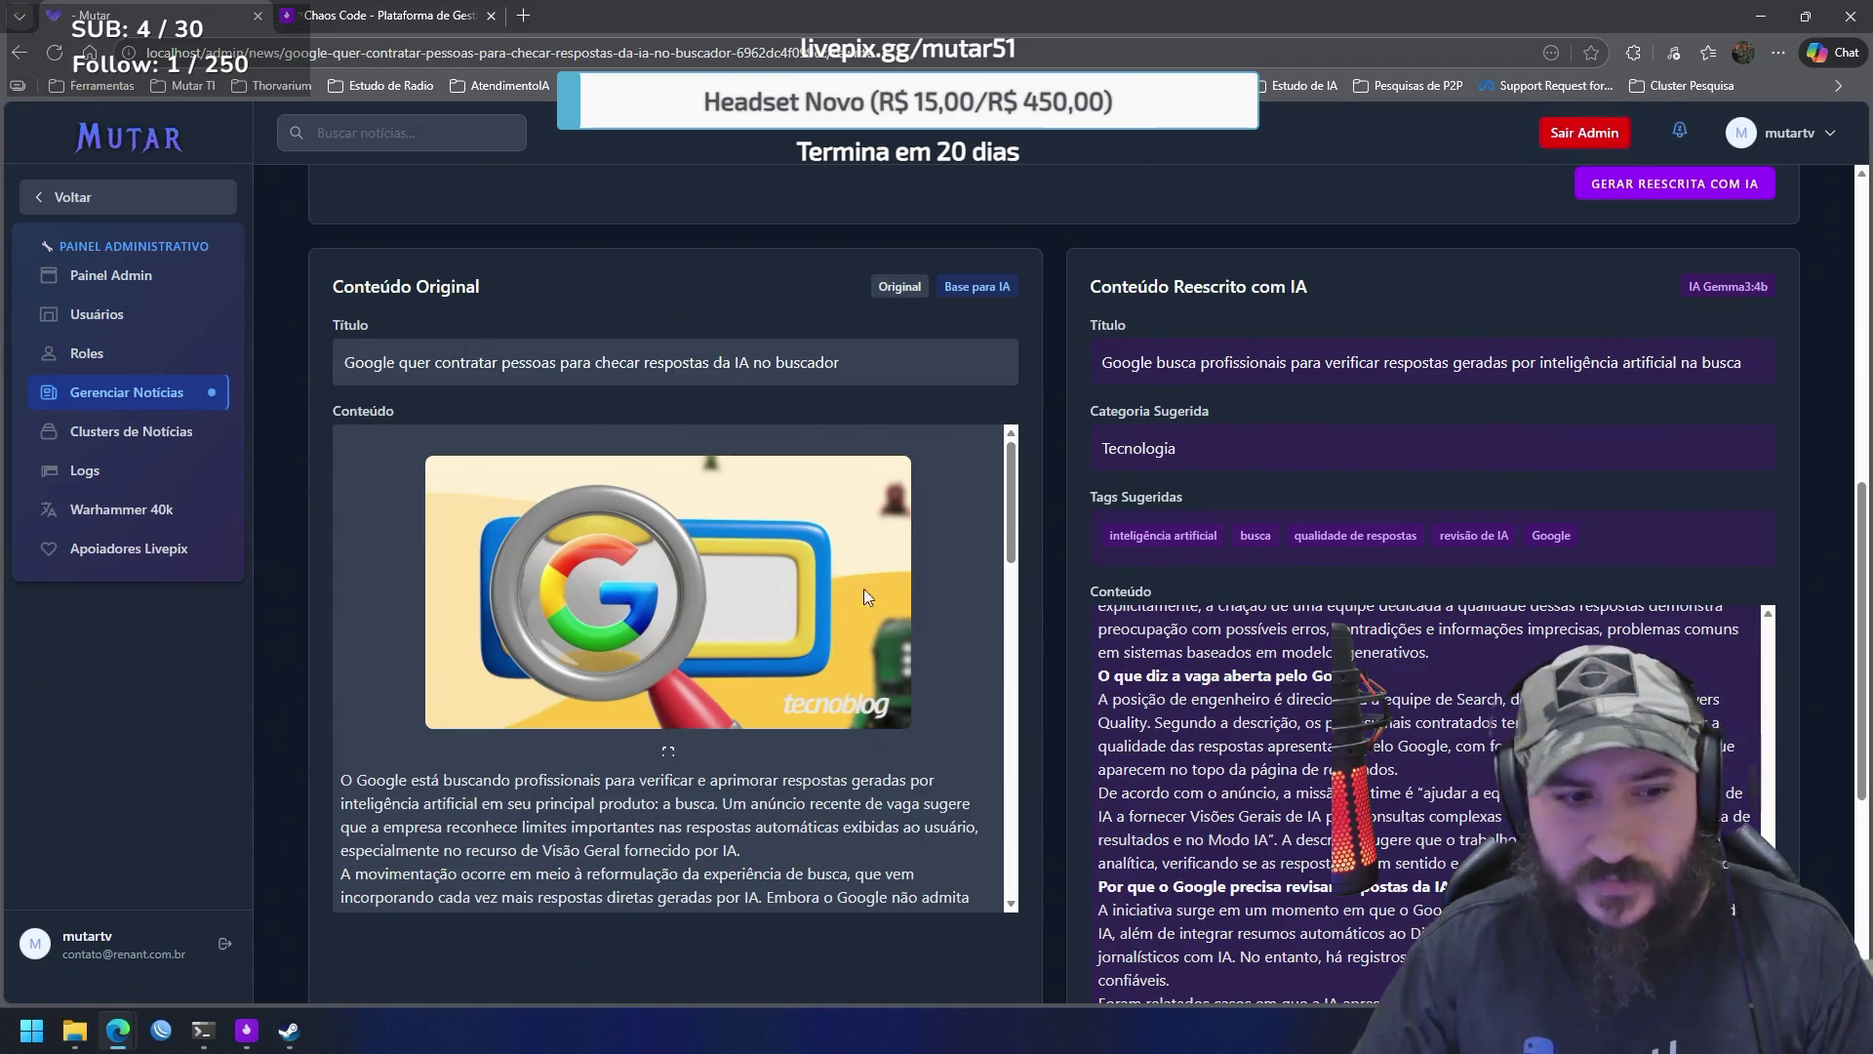
Inspect the broken image in the Conteúdo Reescrito panel with the browser's developer tools
key("super+4")
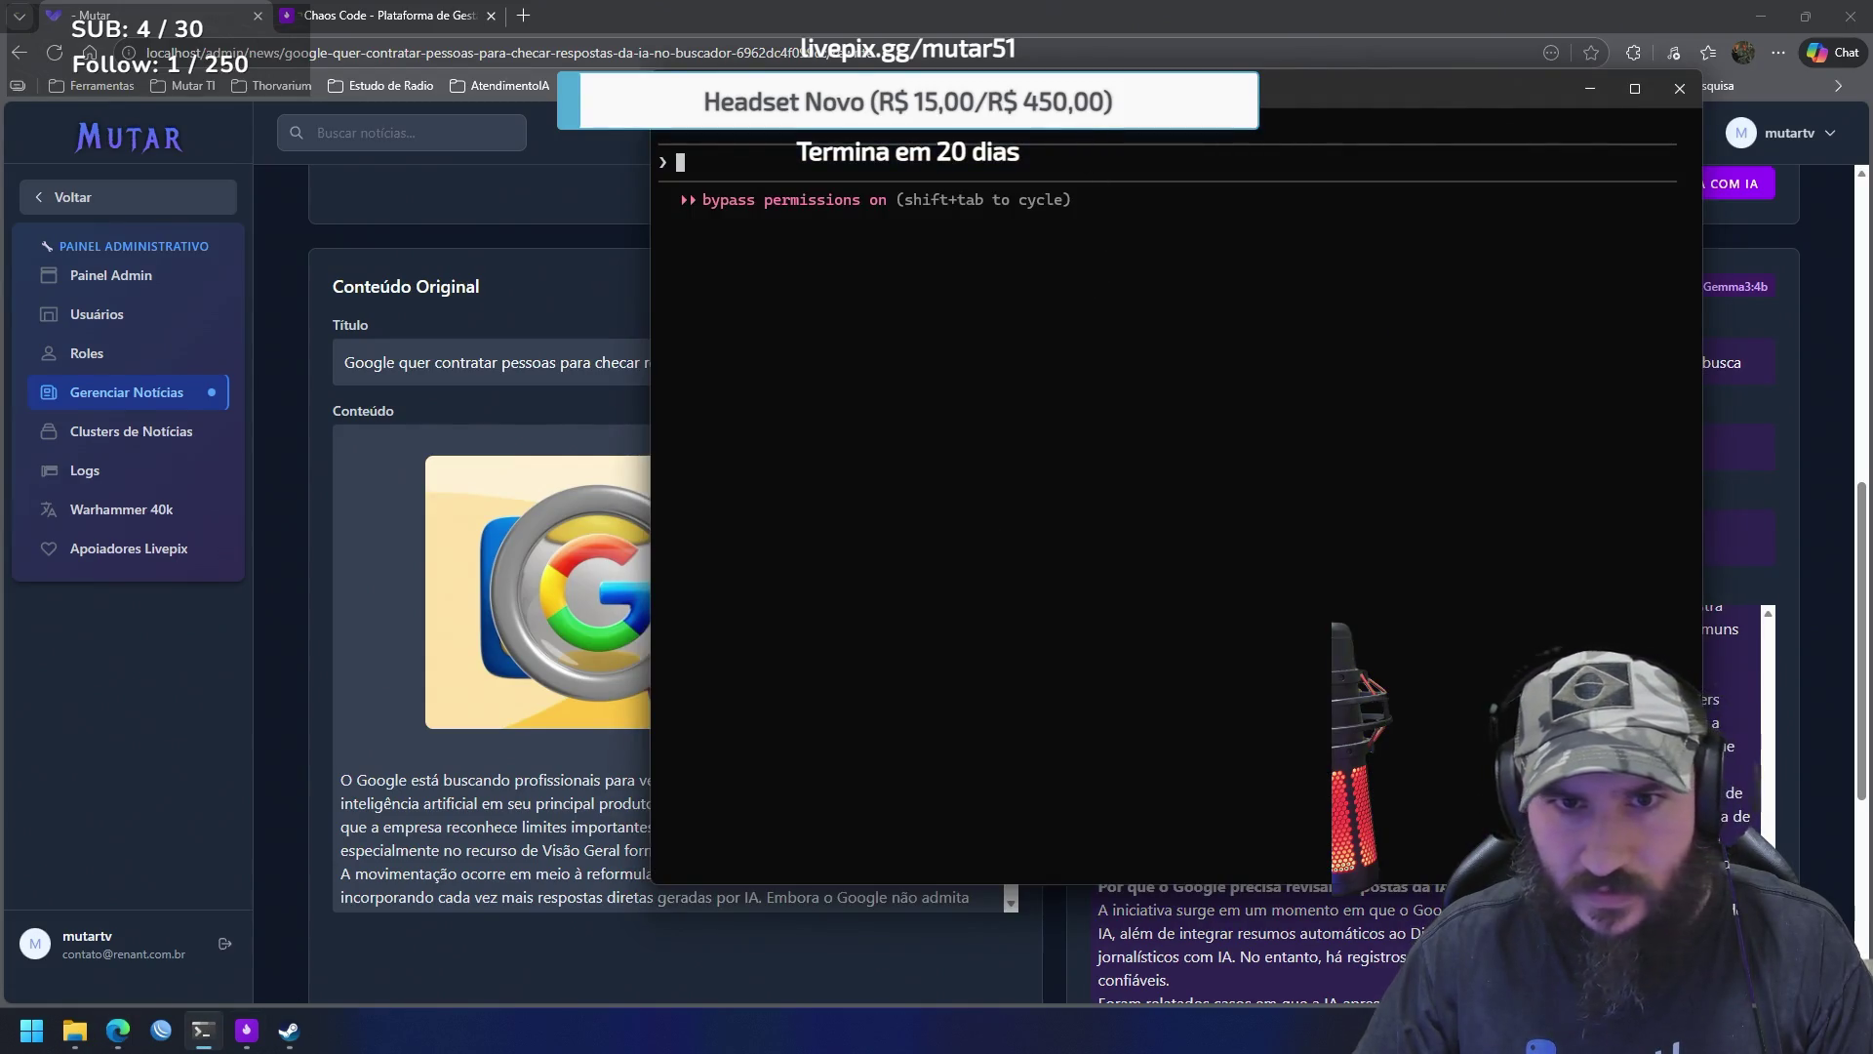
key("super+4")
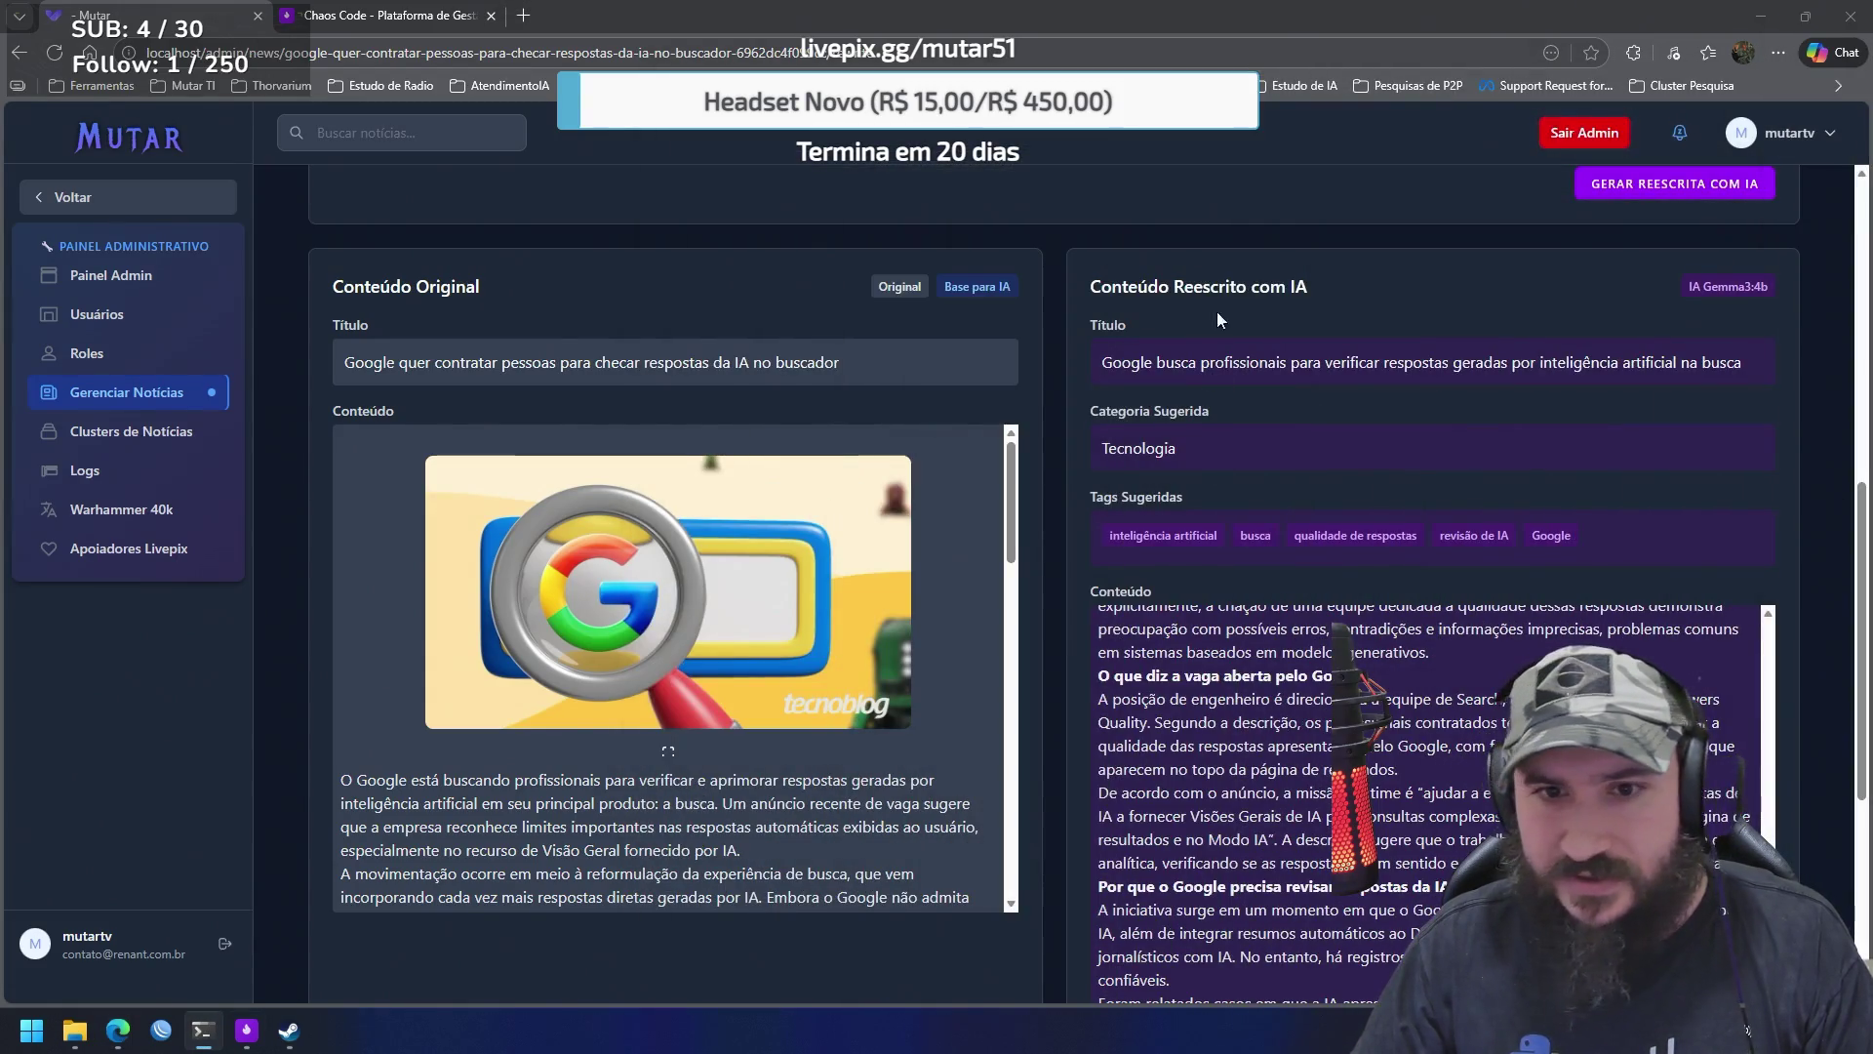
scroll(1313, 343, "up", 10)
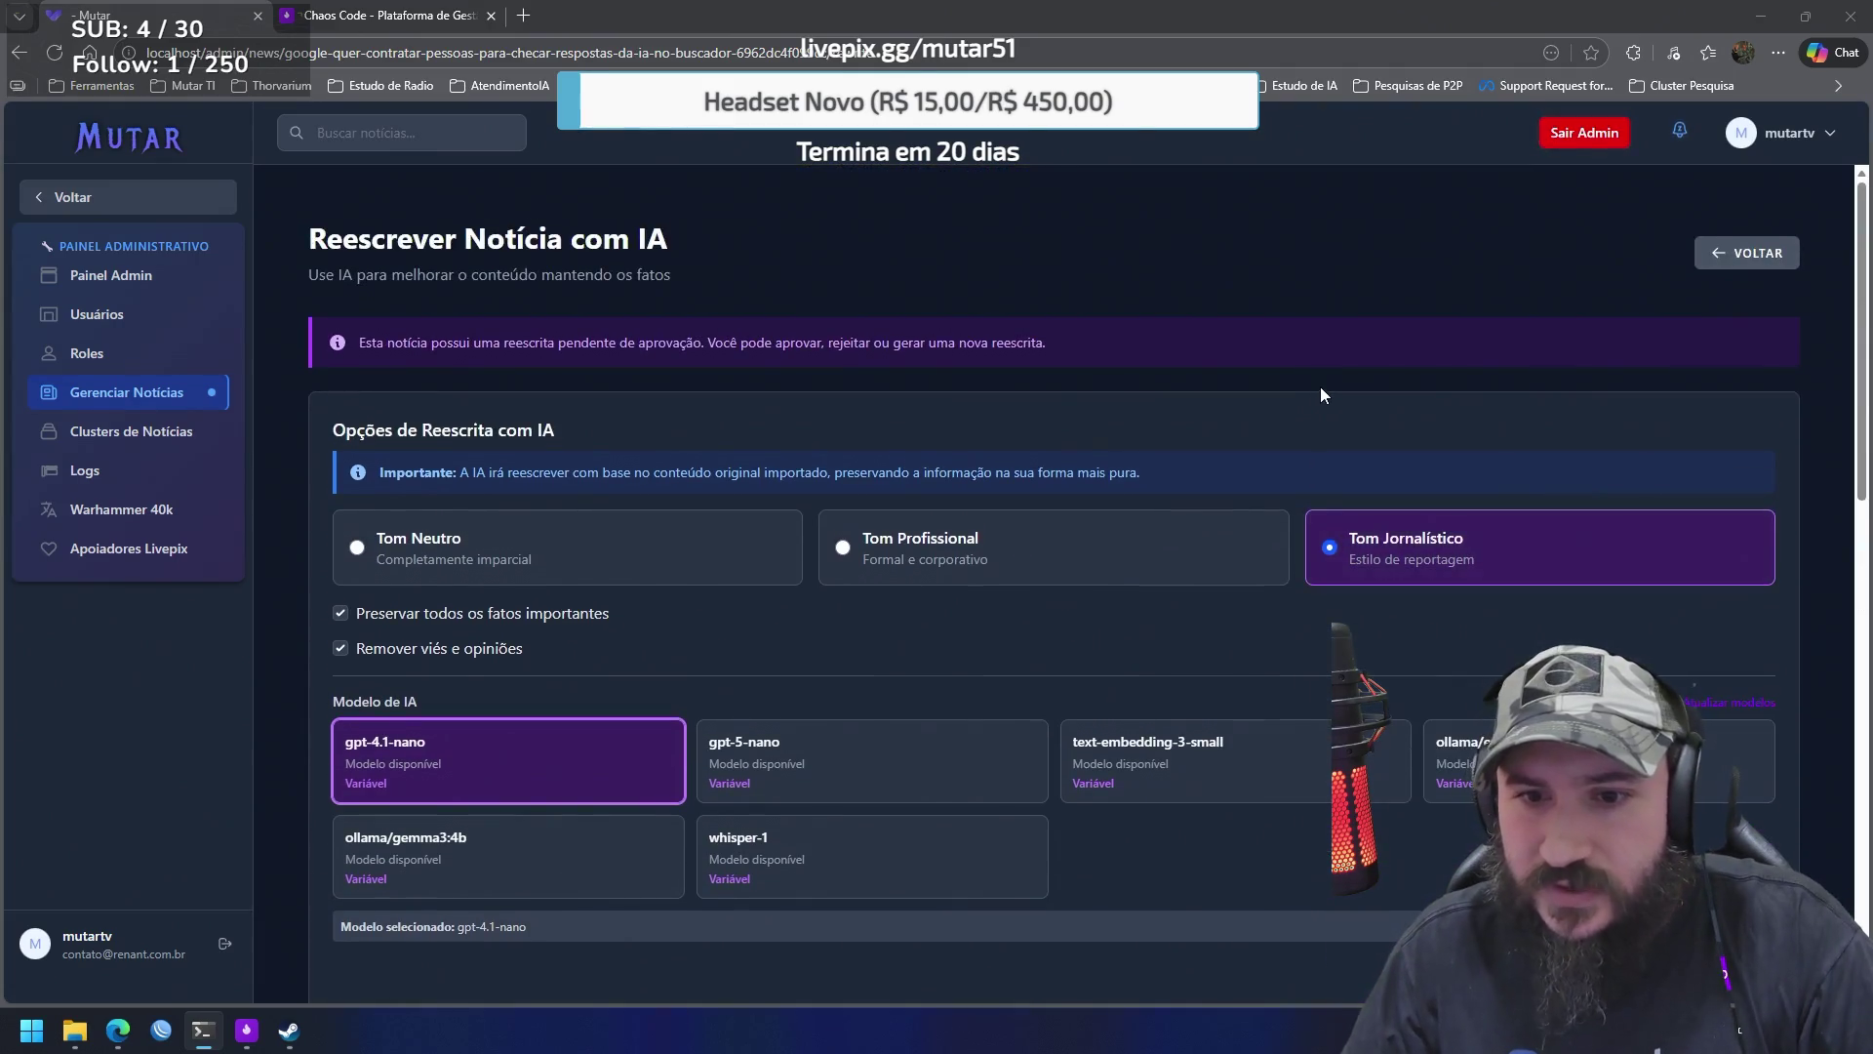
scroll(1127, 539, "down", 2)
scroll(1127, 540, "down", 8)
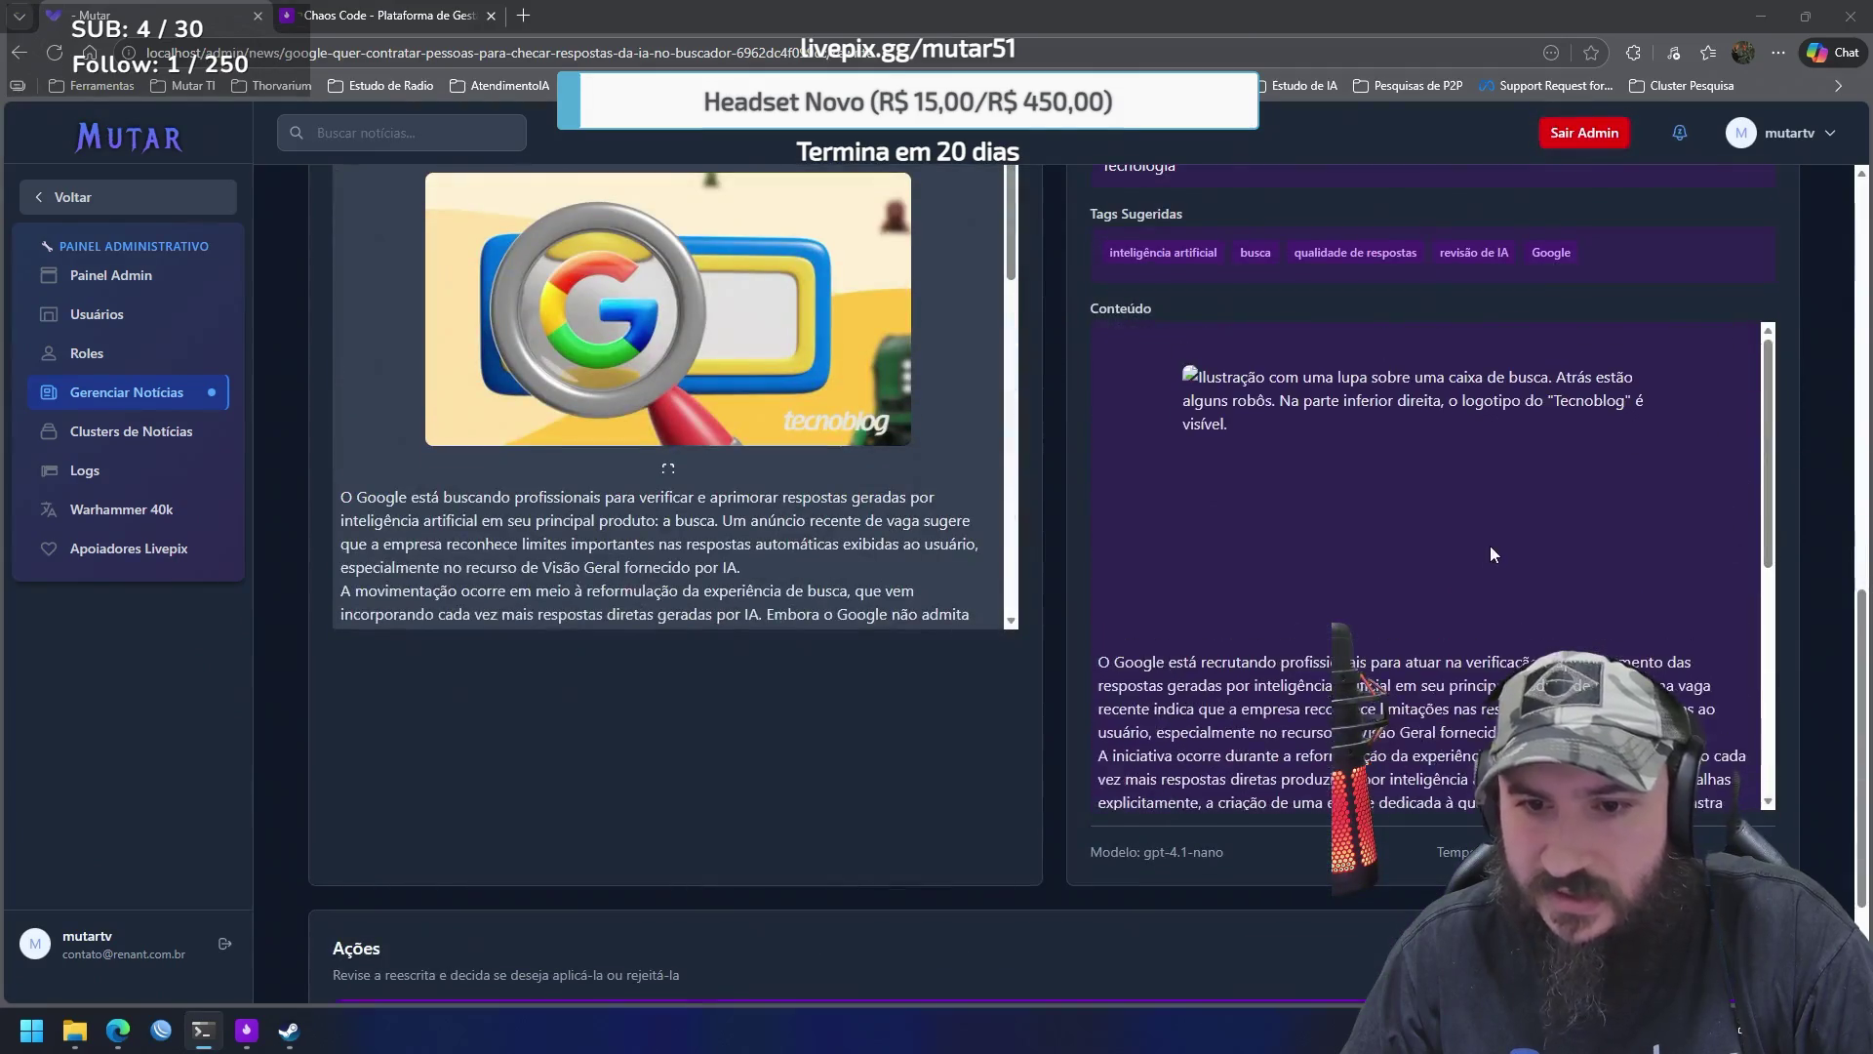
scroll(1489, 554, "up", 2)
right_click(1191, 570)
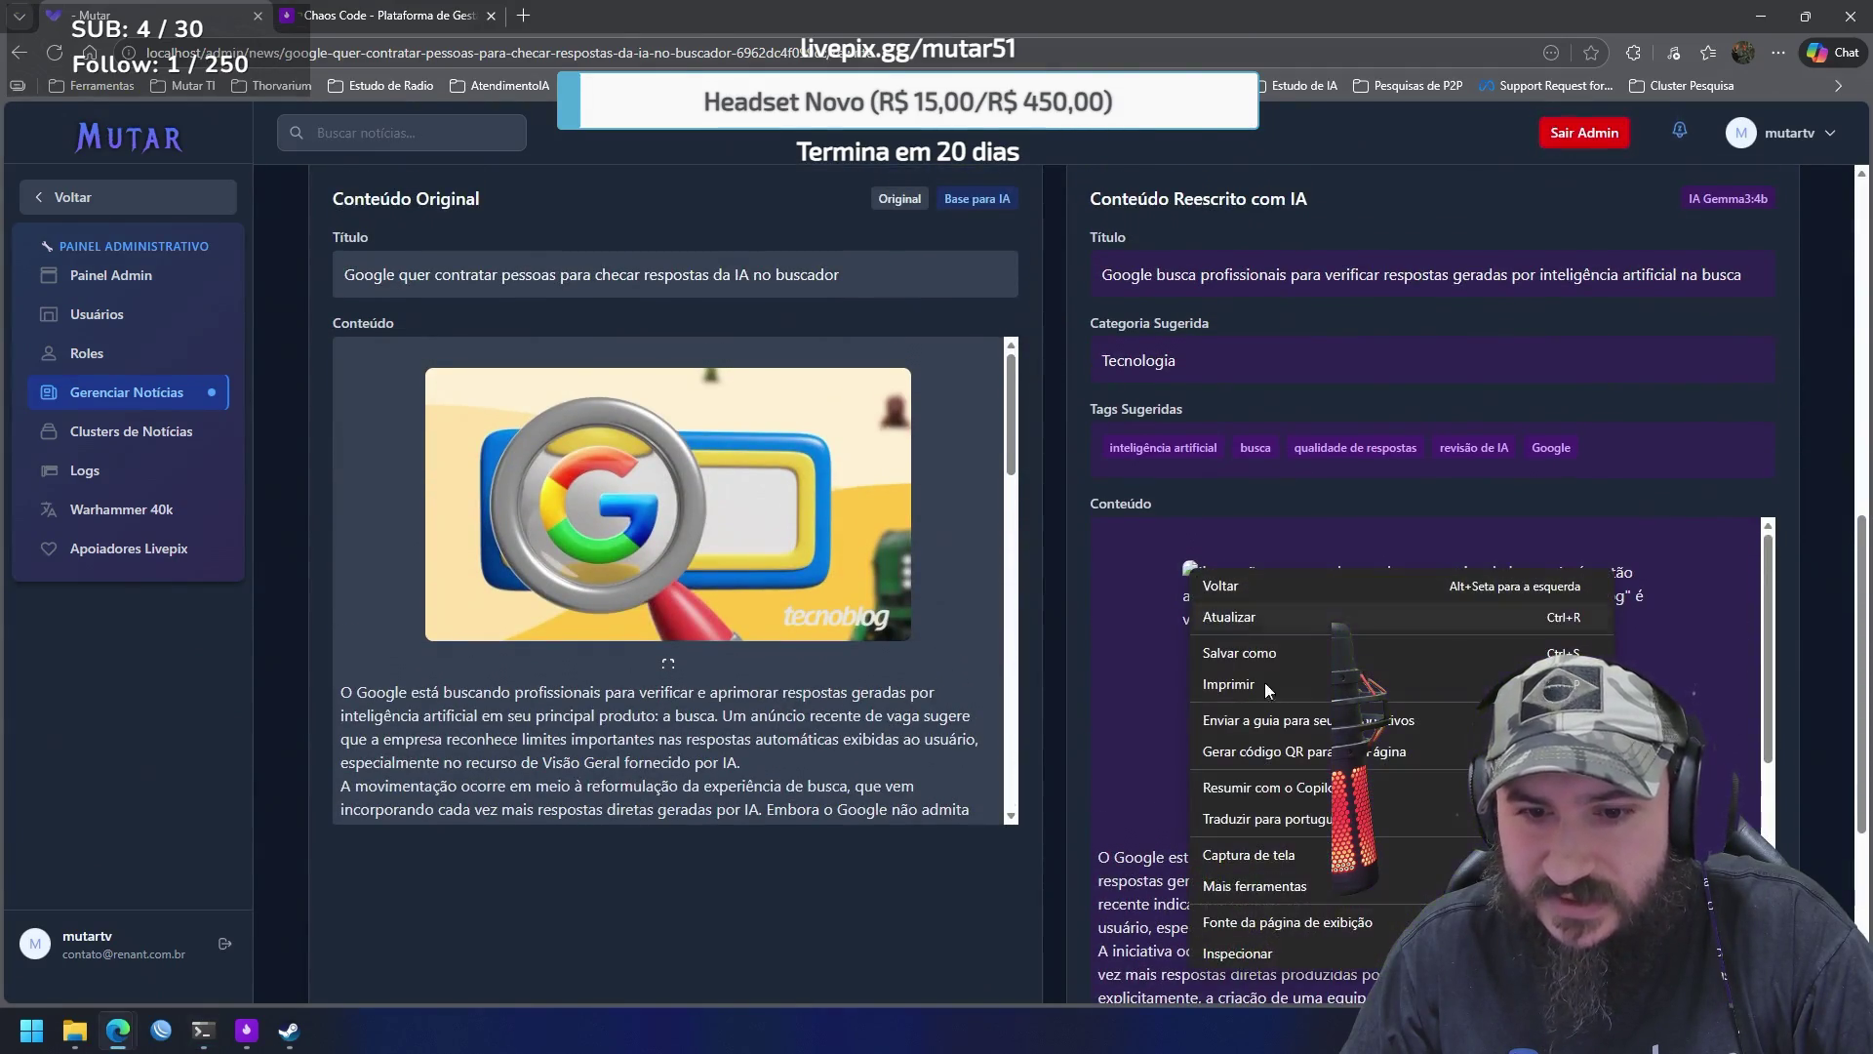
left_click(1268, 951)
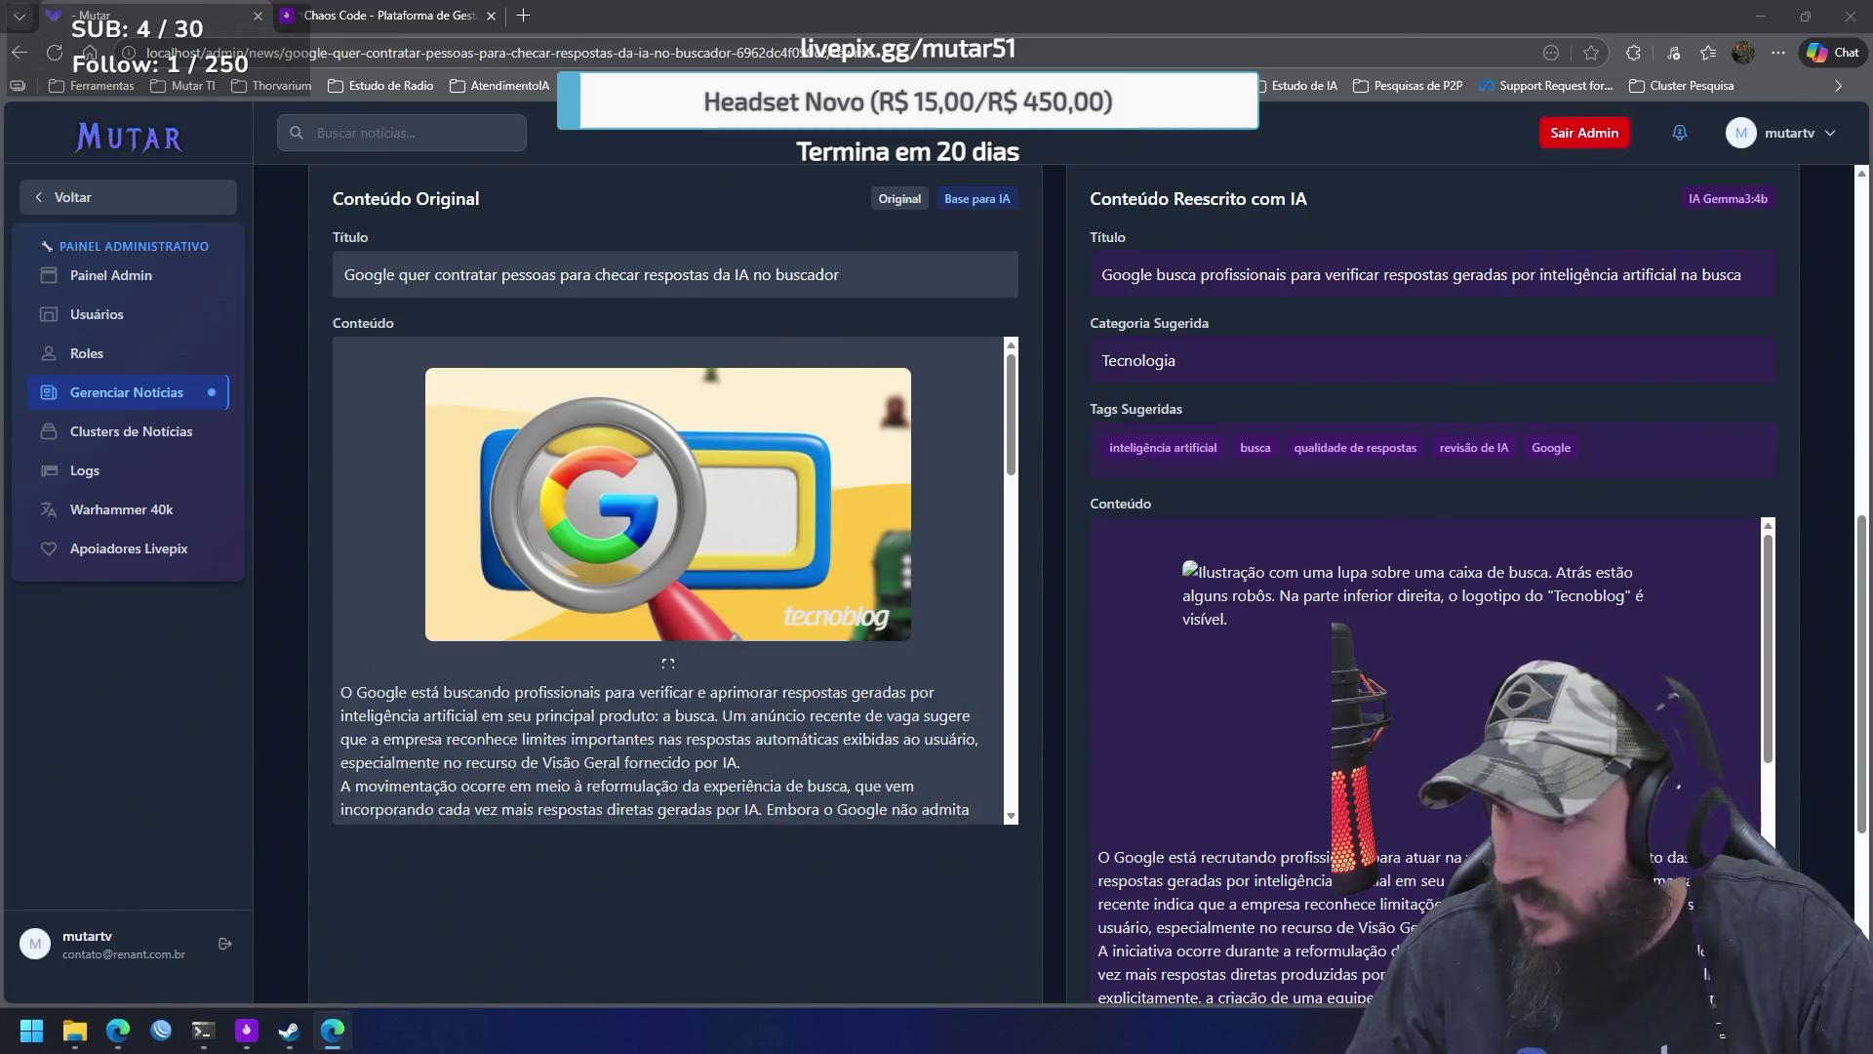
key("alt+Tab")
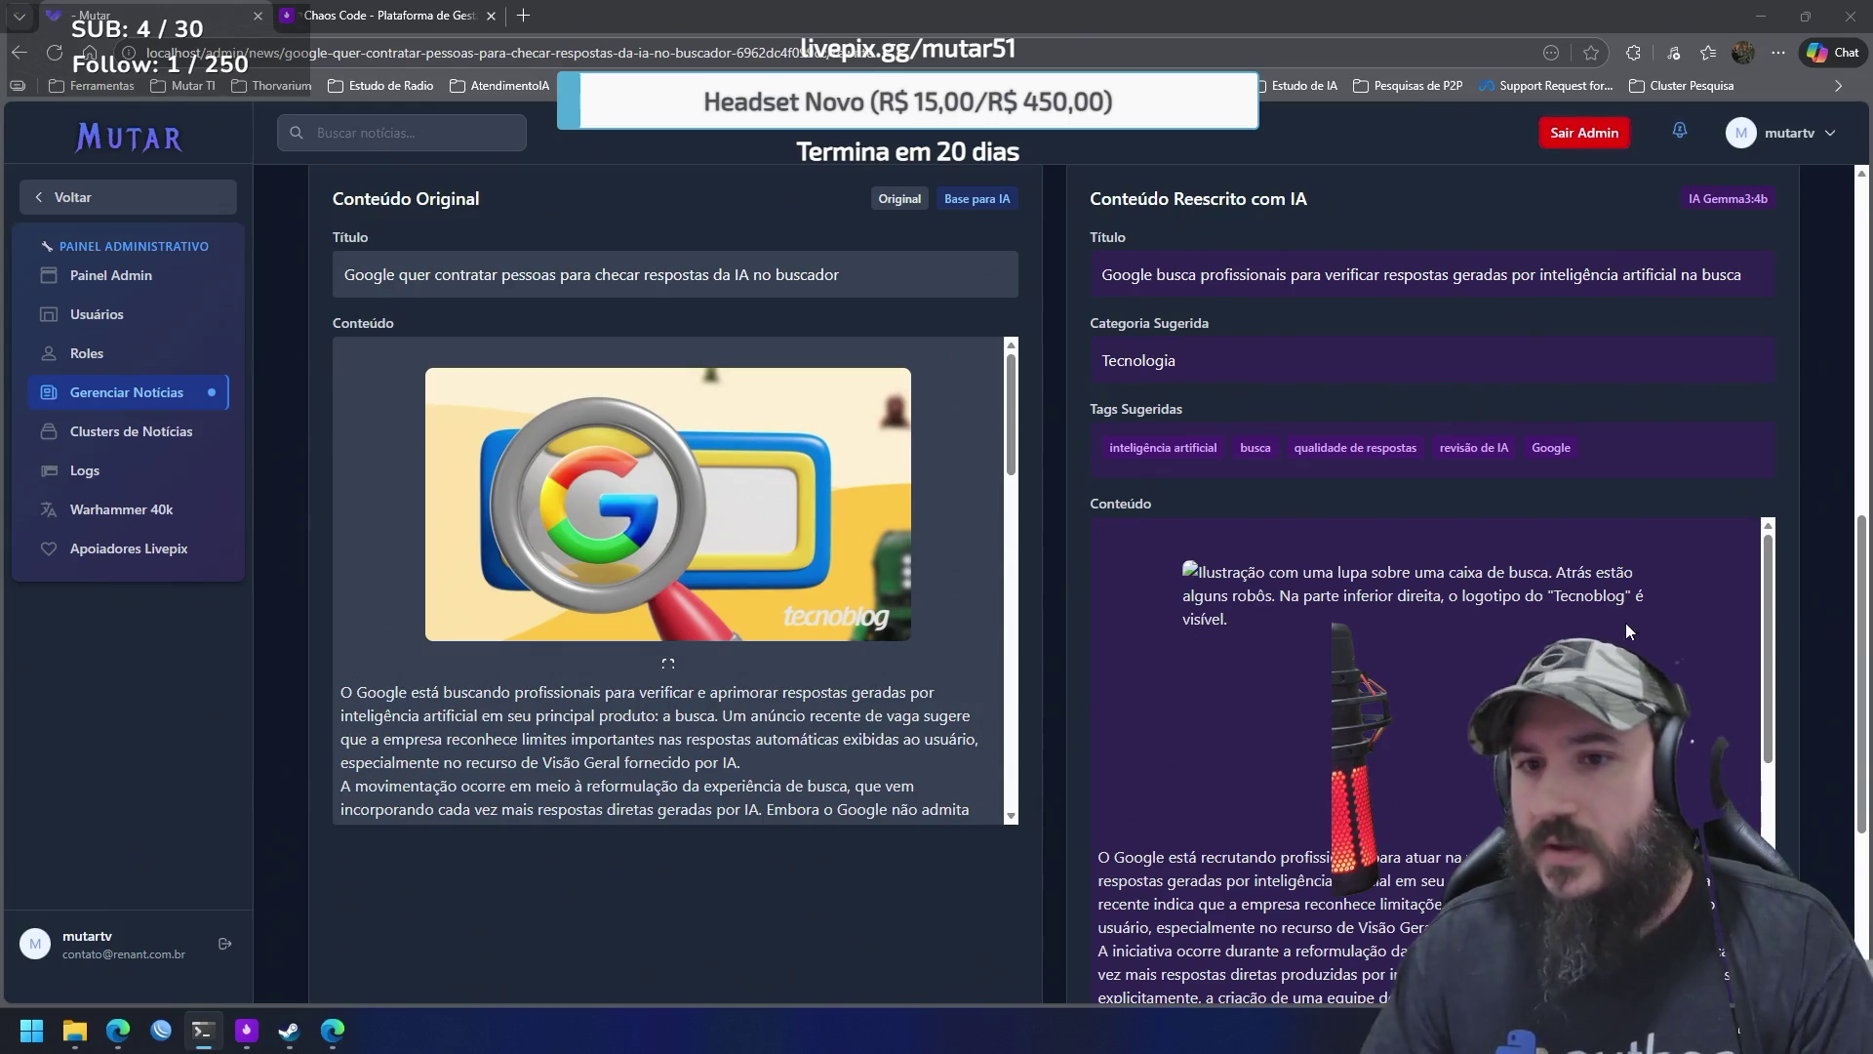
scroll(1674, 441, "up", 10)
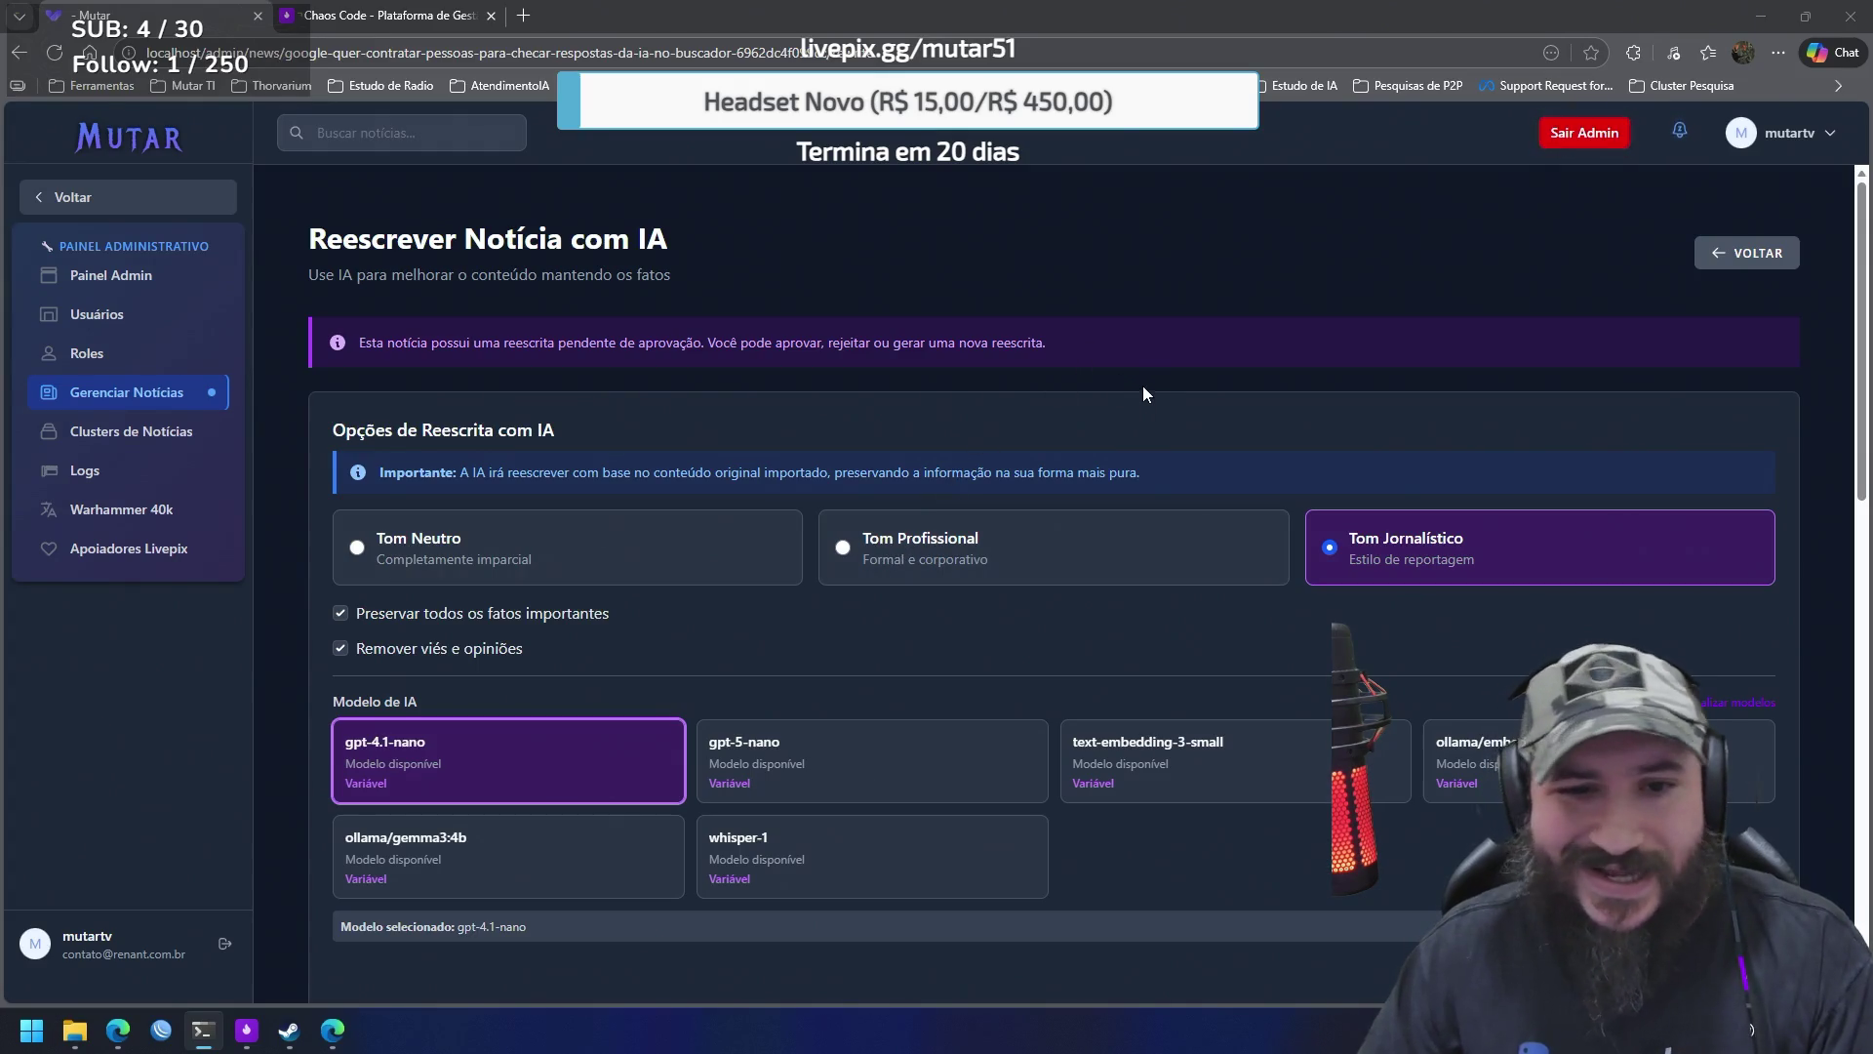
In a new tab, open the Pesquisas & Estudos TI Notion page from the Ferramentas bookmarks
scroll(1165, 412, "down", 7)
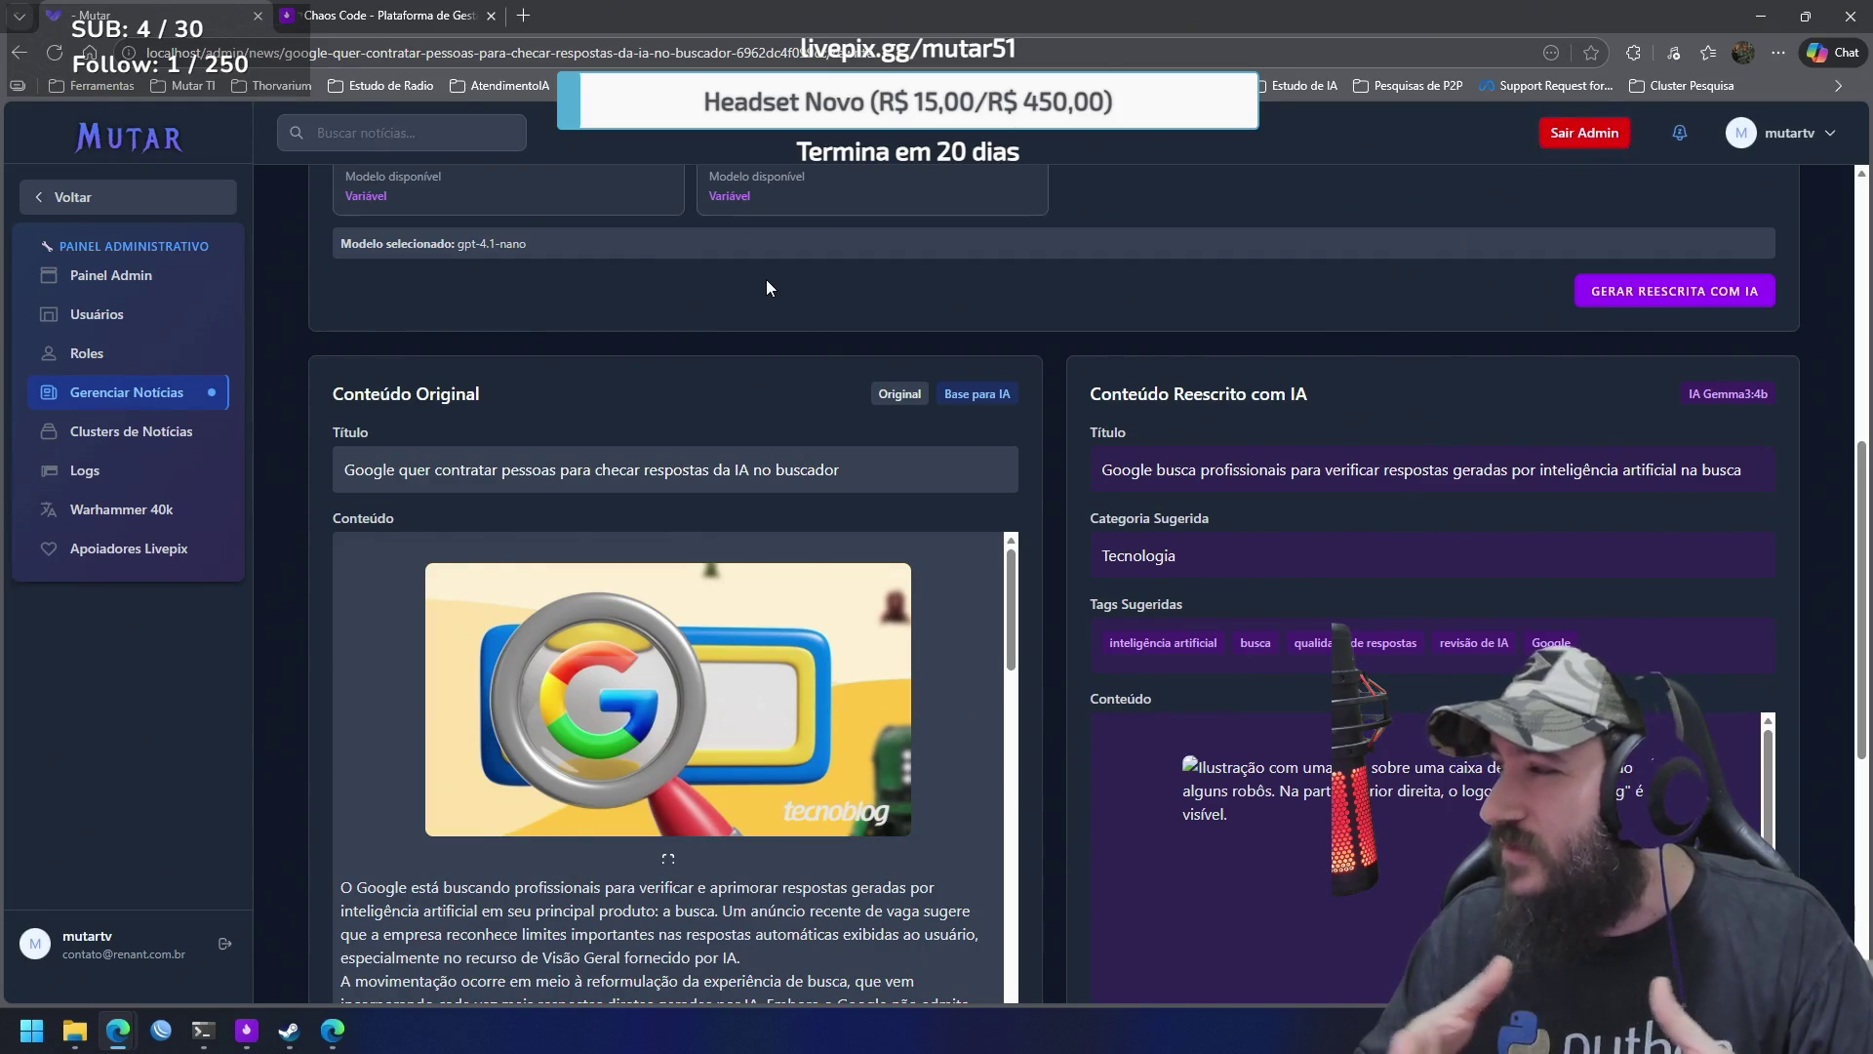
left_click(524, 16)
left_click(119, 86)
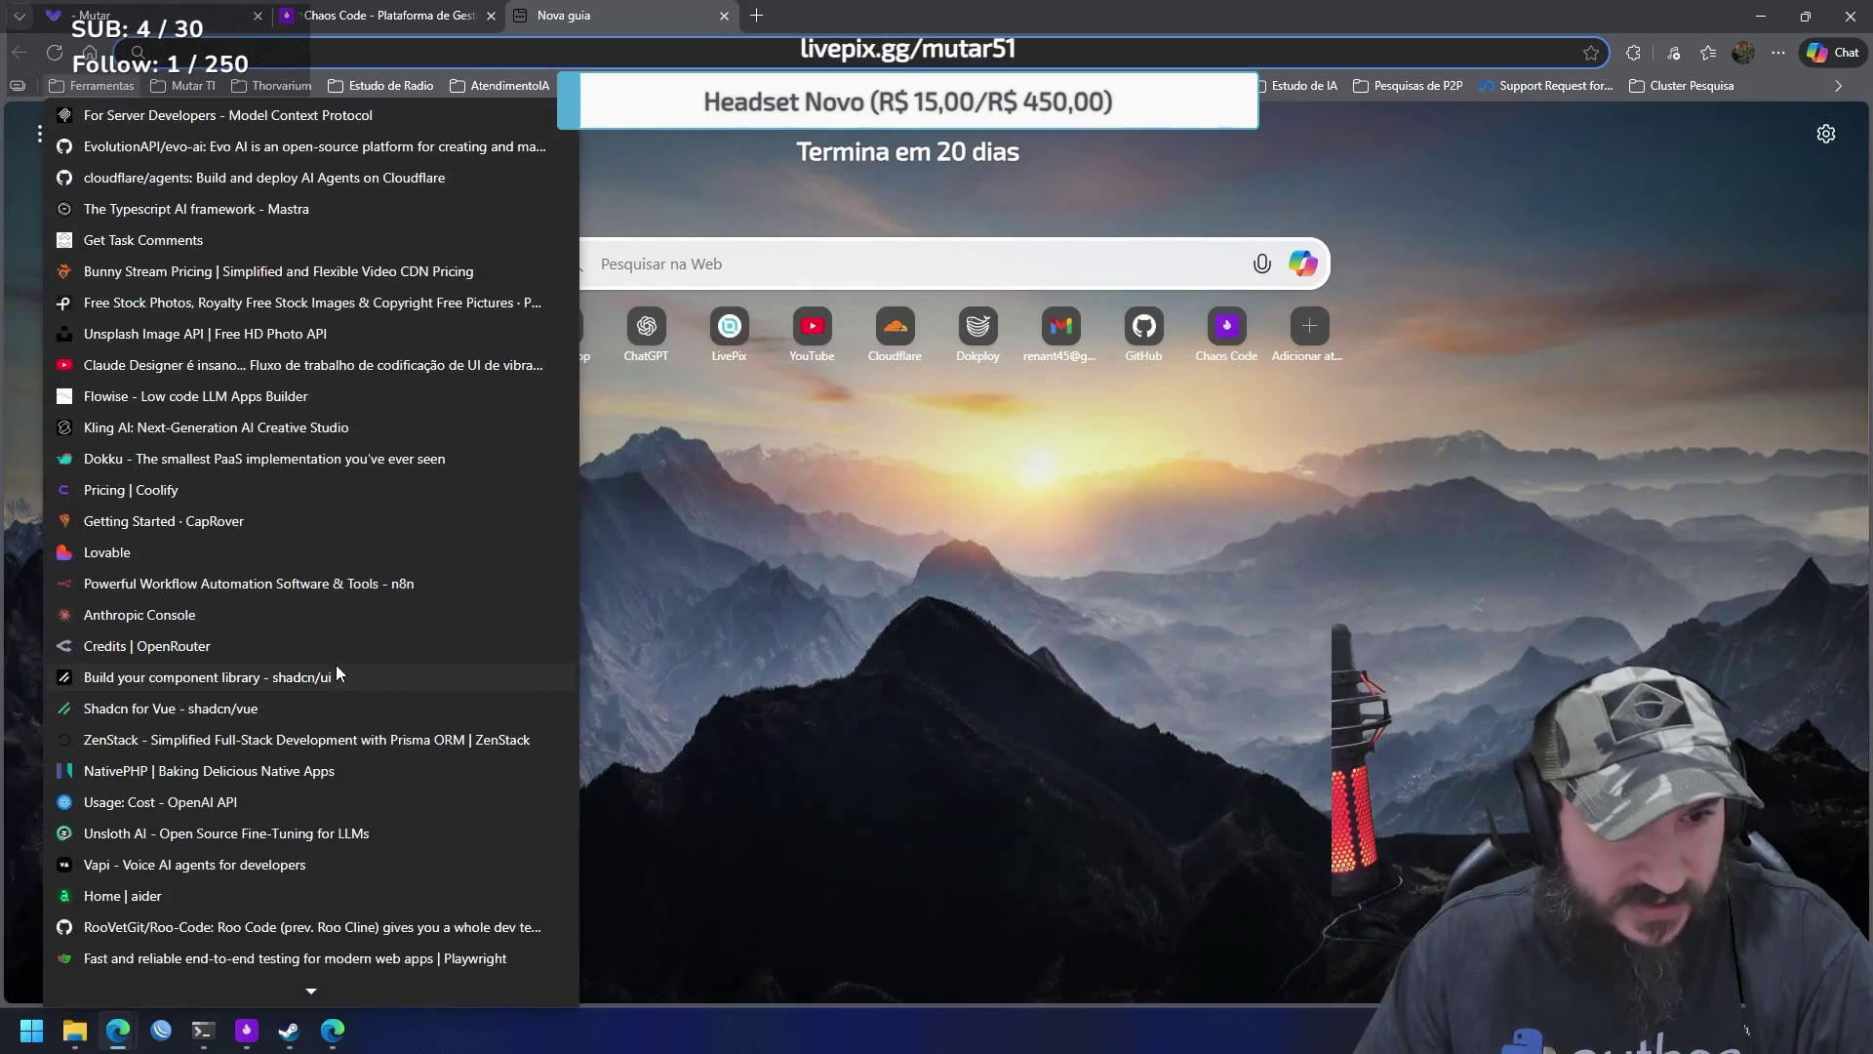
scroll(336, 669, "down", 6)
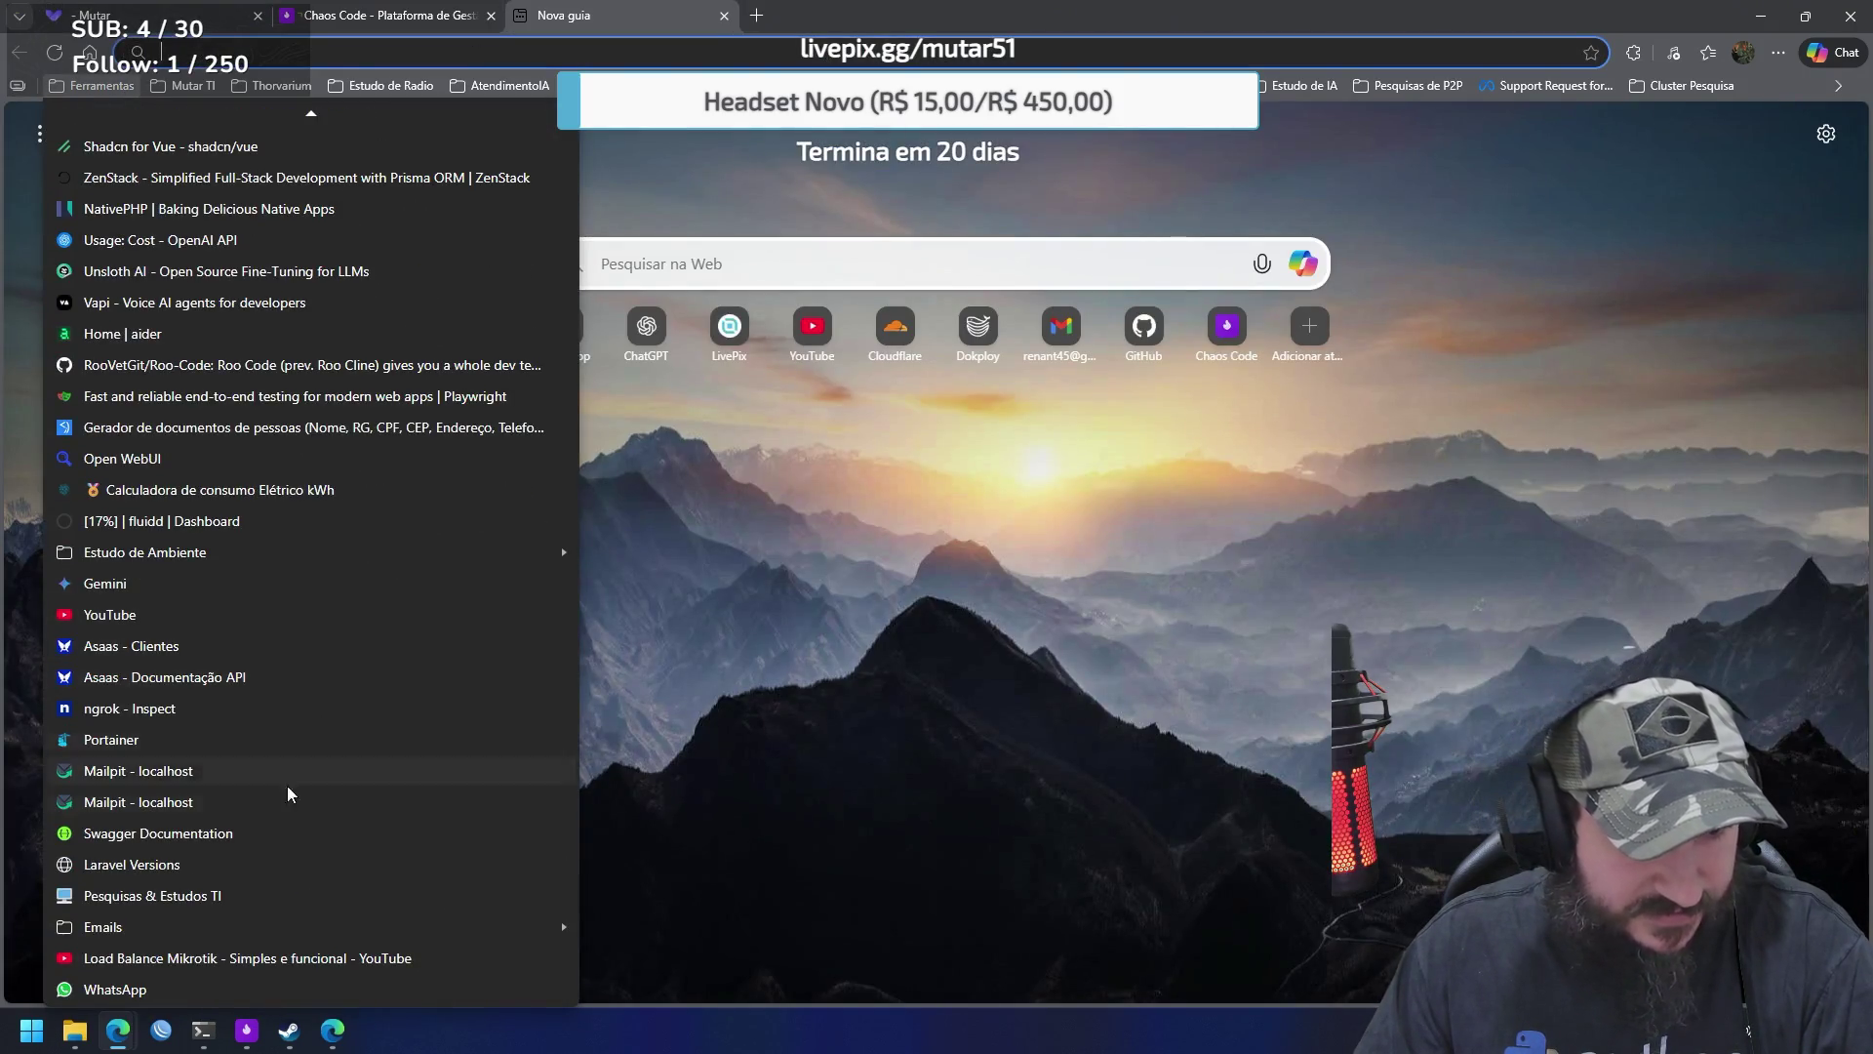
left_click(148, 896)
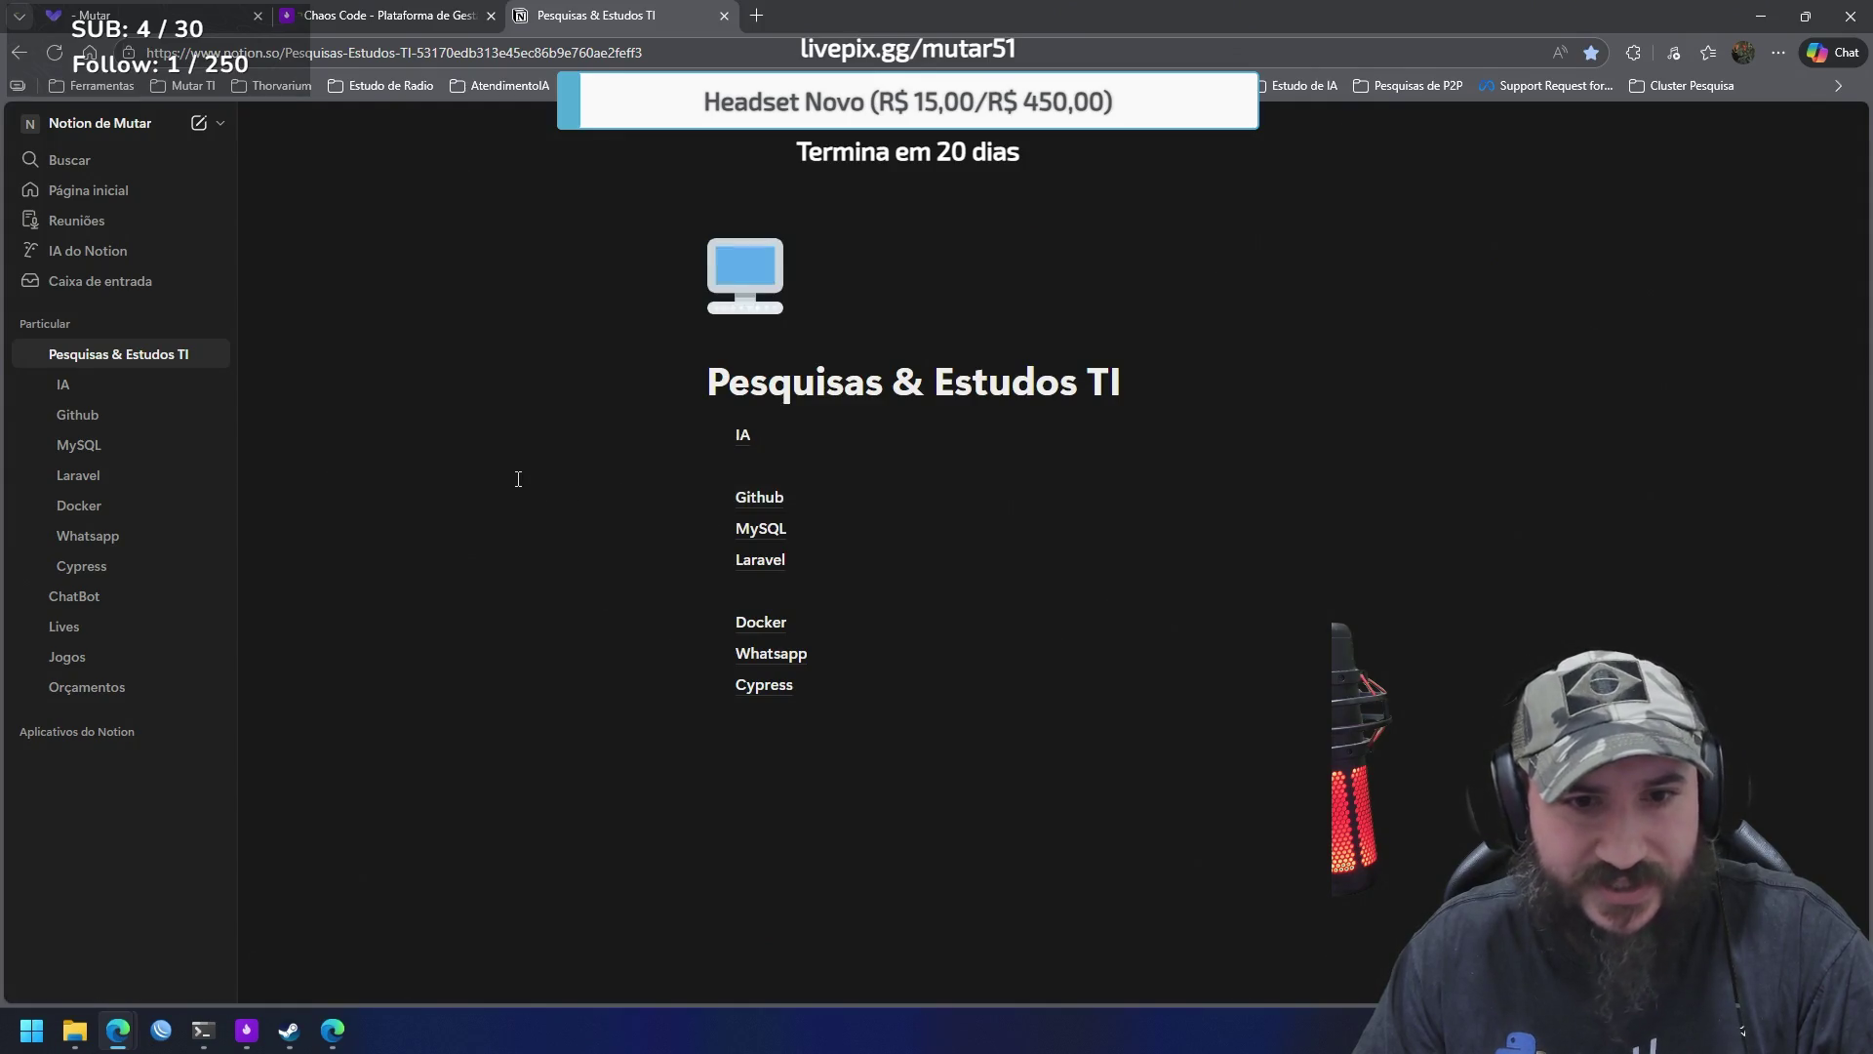
Navigate from the Laravel study page through Instalação do Sail to the Projeto Novo page
left_click(103, 487)
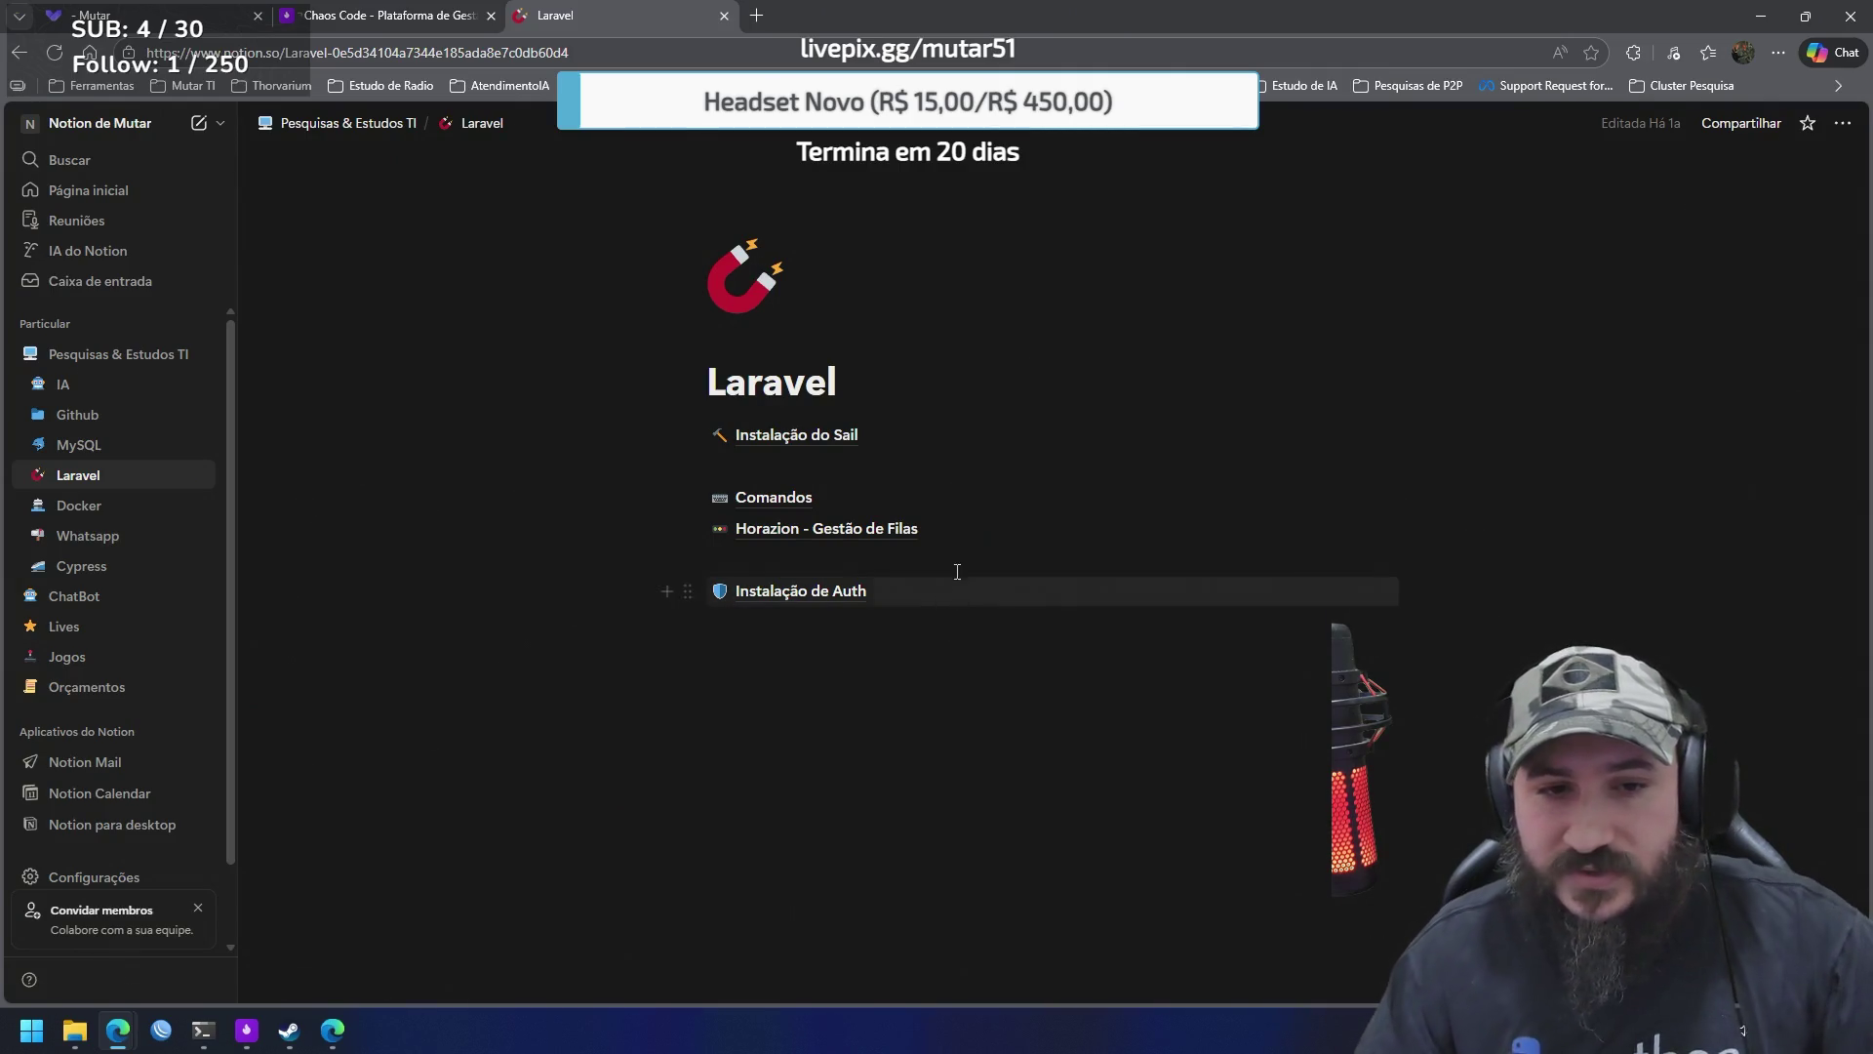
left_click(840, 434)
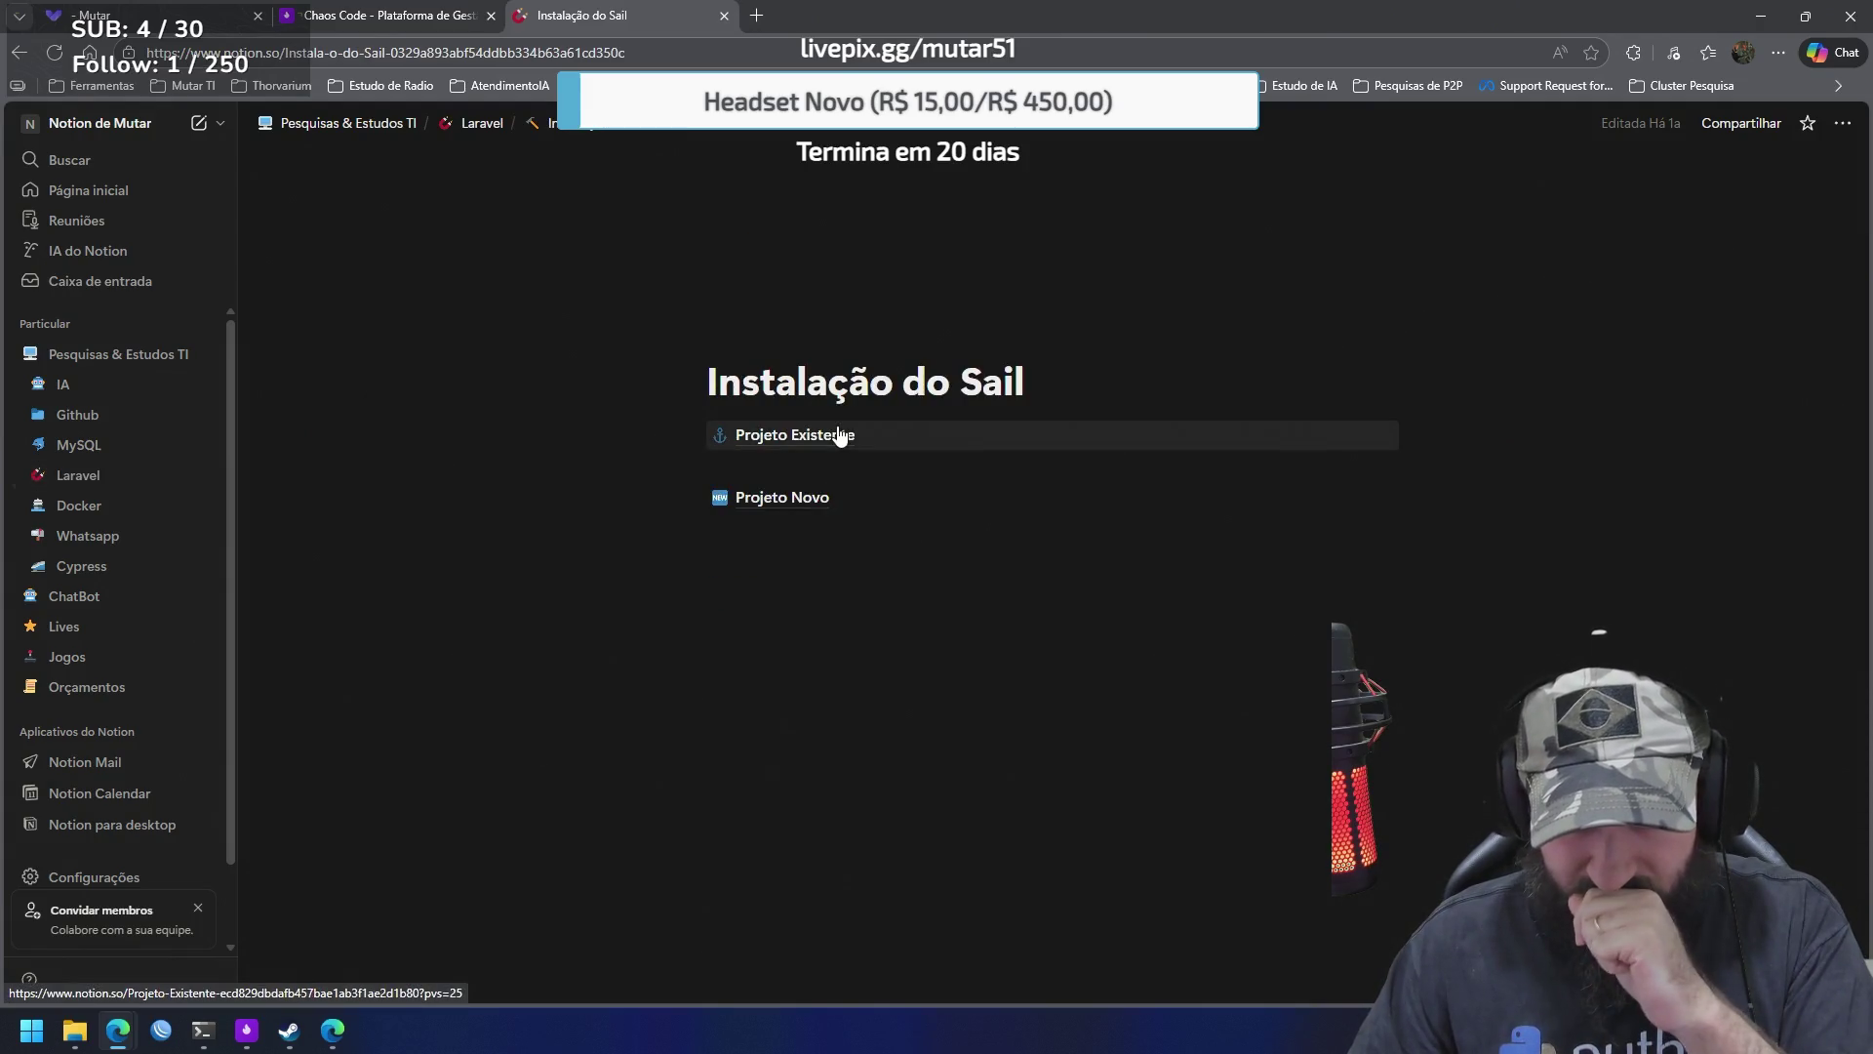
left_click(818, 500)
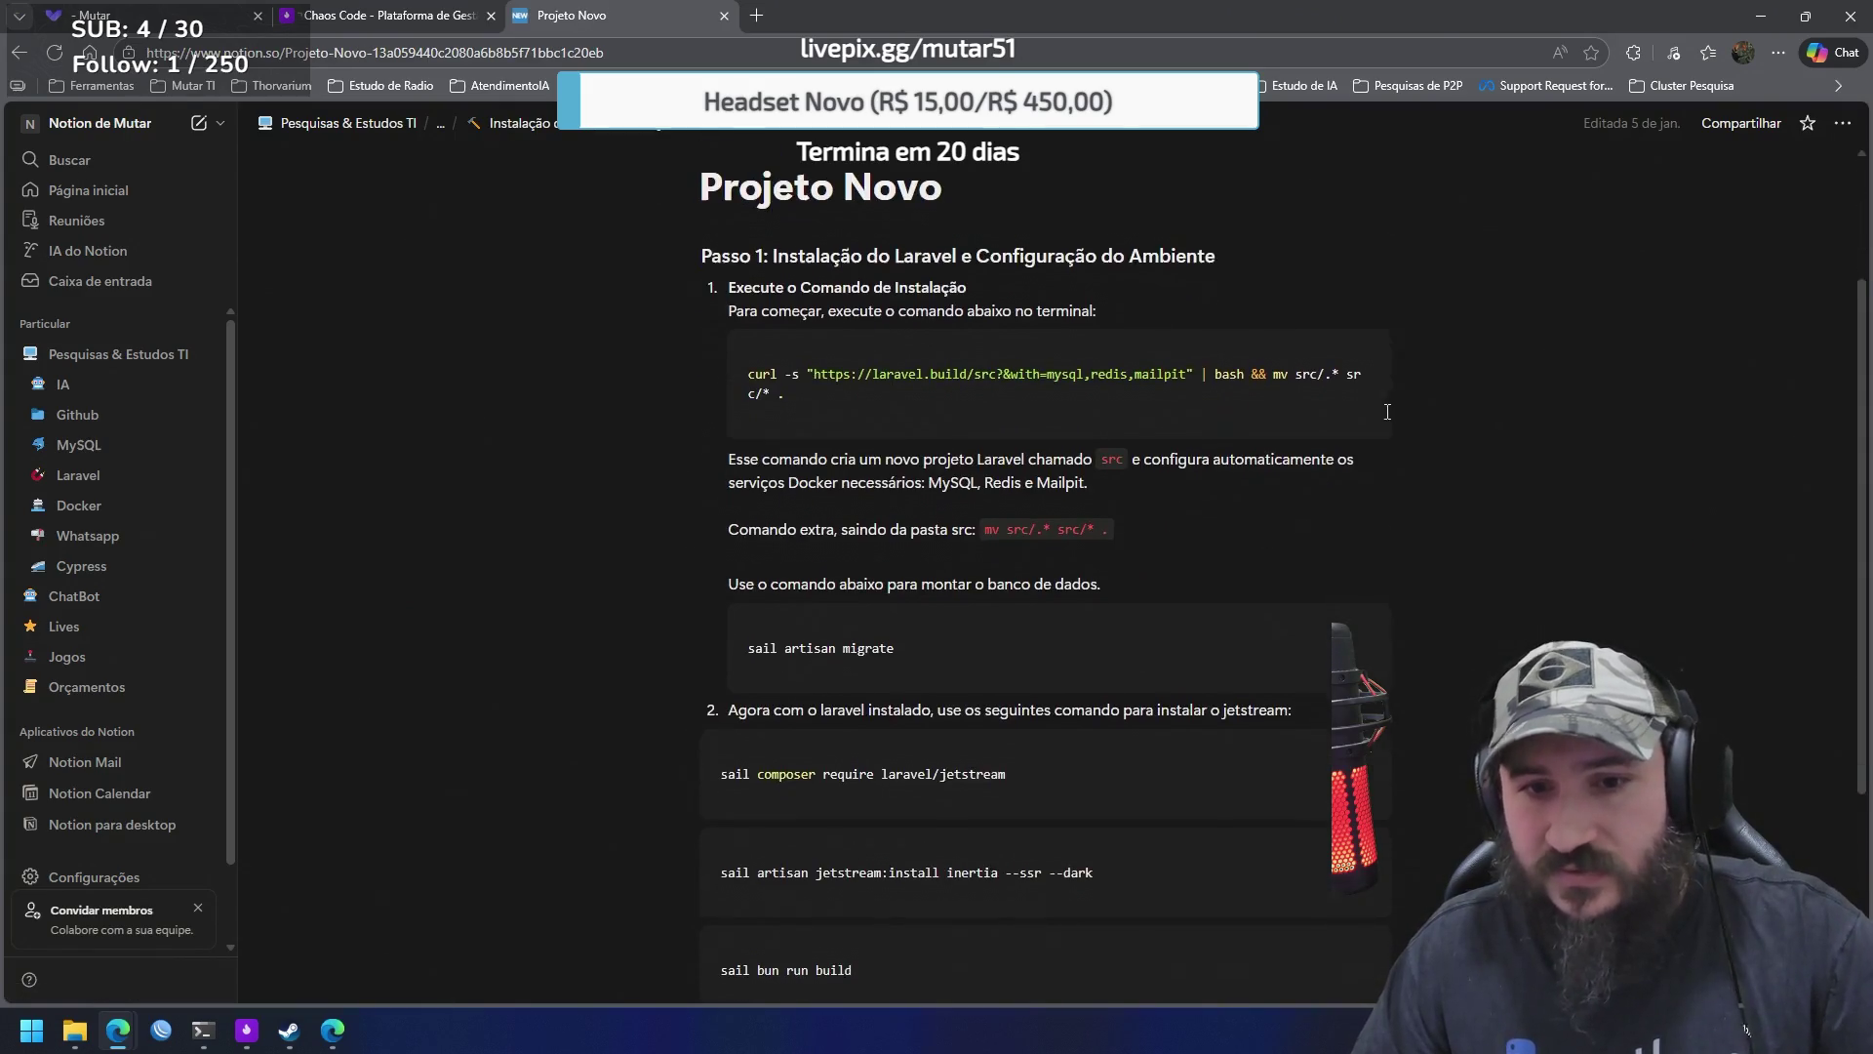
Select the curl install command, then review the Sail, migrate and Jetstream steps down to sail bun run build
triple_click(824, 399)
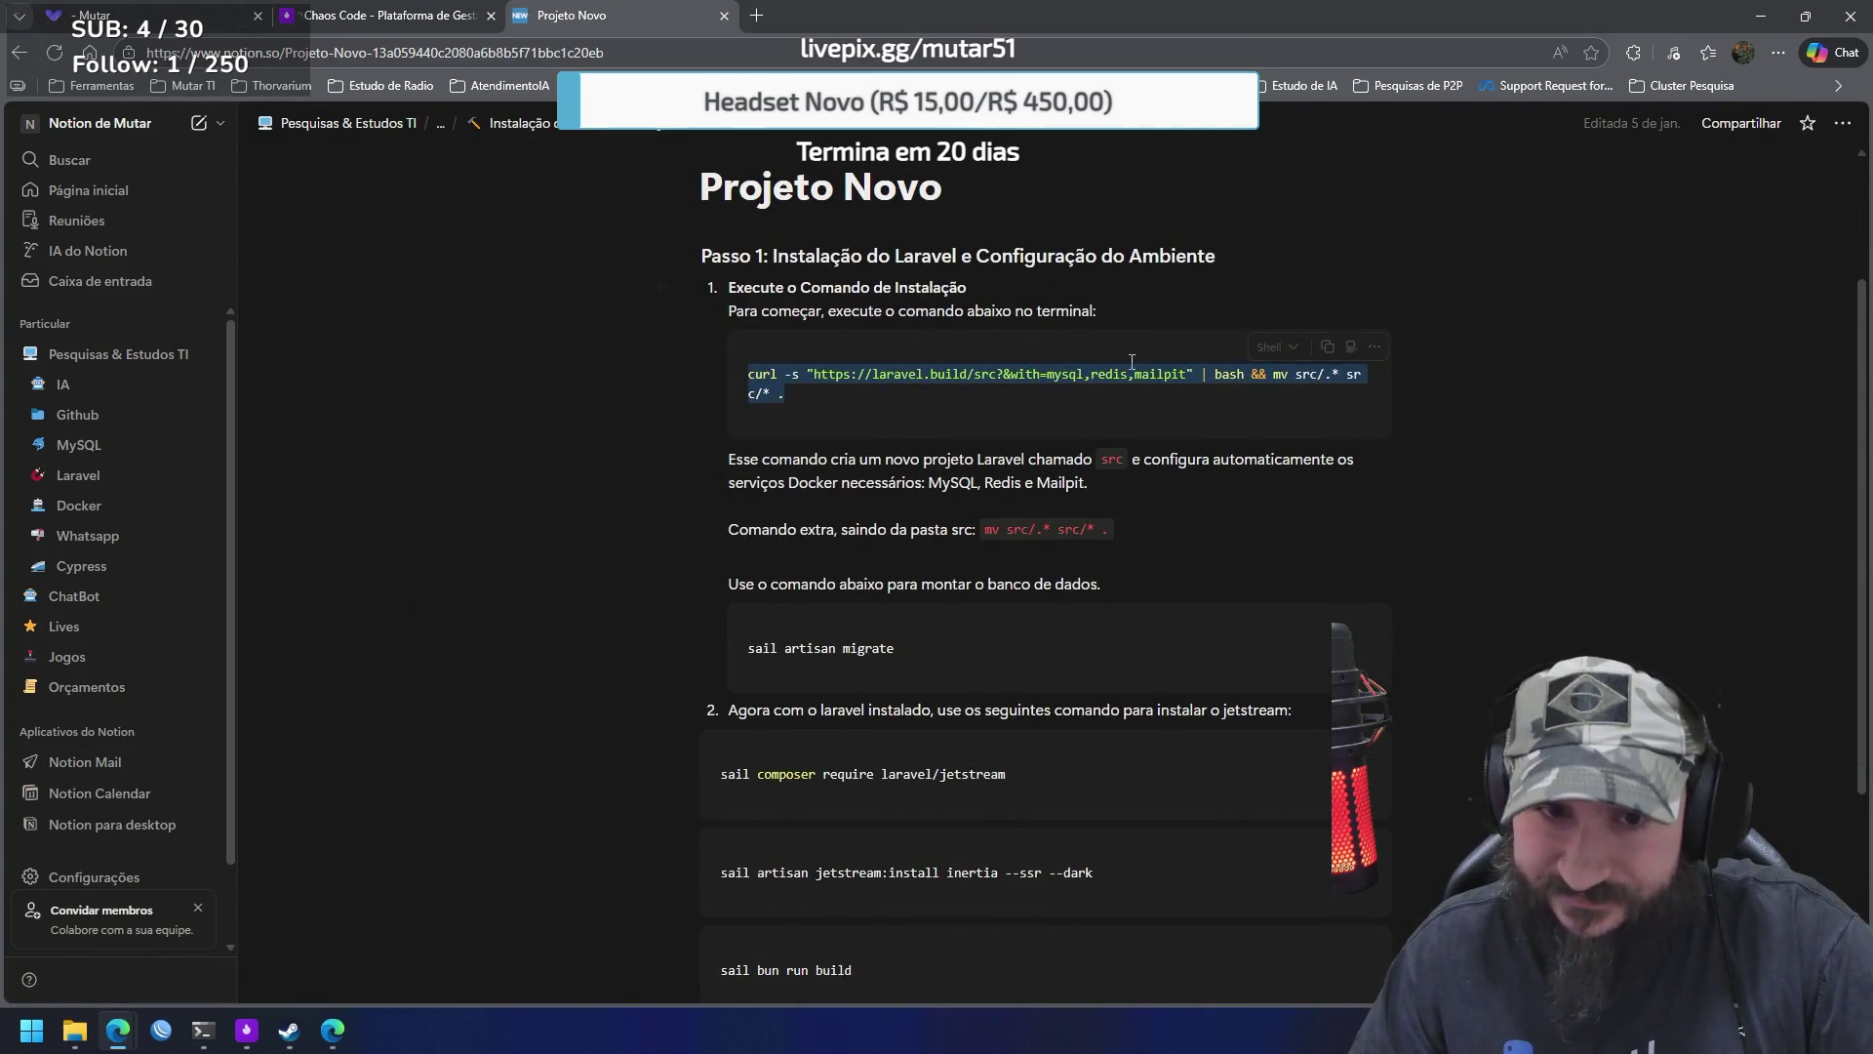
key("Right")
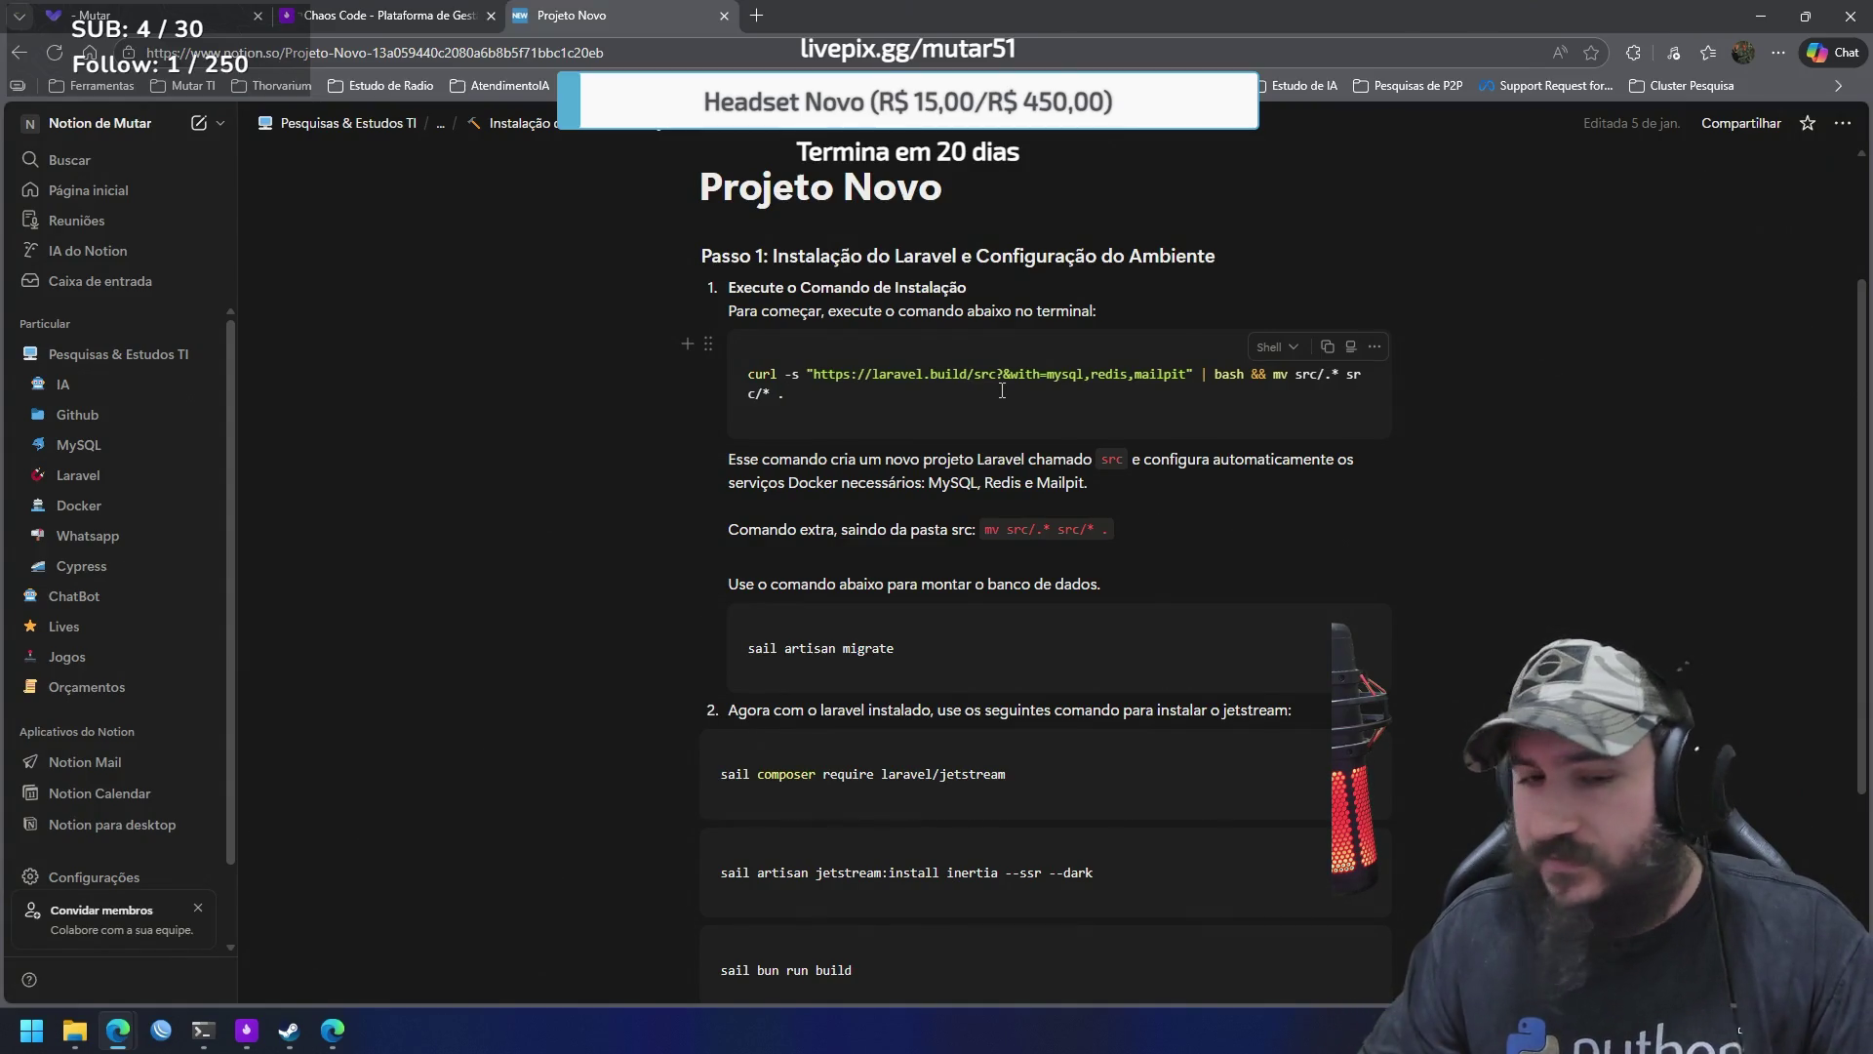
scroll(1048, 352, "down", 3)
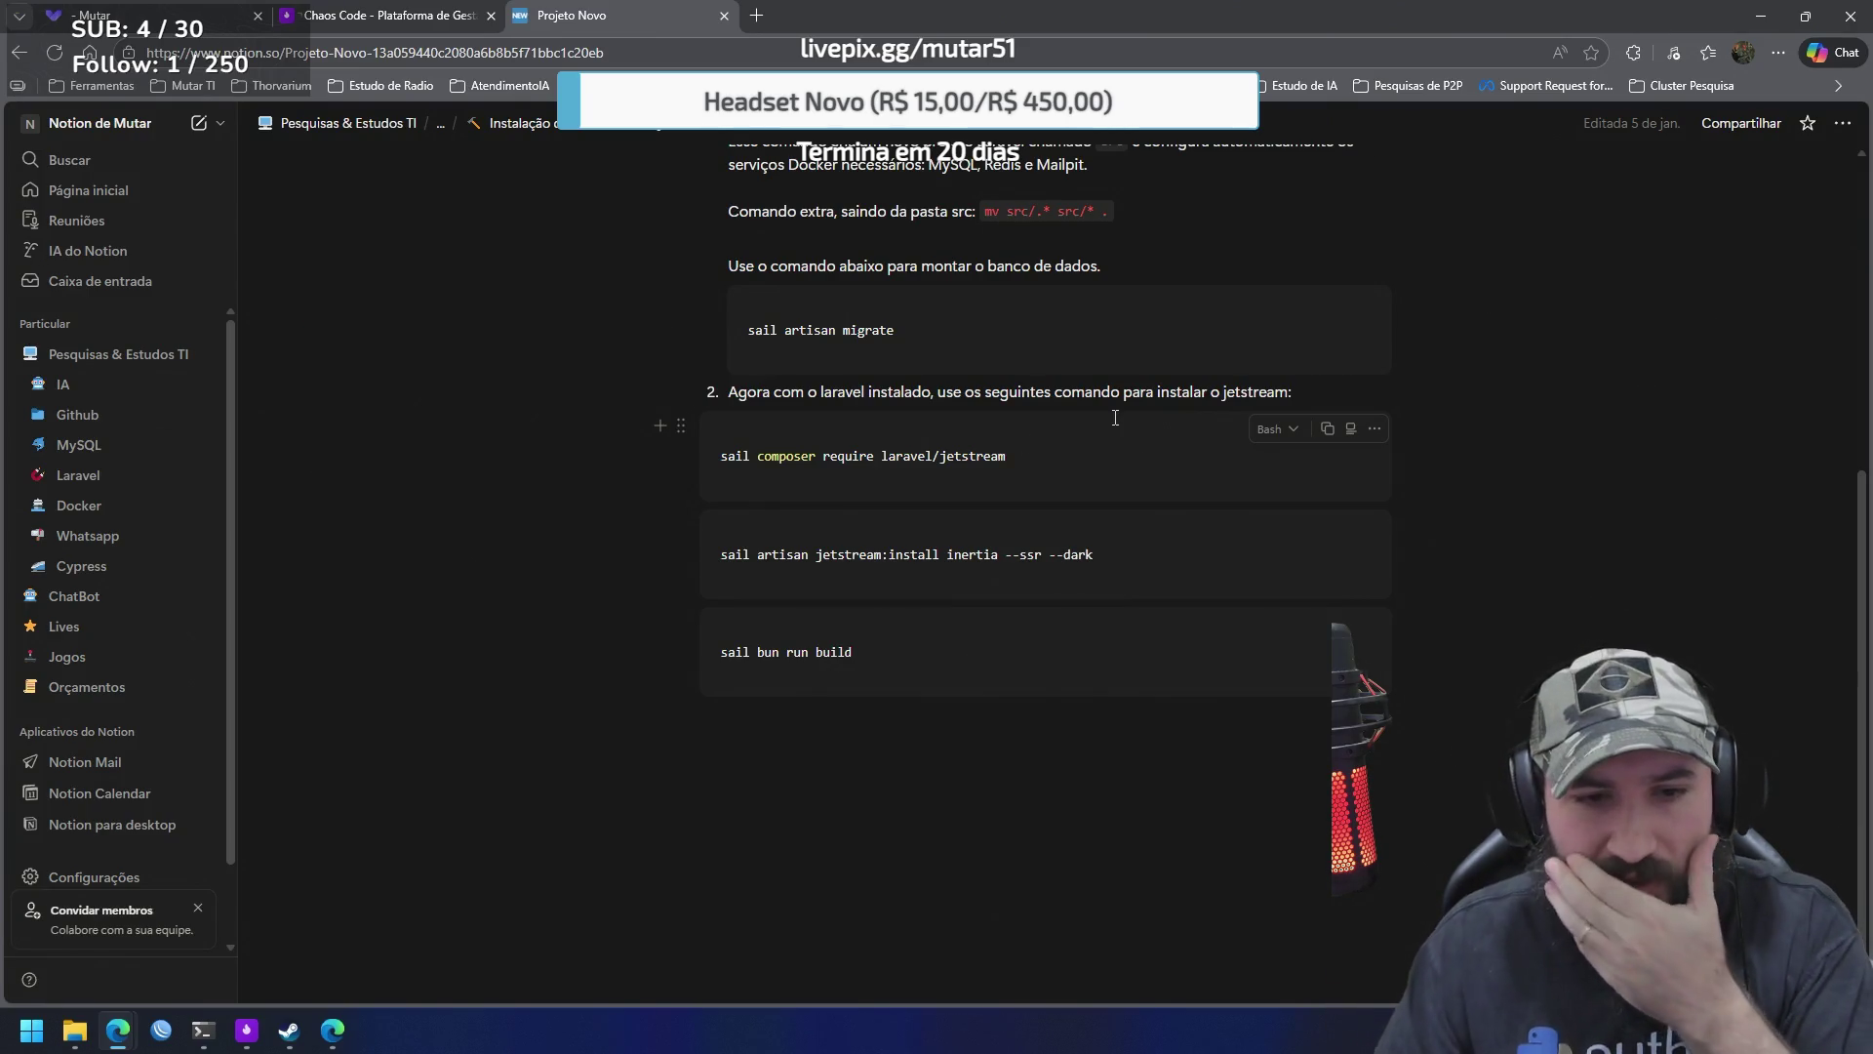
scroll(1417, 518, "up", 4)
scroll(1489, 455, "down", 1)
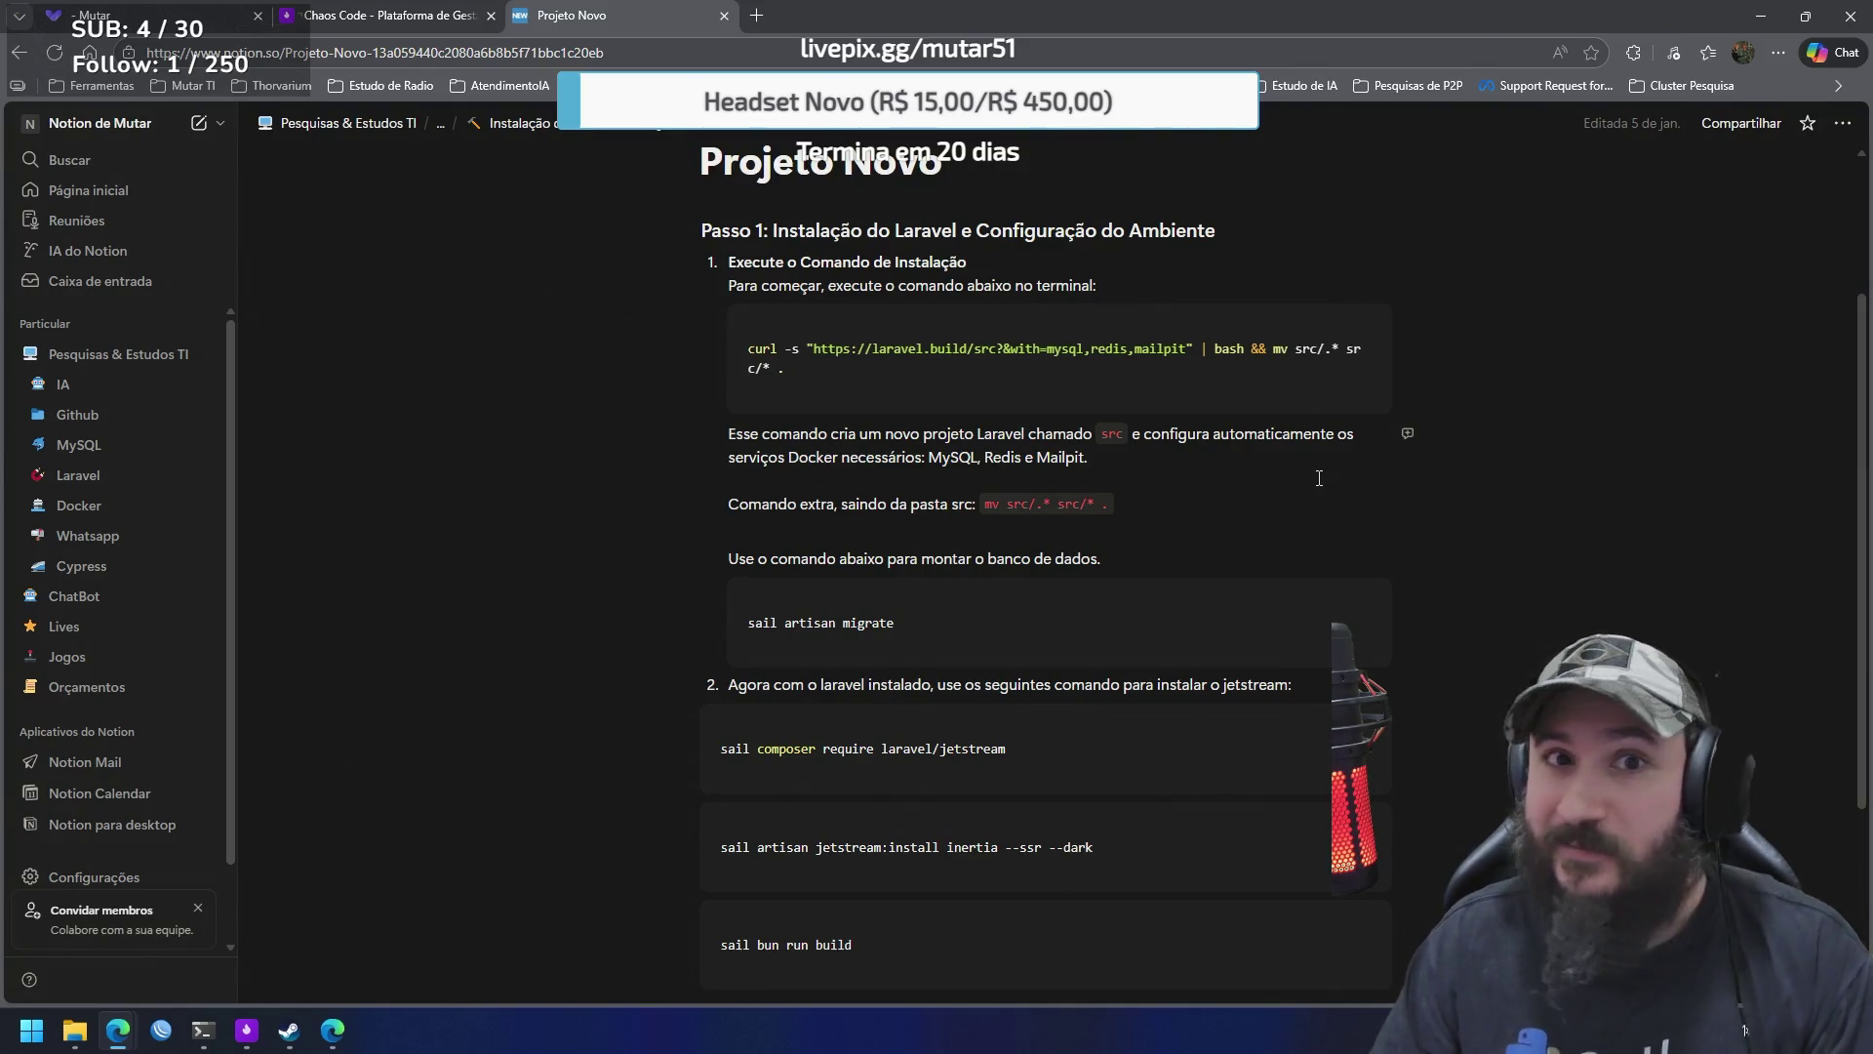
Close the Projeto Novo notes, review Reescrever Notícia from the top, and return to the Chaos Code Kanban board
left_click(724, 15)
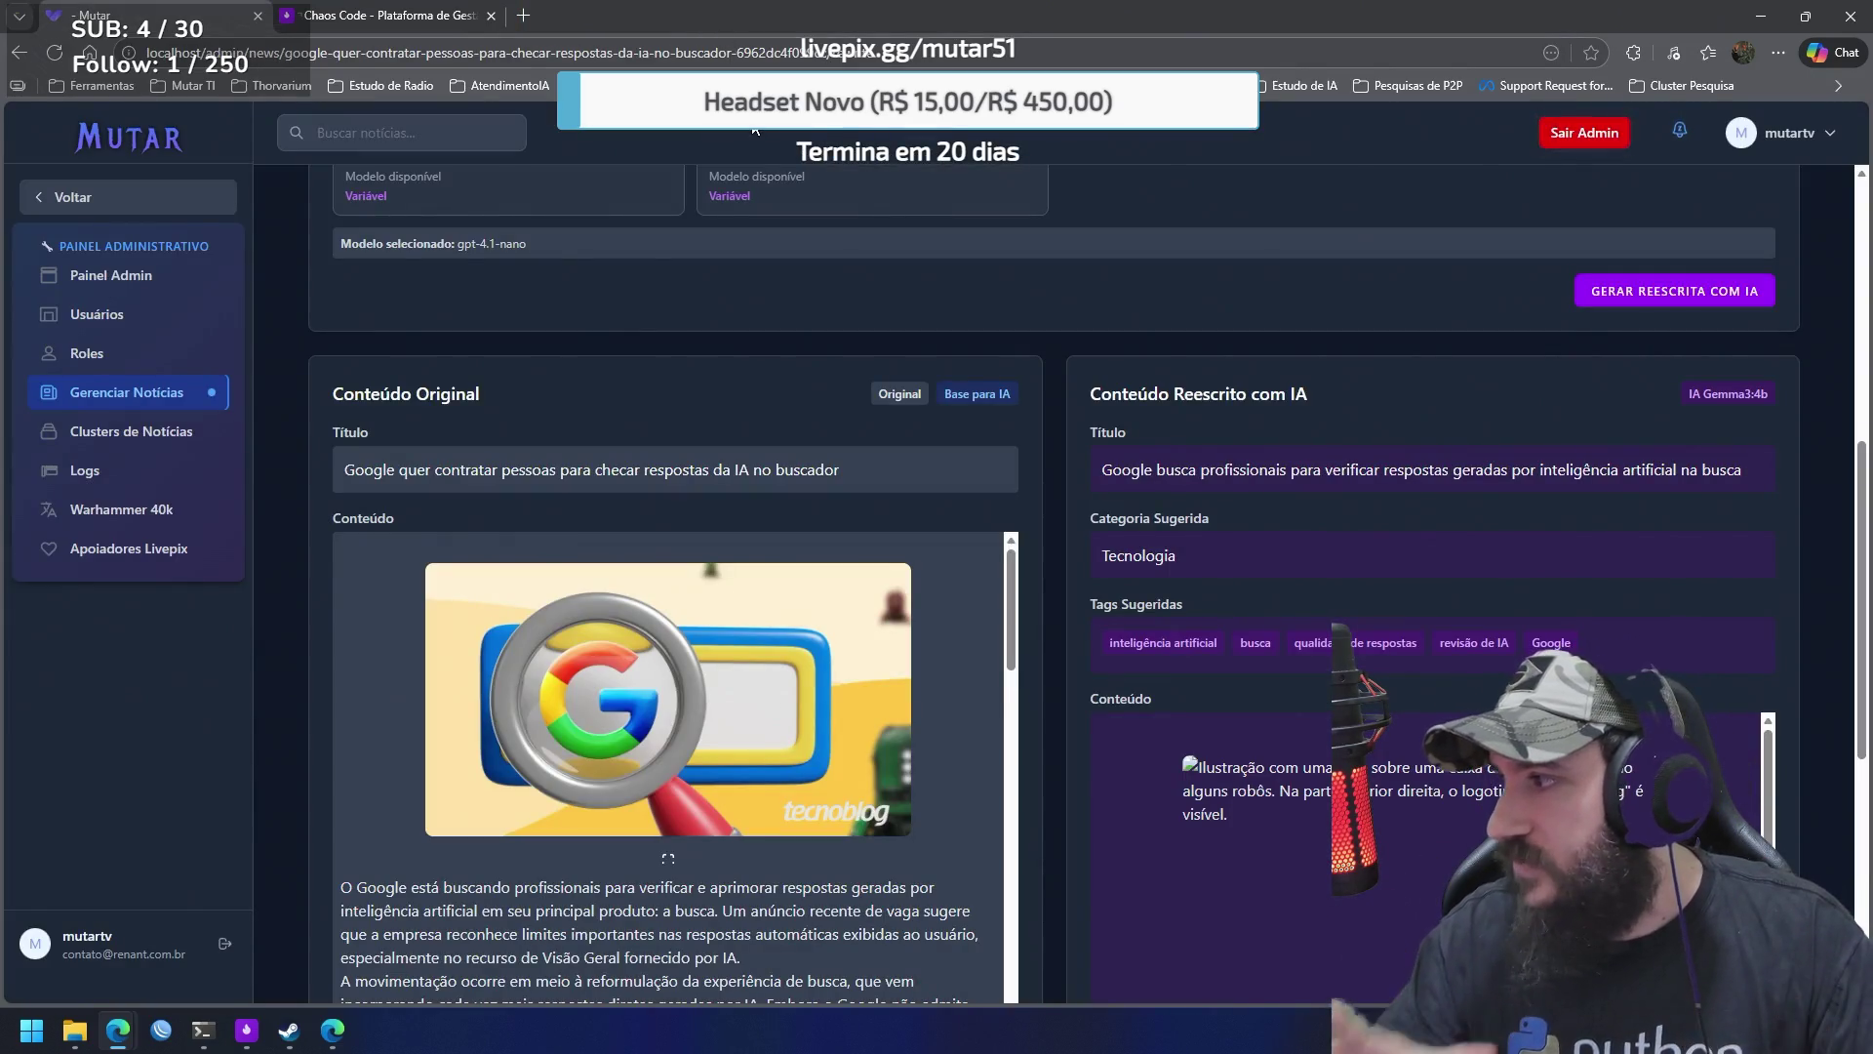
scroll(1298, 455, "up", 7)
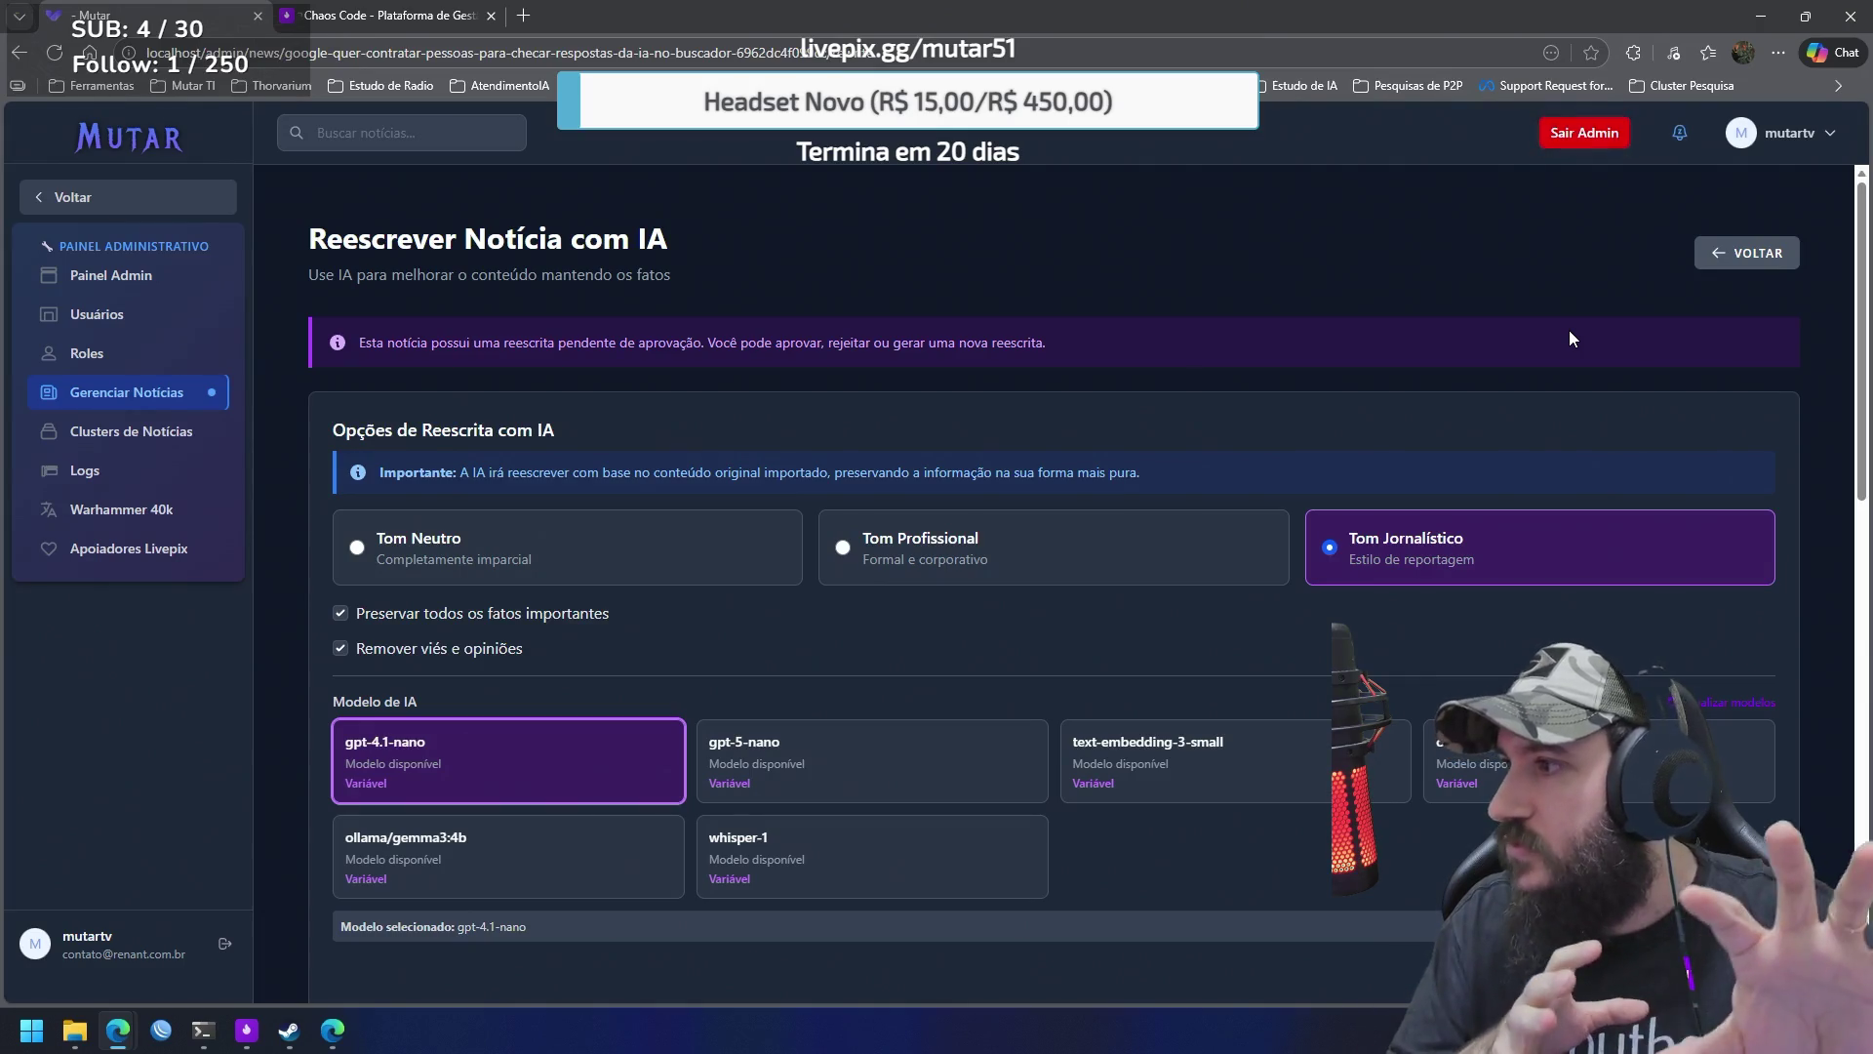
left_click(246, 1029)
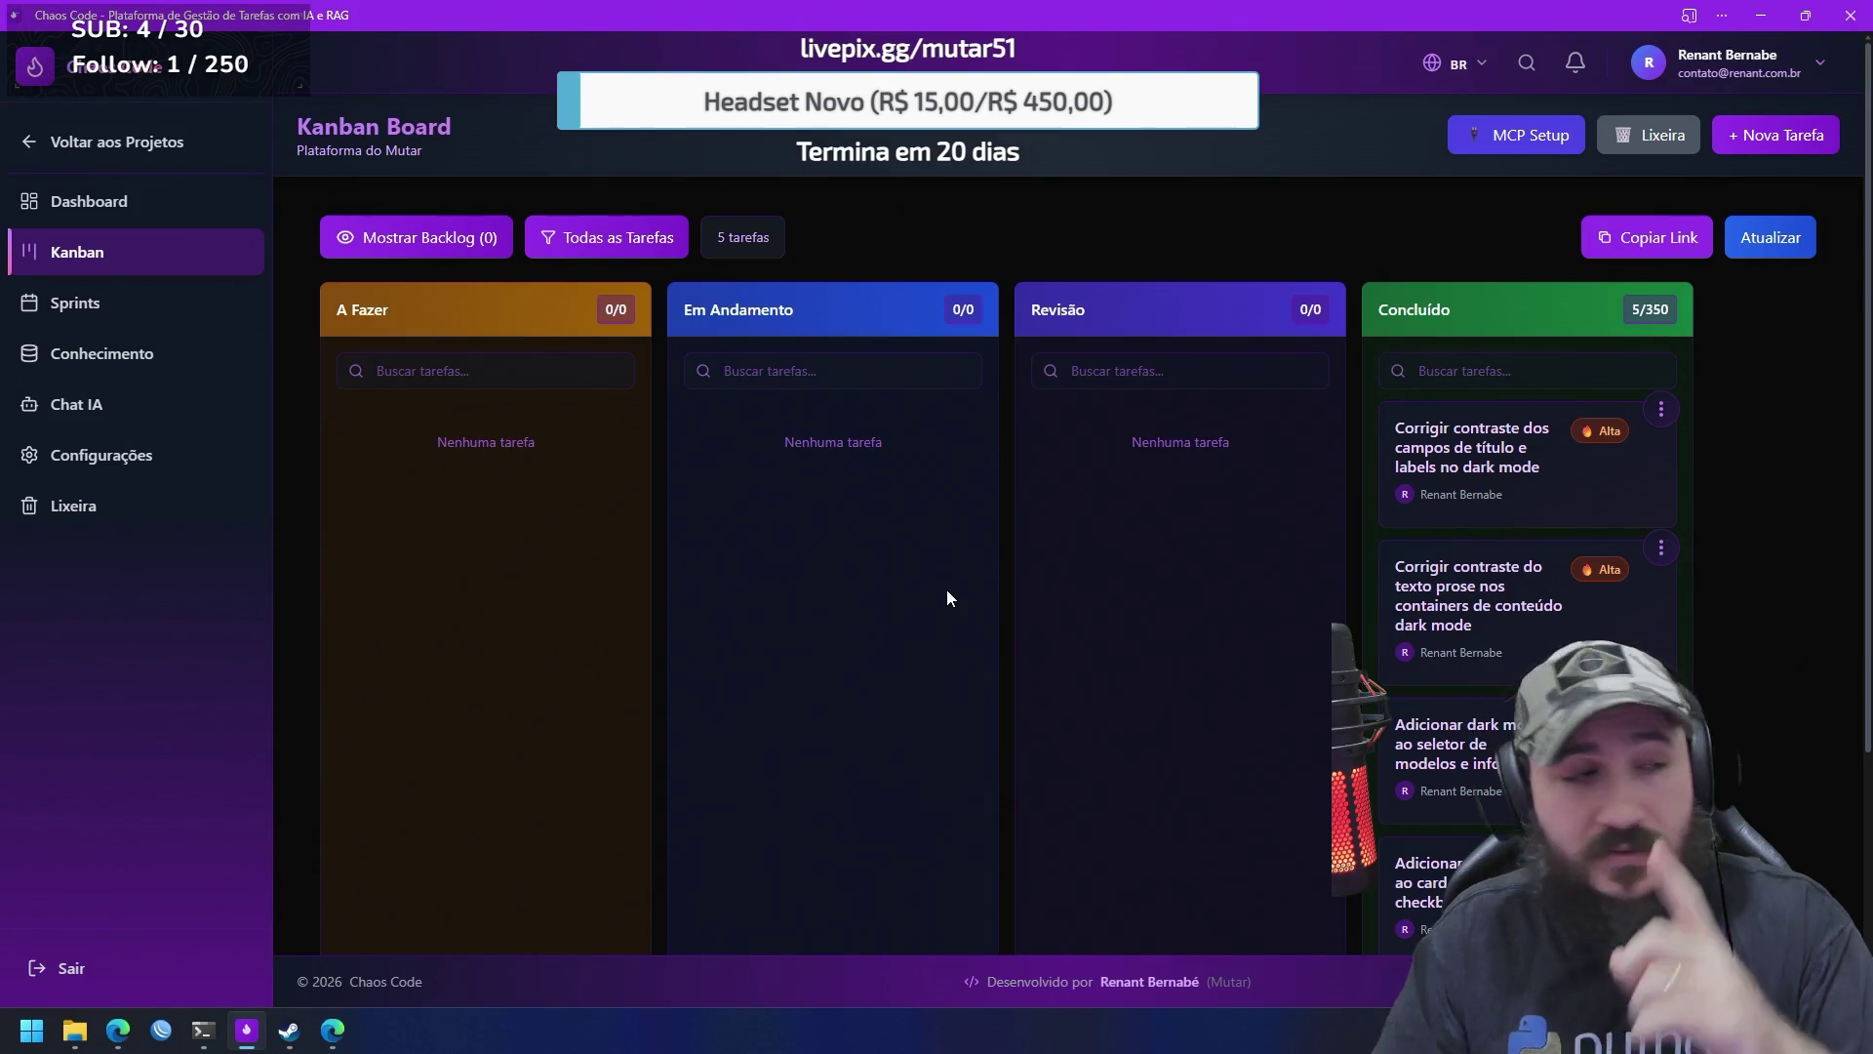
Glance at the WhatsApp Web chat, then minimize it to get back to the Kanban board
key("alt+Tab")
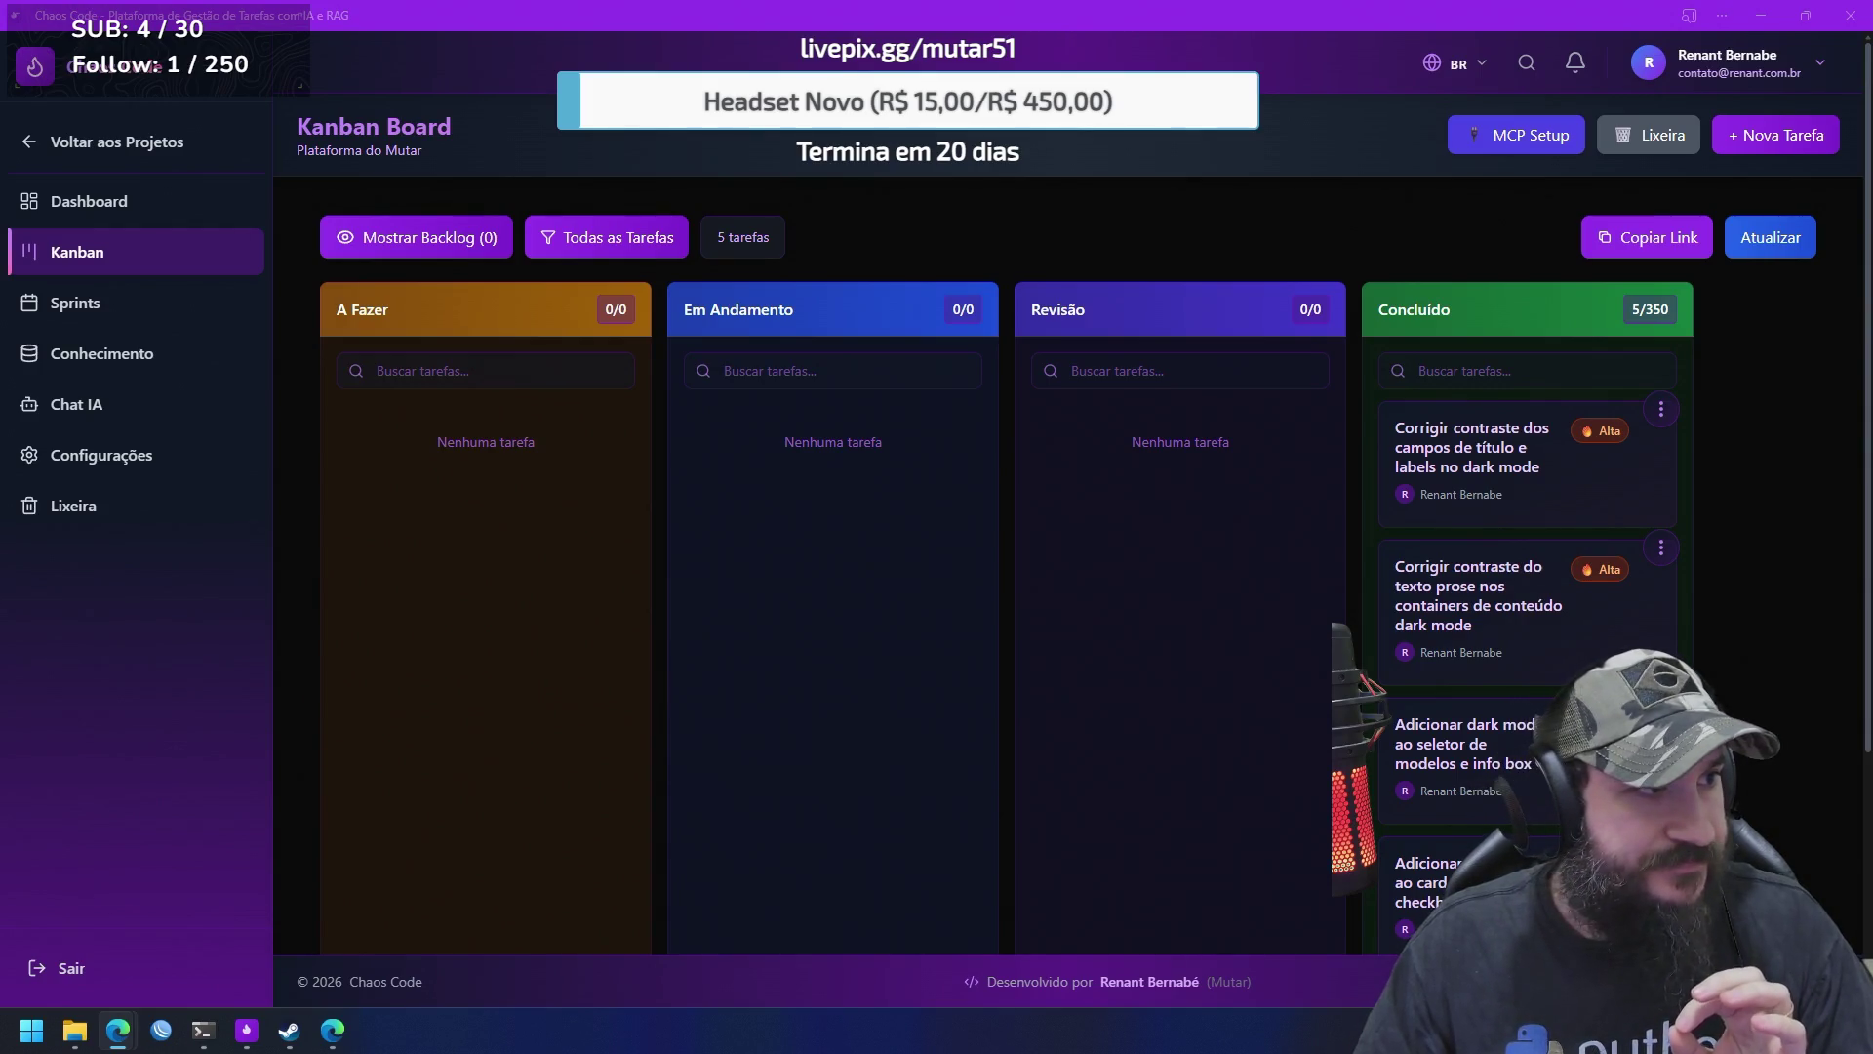
key("alt+Tab")
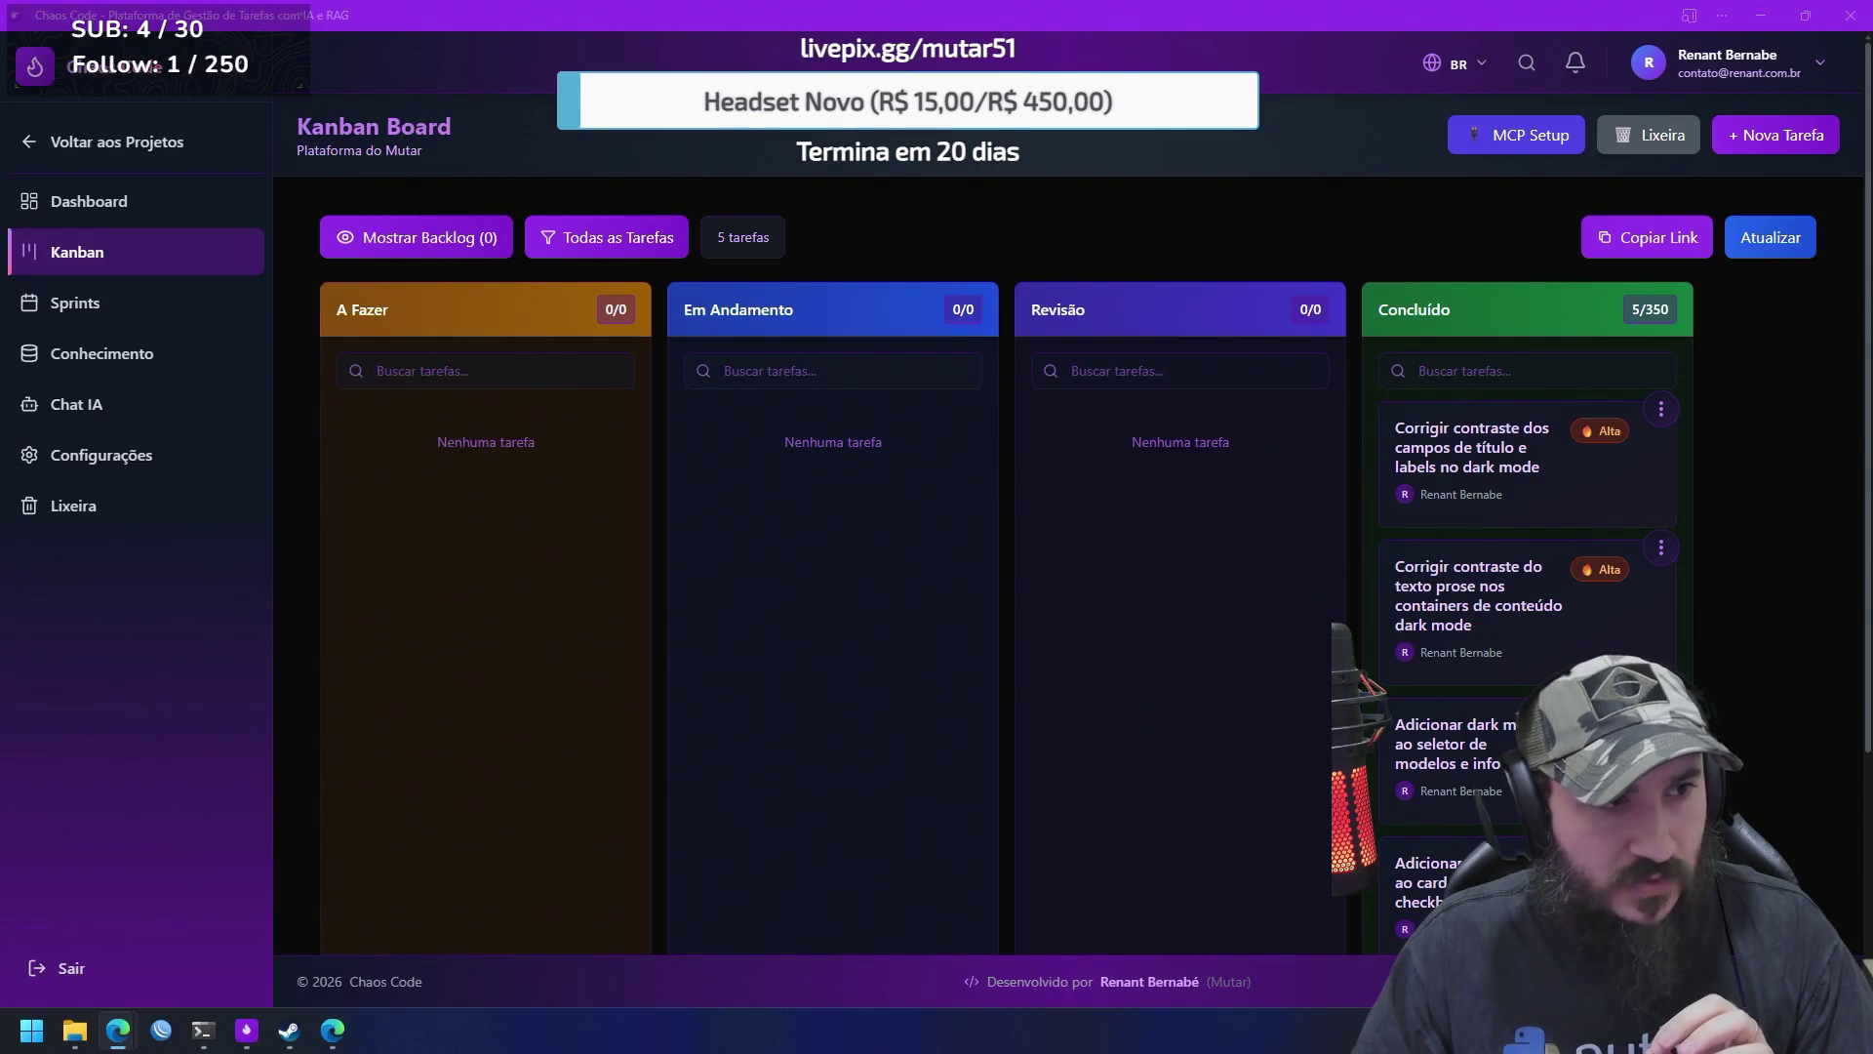
left_click_drag(19, 169, 376, 85)
left_click(411, 84)
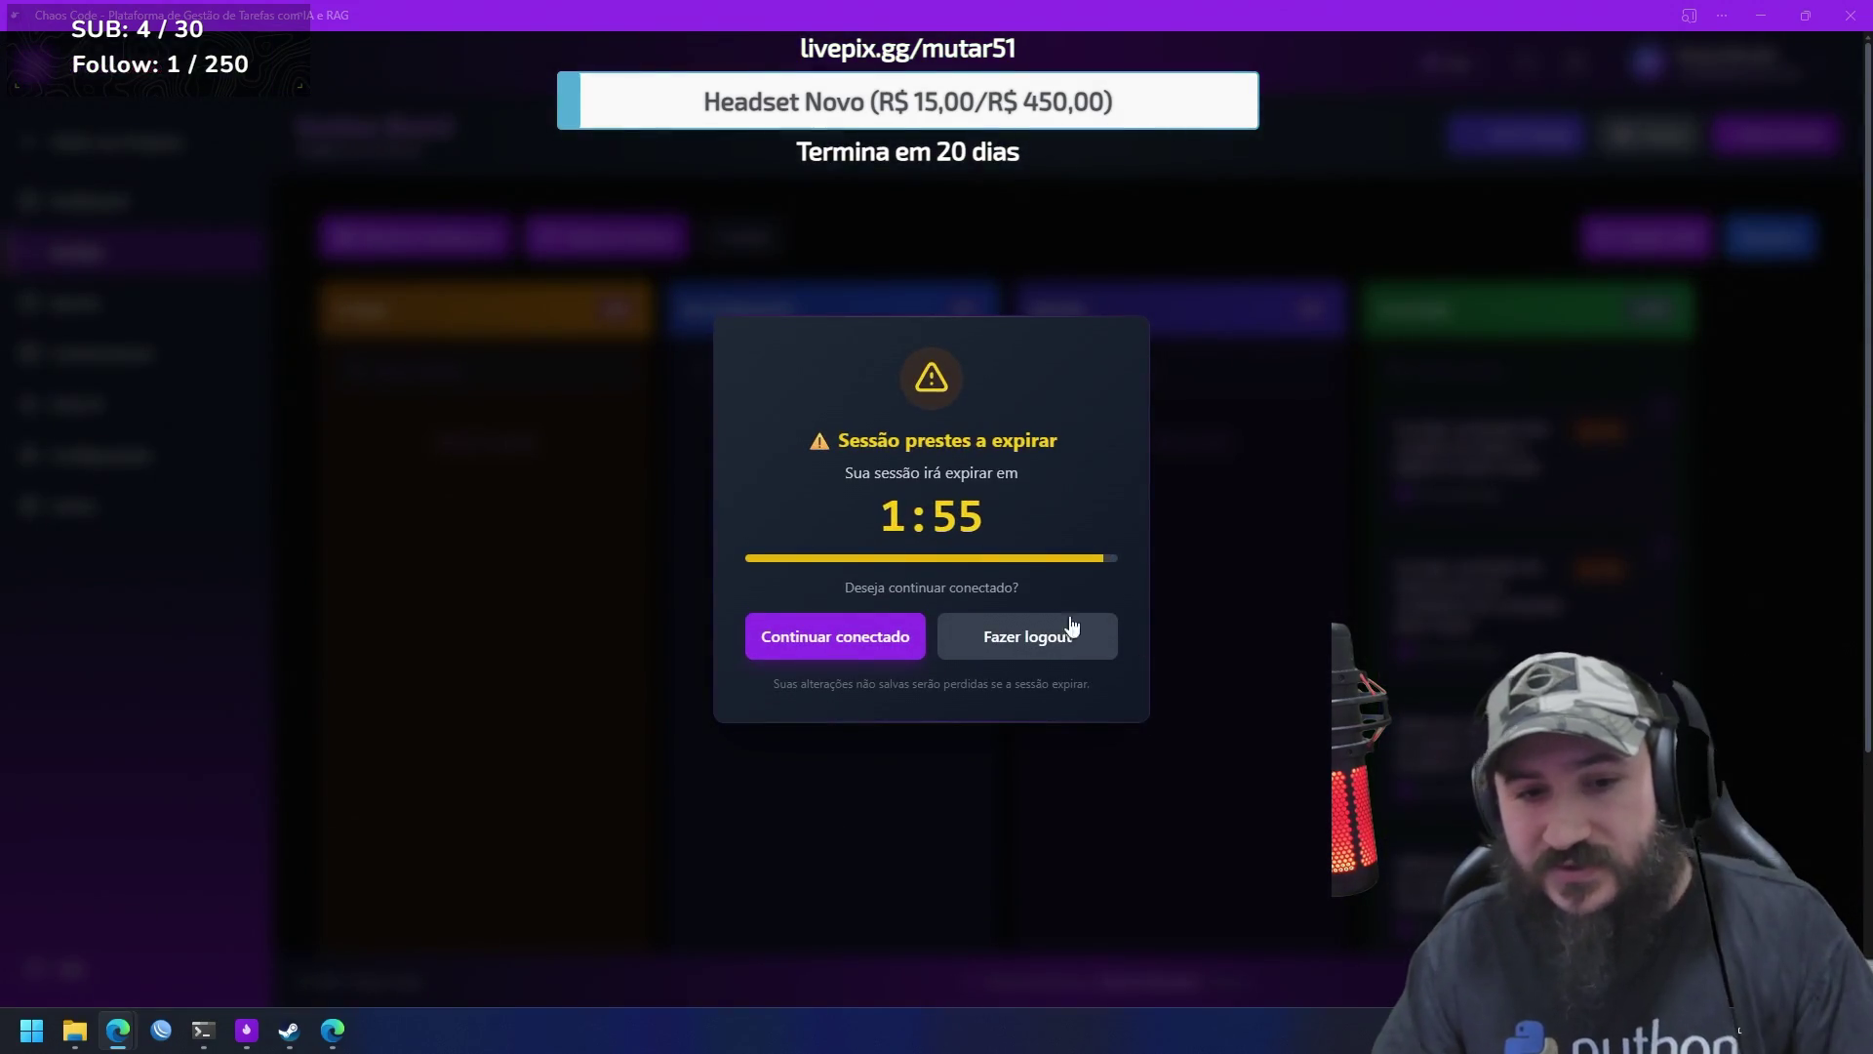
Choose Continuar conectado on the expiry warning and open the Plataforma do Mutar Dashboard
left_click(873, 639)
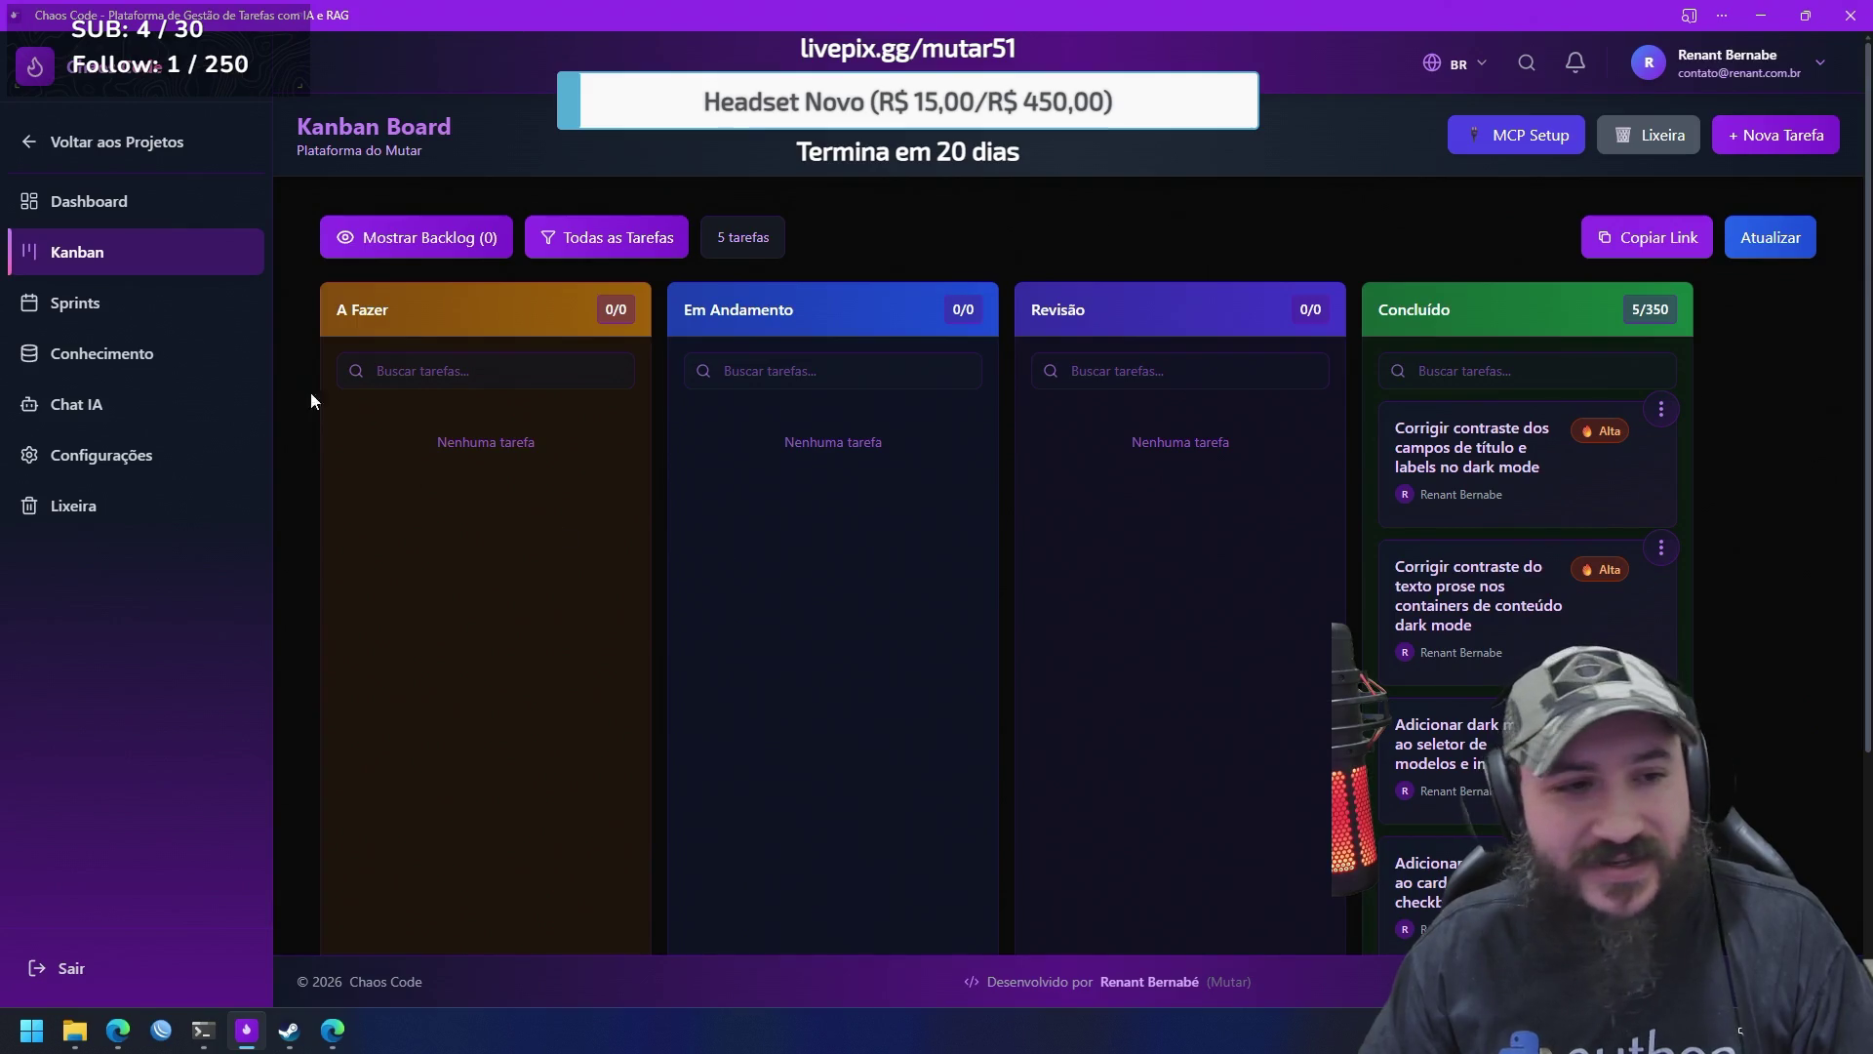
left_click(112, 201)
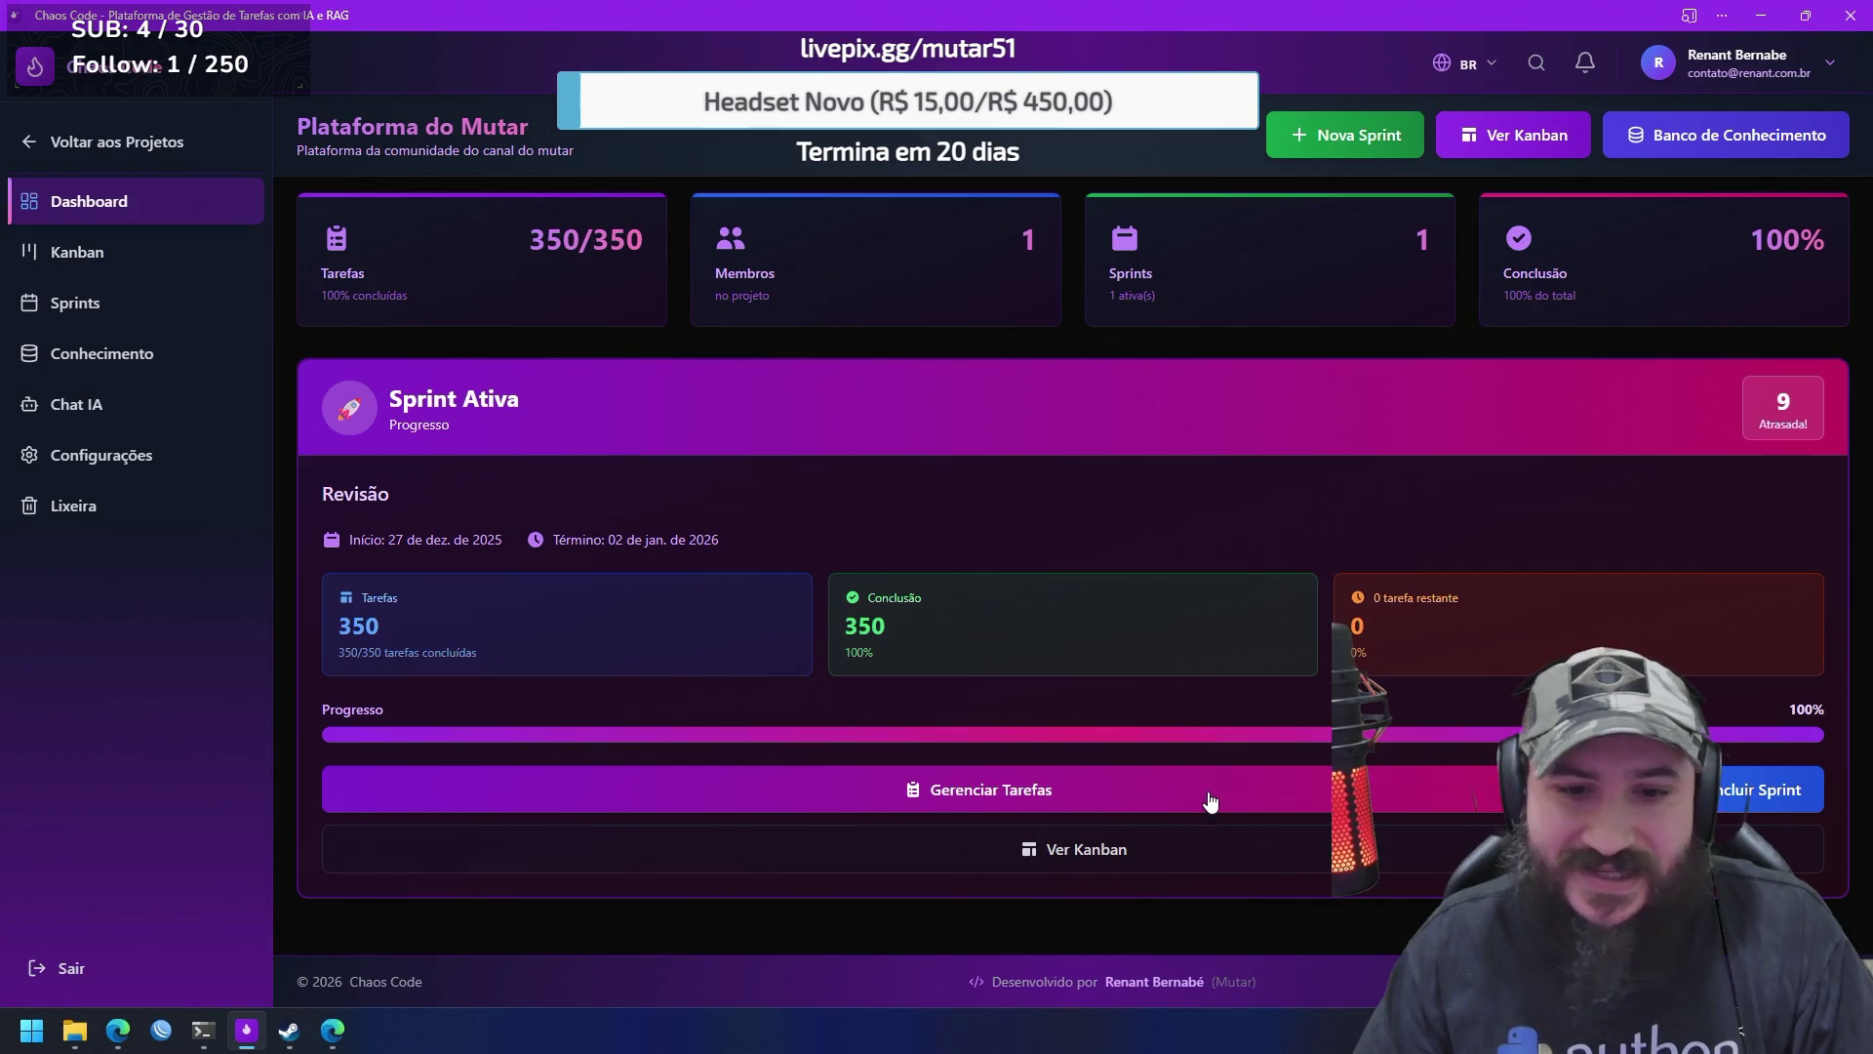
left_click(1172, 865)
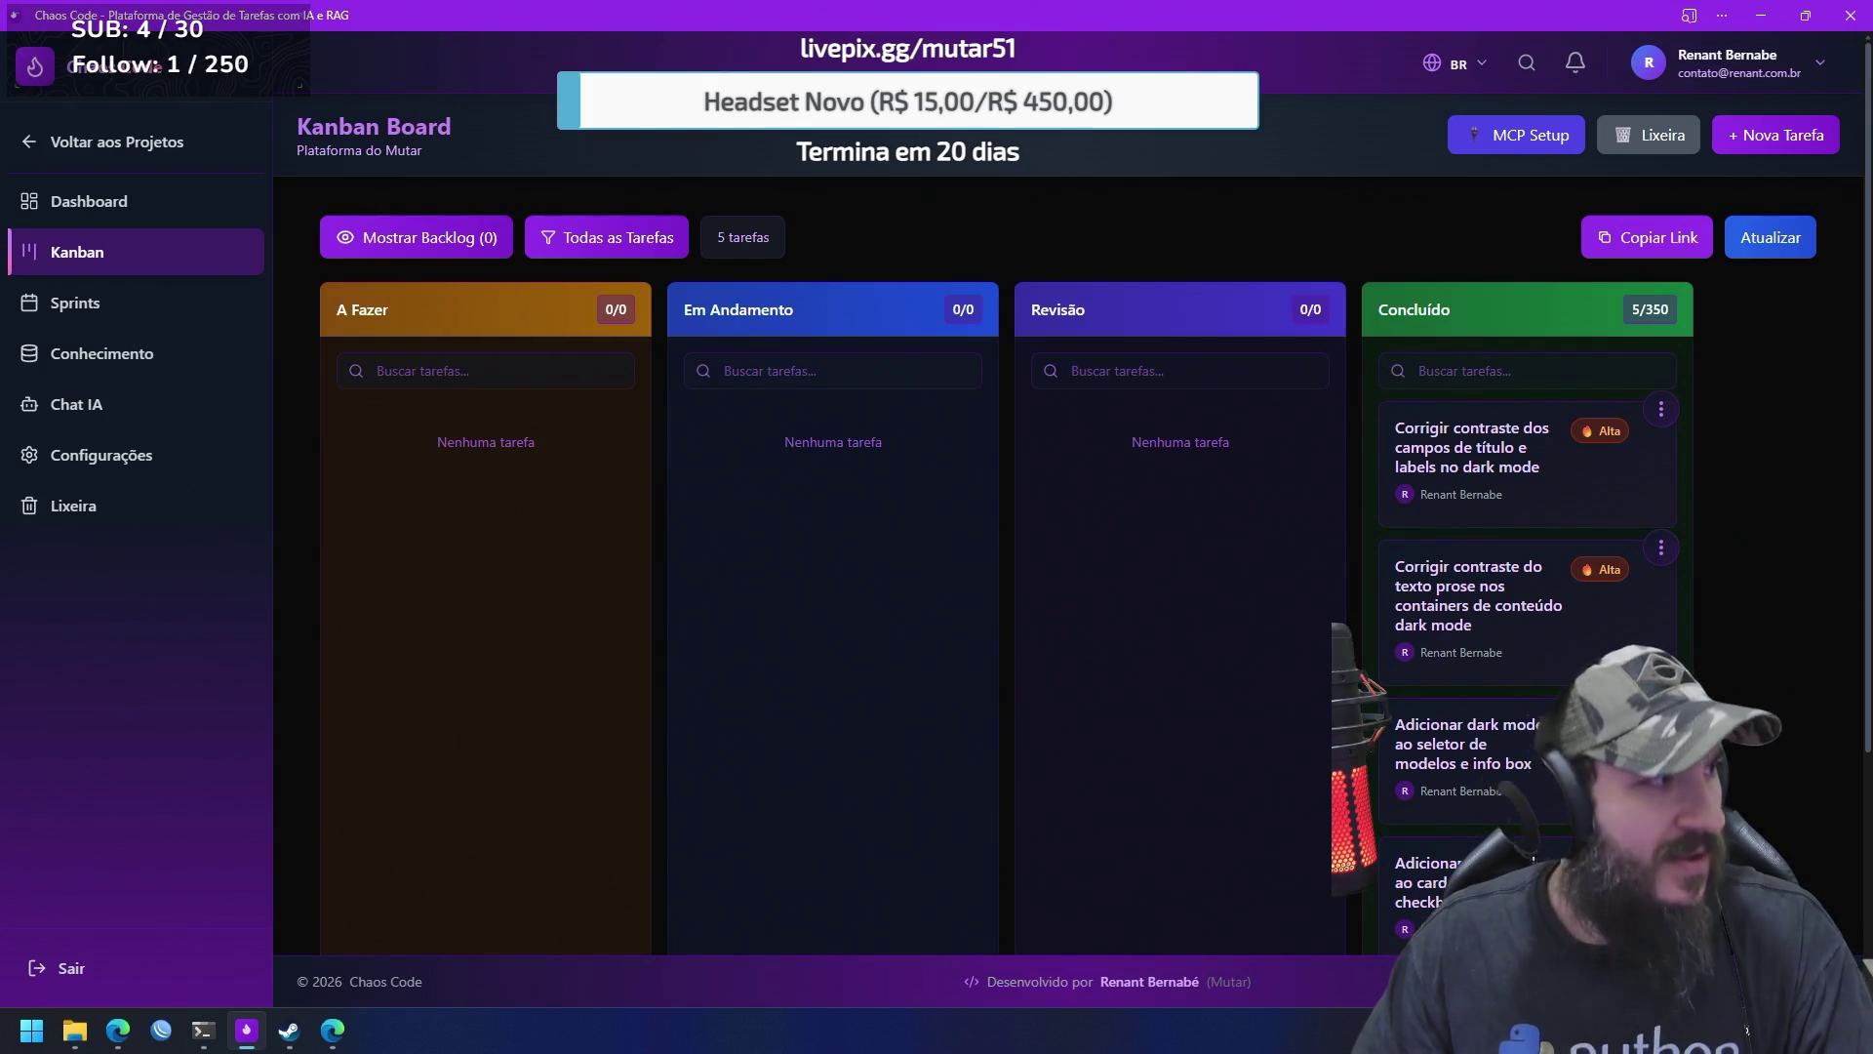
key("alt+Tab")
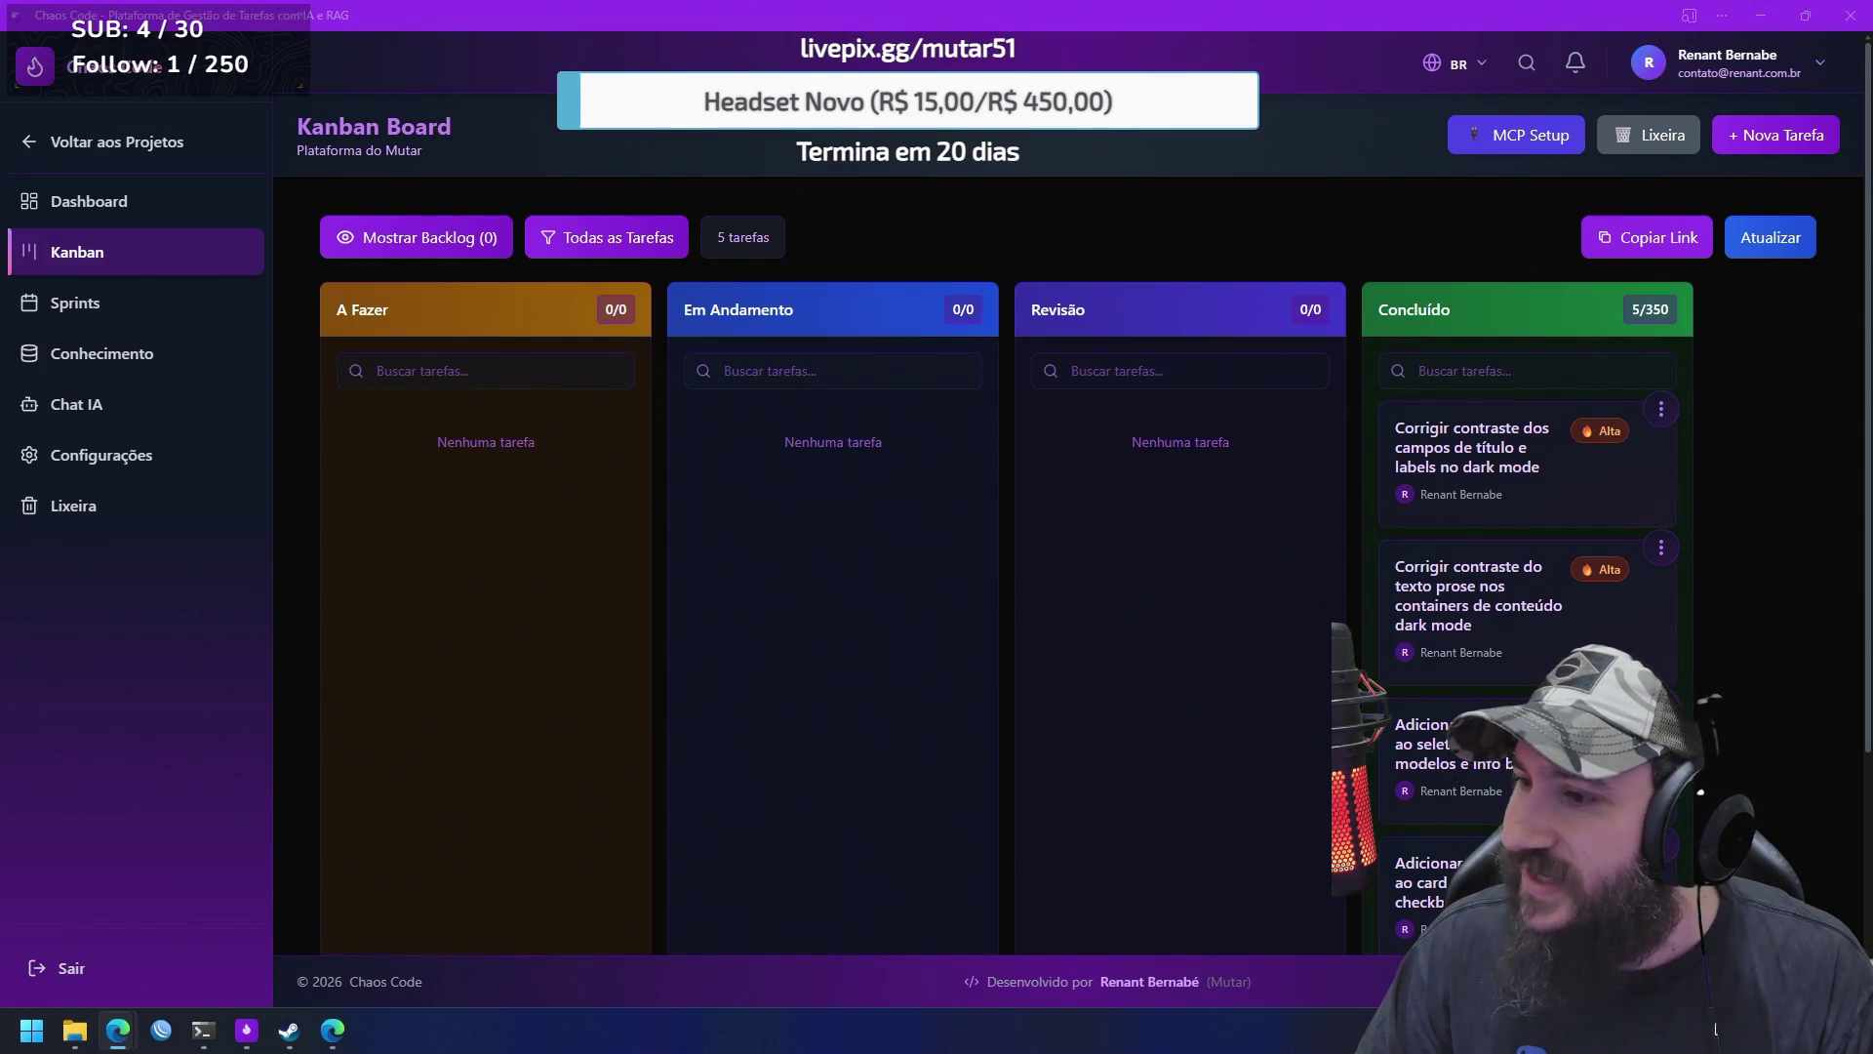
Open the Banco de Conhecimento page listing the project's 72 documentation entries
left_click(121, 360)
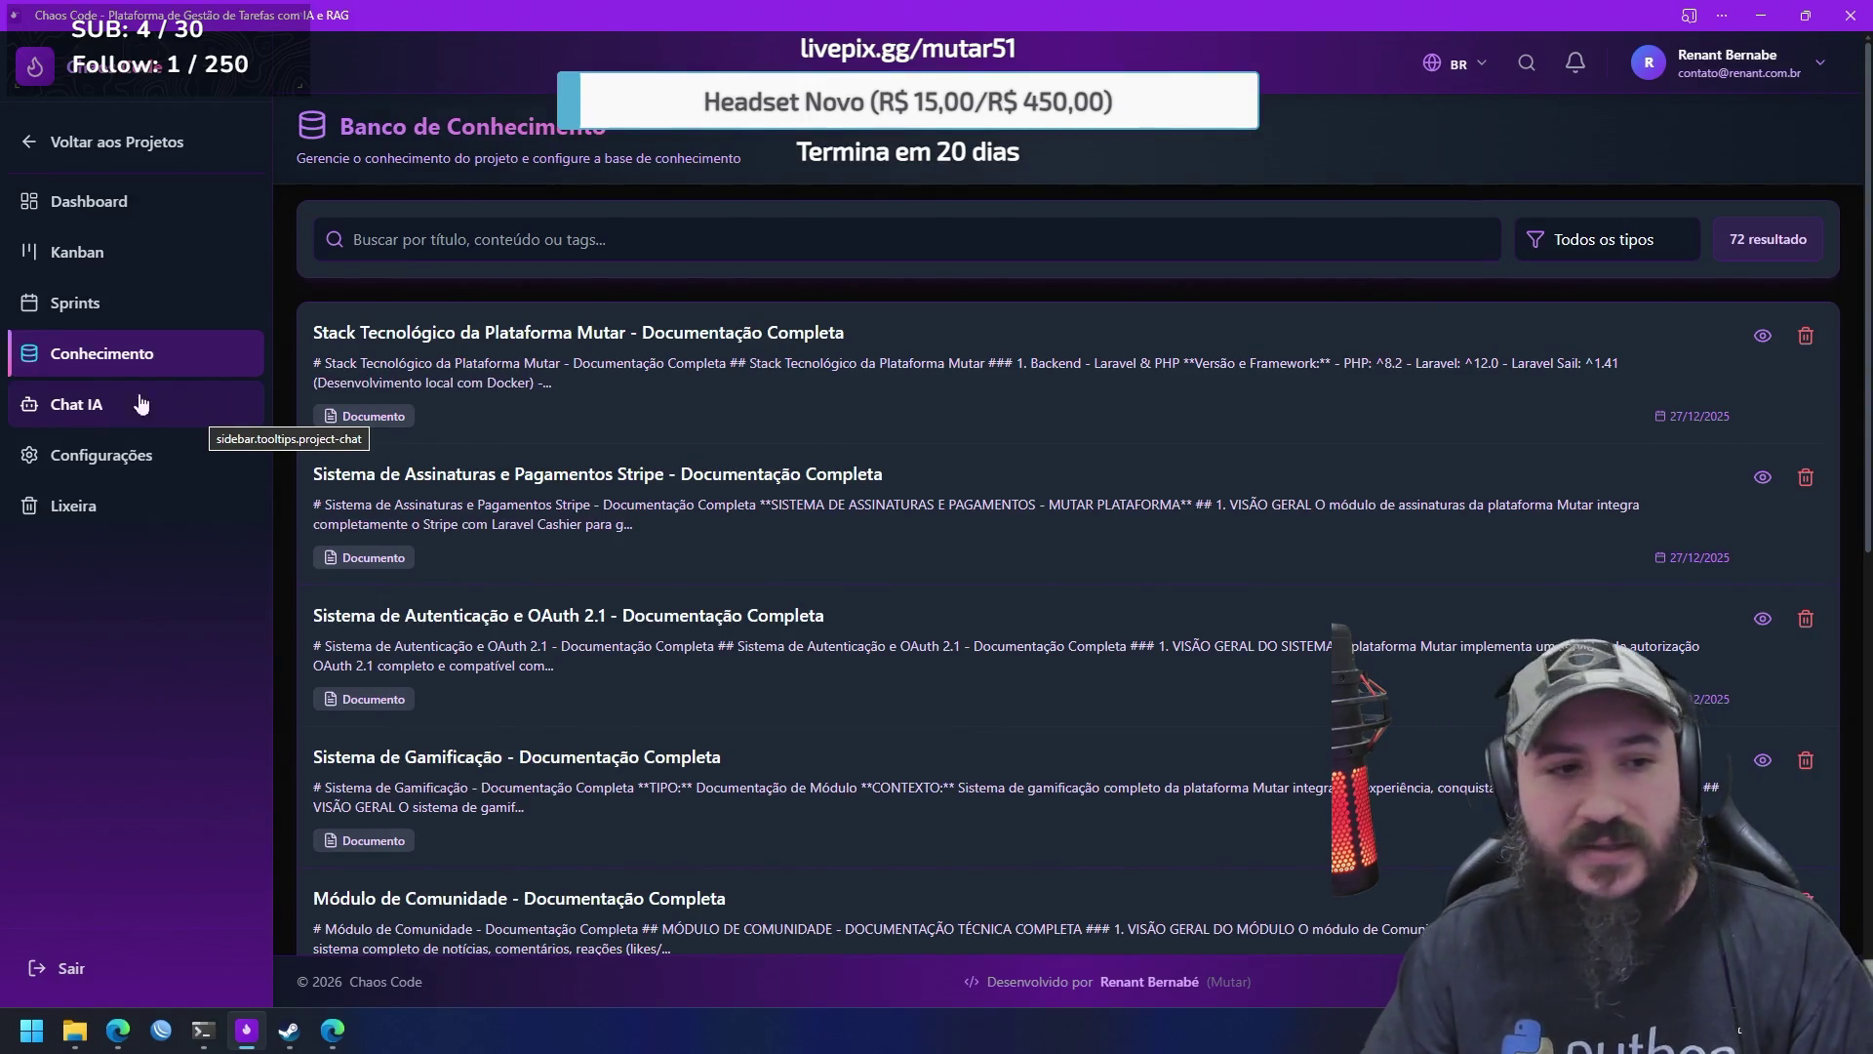
Send the suggested 'Explique a arquitetura do projeto' question to the project's AI chat, then switch to the browser
left_click(170, 401)
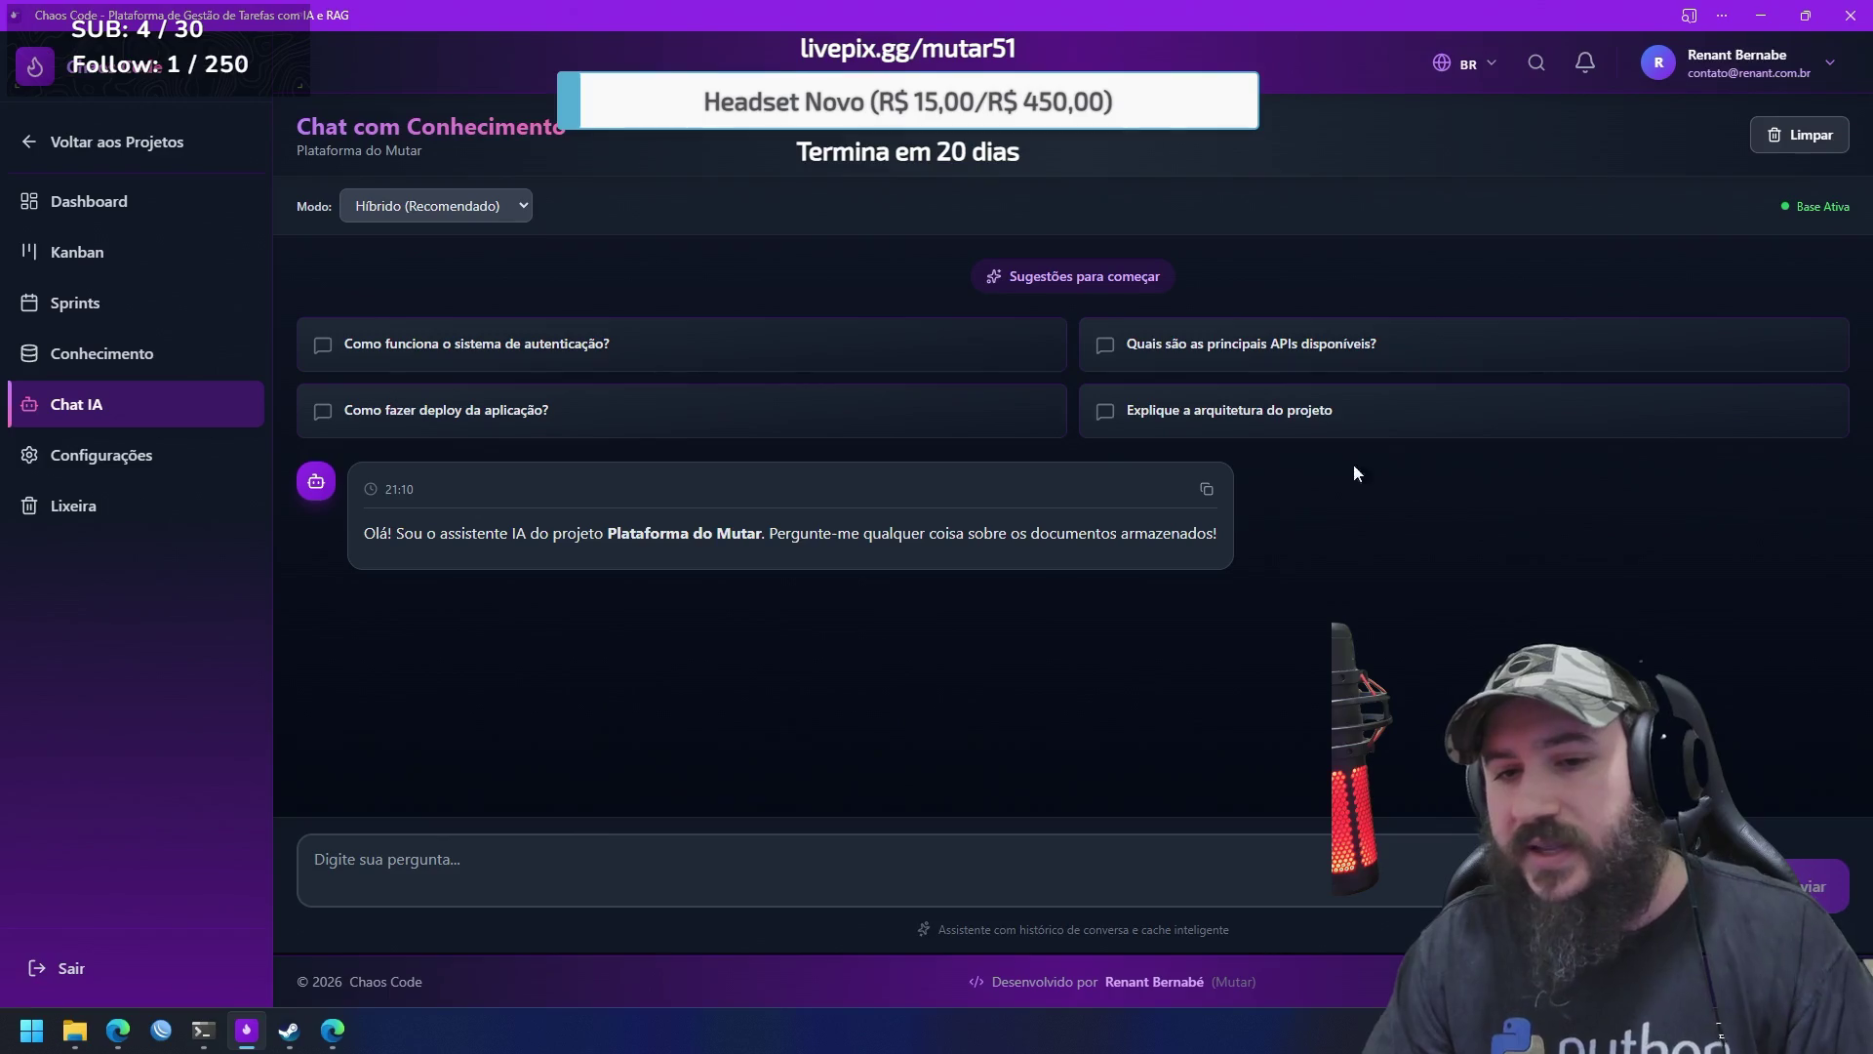
left_click(1280, 417)
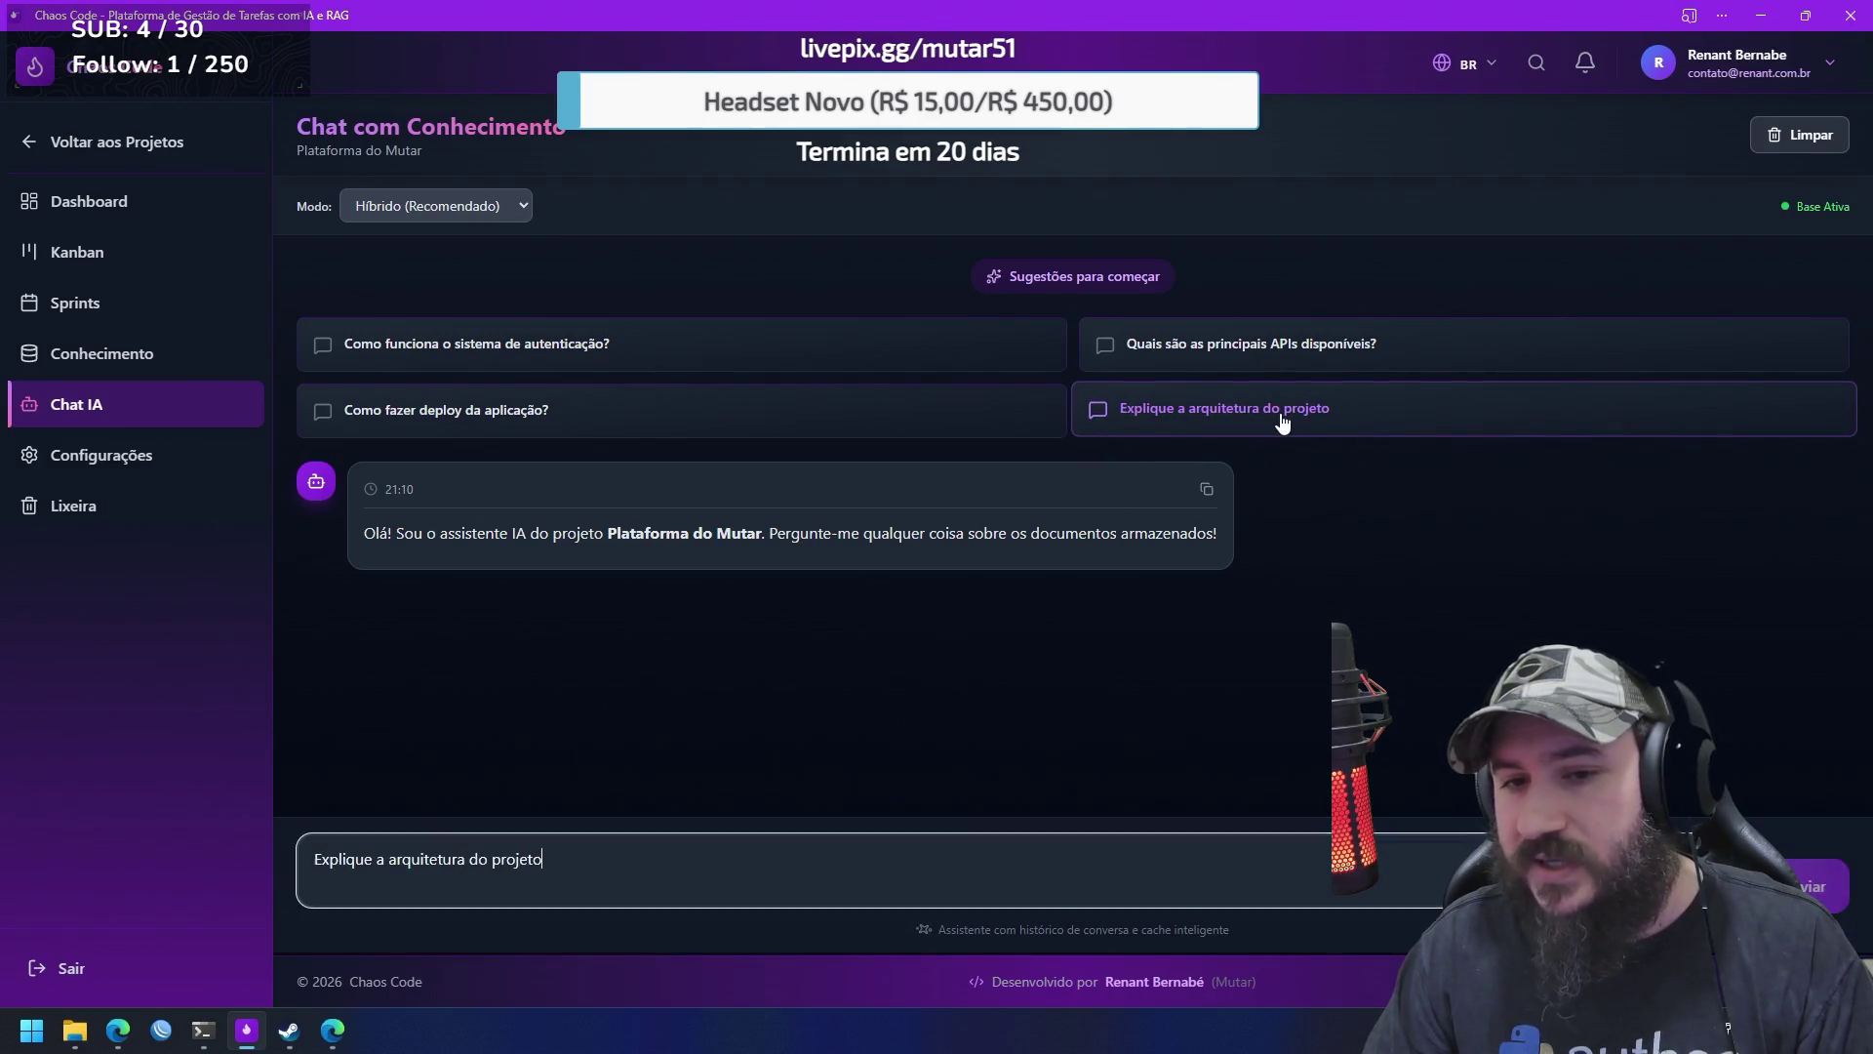
left_click(1826, 903)
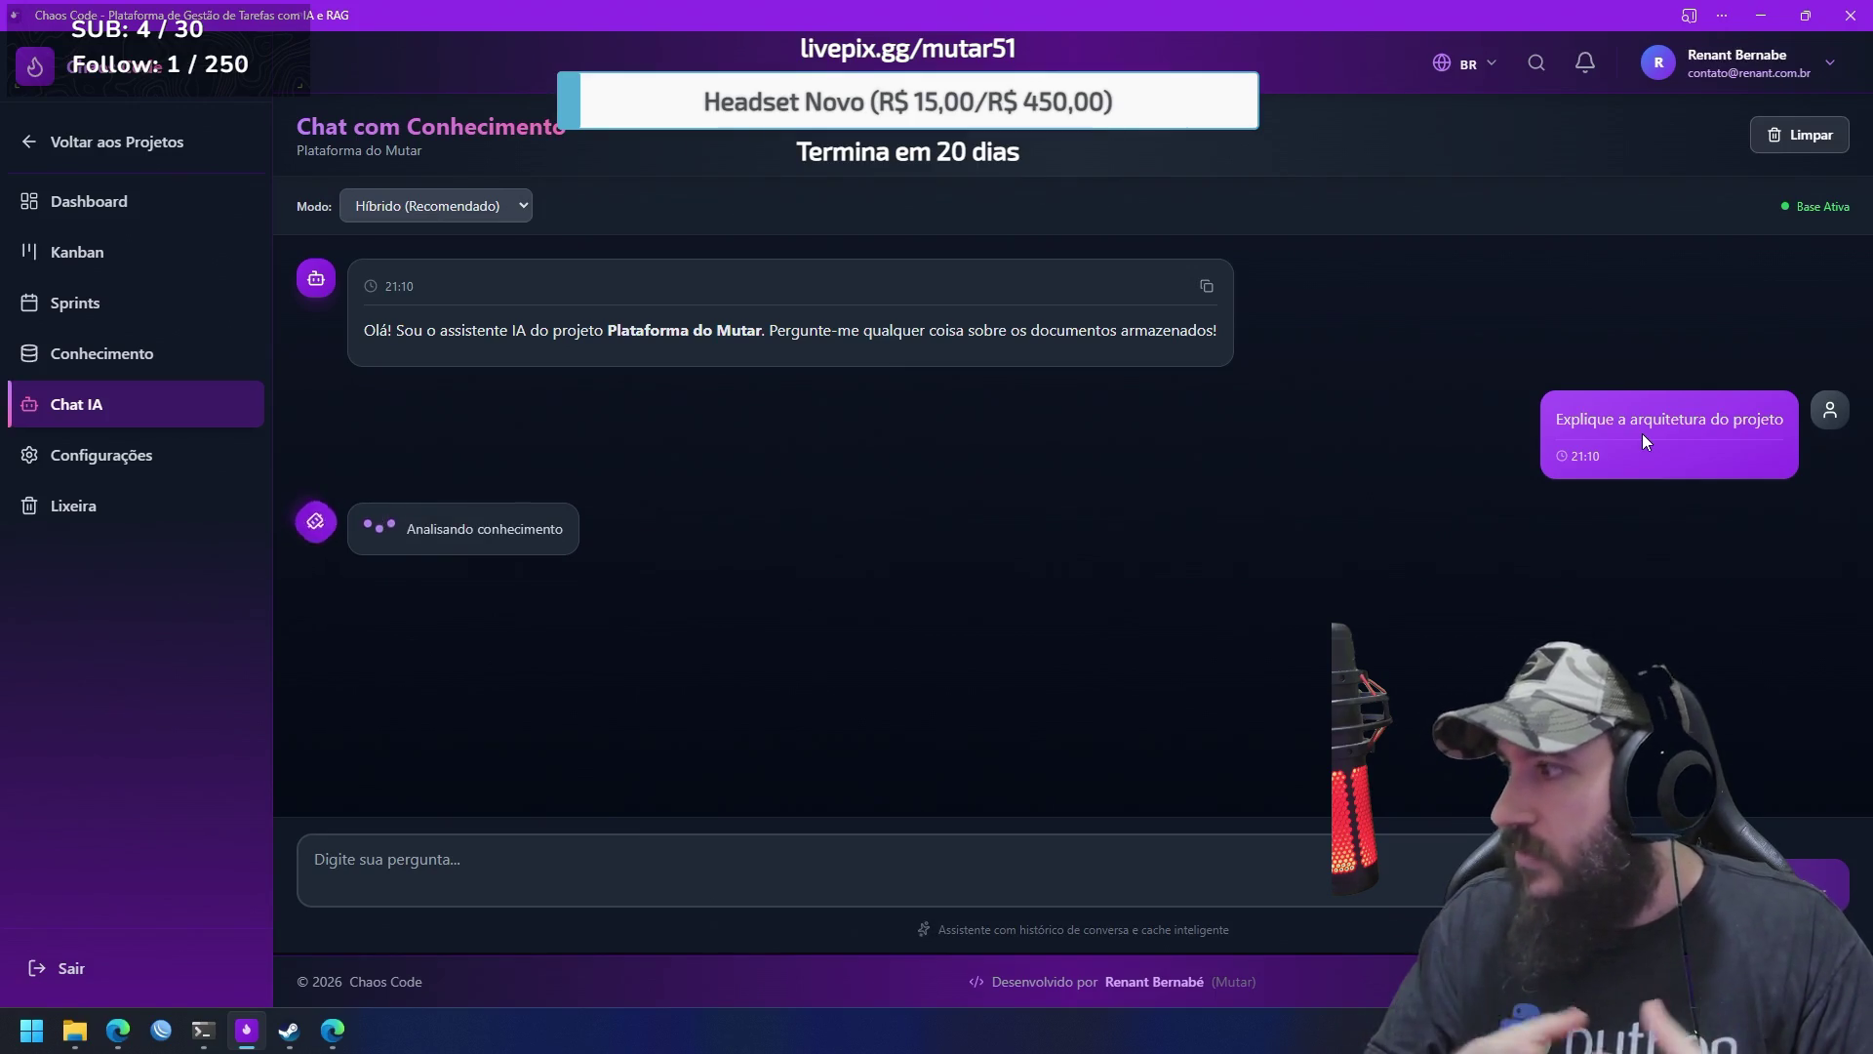
key("alt+Tab")
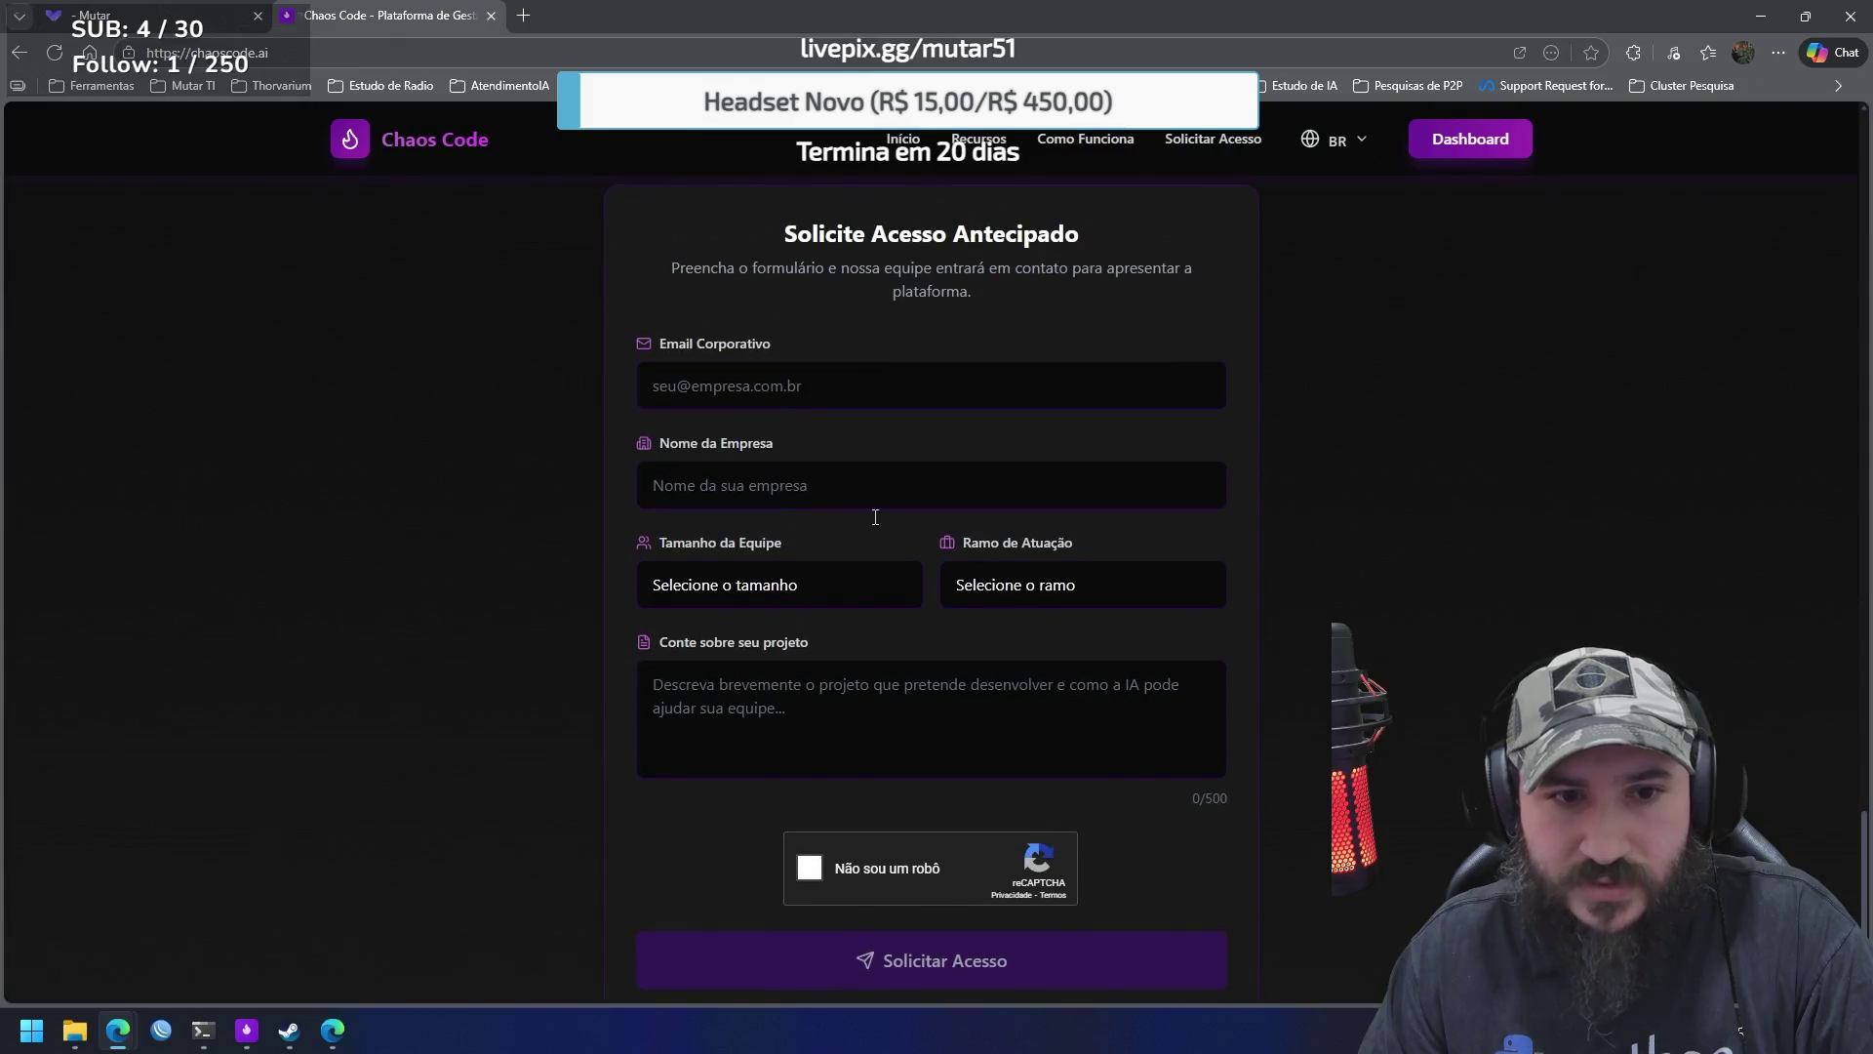
Choose 6-20 desenvolvedores as team size on the early-access form, then return to Chaos Code's architecture answer
left_click(764, 595)
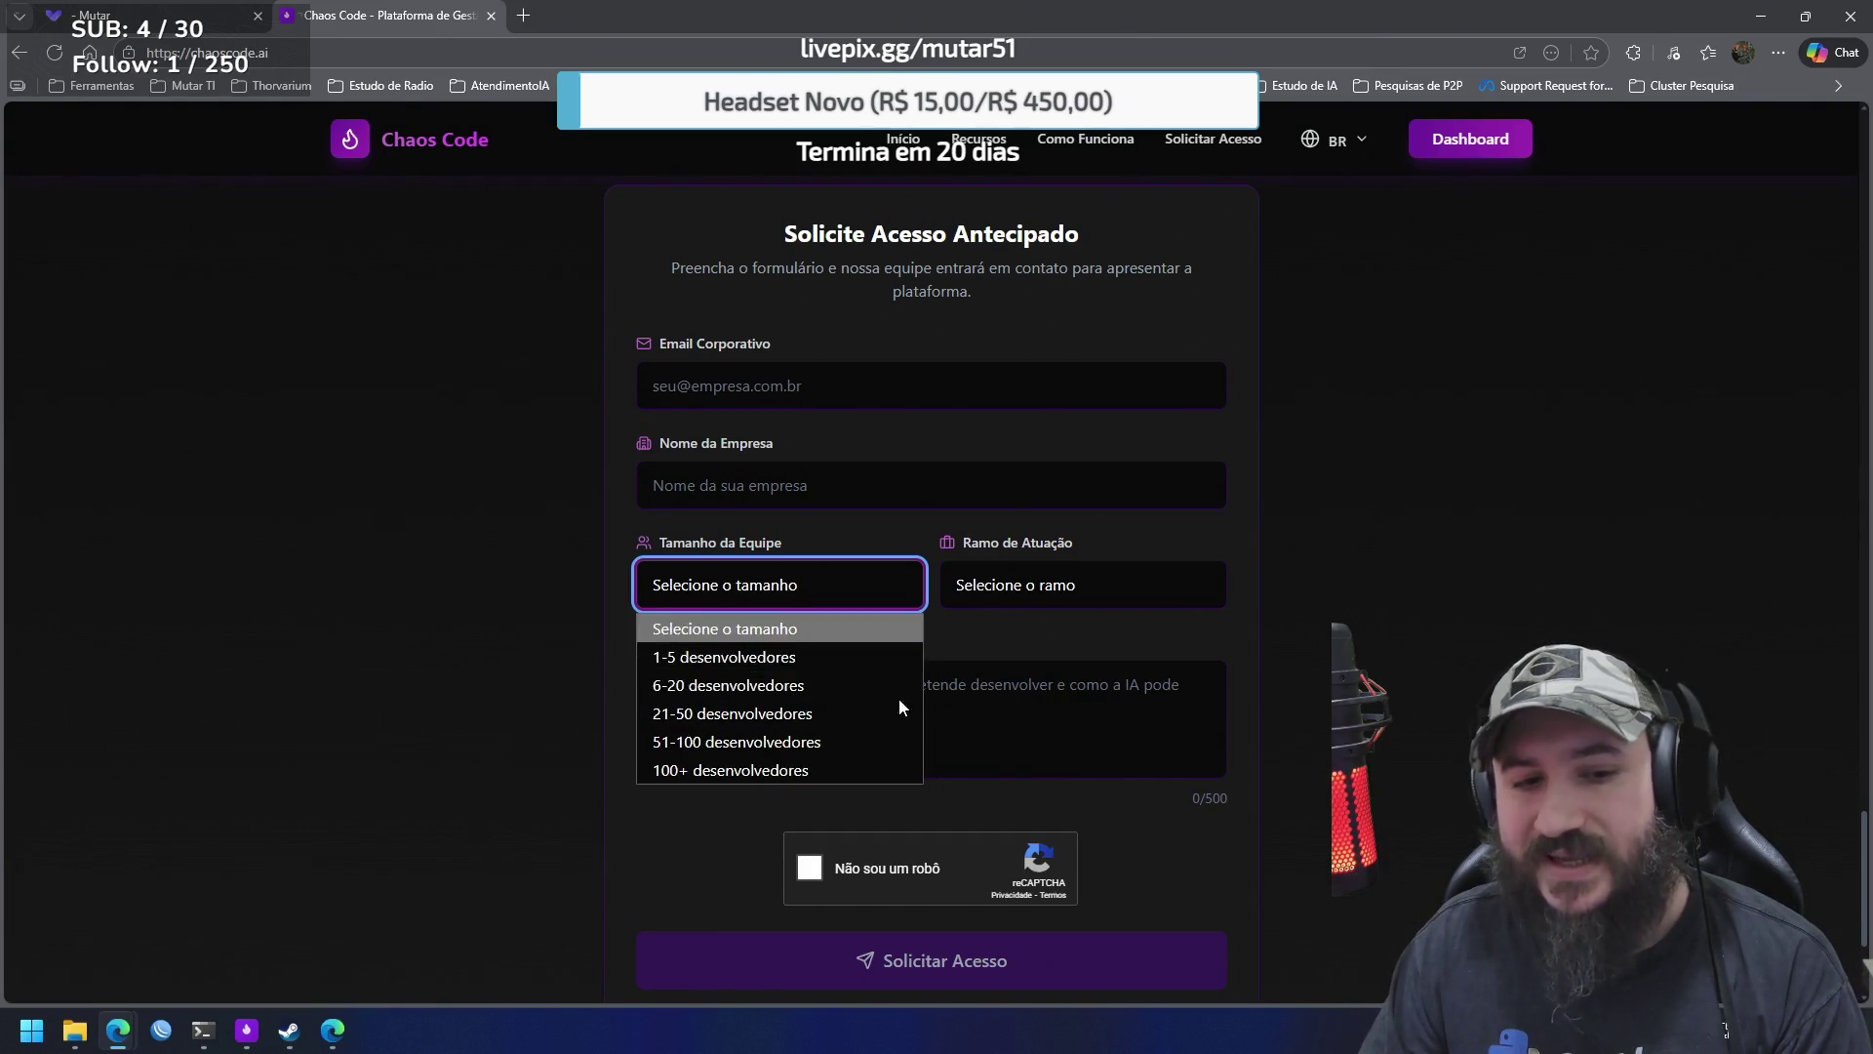
left_click(852, 688)
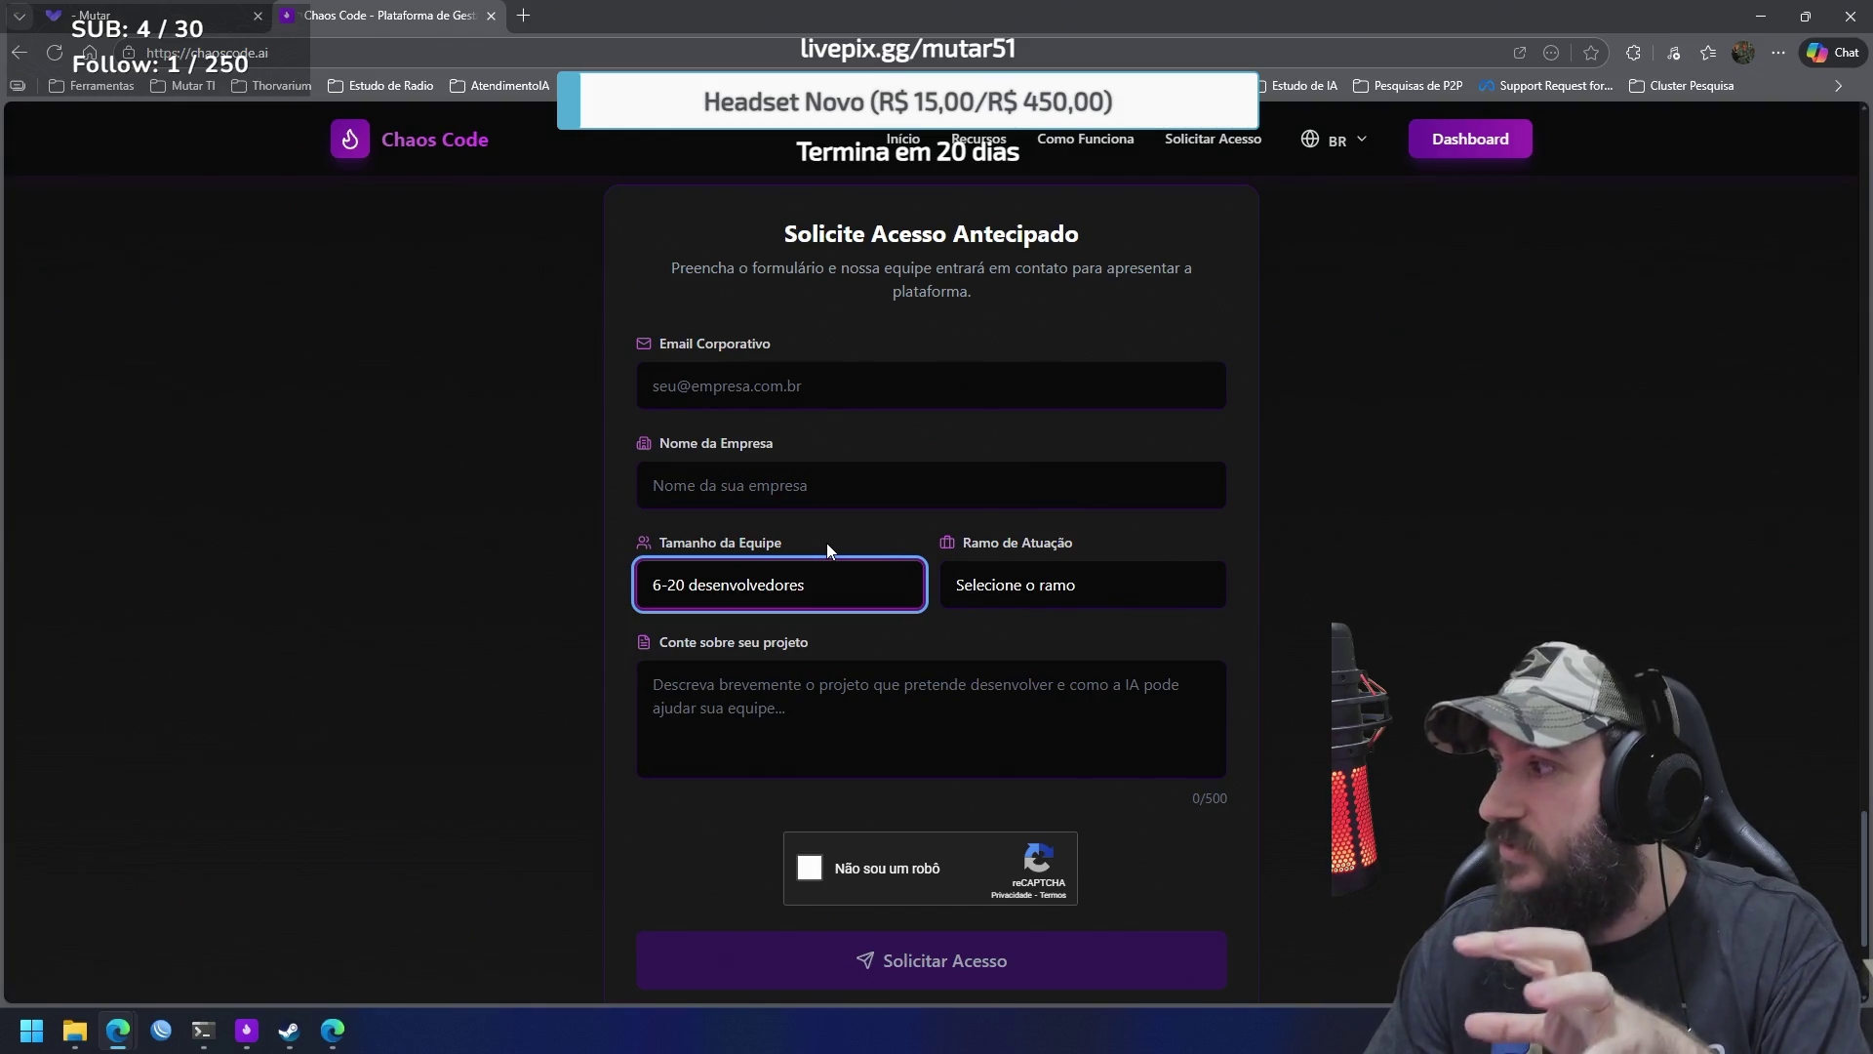
scroll(827, 550, "up", 1)
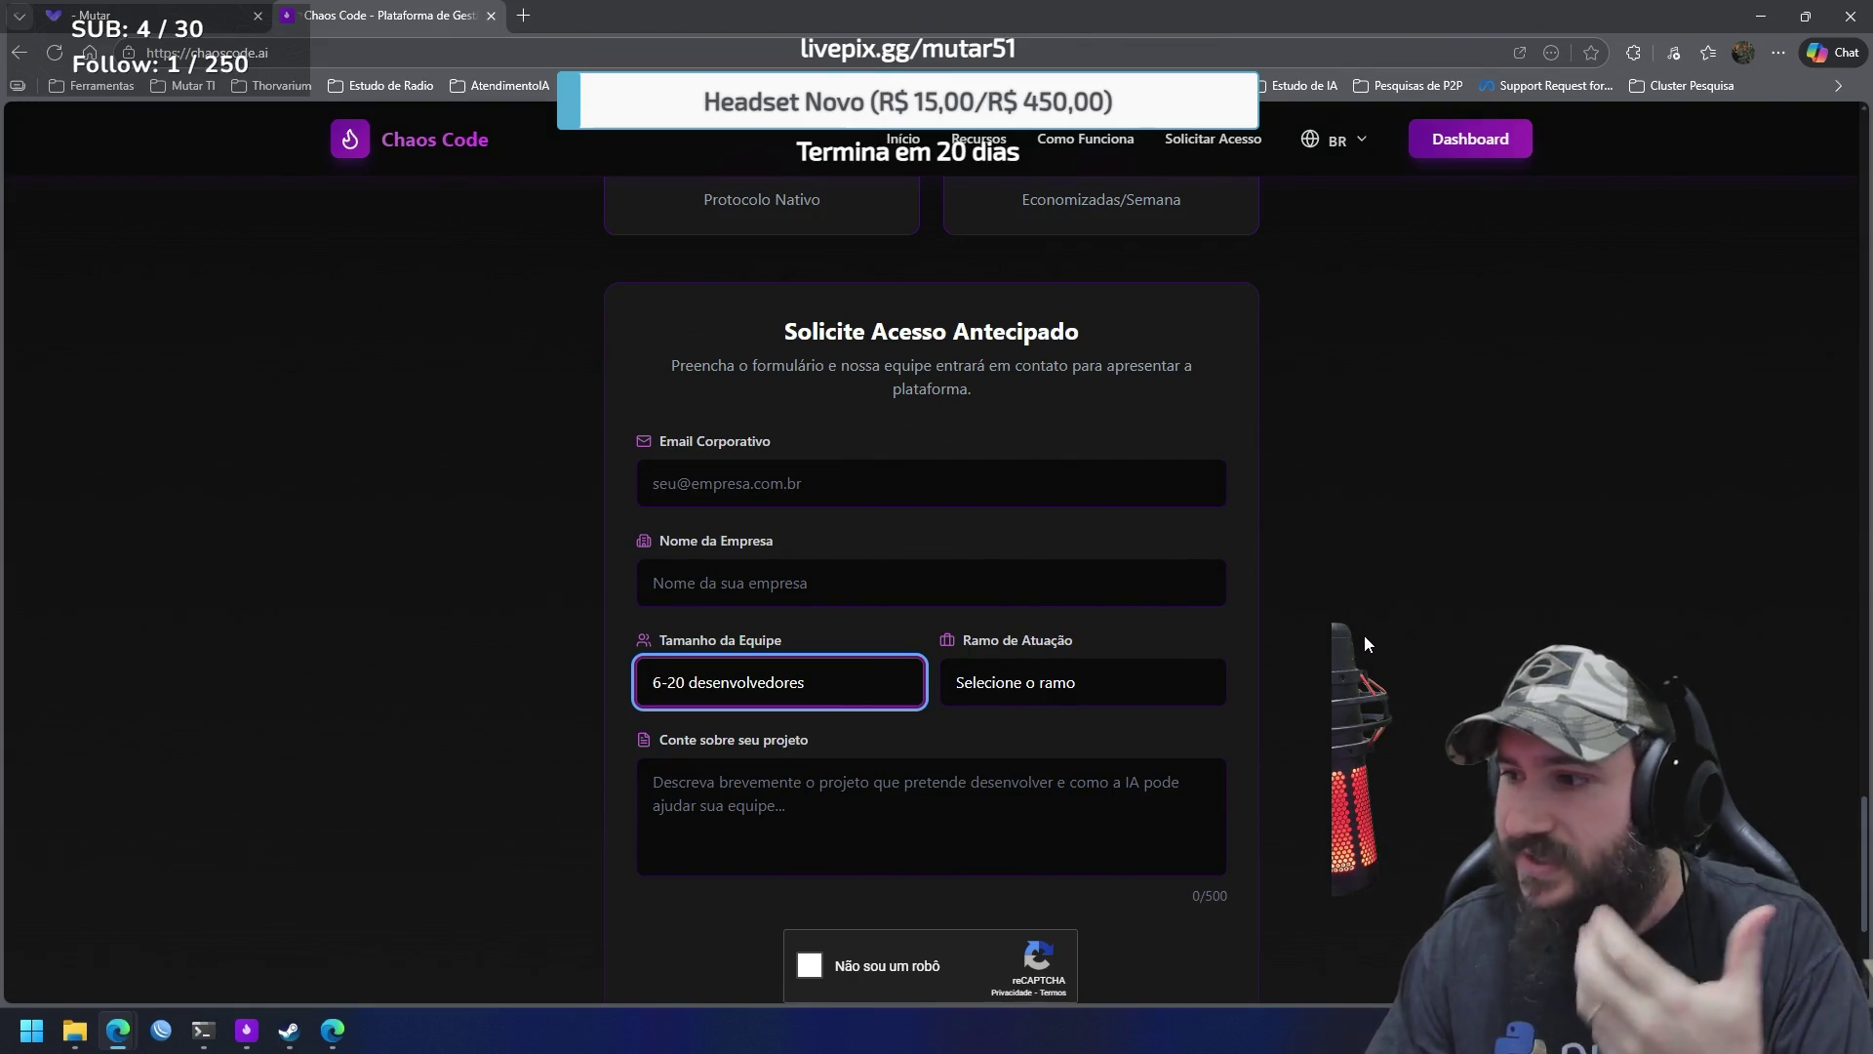
scroll(1362, 639, "down", 2)
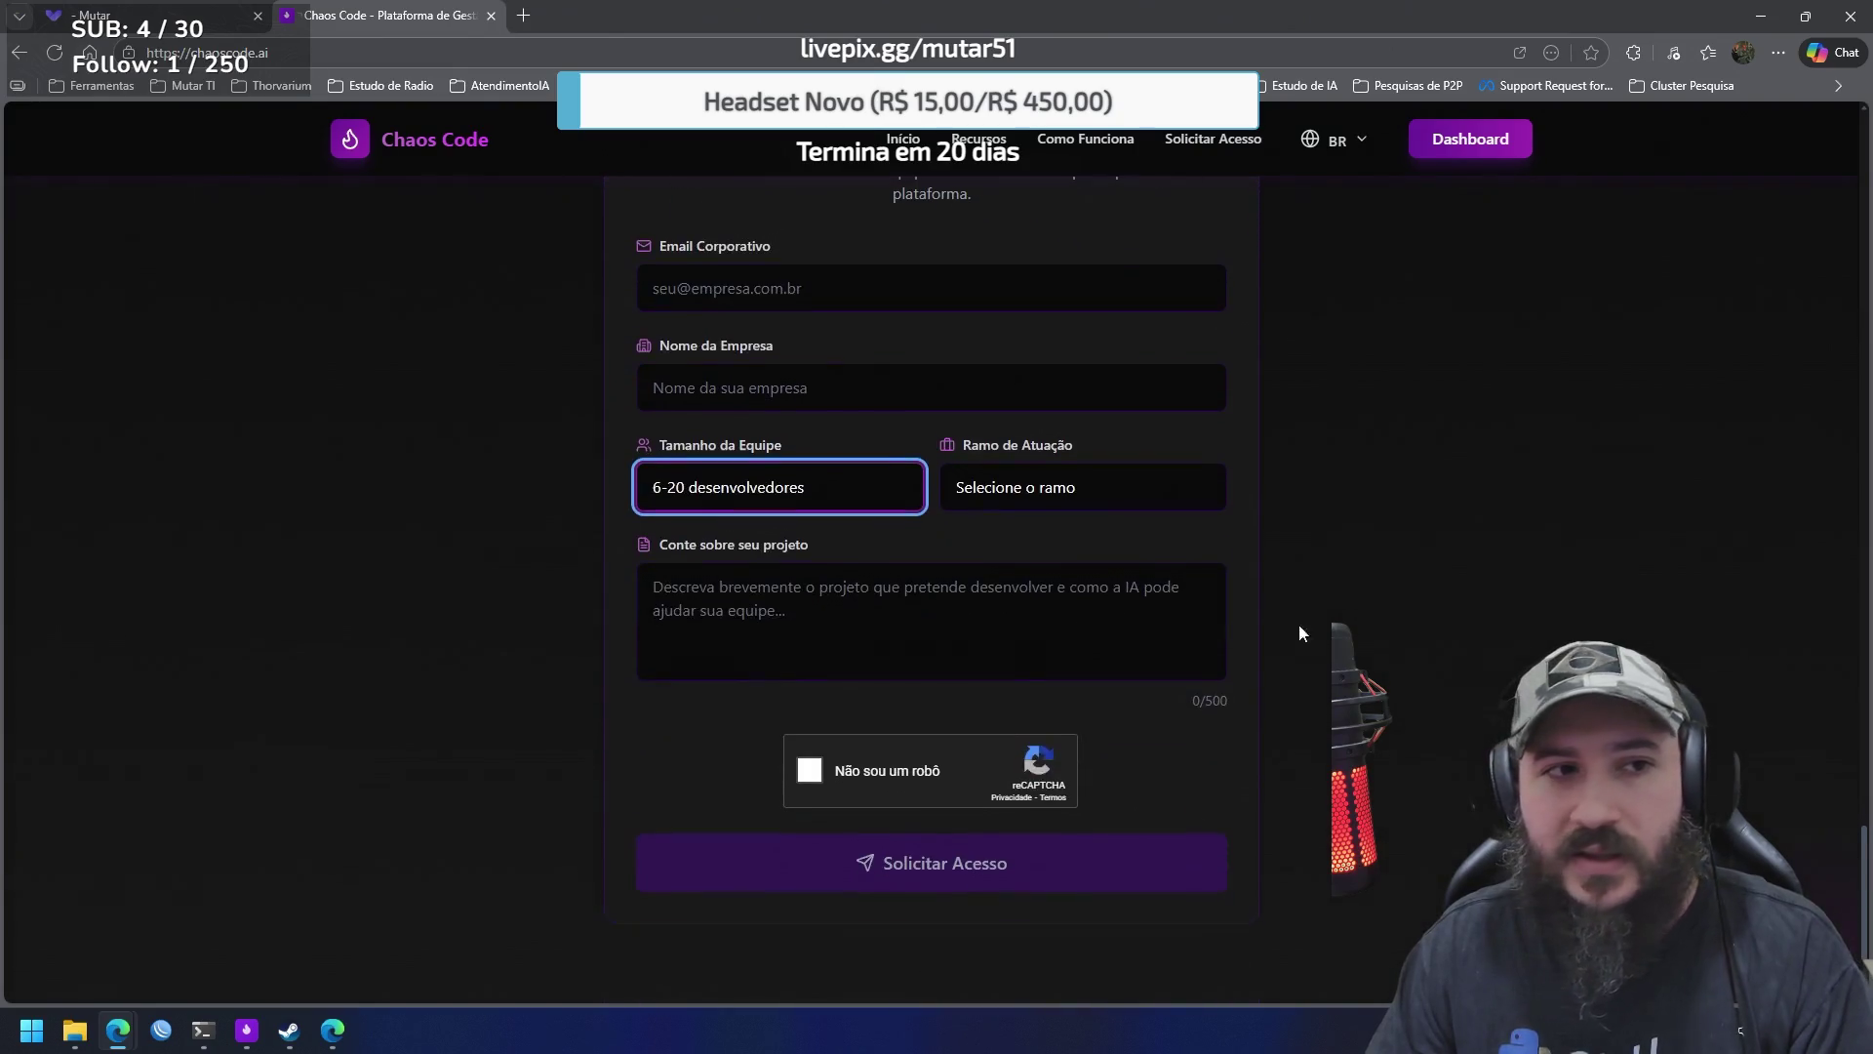
left_click(247, 1030)
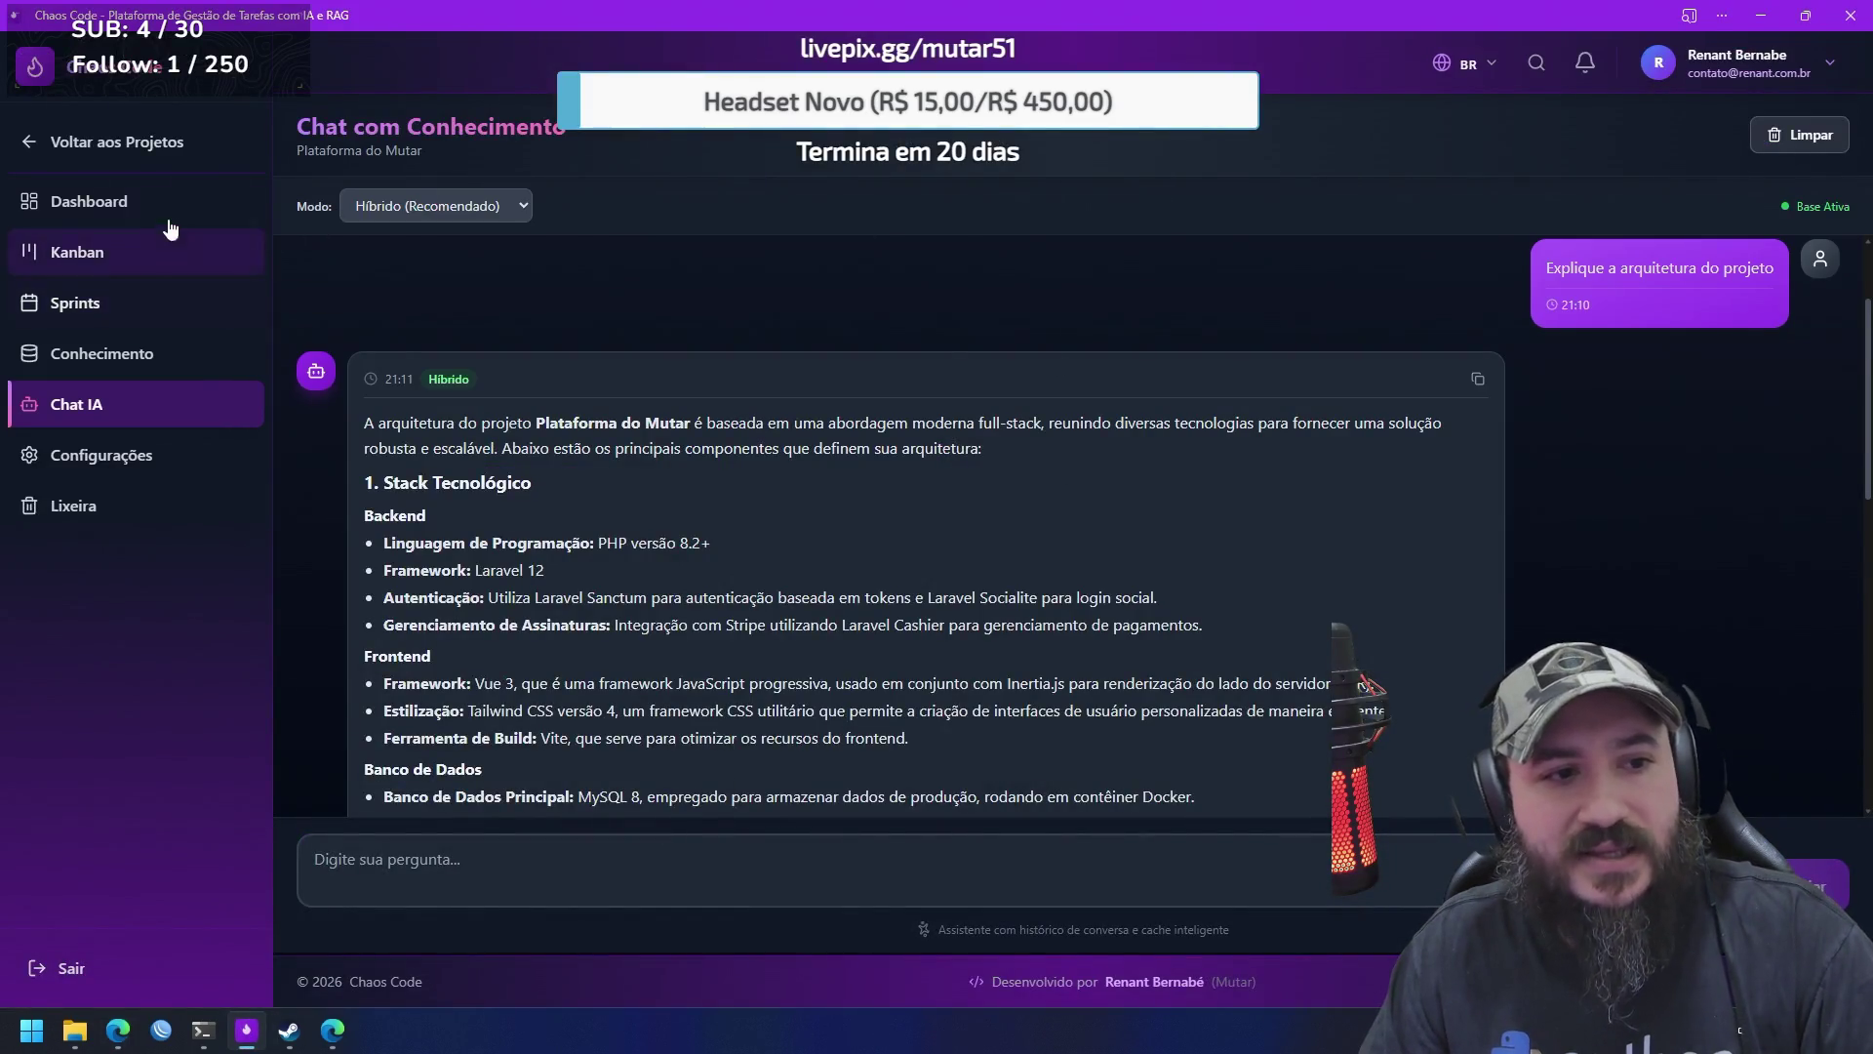
From the Times page, create a first team named 'Mutar team'
left_click(171, 144)
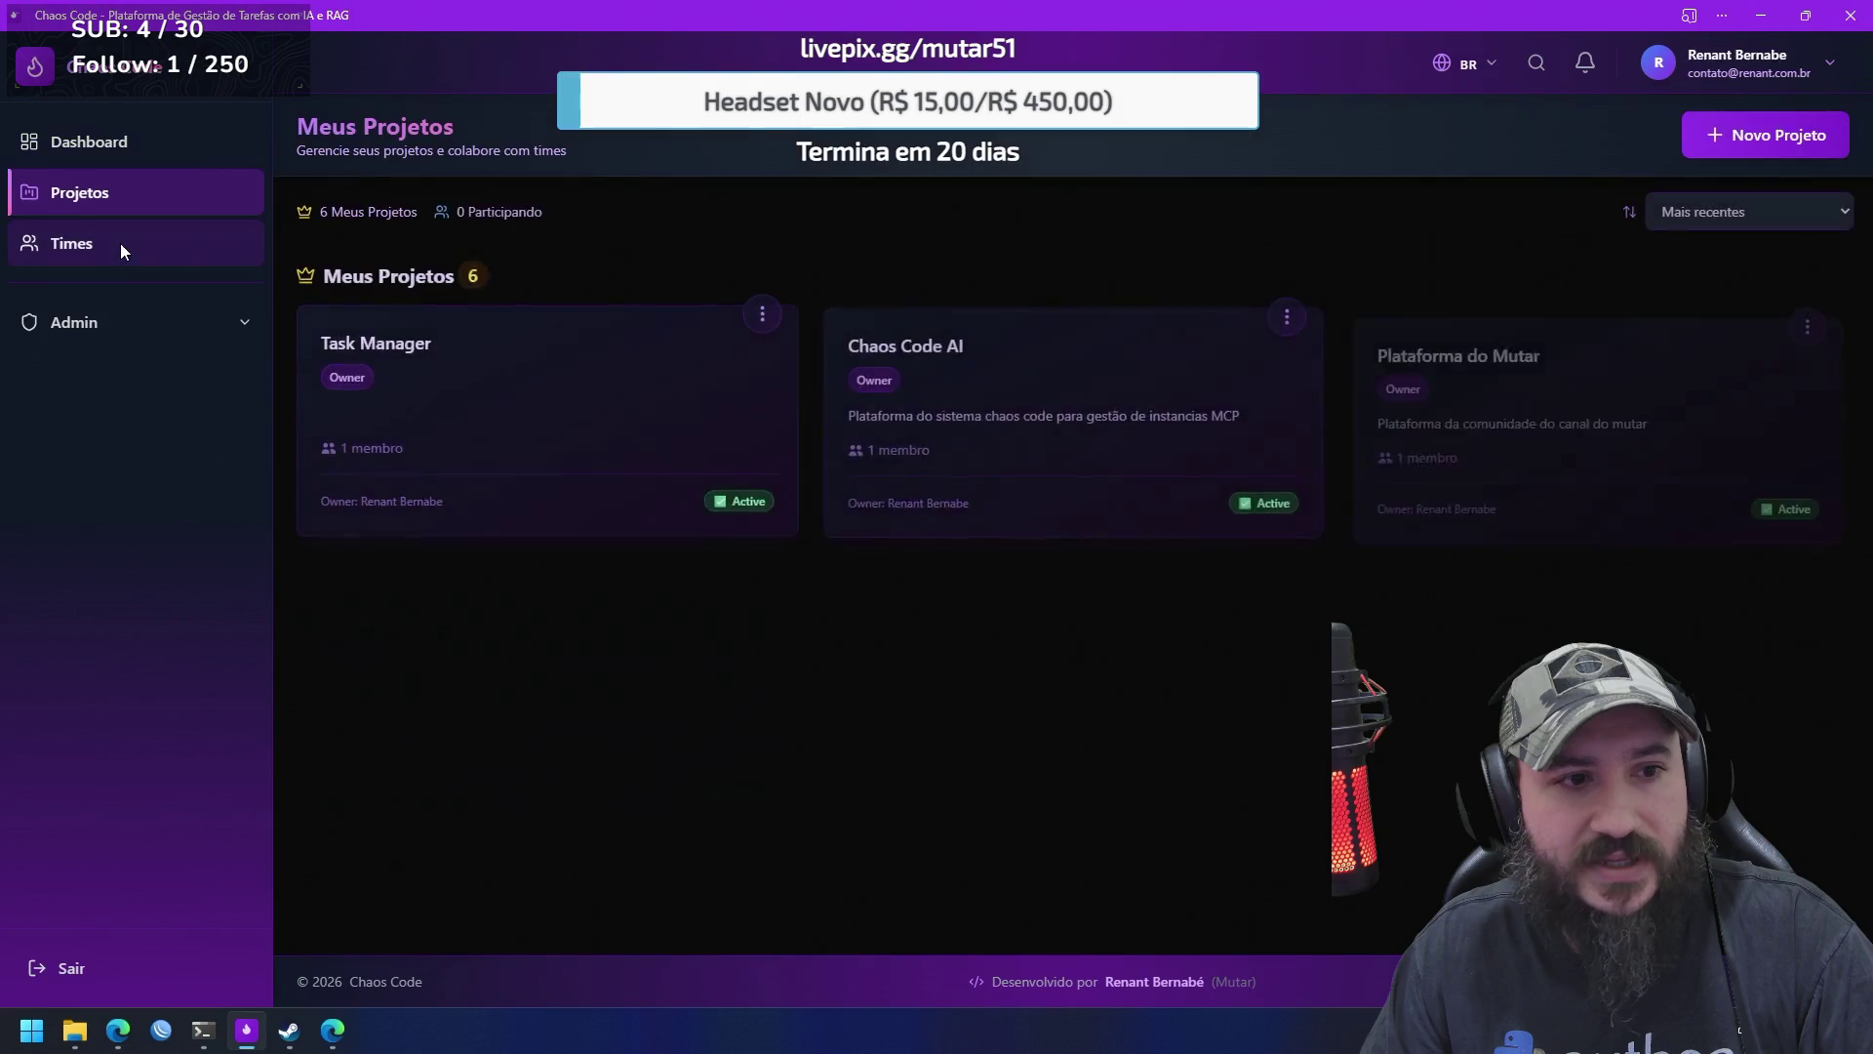
left_click(123, 248)
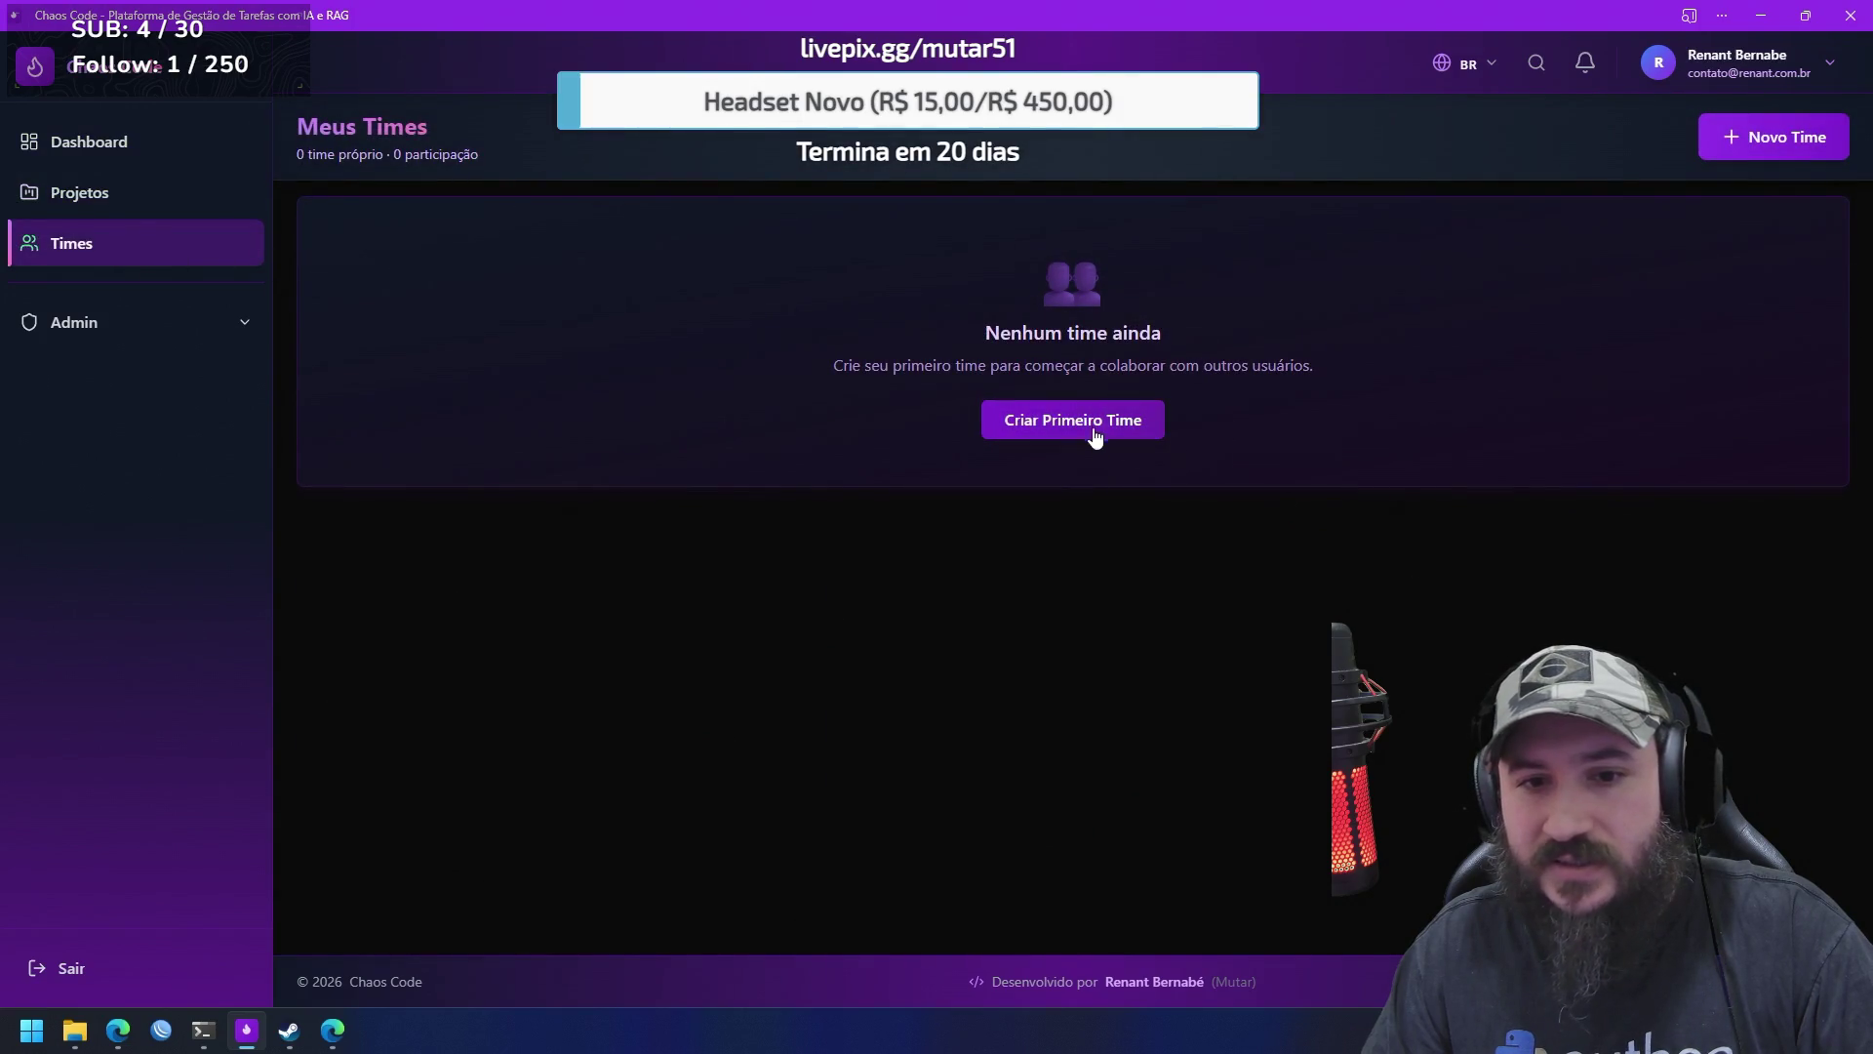
left_click(1095, 429)
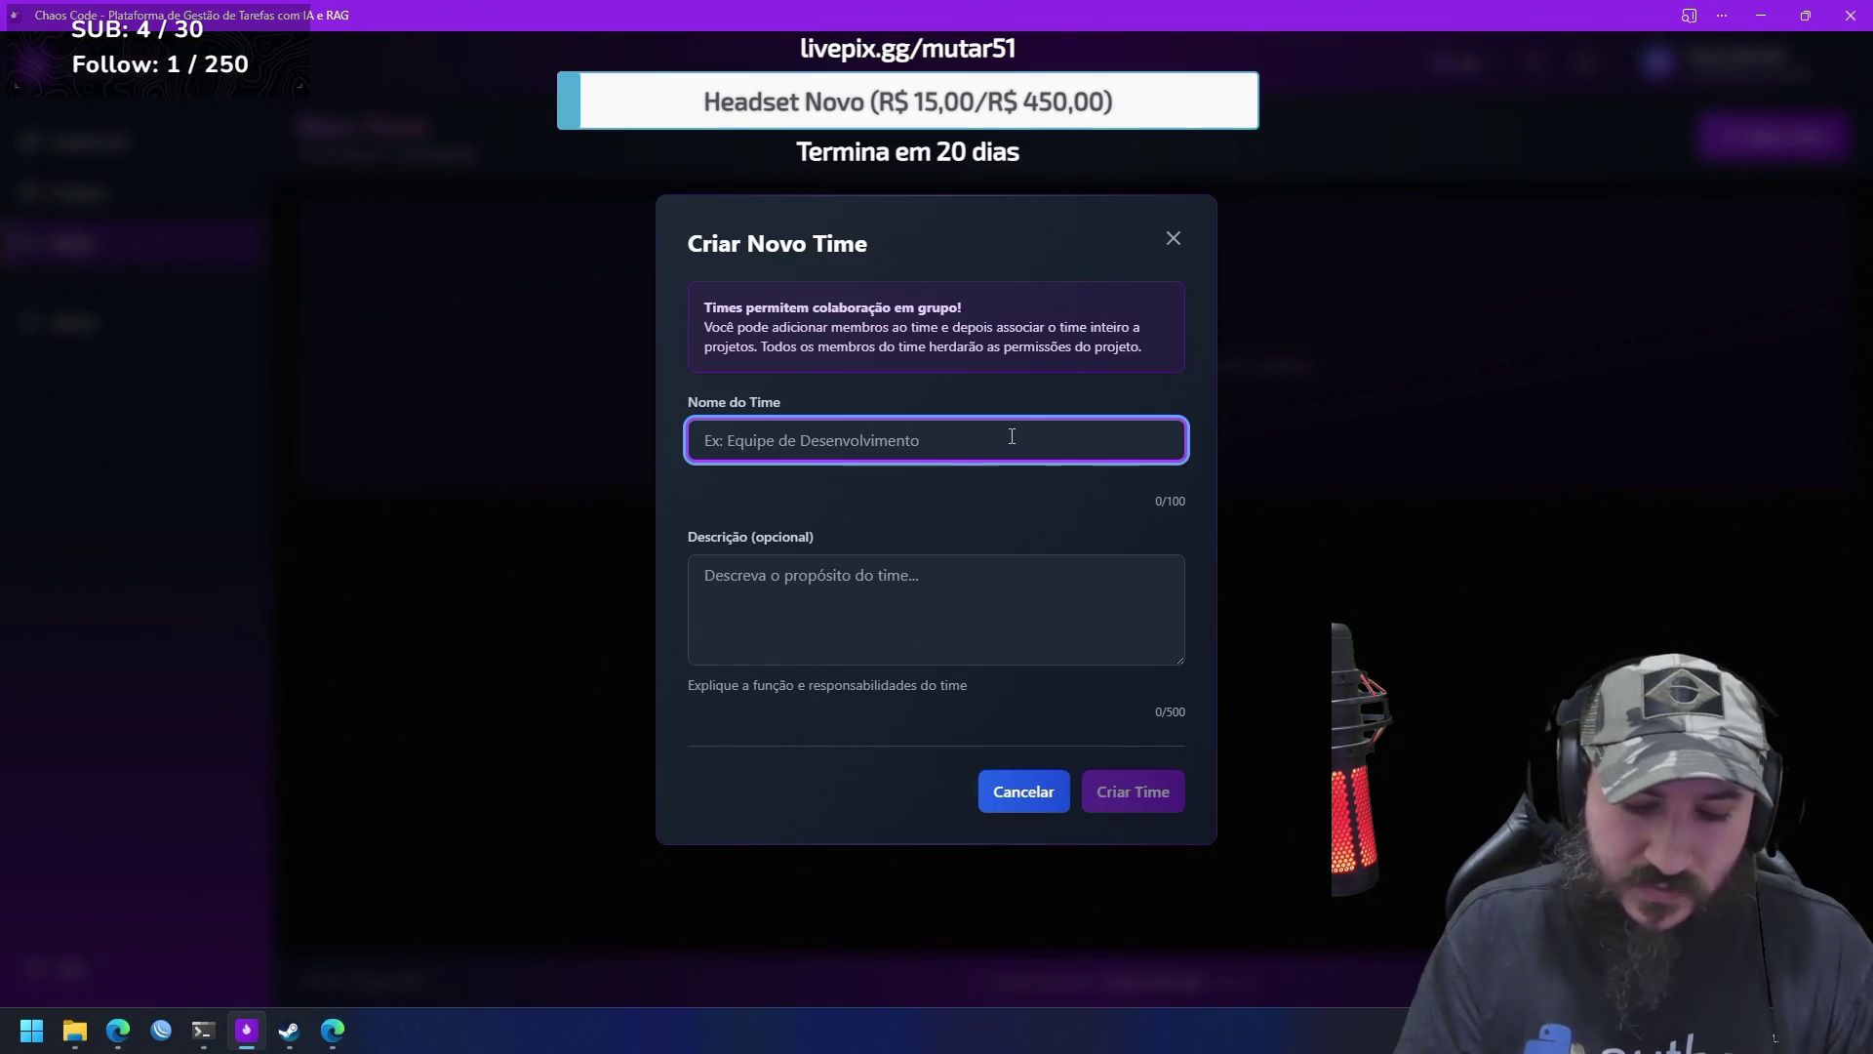
type("Mutar ")
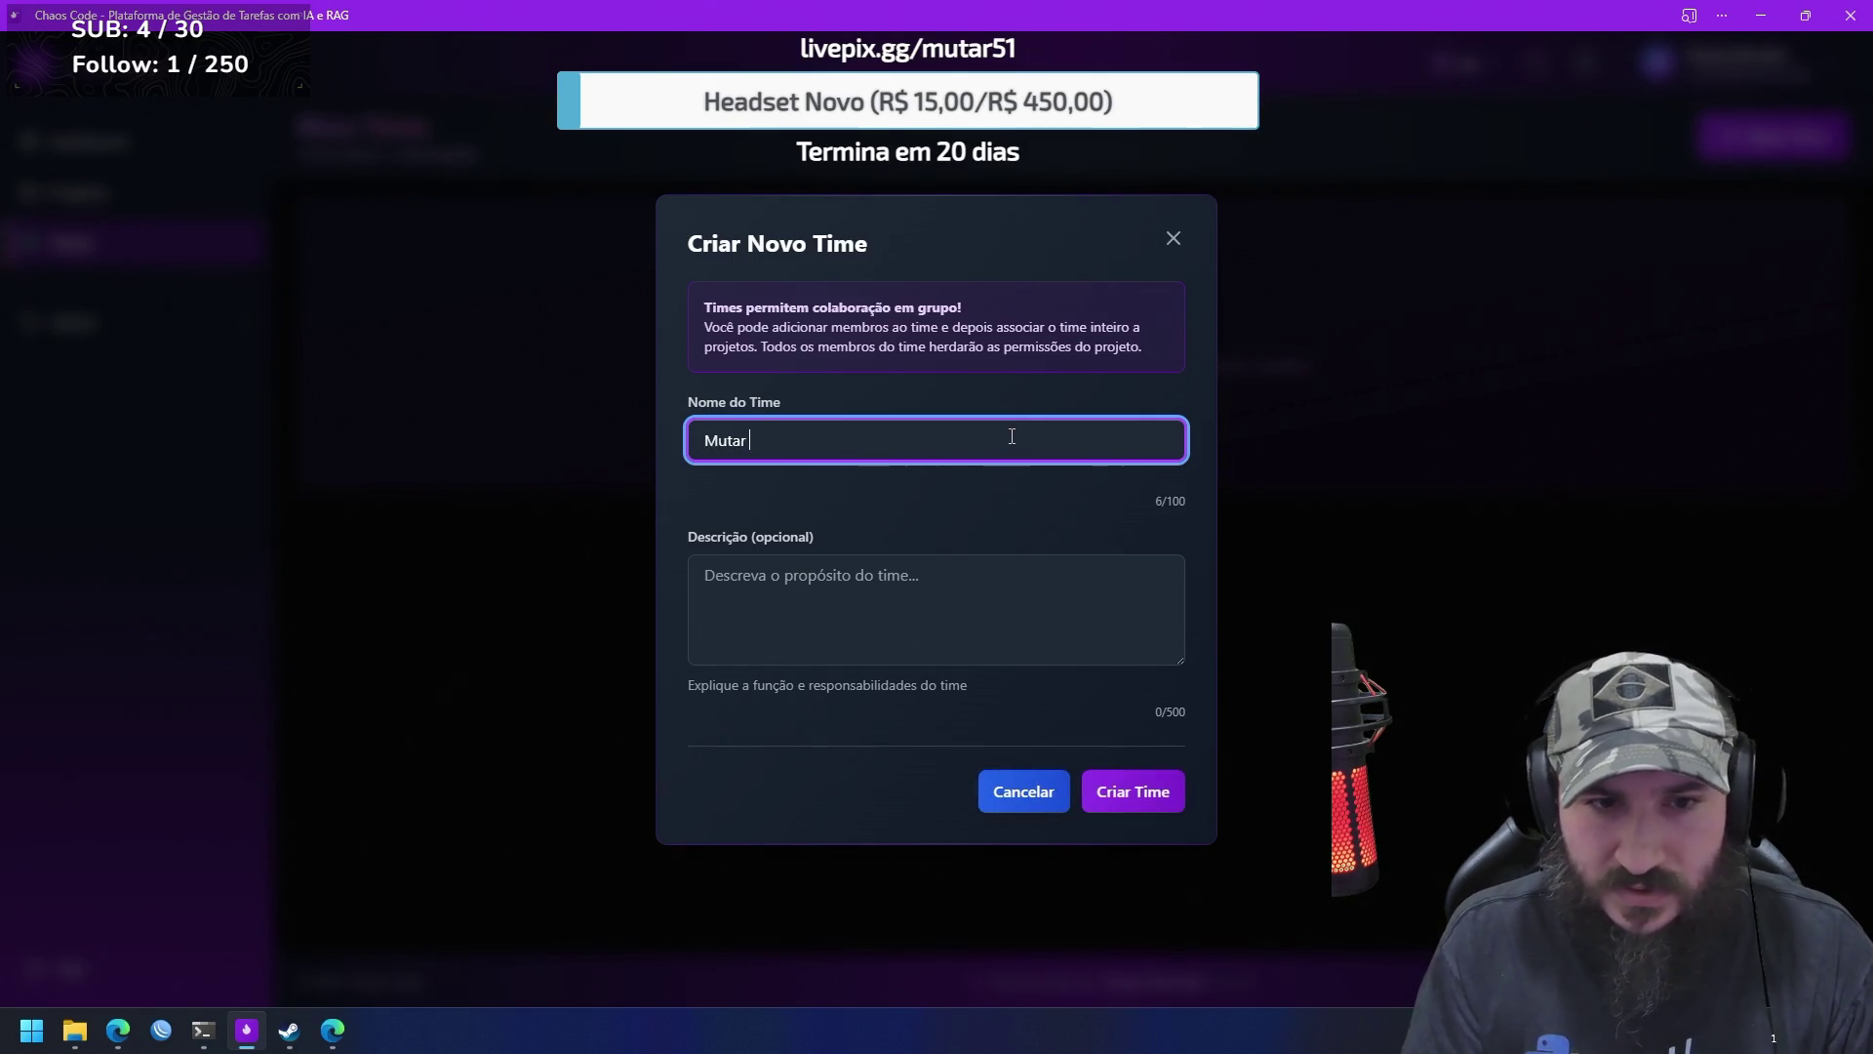
type("team")
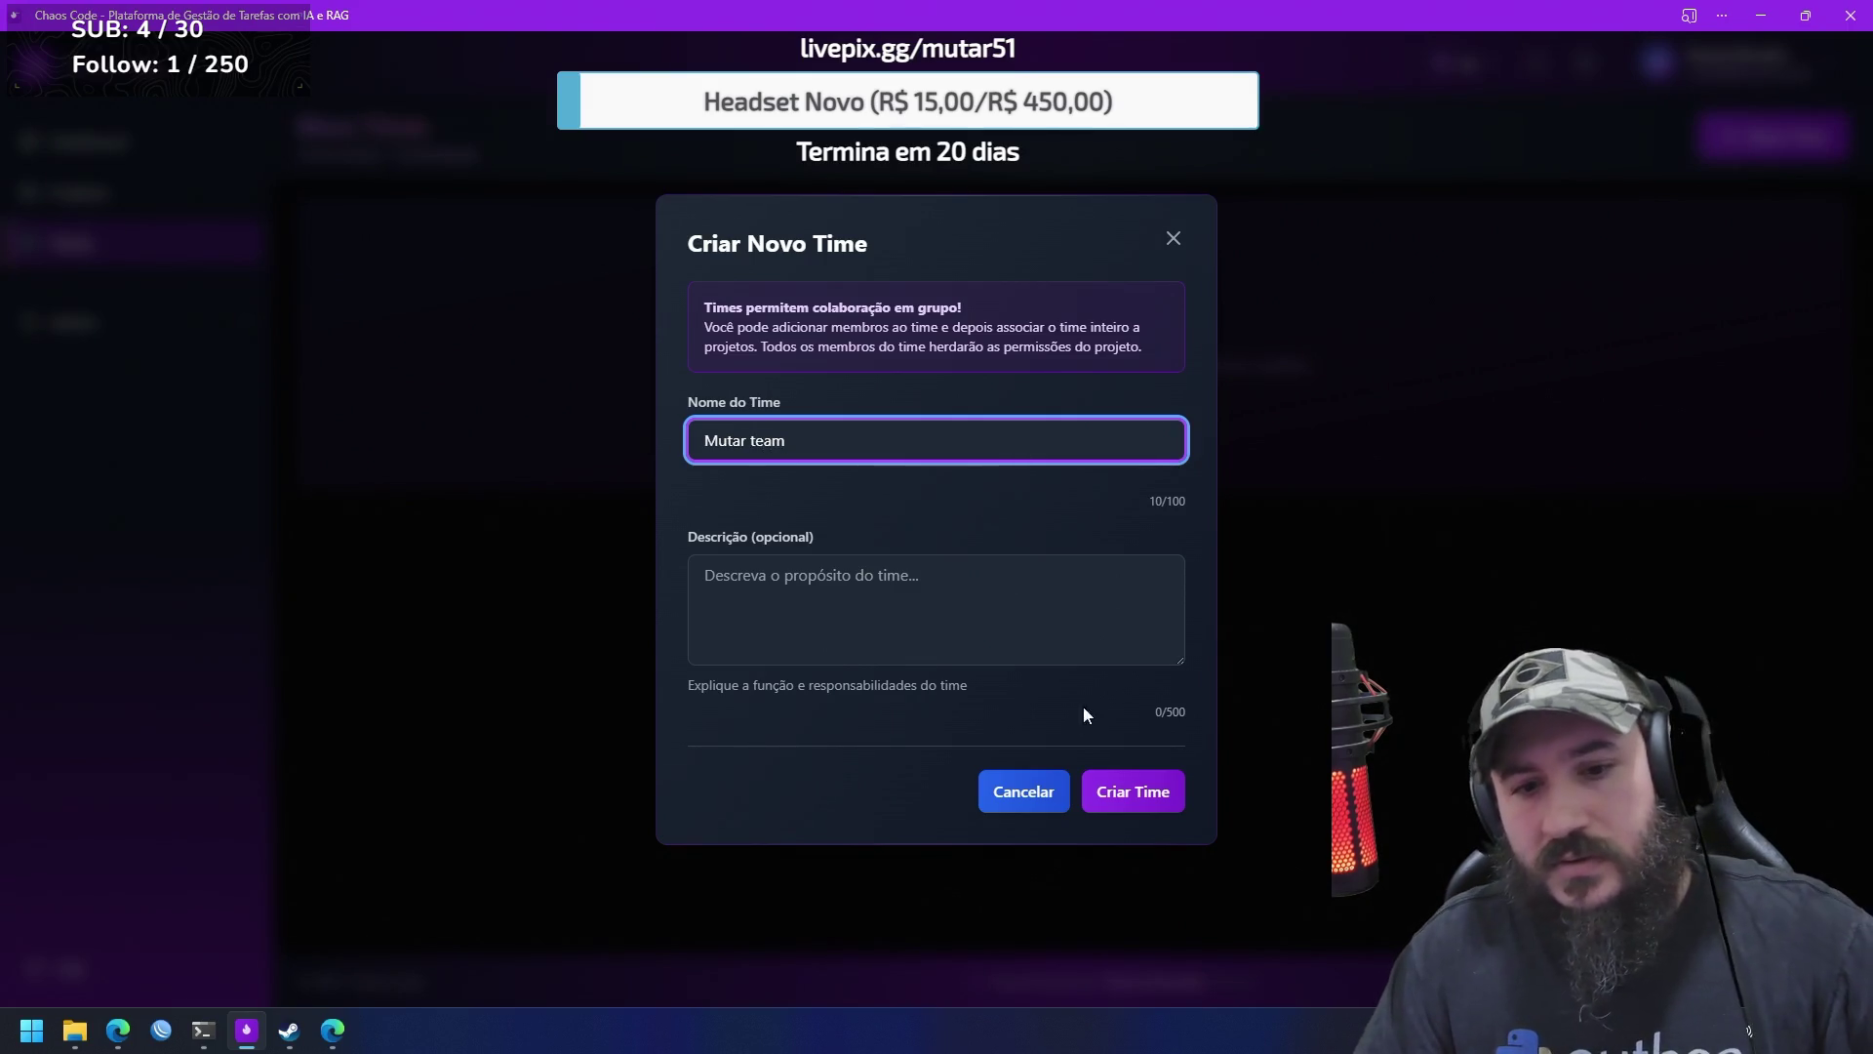
left_click(1131, 791)
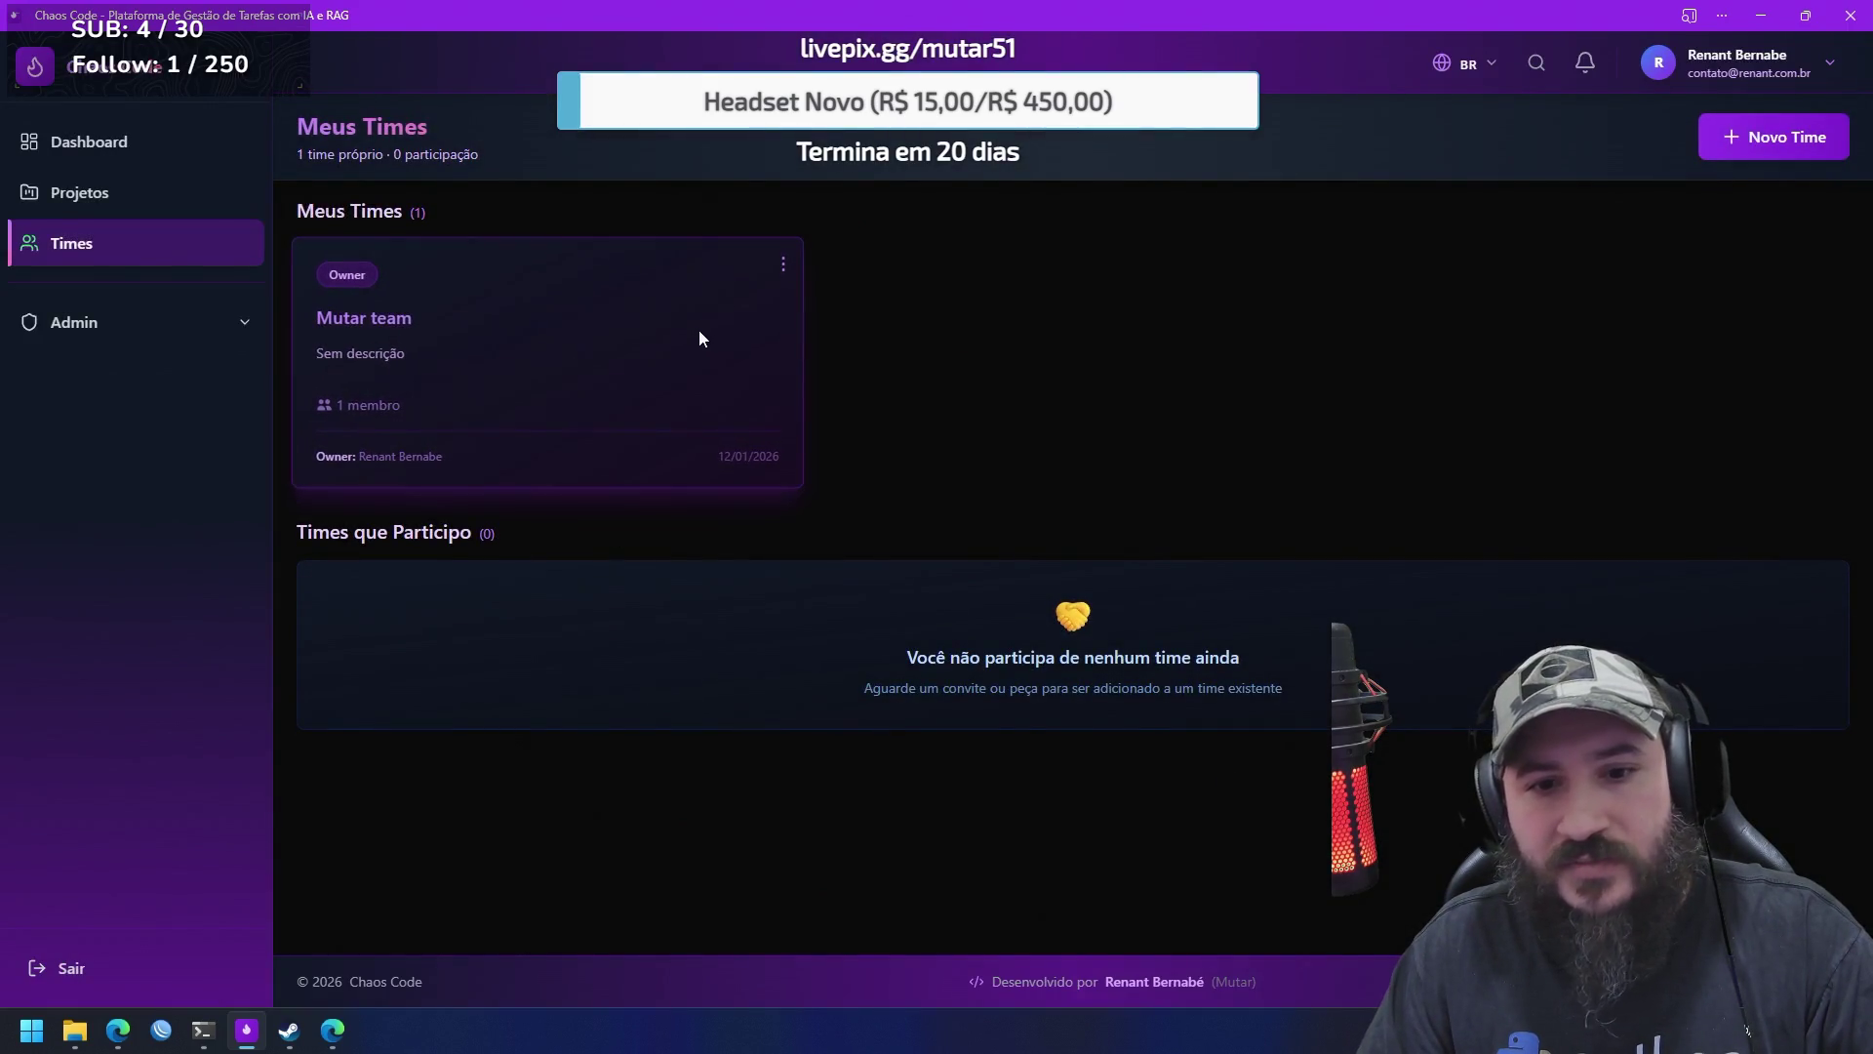
Review the Mutar team's members via Gerenciar Membros
left_click(783, 263)
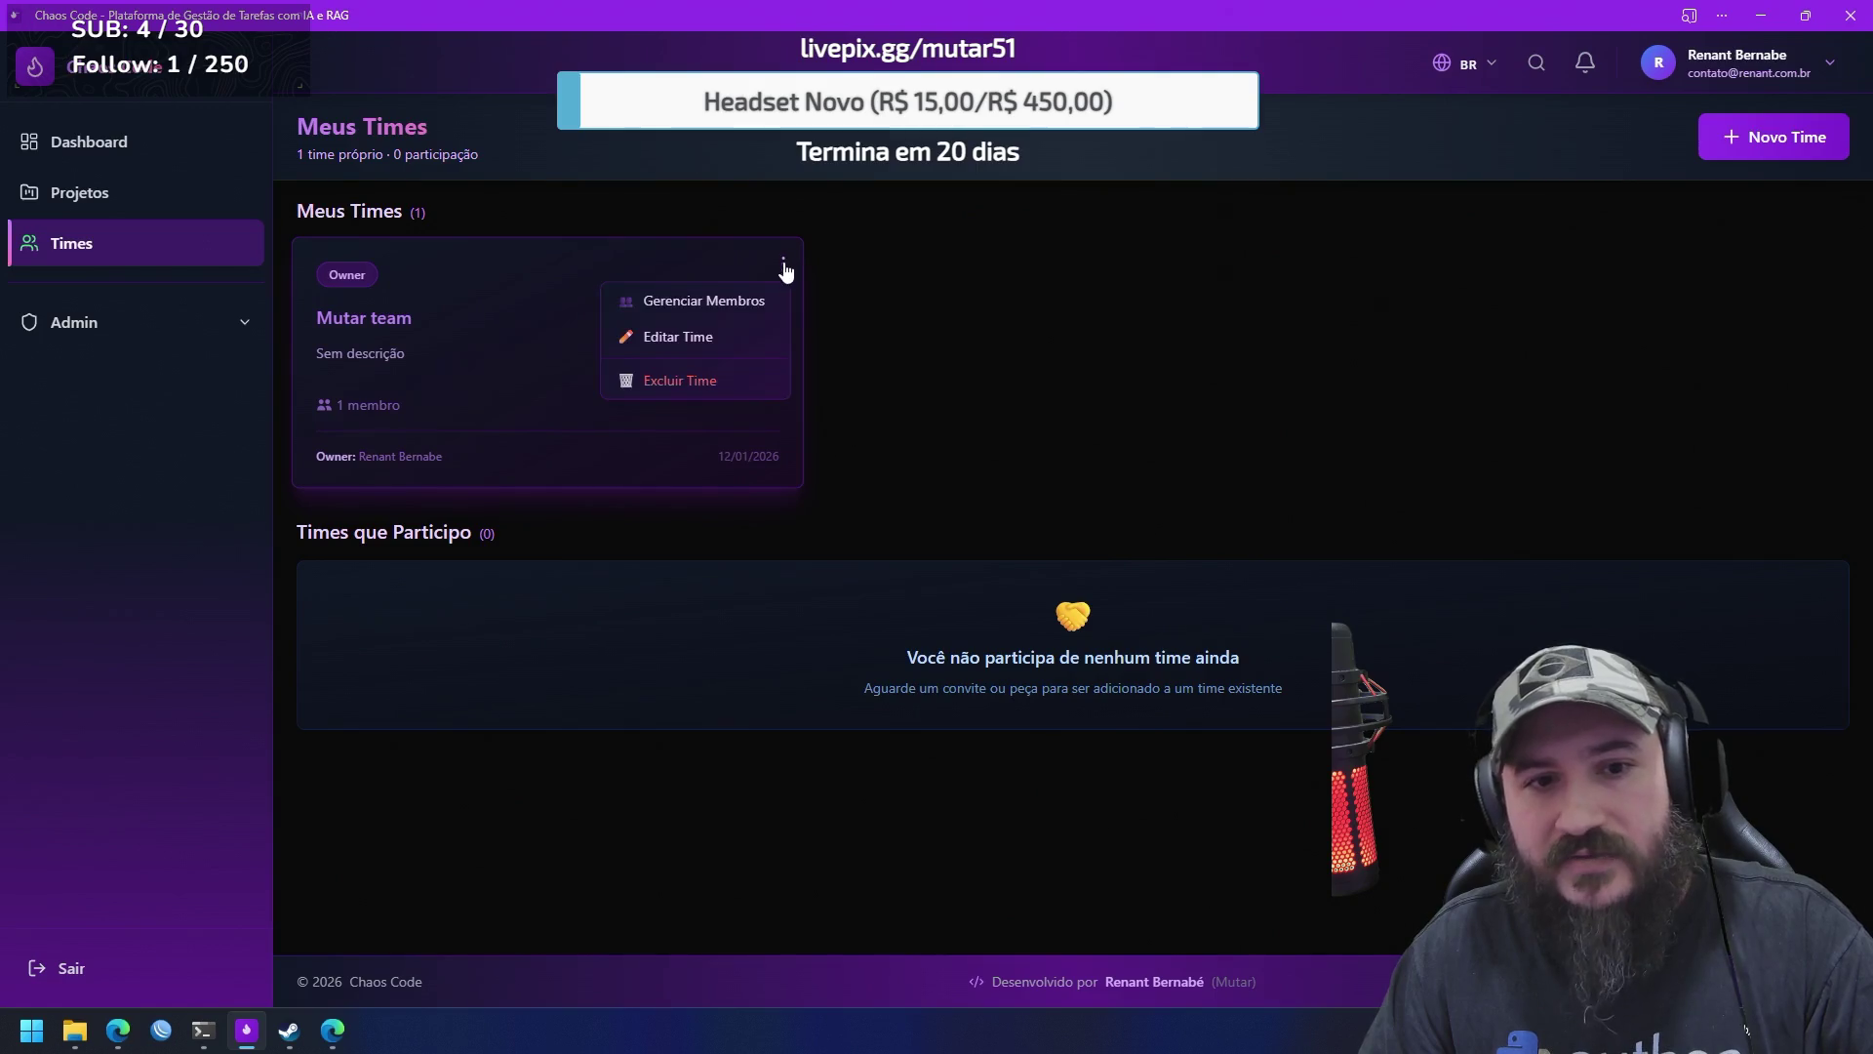
left_click(742, 304)
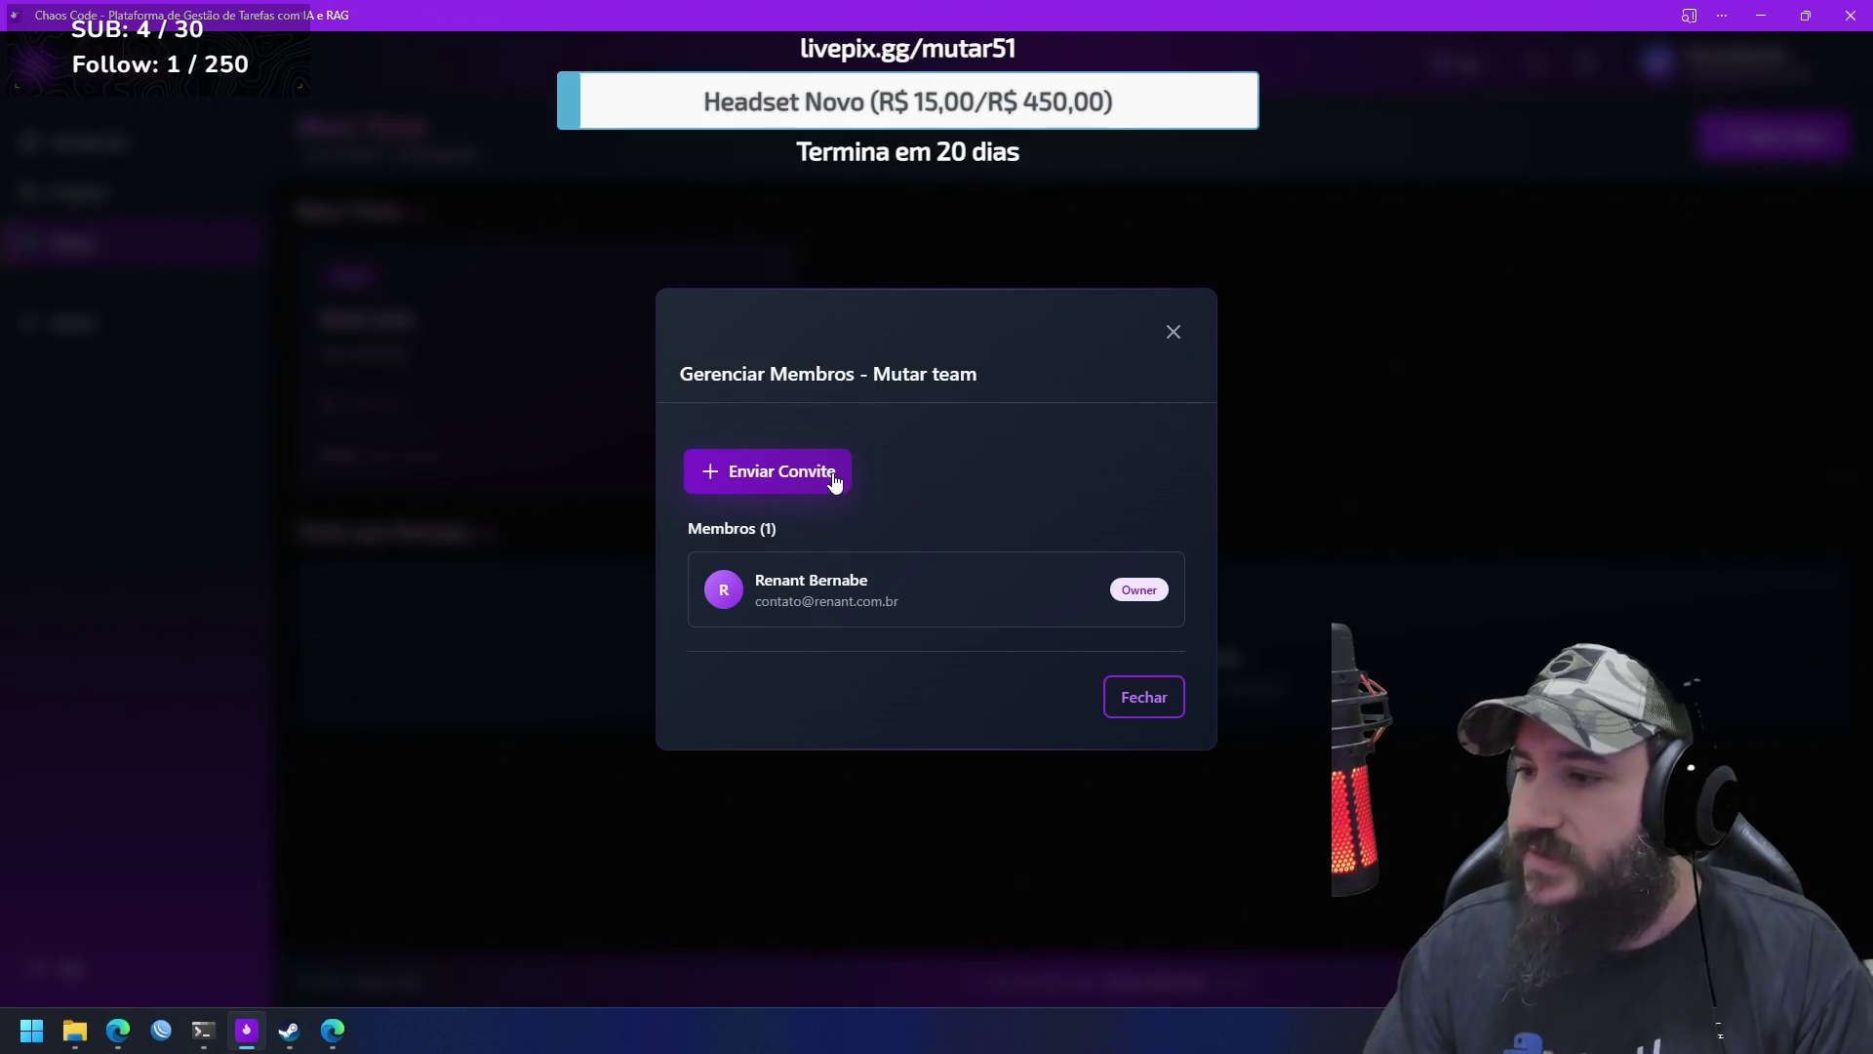
left_click(1174, 331)
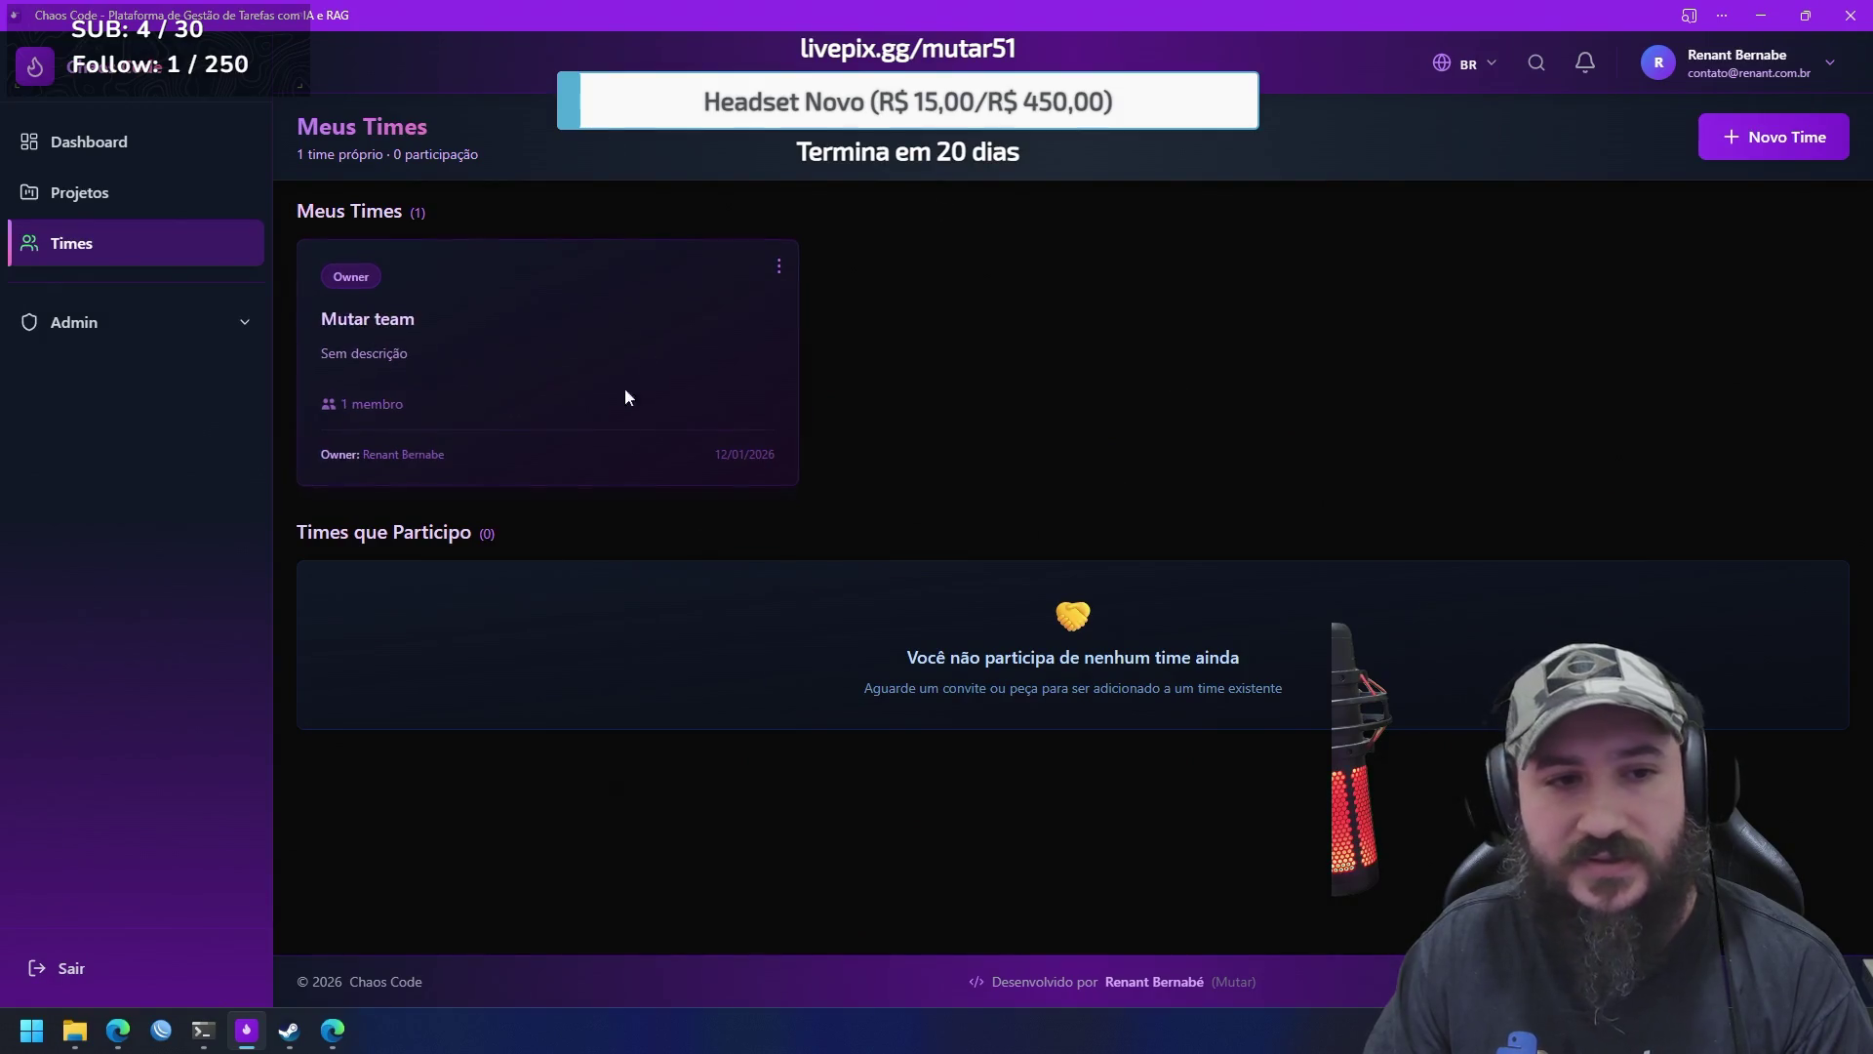
Delete the Mutar team and return to the Projetos list
left_click(779, 265)
left_click(742, 382)
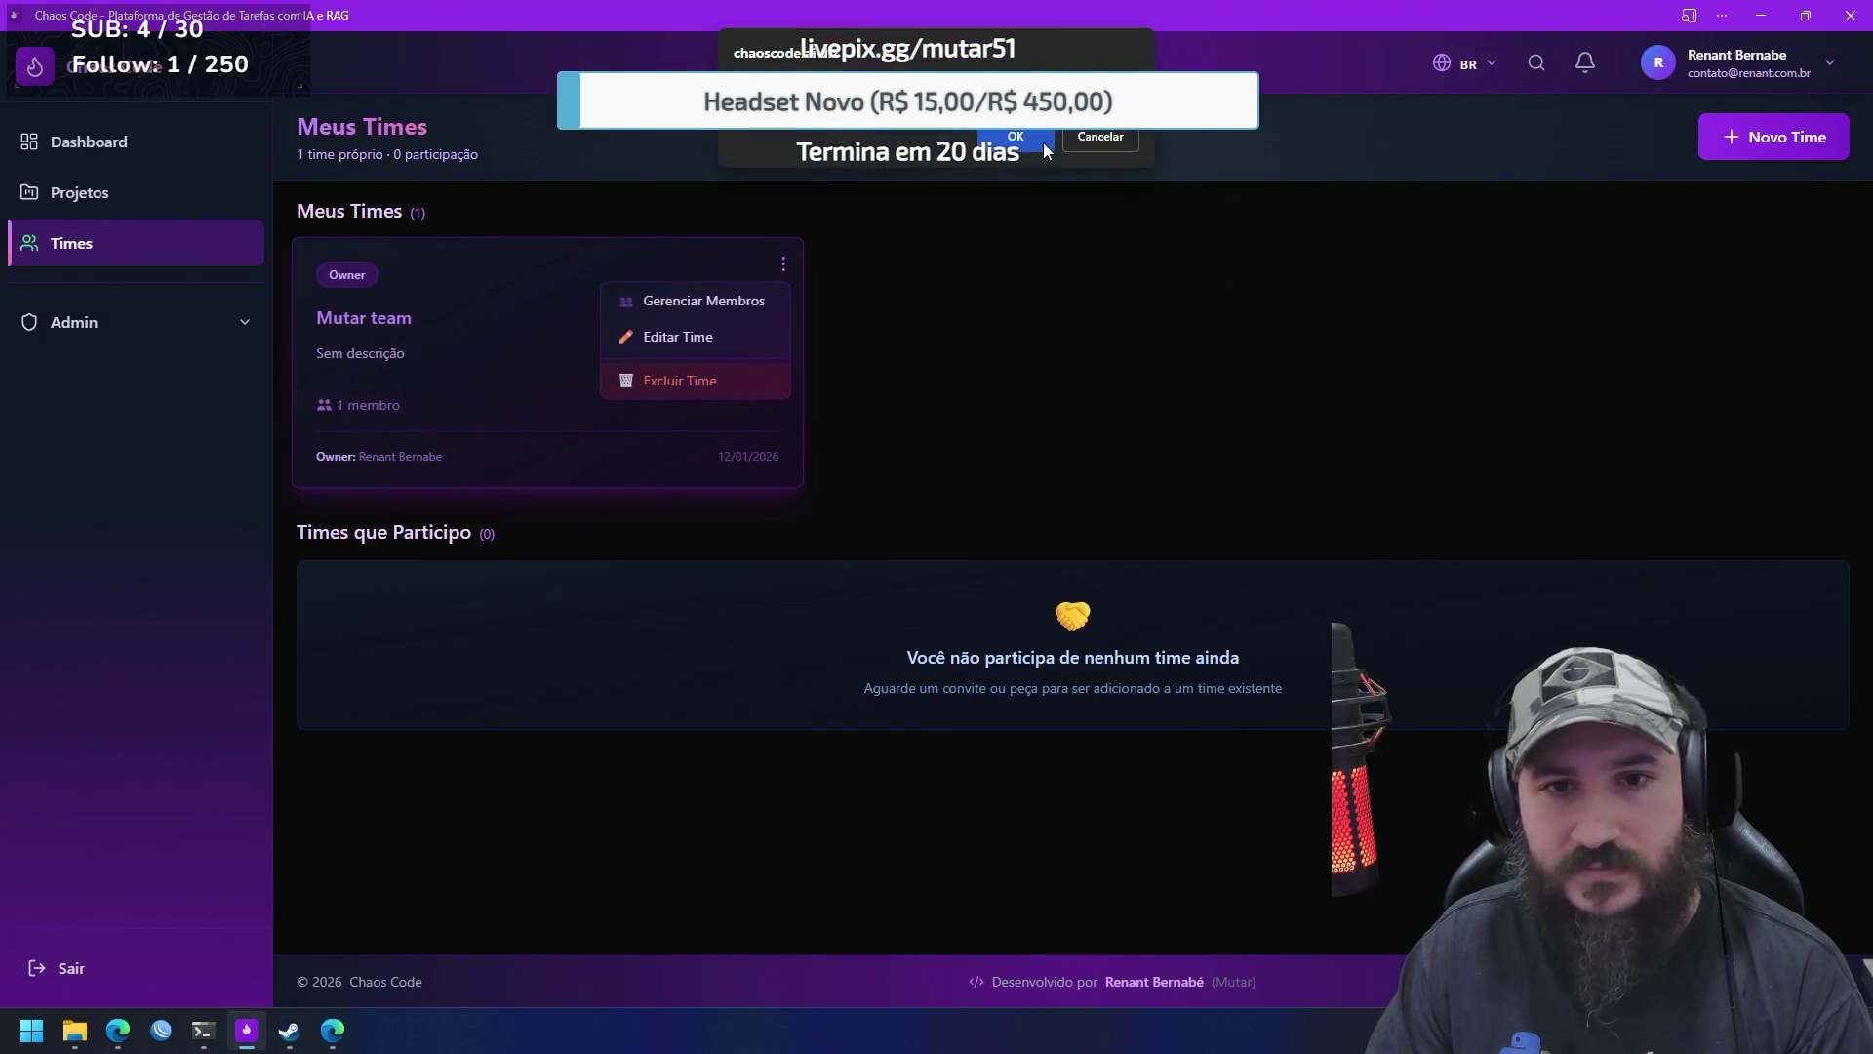
left_click(1042, 142)
left_click(143, 207)
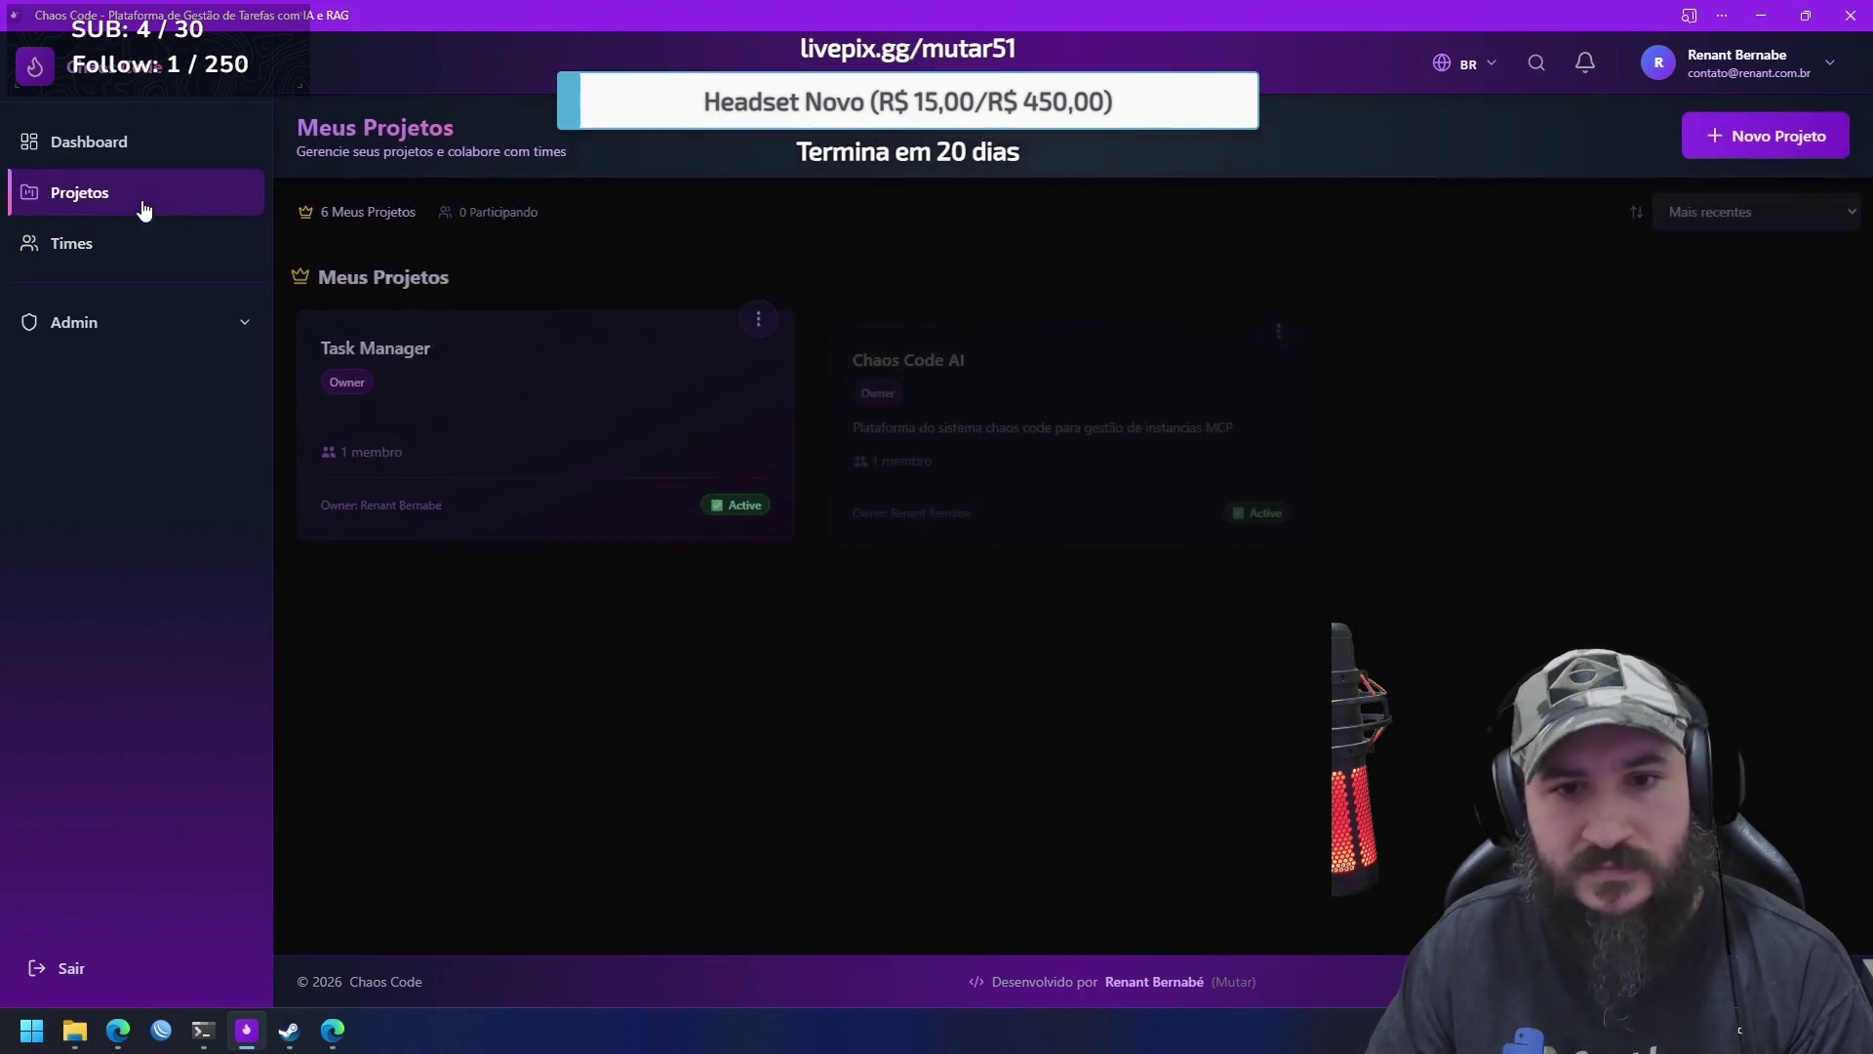
Open the Plataforma do Mutar Kanban board and the first completed task's action menu
left_click(1575, 405)
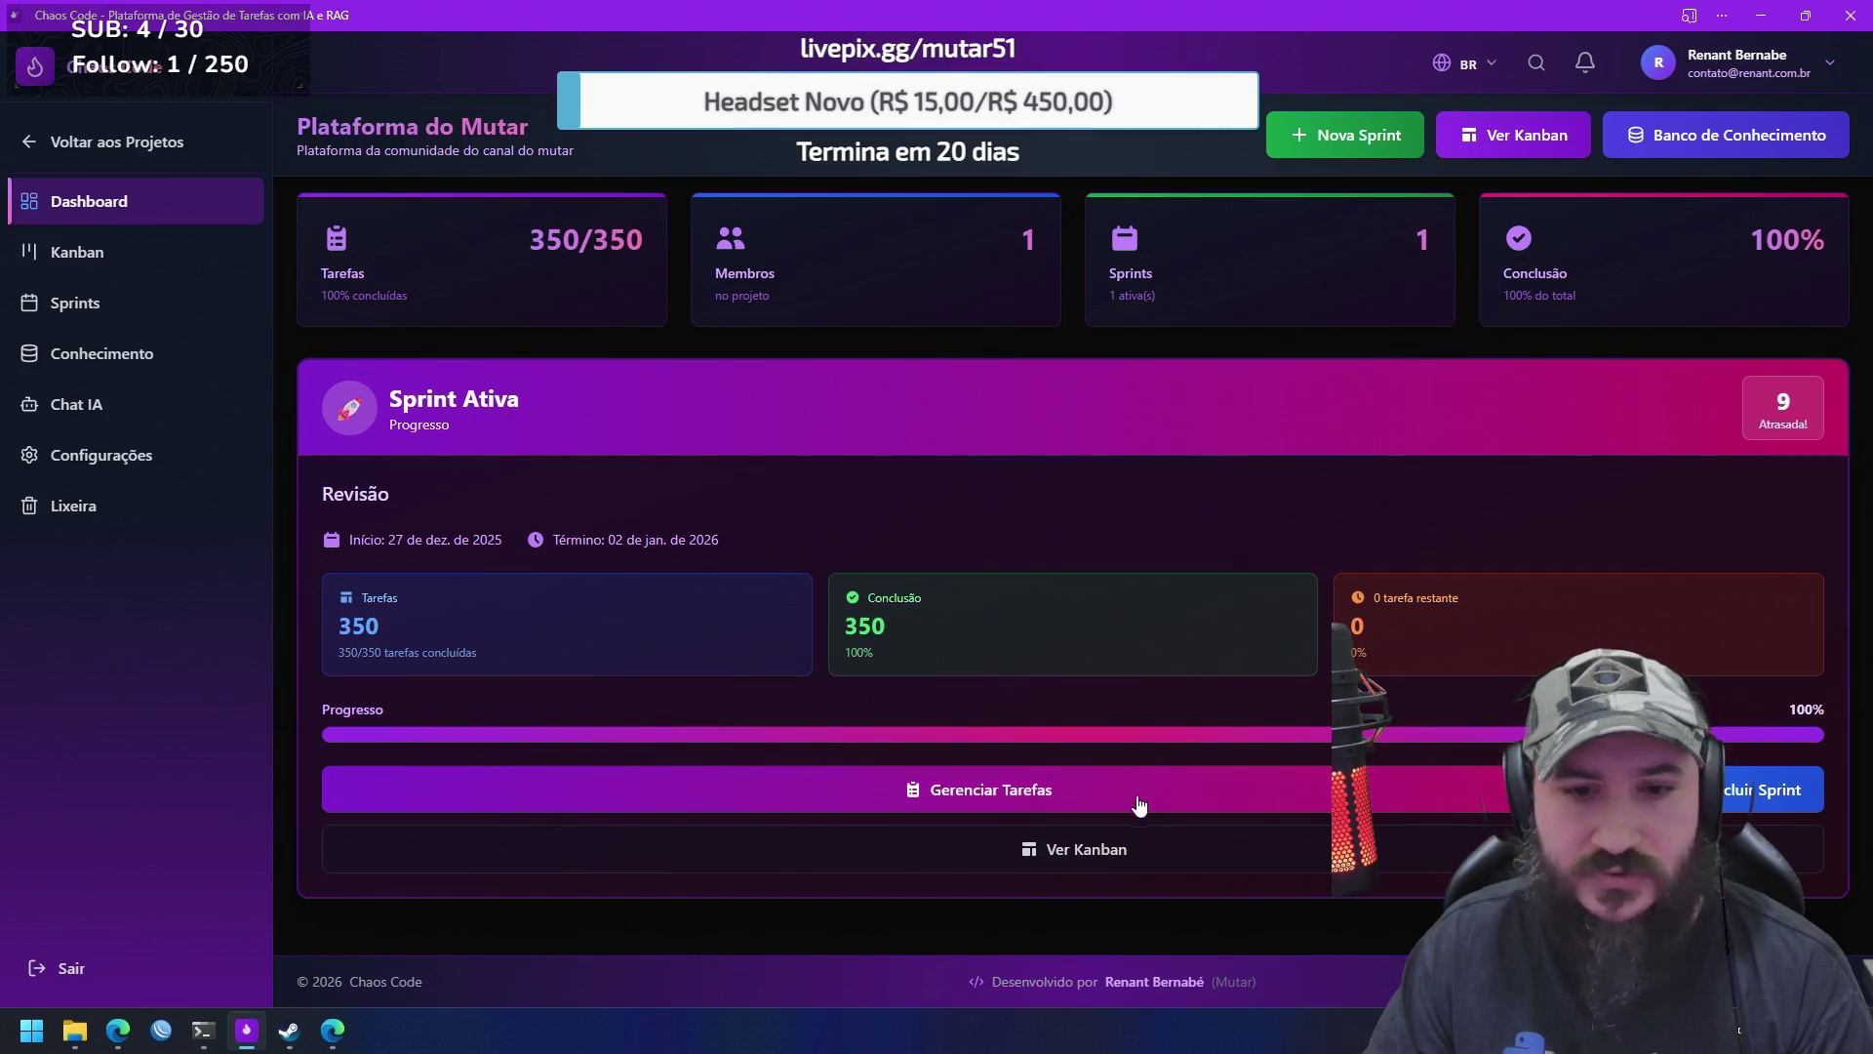
left_click(1114, 849)
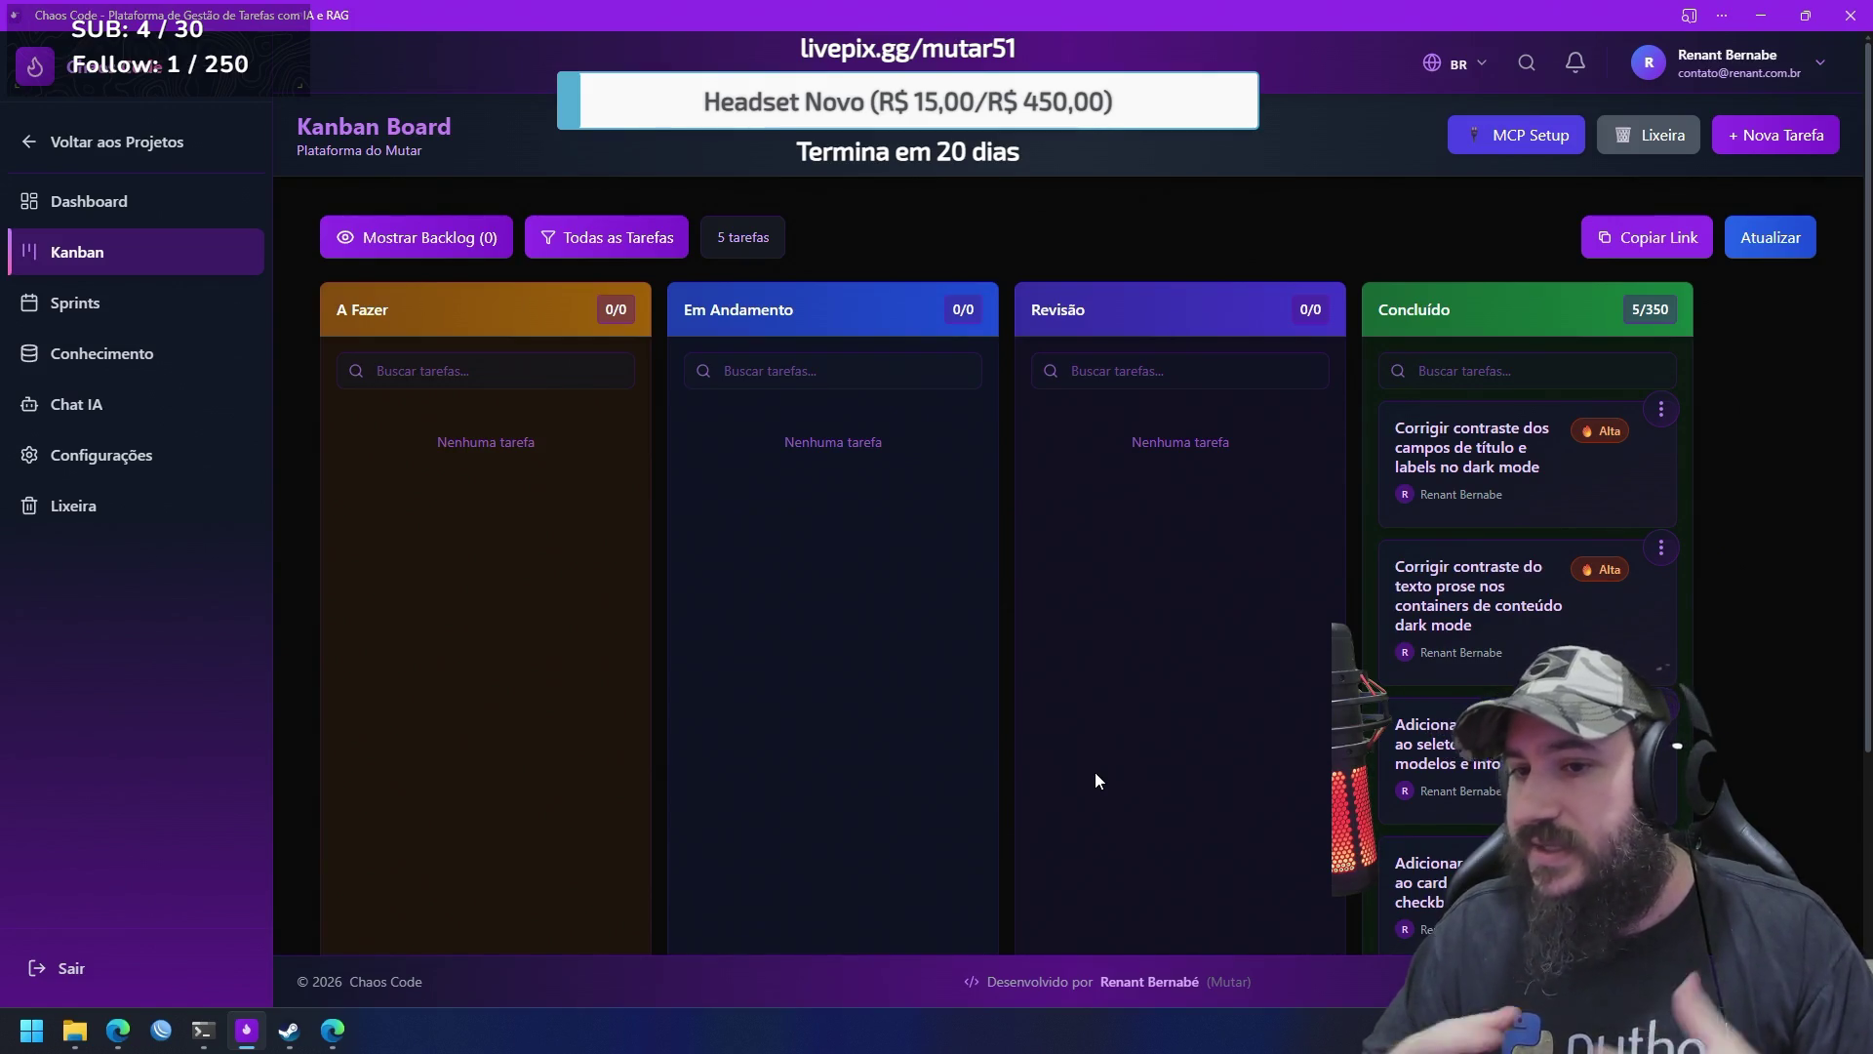
left_click(1662, 409)
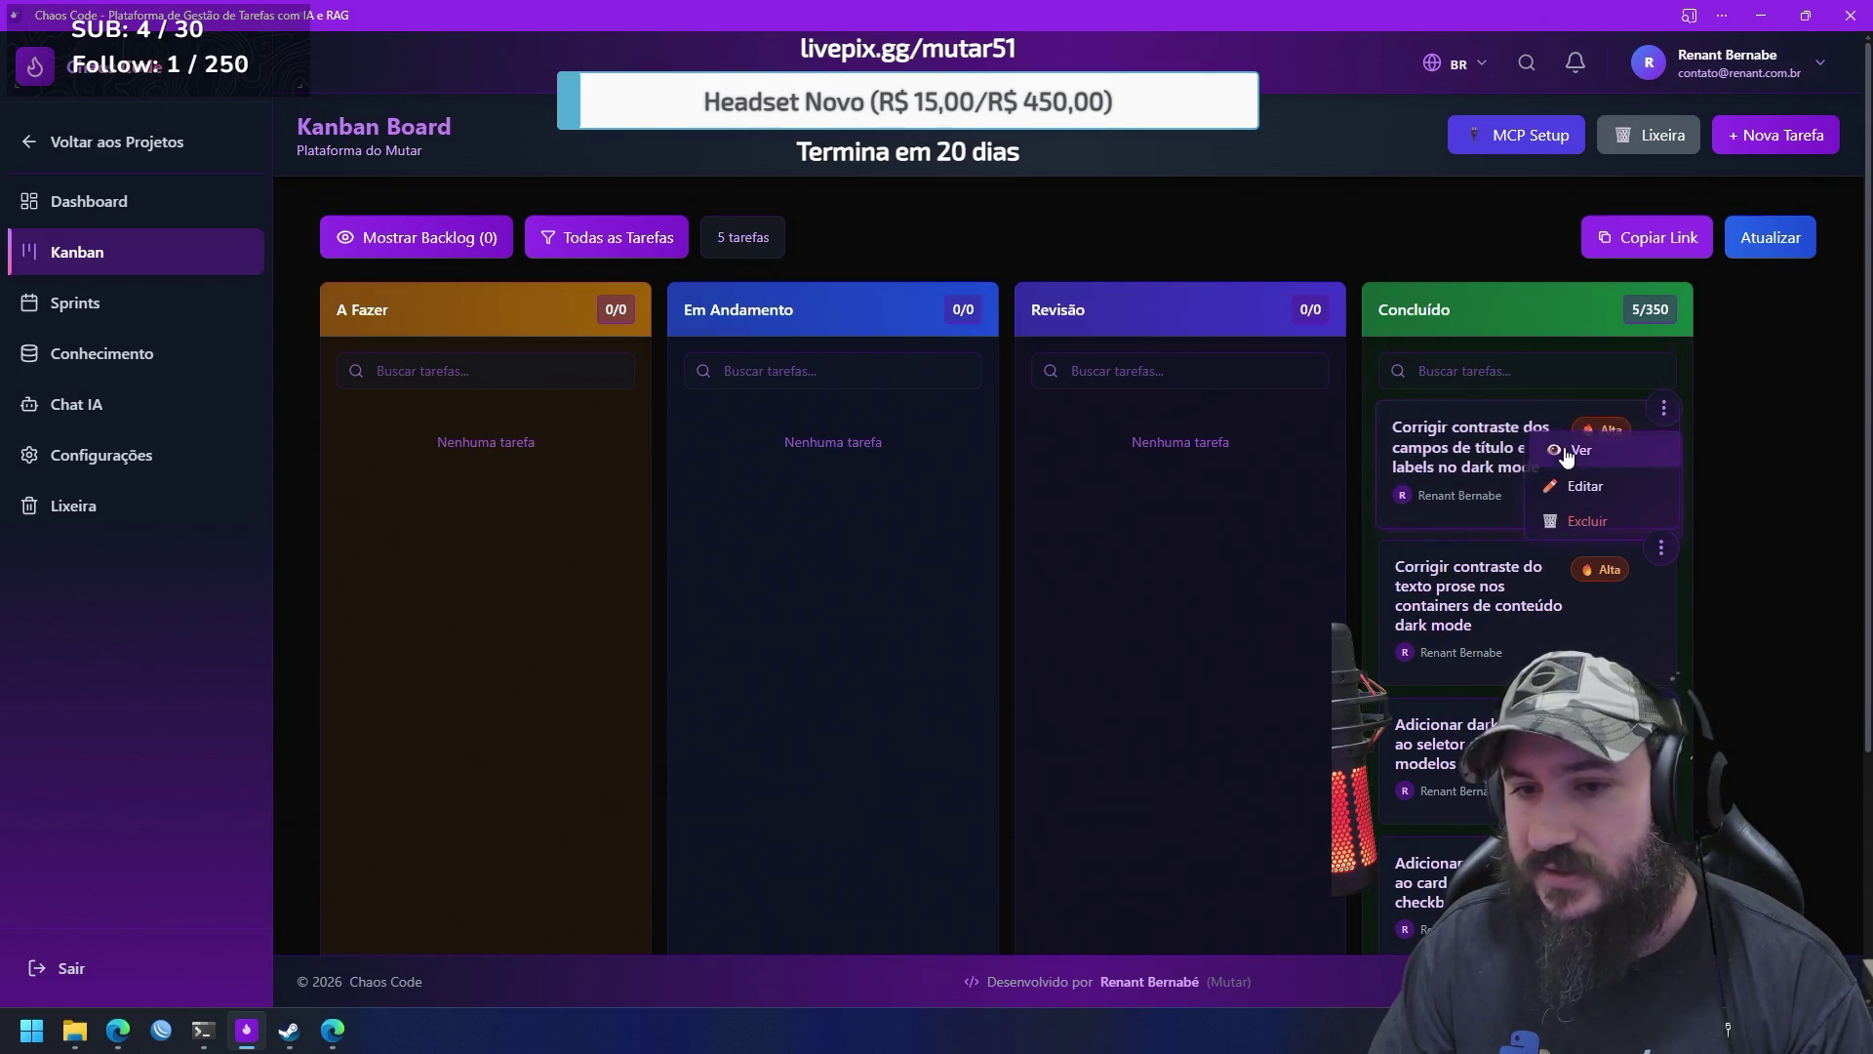
Read the dark-mode contrast fix task, selecting its acceptance criteria and affected file path, then close it
left_click(1567, 457)
scroll(970, 495, "down", 3)
scroll(1009, 466, "up", 2)
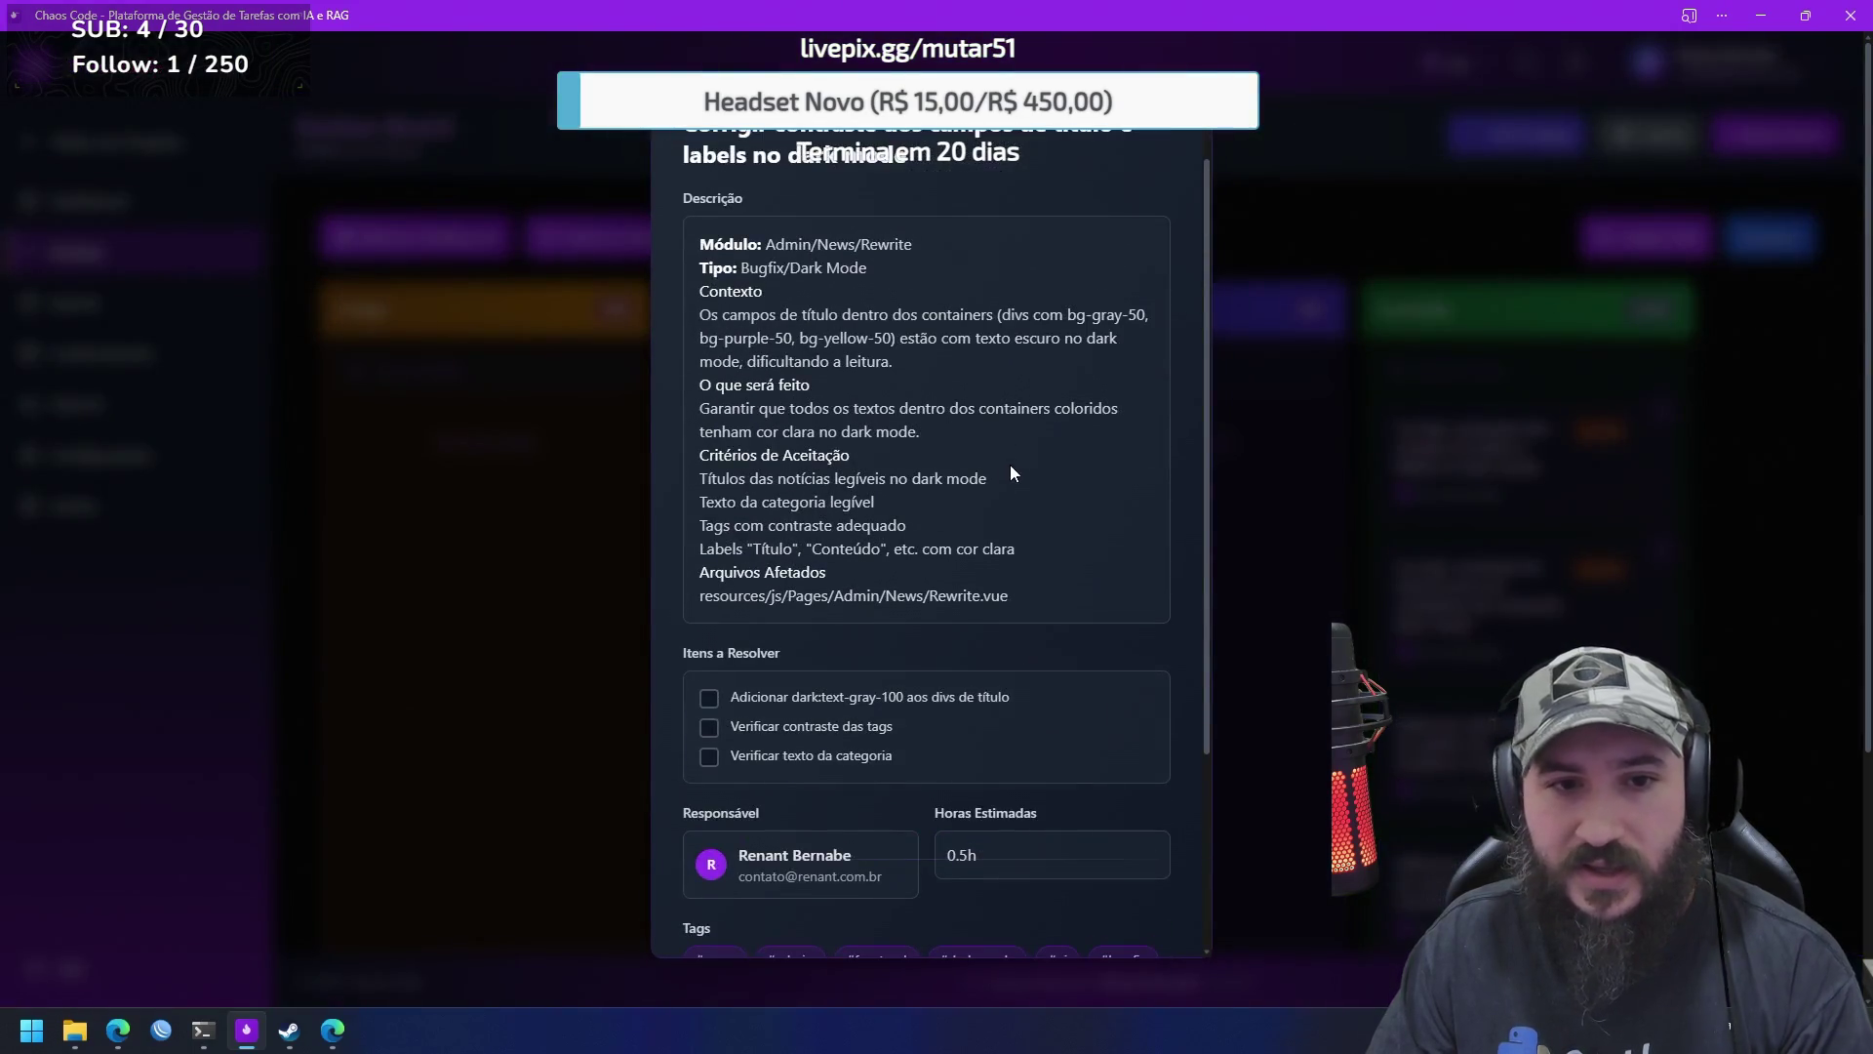
mouse_move(700, 314)
left_mouse_down()
mouse_move(1093, 363)
mouse_move(1091, 572)
mouse_move(1073, 583)
left_mouse_up()
left_click(1024, 487)
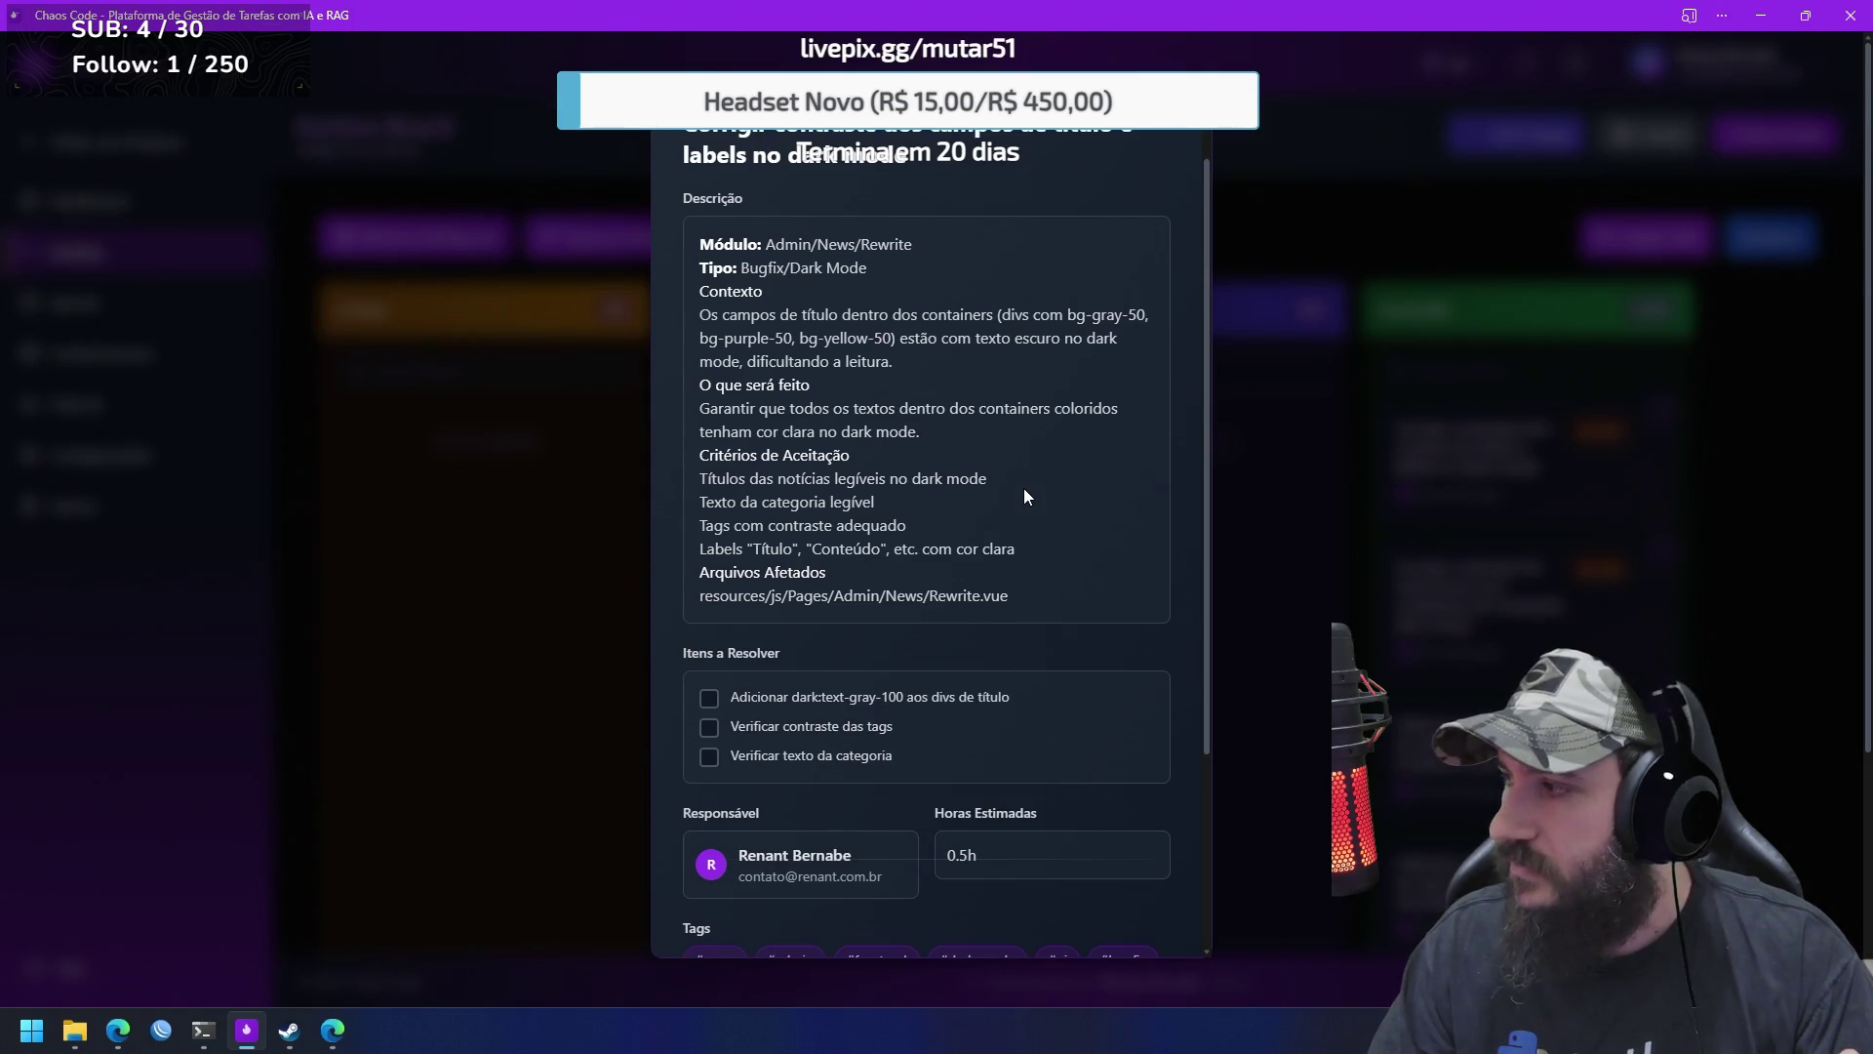
left_click_drag(1005, 603, 726, 613)
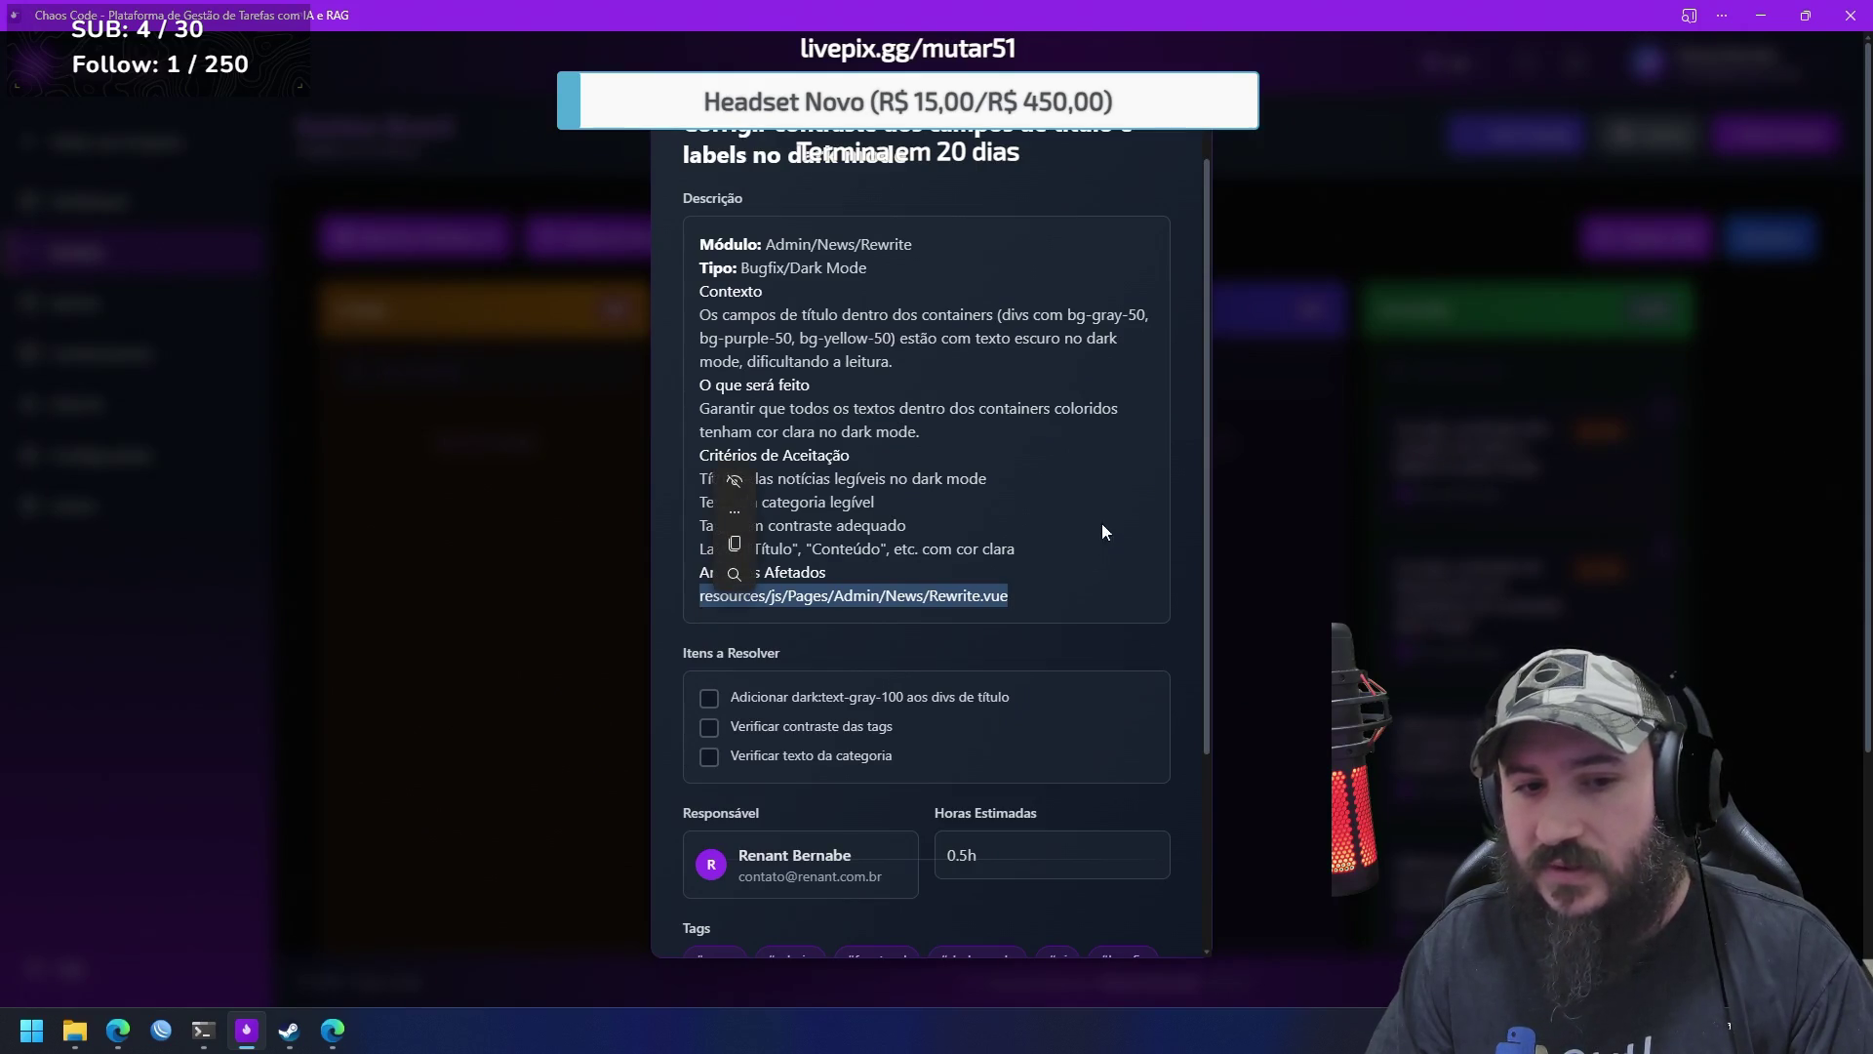
left_click(1092, 552)
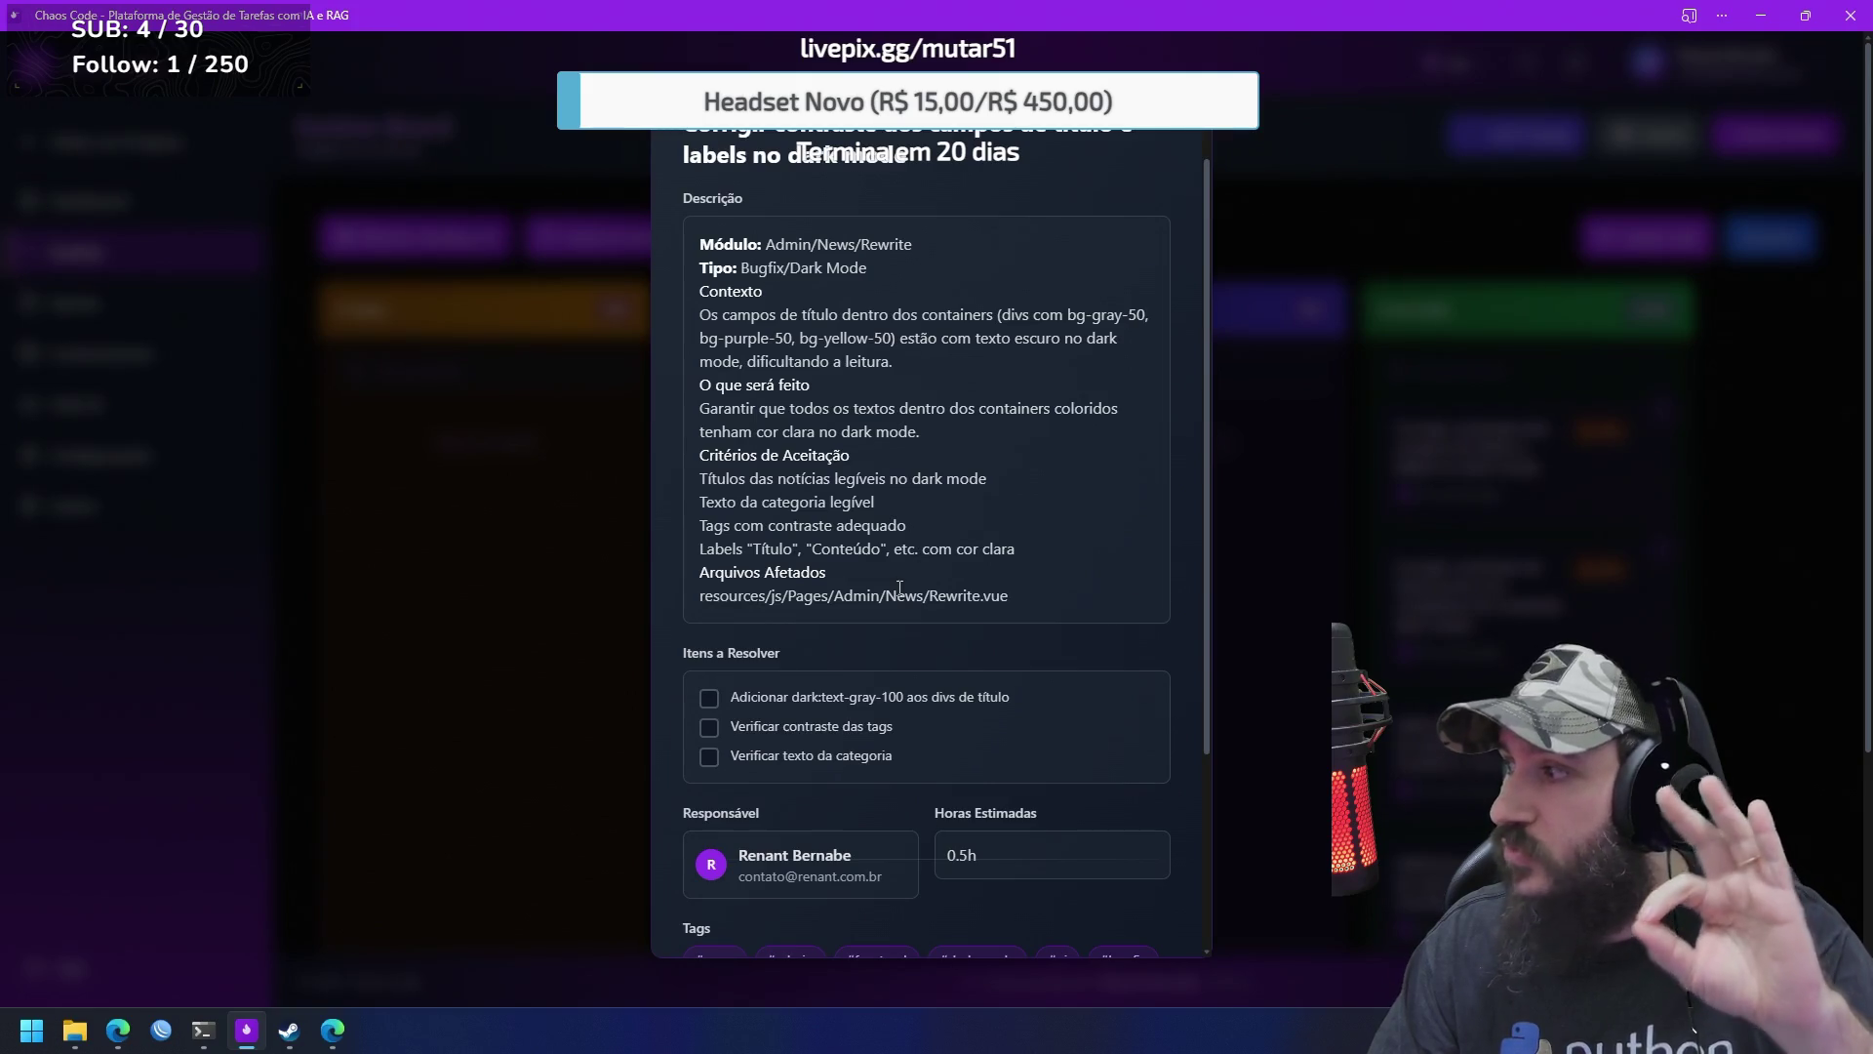
left_click(433, 466)
scroll(1181, 468, "down", 2)
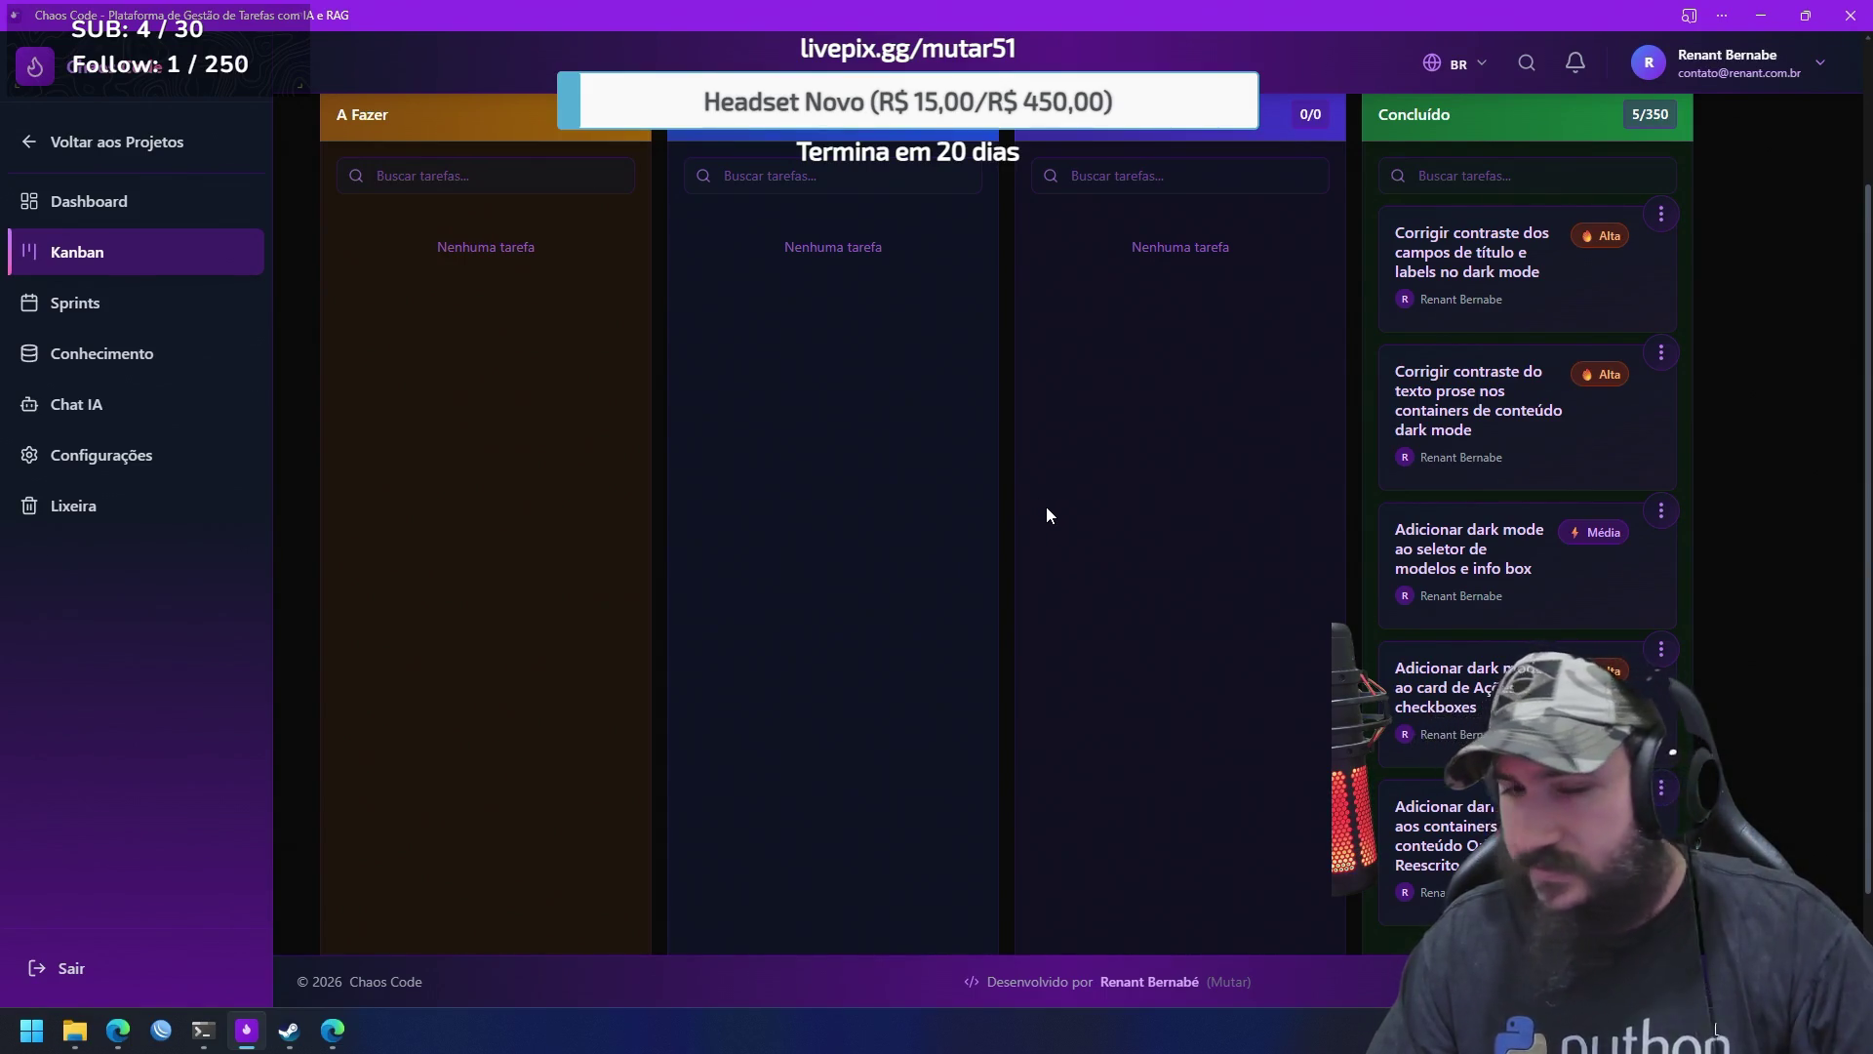
Visit the sprint history, then return to the Kanban board and refresh its tasks
scroll(1046, 509, "up", 2)
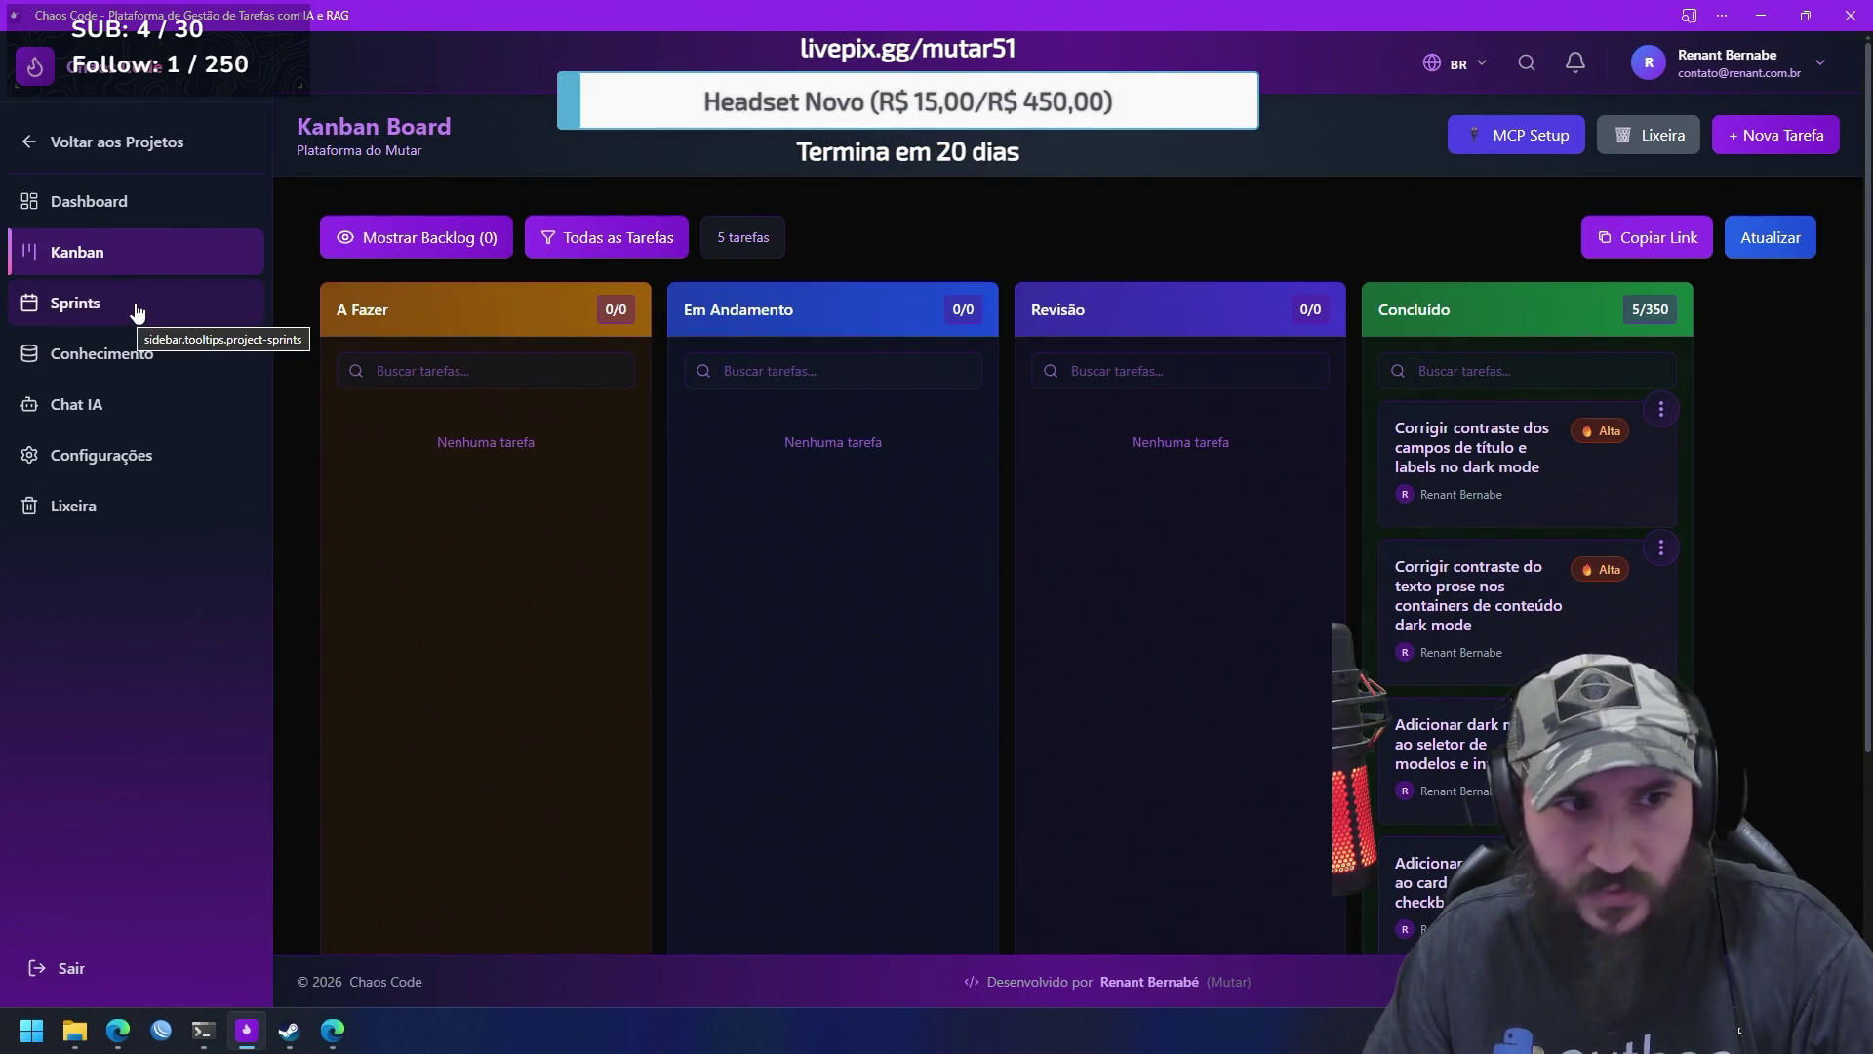
left_click(138, 306)
left_click(138, 258)
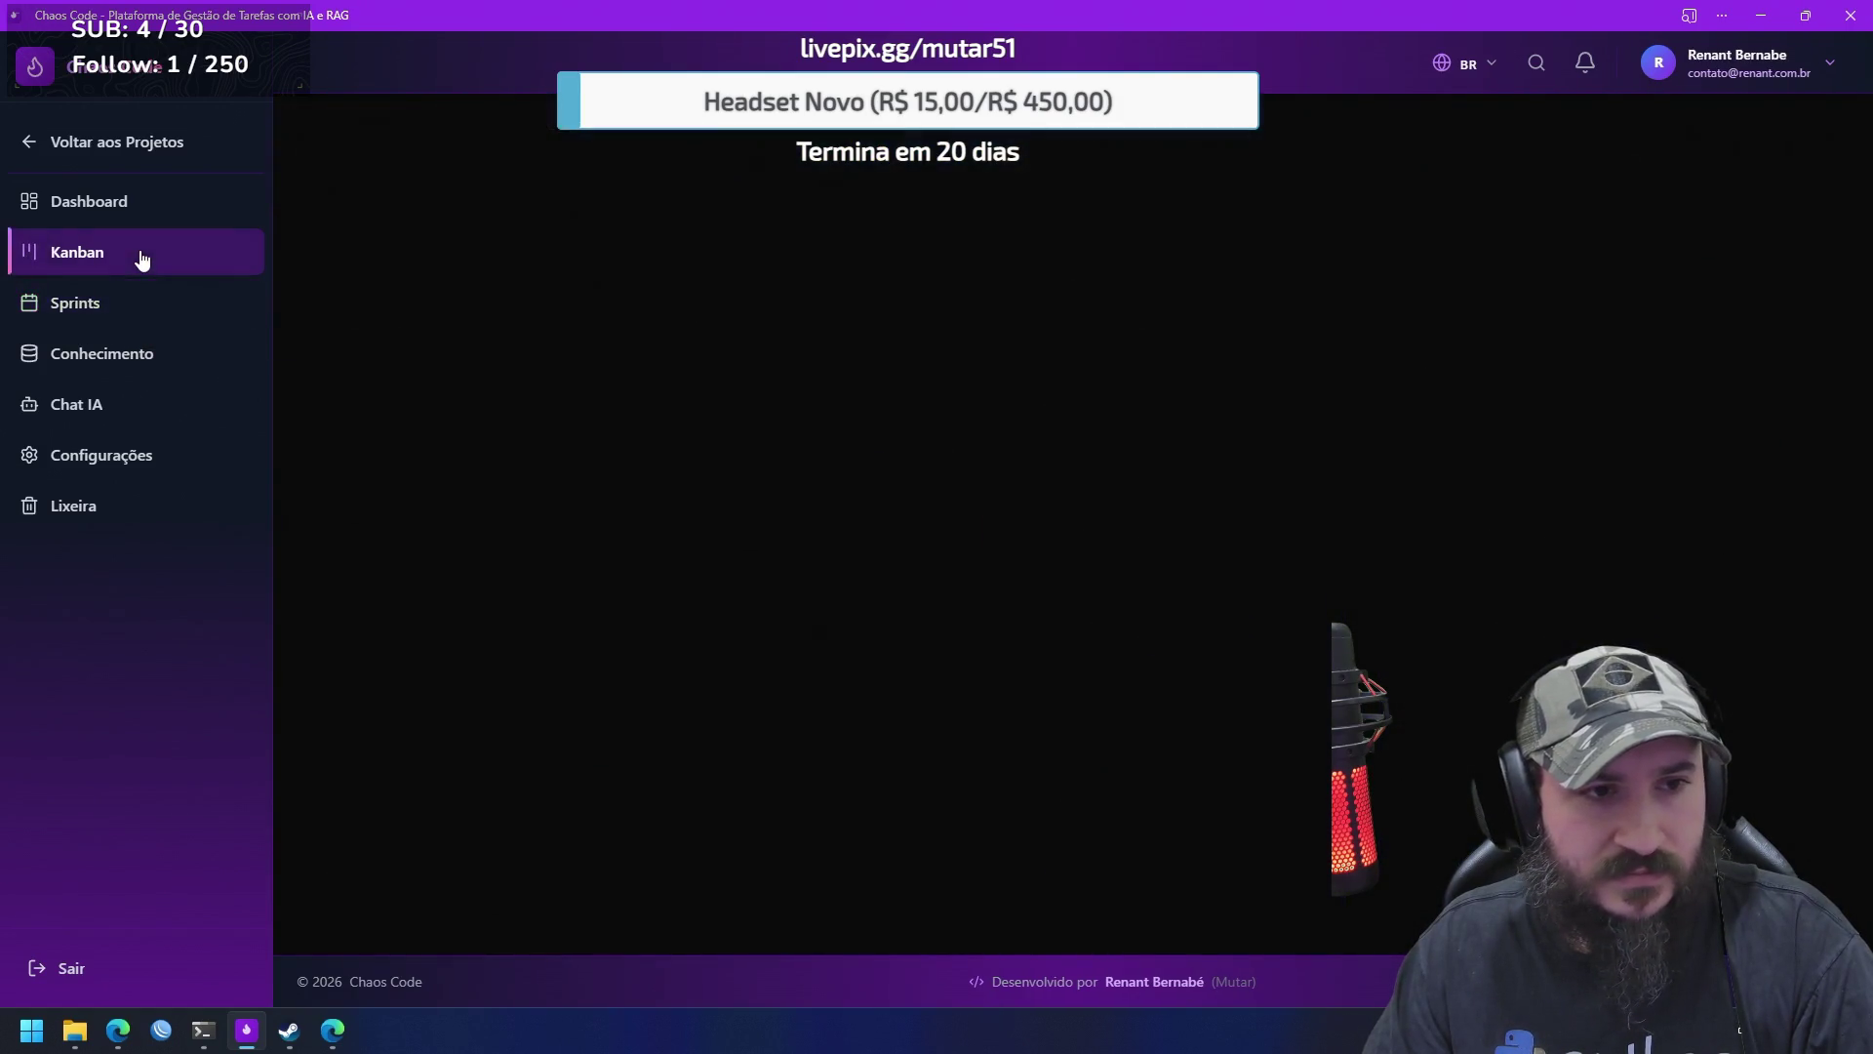
left_click(1810, 230)
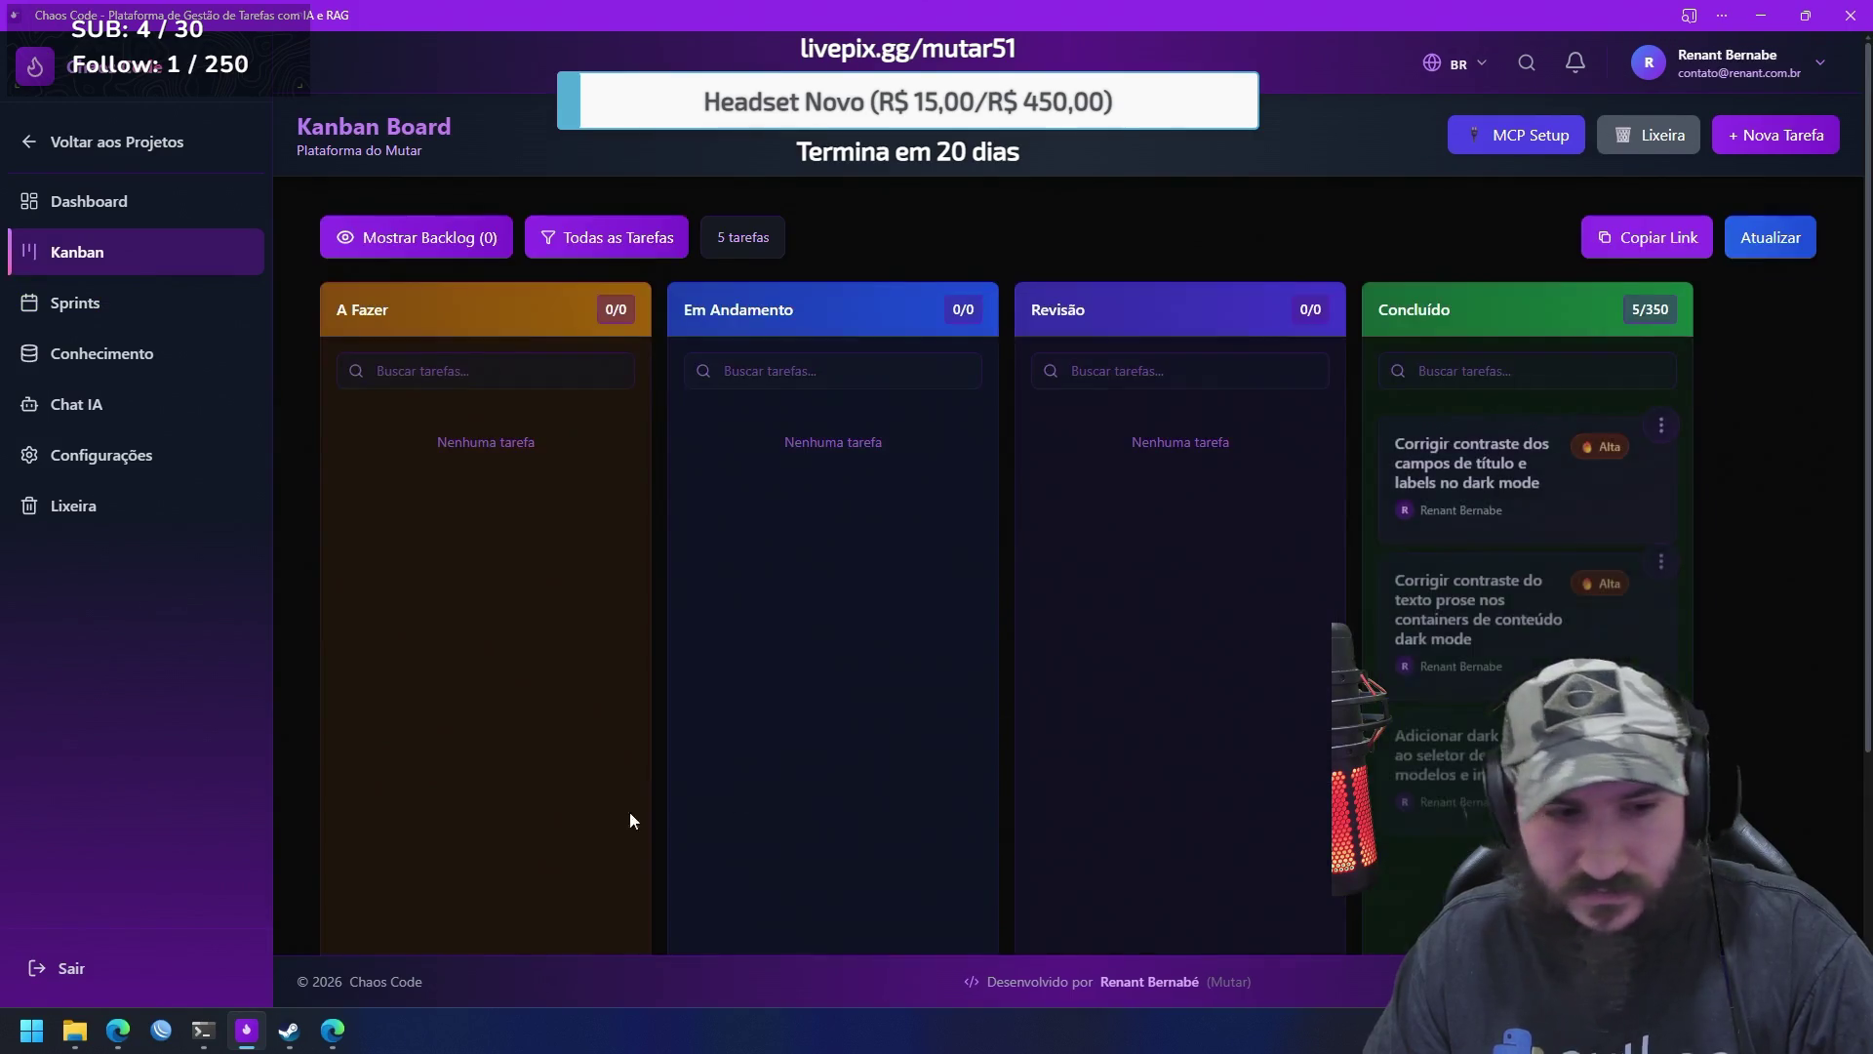
Switch through the terminal to the browser window showing the Mutar admin
left_click(203, 1033)
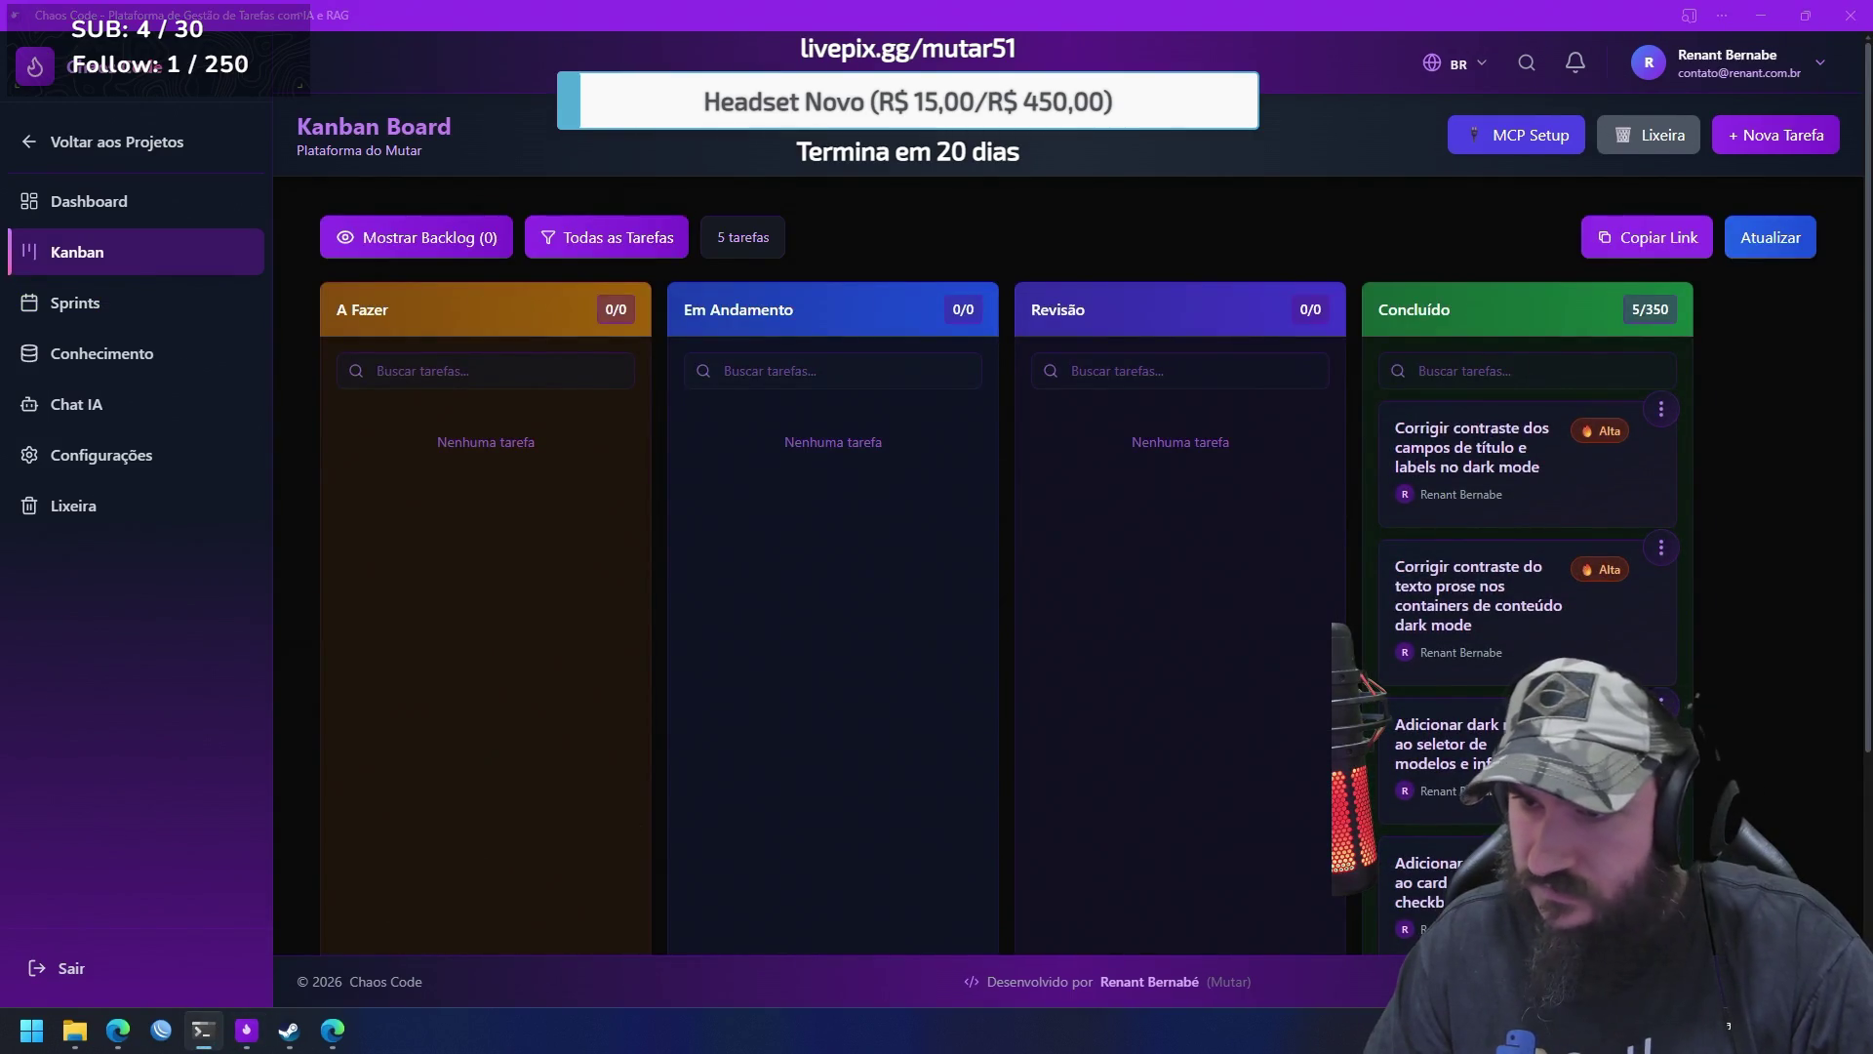
left_click(335, 1034)
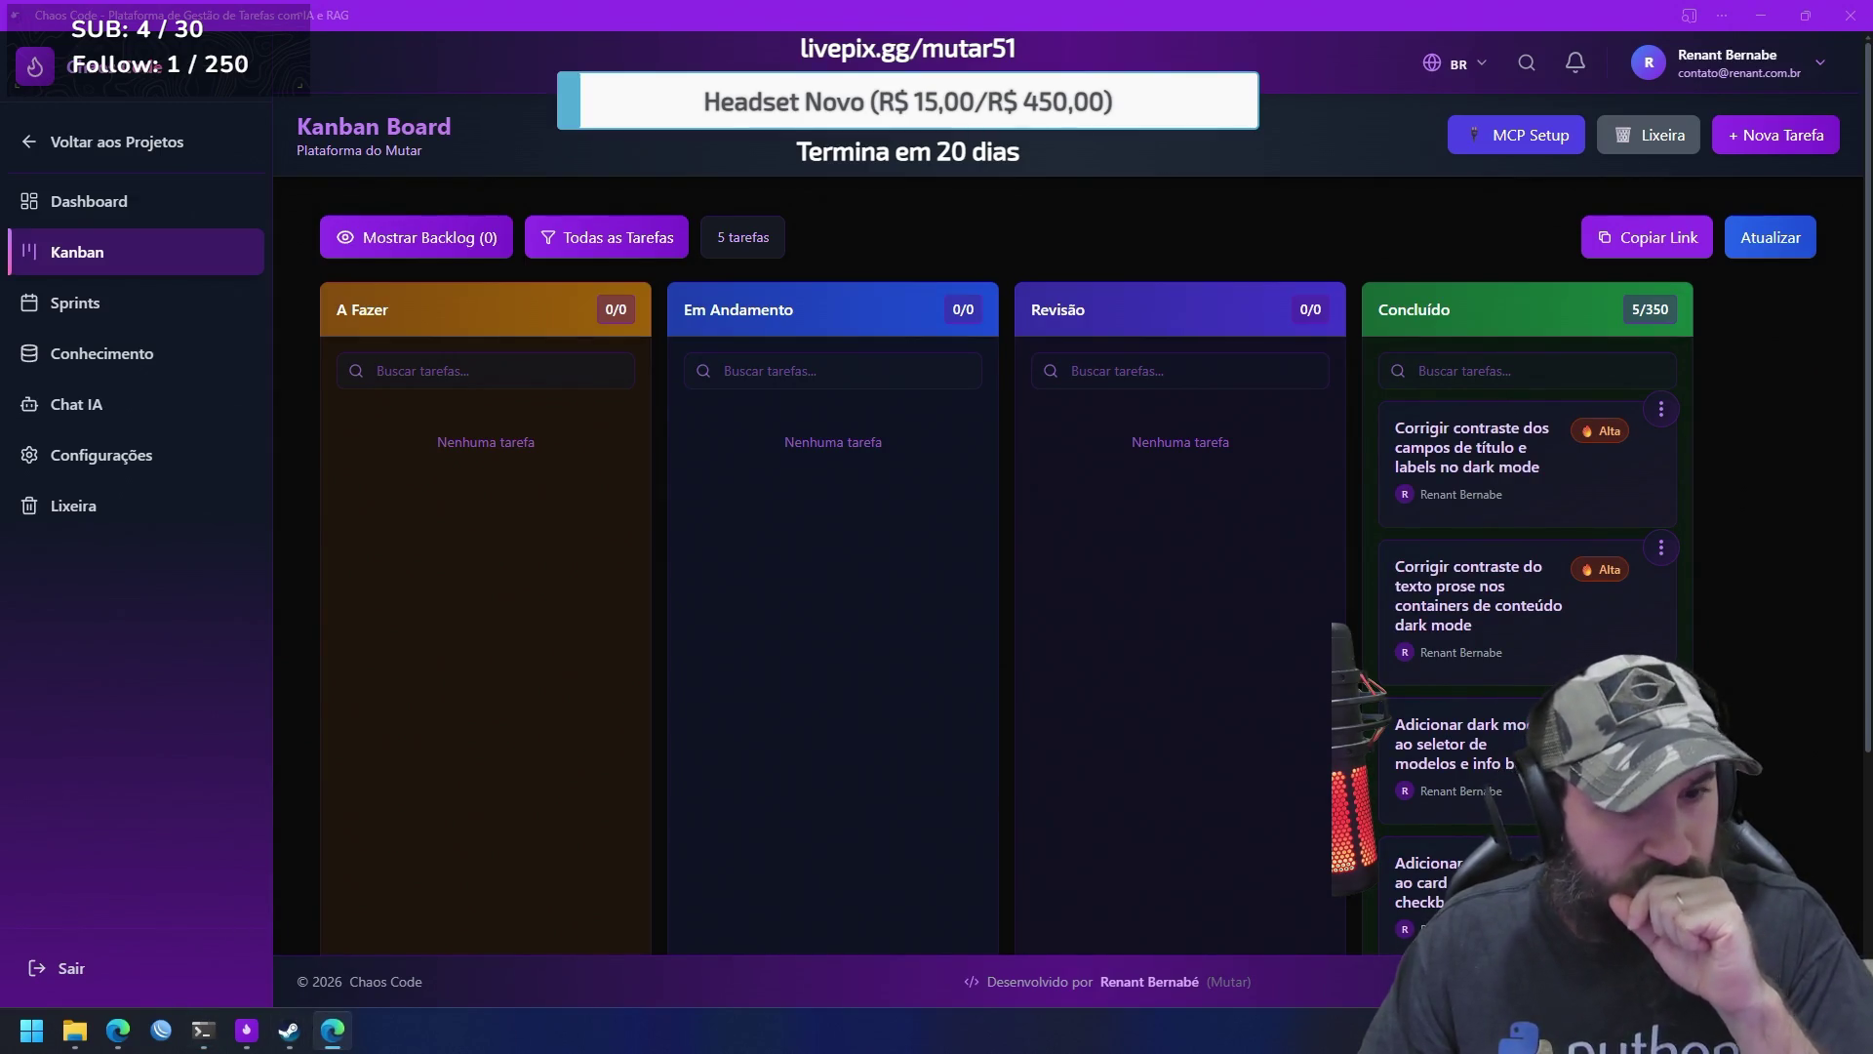
mouse_move(118, 1029)
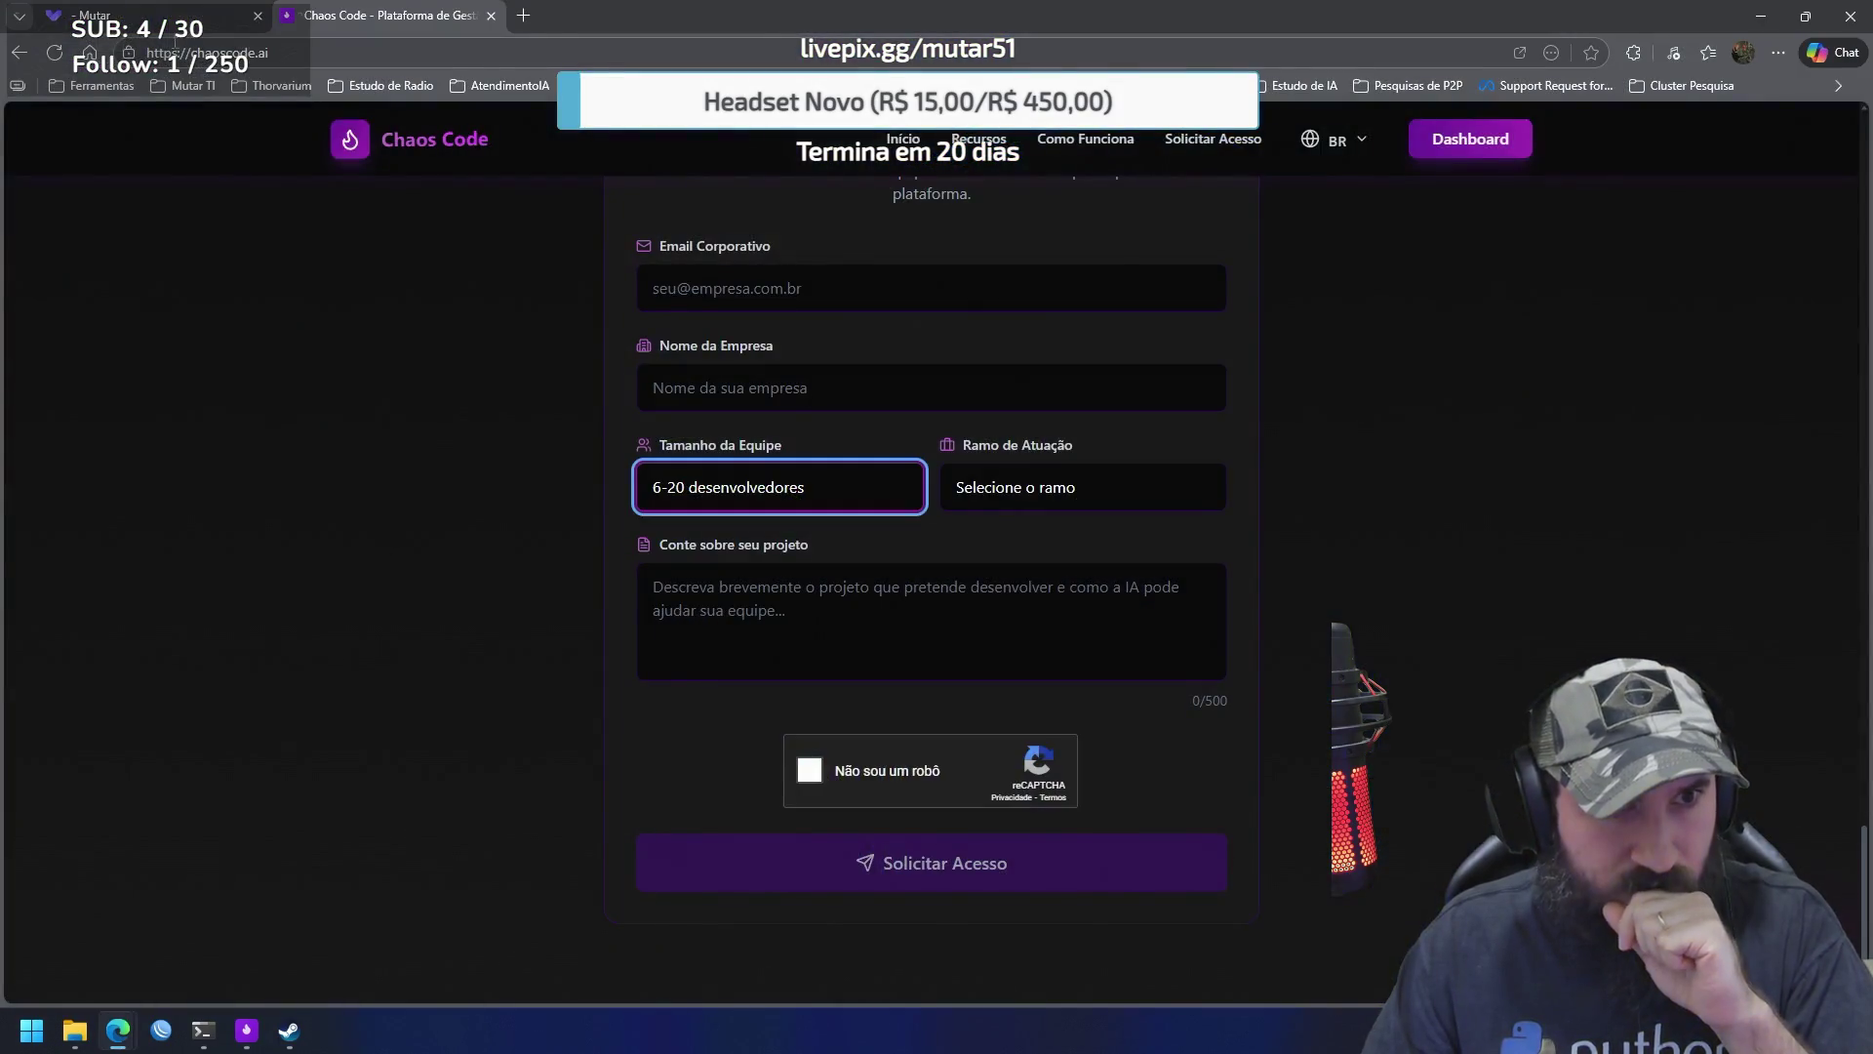
left_click(517, 939)
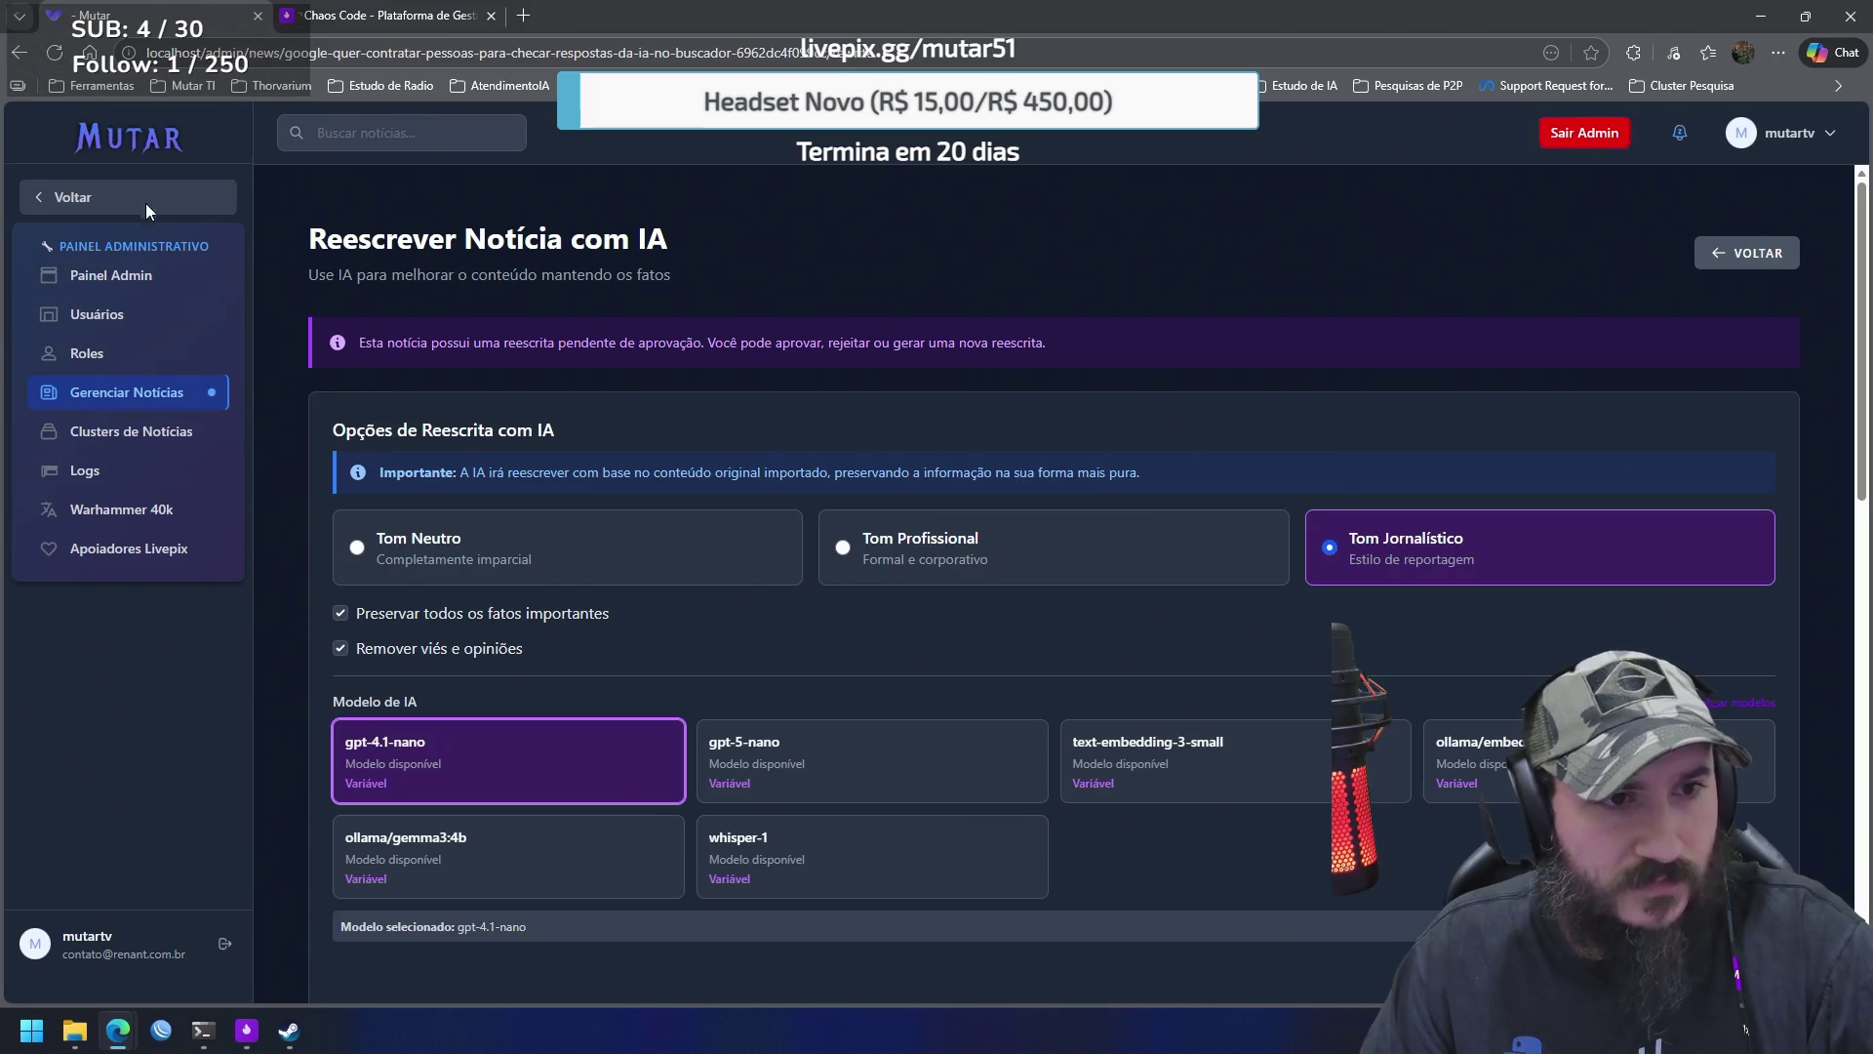
In the Mutar admin, preview a news import from the CNN Brasil RSS feed
left_click(184, 196)
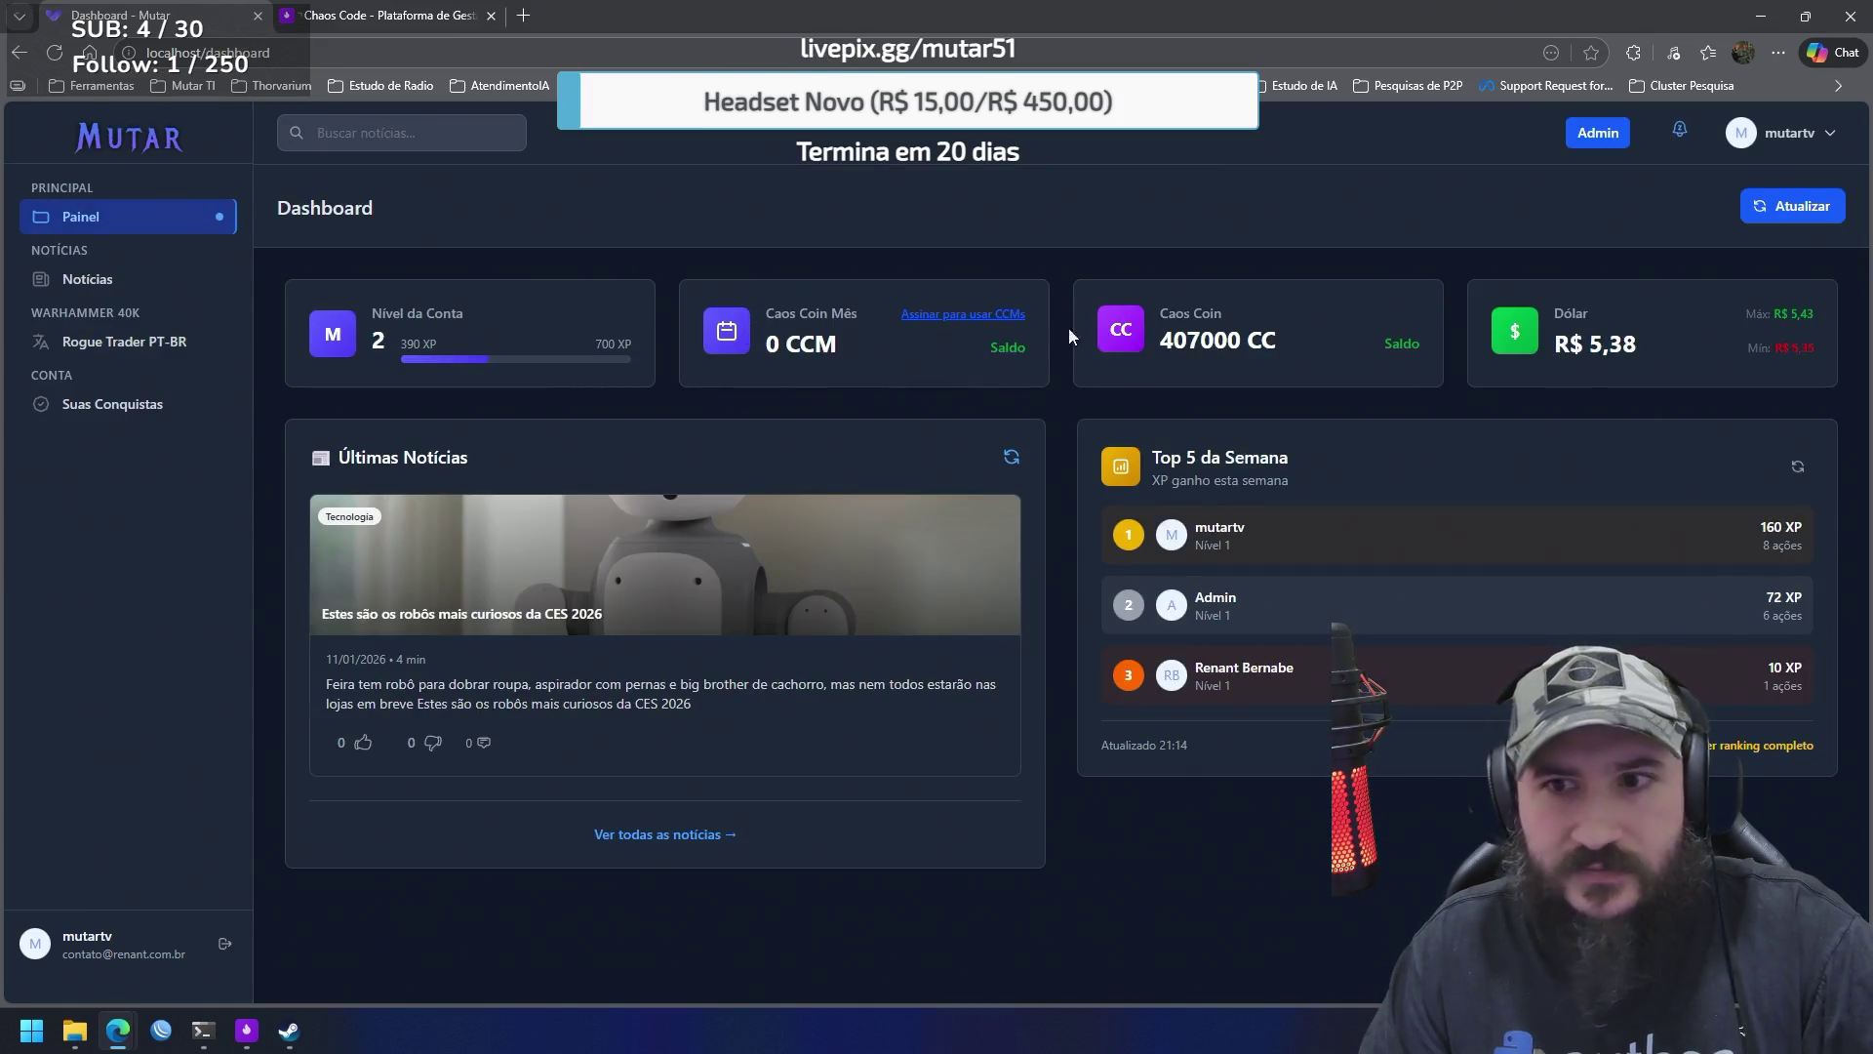
left_click(1603, 133)
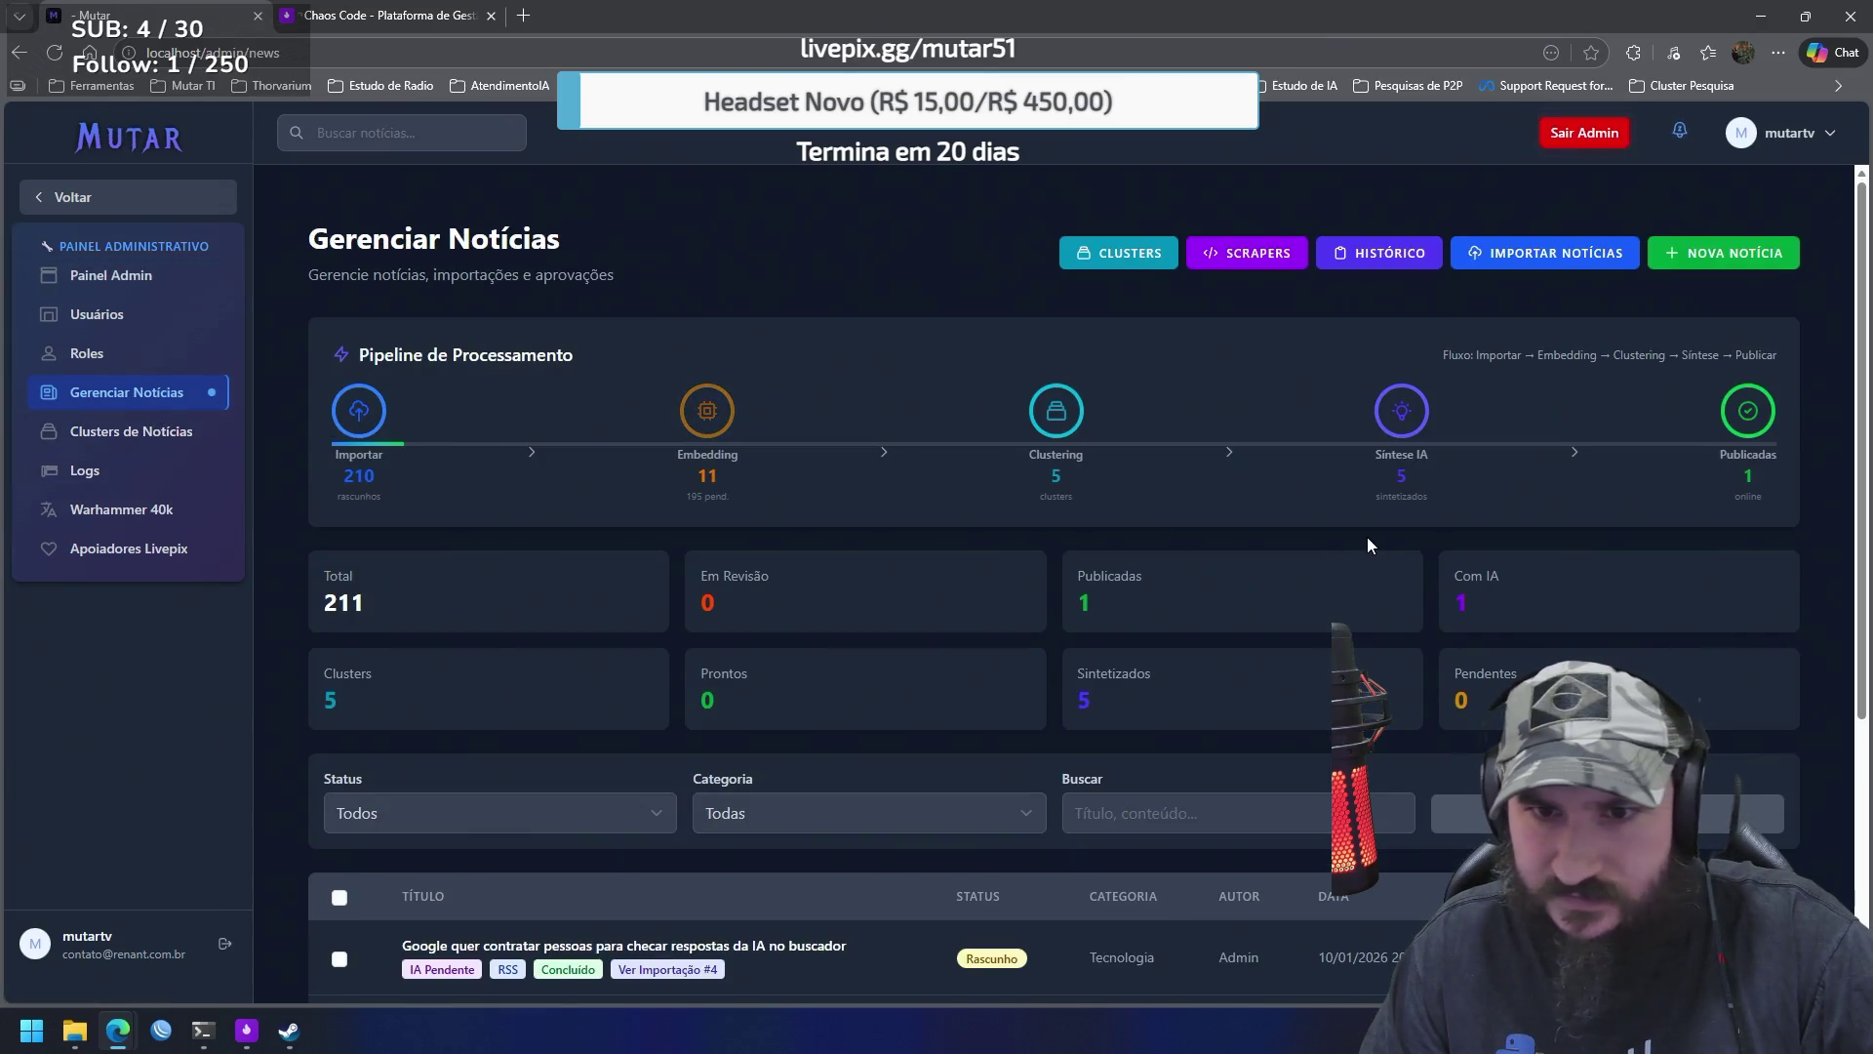
left_click(1258, 256)
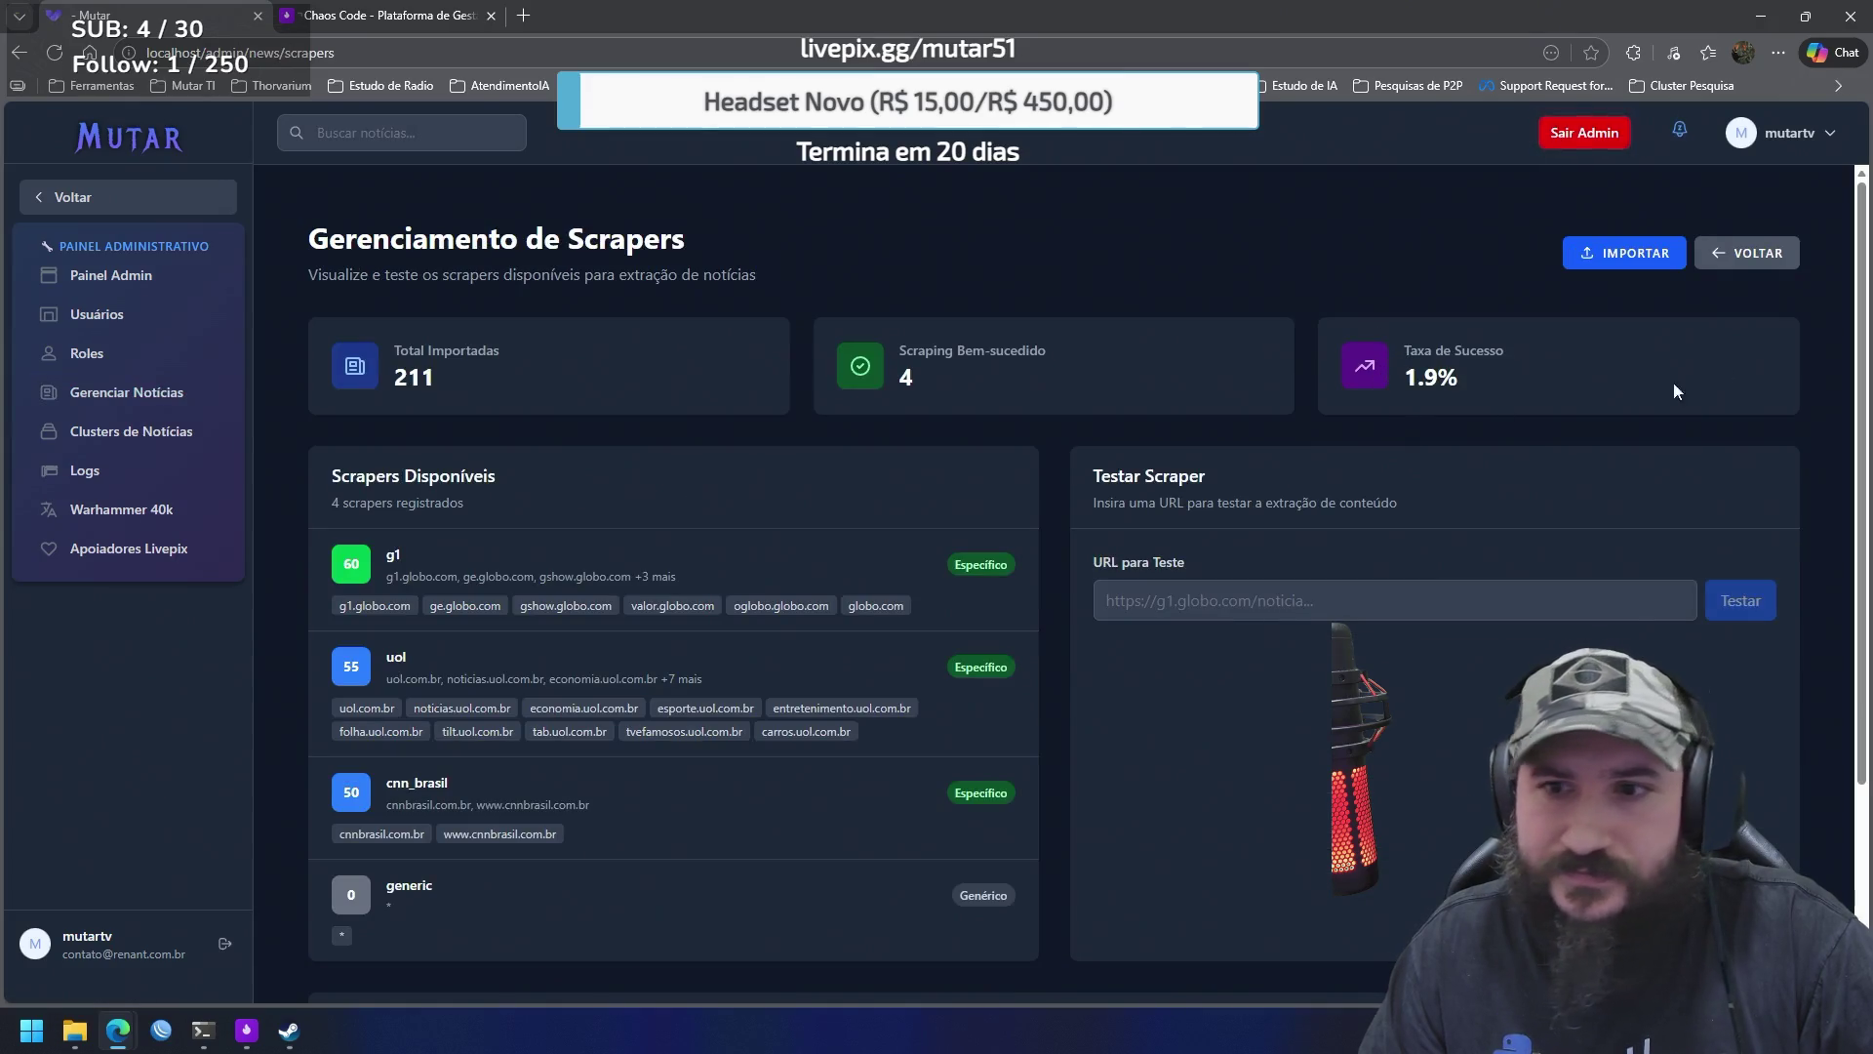
left_click(1635, 254)
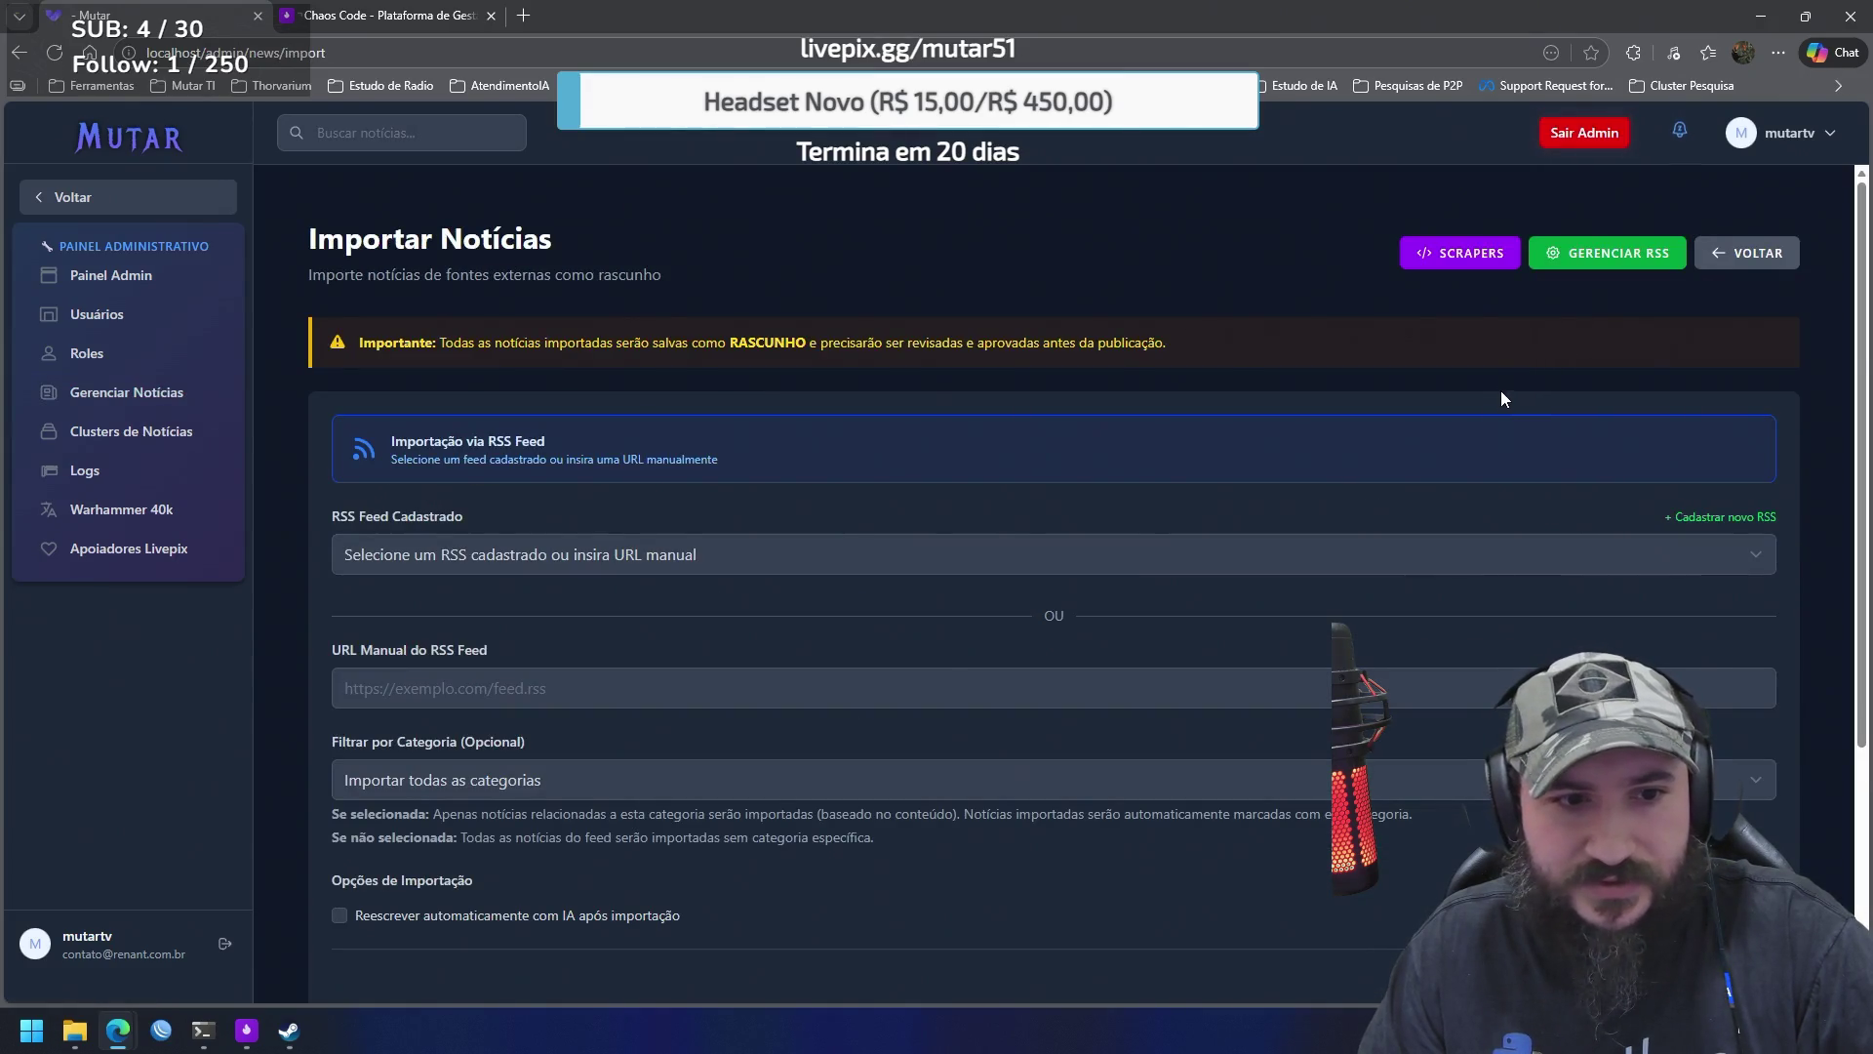
left_click(1161, 555)
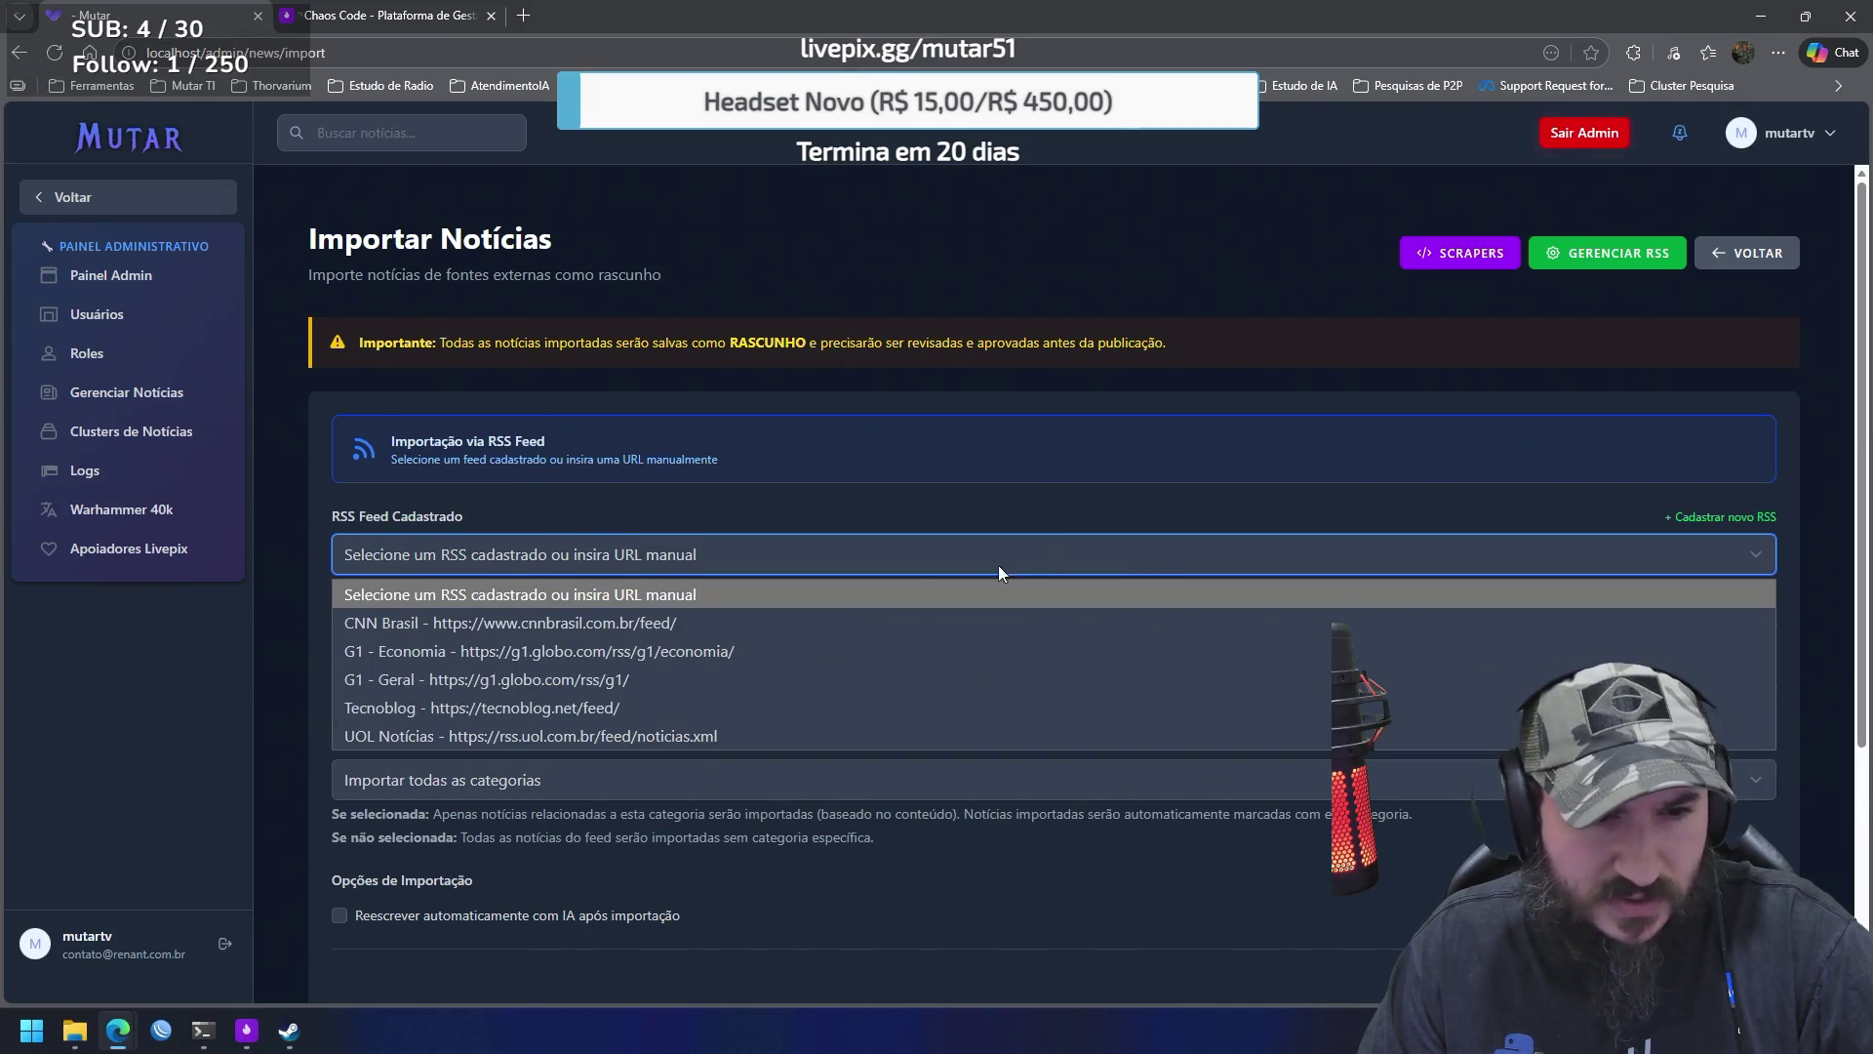
left_click(740, 624)
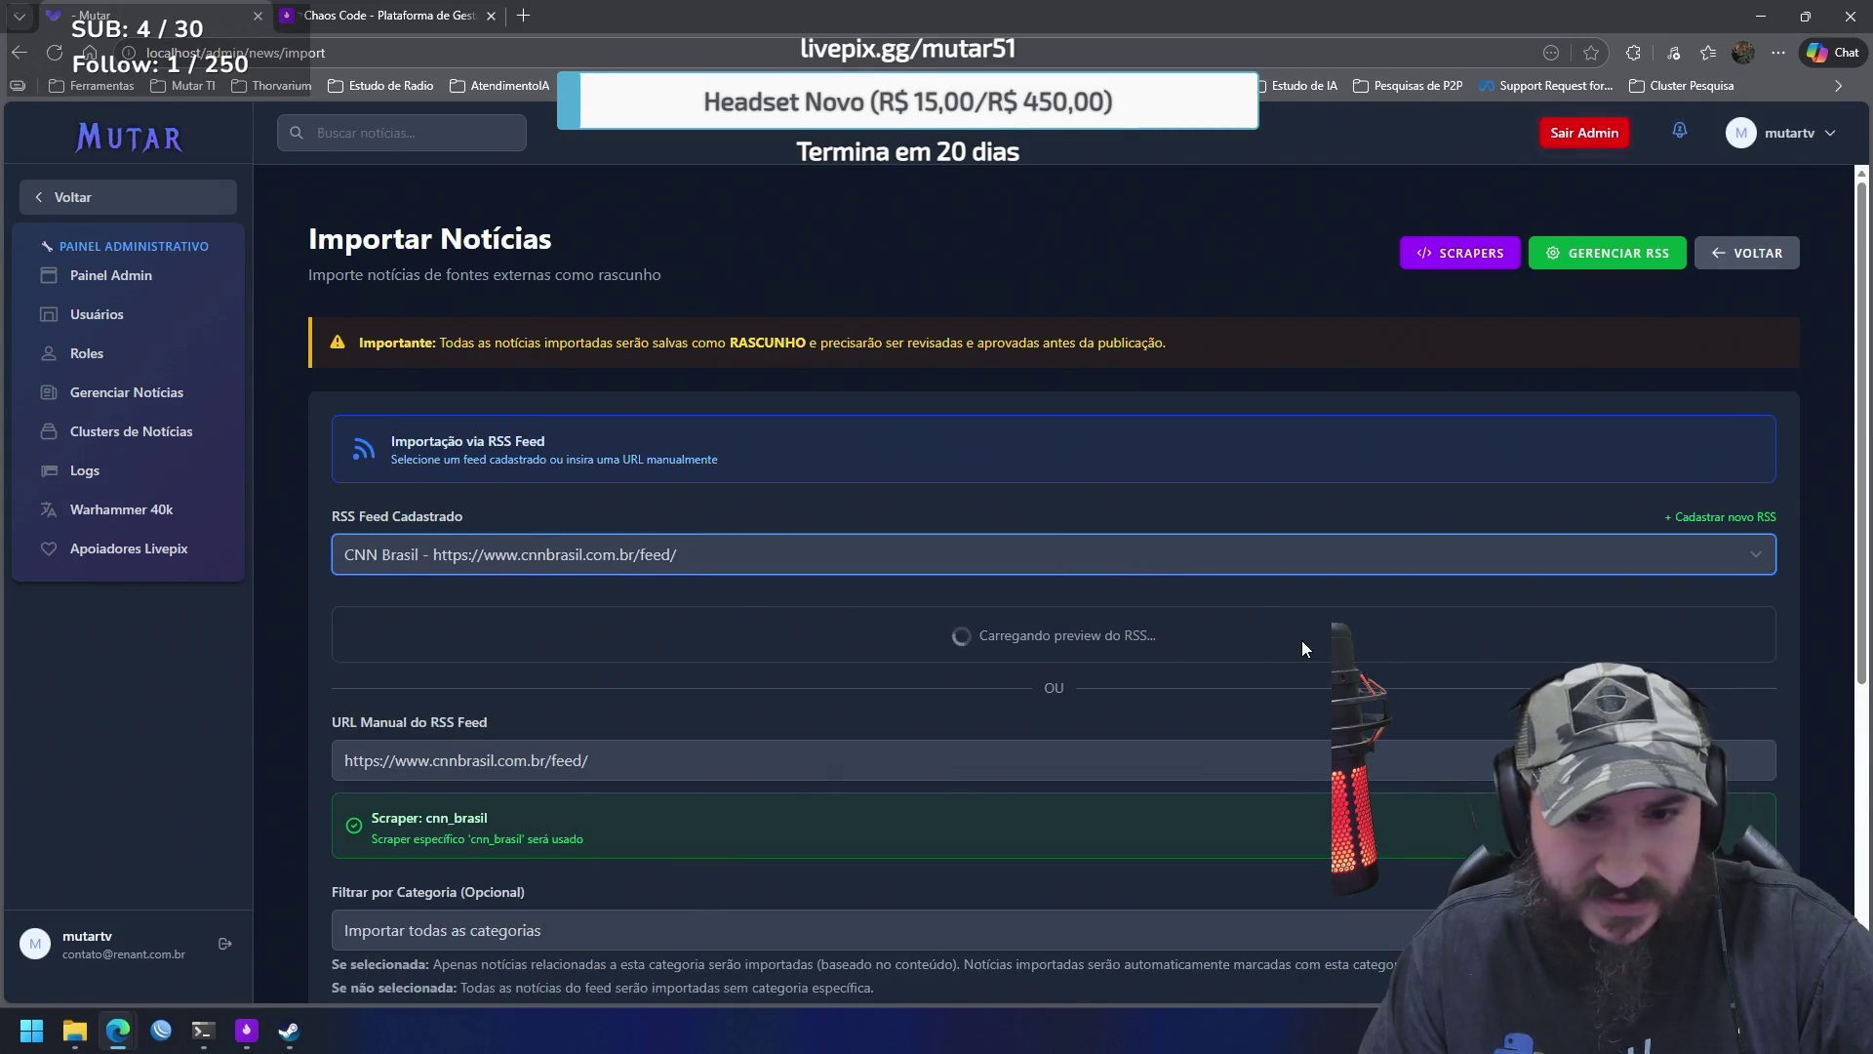
scroll(1522, 429, "down", 1)
scroll(1539, 413, "up", 1)
Go back to news management and open Clusters de Notícias
left_click(1747, 253)
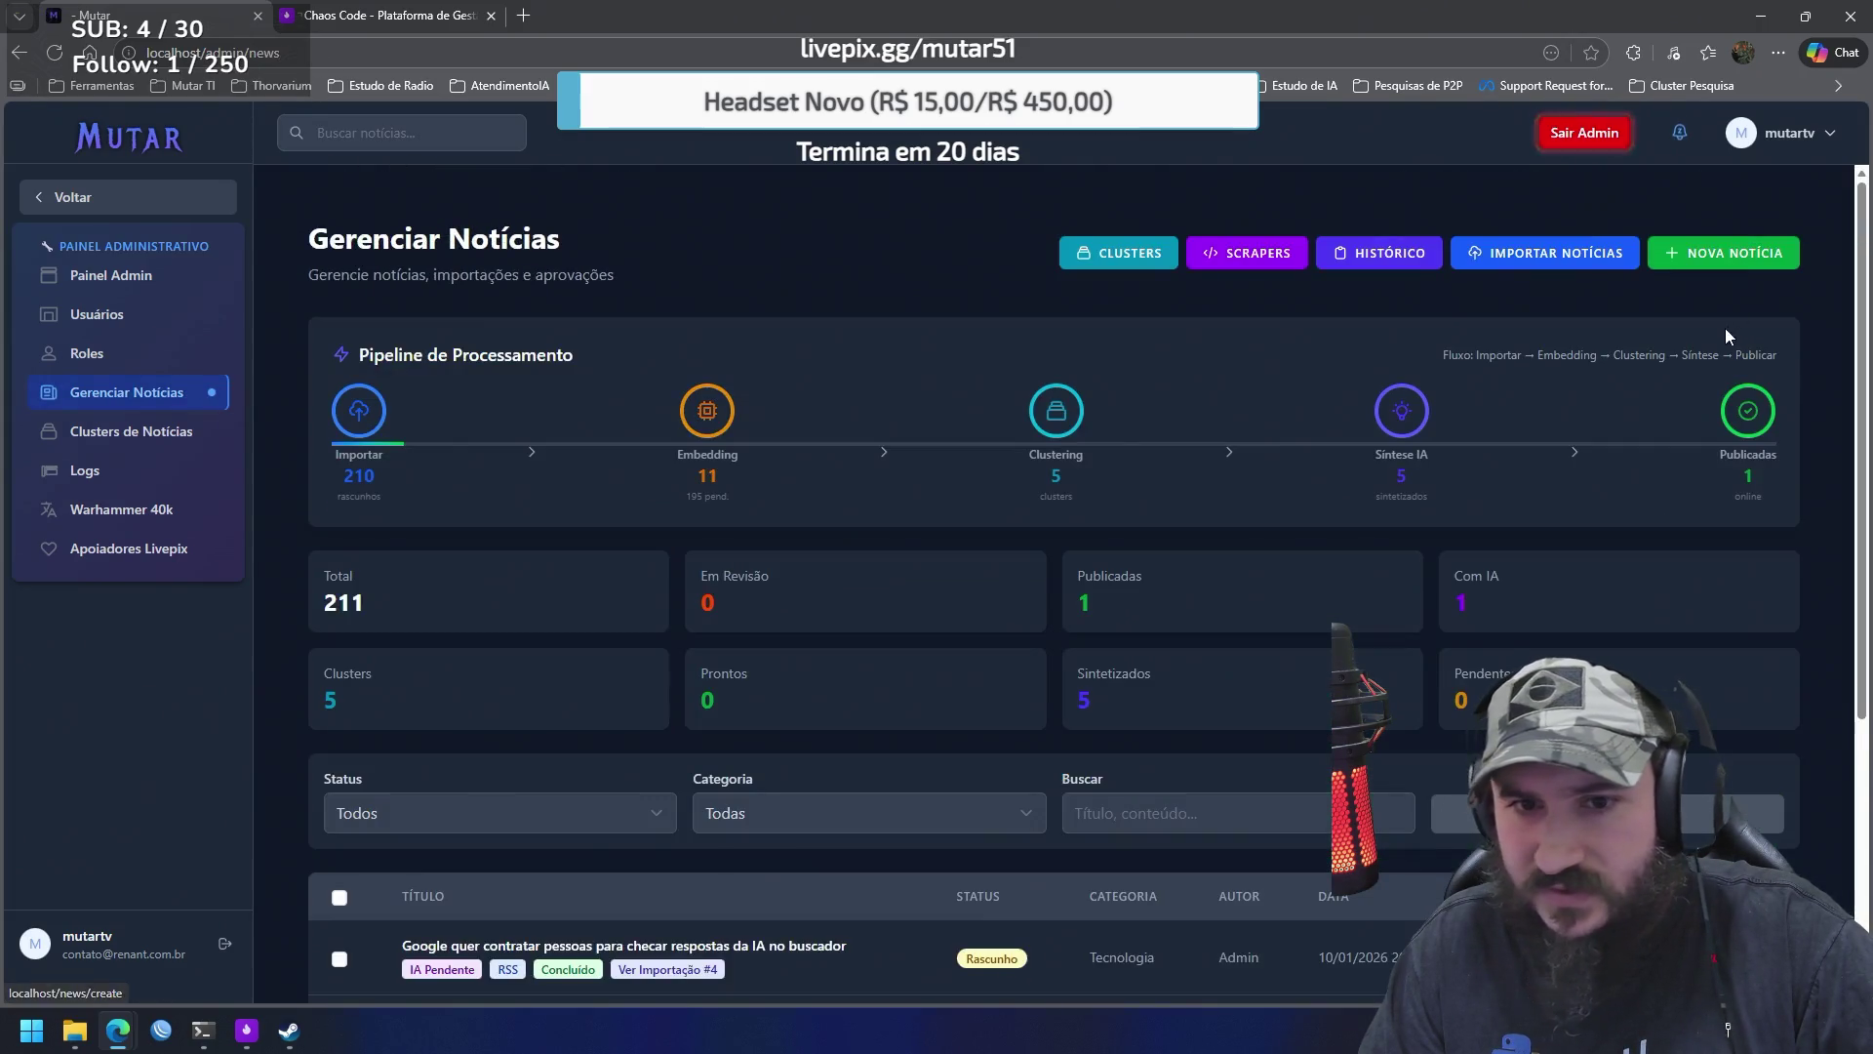
scroll(1008, 535, "down", 3)
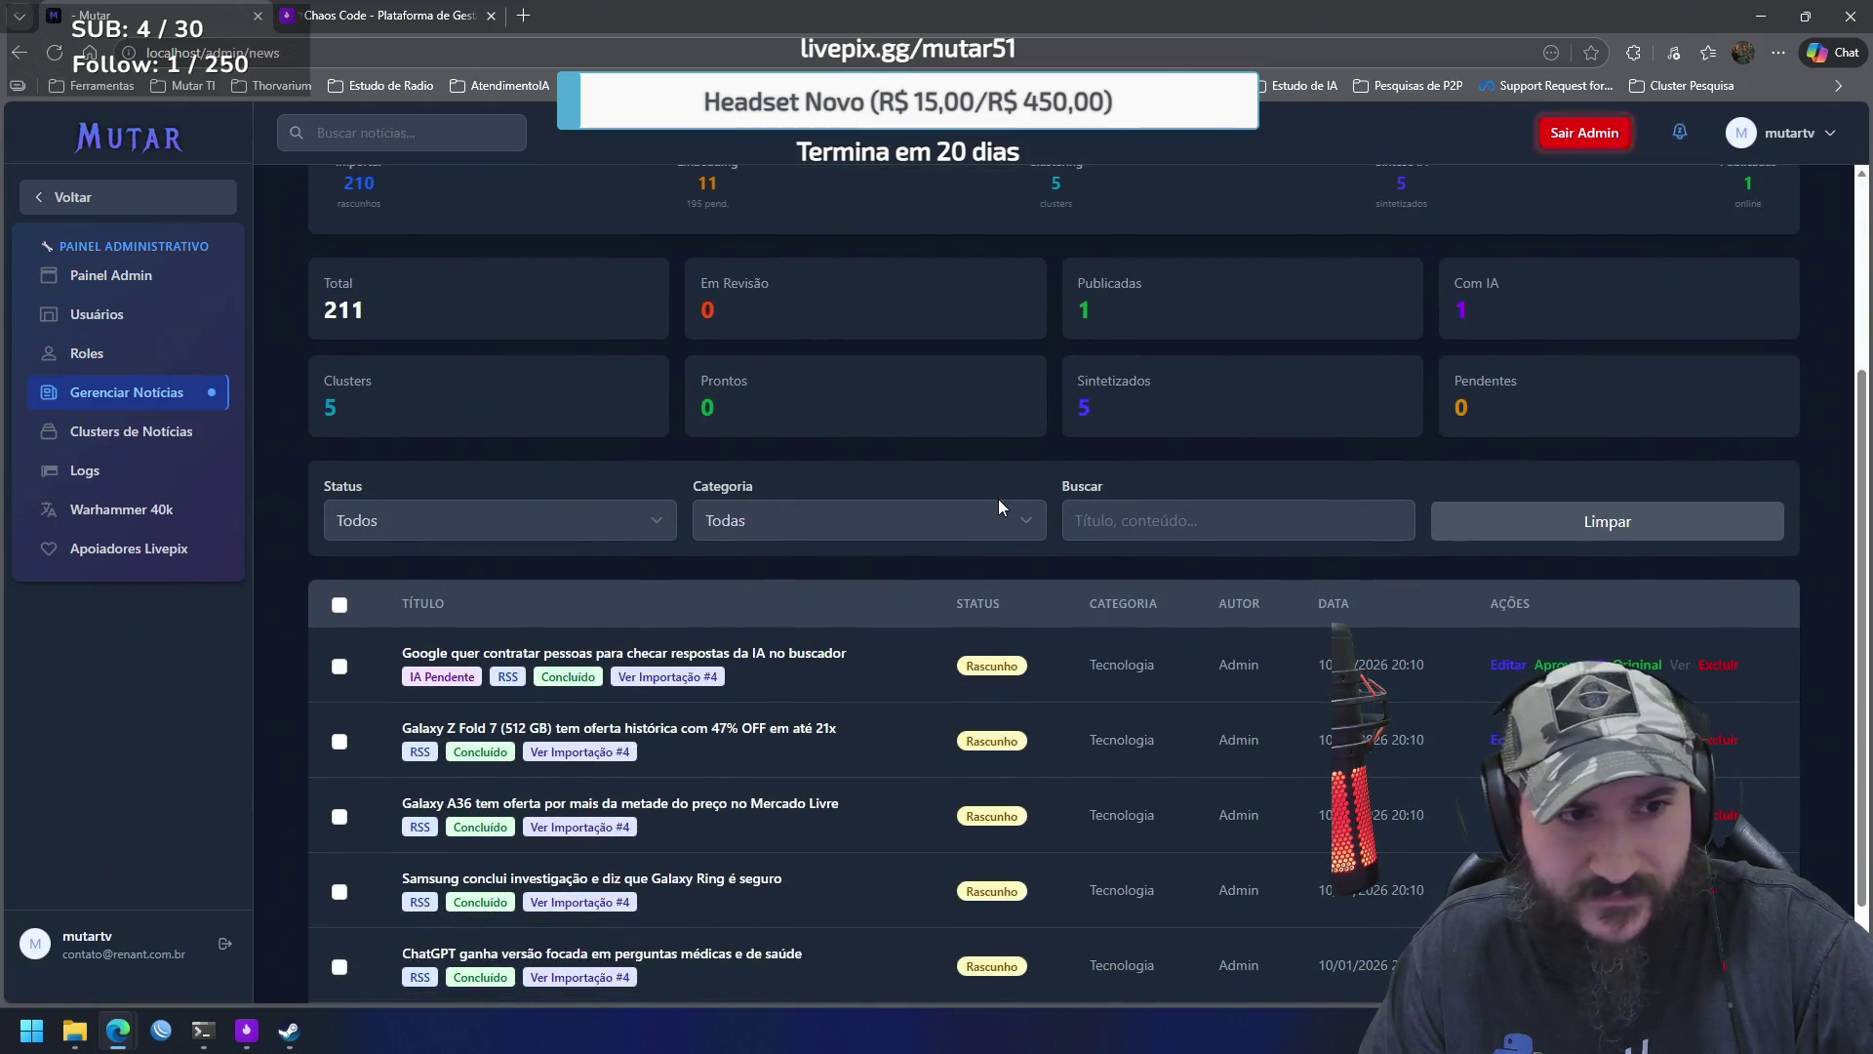
left_click(127, 431)
Run EXECUTAR CLUSTERING, then open the AI rewrite page for the Google article in Gerenciar Notícias
left_click(1702, 253)
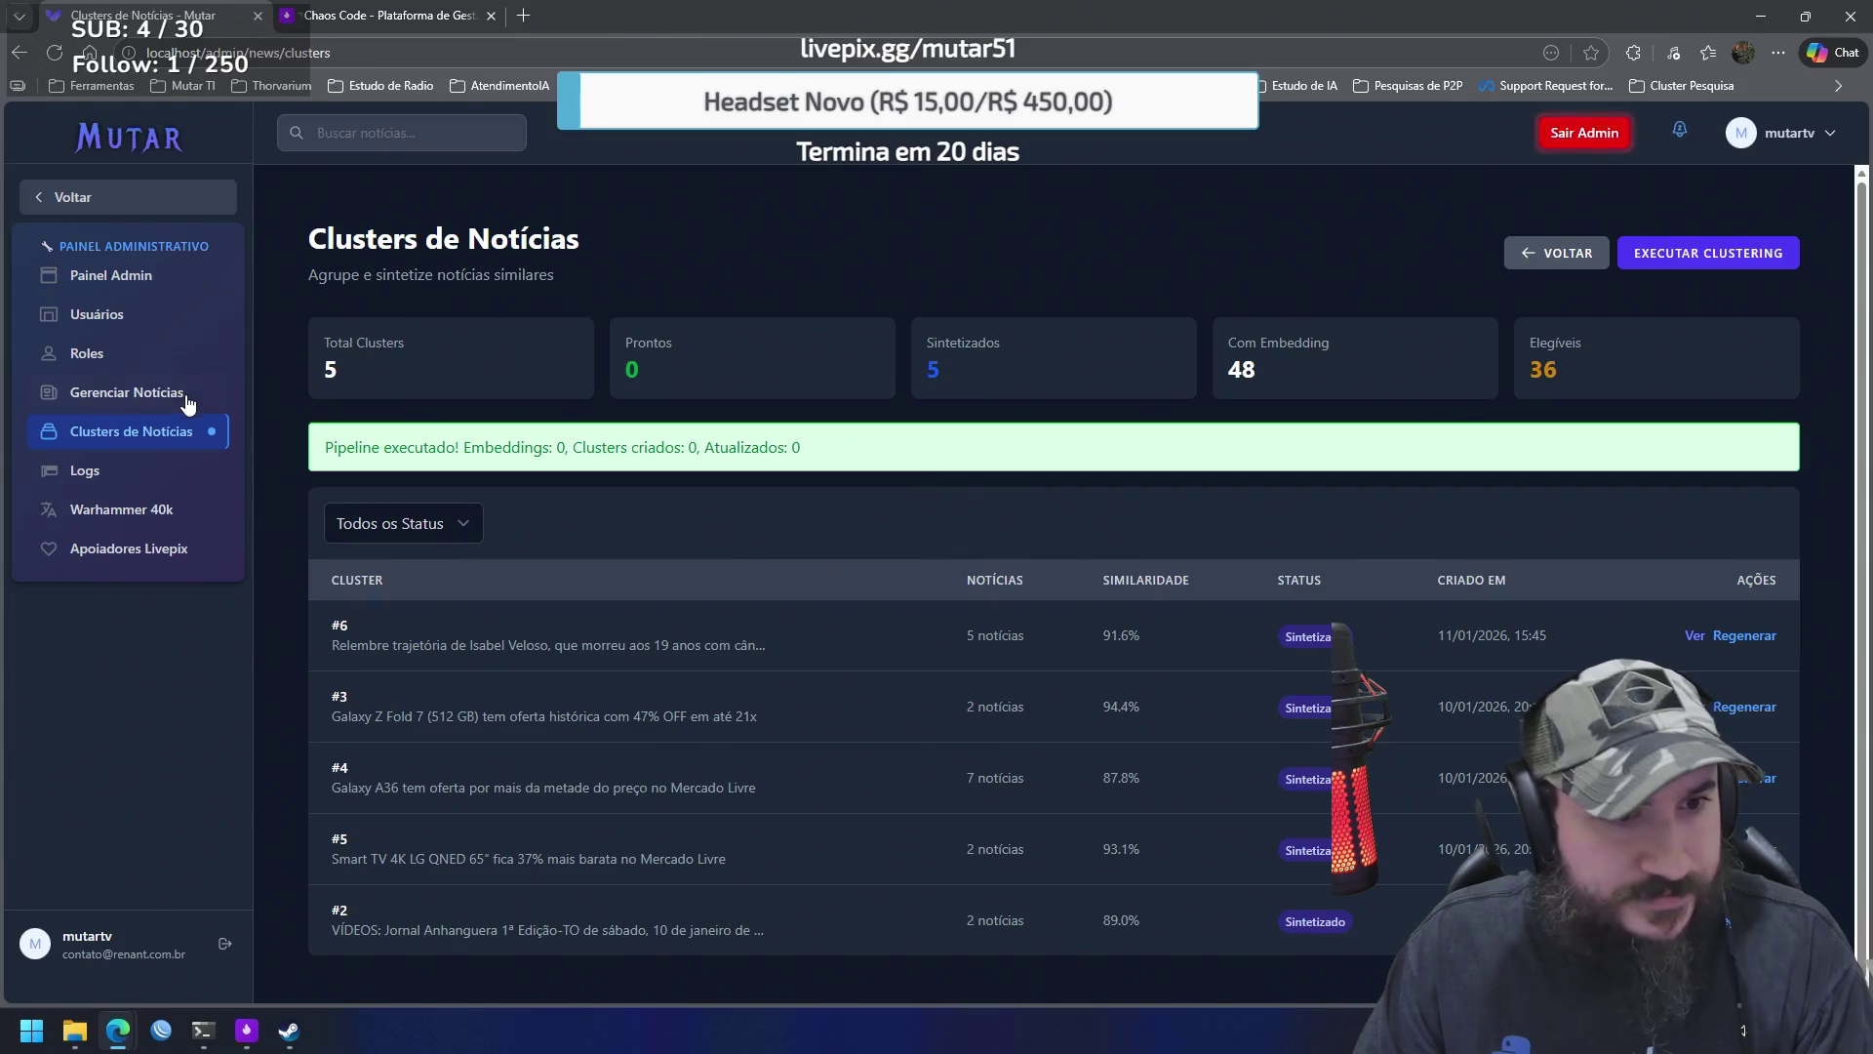
left_click(127, 392)
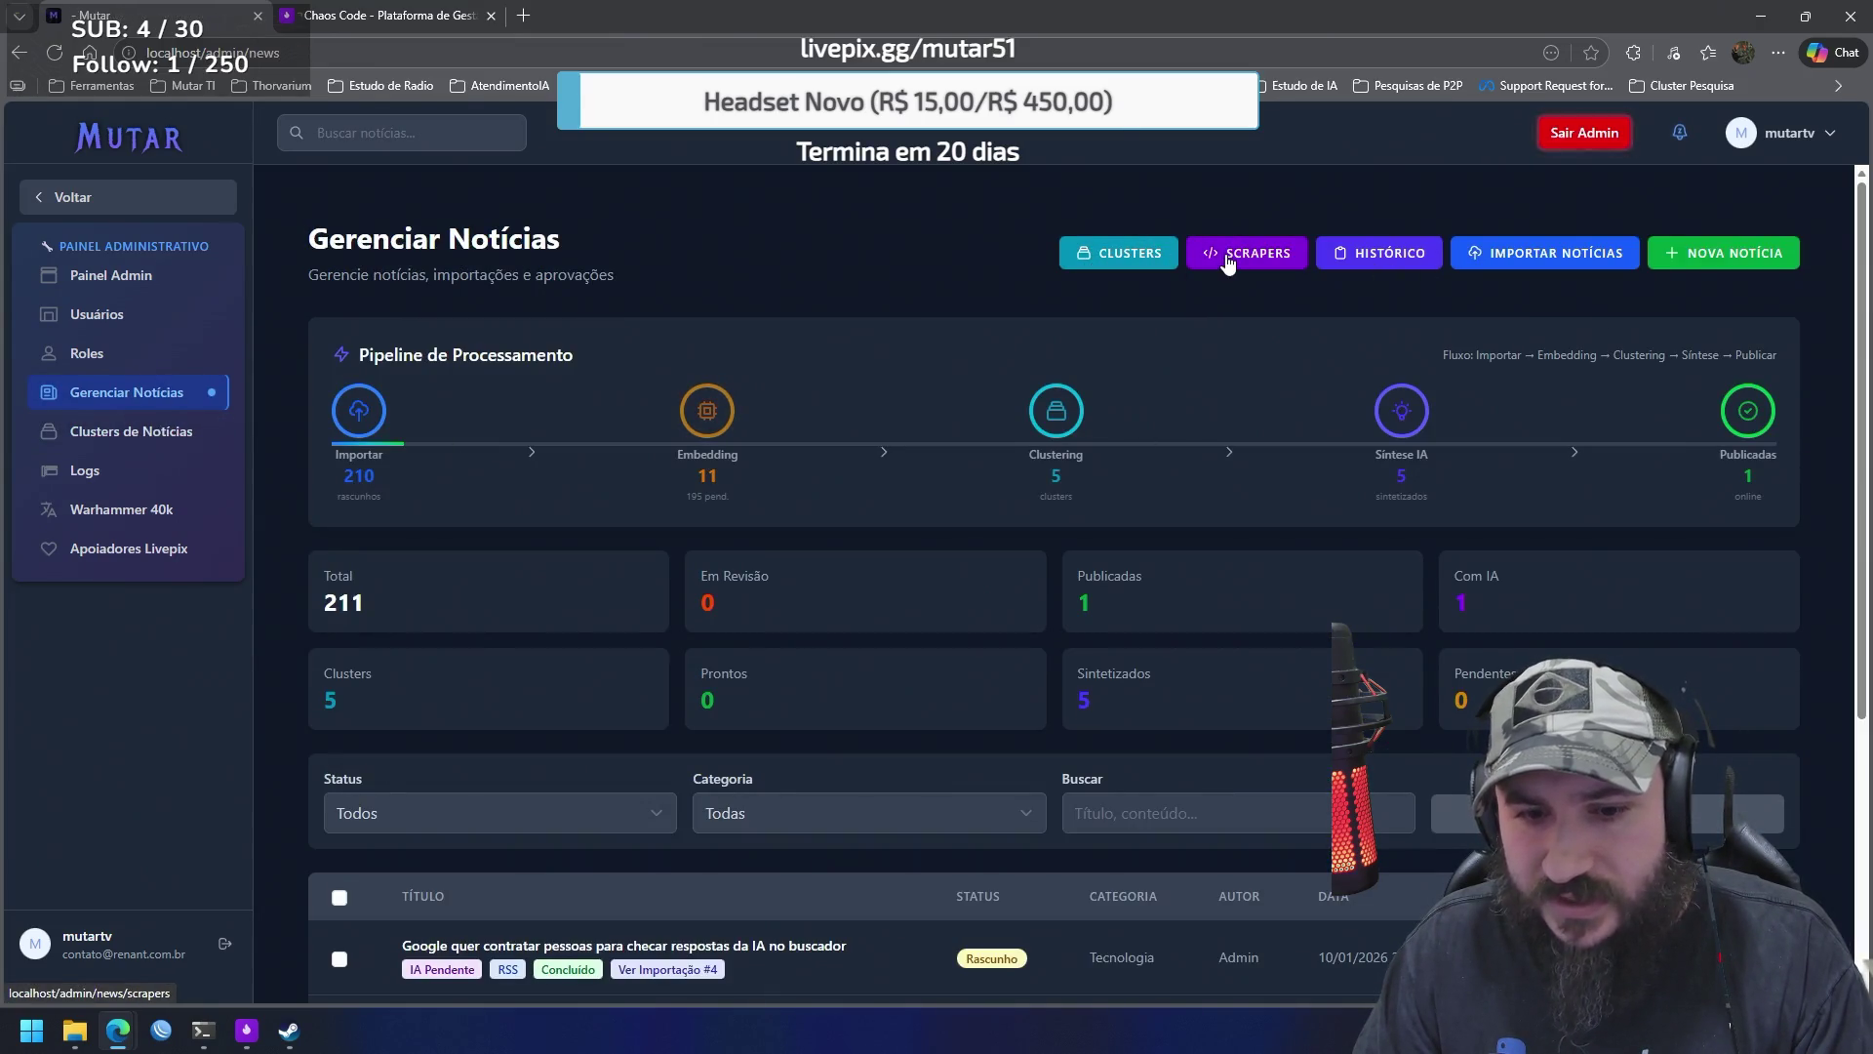
scroll(1243, 301, "down", 4)
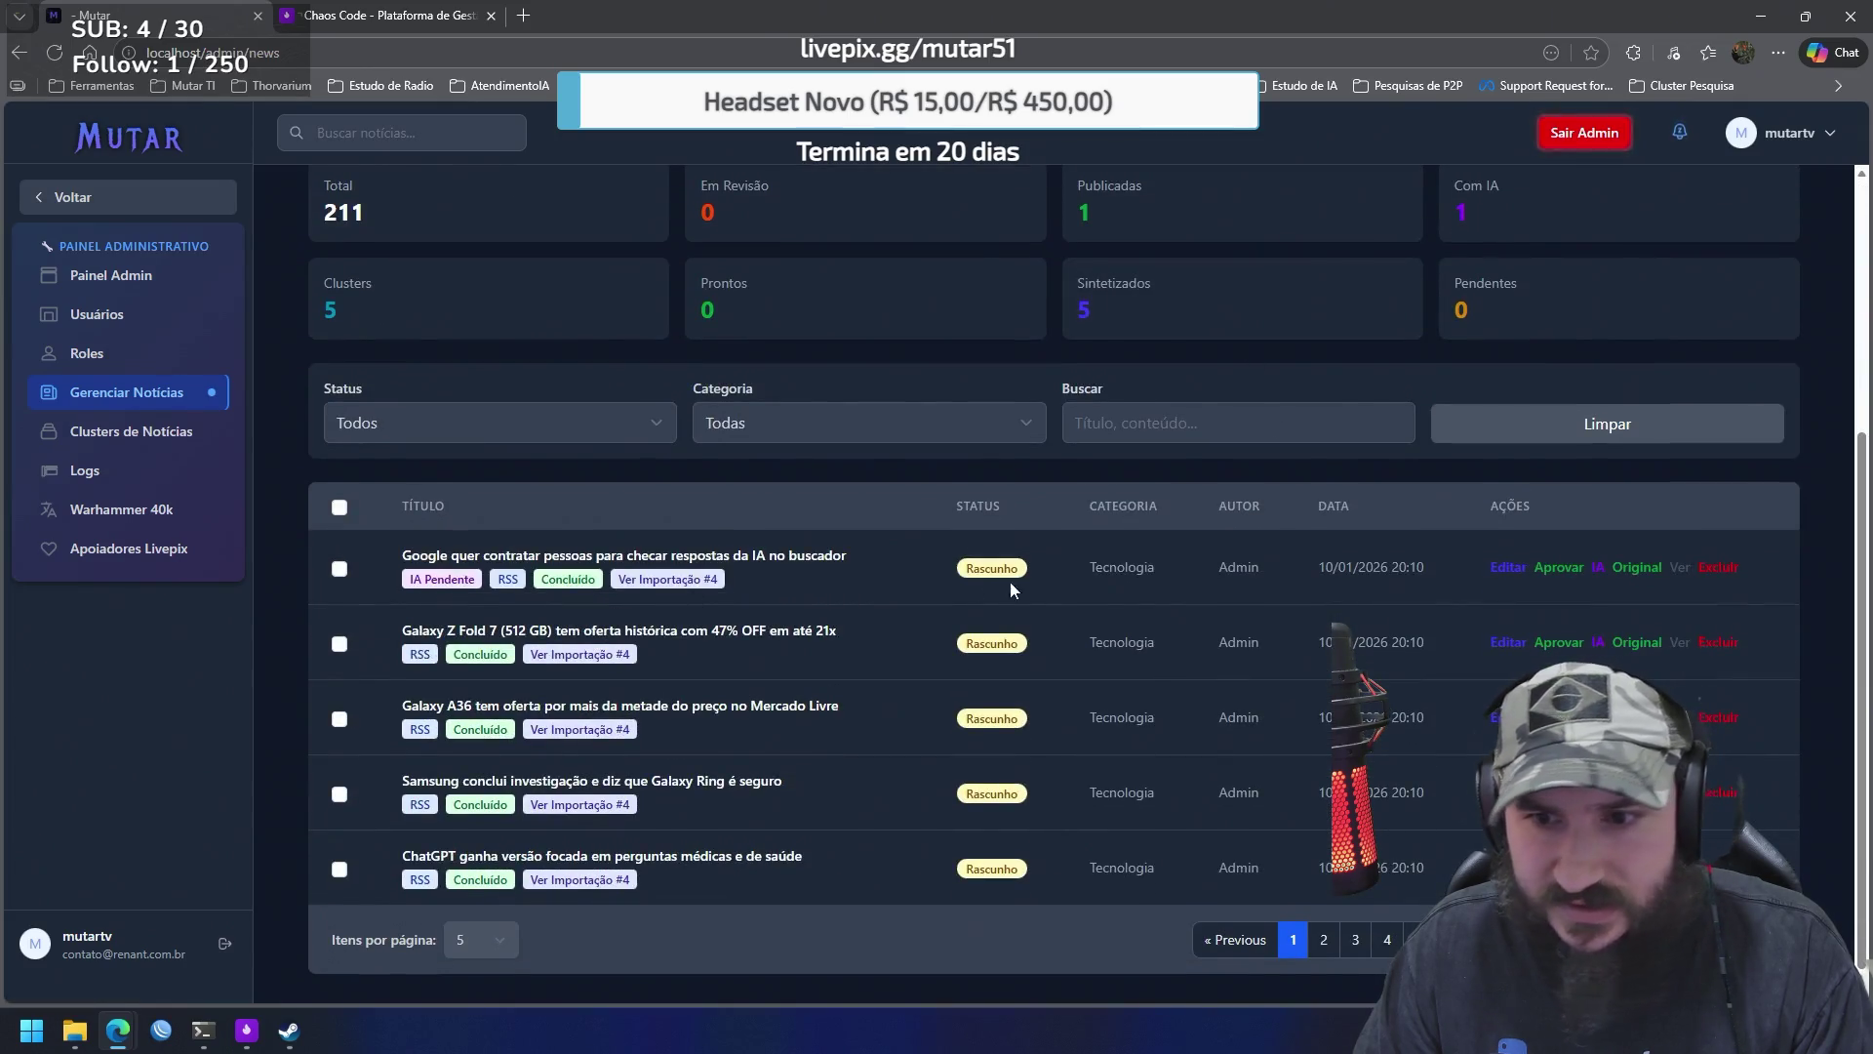
left_click(1600, 571)
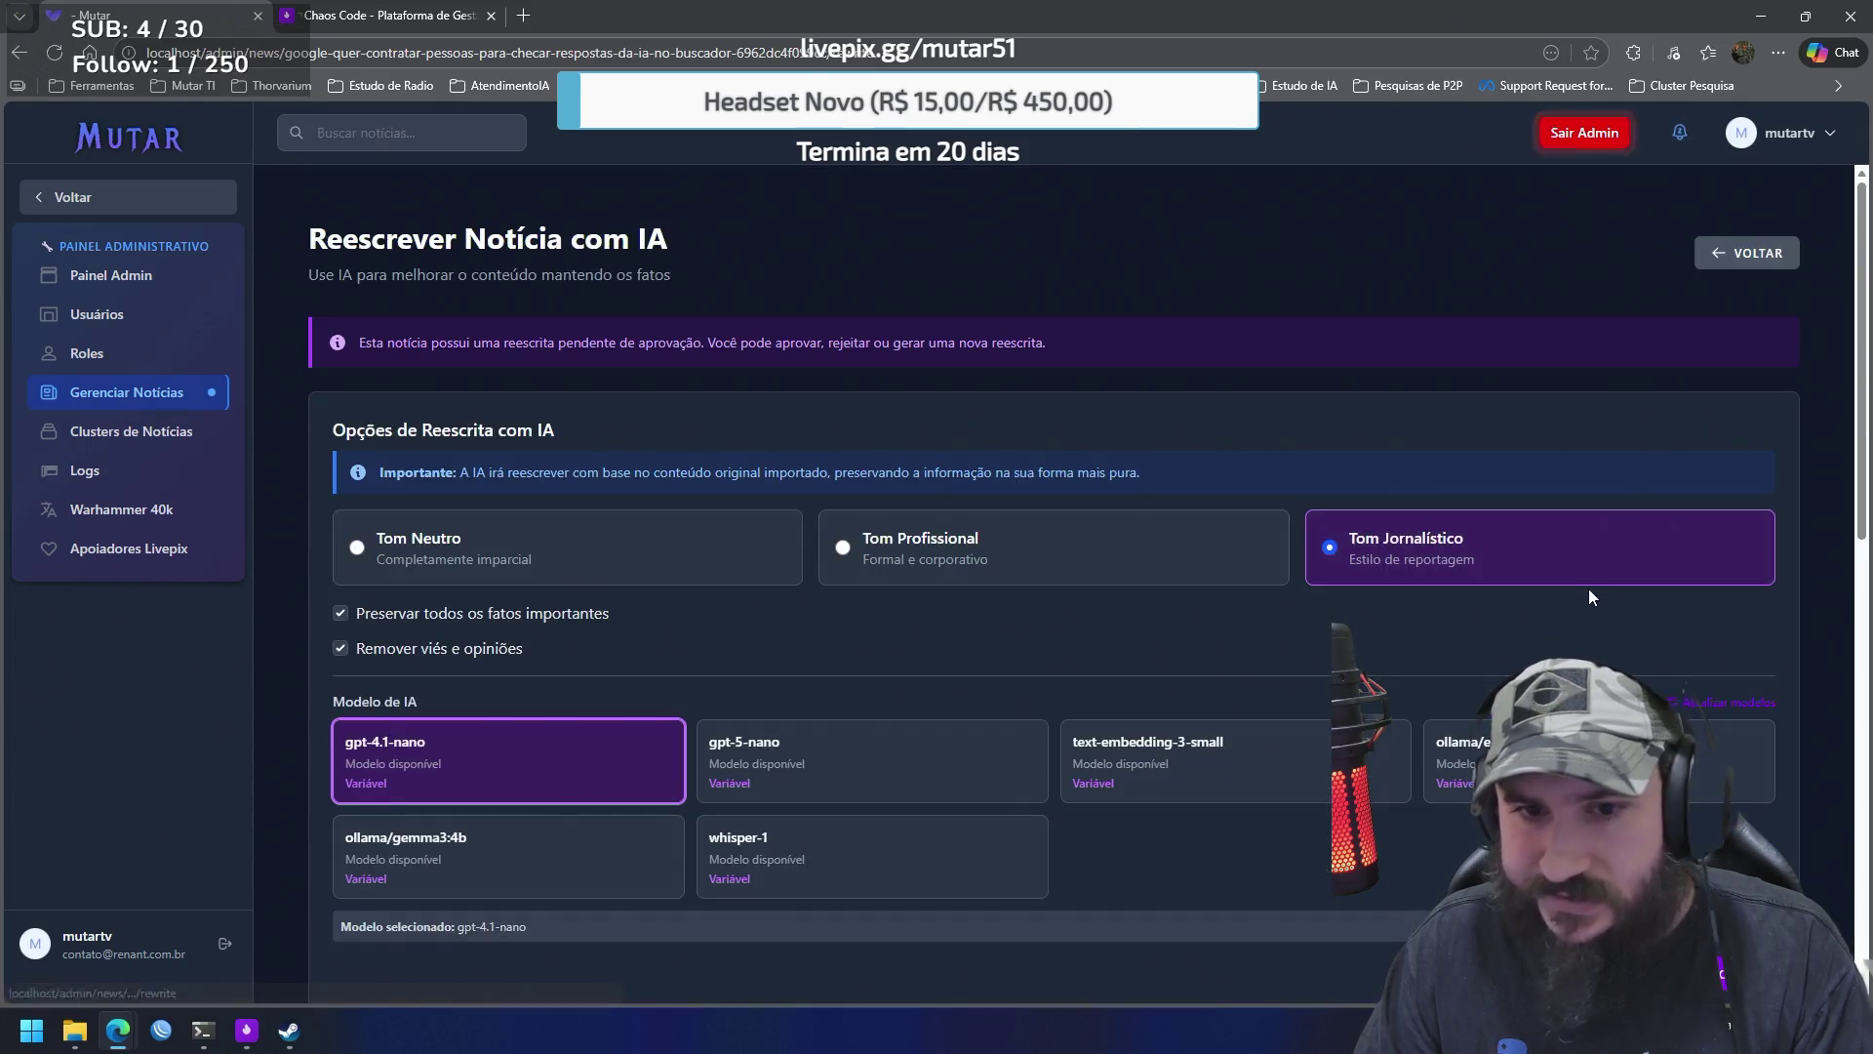
Generate a new AI rewrite of the Google article and review its Tecnologia category and tags
scroll(1438, 582, "down", 4)
scroll(1448, 585, "down", 2)
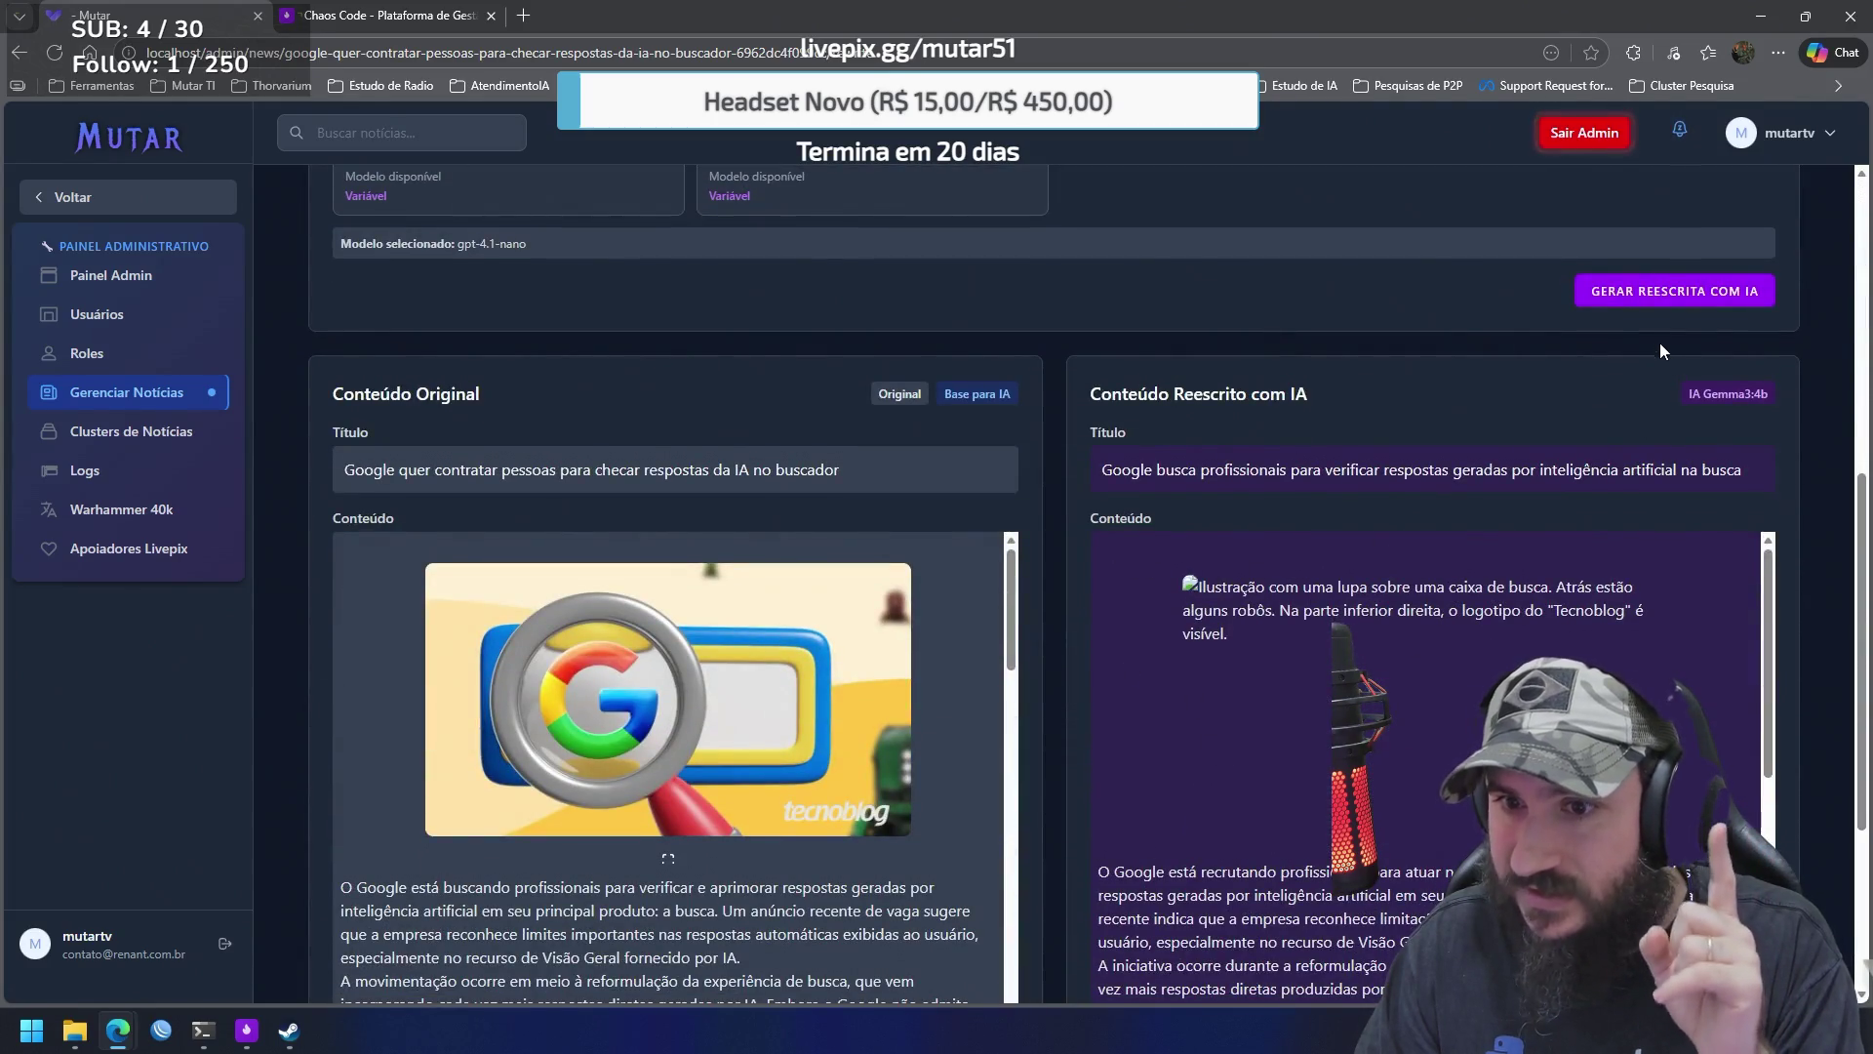
left_click(1657, 291)
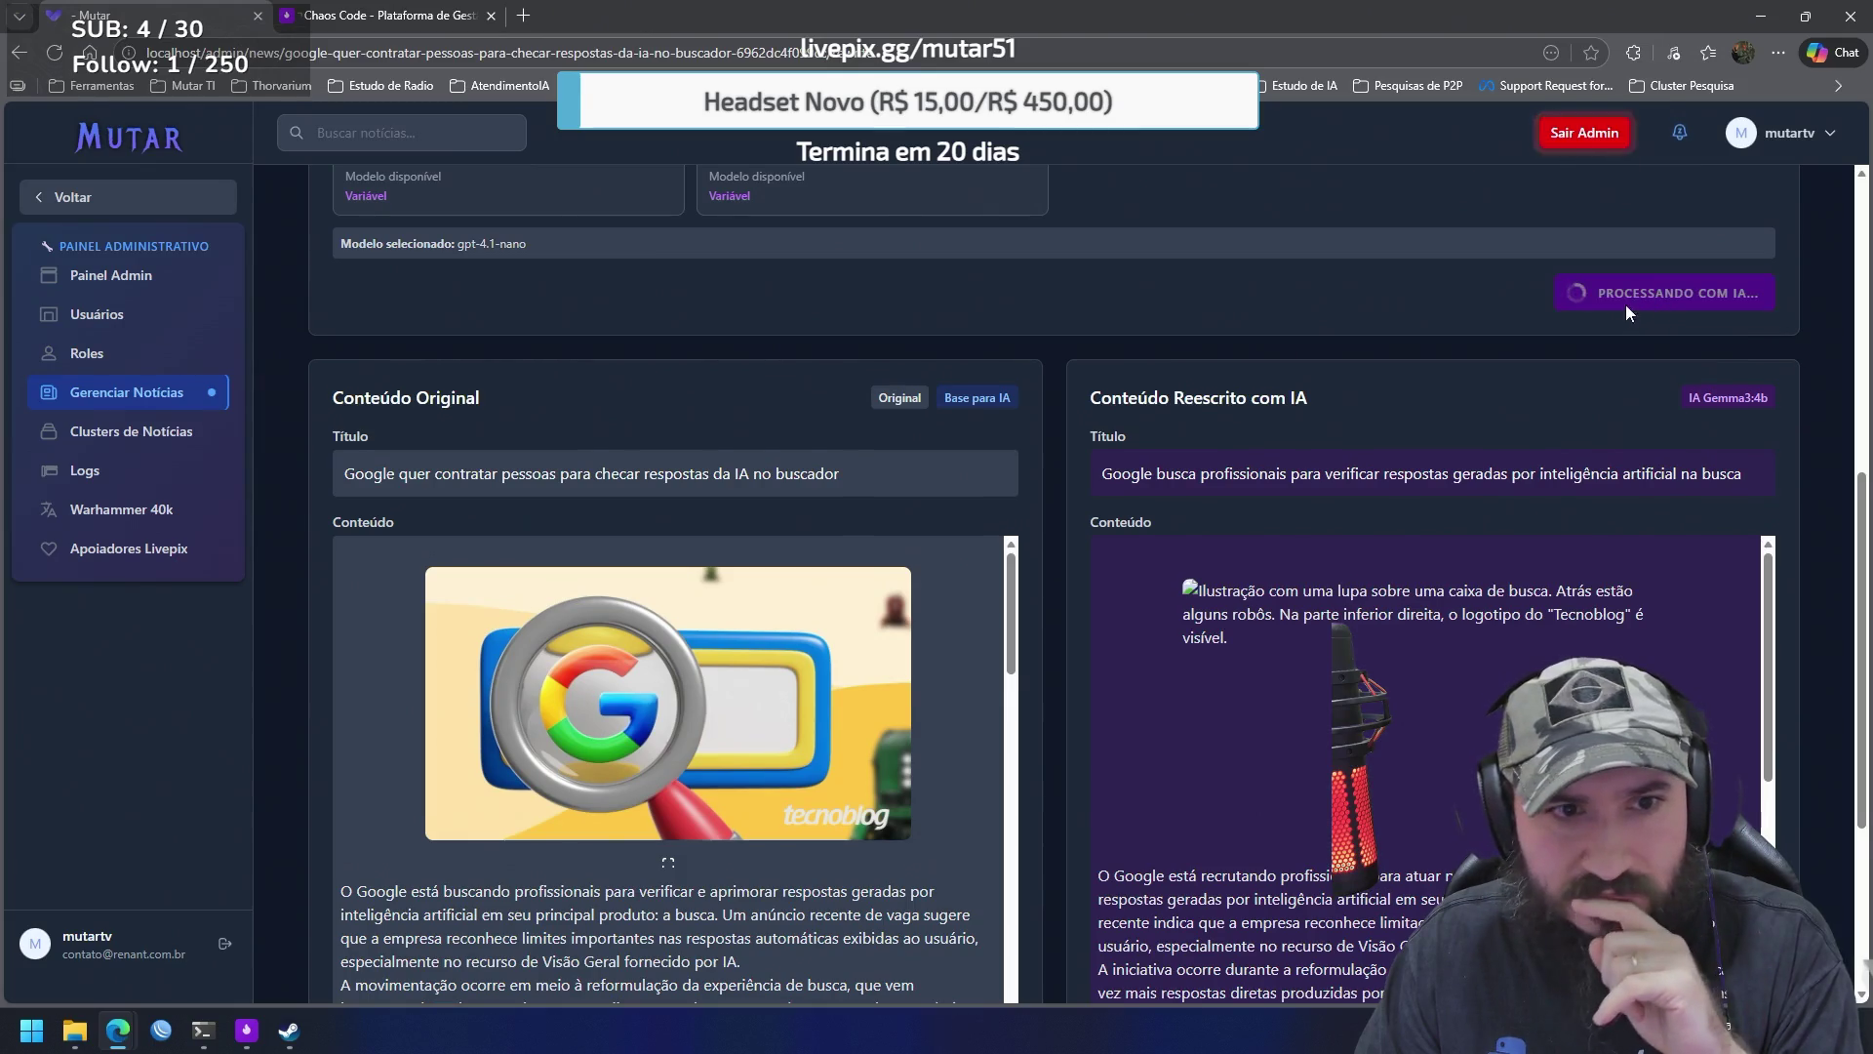
scroll(1479, 359, "up", 2)
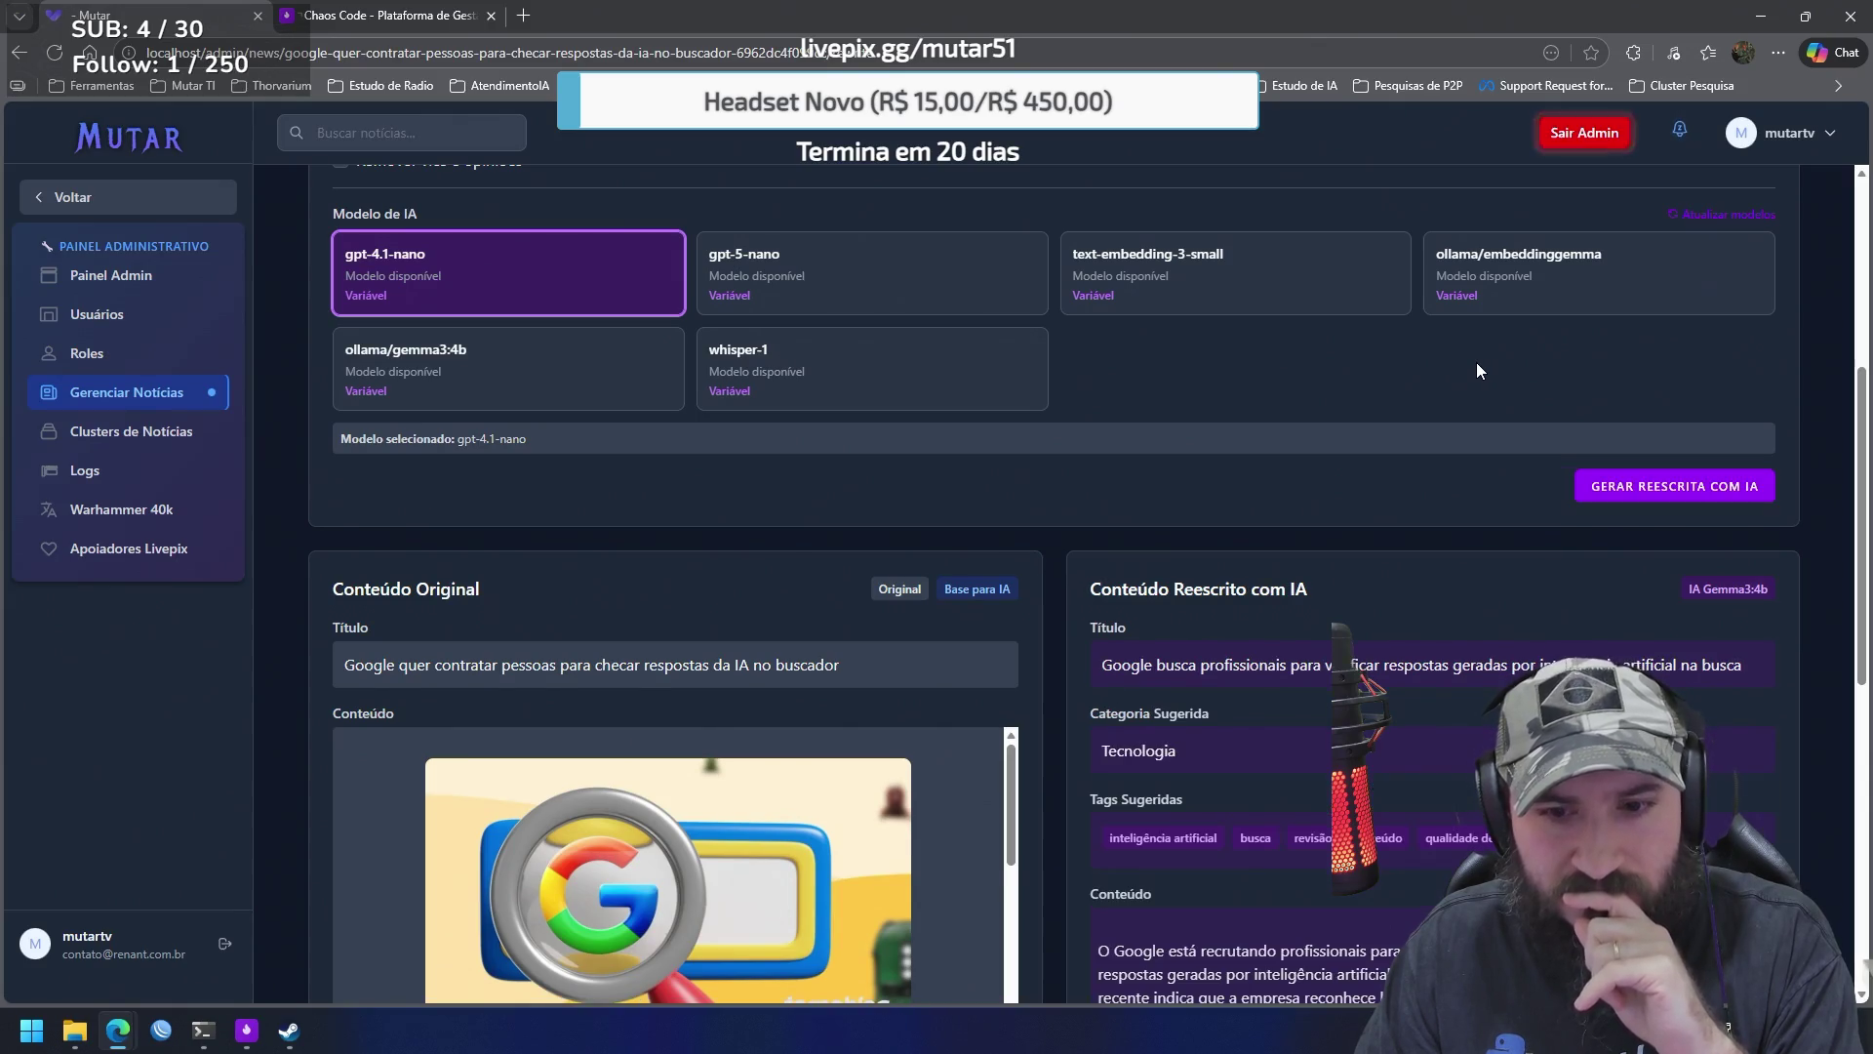
scroll(1456, 384, "down", 4)
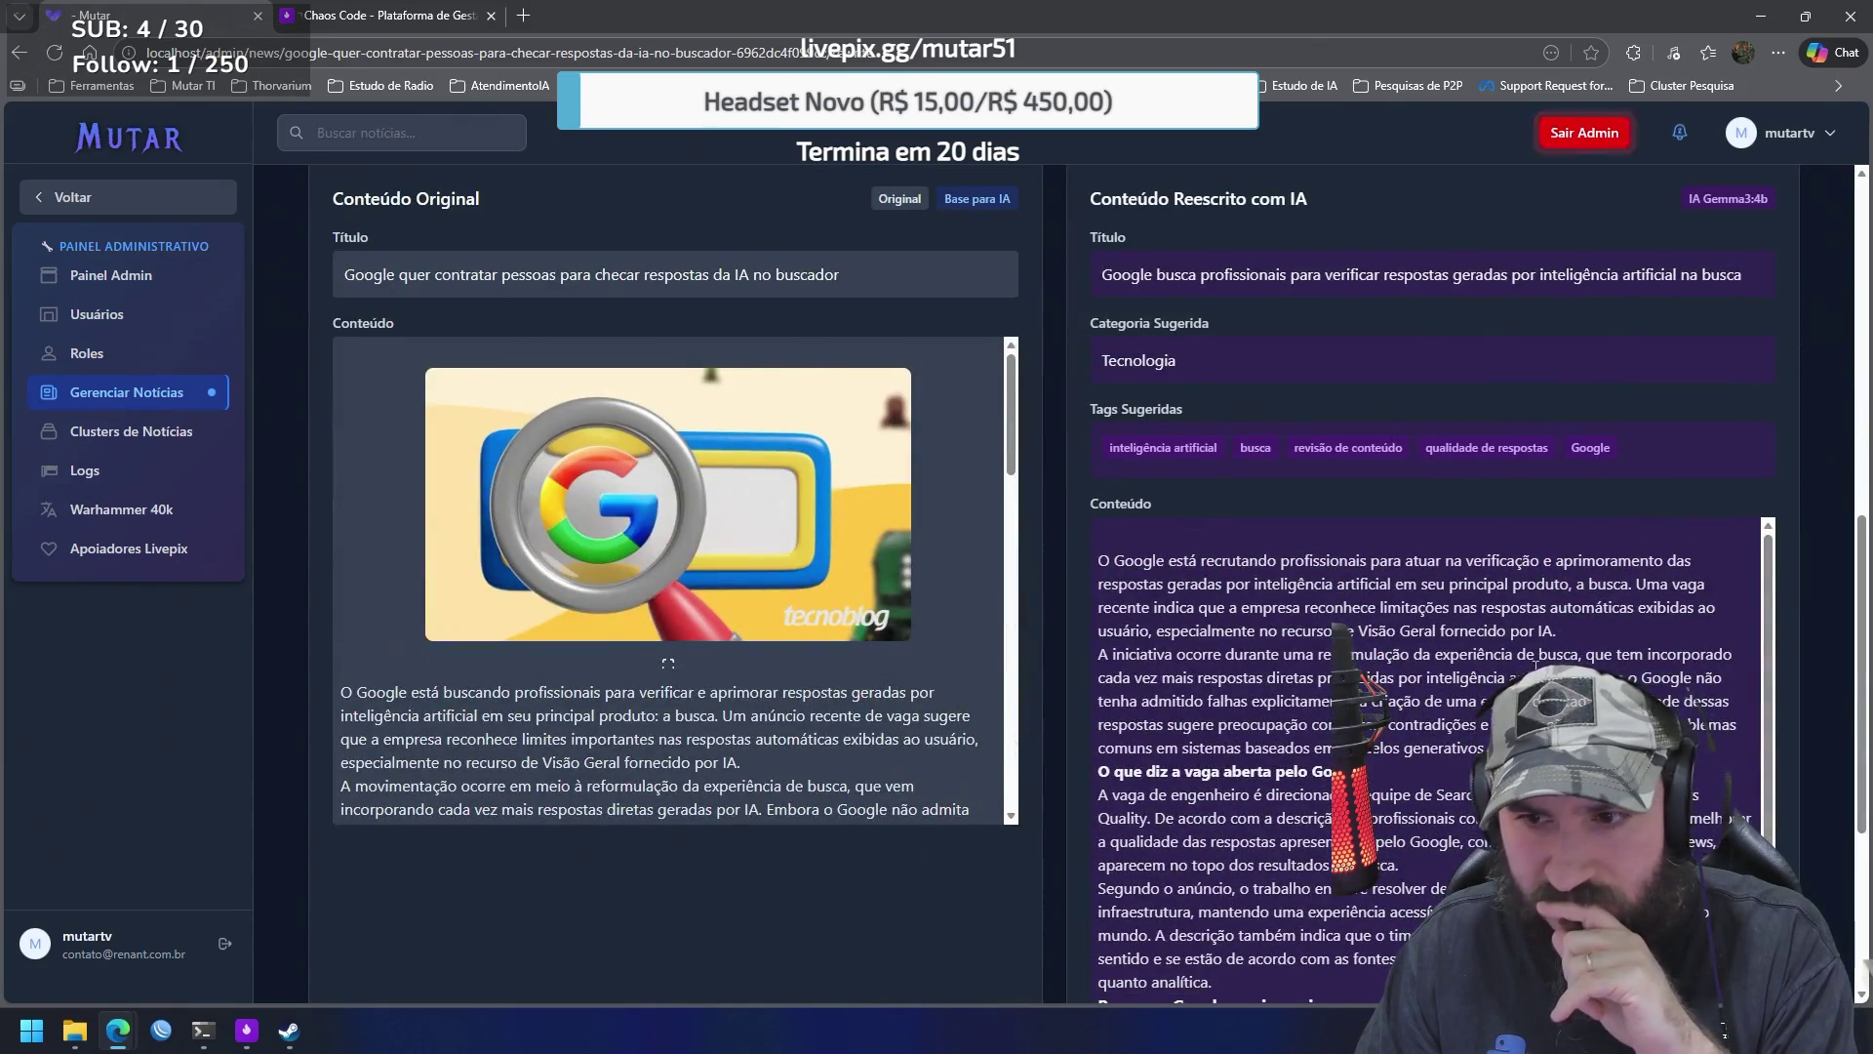
scroll(1455, 391, "down", 2)
scroll(1696, 572, "down", 2)
scroll(1691, 583, "up", 2)
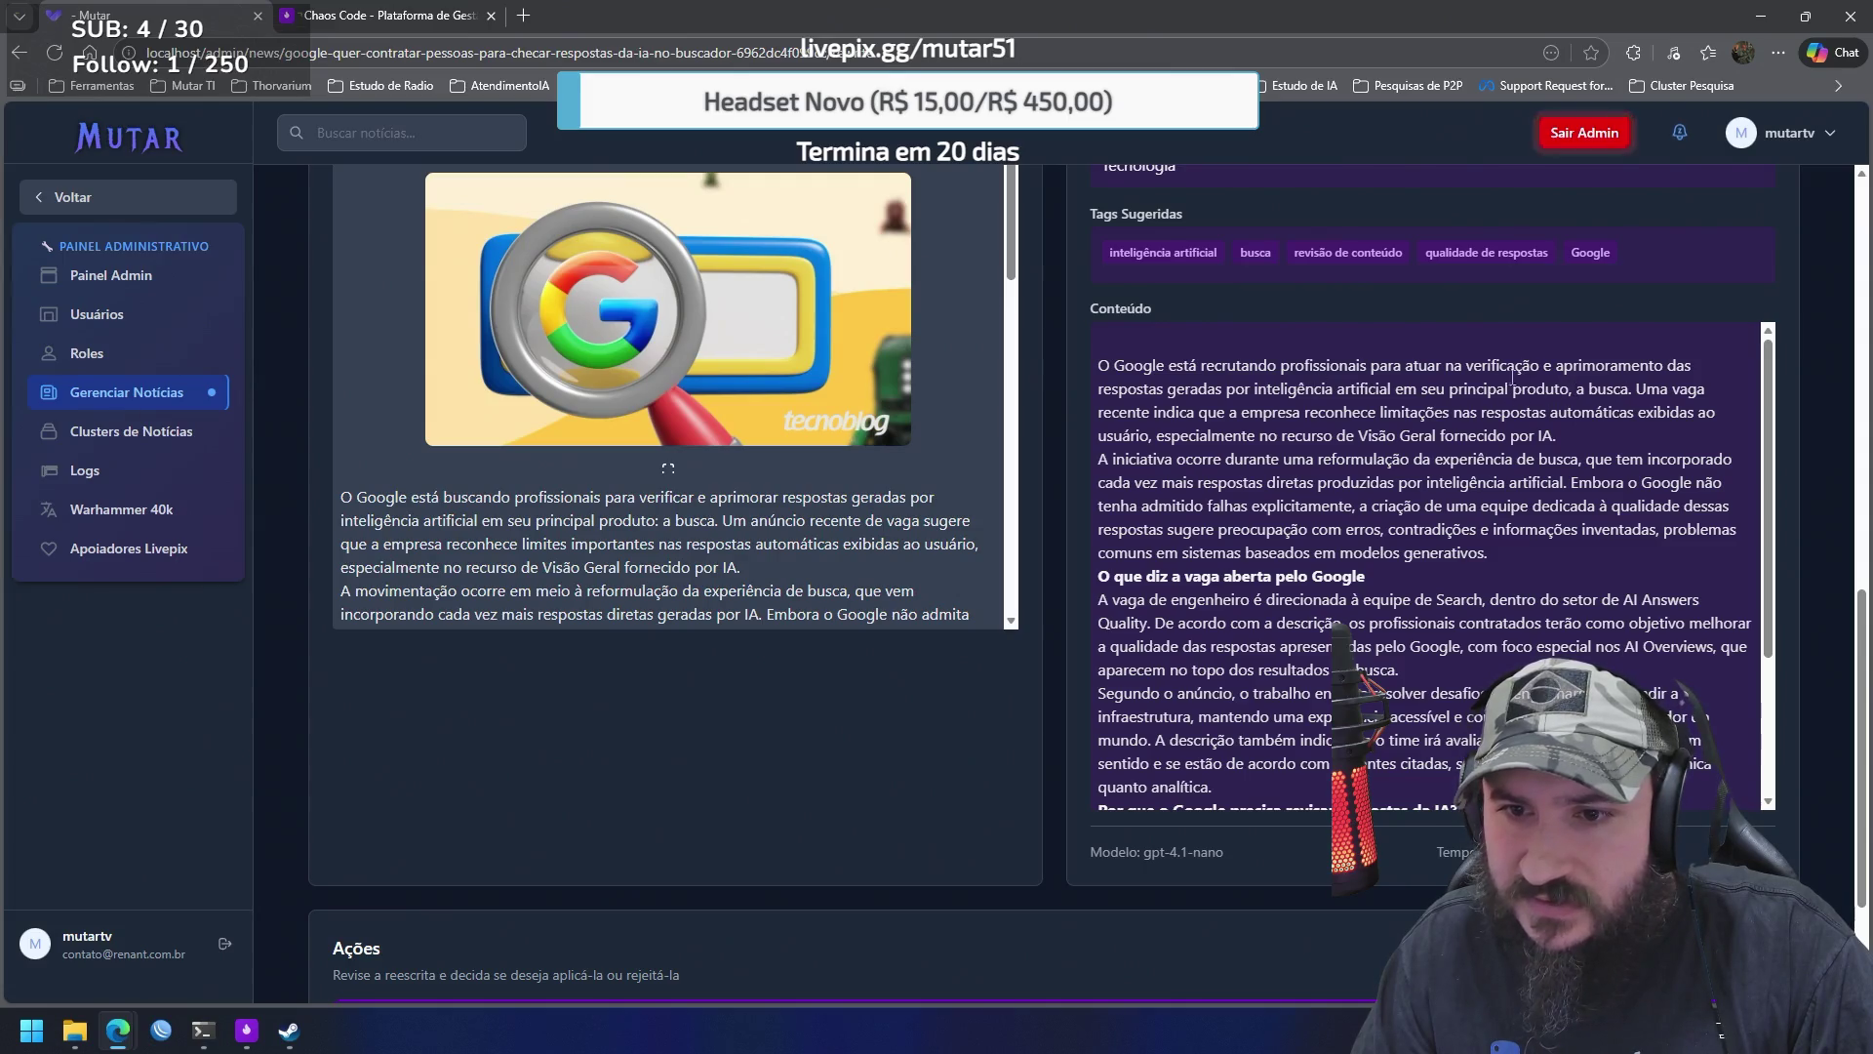
scroll(1257, 522, "down", 1)
scroll(1256, 517, "up", 2)
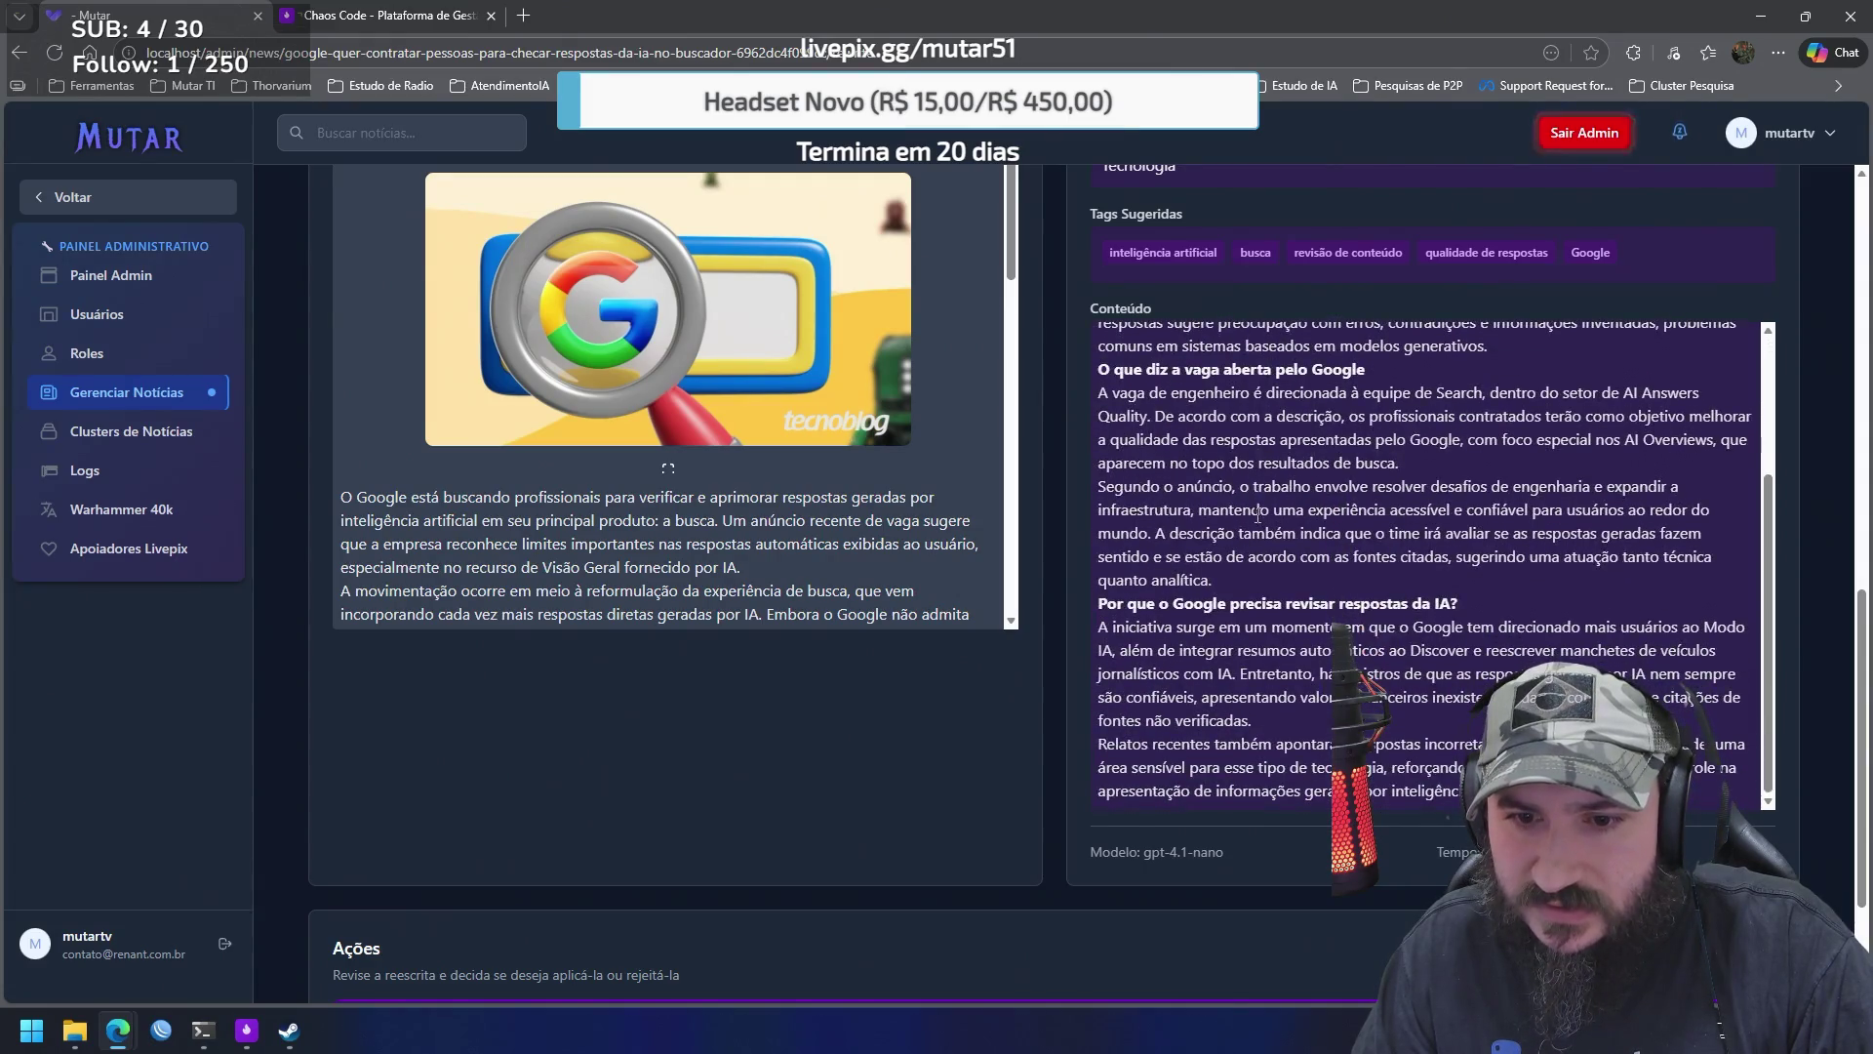
scroll(1057, 427, "up", 5)
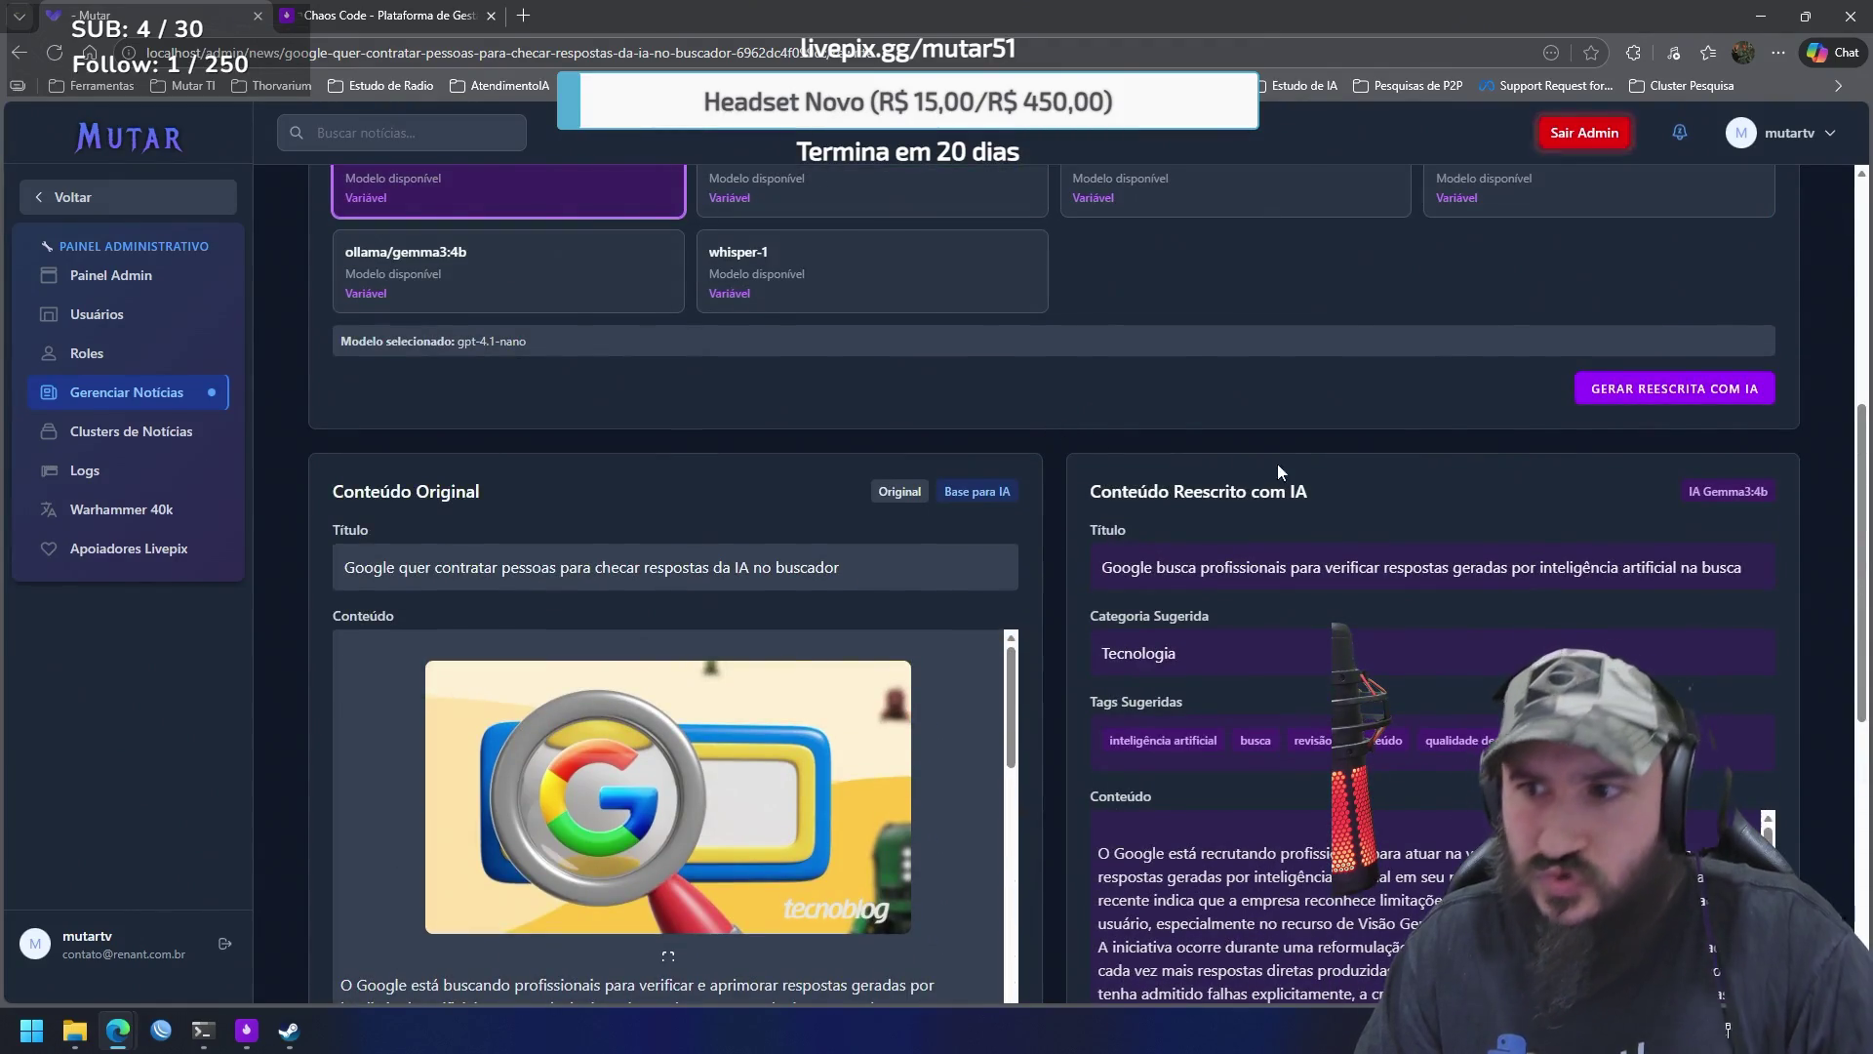
key("alt+Tab")
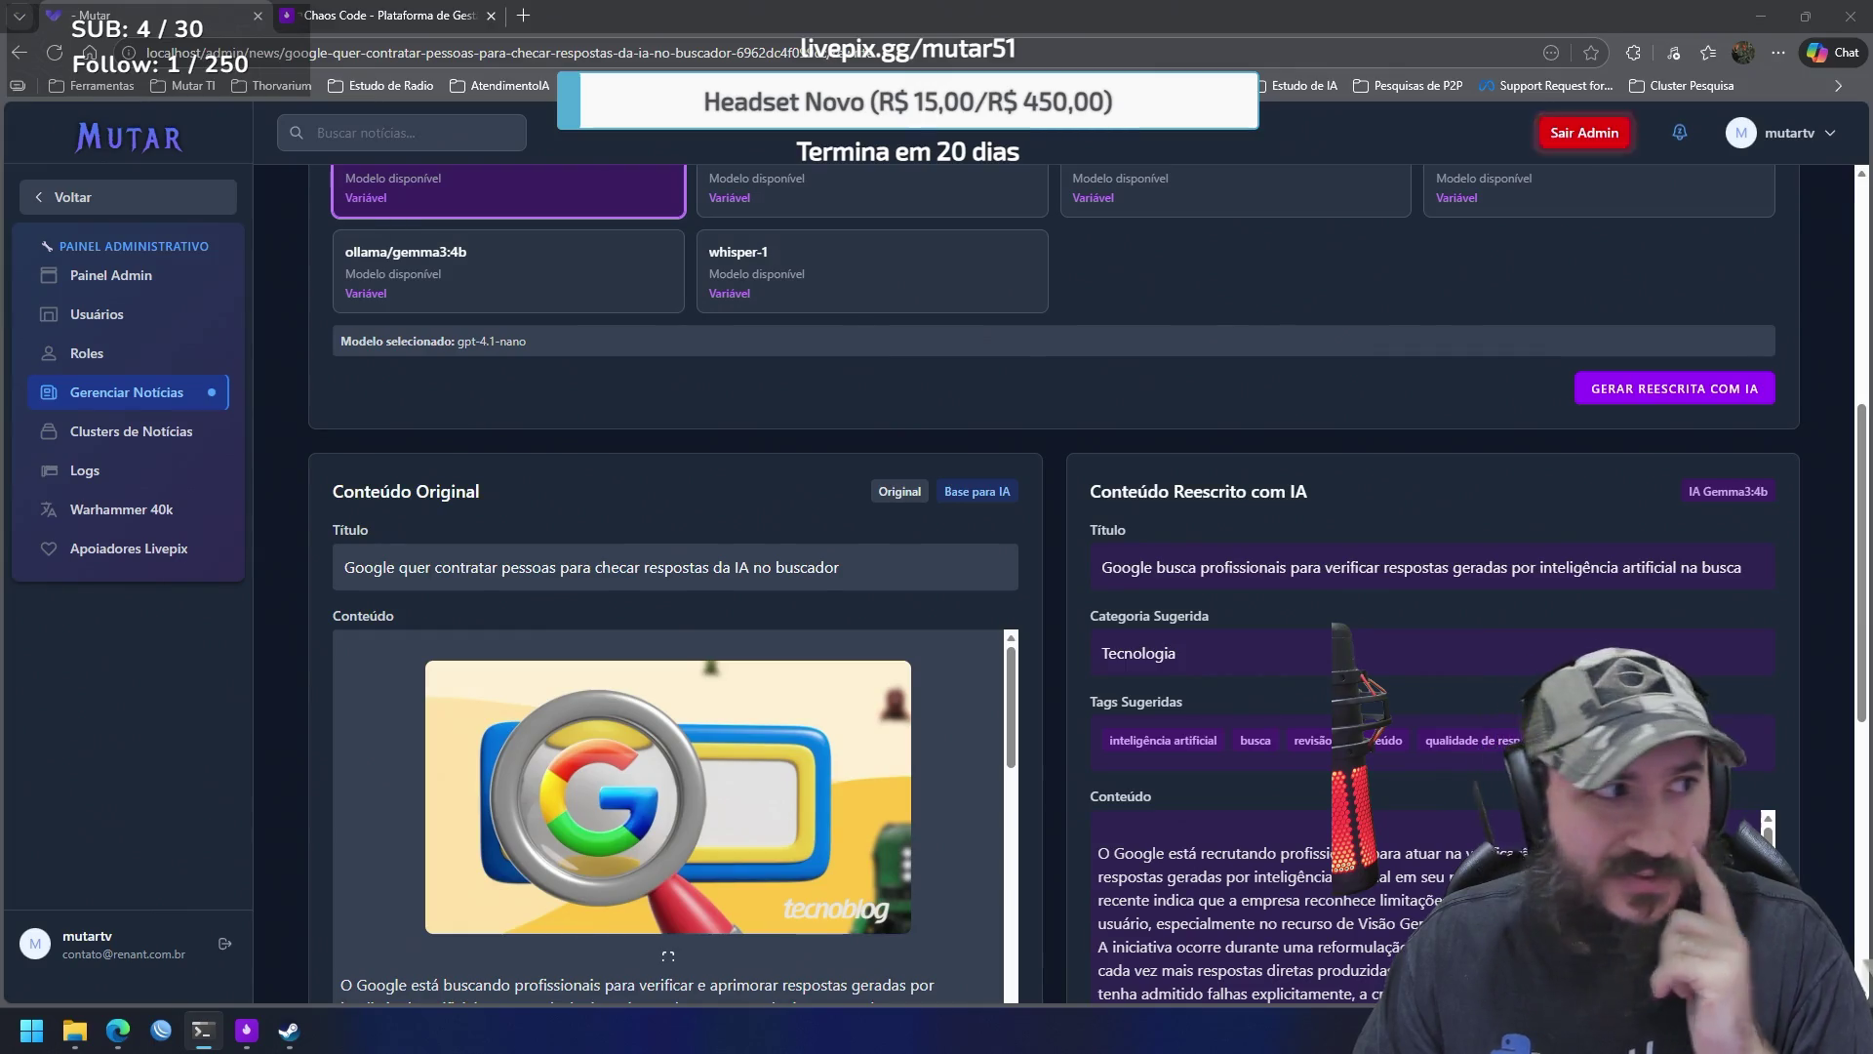
key("alt+Tab")
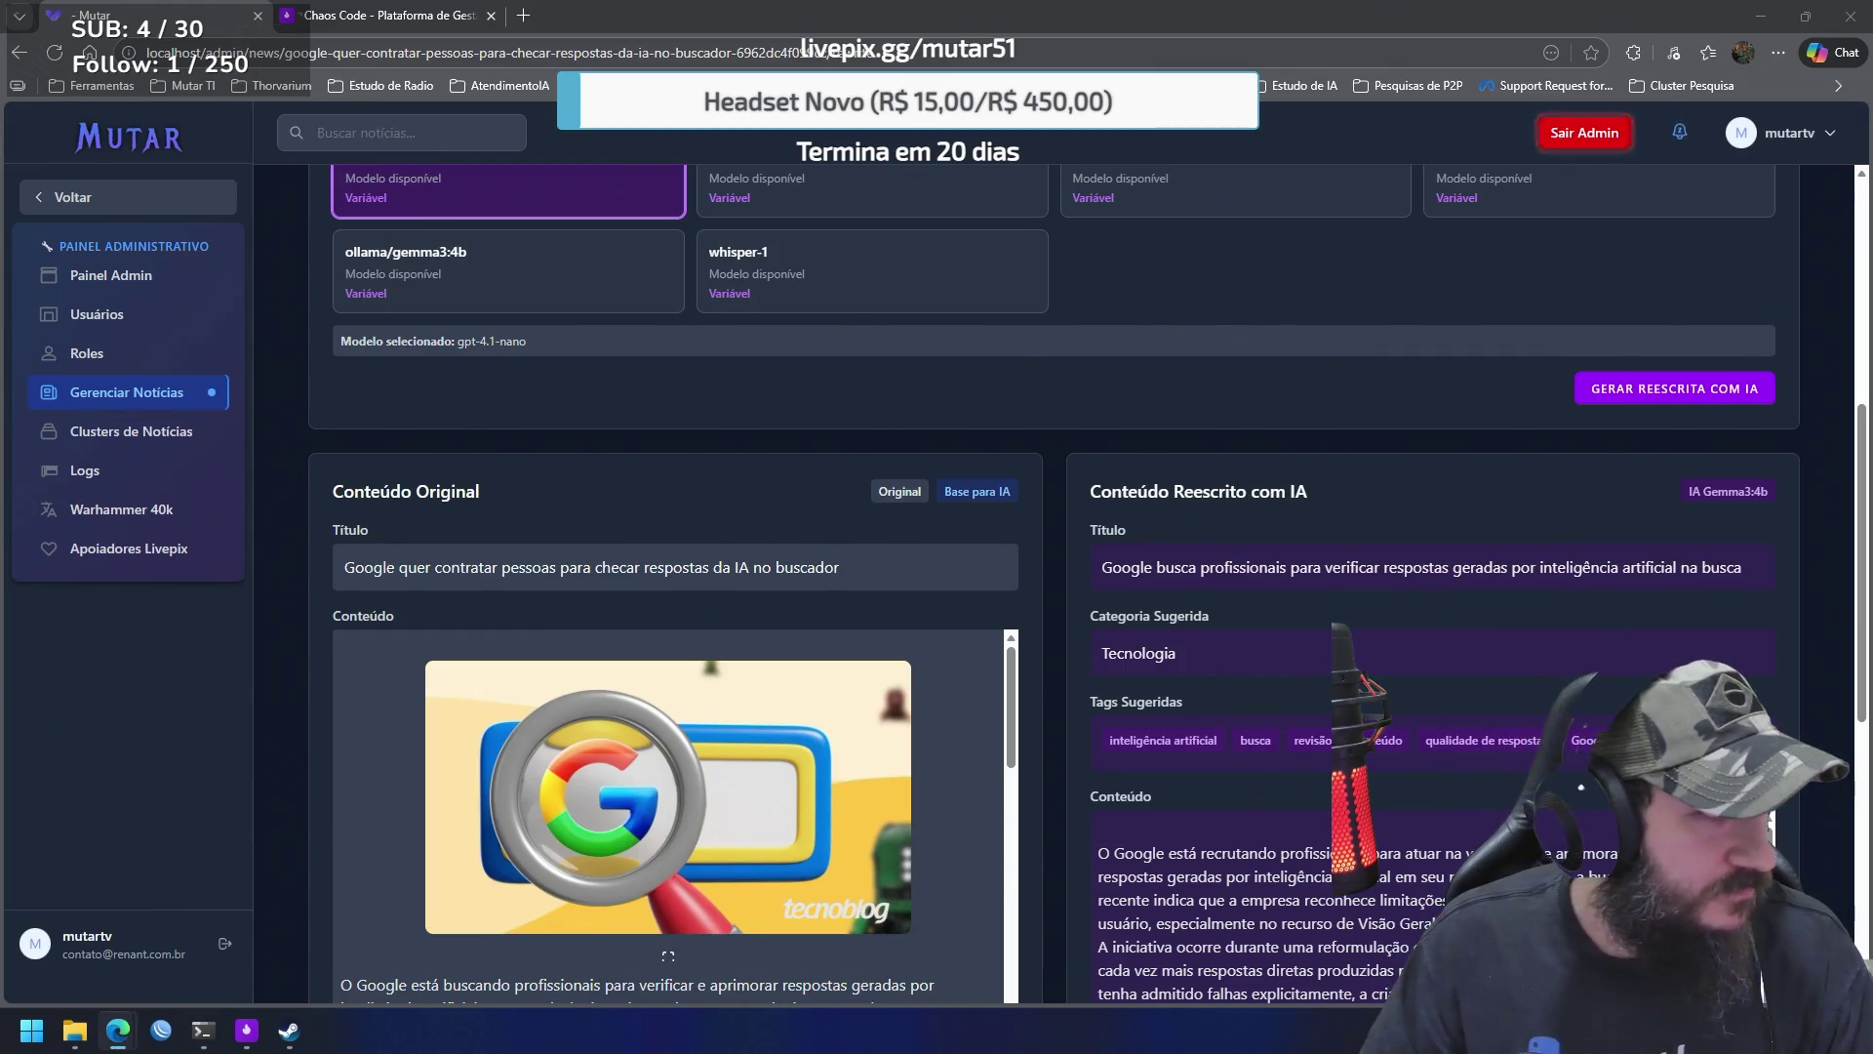
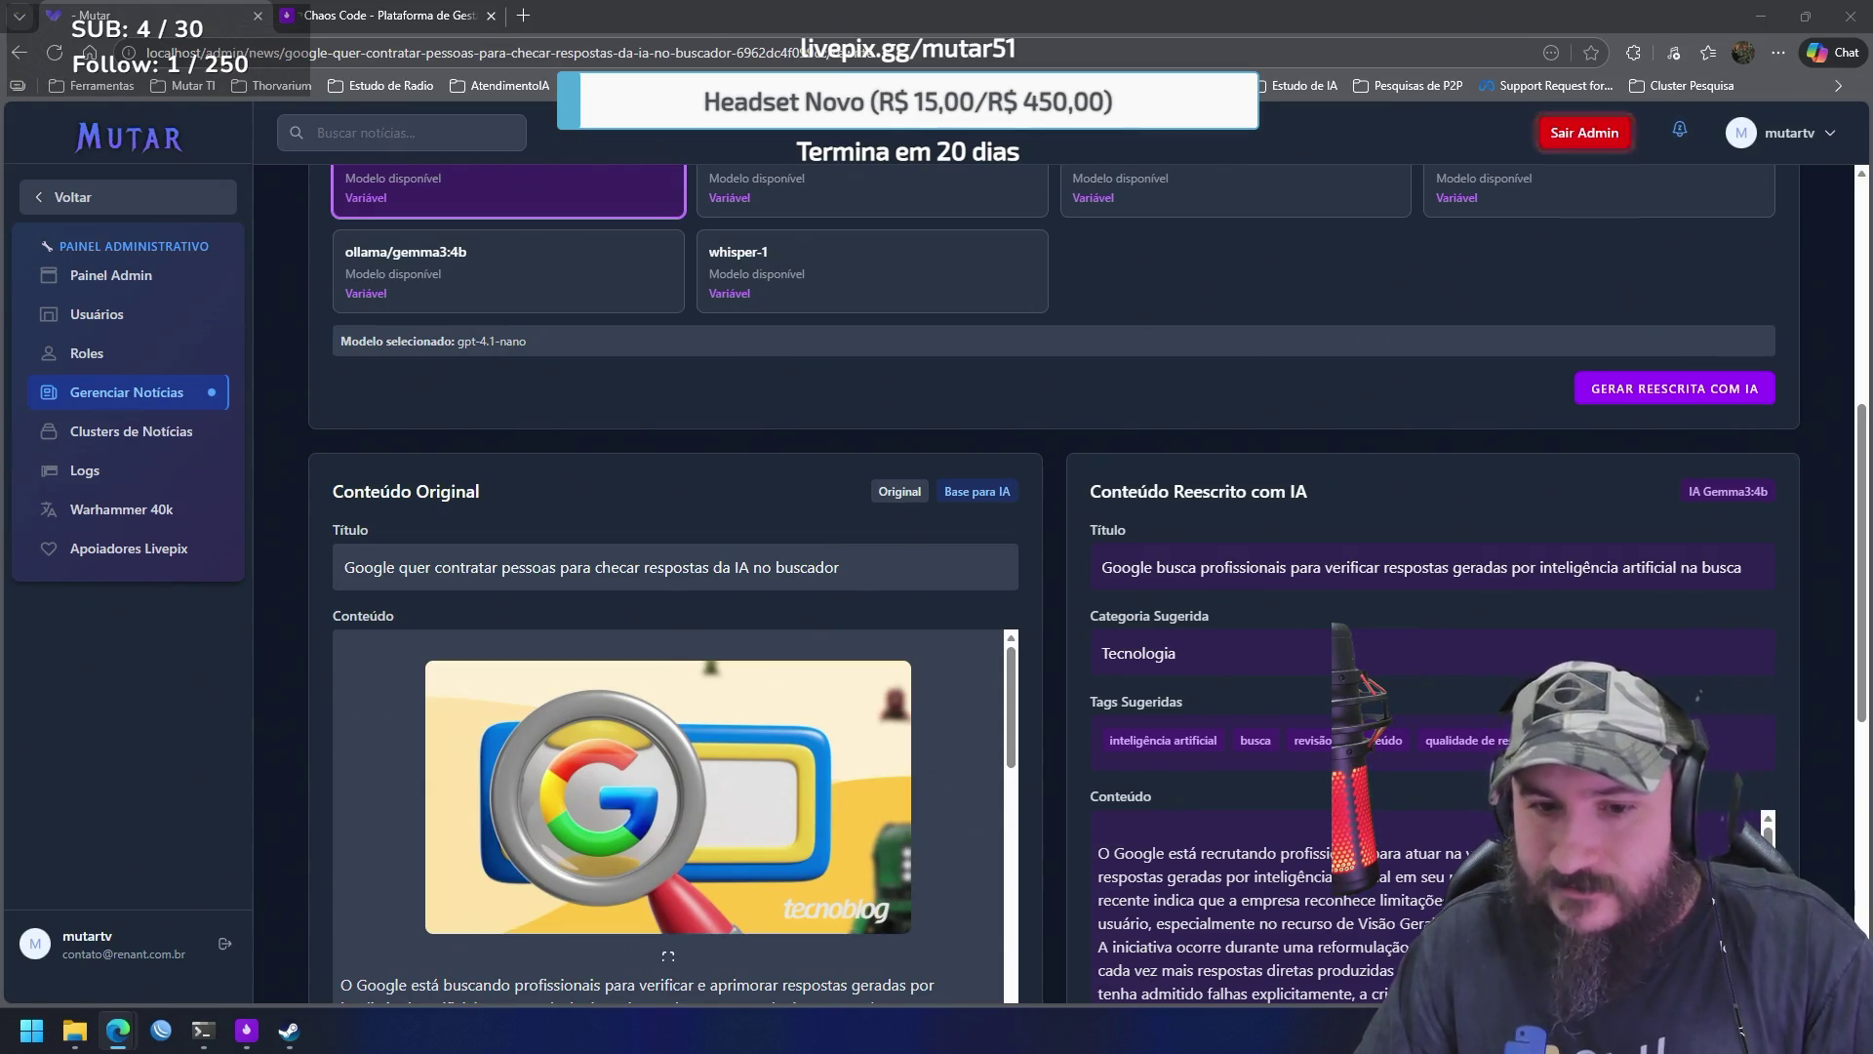
Bring the Chaos Code desktop app to the front as a smaller floating window
scroll(1281, 877, "down", 5)
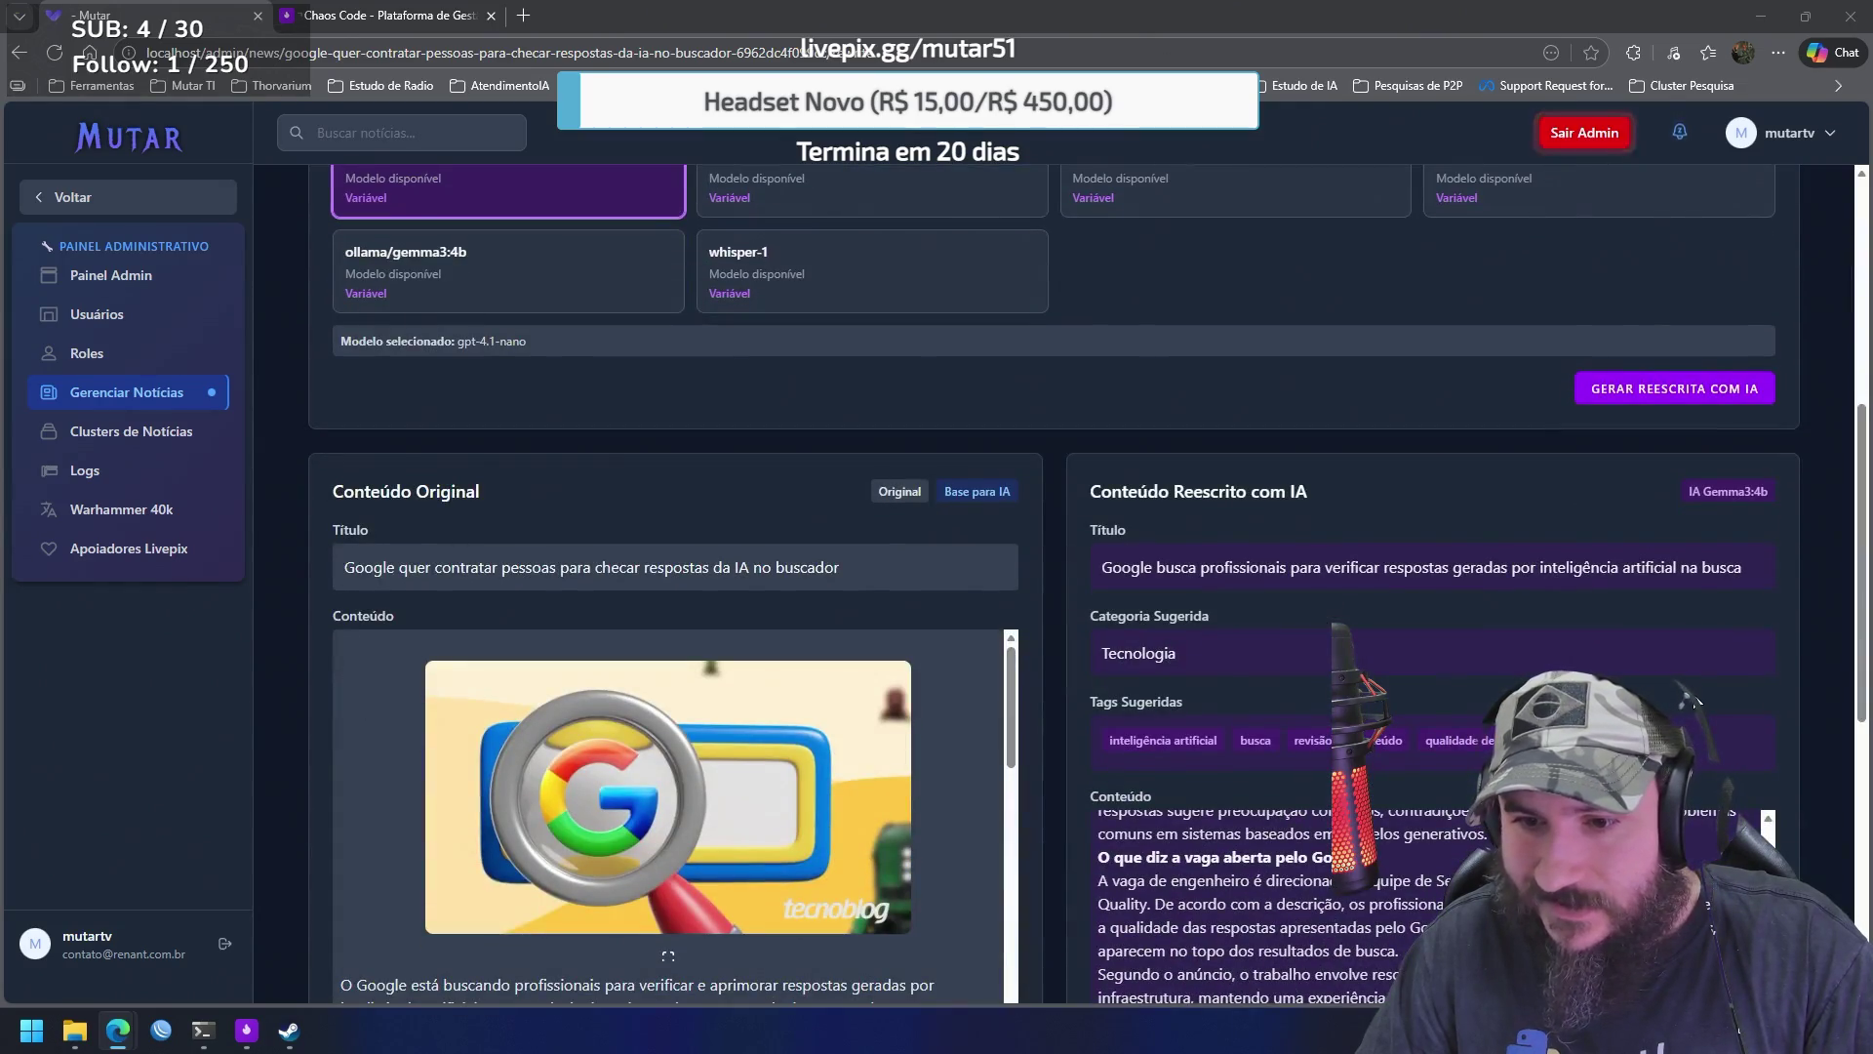
scroll(1794, 698, "down", 4)
scroll(1414, 547, "up", 1)
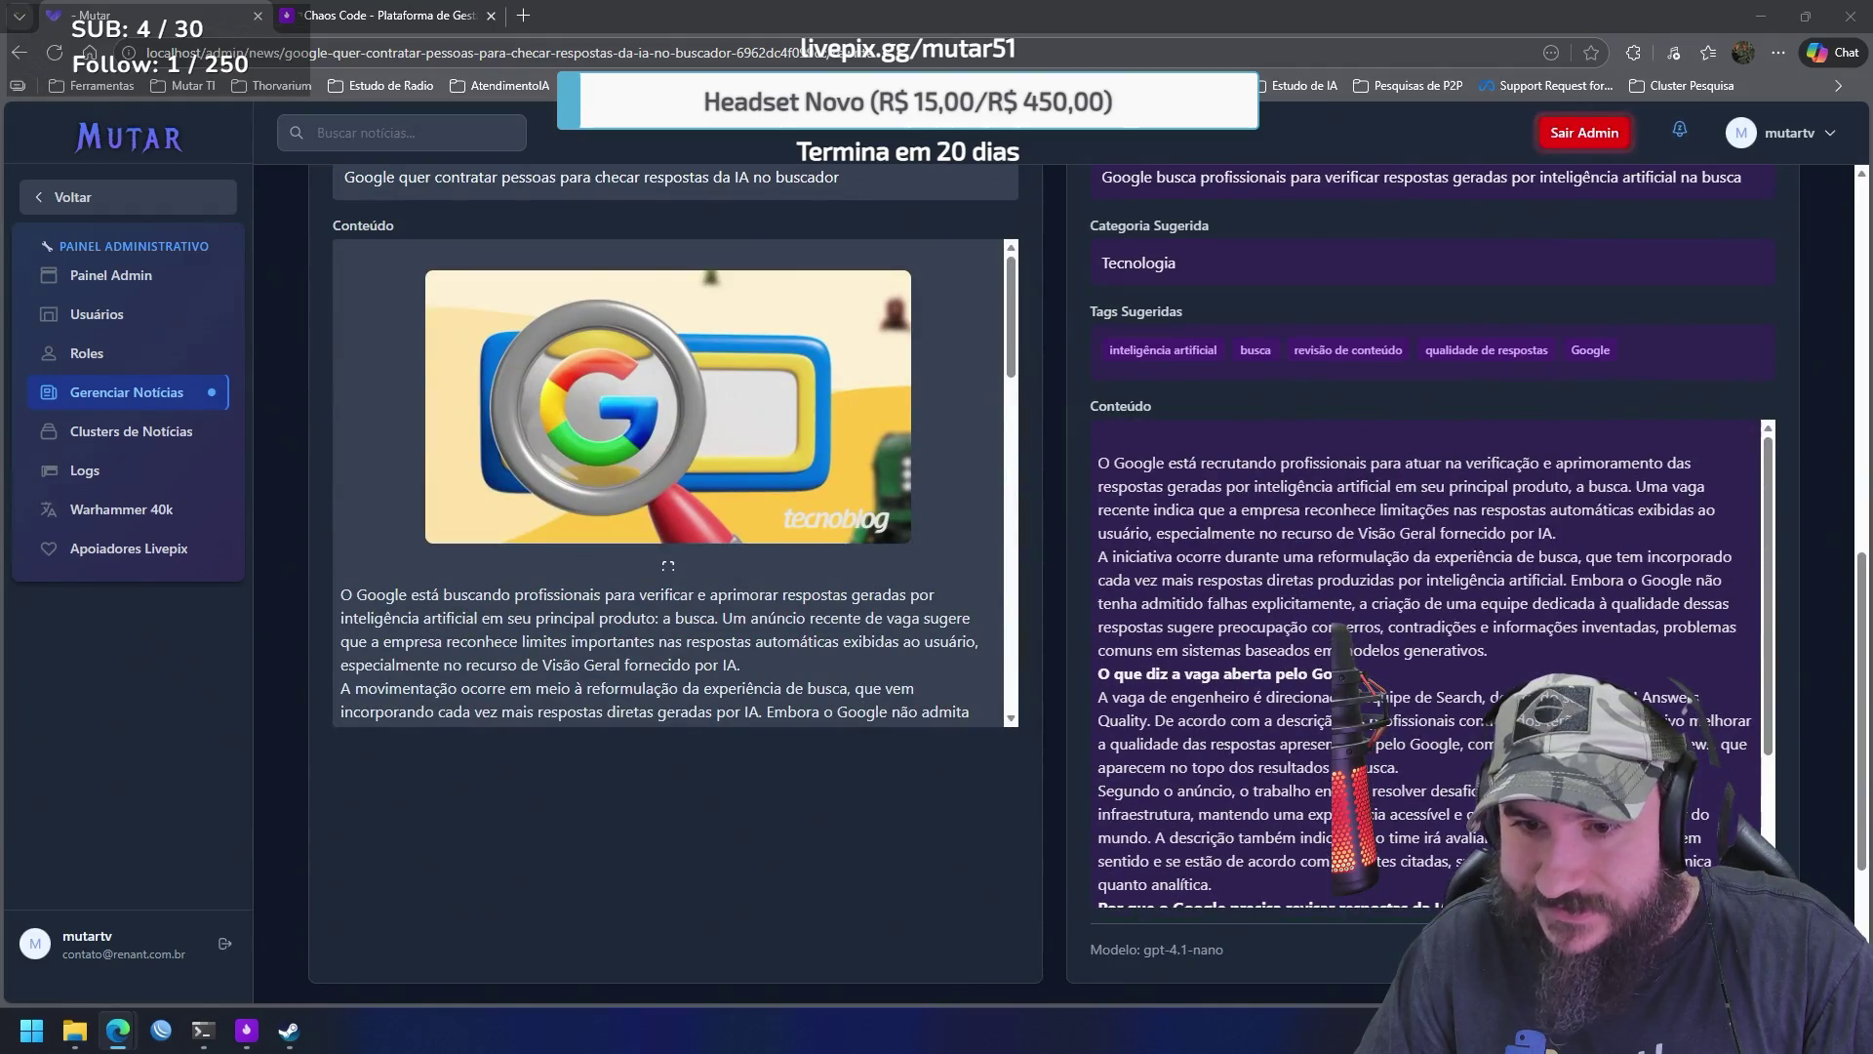
scroll(976, 415, "down", 15)
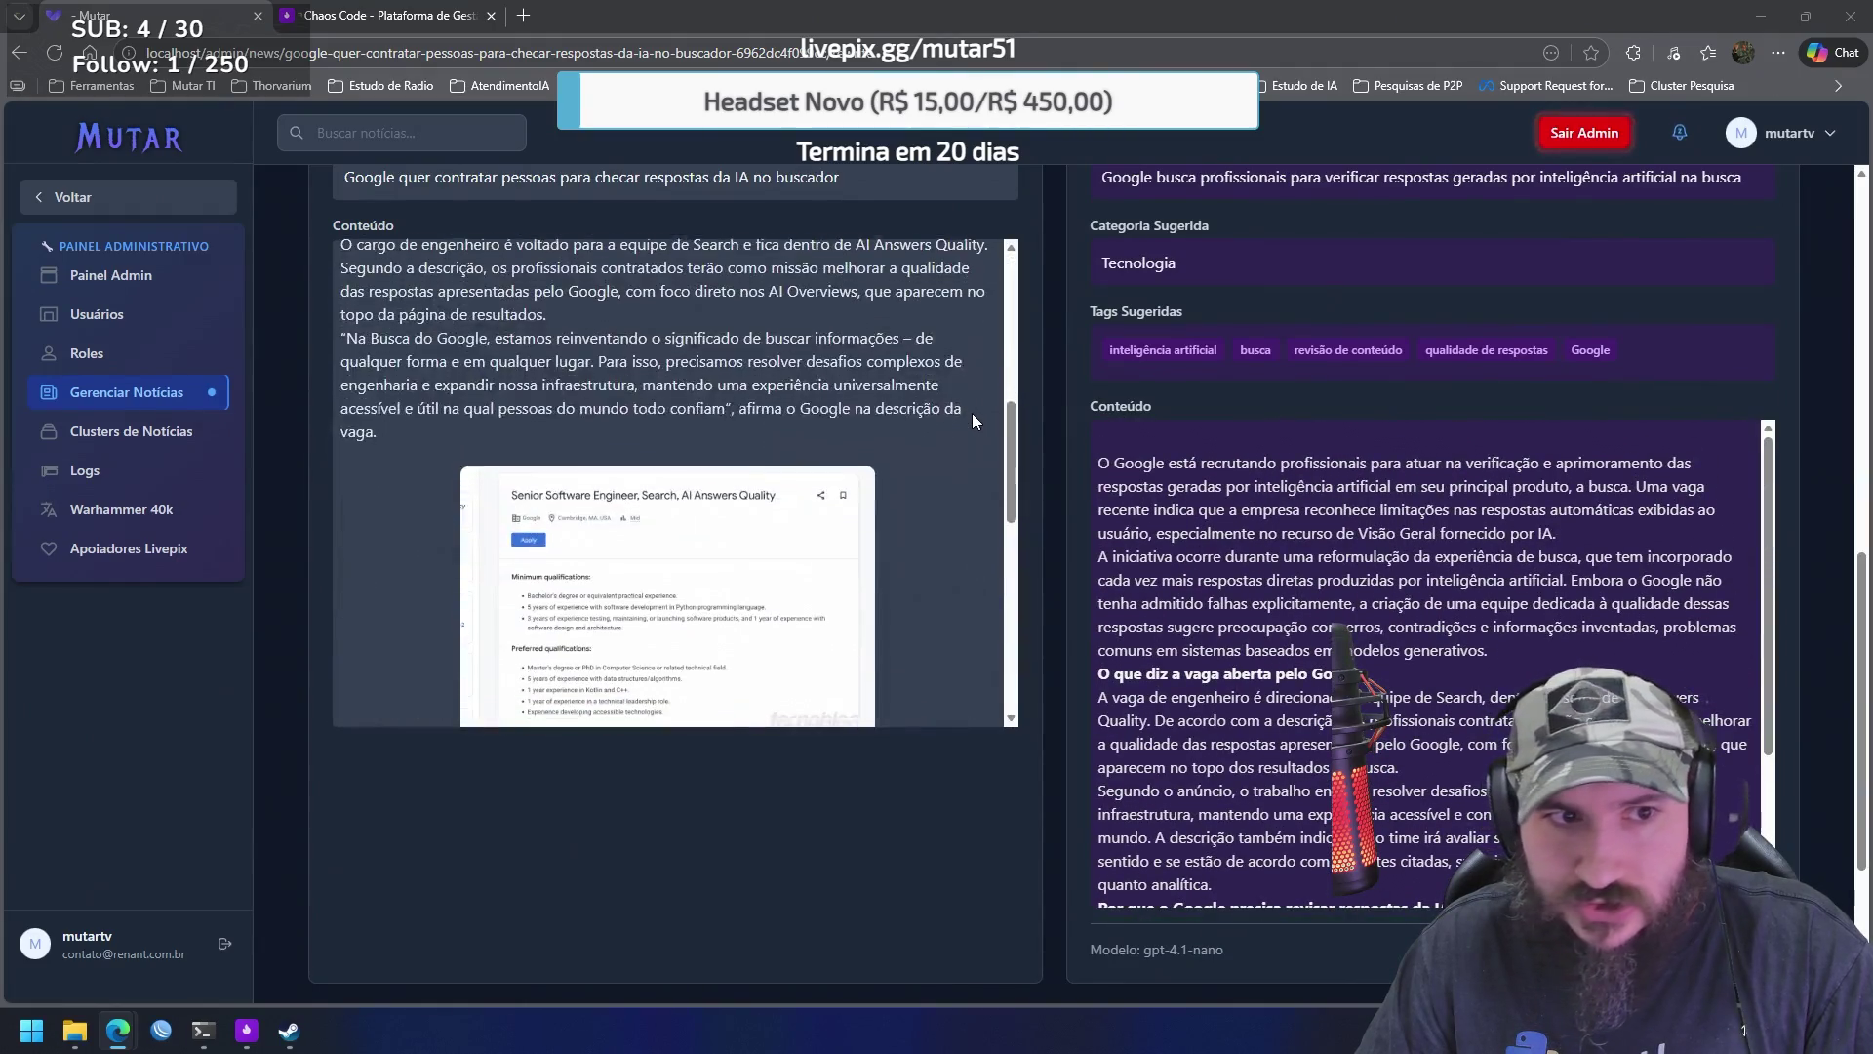
scroll(964, 430, "up", 7)
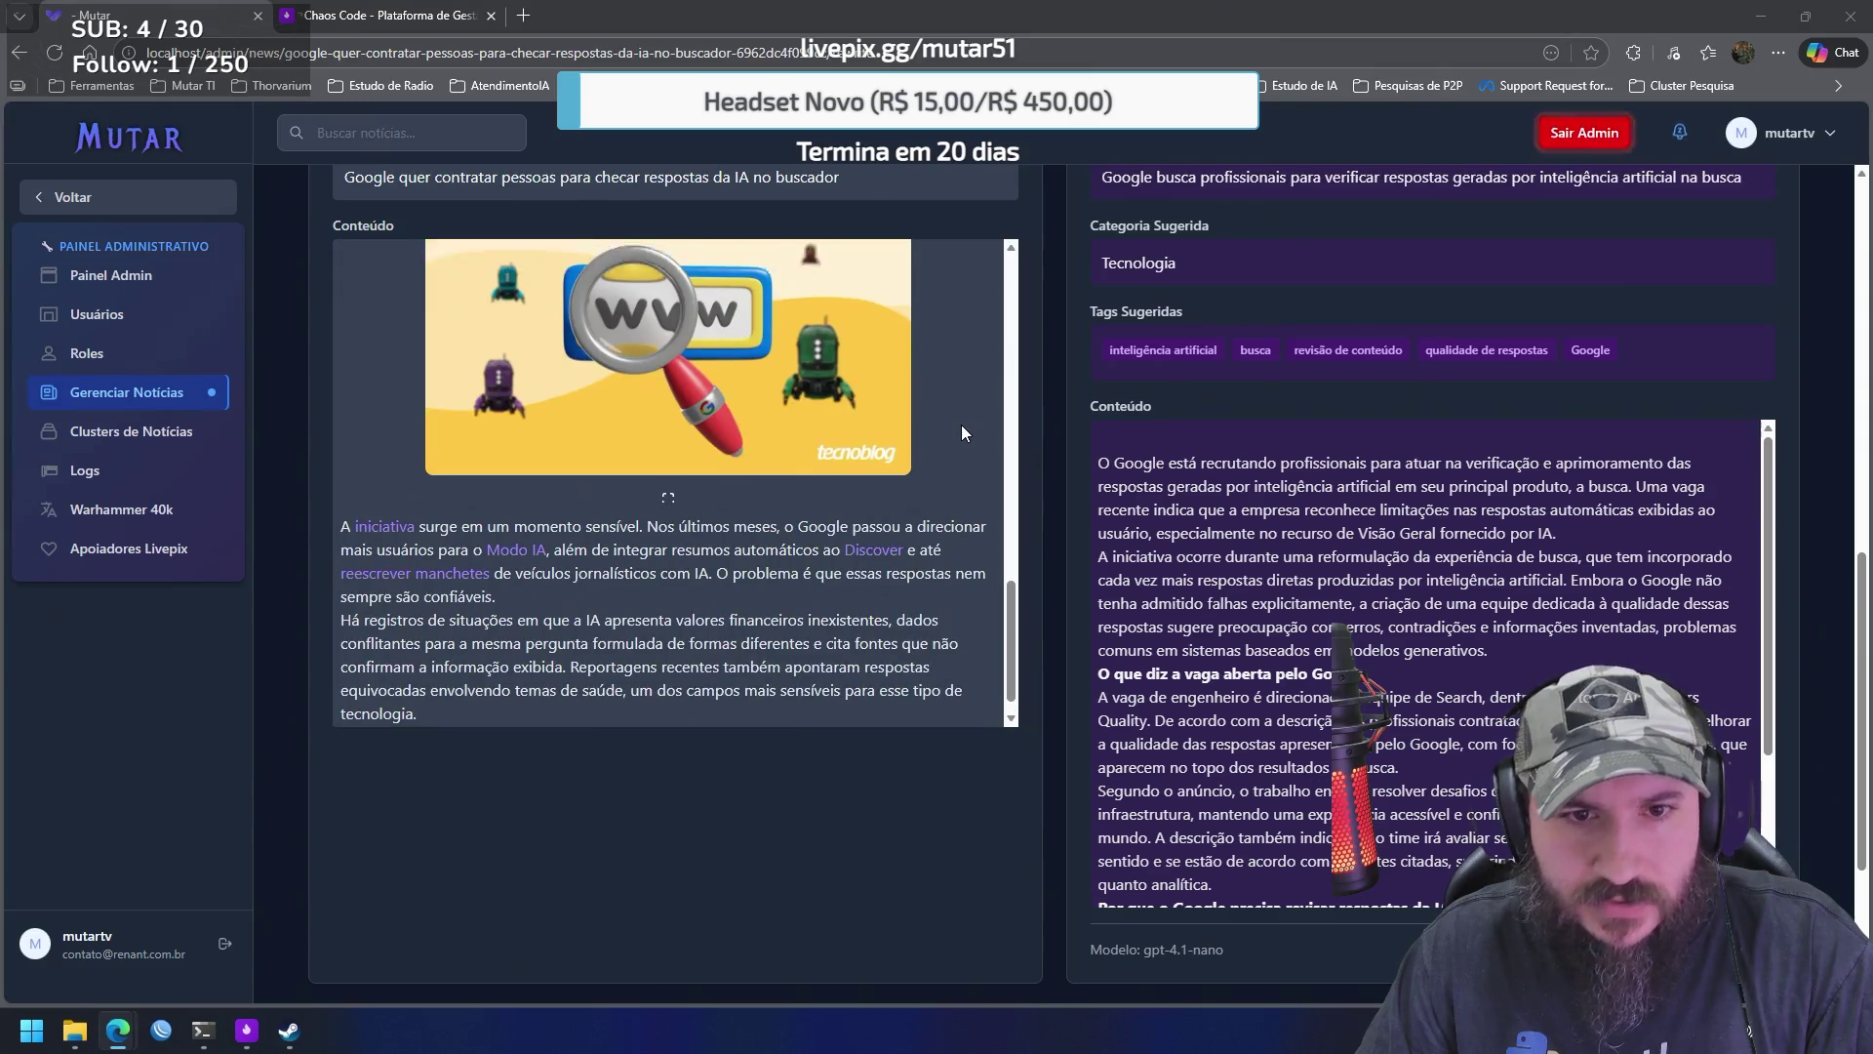
scroll(955, 437, "up", 6)
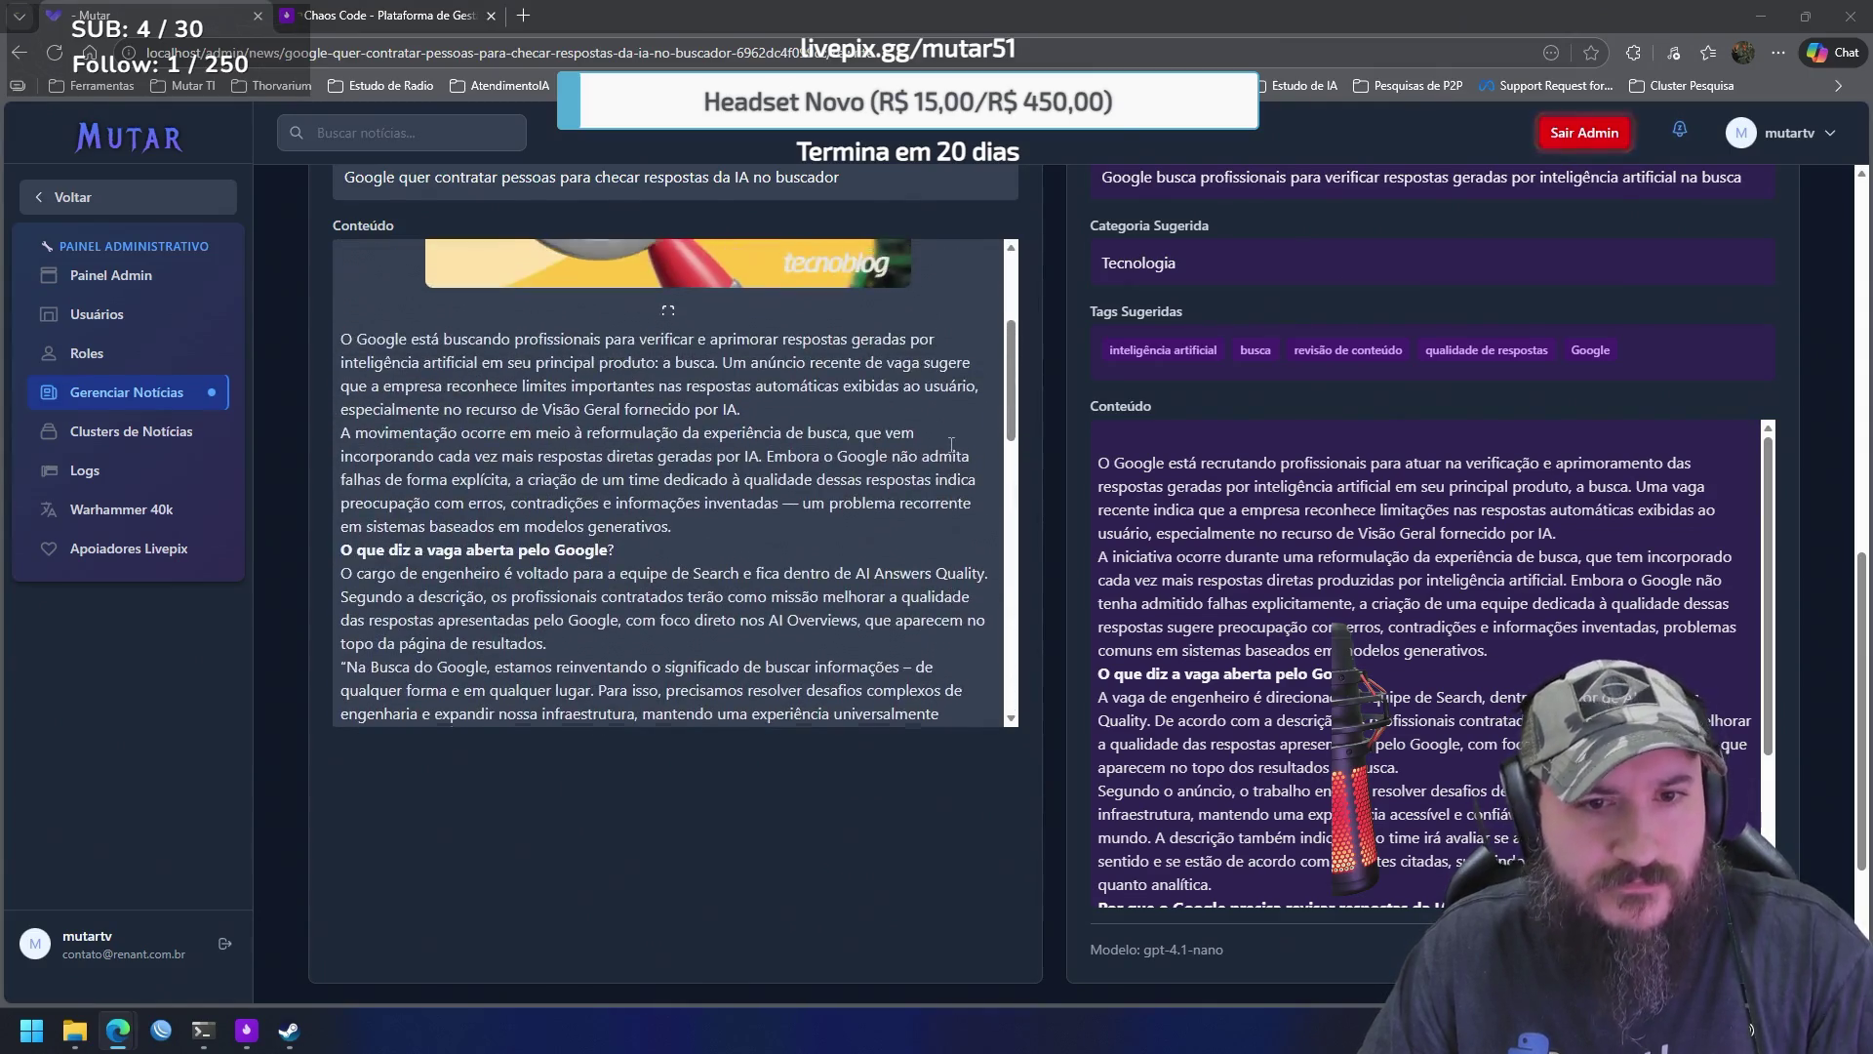
scroll(1518, 565, "up", 4)
scroll(1515, 586, "up", 1)
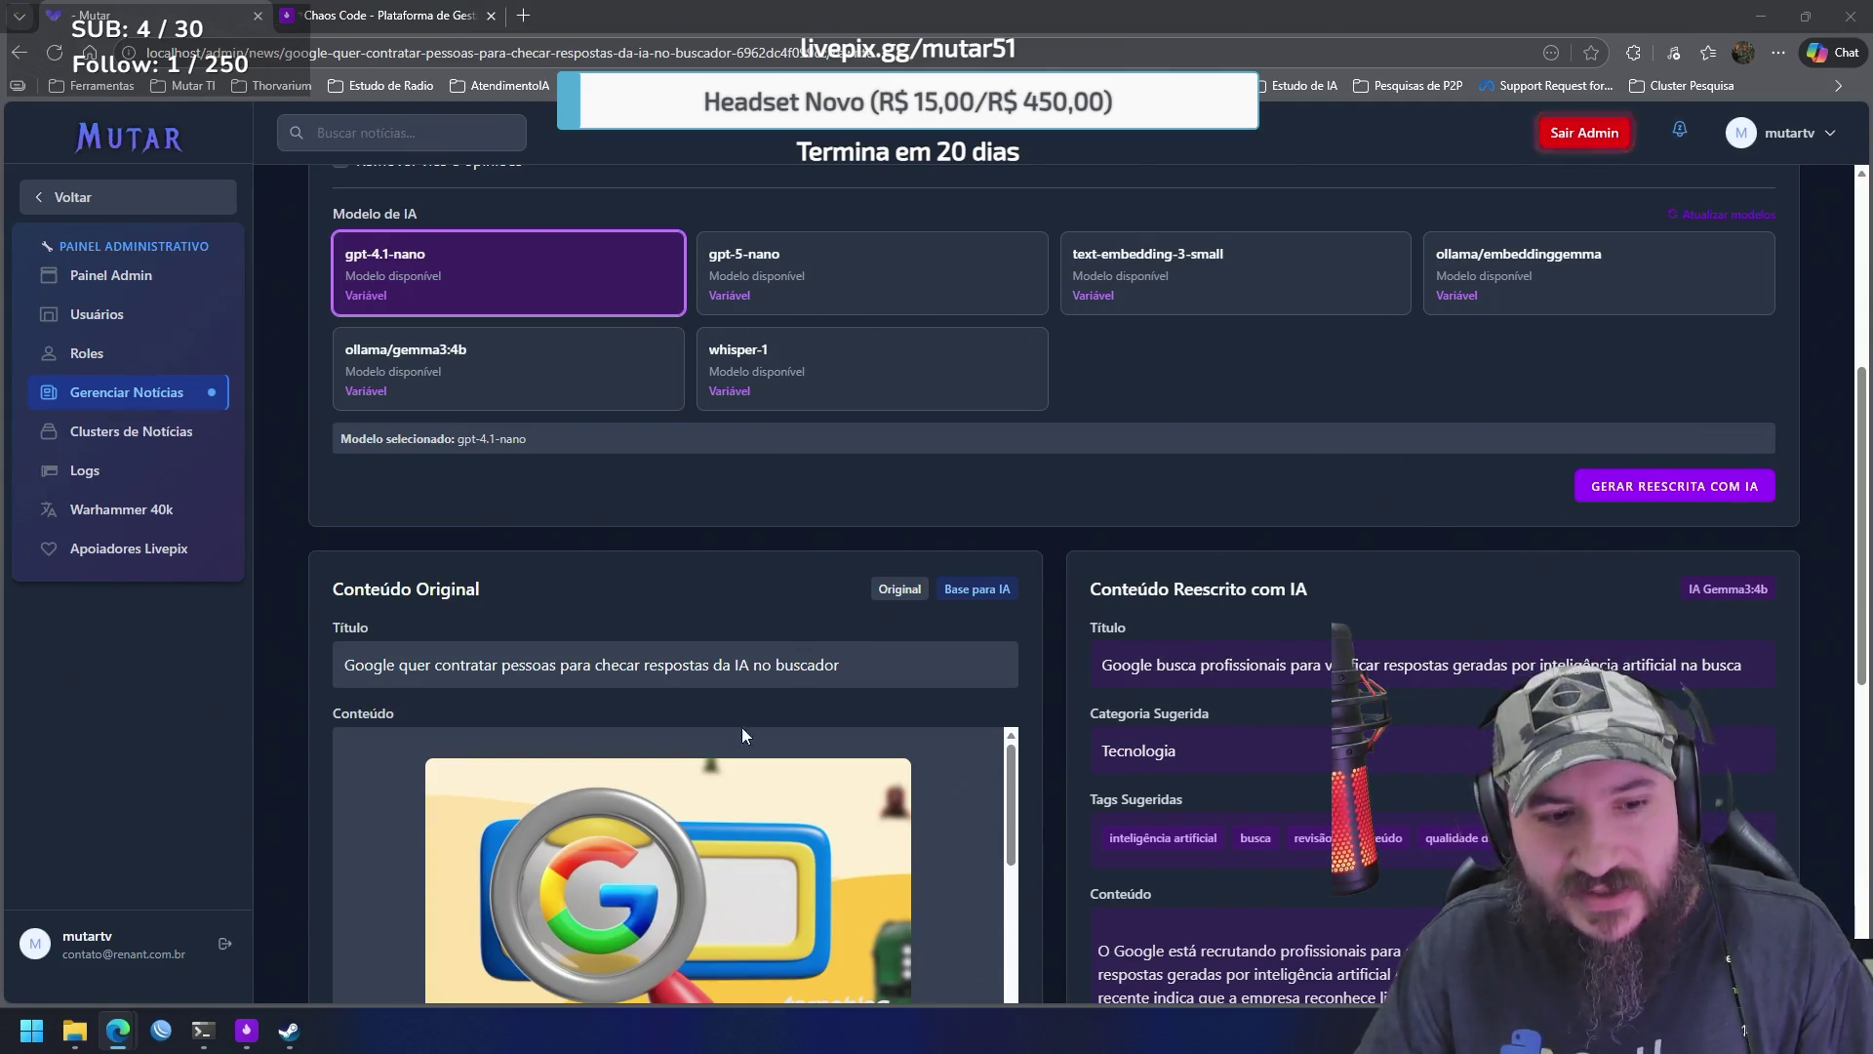
left_click(246, 1030)
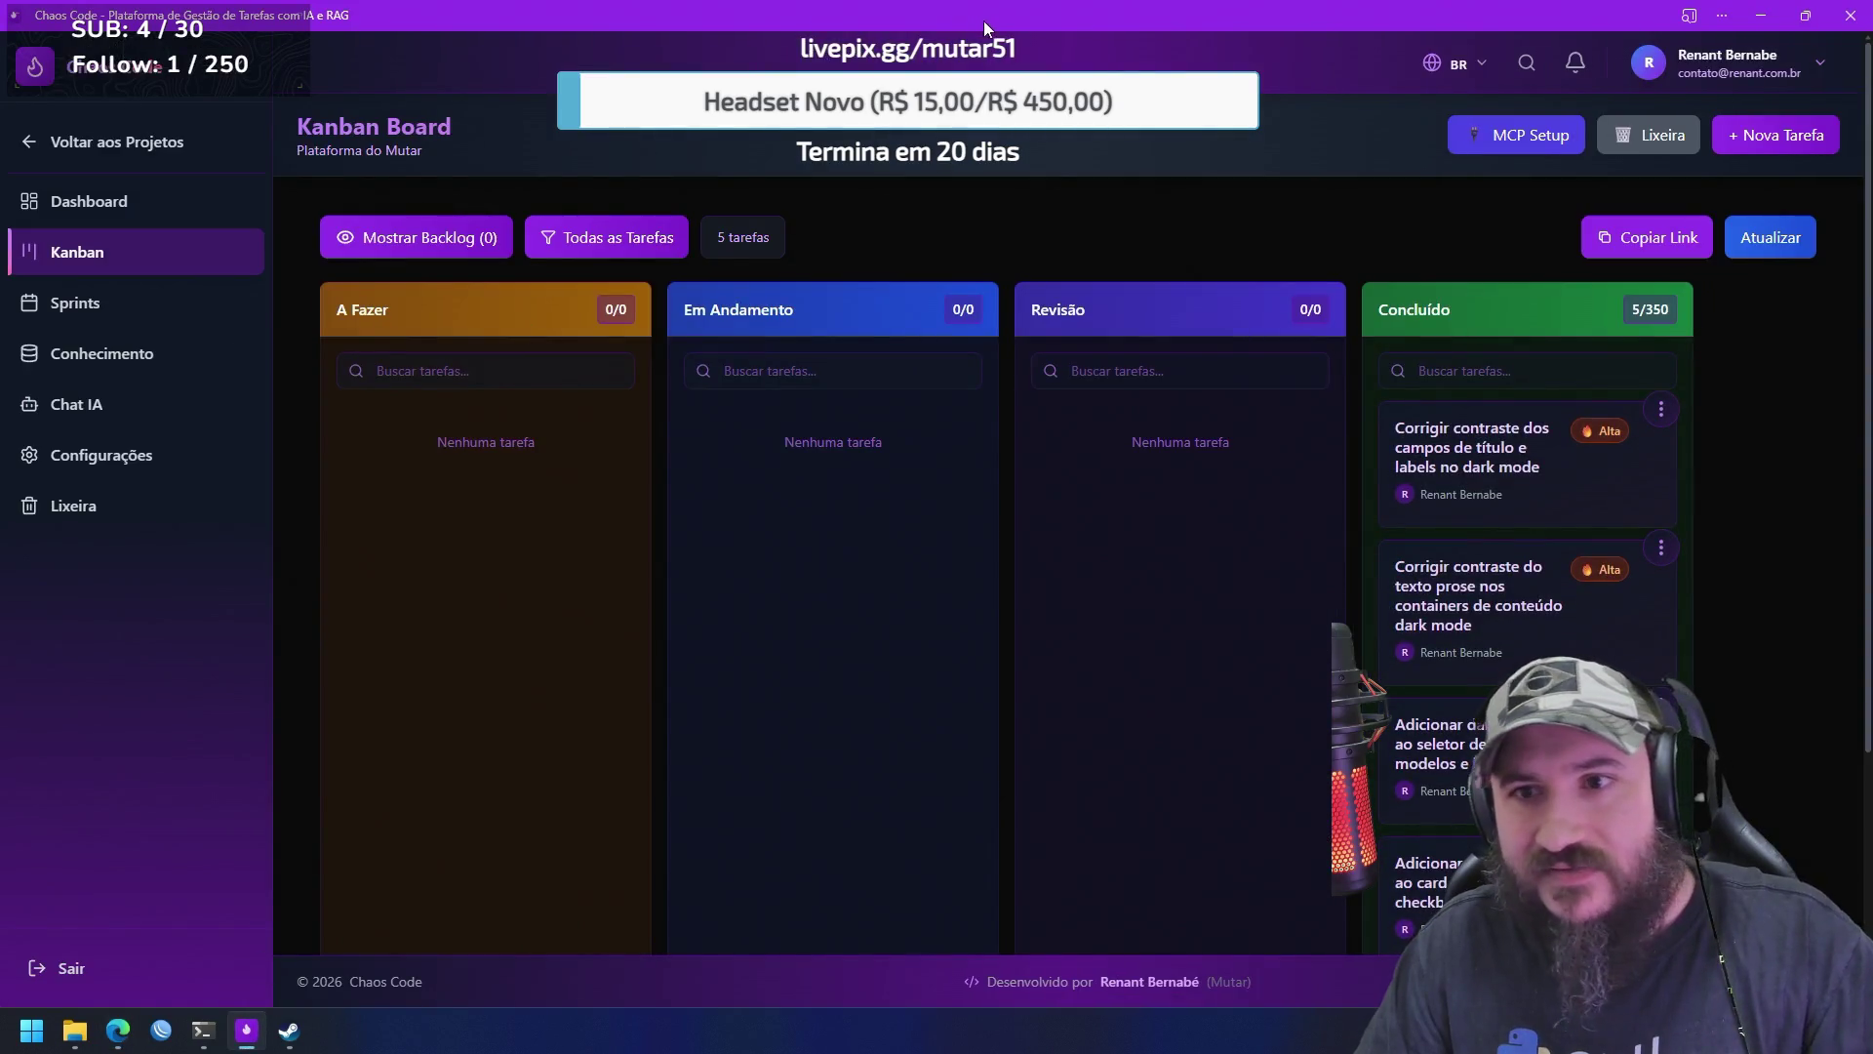
mouse_move(1240, 20)
left_mouse_down()
mouse_move(1061, 175)
mouse_move(1062, 96)
mouse_move(1074, 131)
left_mouse_up()
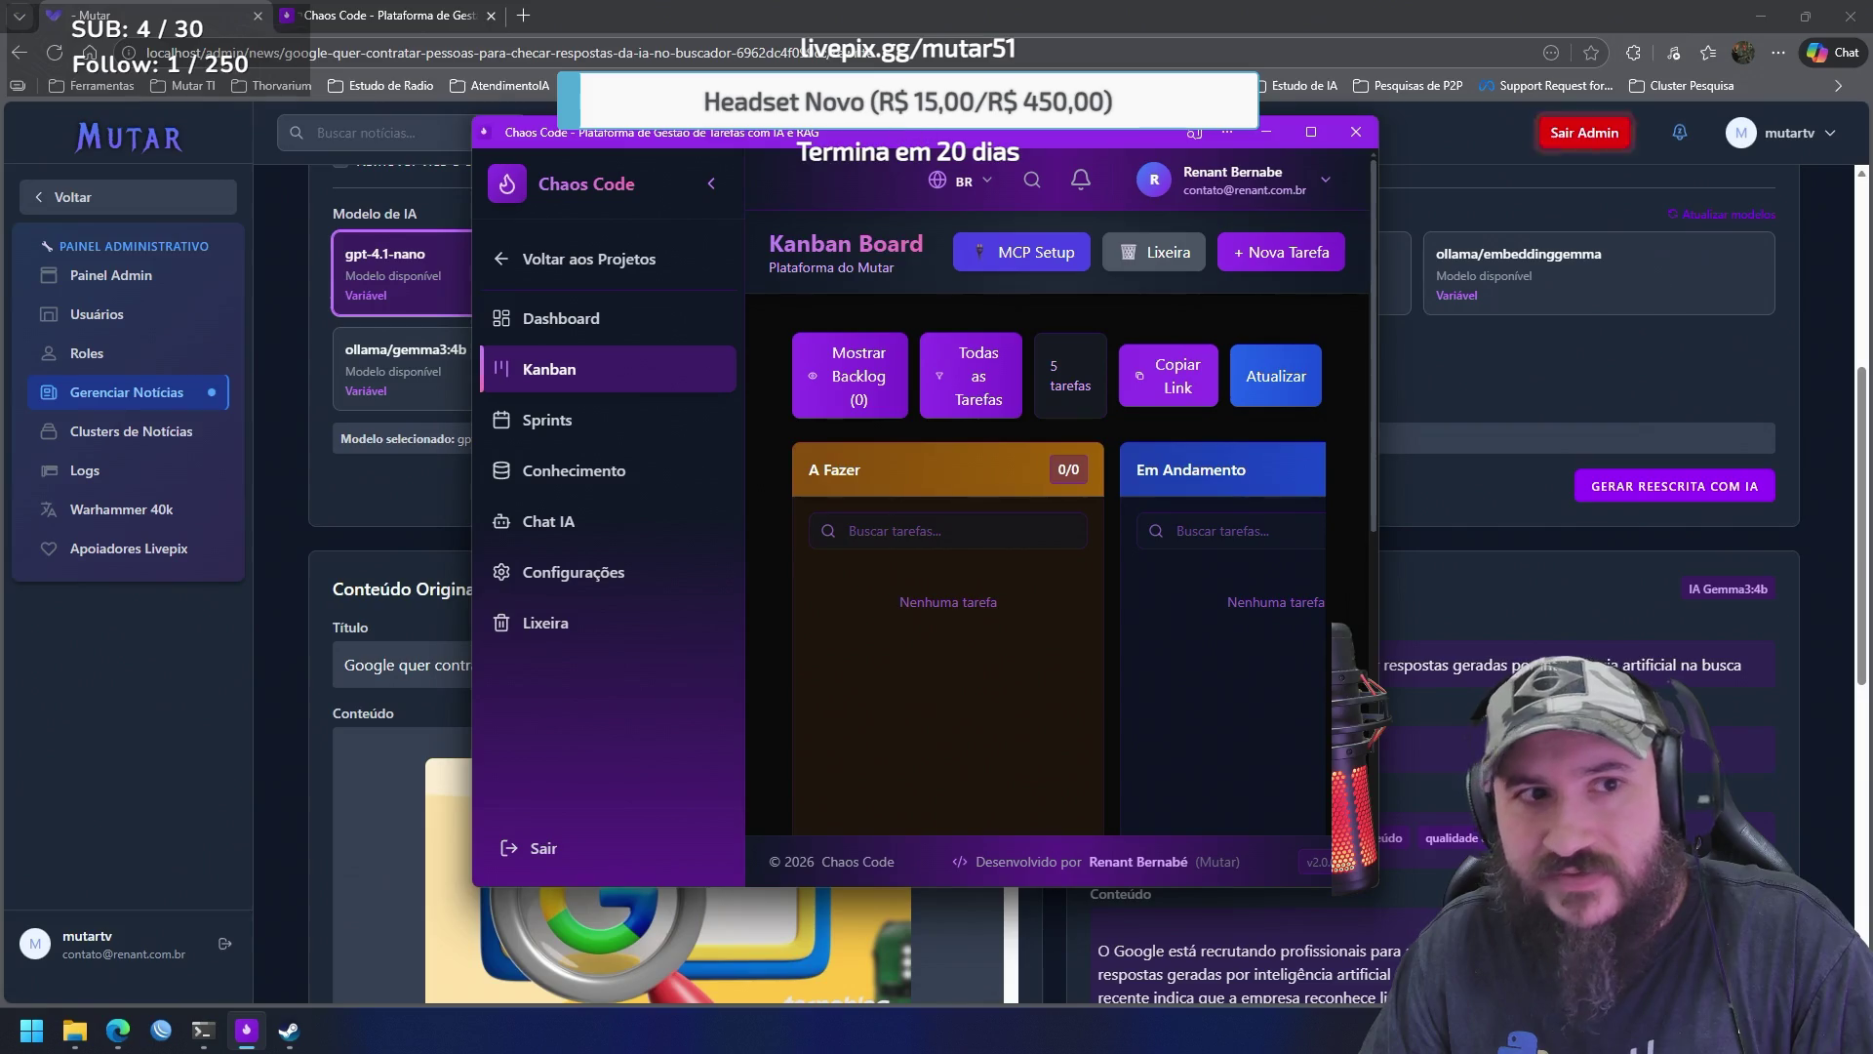
Switch Edge to the Chaos Code site tab and place the app window over its access form
left_click(388, 16)
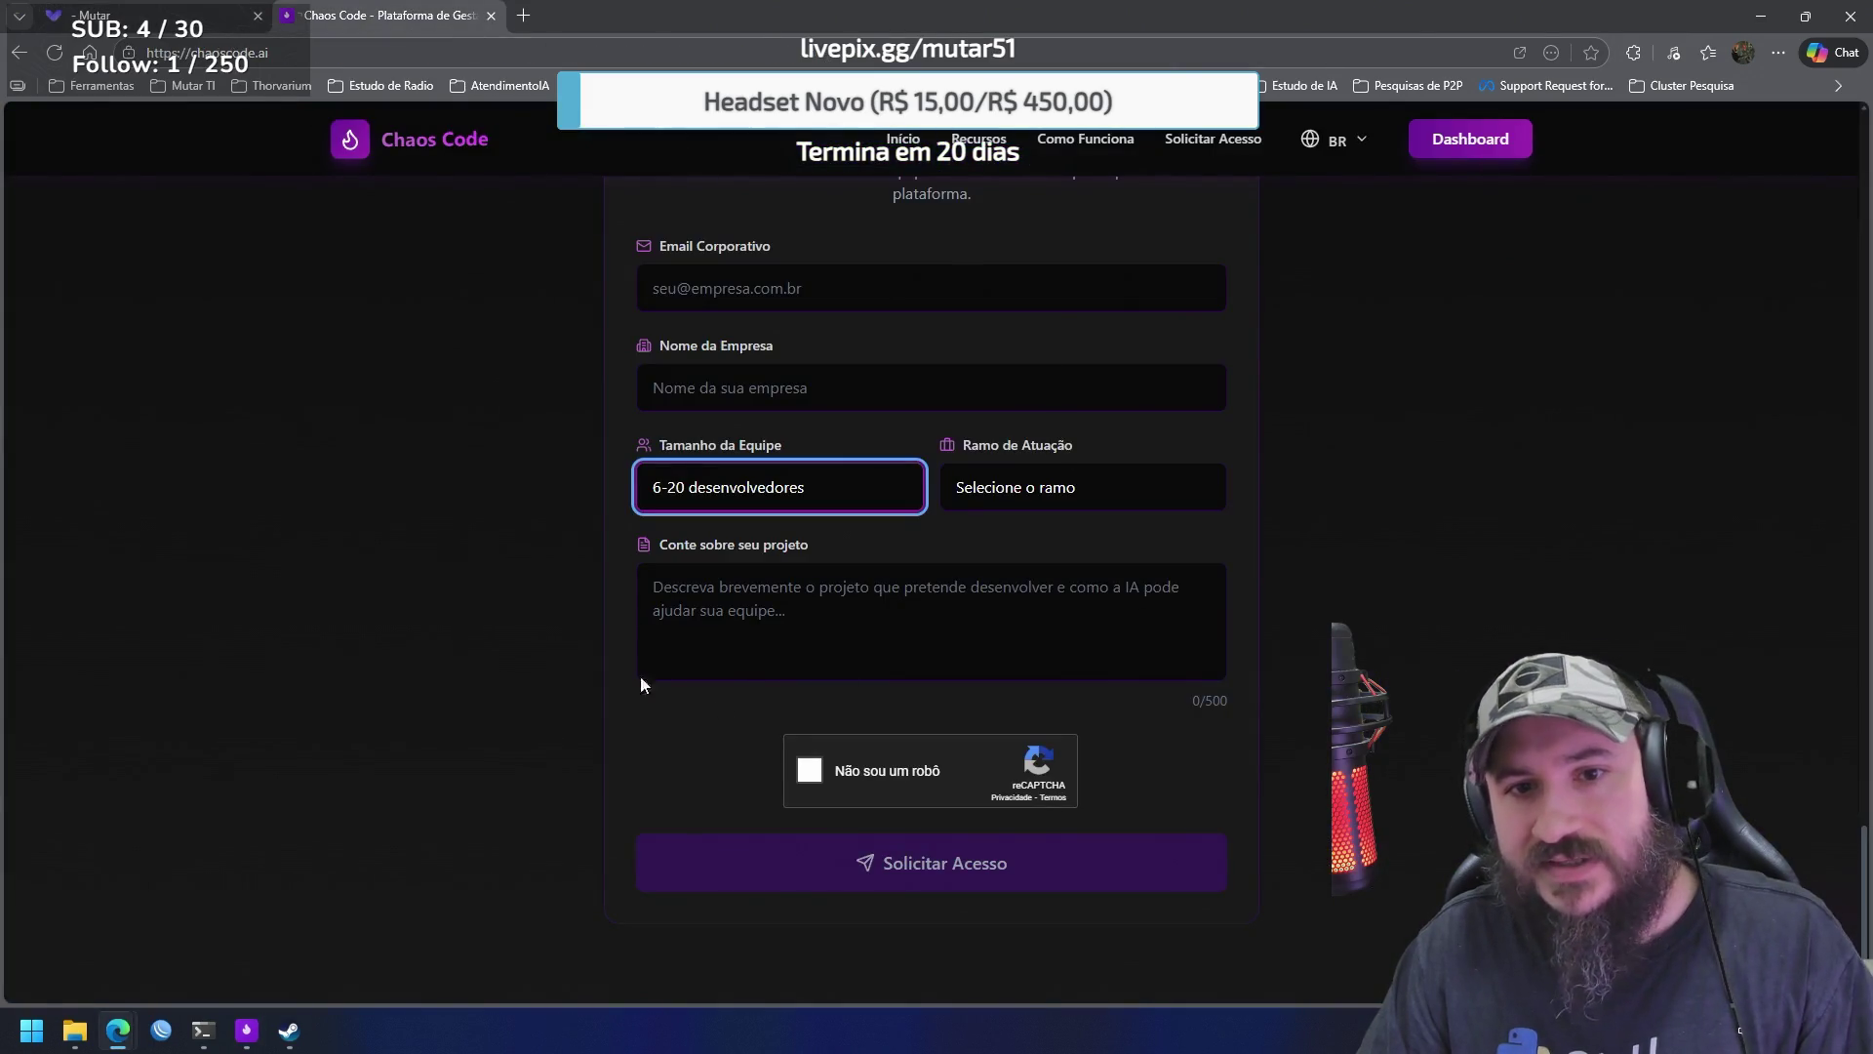
key("alt+Tab")
mouse_move(970, 134)
left_mouse_down()
mouse_move(1193, 207)
mouse_move(1128, 199)
left_mouse_up()
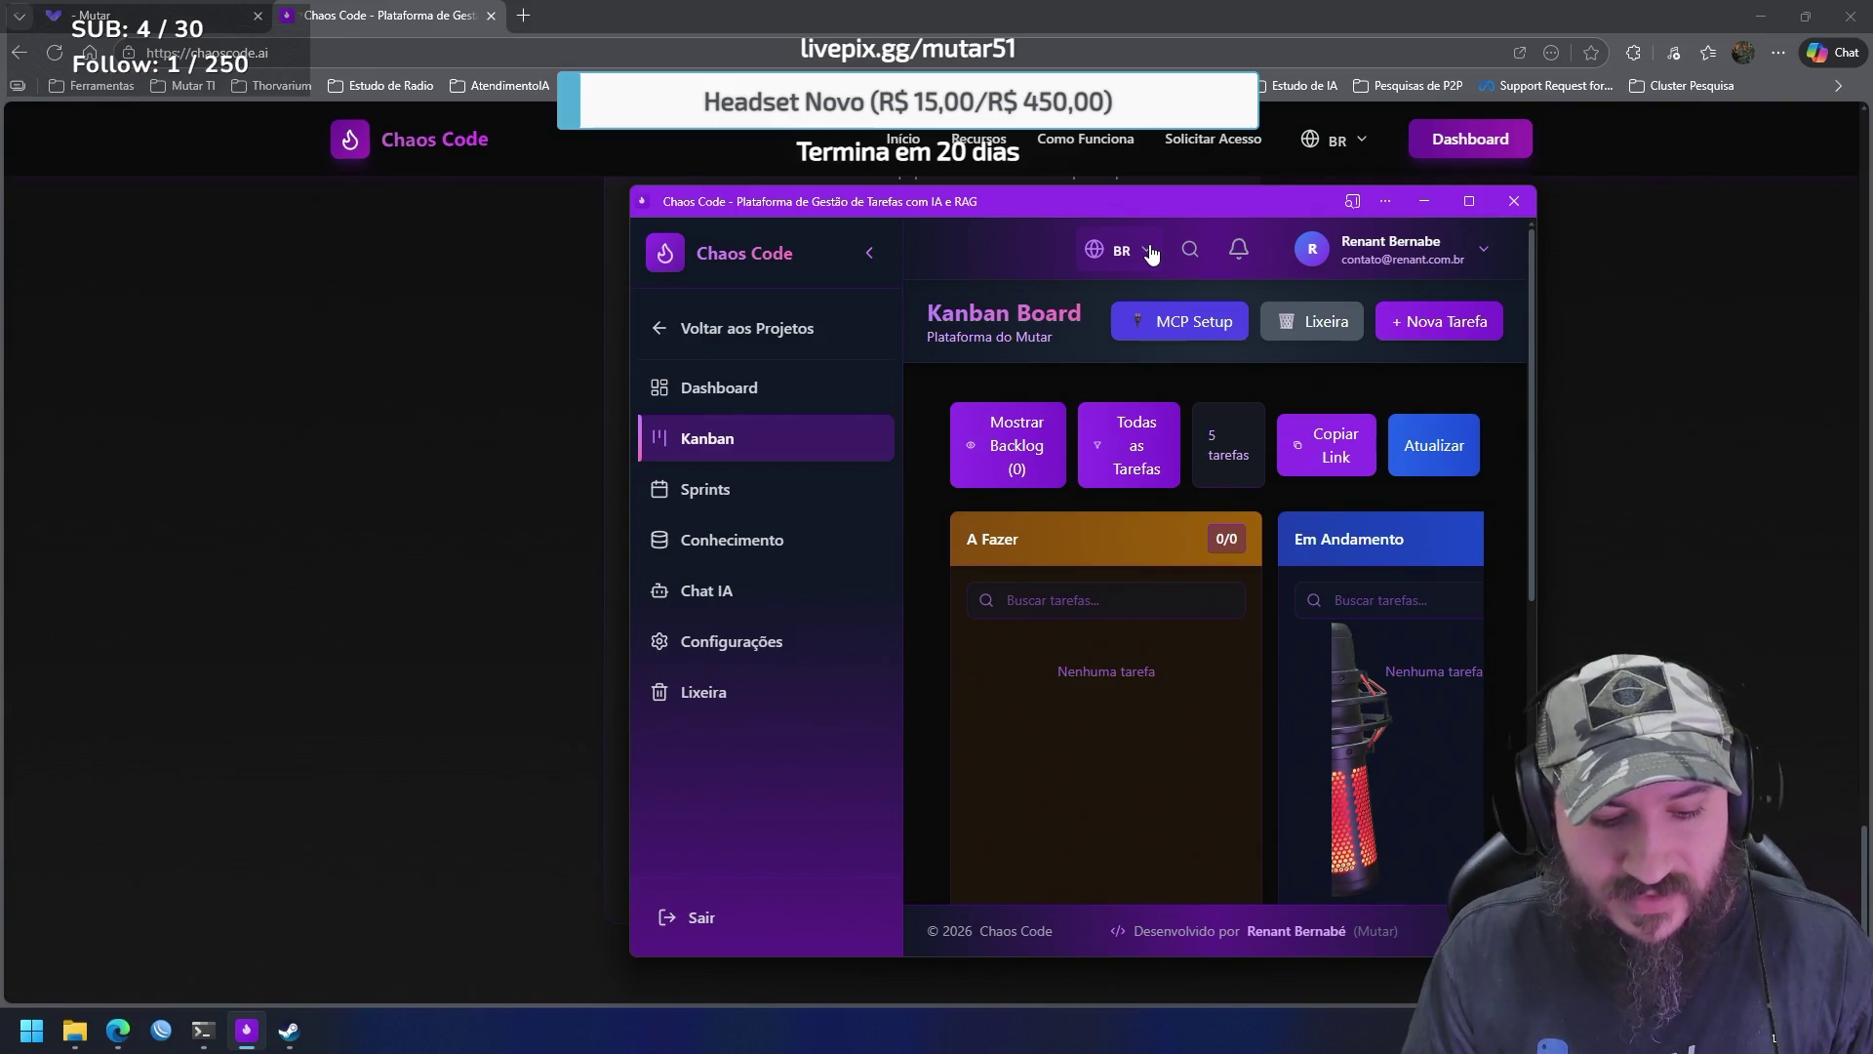
Open and close the Start menu, then maximize and minimize the app to reveal the form
key("super")
type("c")
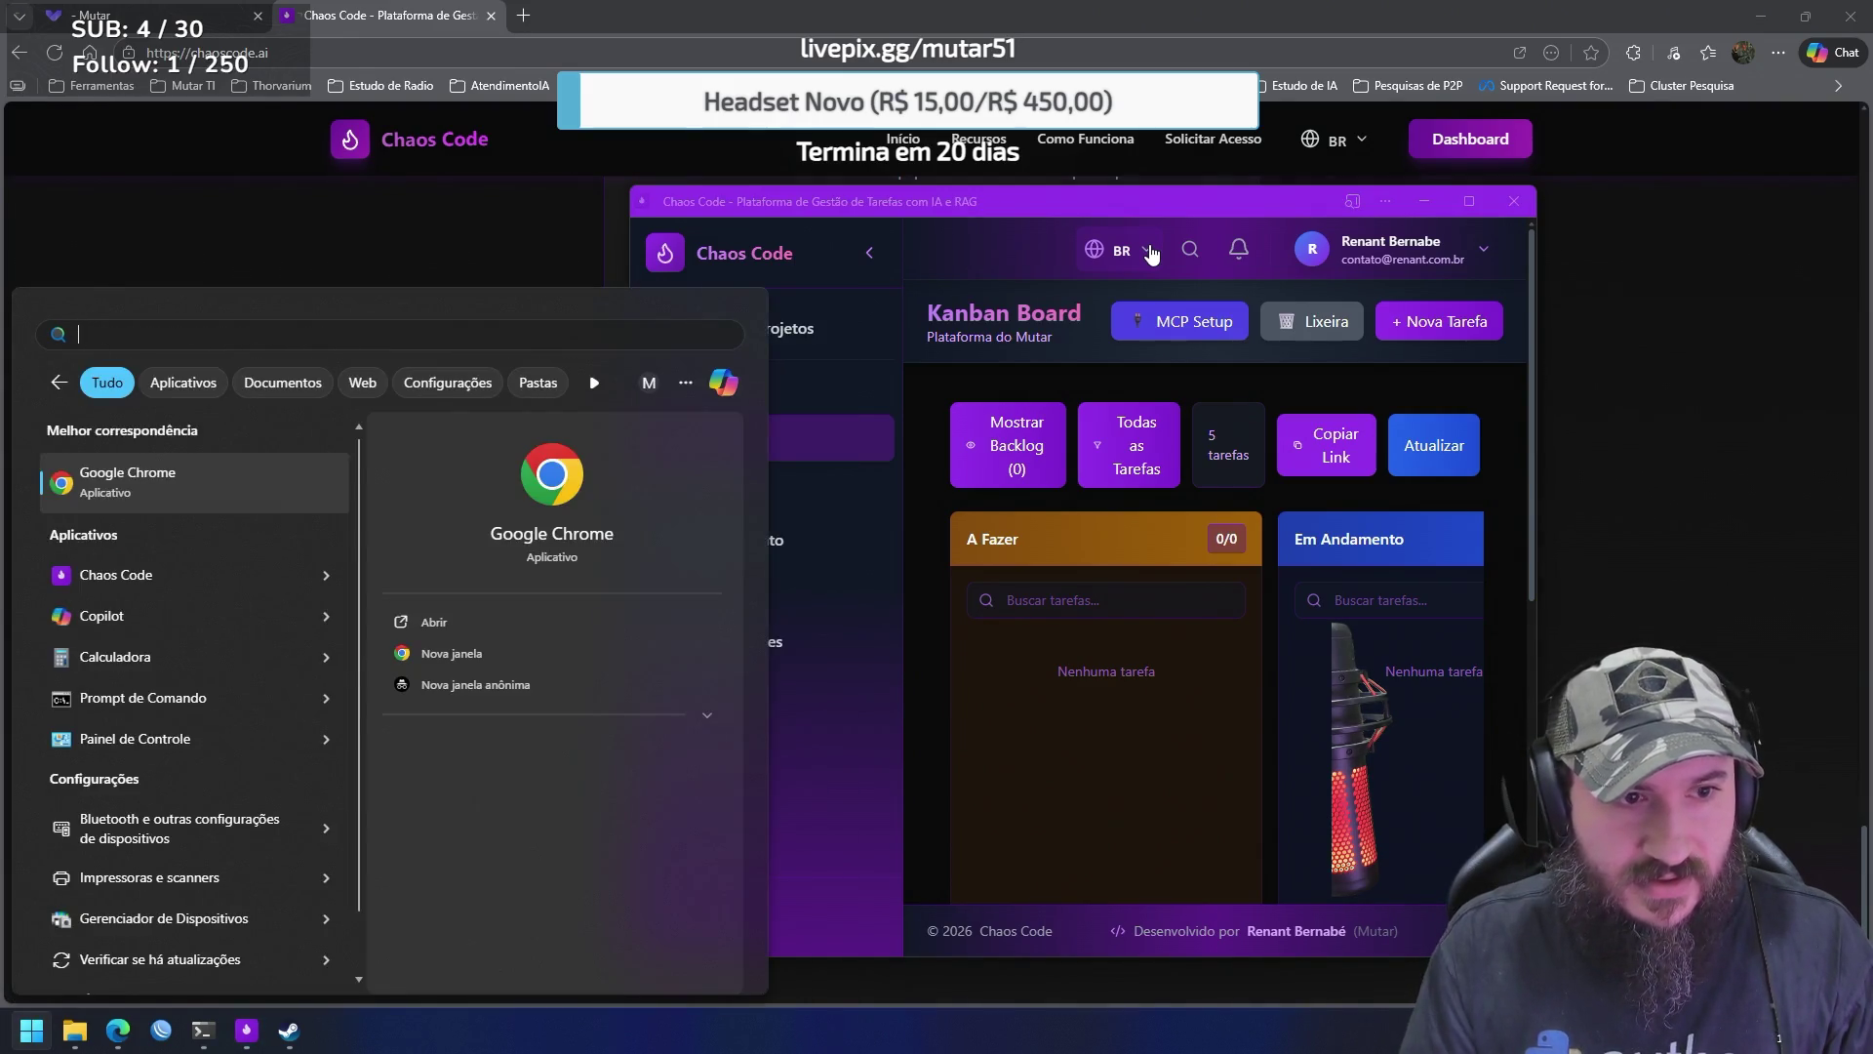
key("BackSpace")
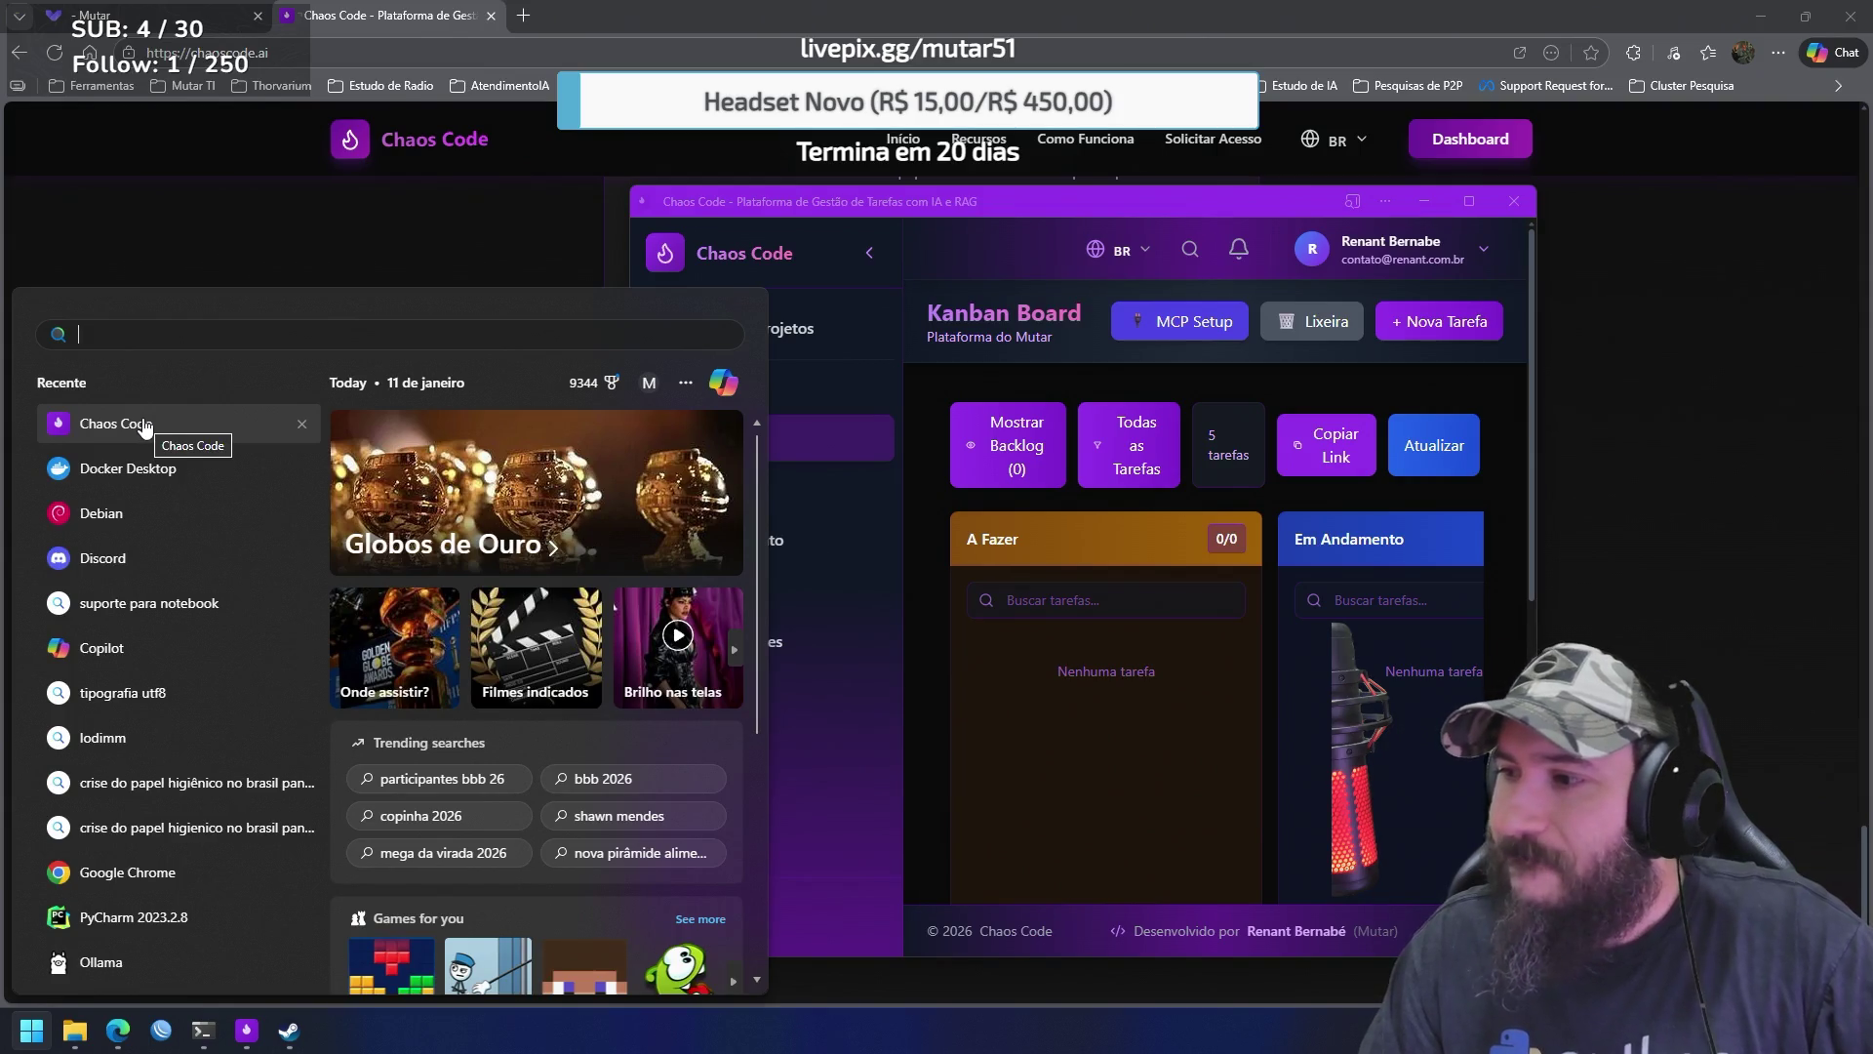
left_click(1539, 424)
left_click(1471, 204)
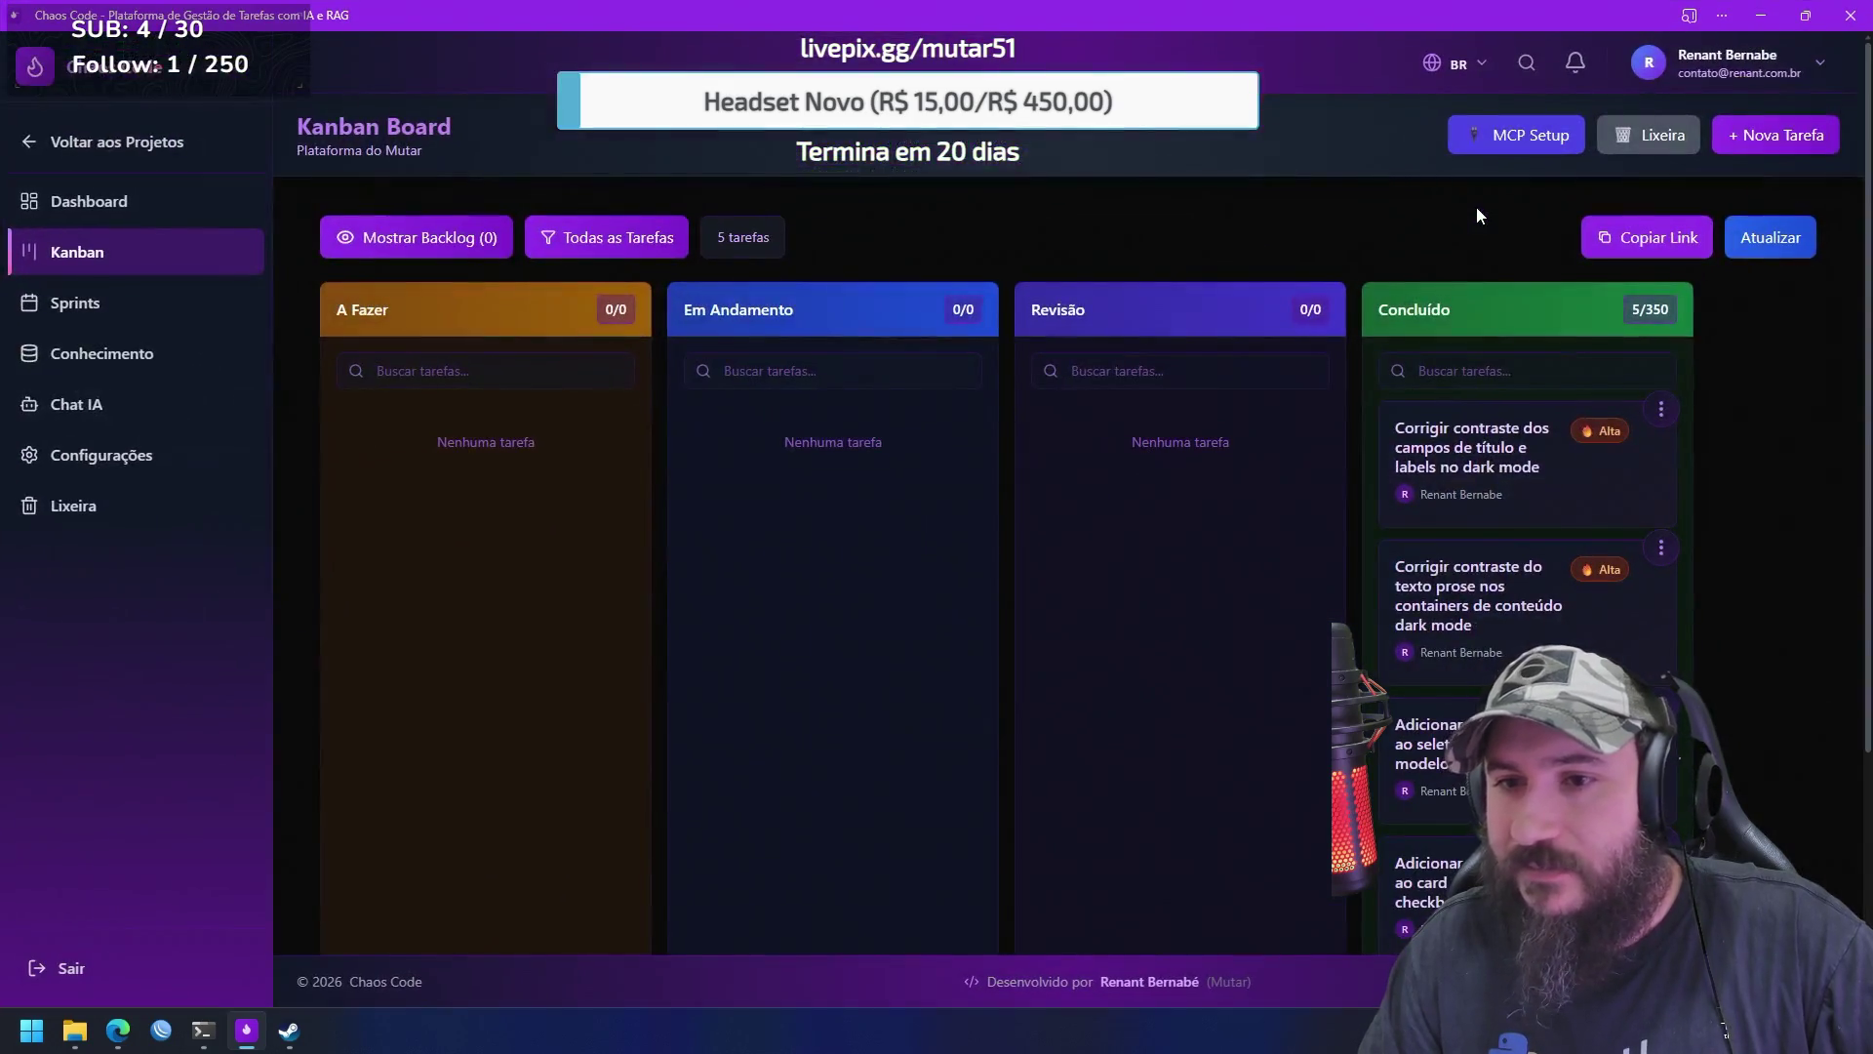
left_click(1761, 15)
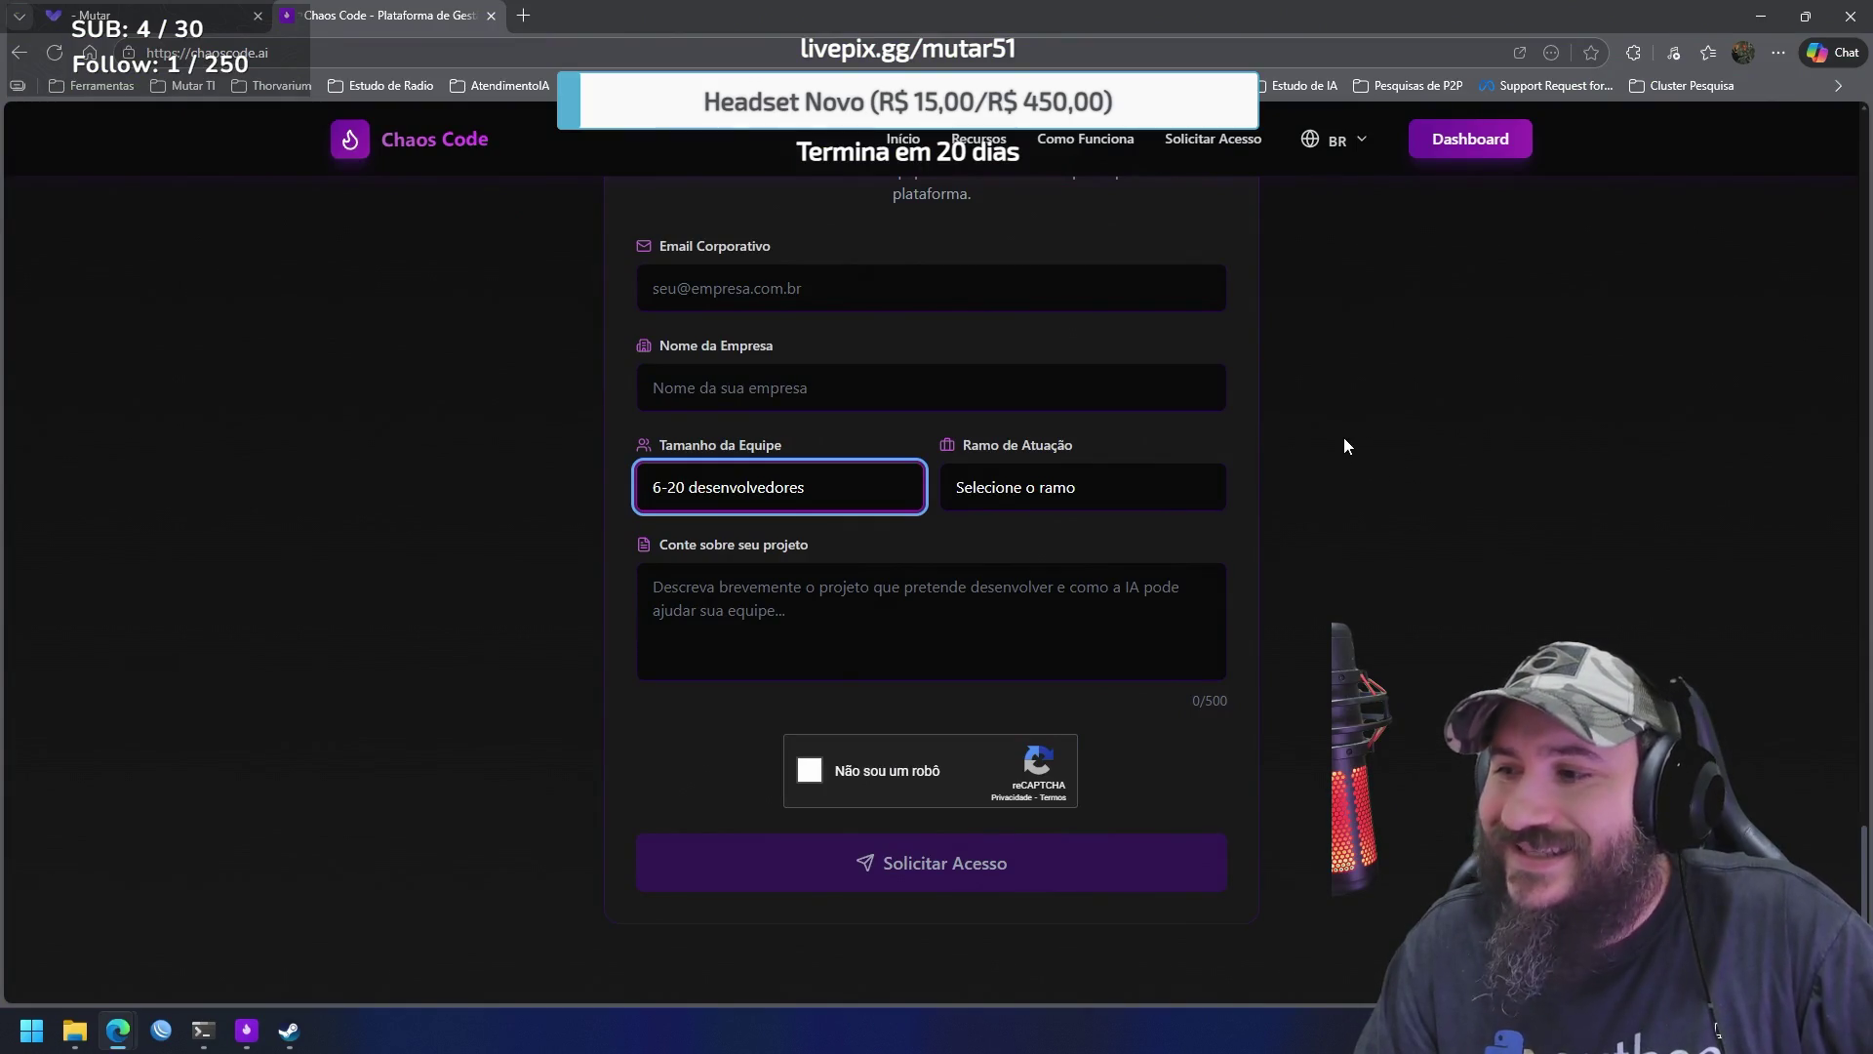
Open and dismiss Edge's context menu beside the form, then open it again
right_click(1309, 435)
left_click(1407, 312)
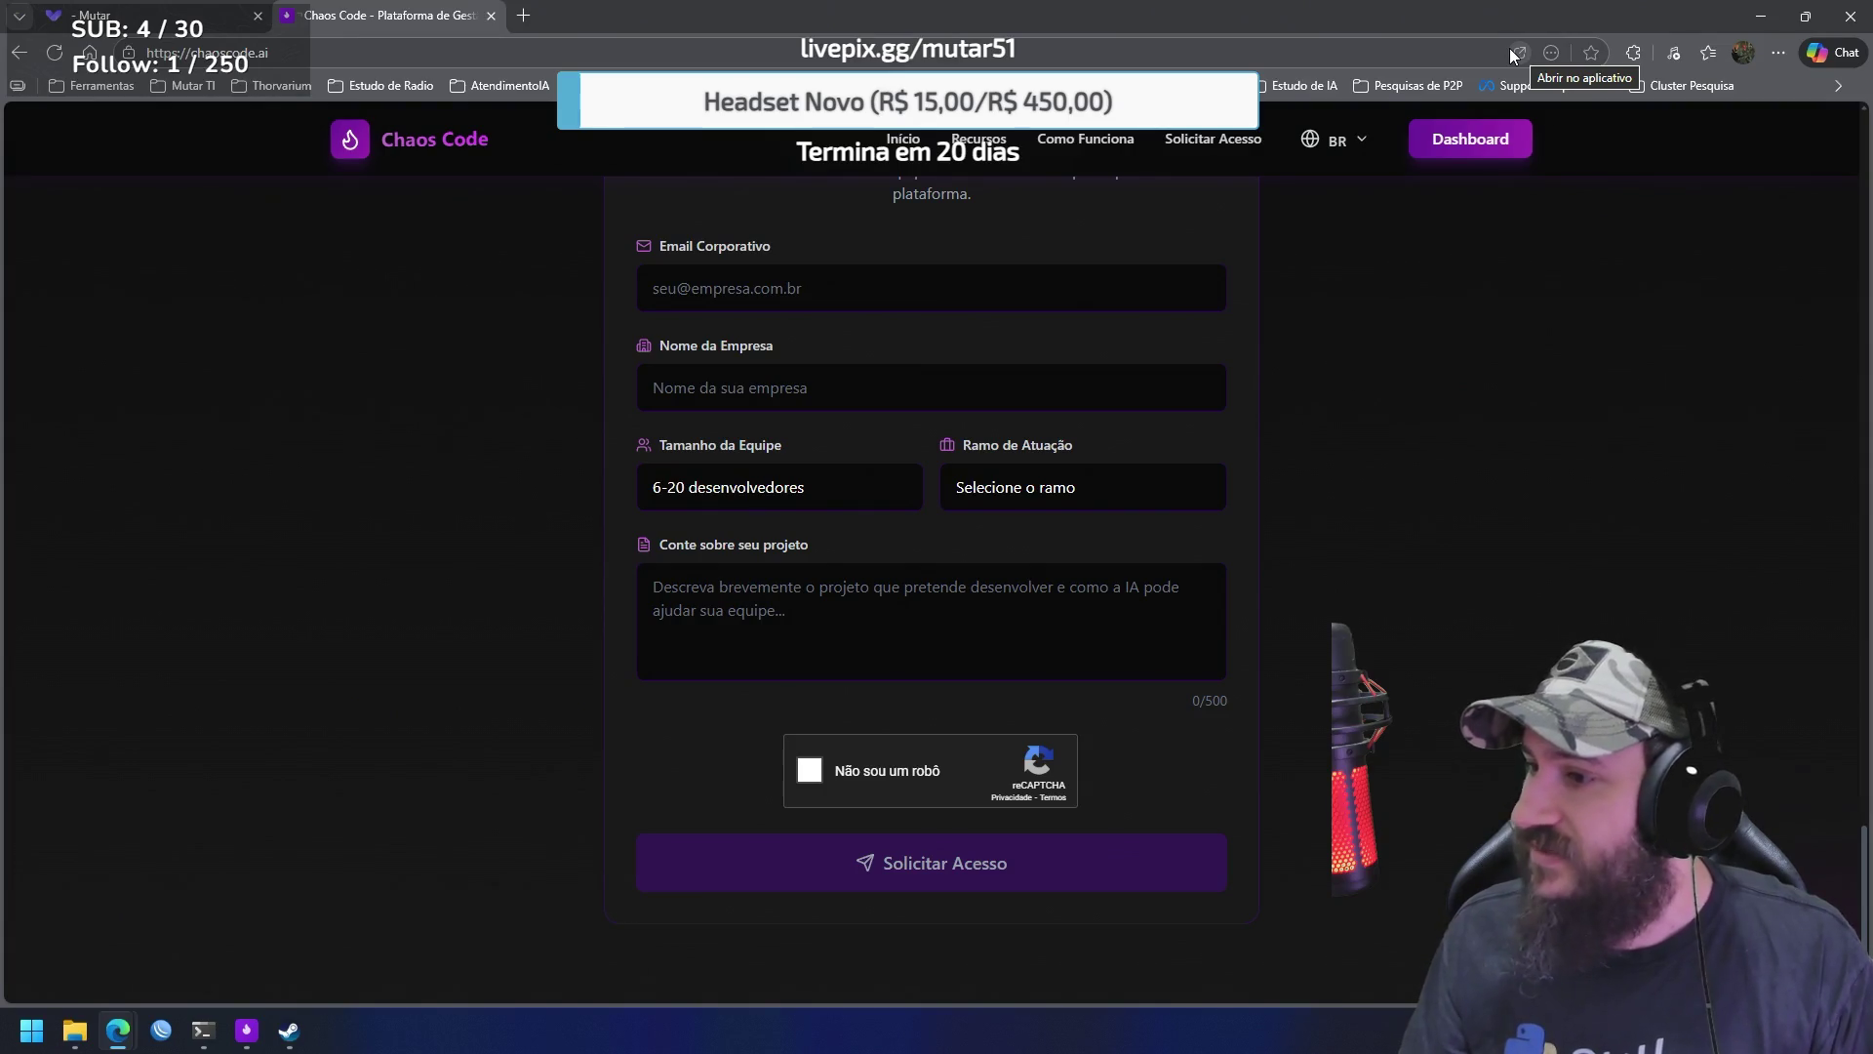
right_click(1374, 384)
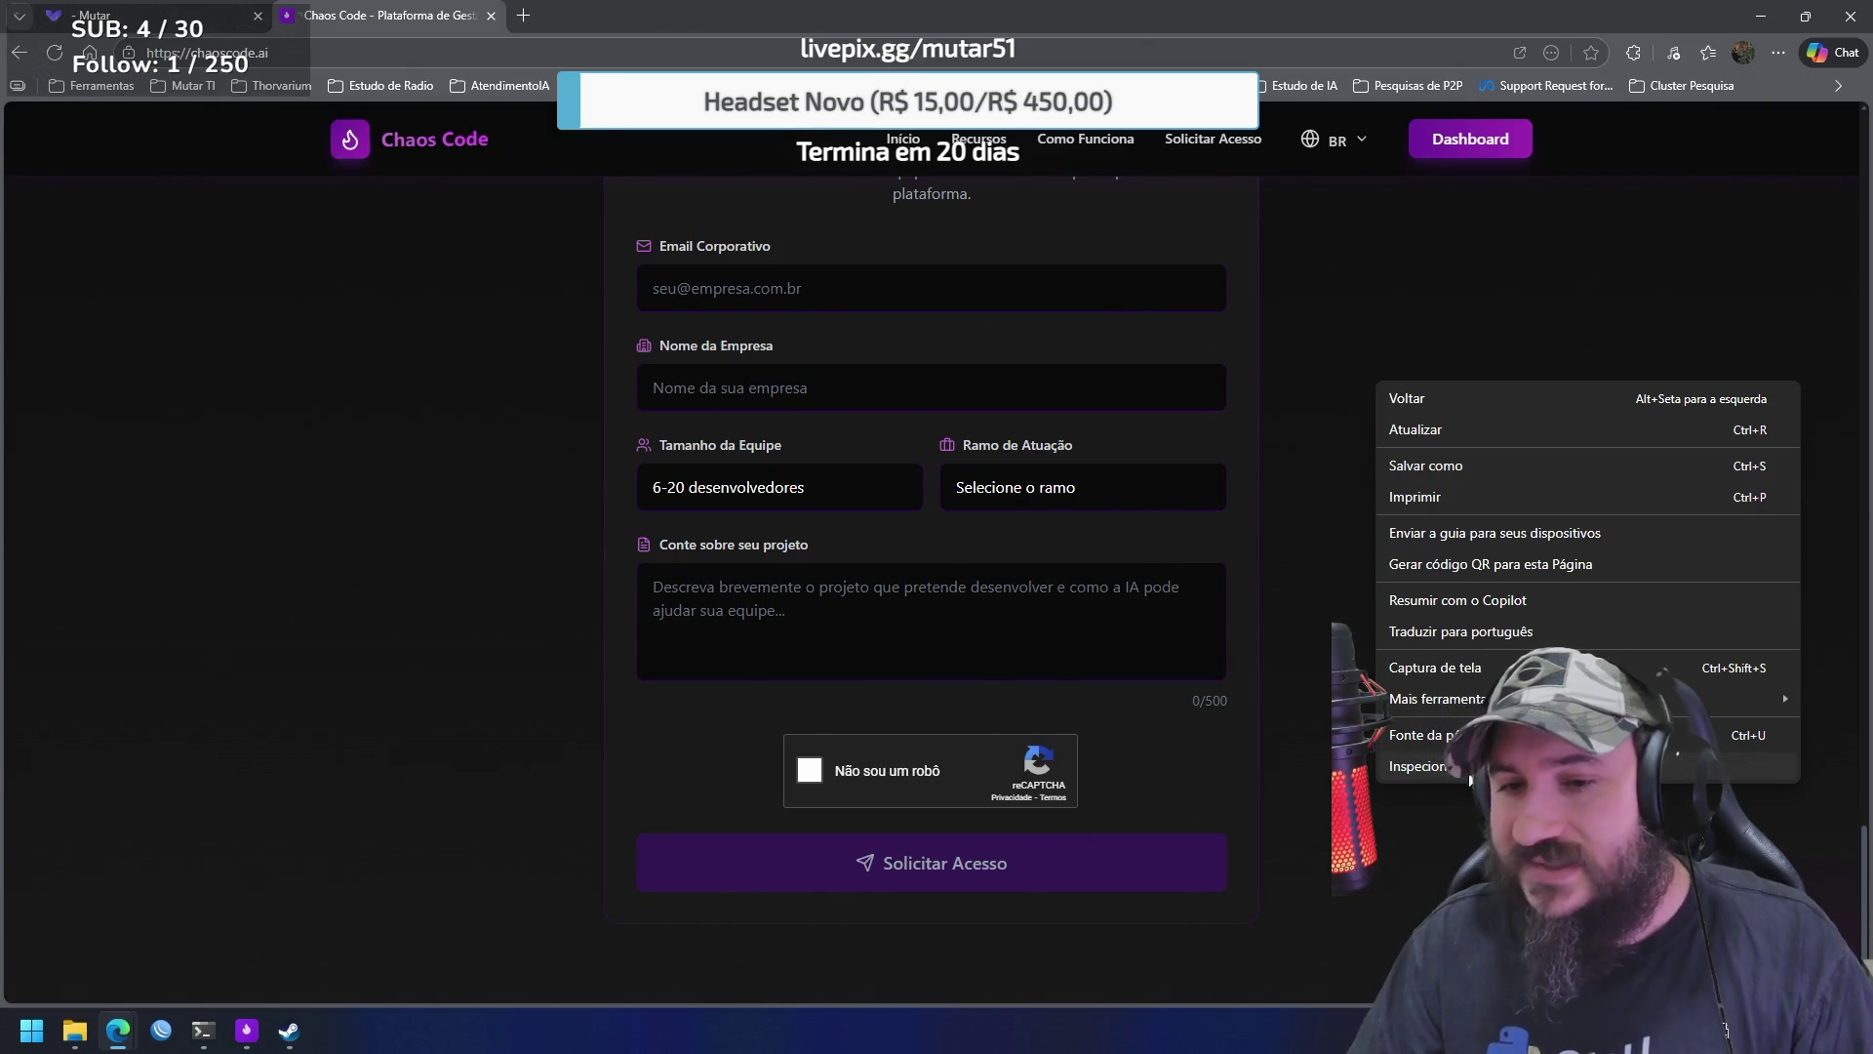
left_click(1466, 770)
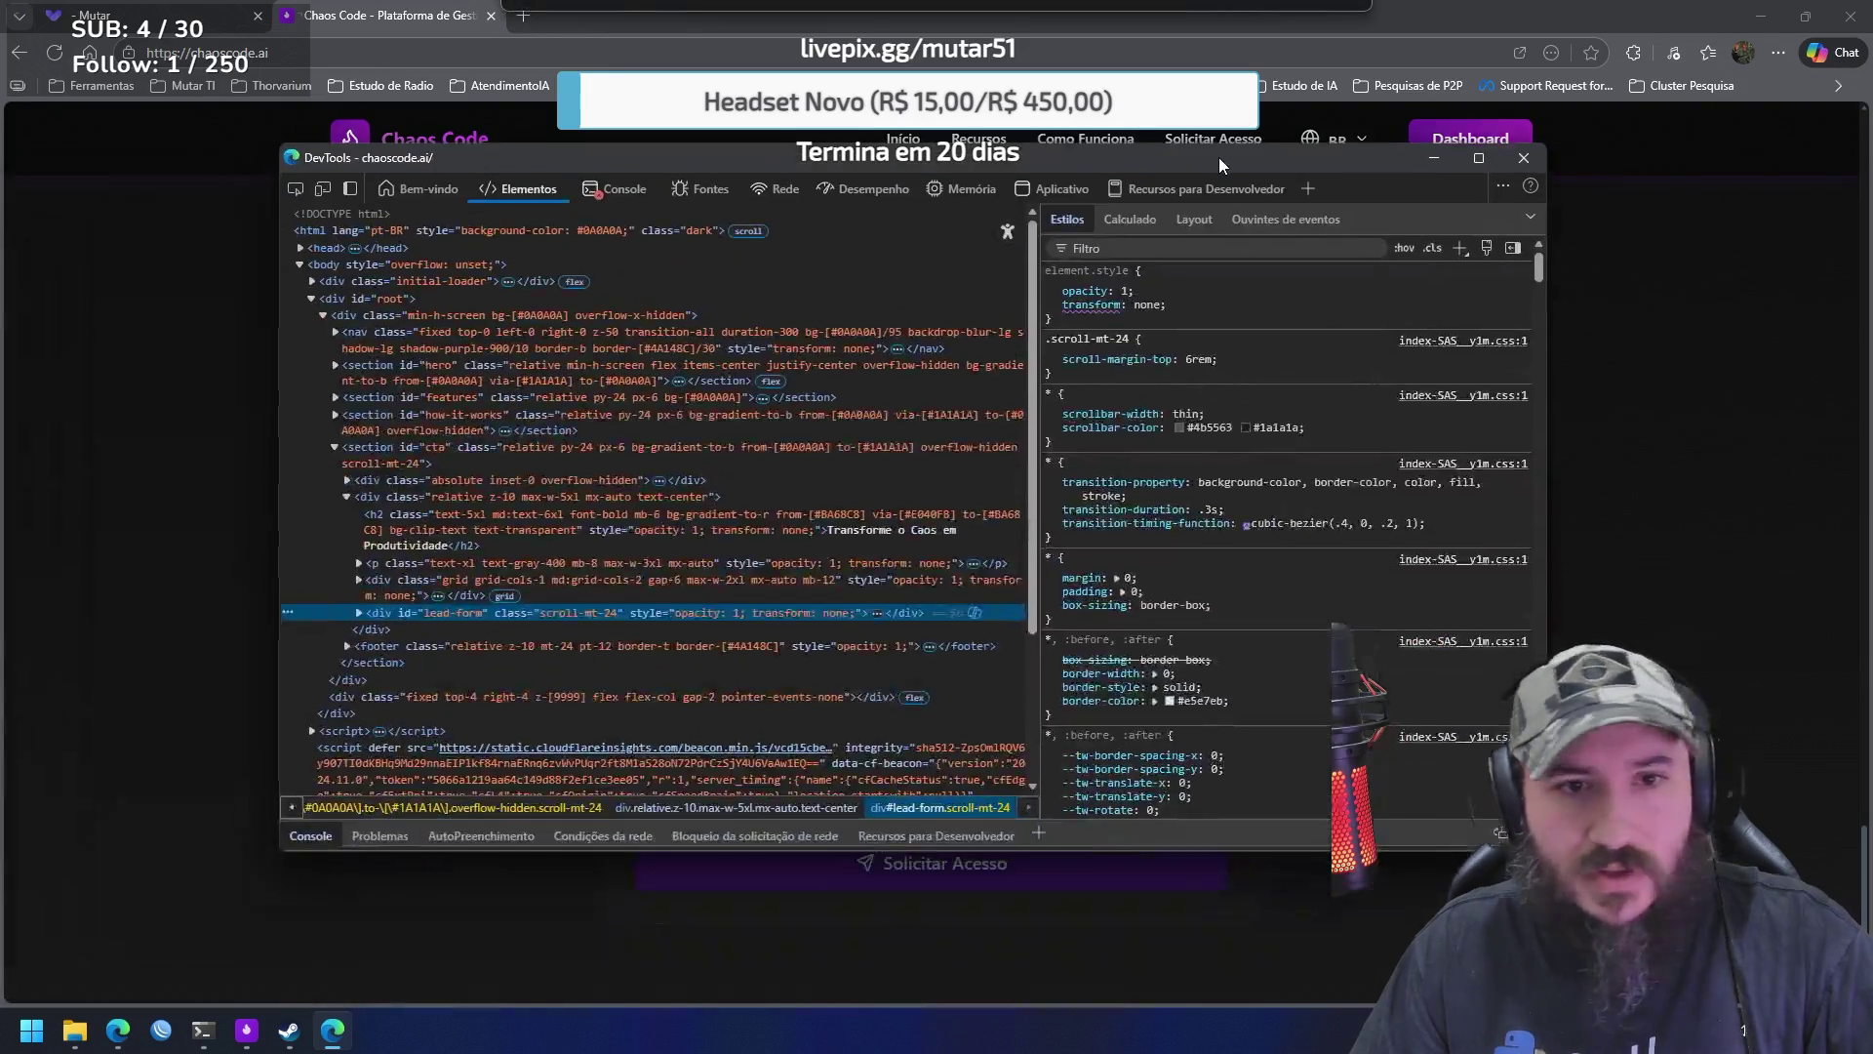
left_click_drag(1220, 156, 1220, 184)
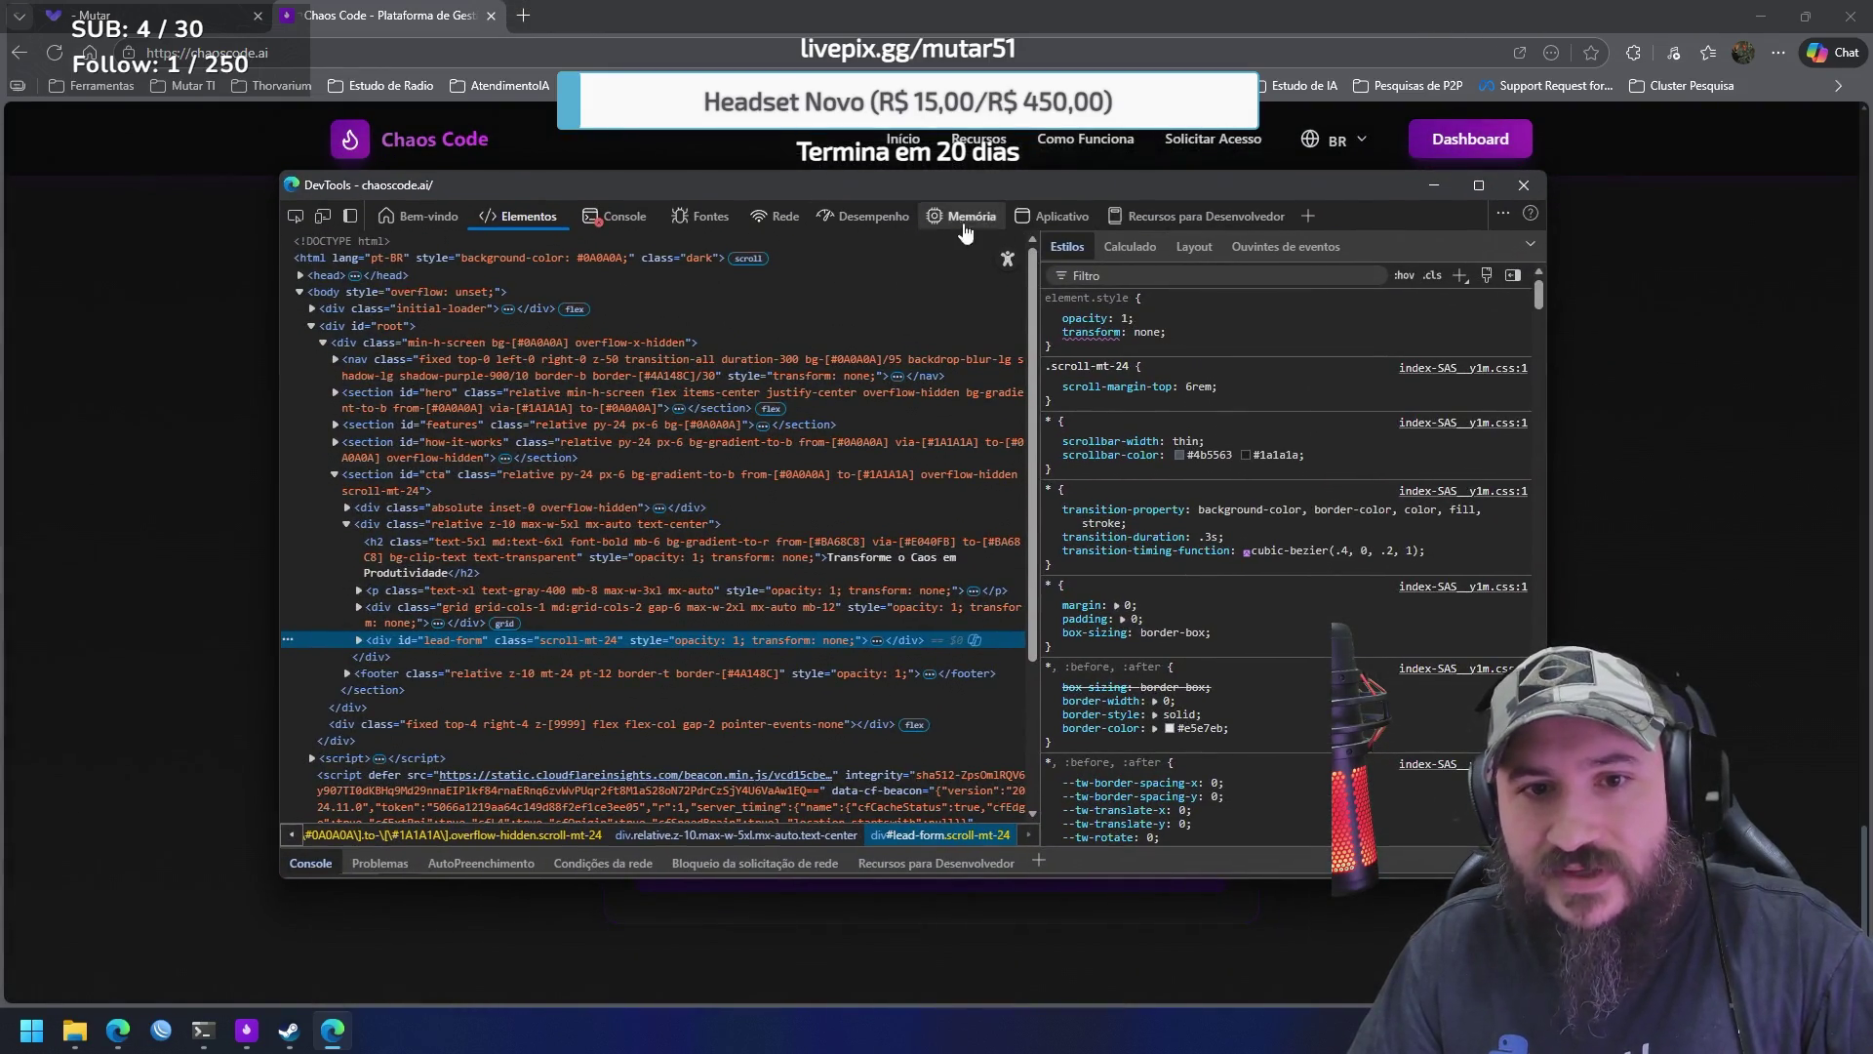
left_click(784, 217)
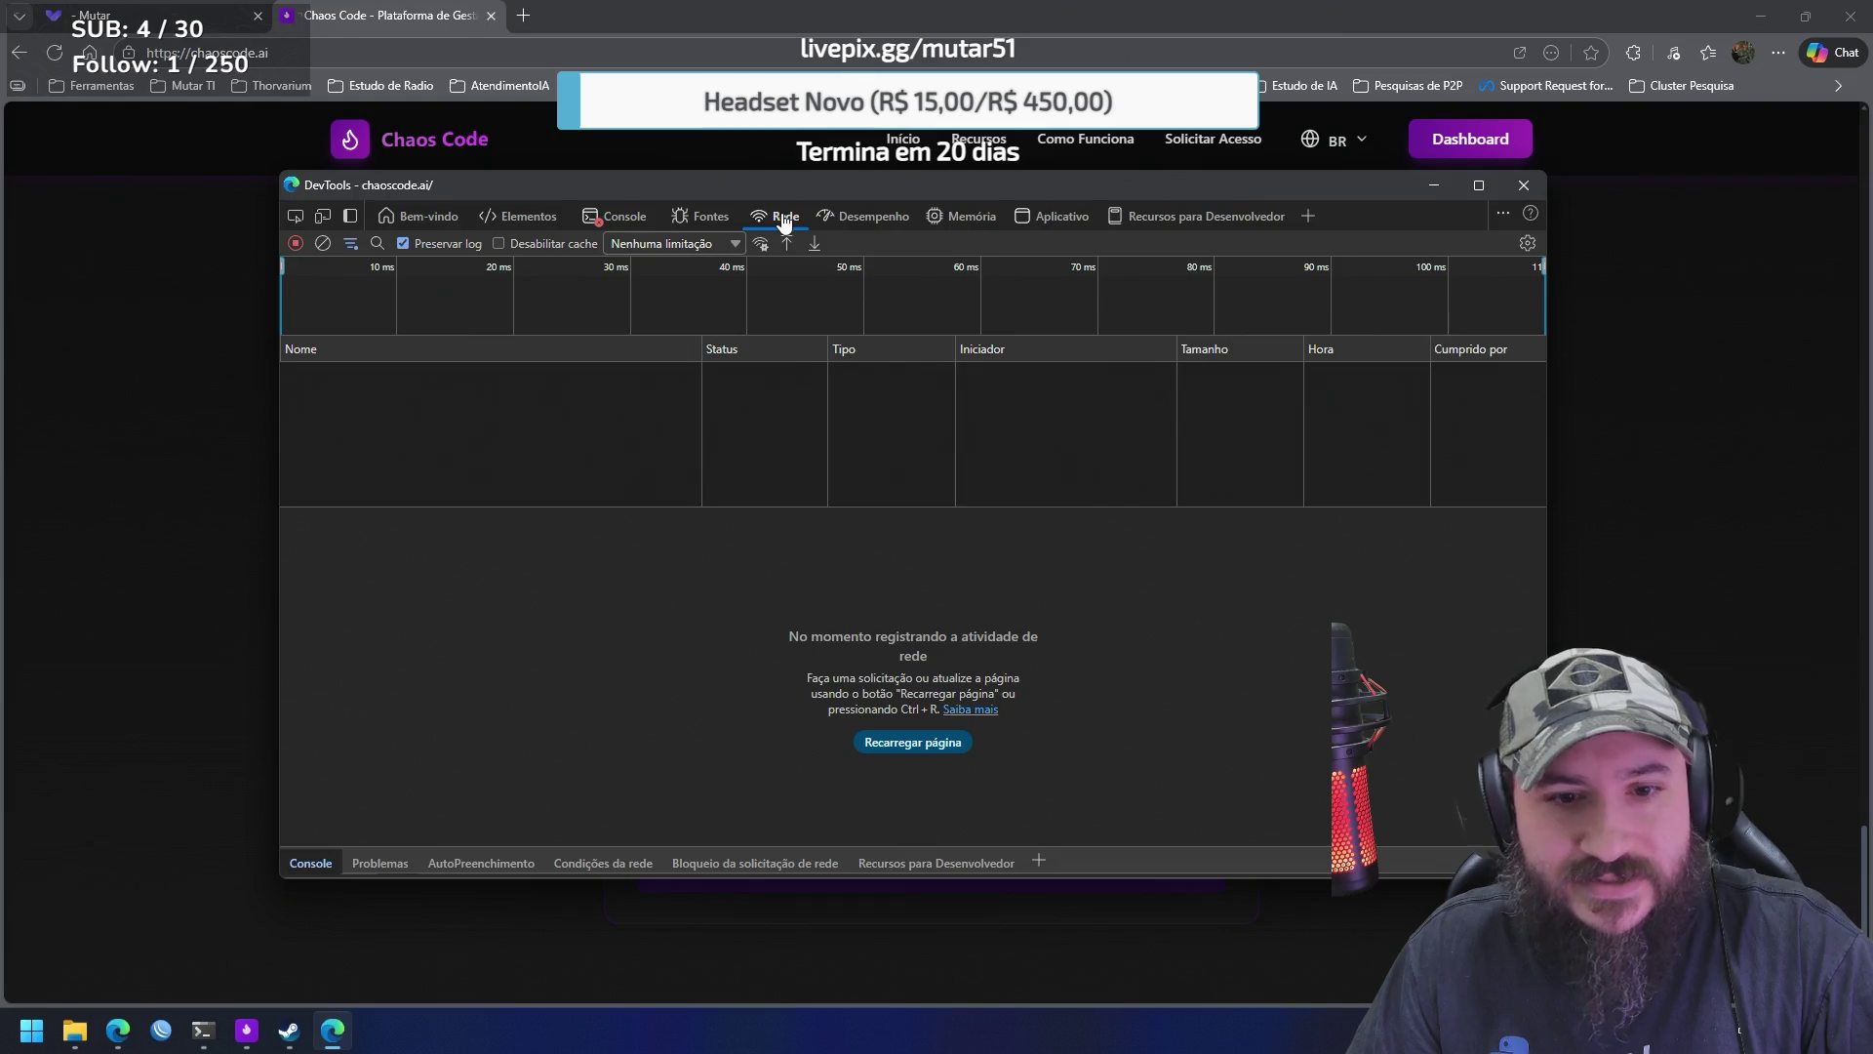
left_click(1057, 216)
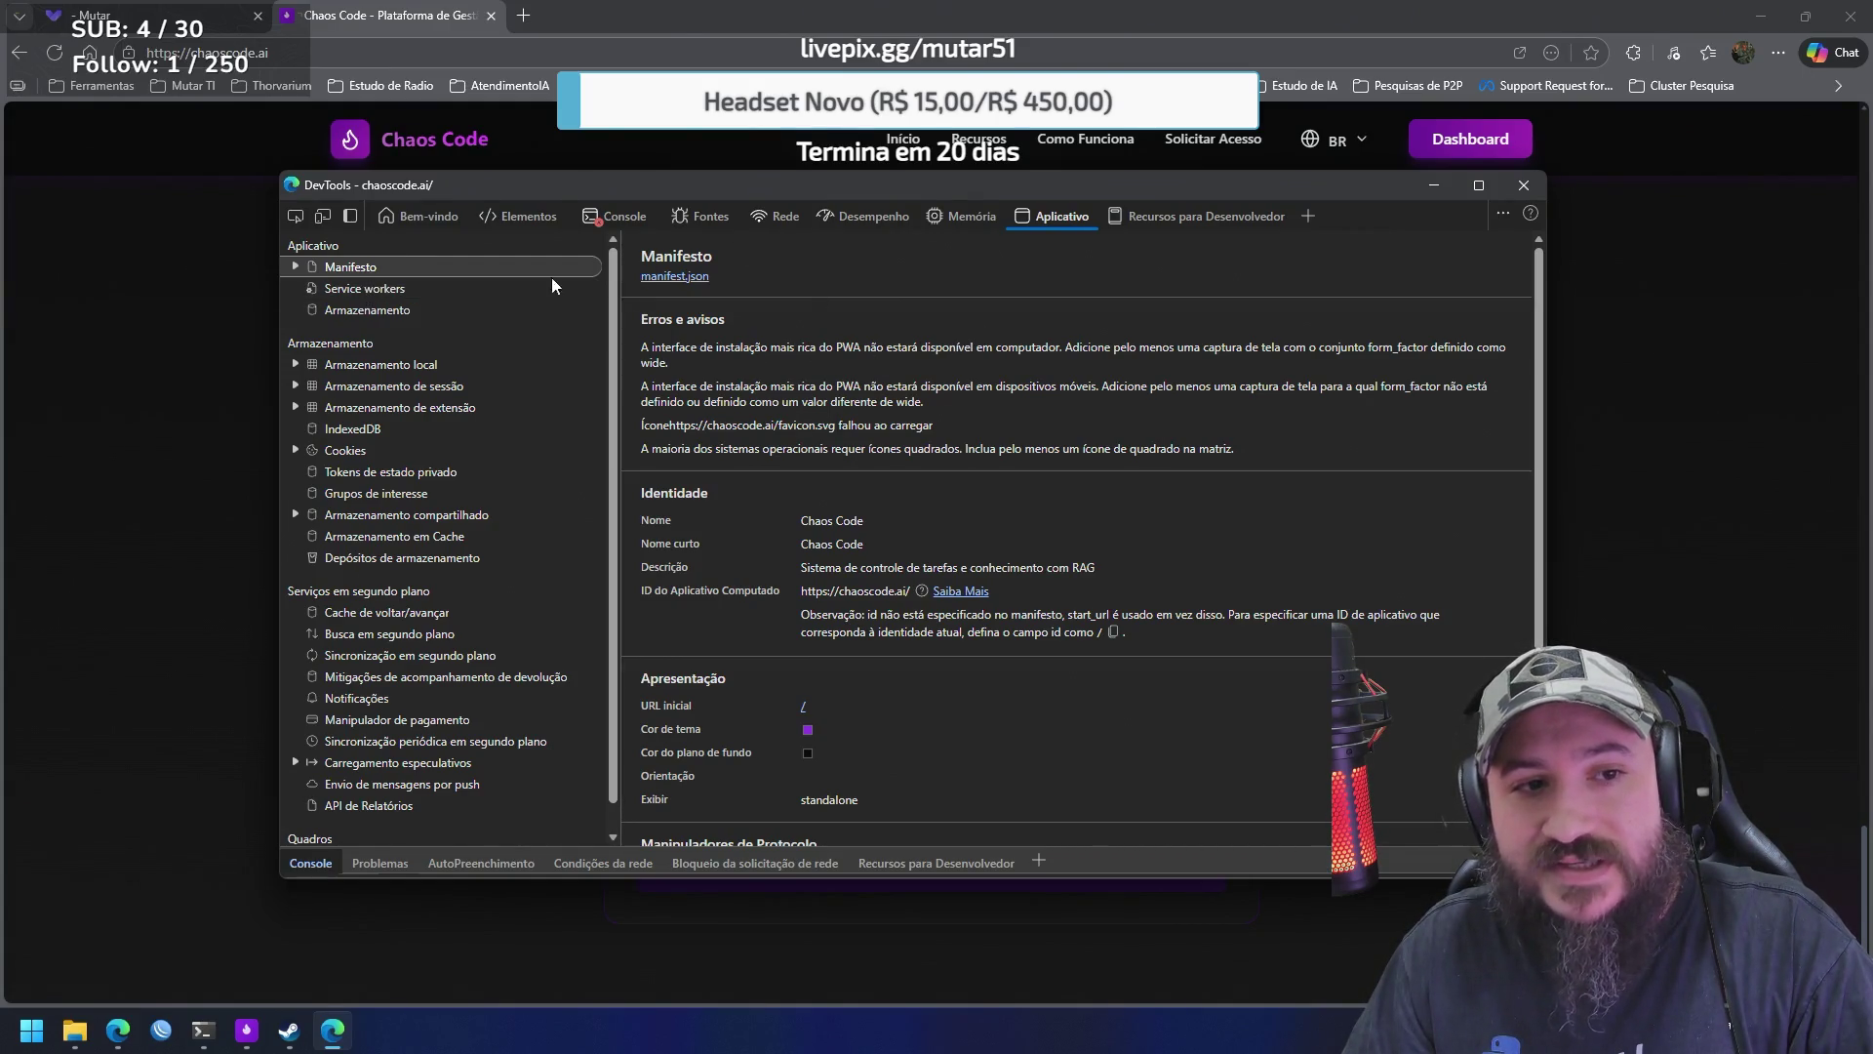
left_click(296, 265)
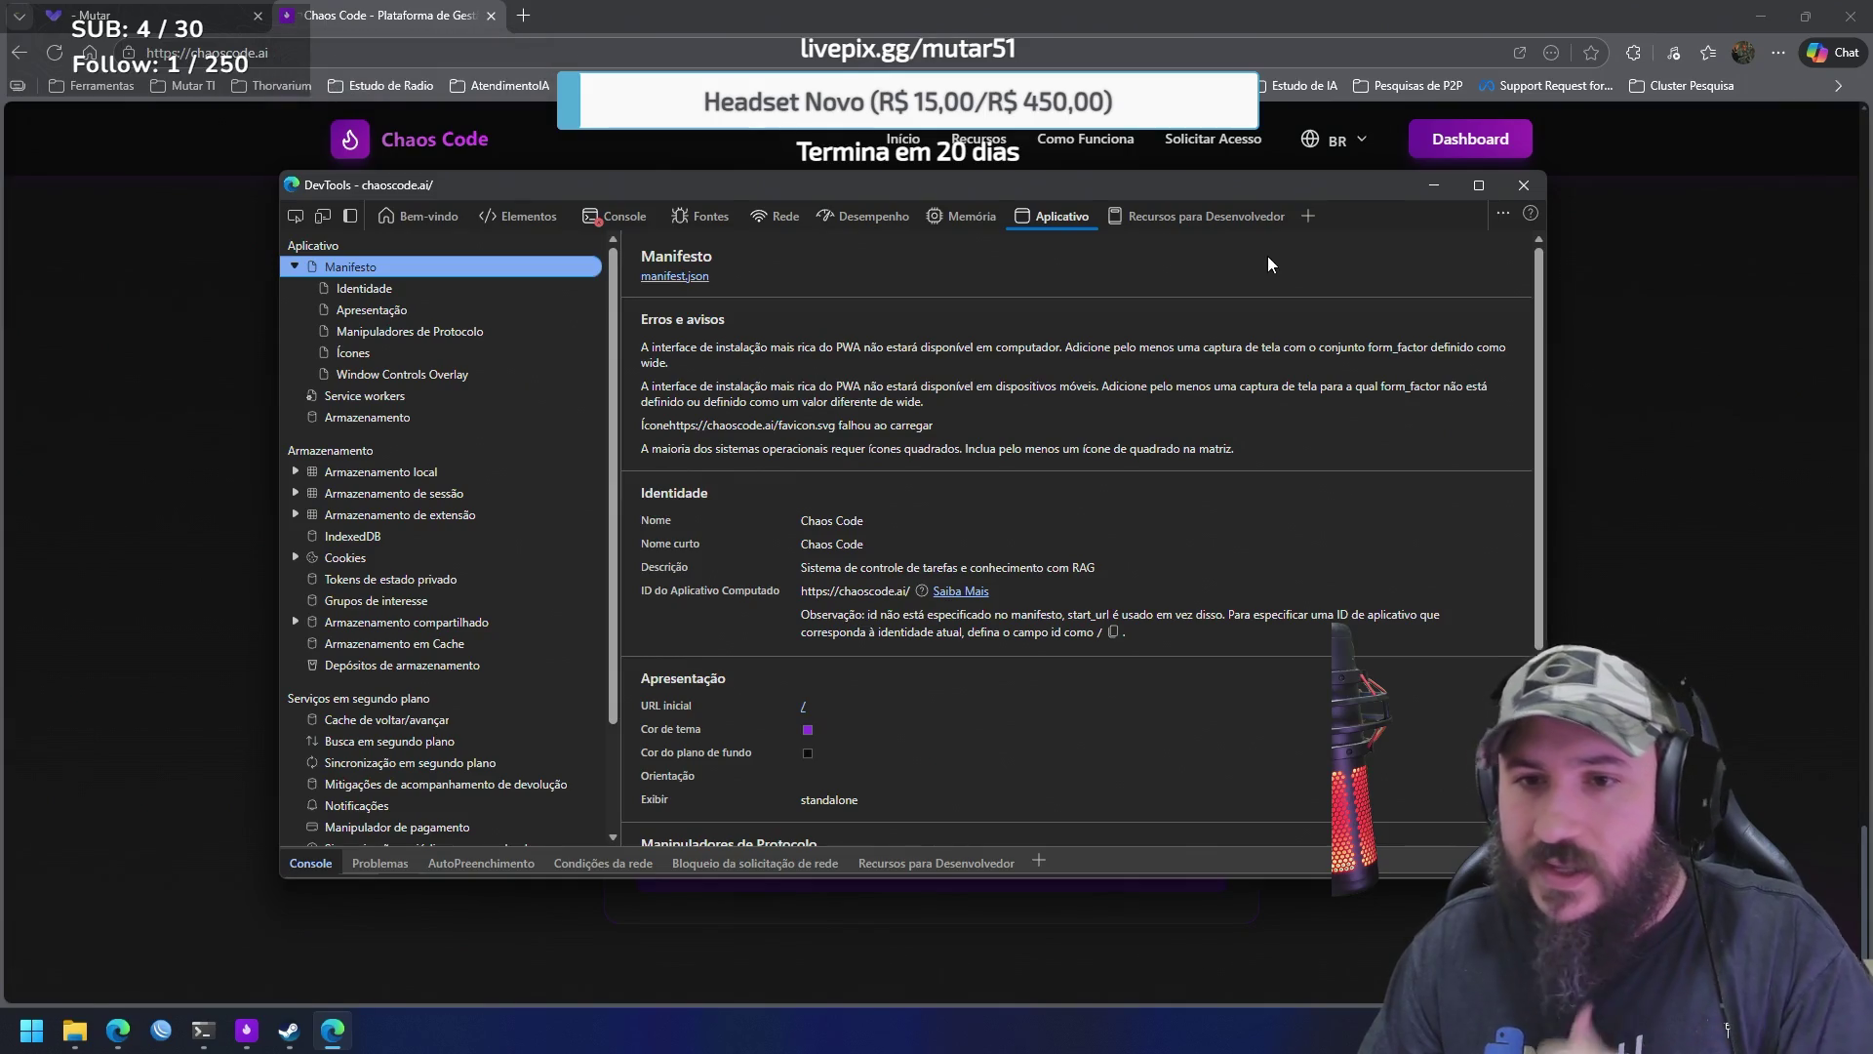
left_click(1539, 186)
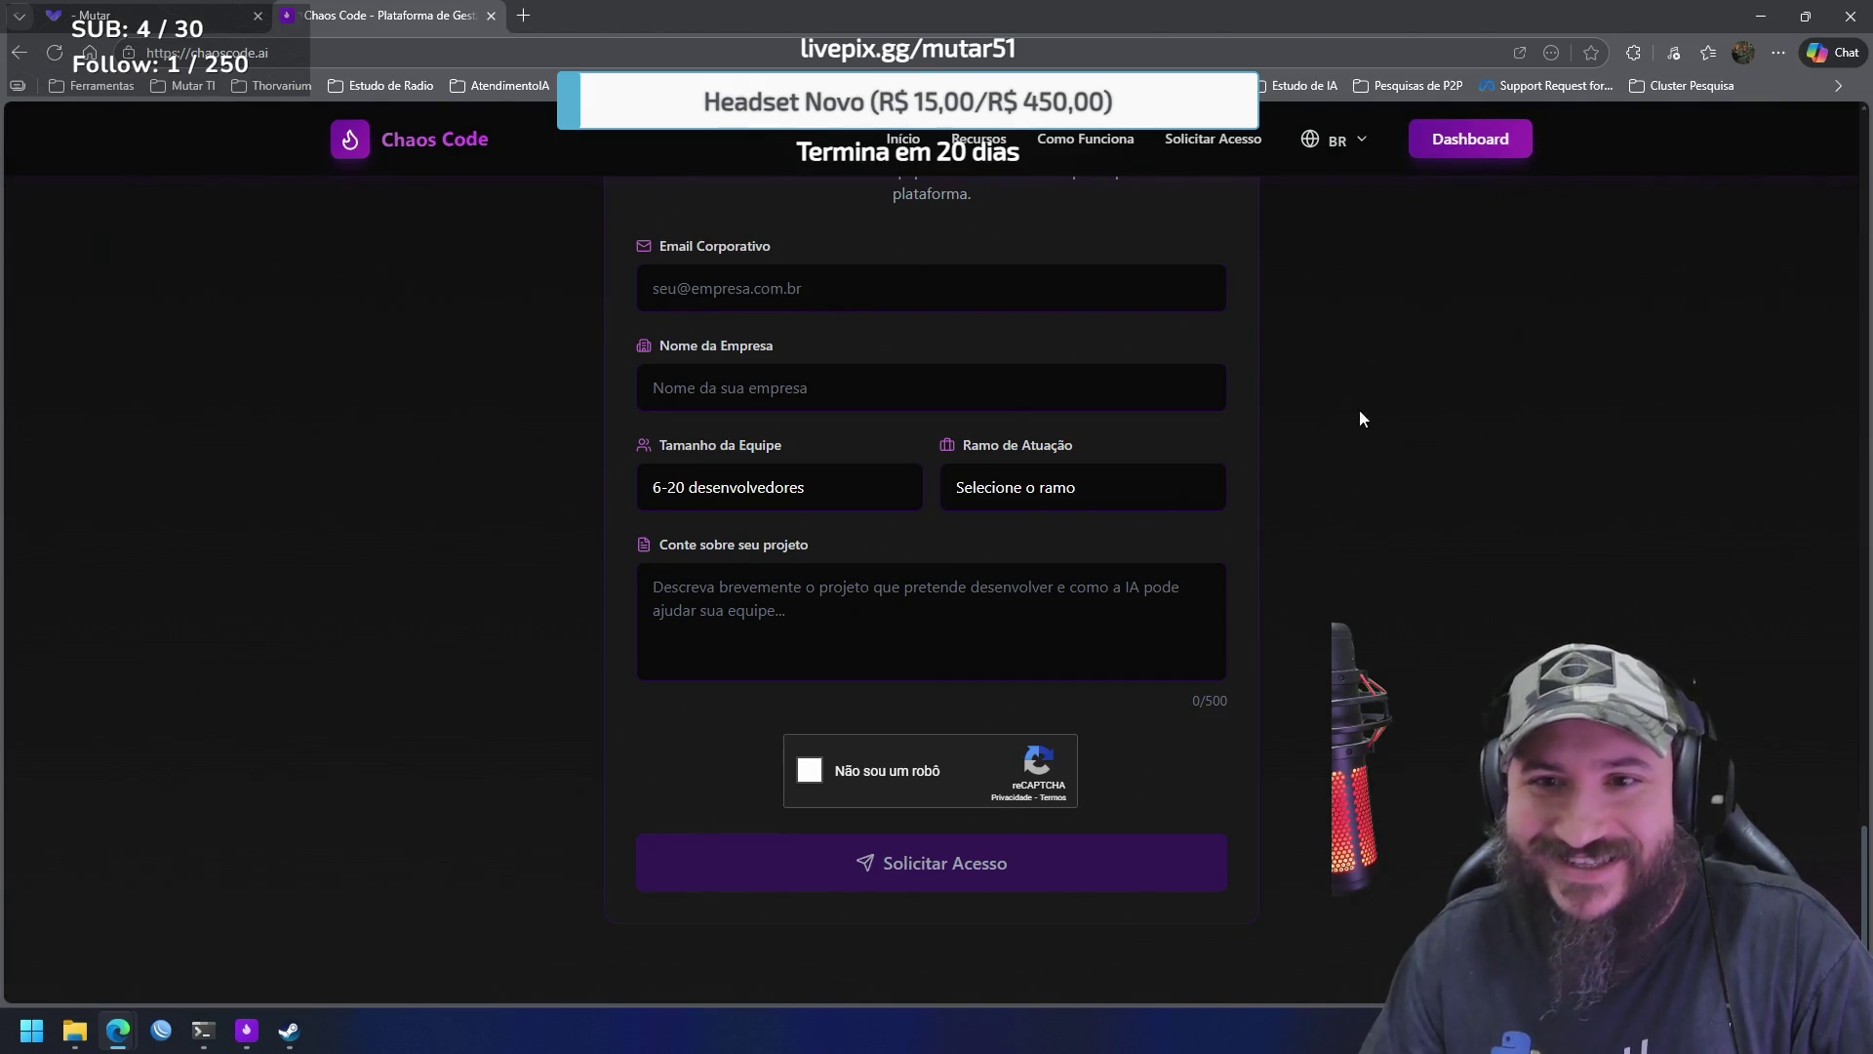
Go through Dashboard and Projetos to open the Plataforma do Mutar Kanban board
left_click(1510, 146)
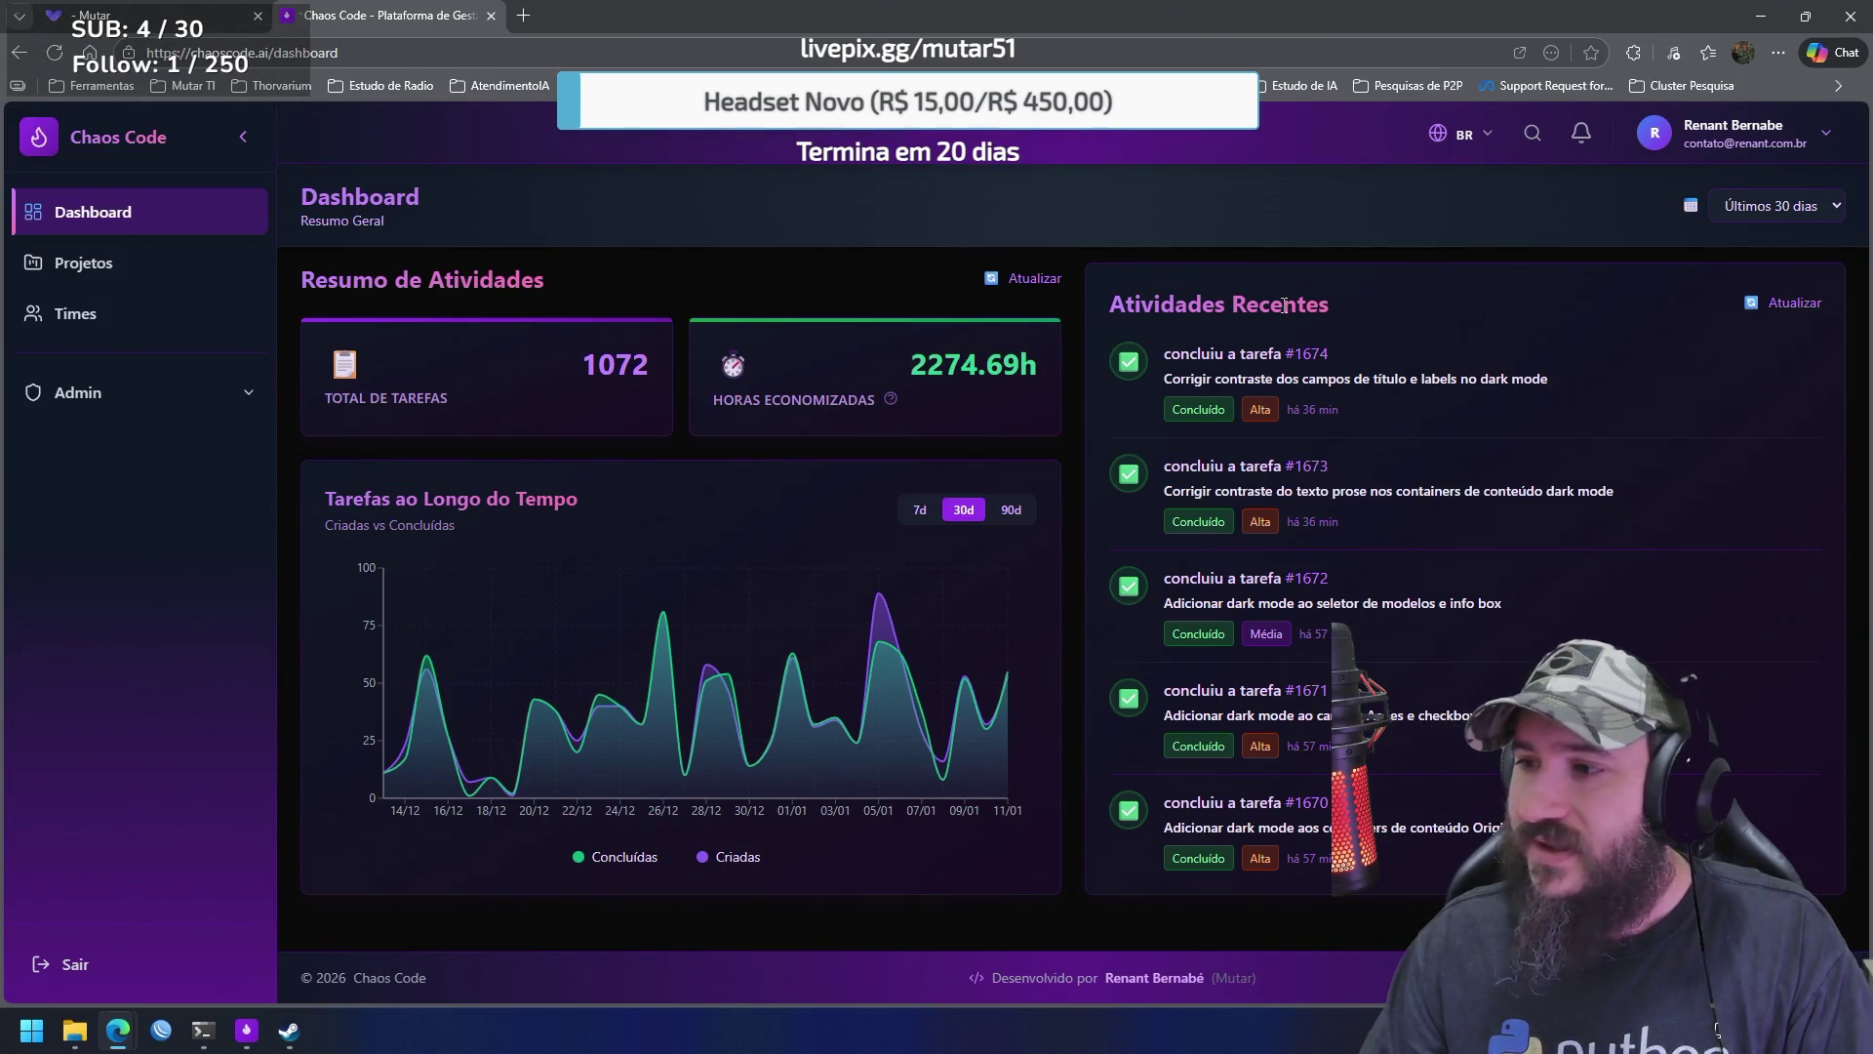
left_click(167, 276)
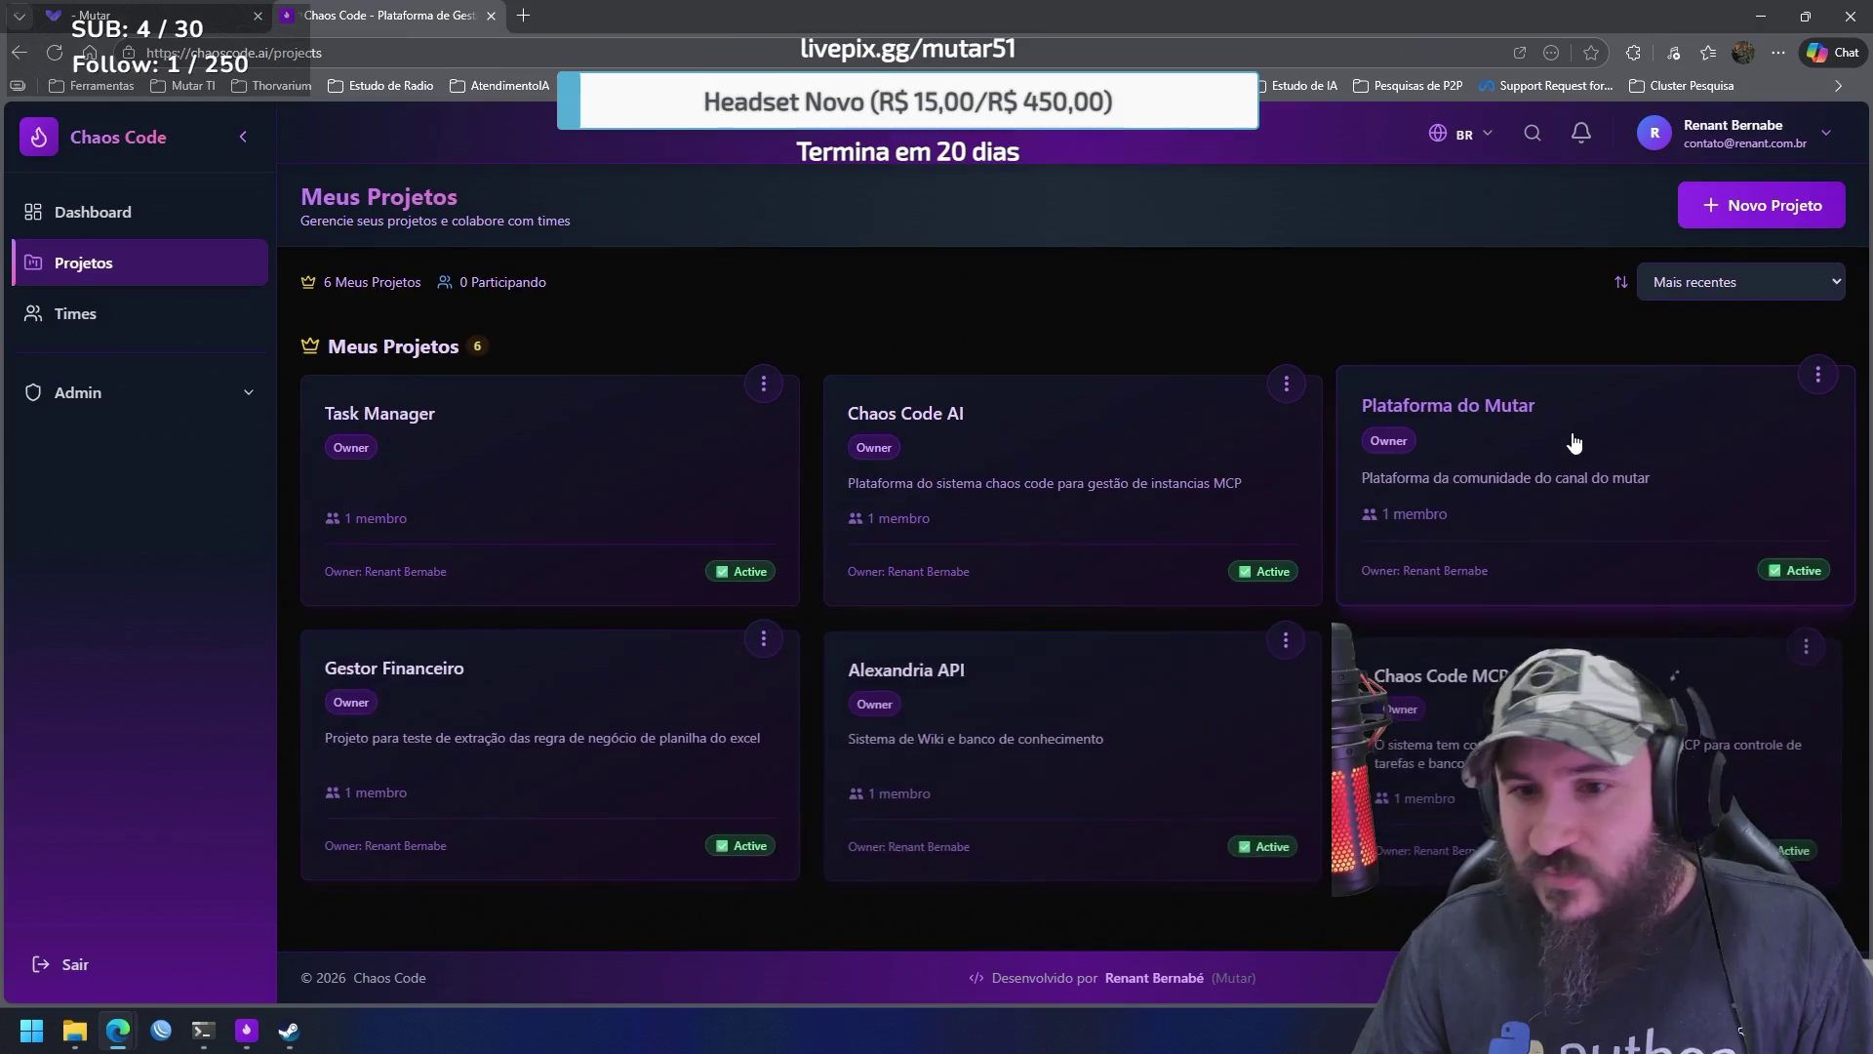
left_click(1572, 442)
scroll(1091, 529, "down", 1)
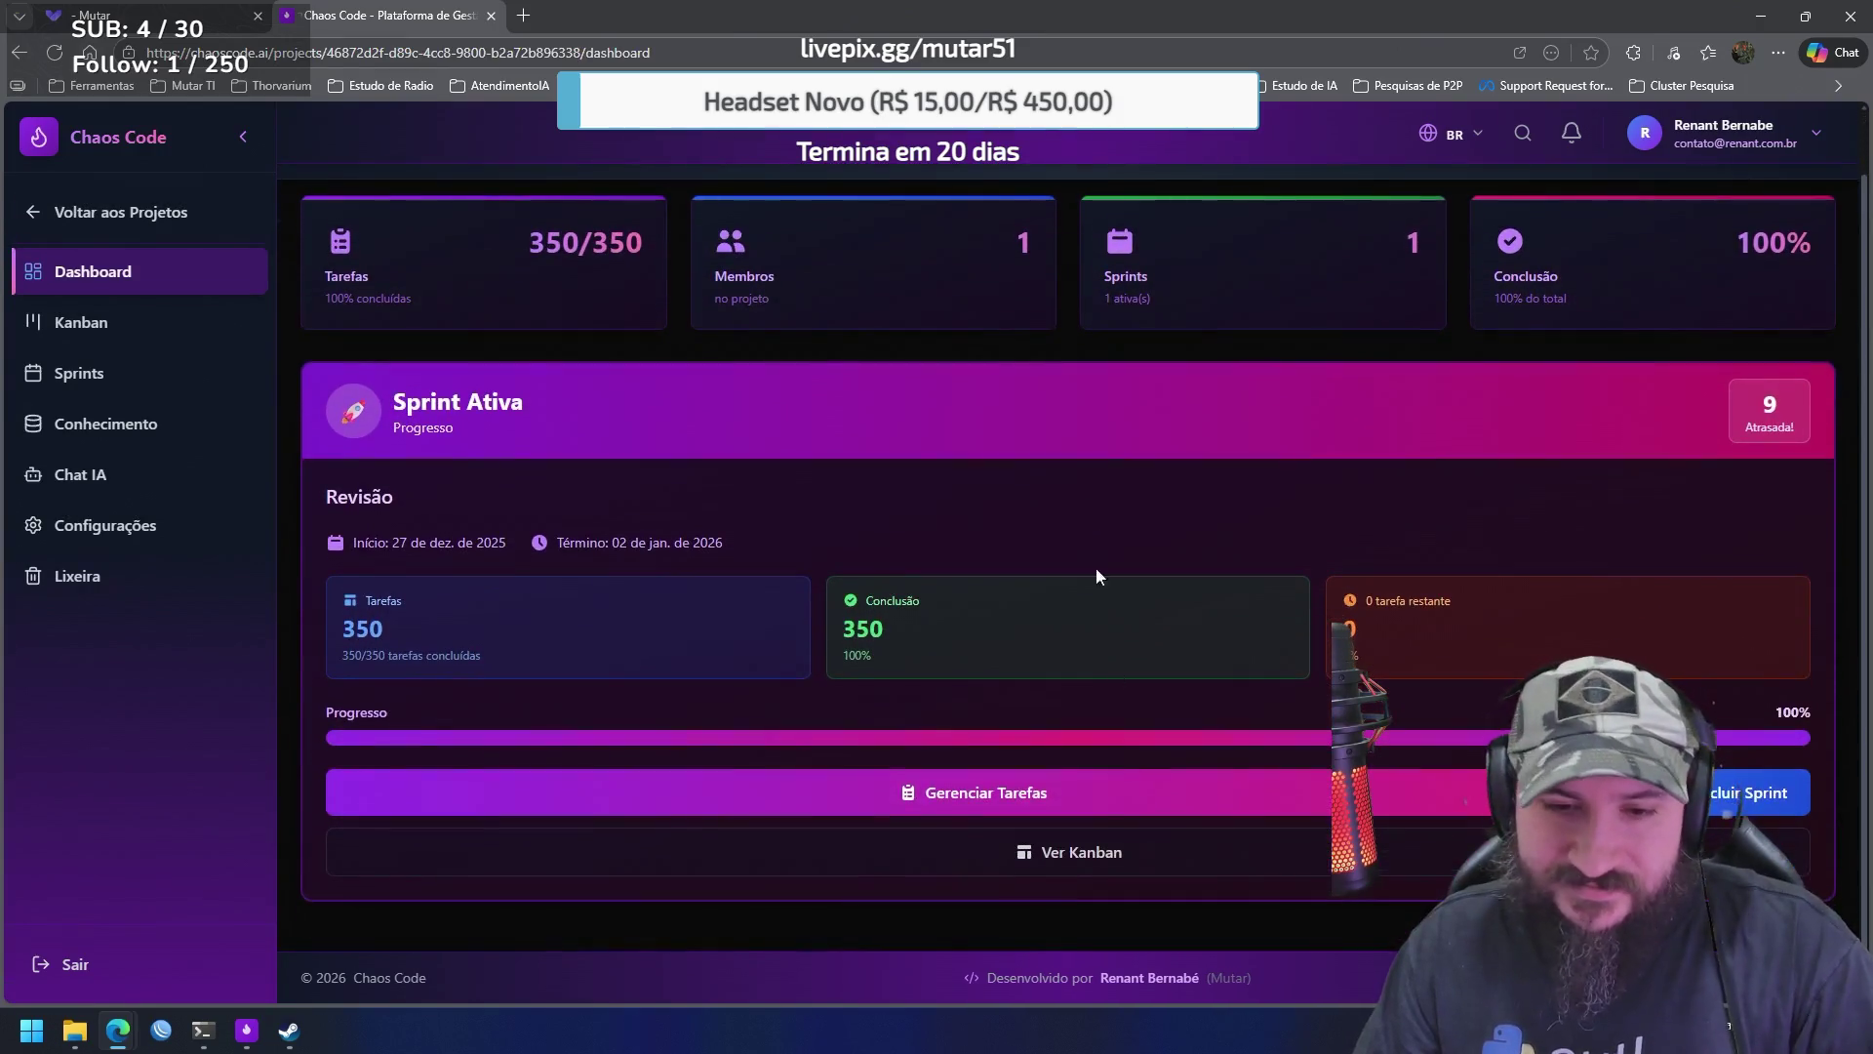
left_click(1119, 854)
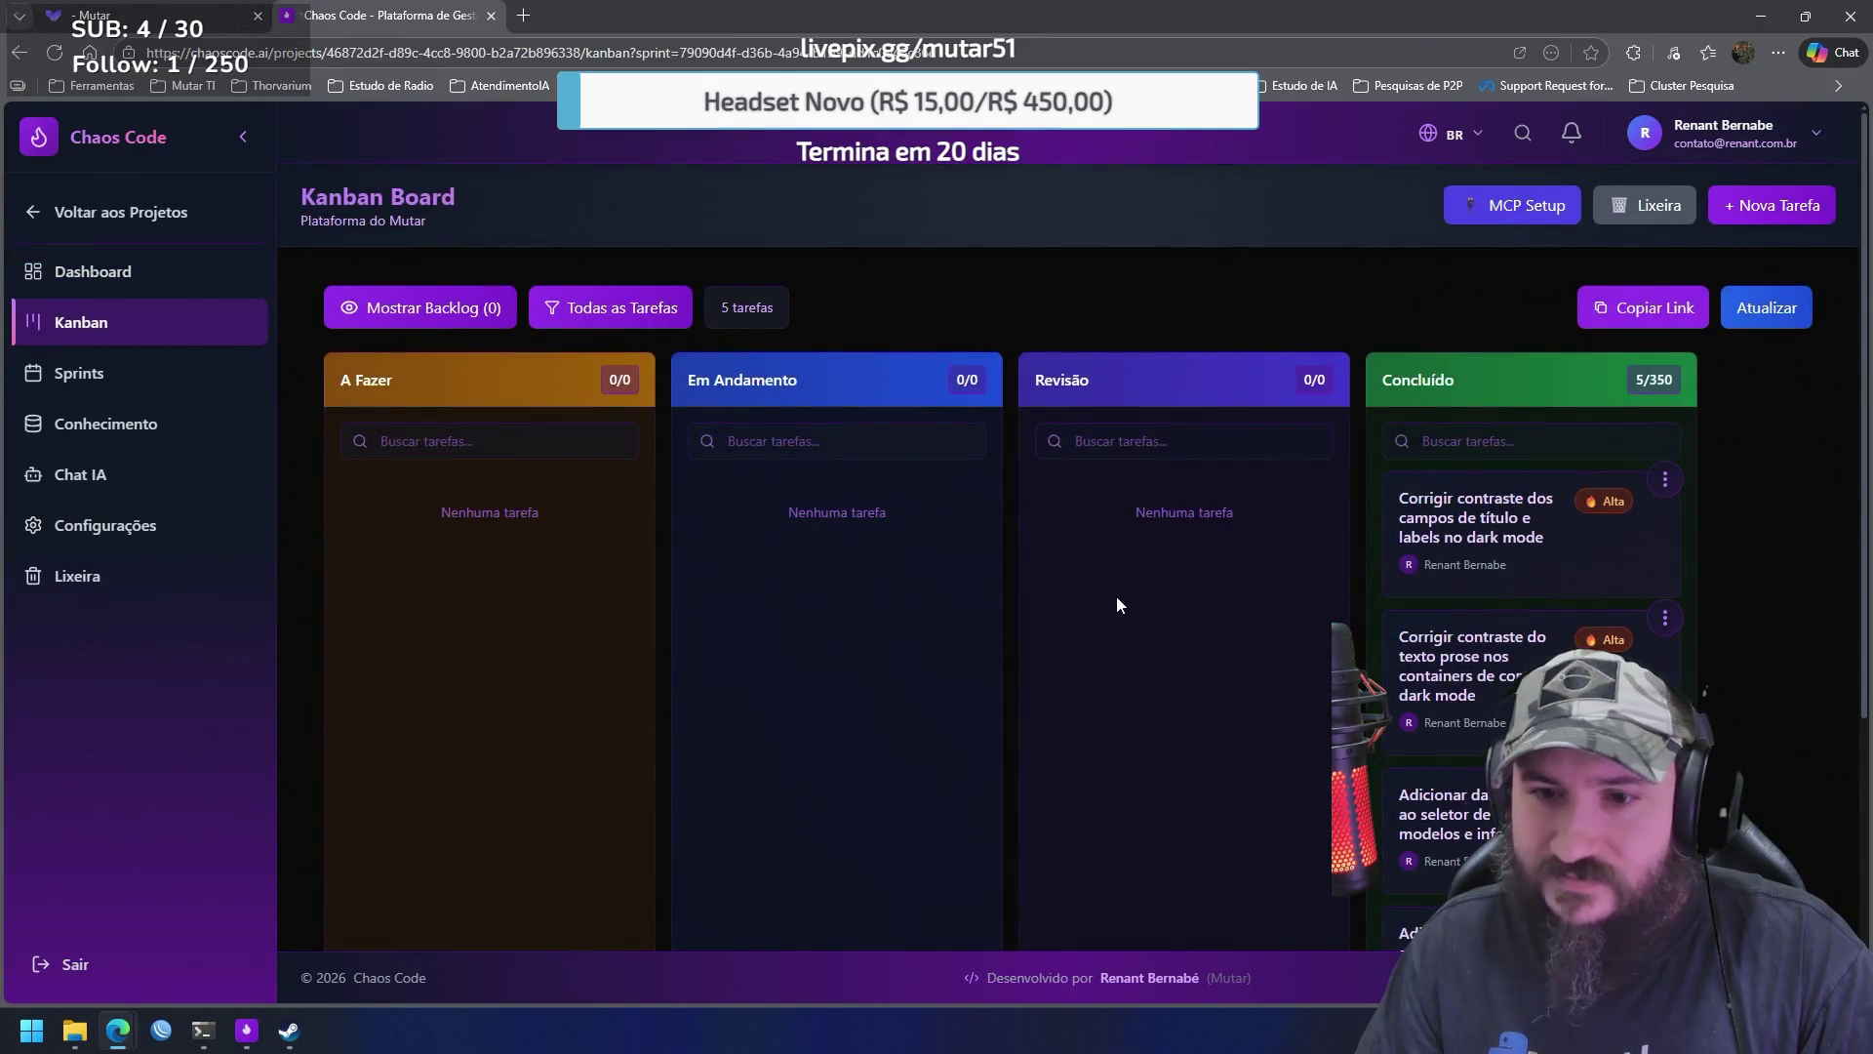
scroll(1112, 593, "down", 2)
scroll(1109, 591, "up", 2)
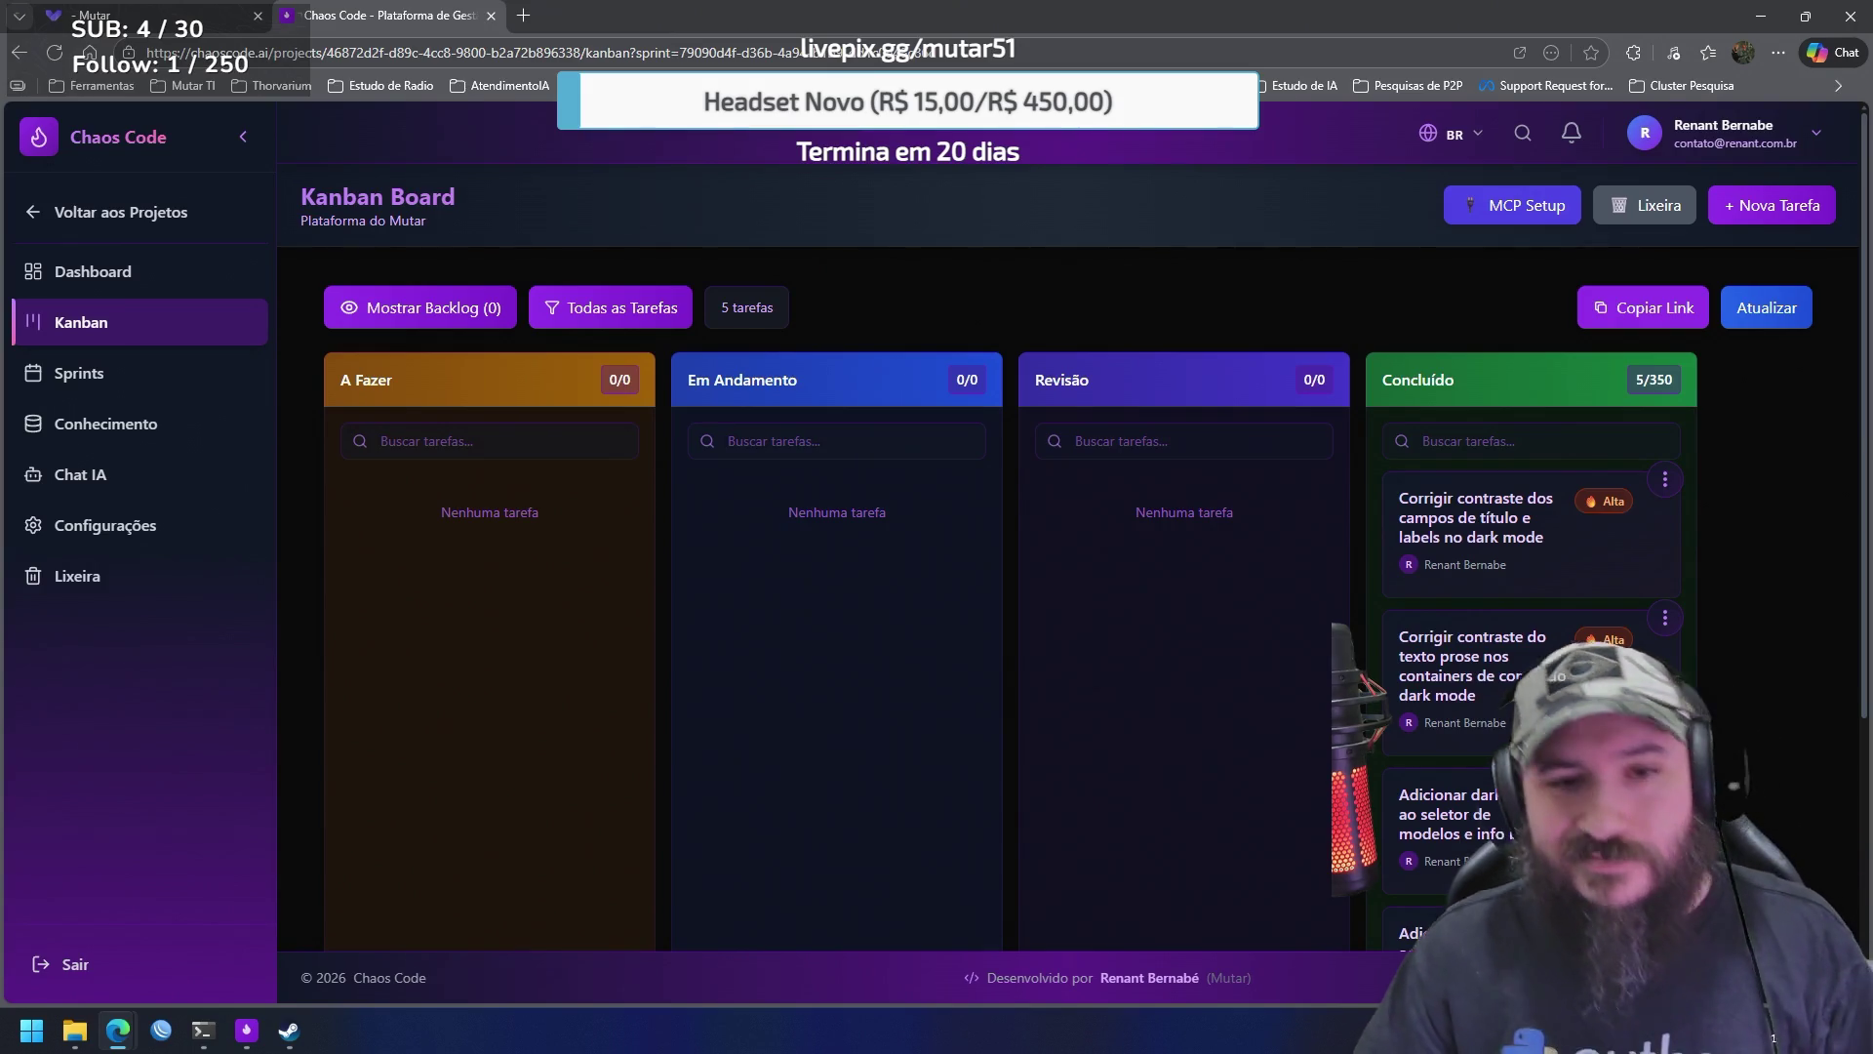
left_click(246, 1030)
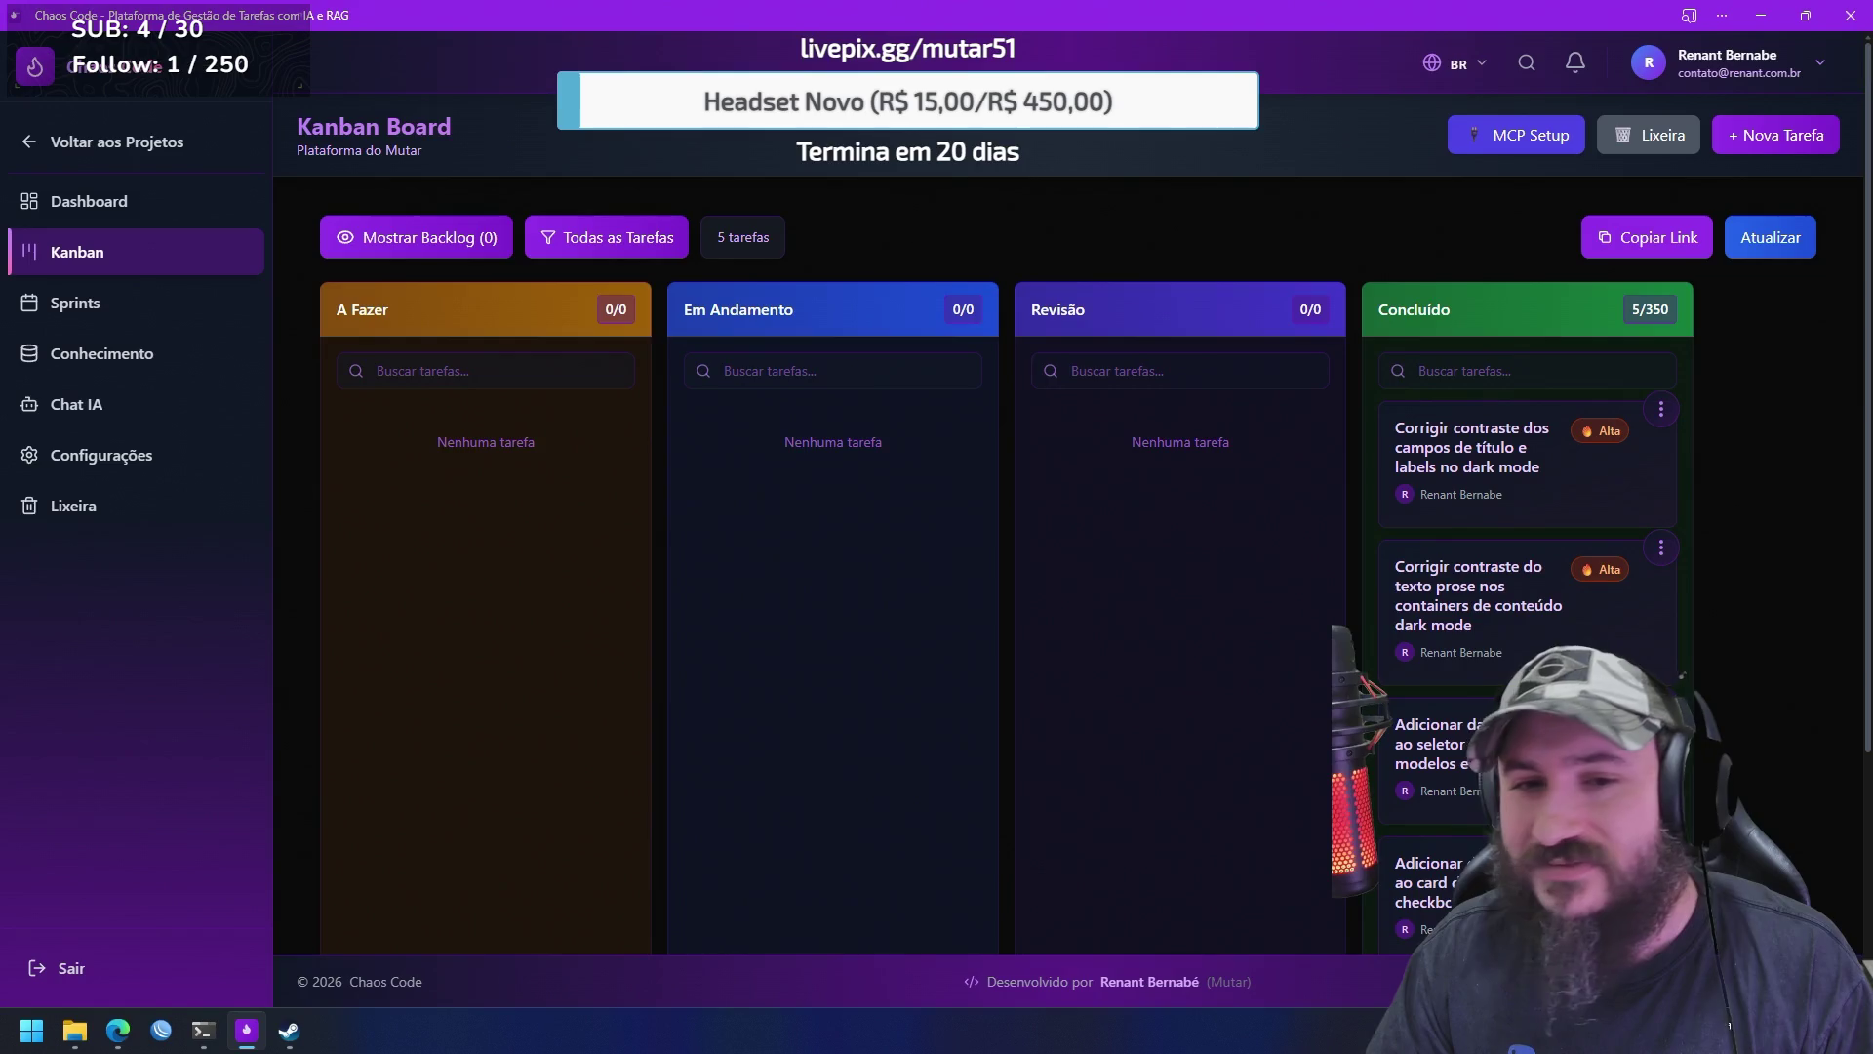
Refresh the Kanban board, copy its shareable link, and switch between the terminal and app
left_click(1771, 251)
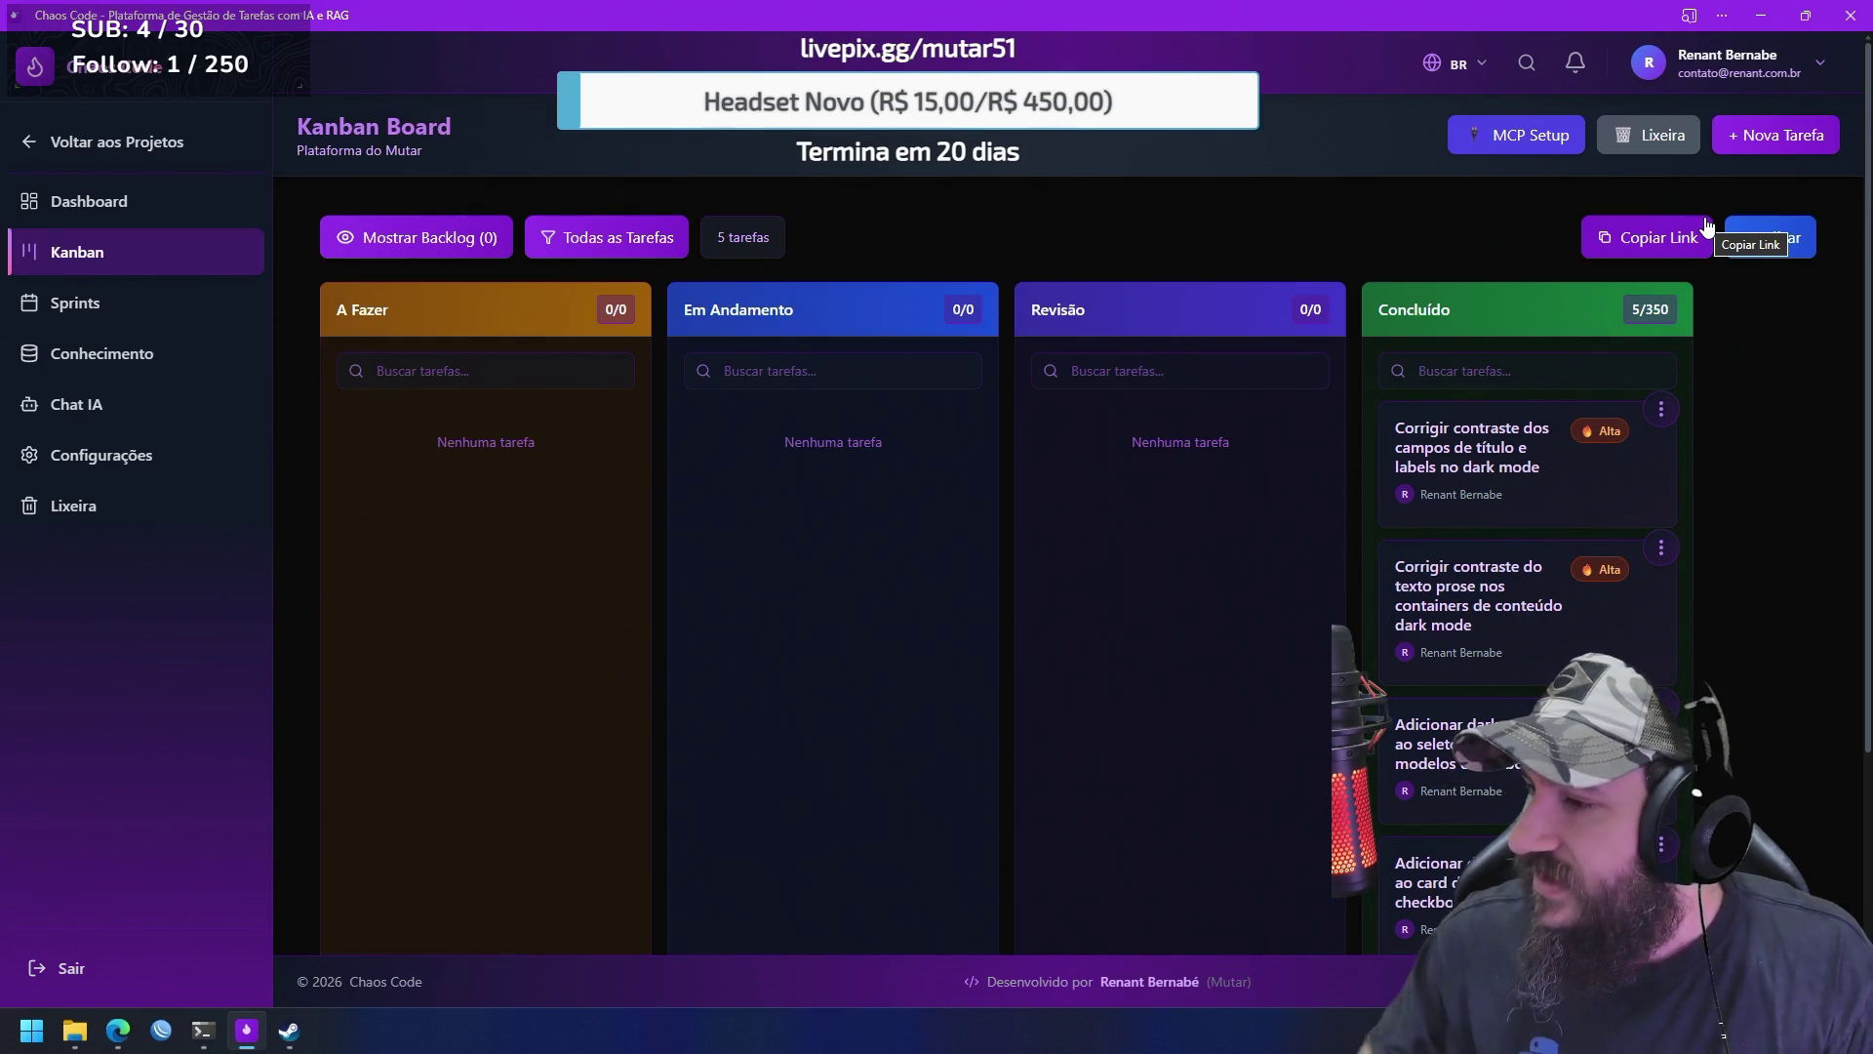
left_click(1706, 230)
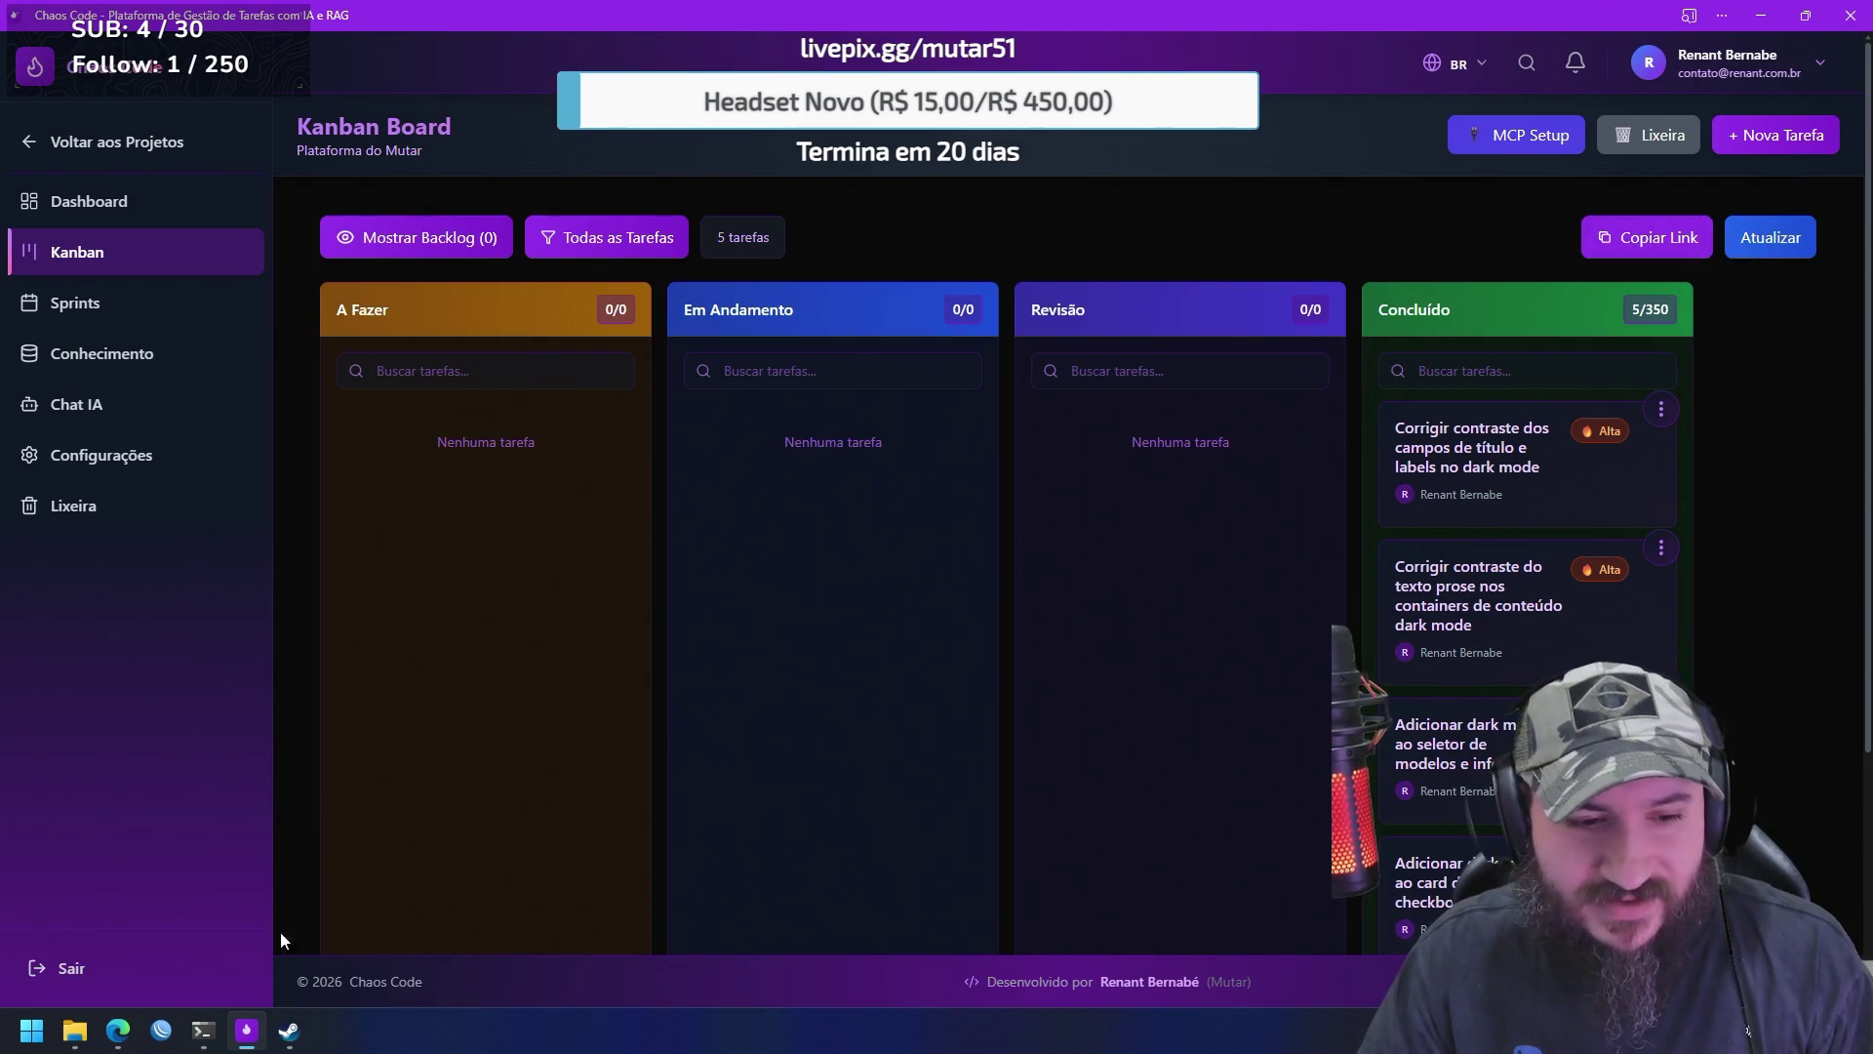
left_click(203, 1030)
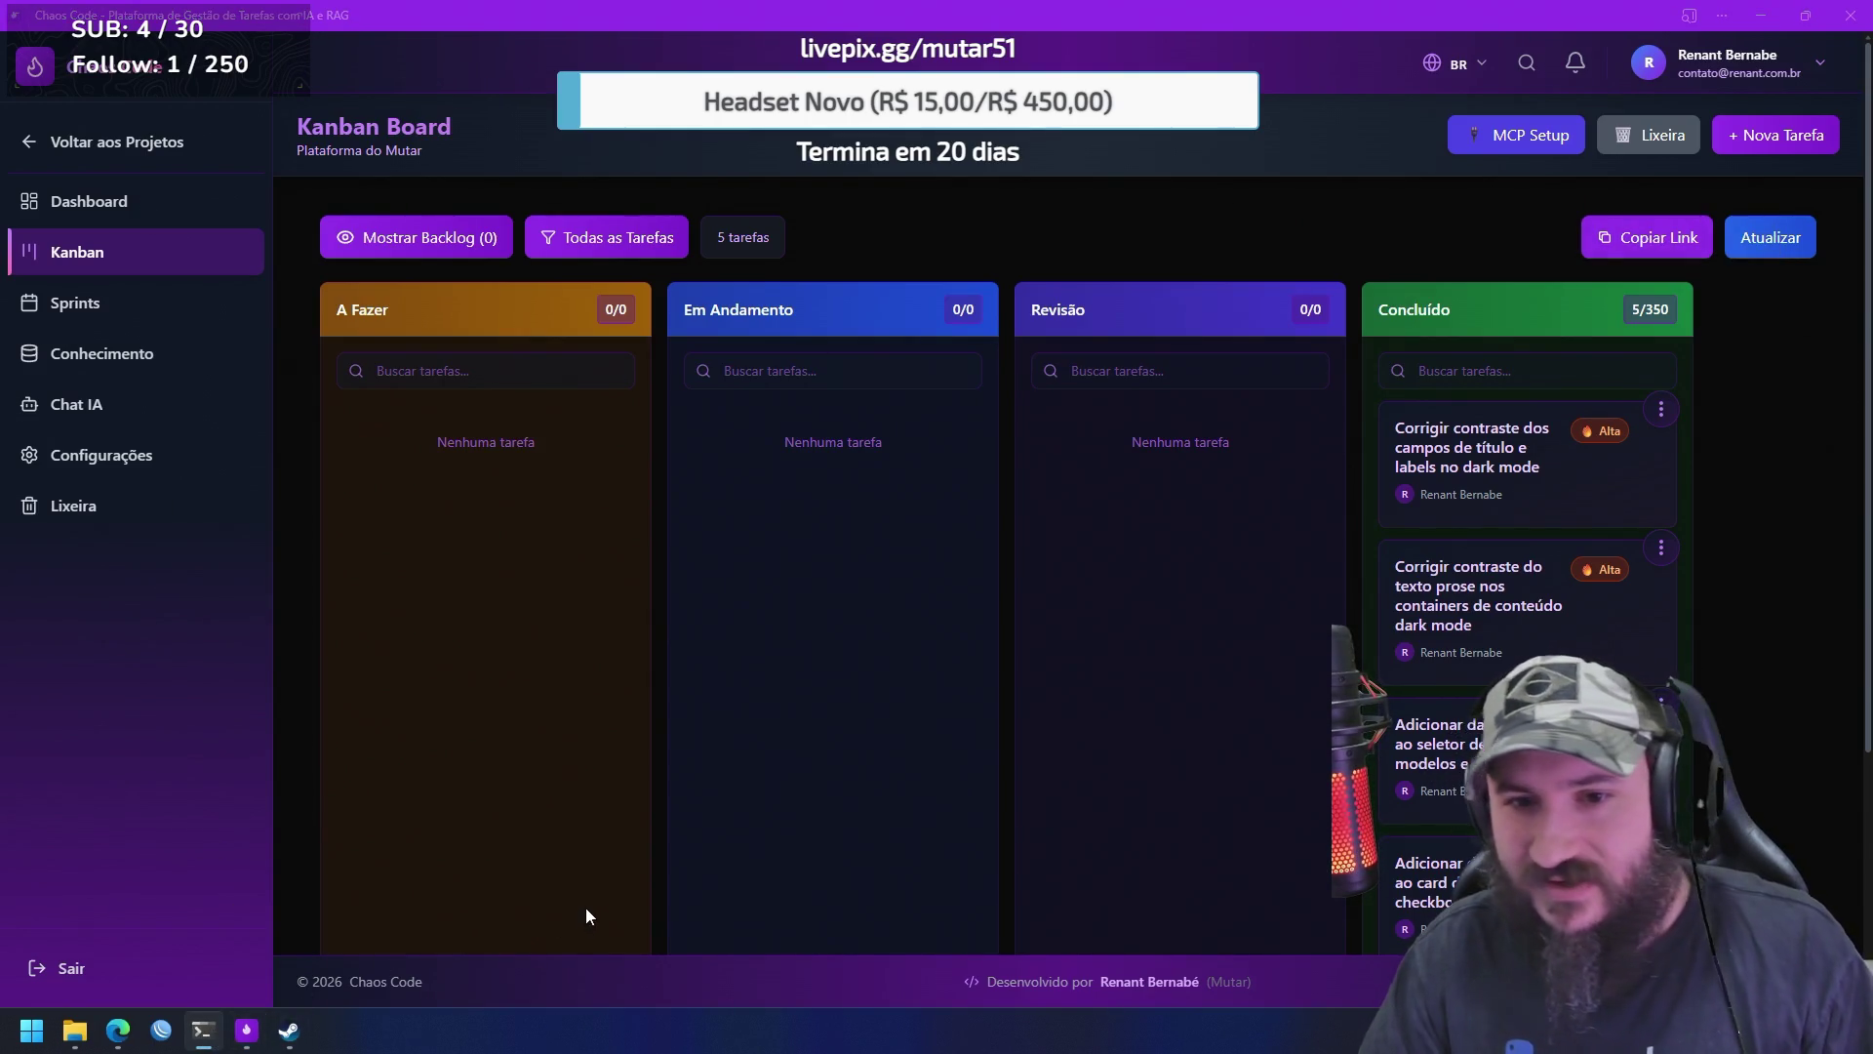
left_click(250, 1030)
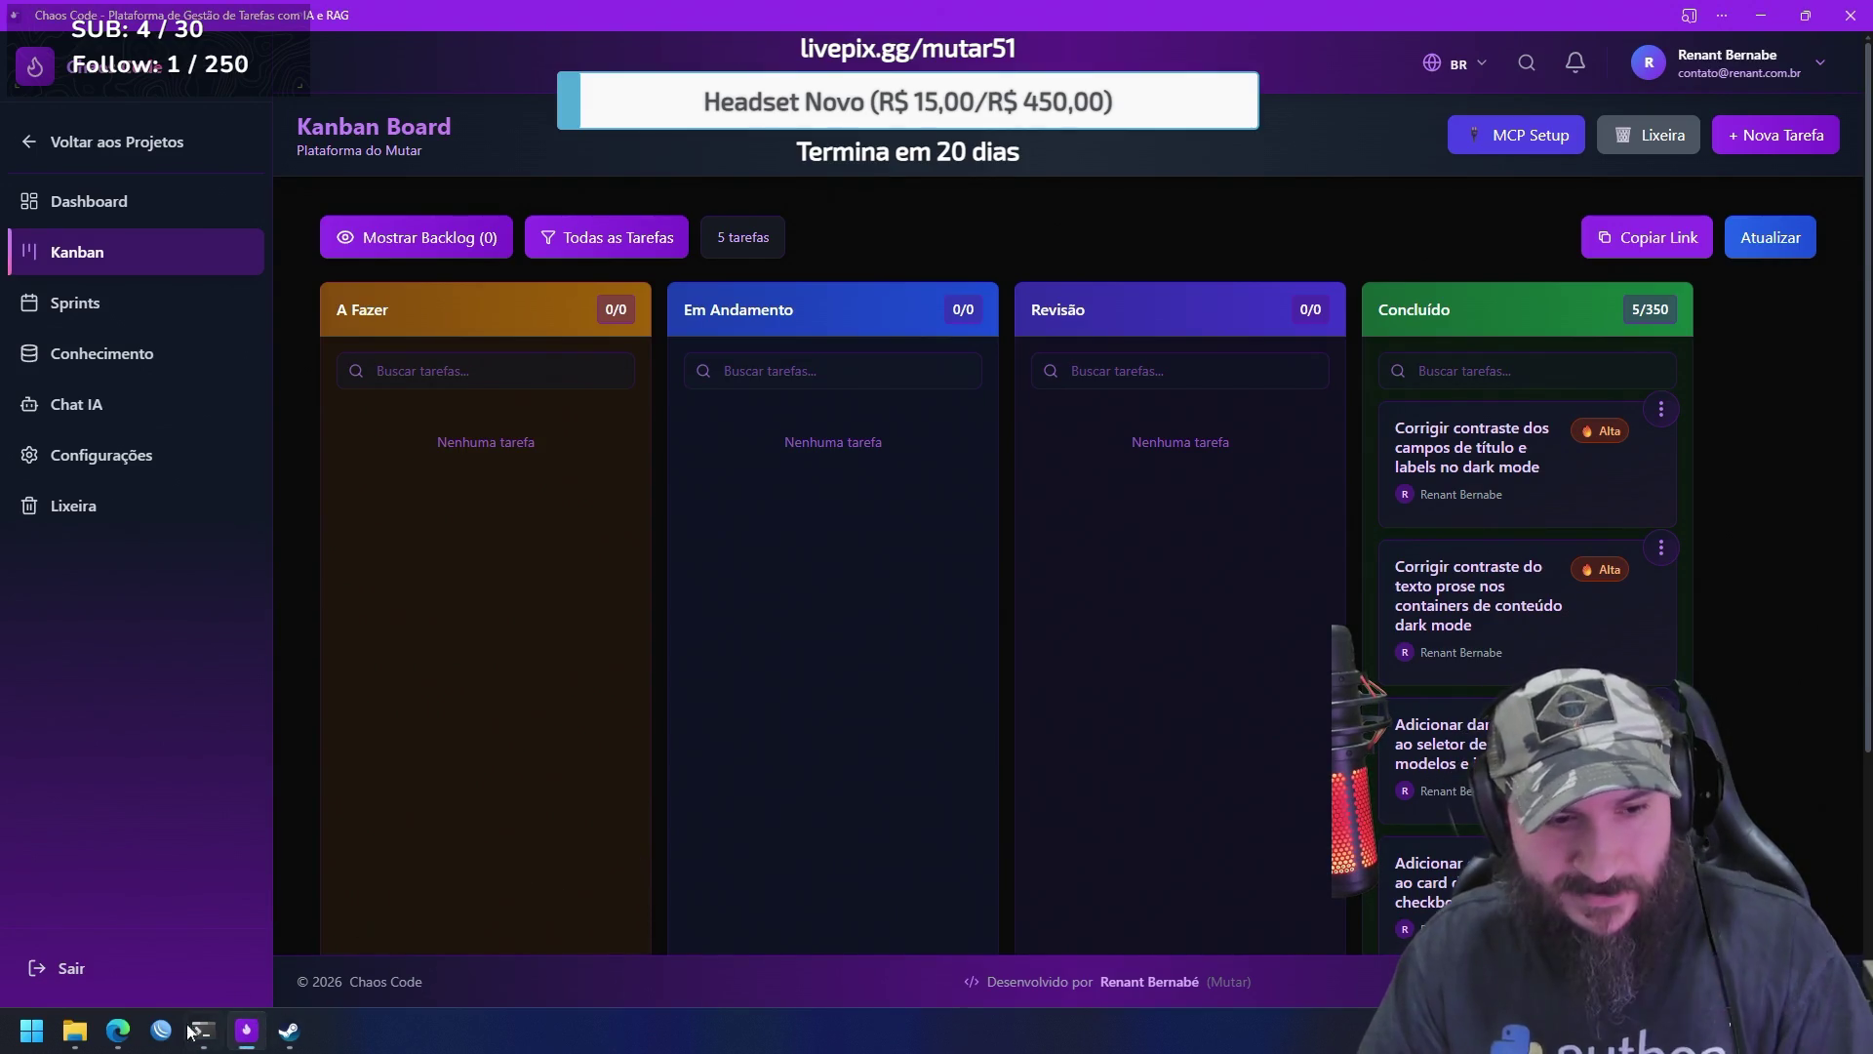
Close the Chaos Code kanban tab, open a new tab, and open the Thorvarium bookmarks folder
mouse_move(118, 1030)
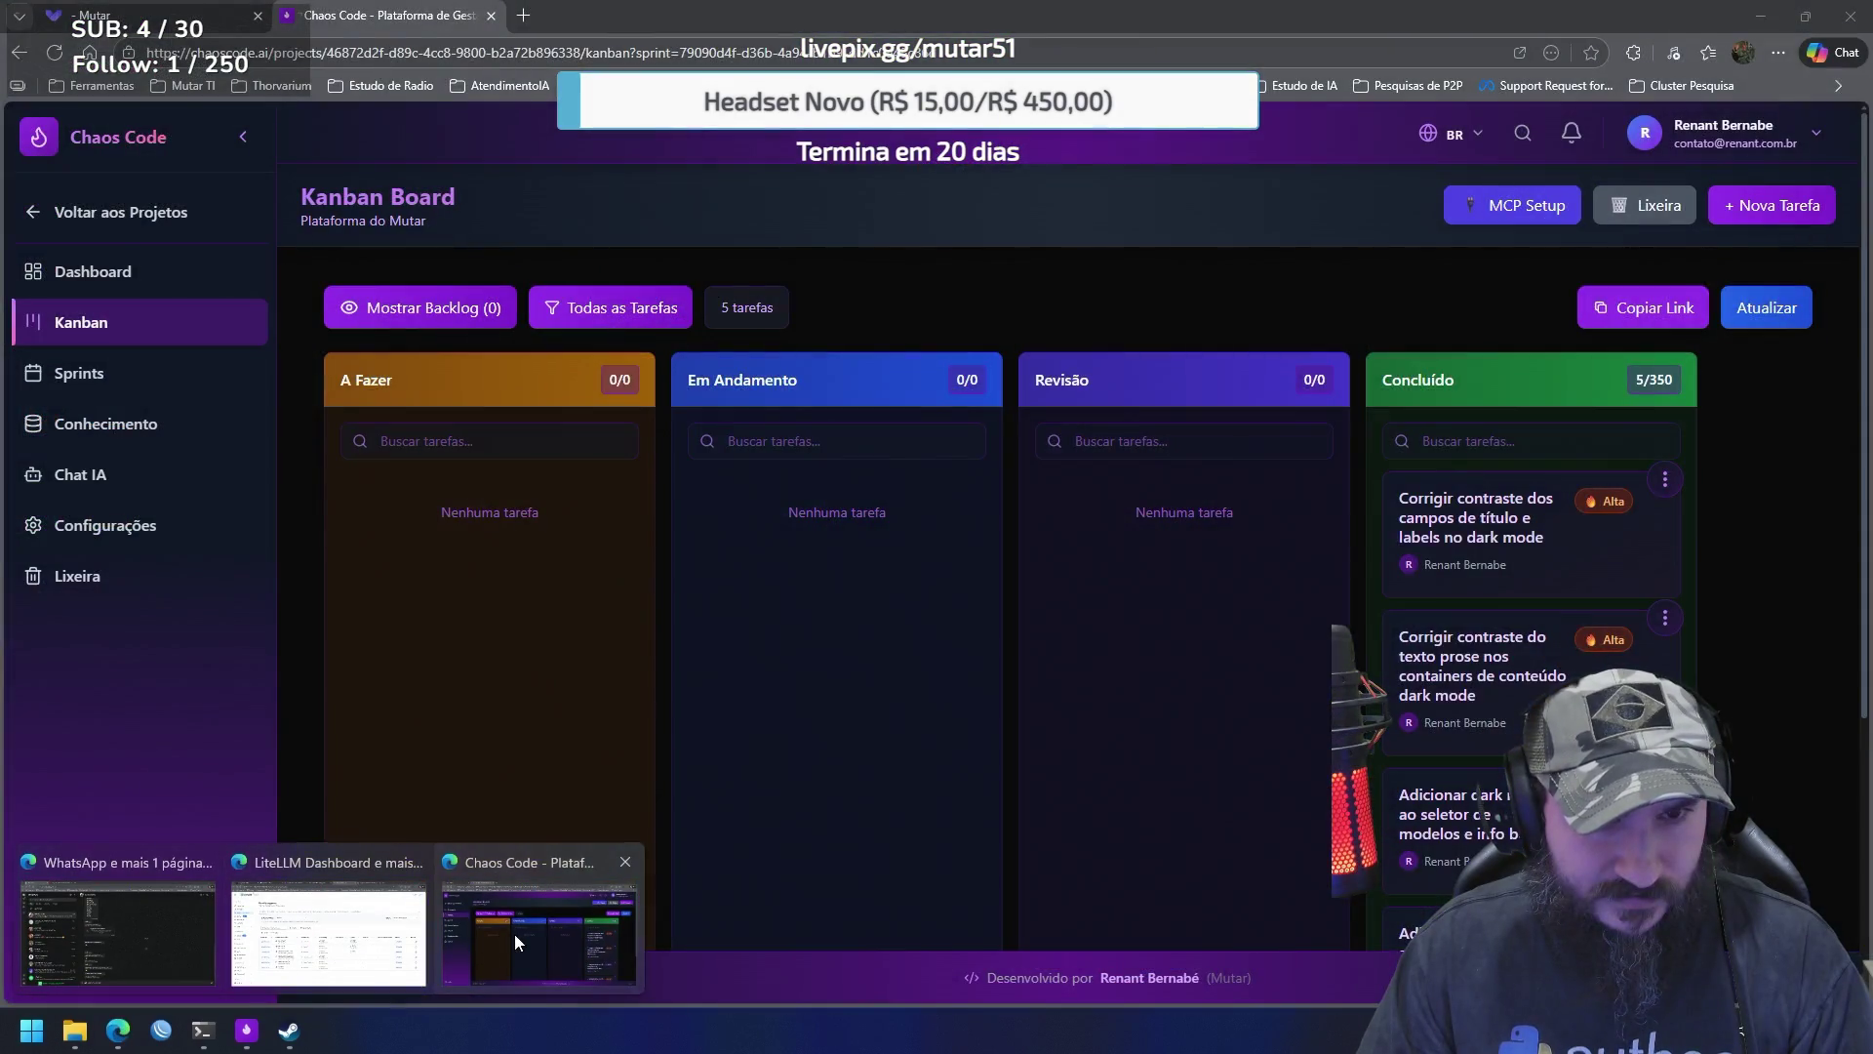
left_click(513, 933)
left_click(490, 16)
left_click(293, 16)
left_click(282, 86)
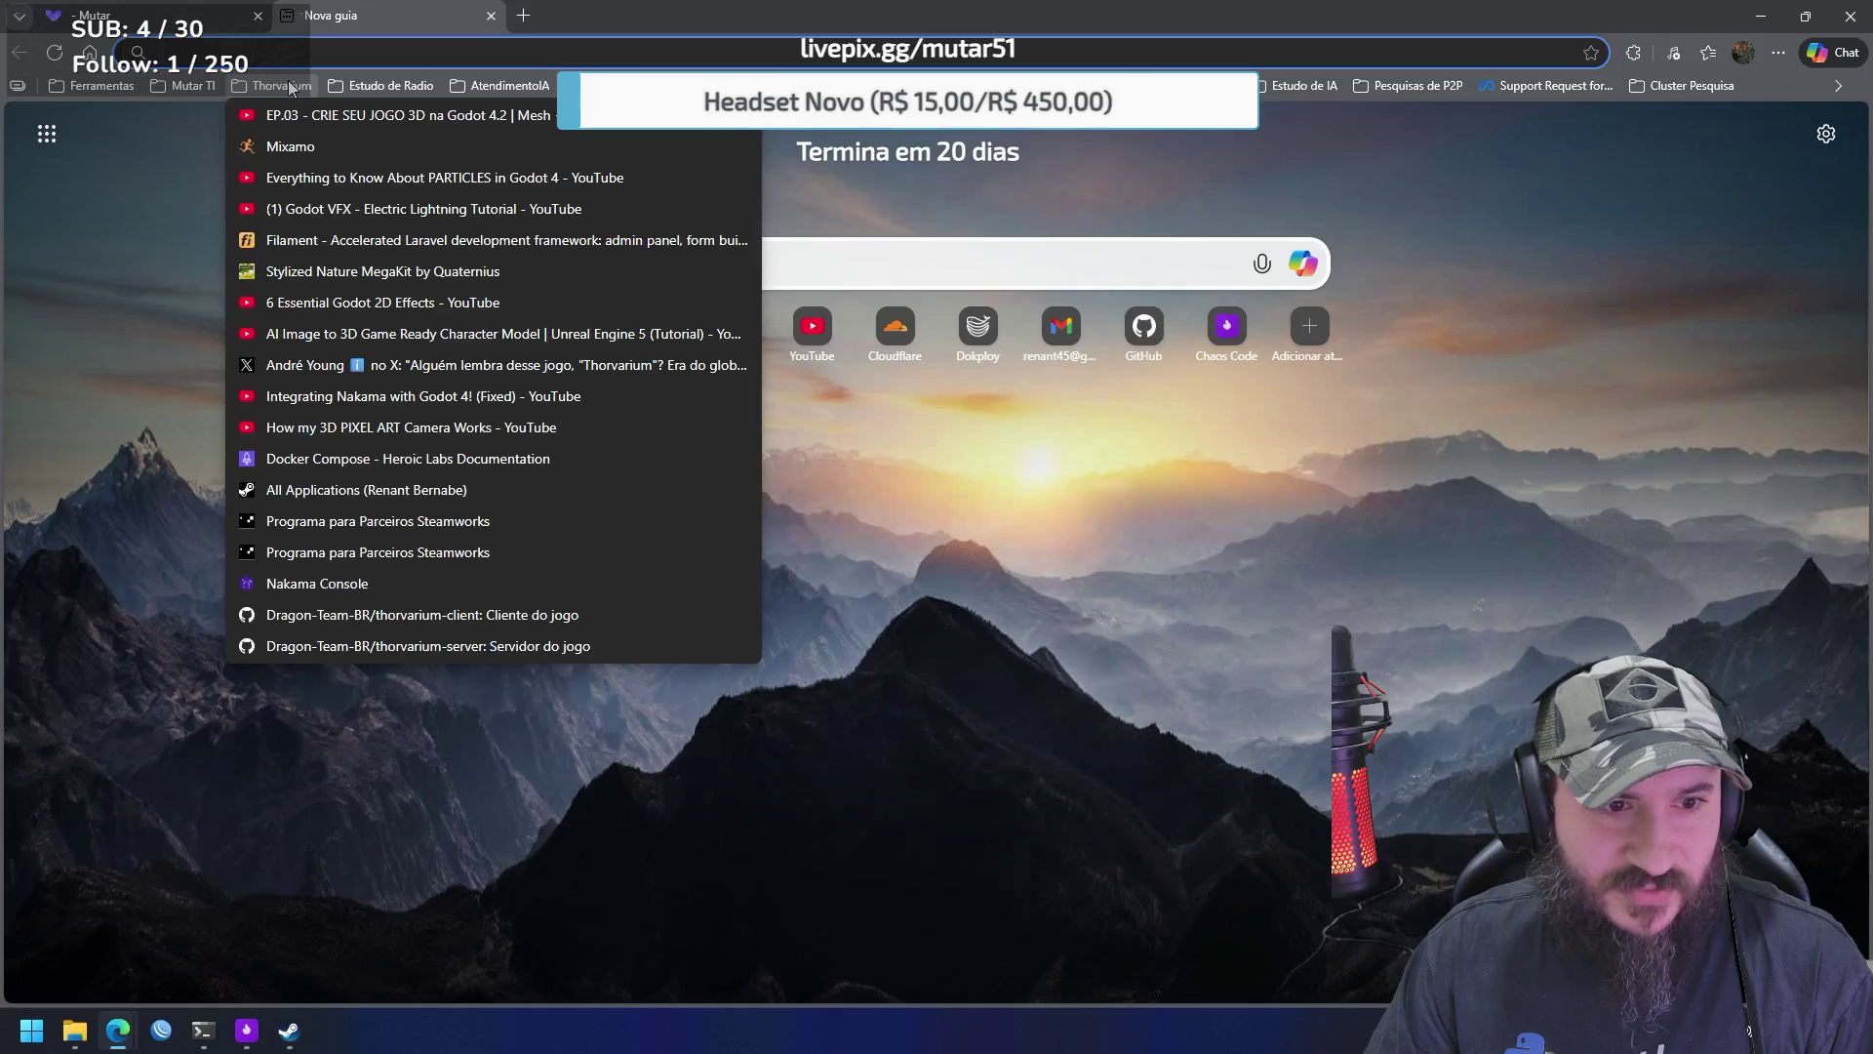
Open the F5-tts-brazilian bookmark, go to Hugging Face Spaces, and search for 'deepsite'
mouse_move(494, 85)
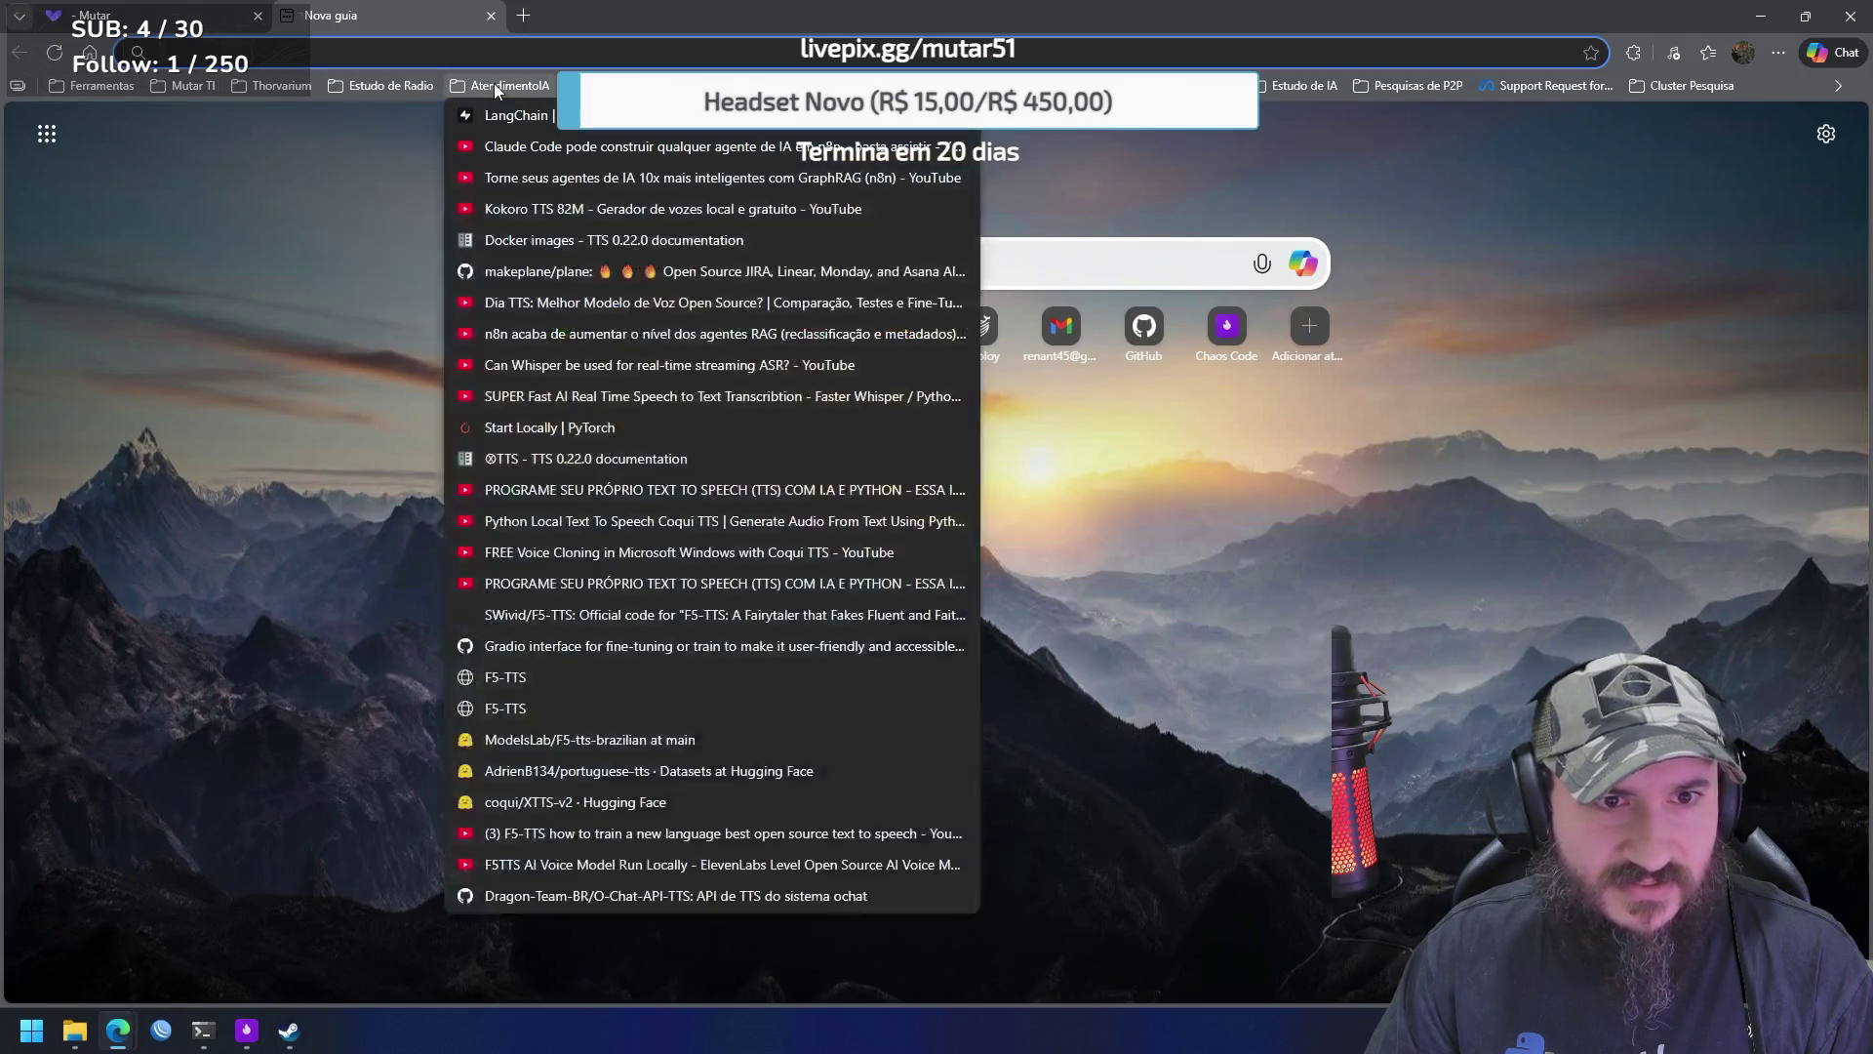
left_click(666, 739)
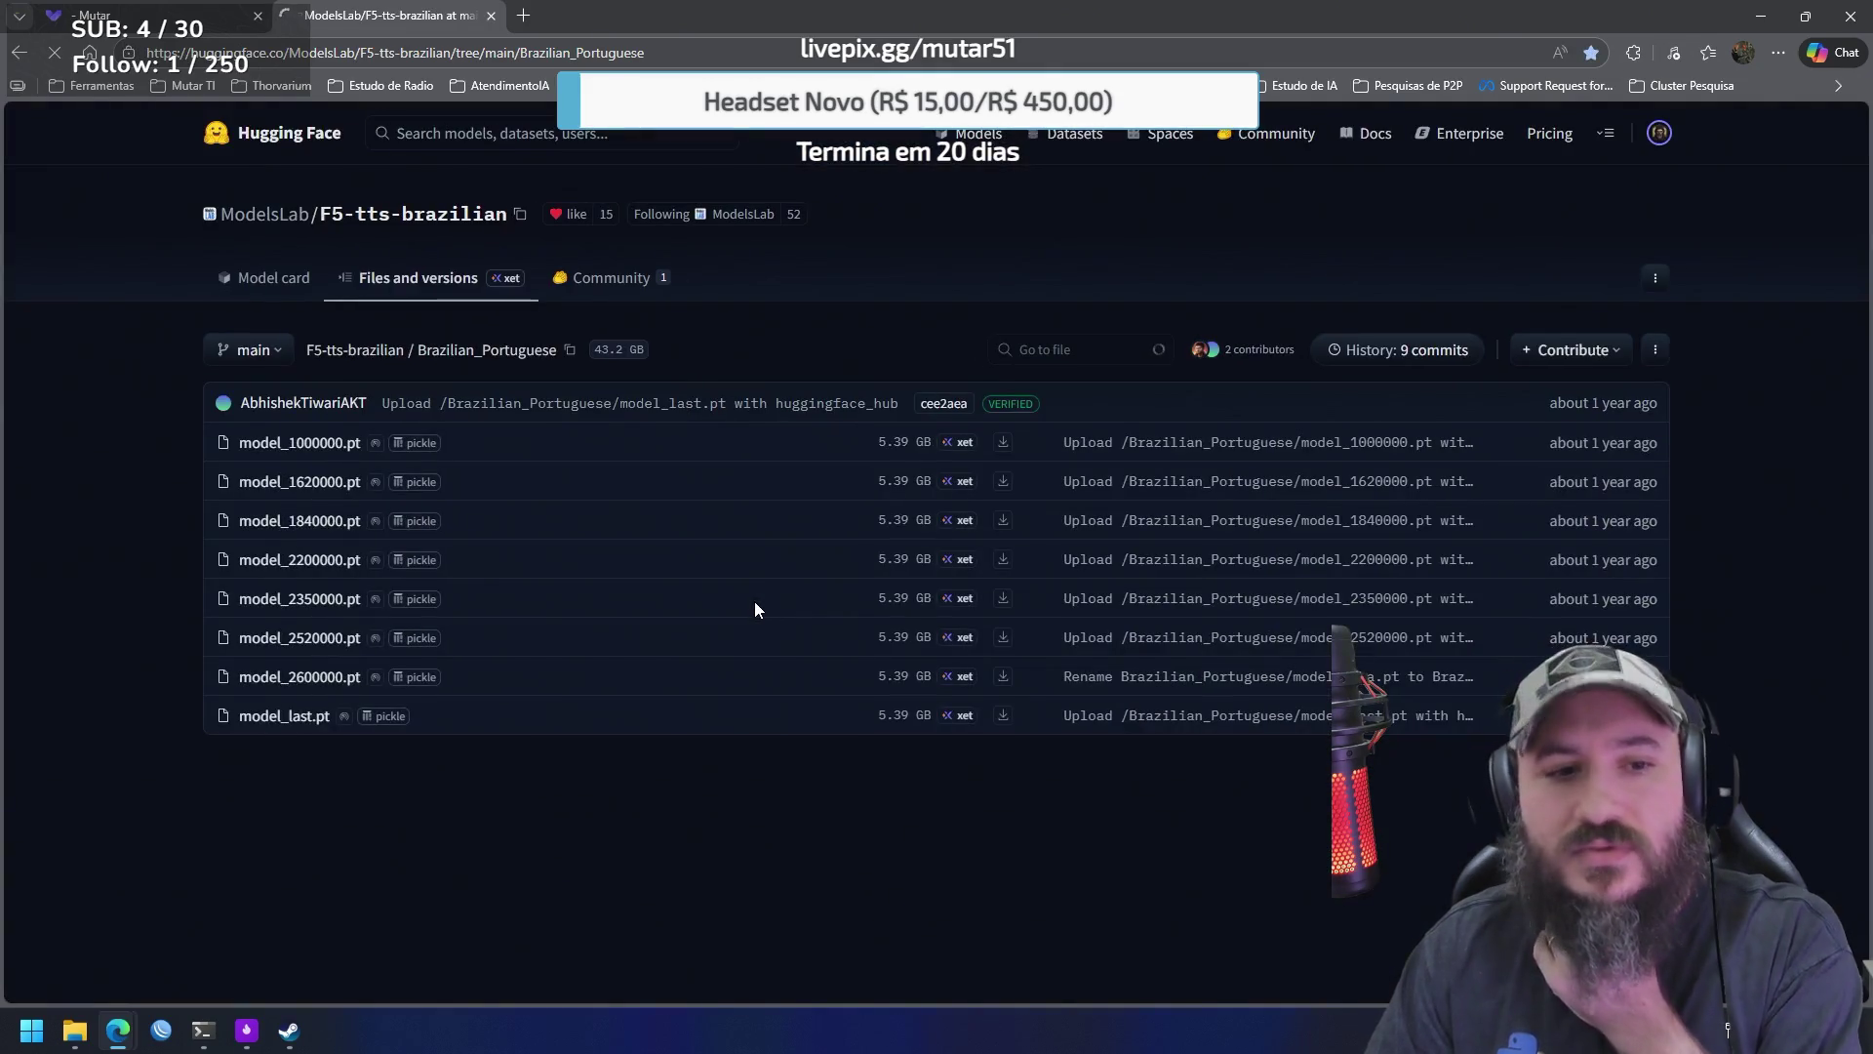
left_click(1153, 141)
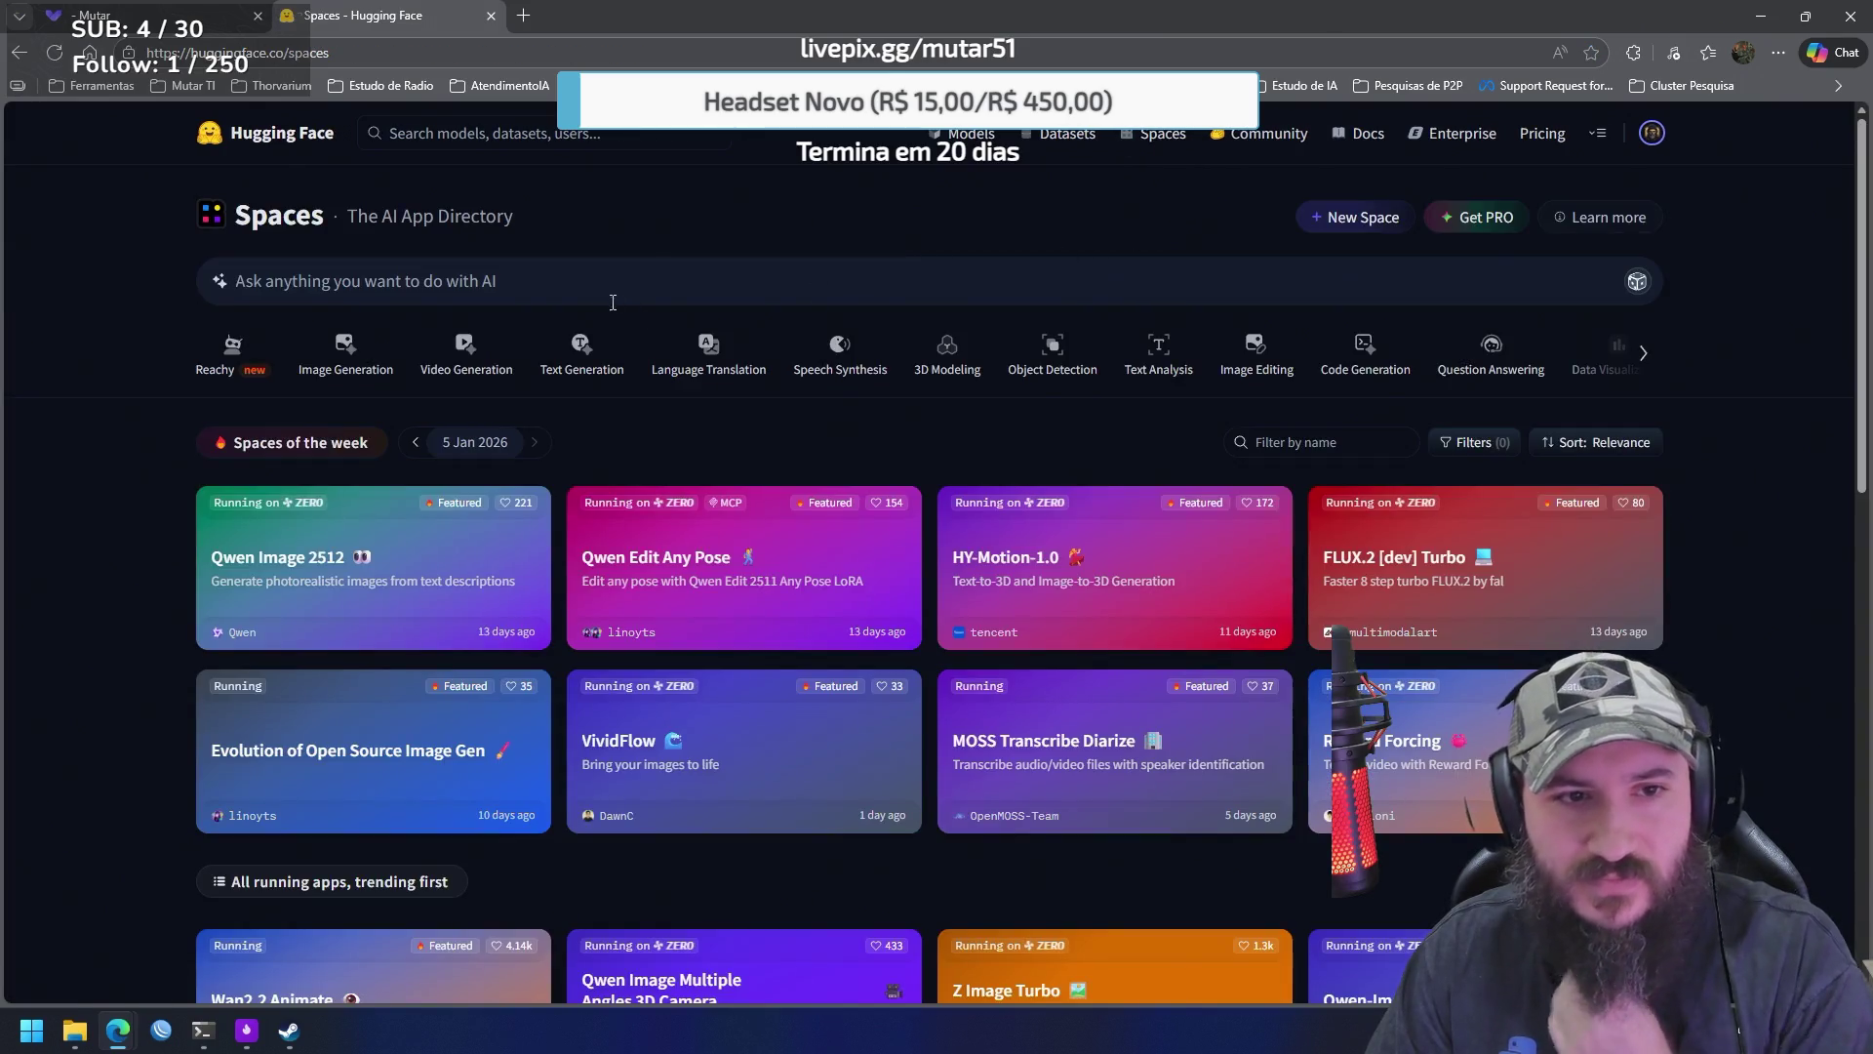
left_click(605, 293)
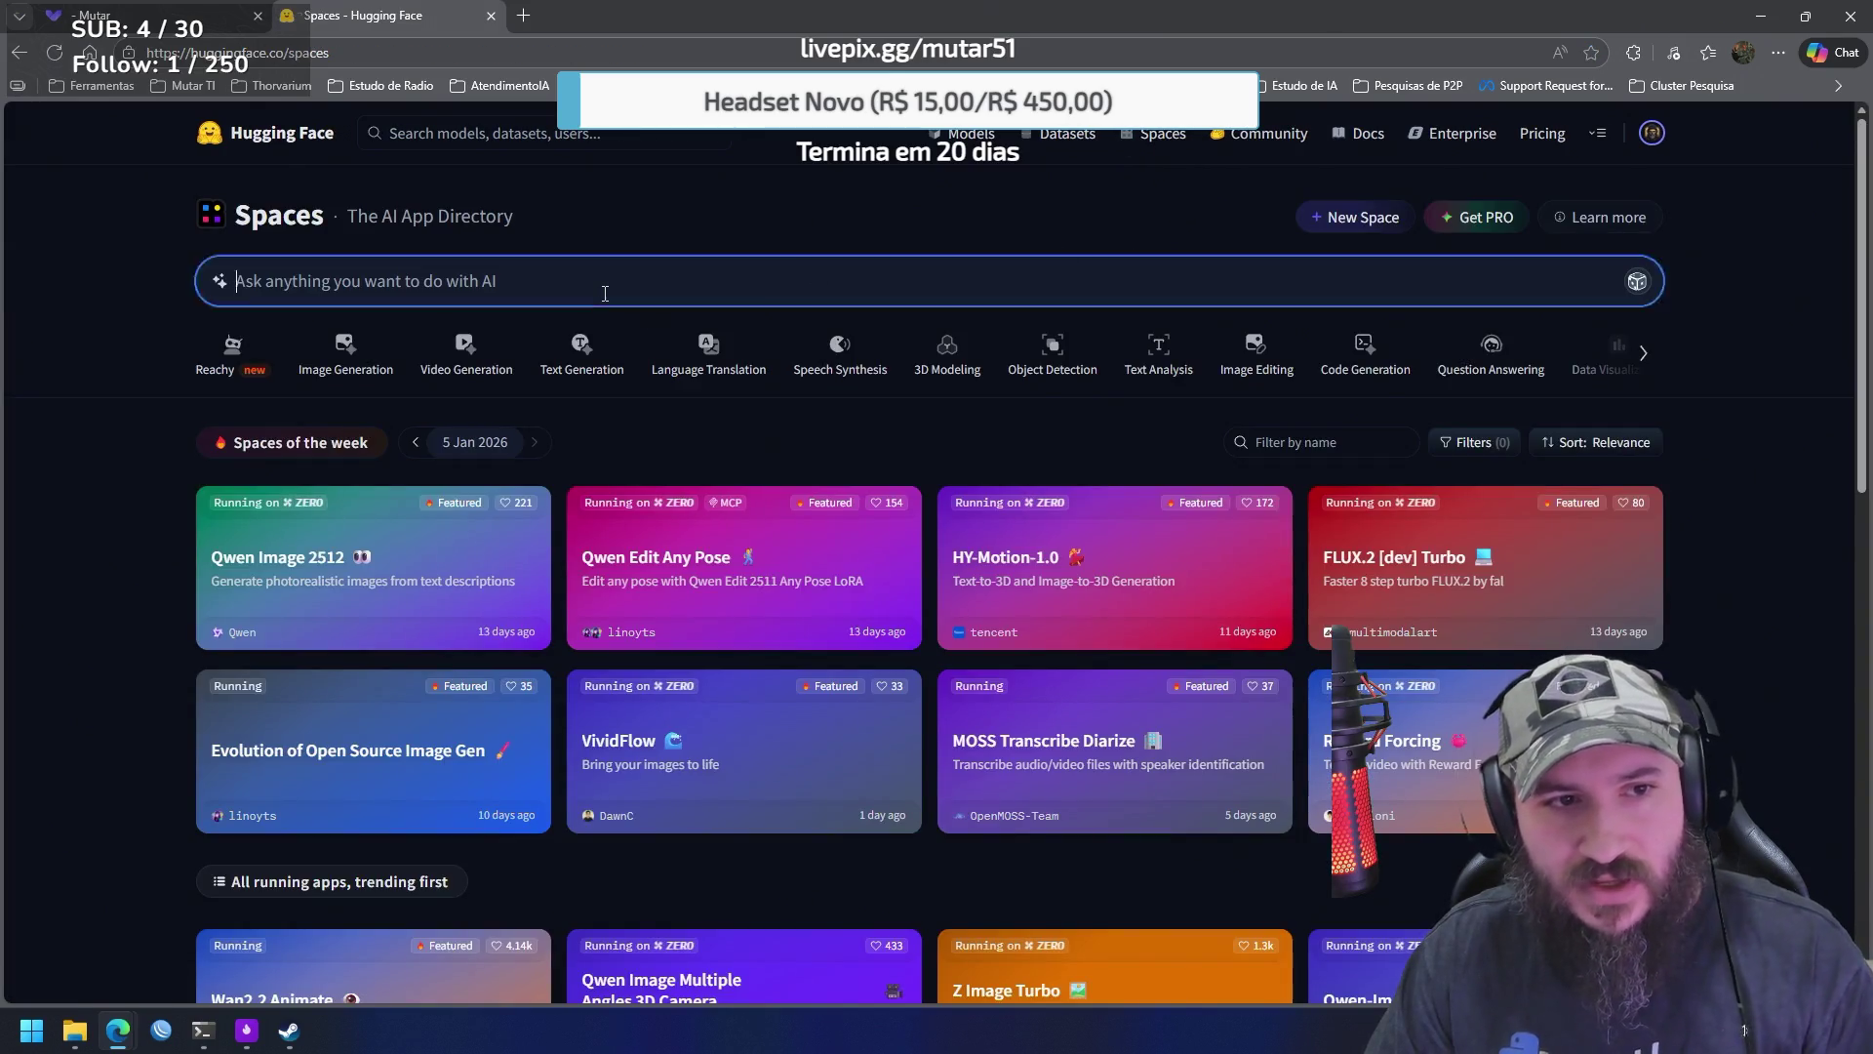
type("deep")
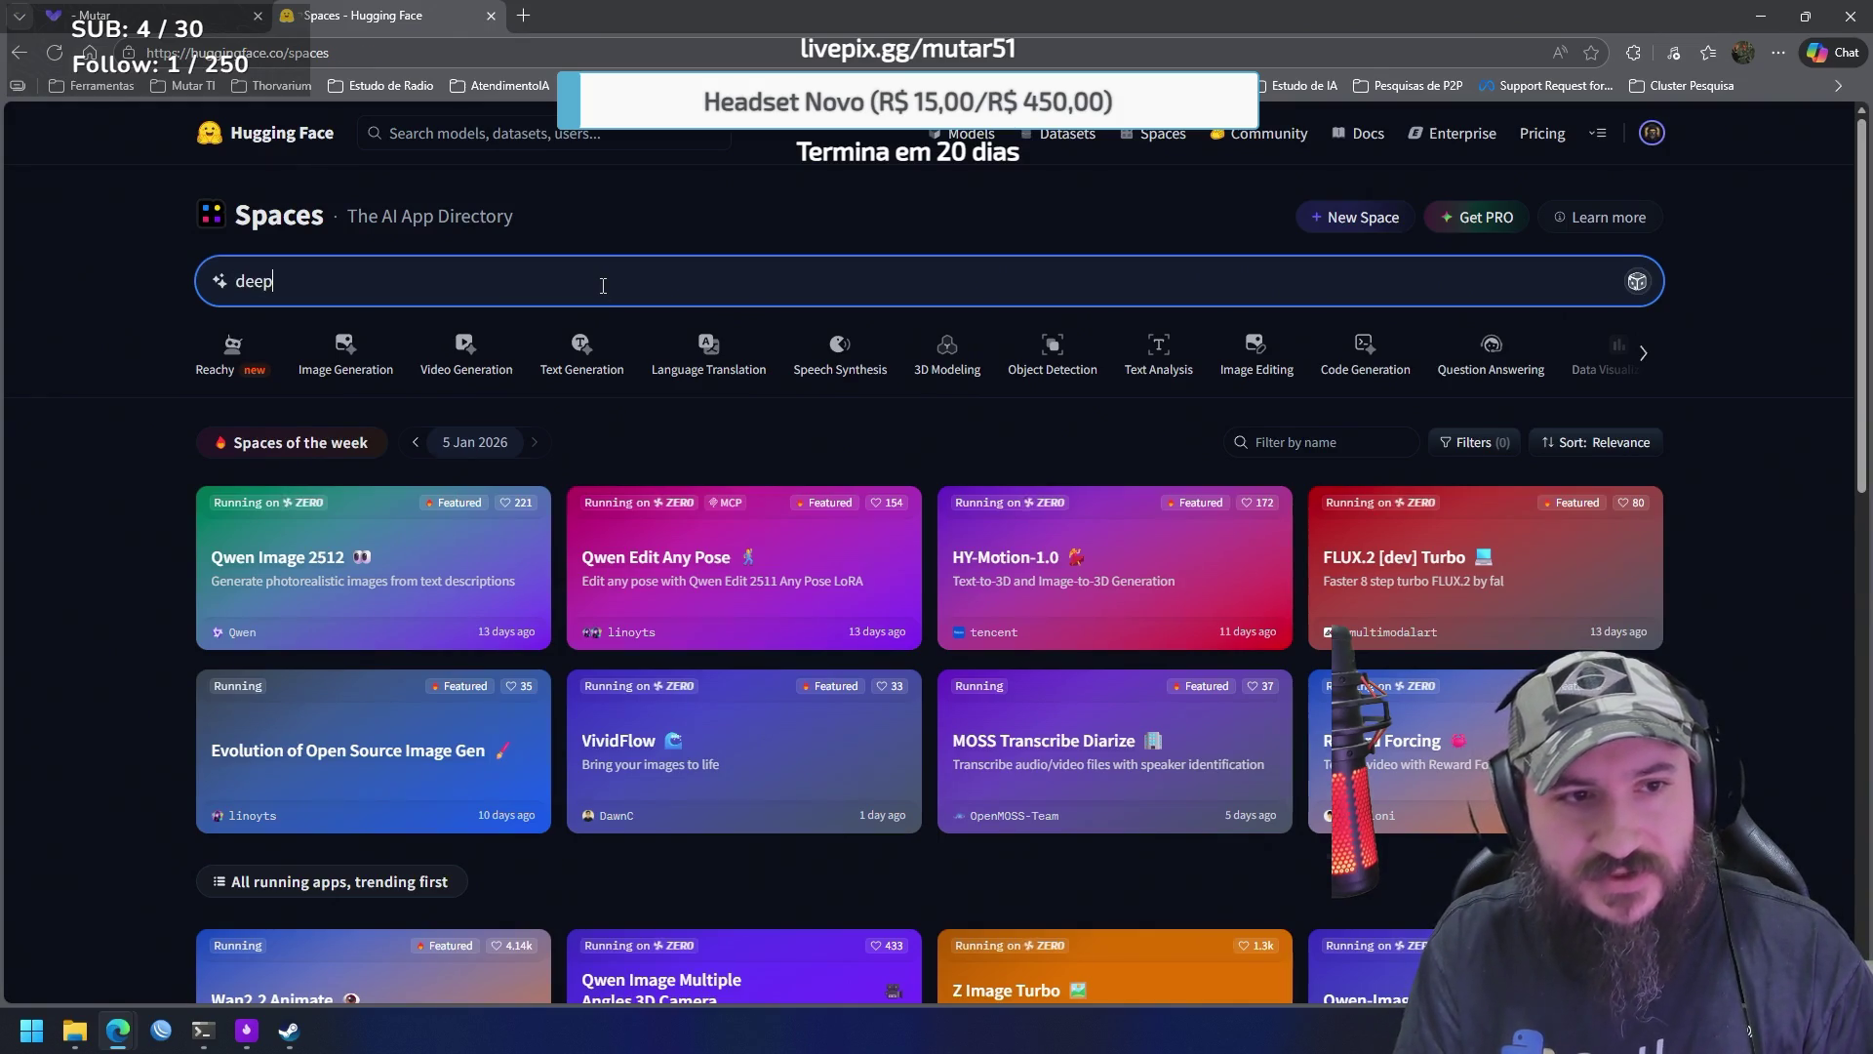
type("site")
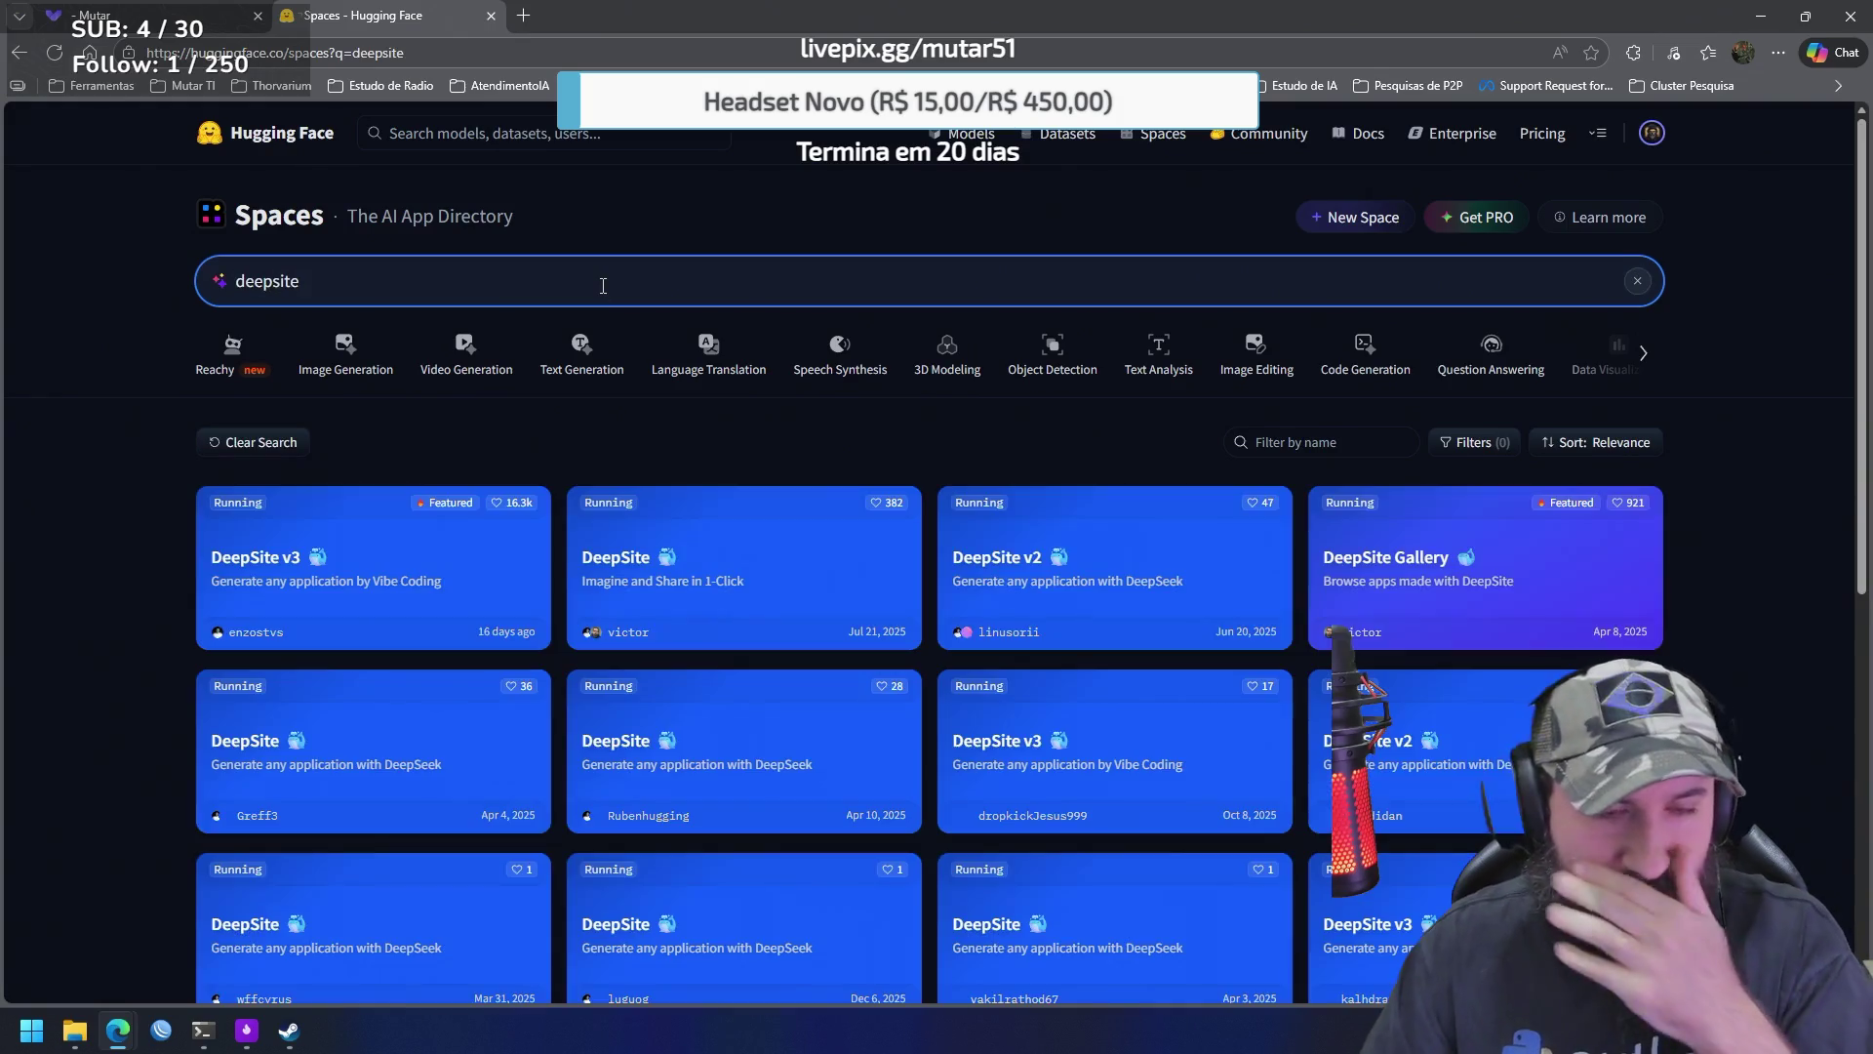
Open DeepSite v3 and start a tigrinho prompt, rewording its opening to 'crie um'
left_click(441, 577)
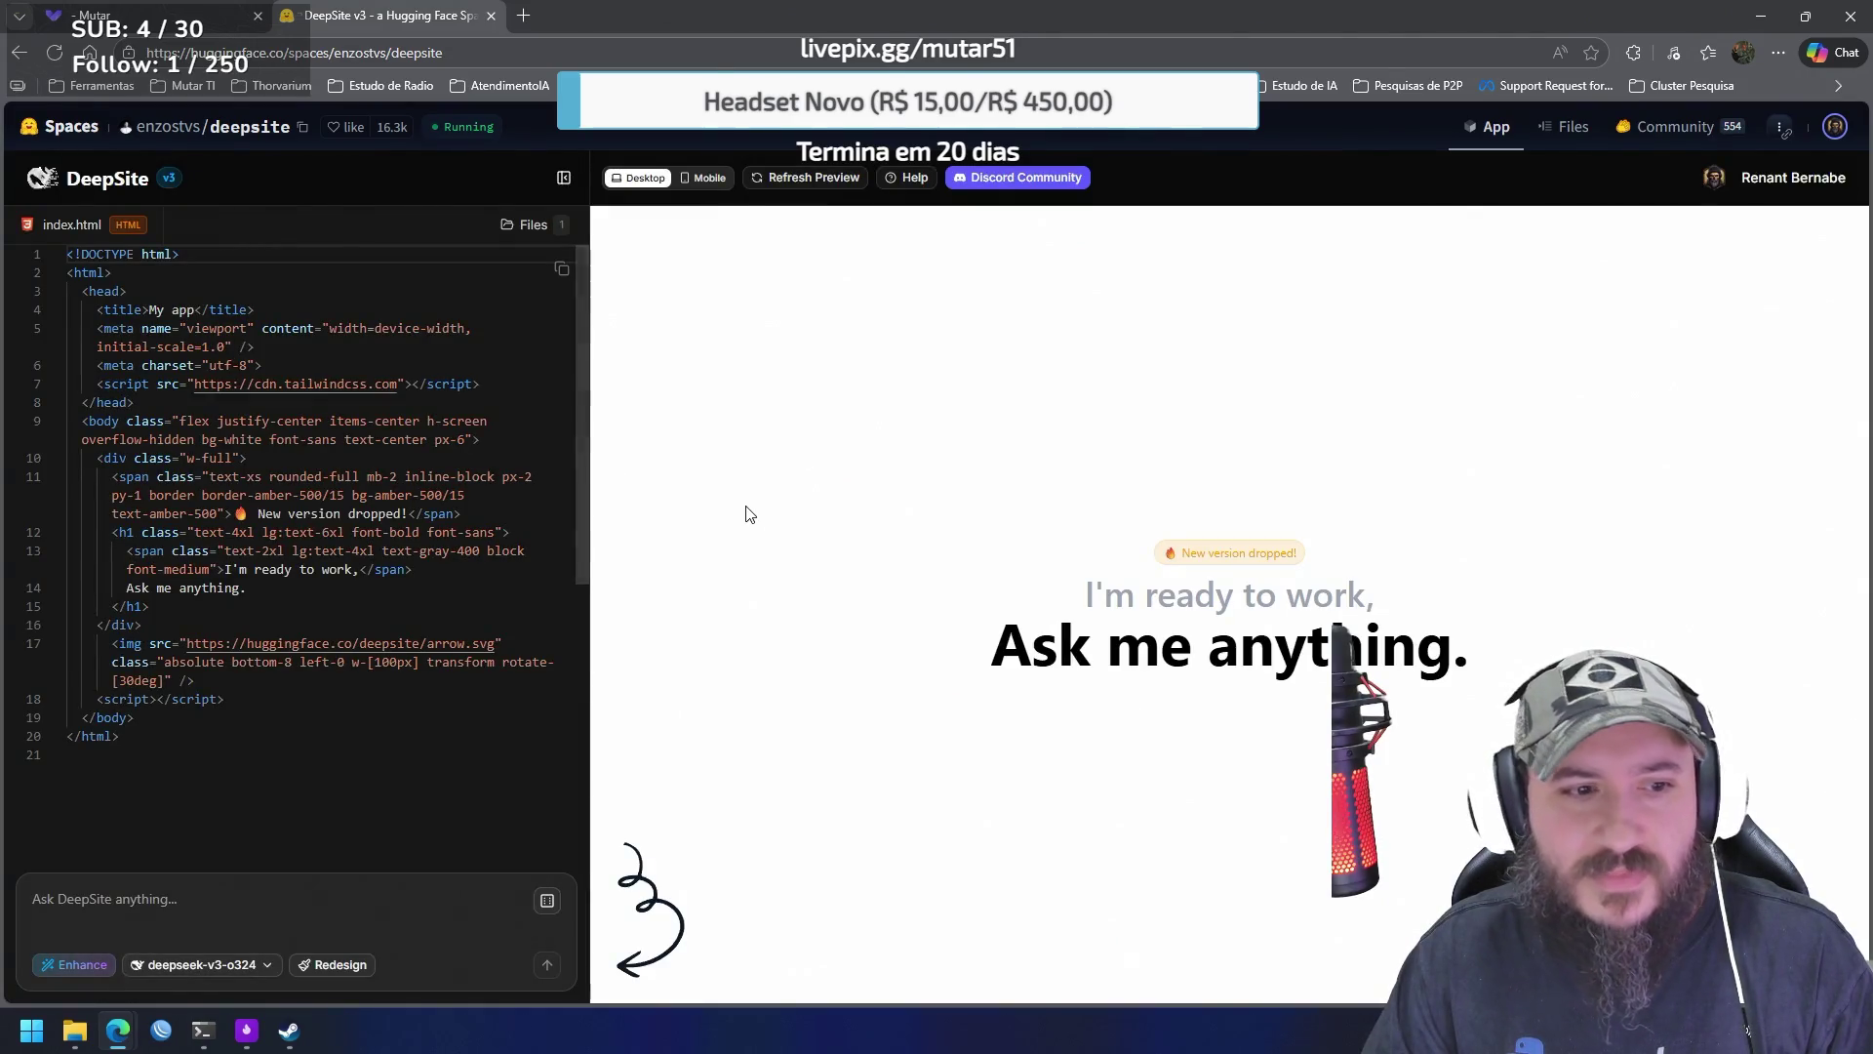
left_click(278, 907)
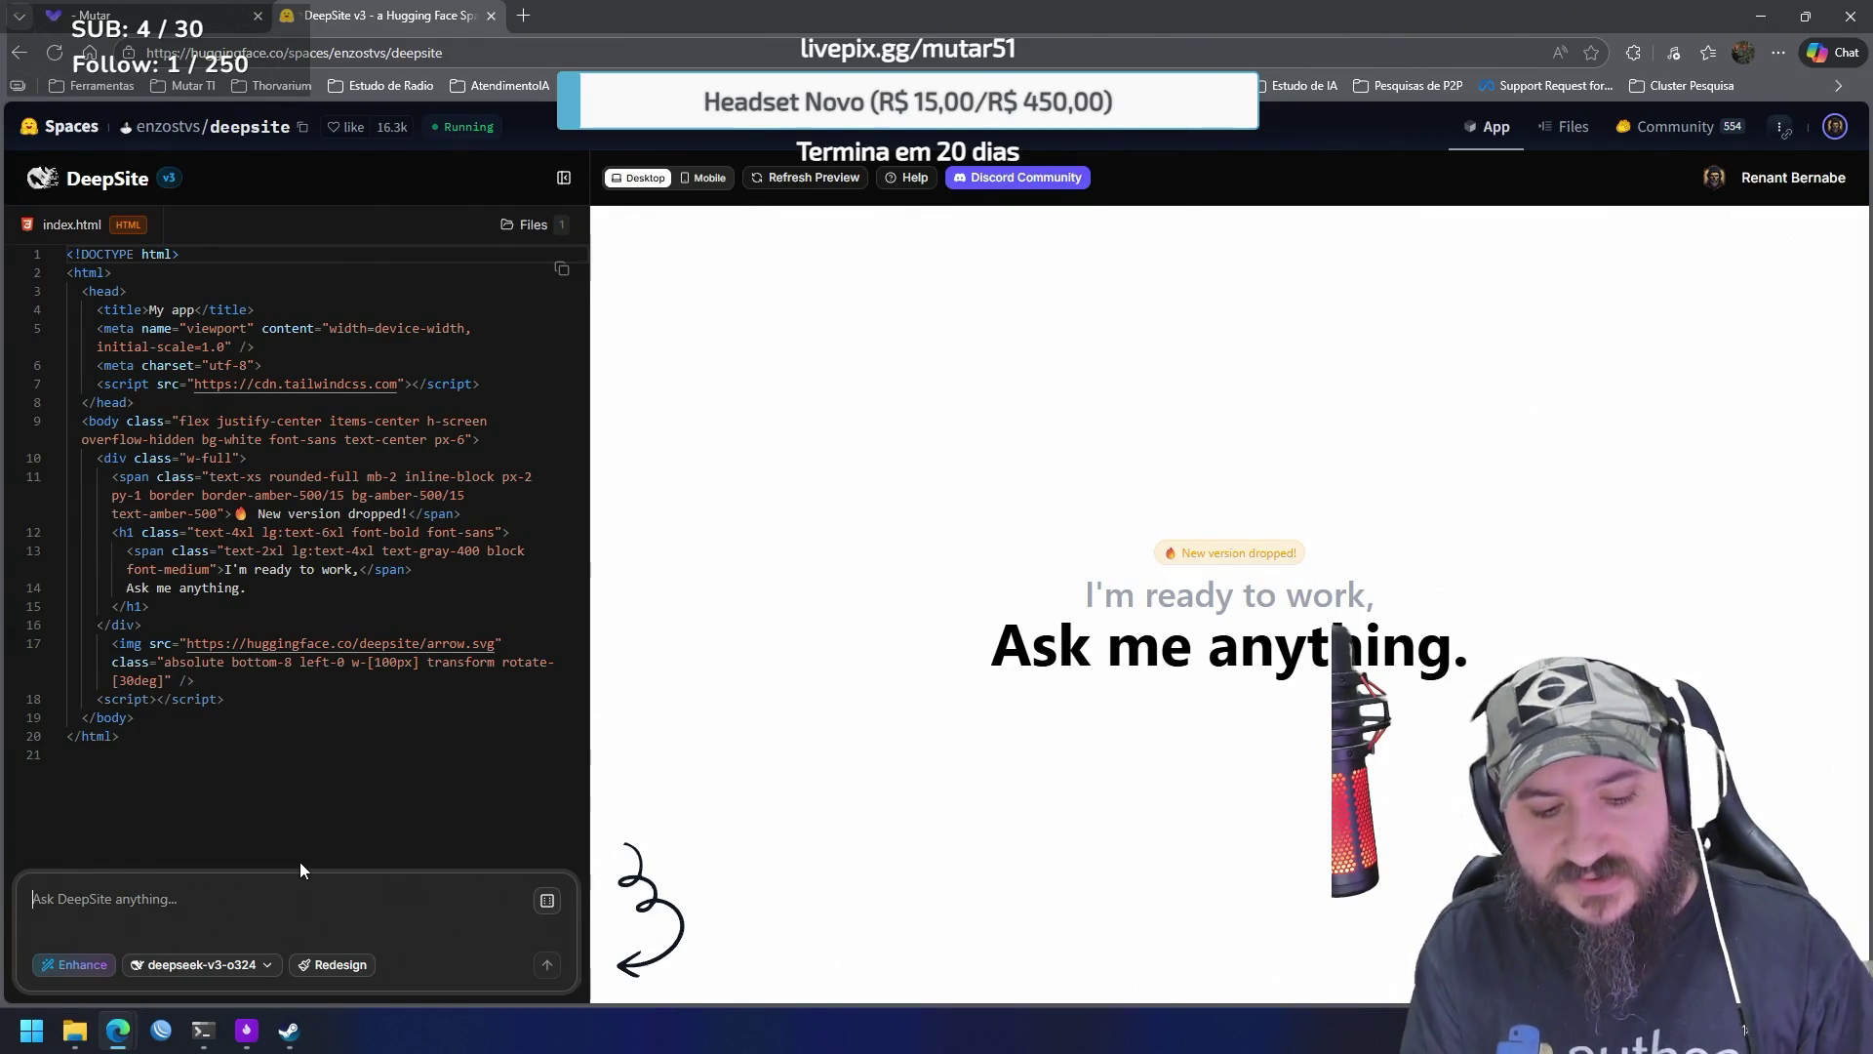
type("quero criar um tigrinho ")
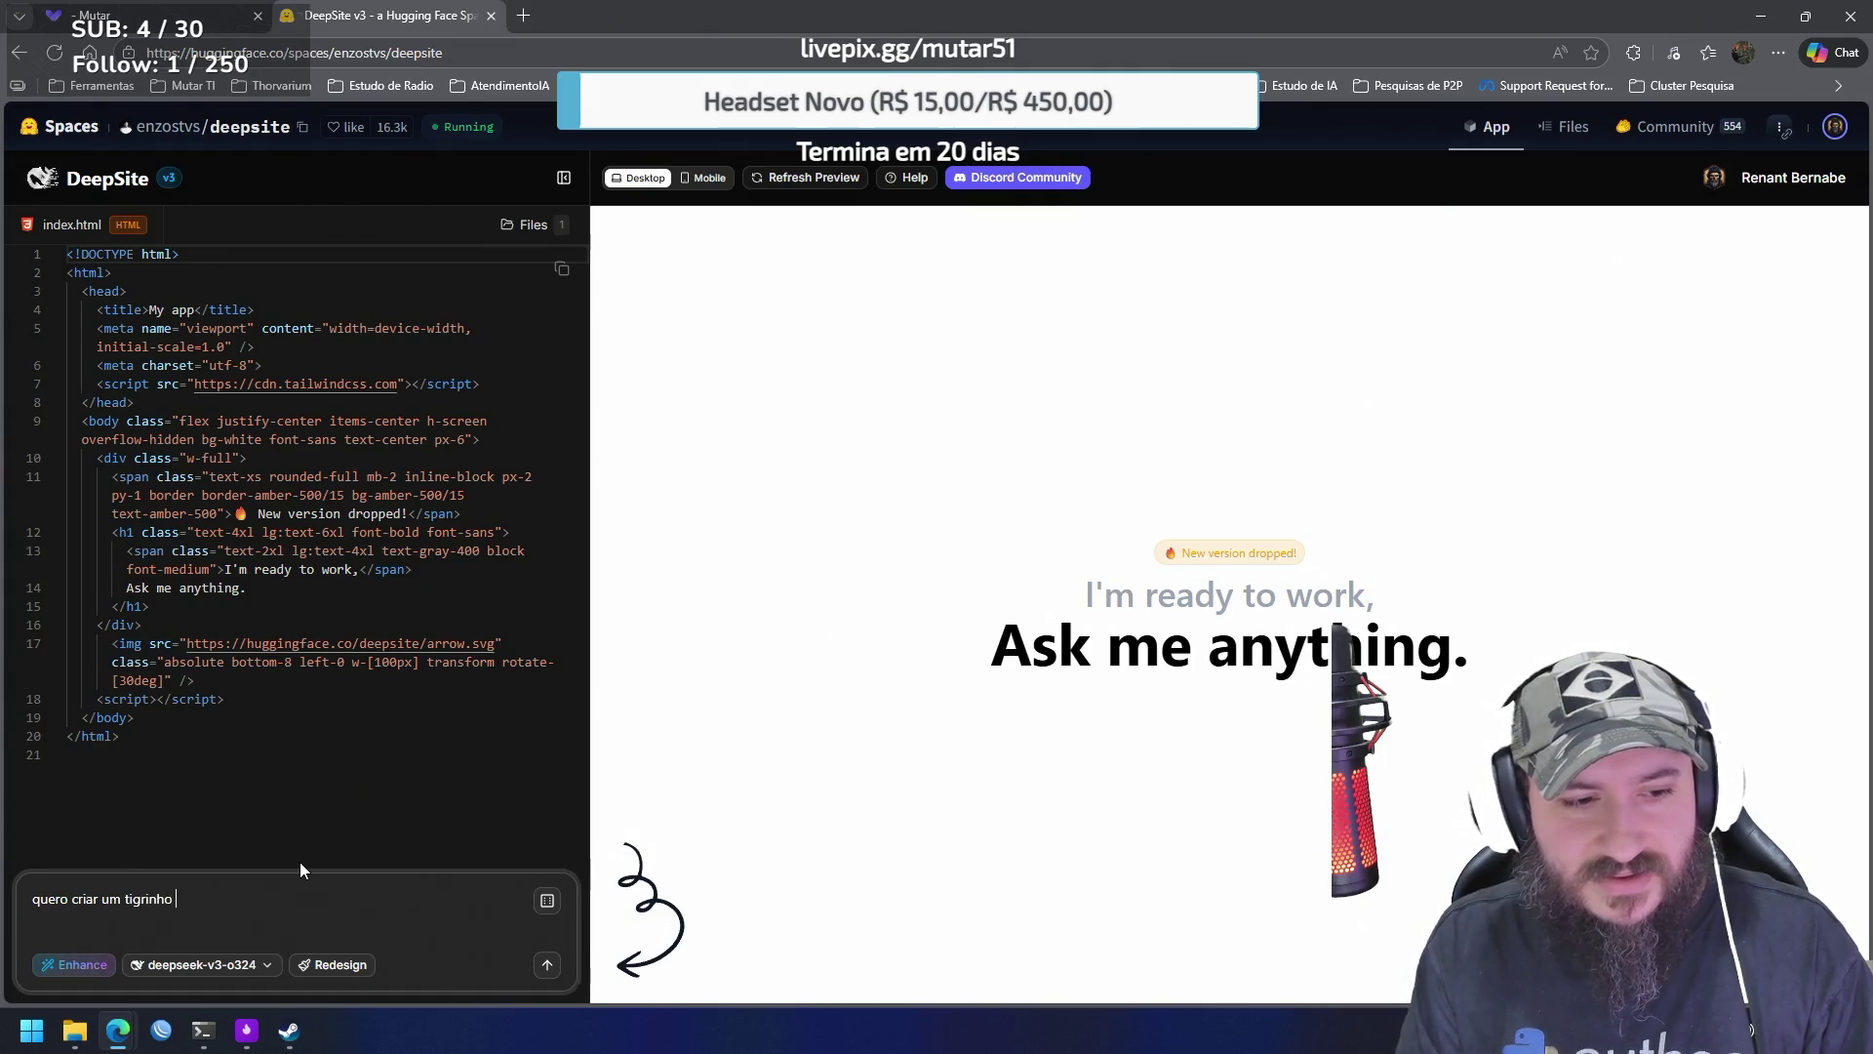
type("com um tema caotic")
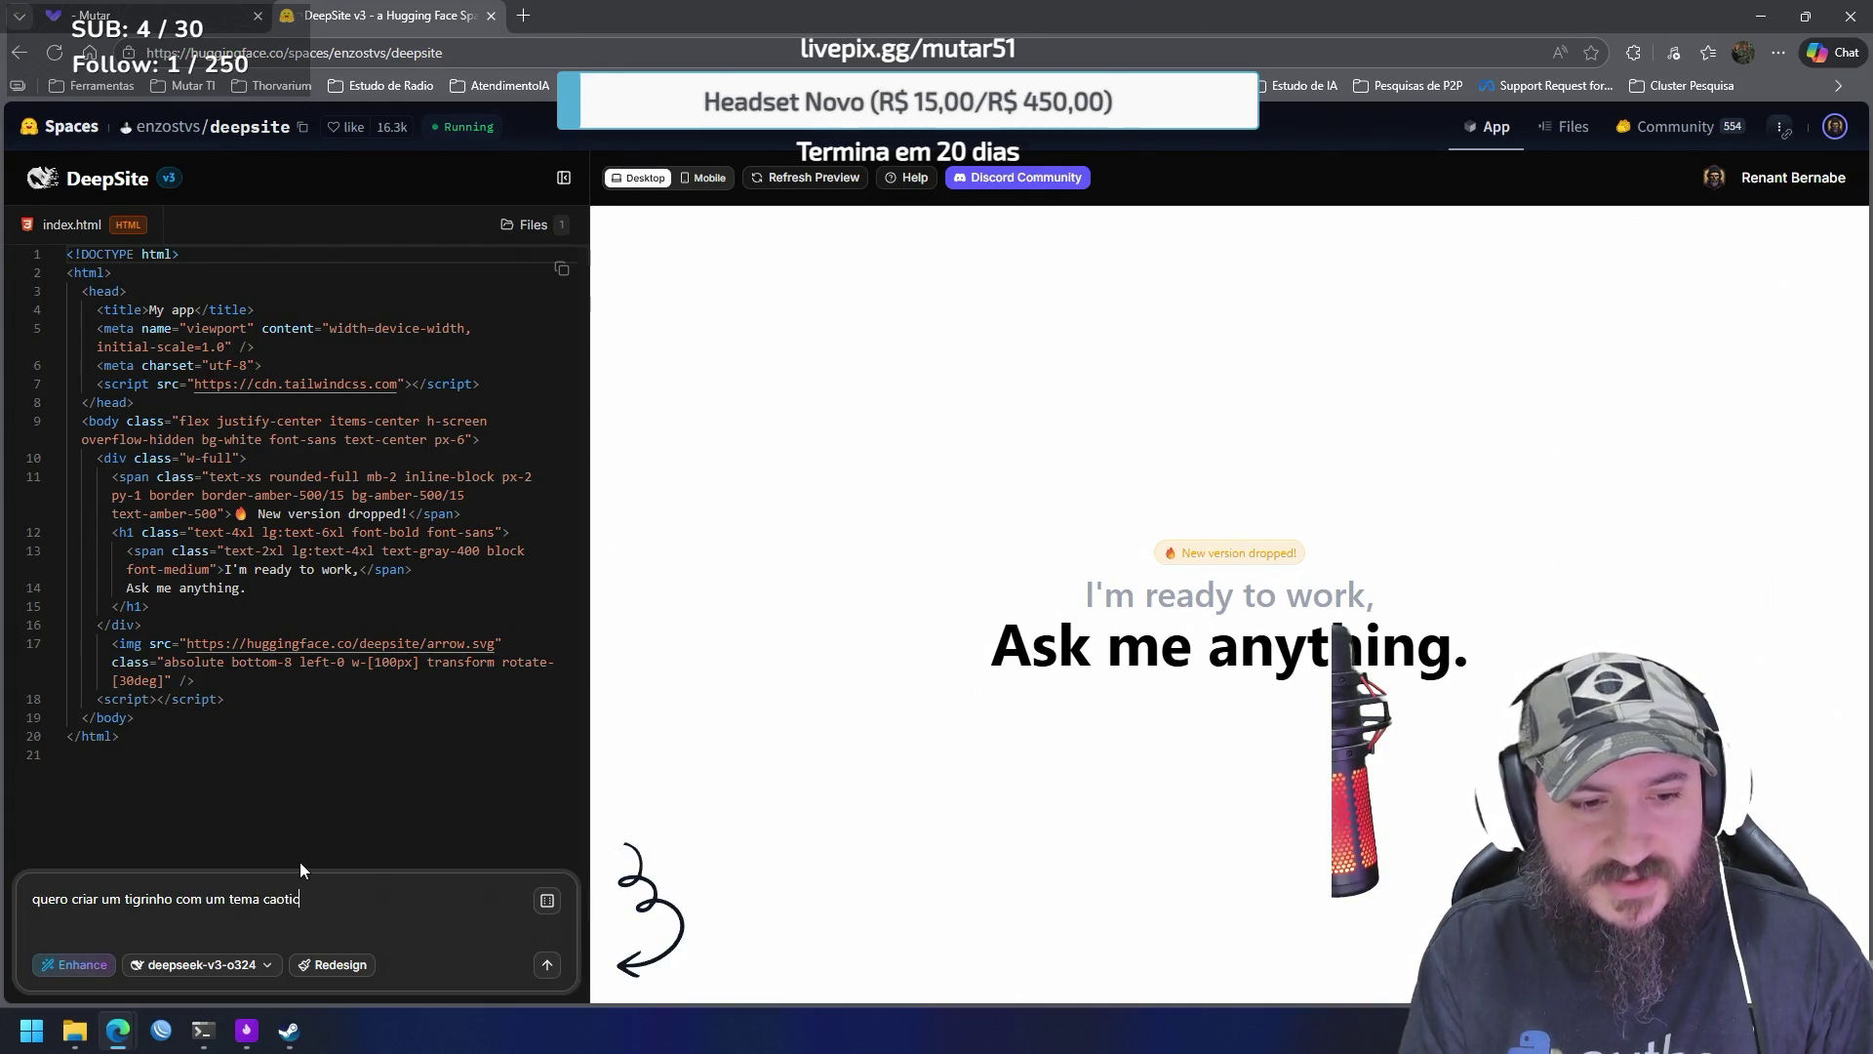
key("Left")
key("Left")
key("Left")
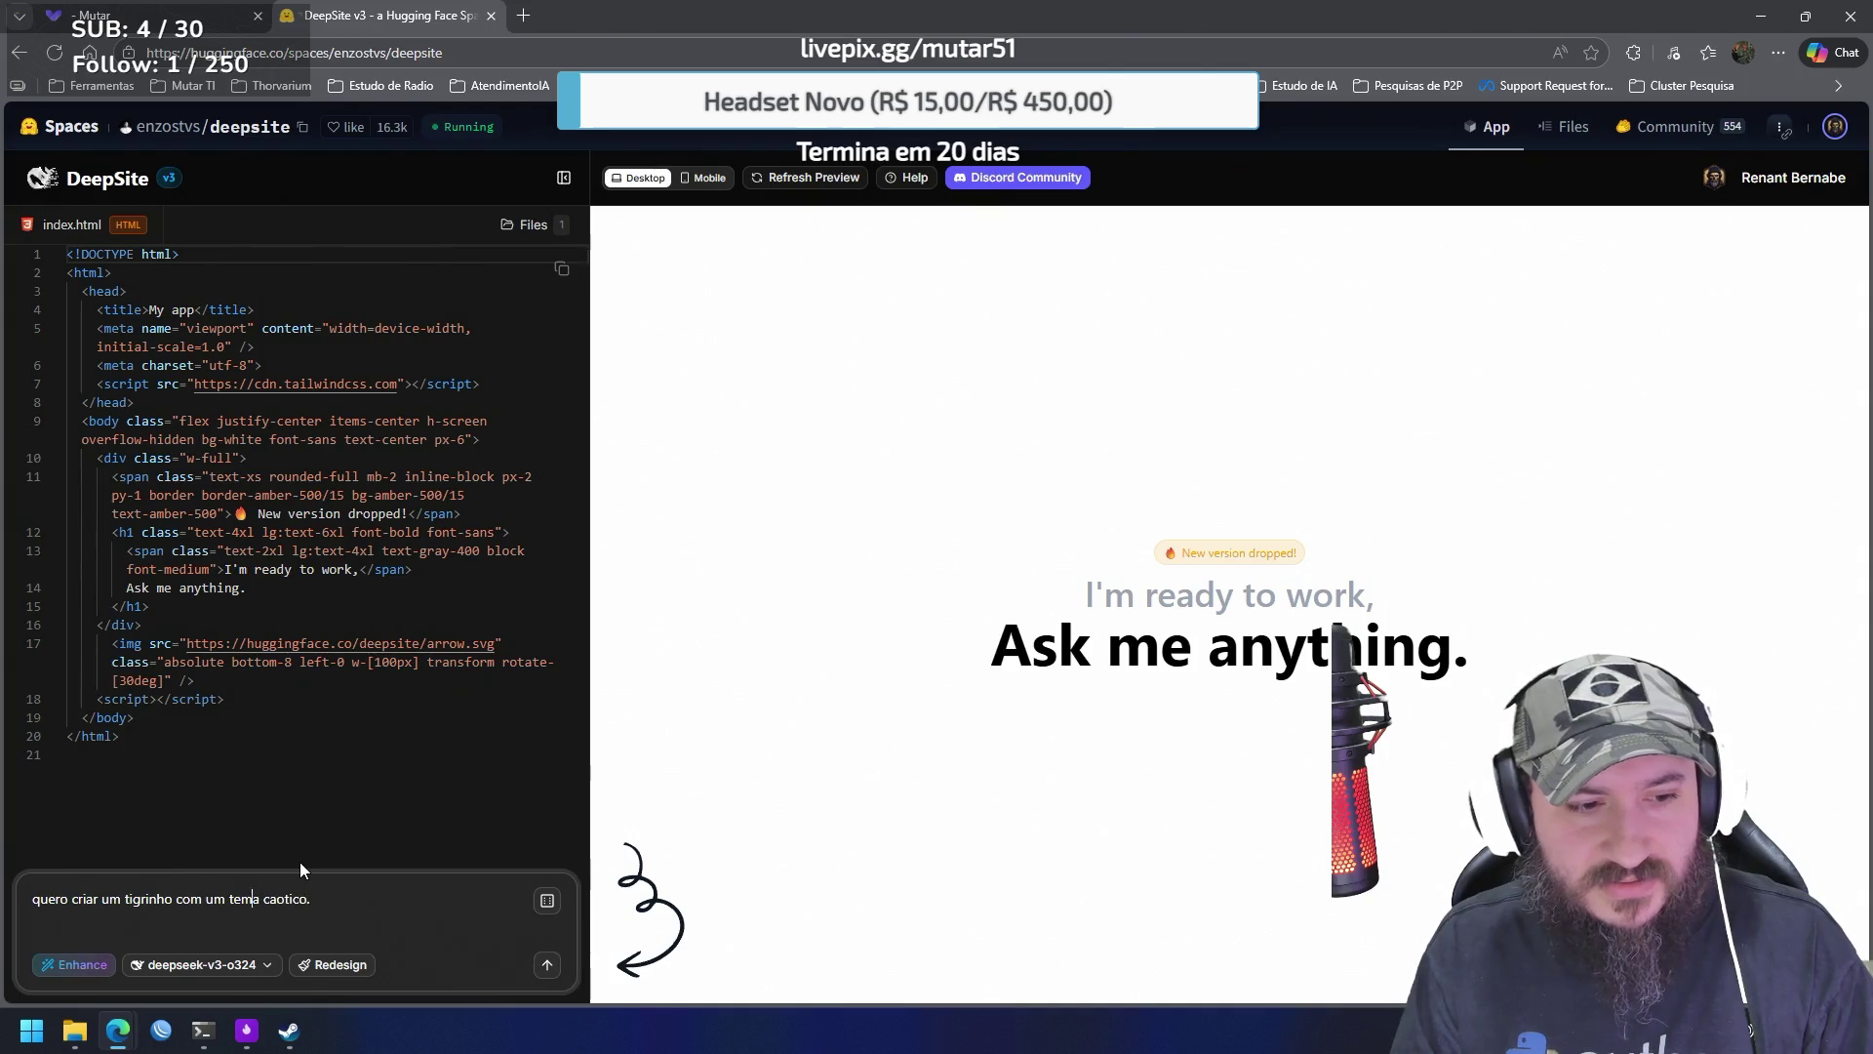
key("BackSpace")
key("BackSpace")
key("BackSpace")
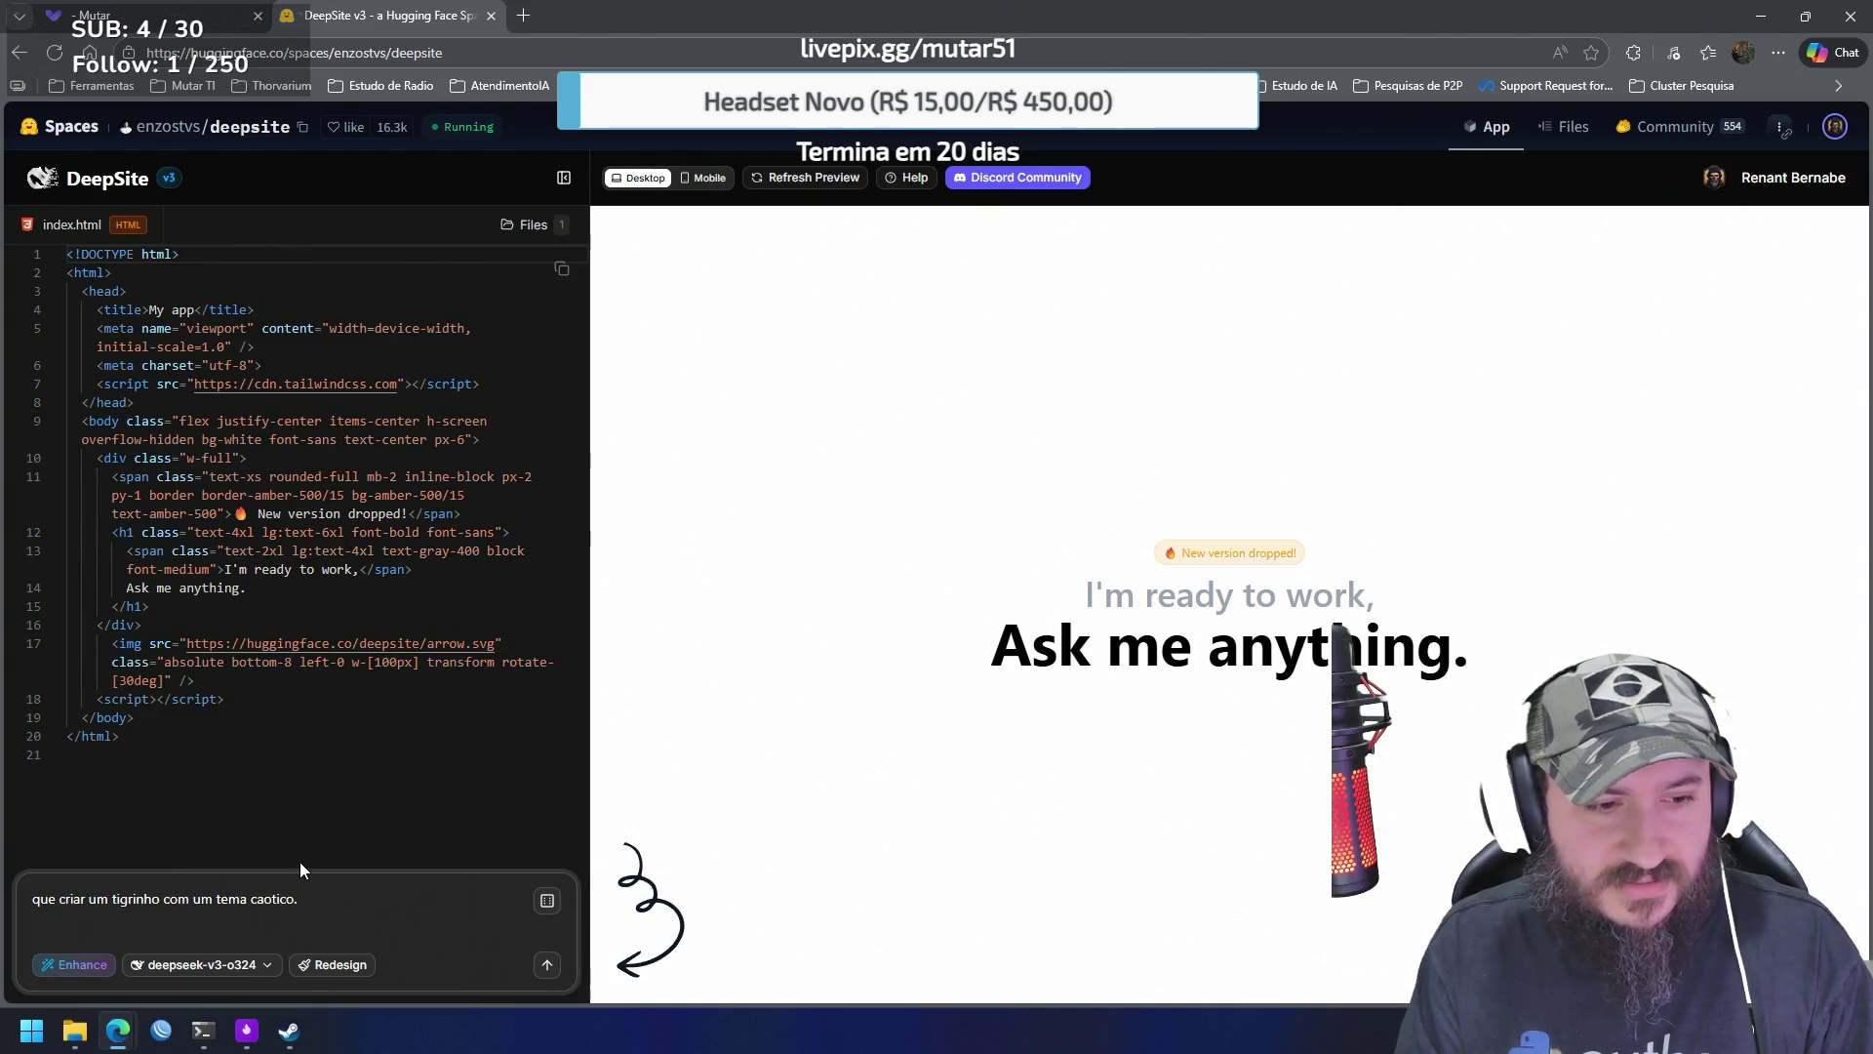
key("Delete")
key("Delete")
key("Delete")
key("Delete")
key("Delete")
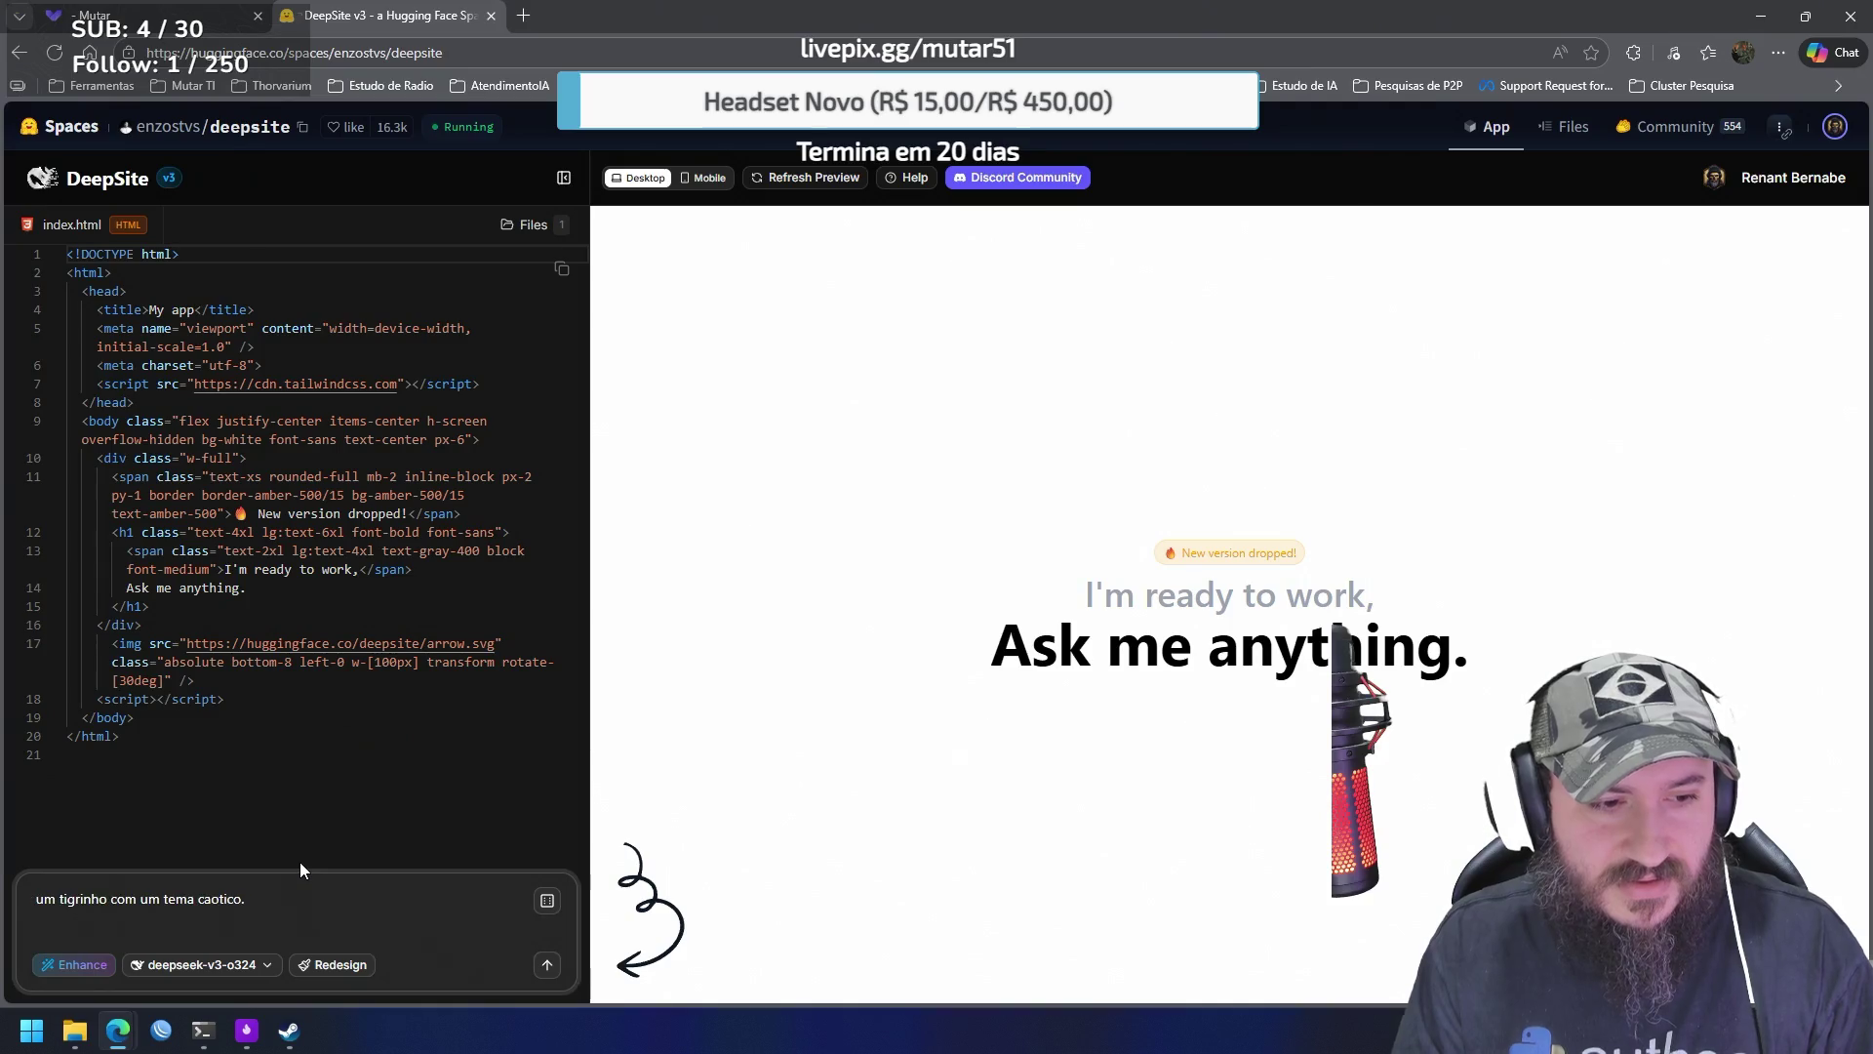
type("crie um")
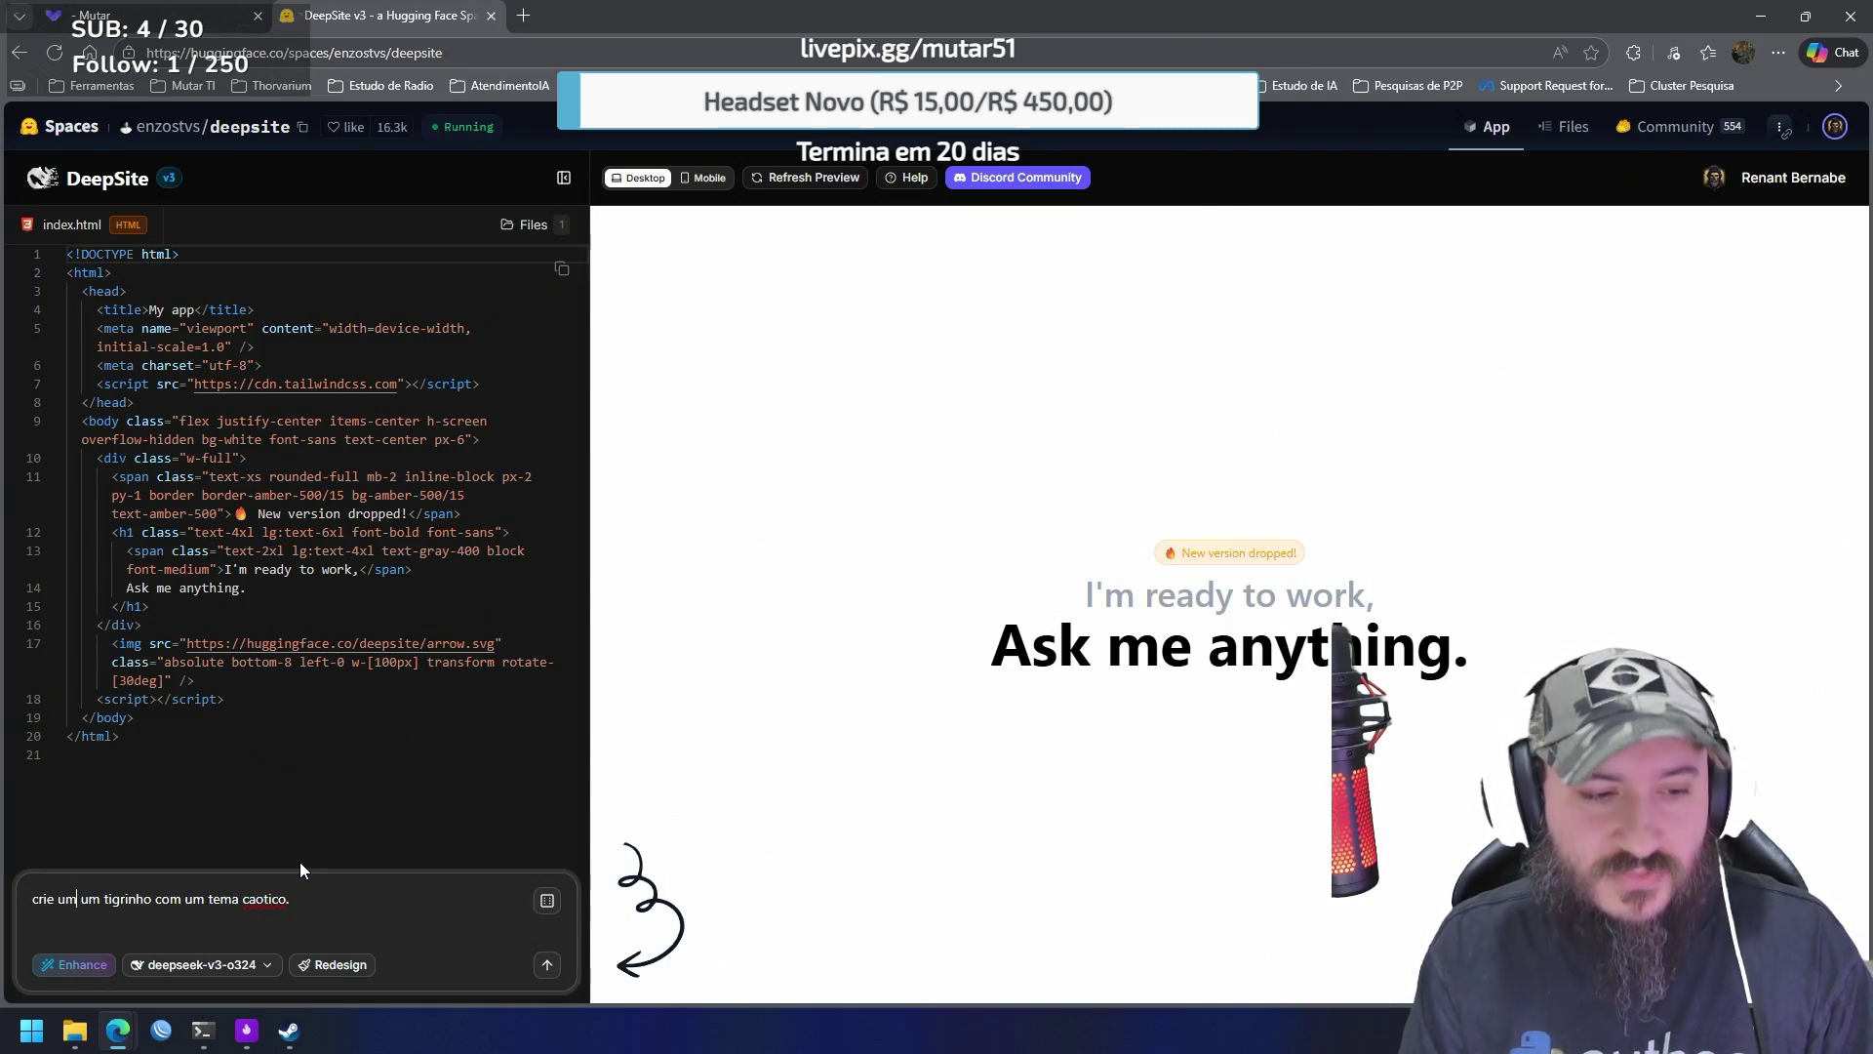
Extend the prompt to a caótico-themed landing page with black flames from hell
key("End")
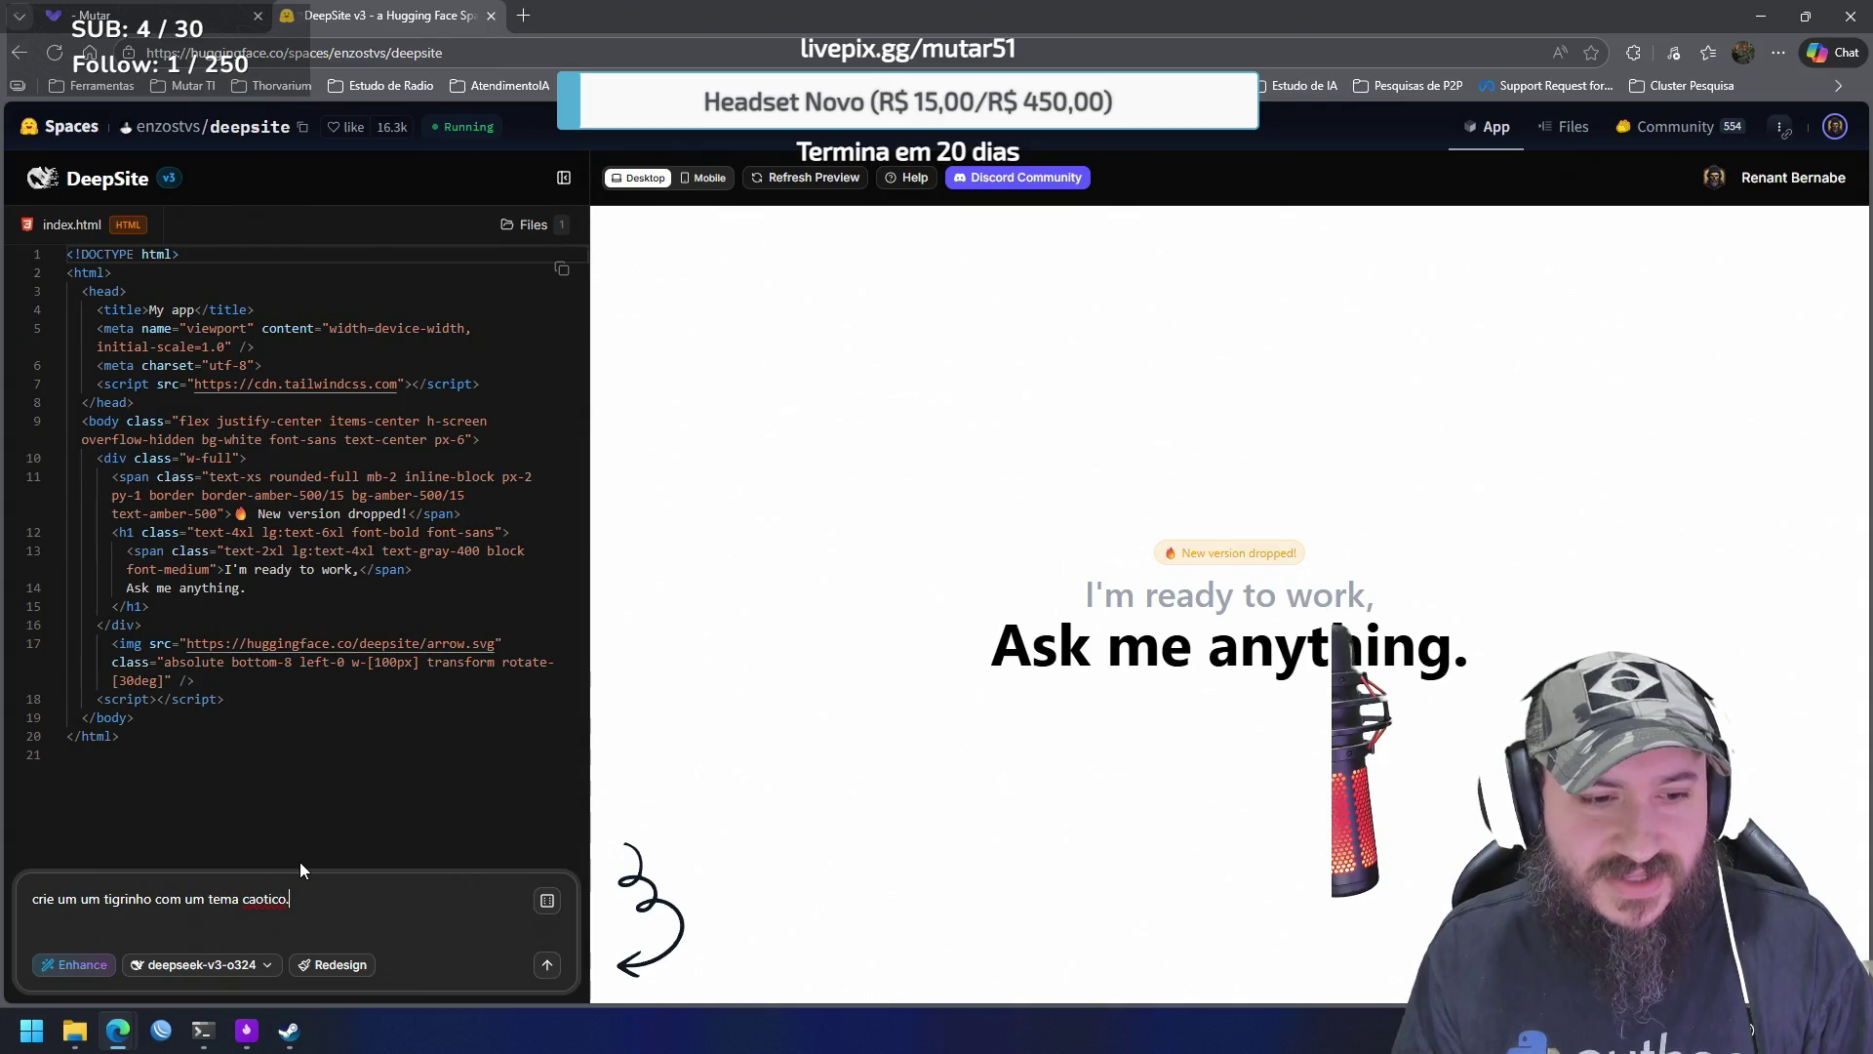
key("Left")
key("Left")
key("Left")
type("a landing")
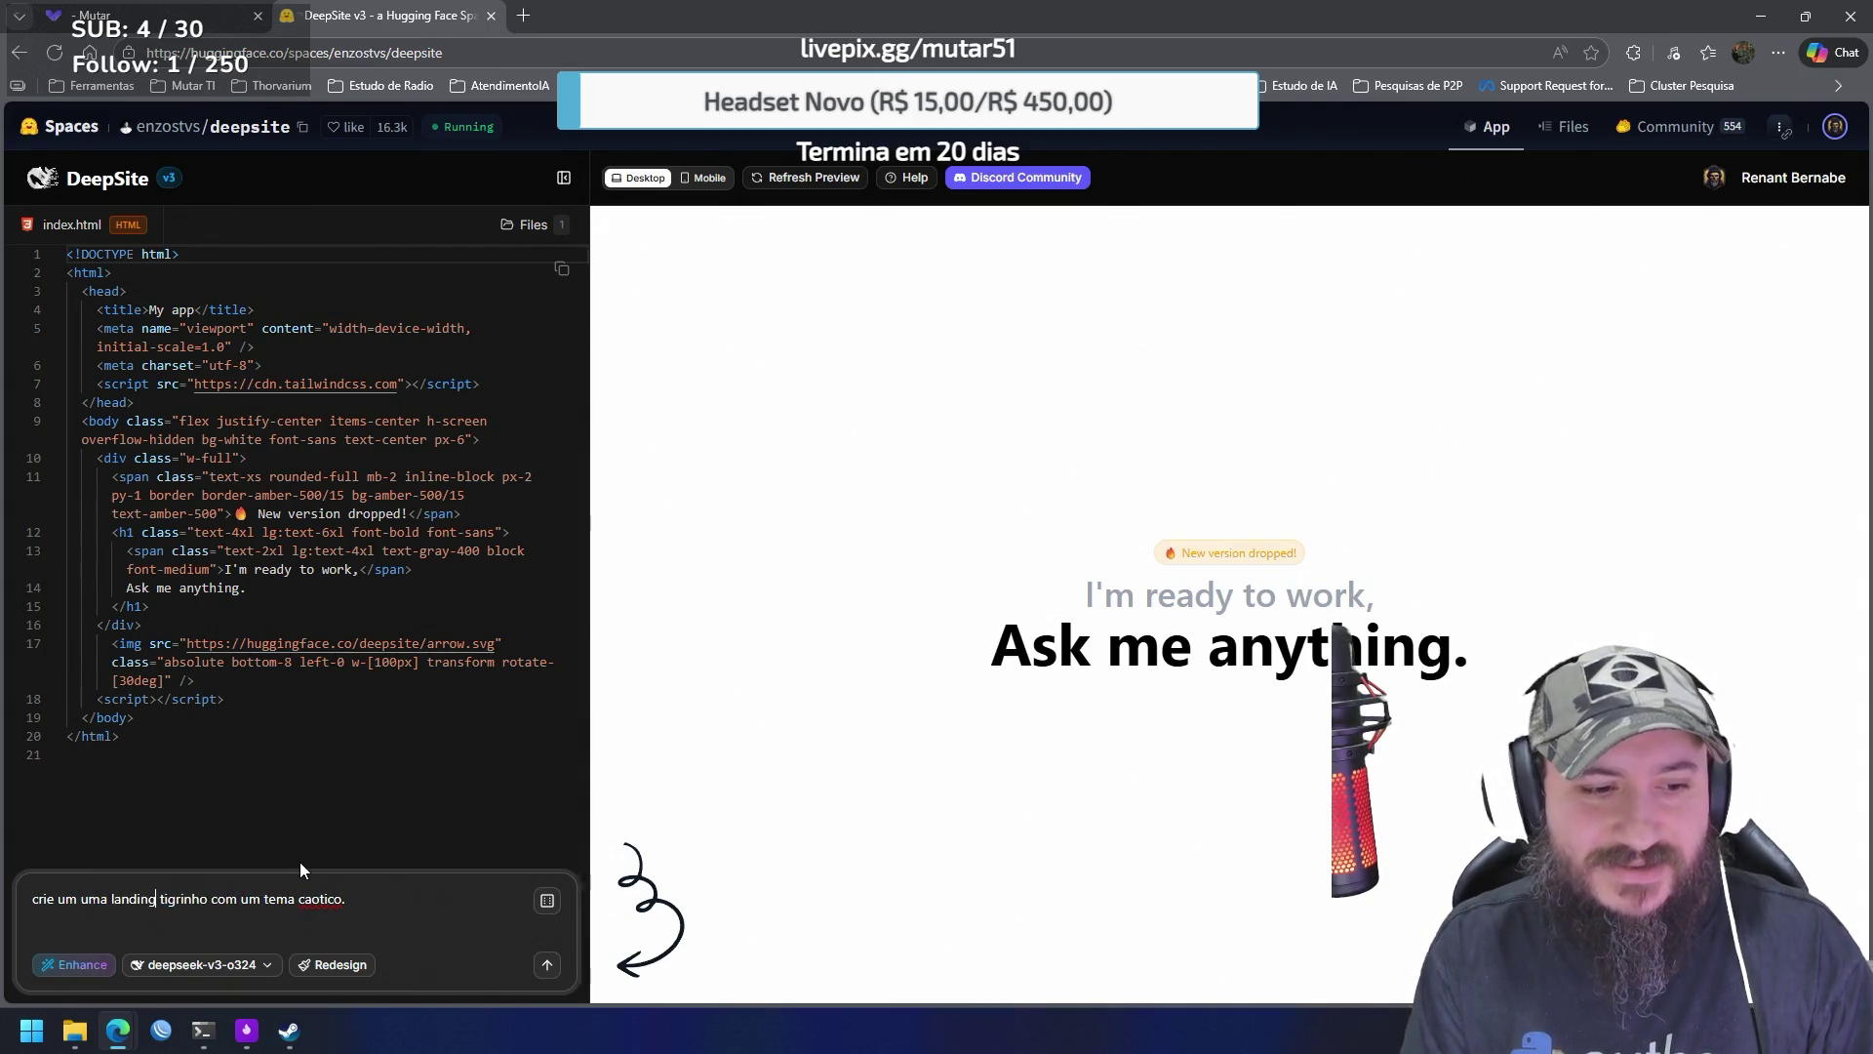
type("page do")
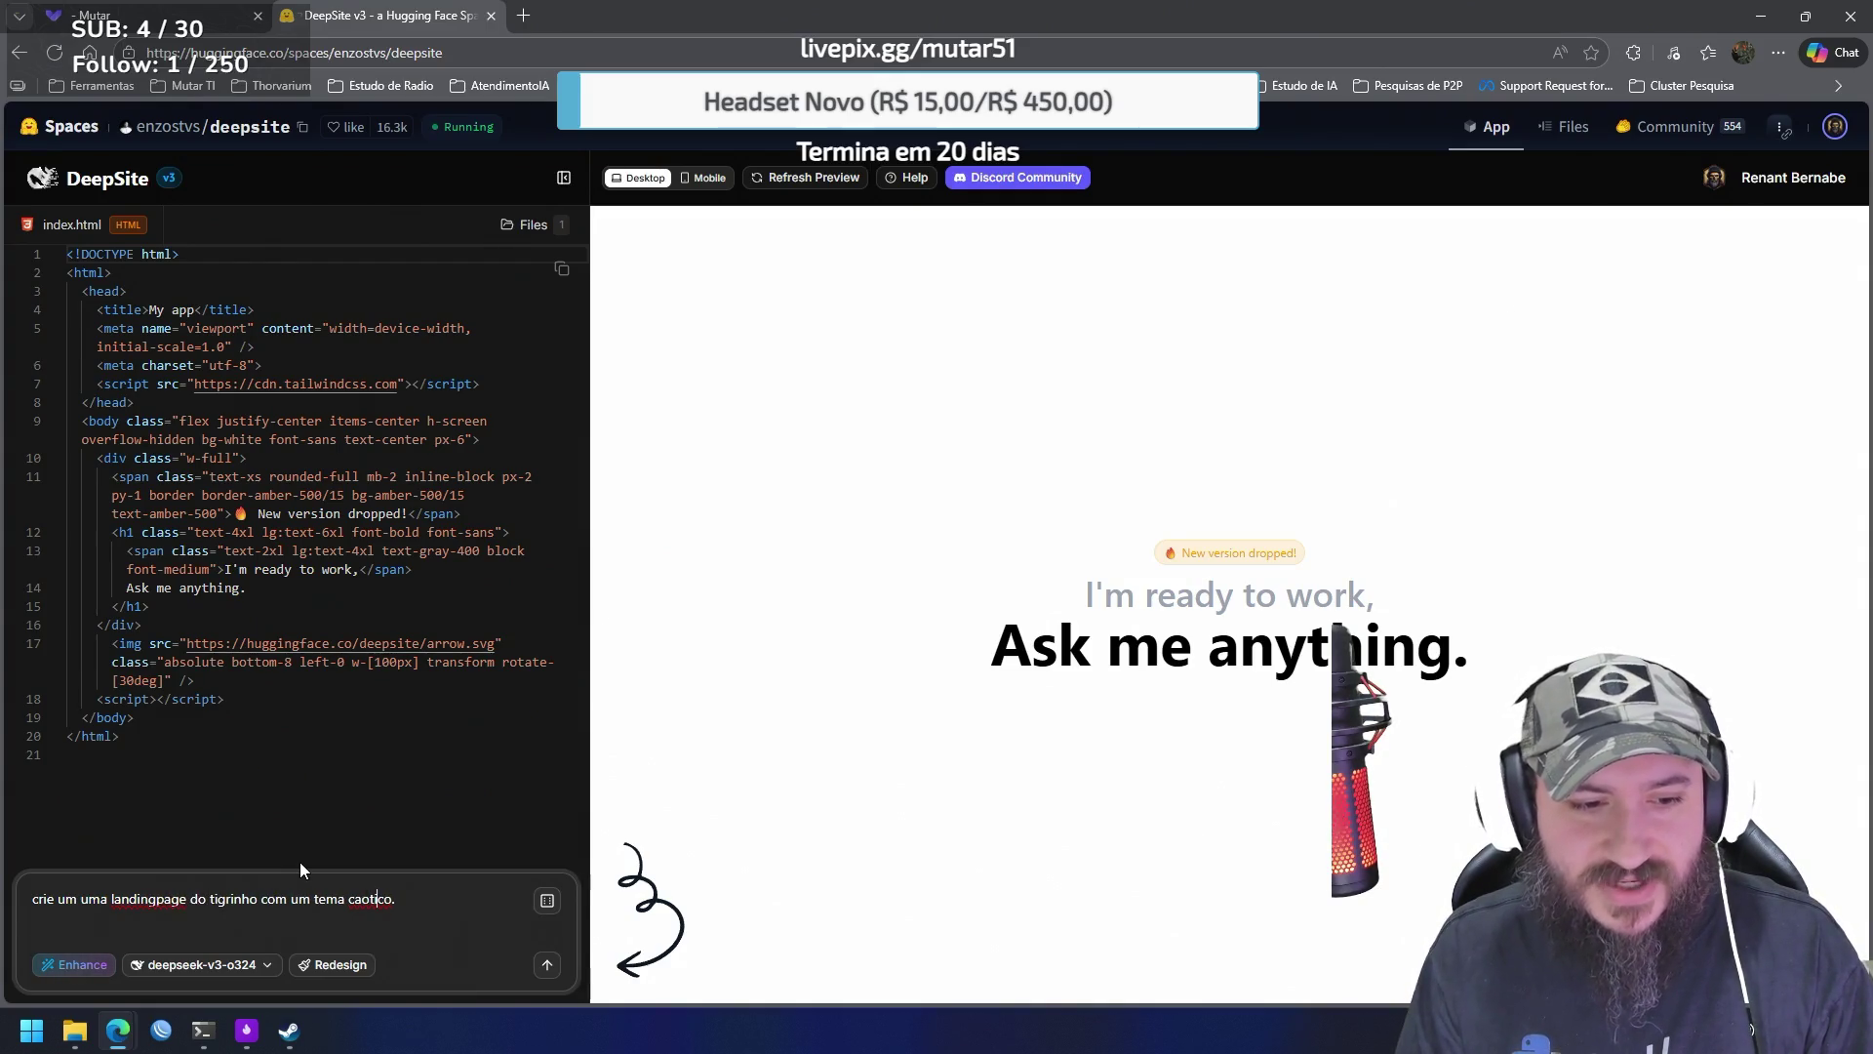
right_click(367, 900)
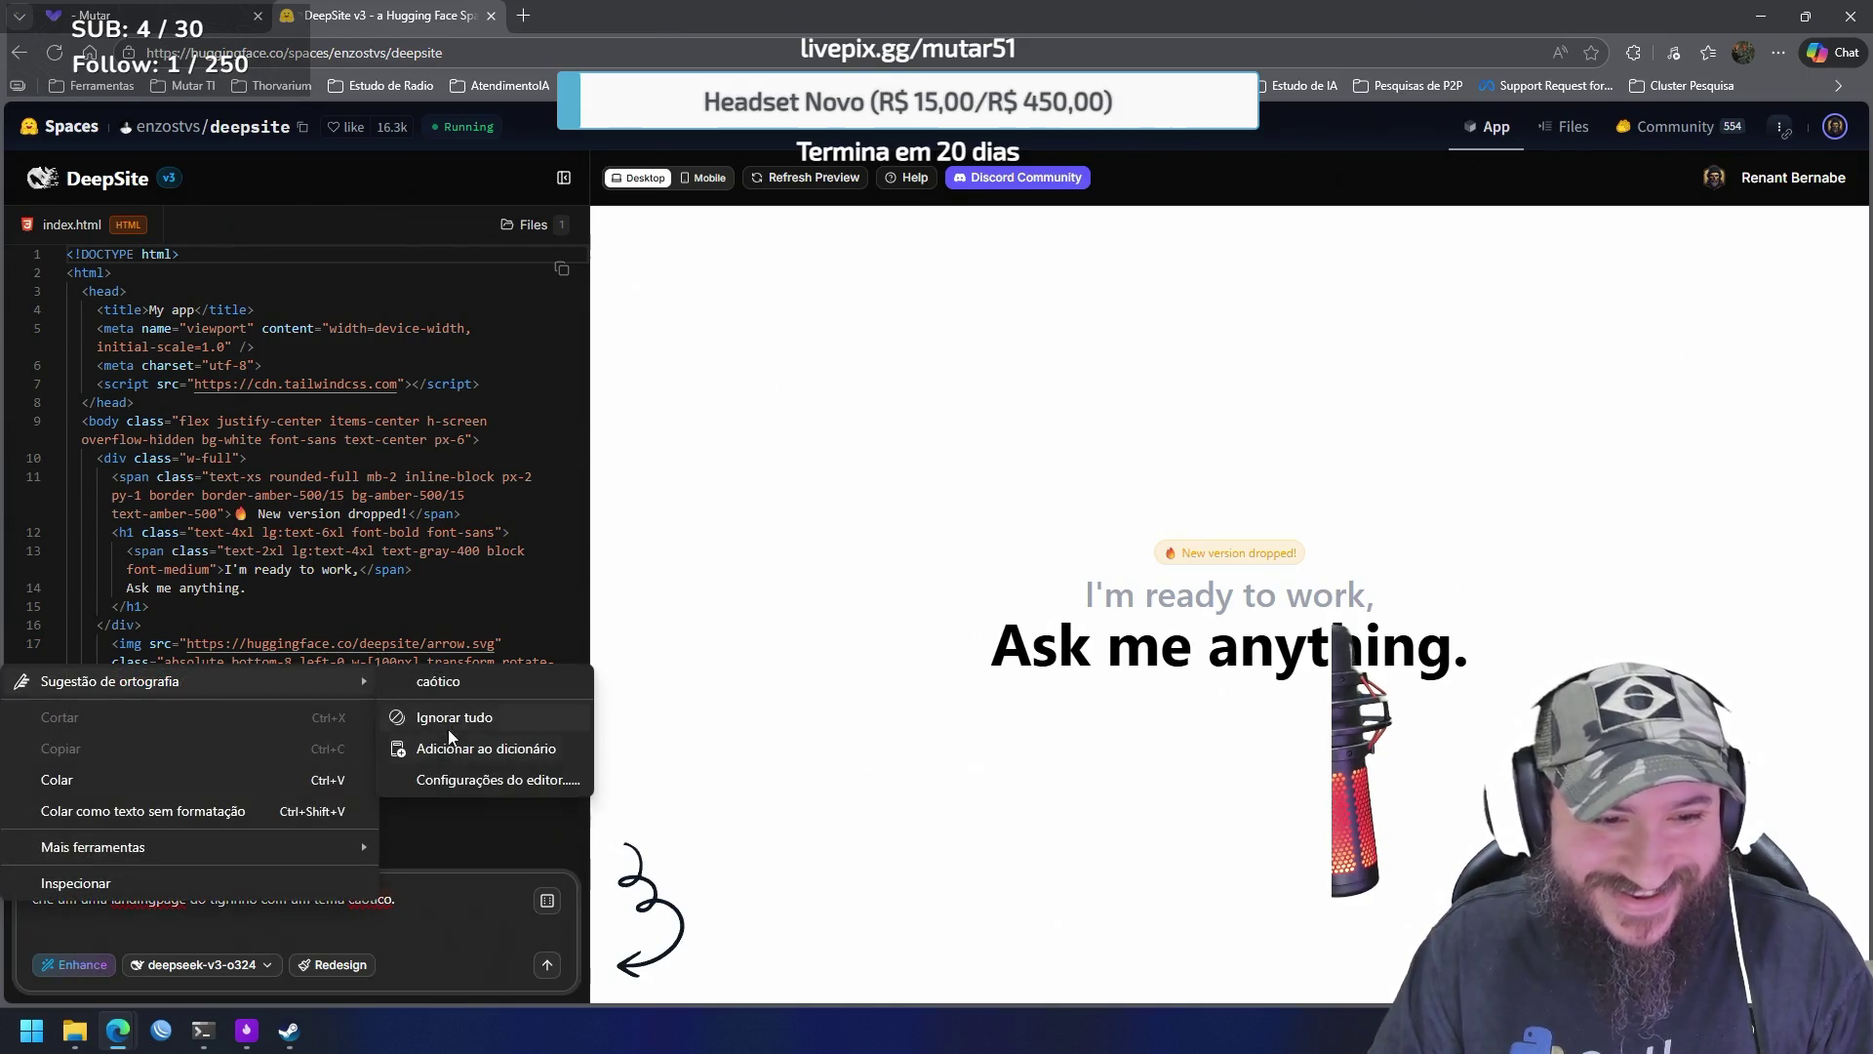
left_click(438, 681)
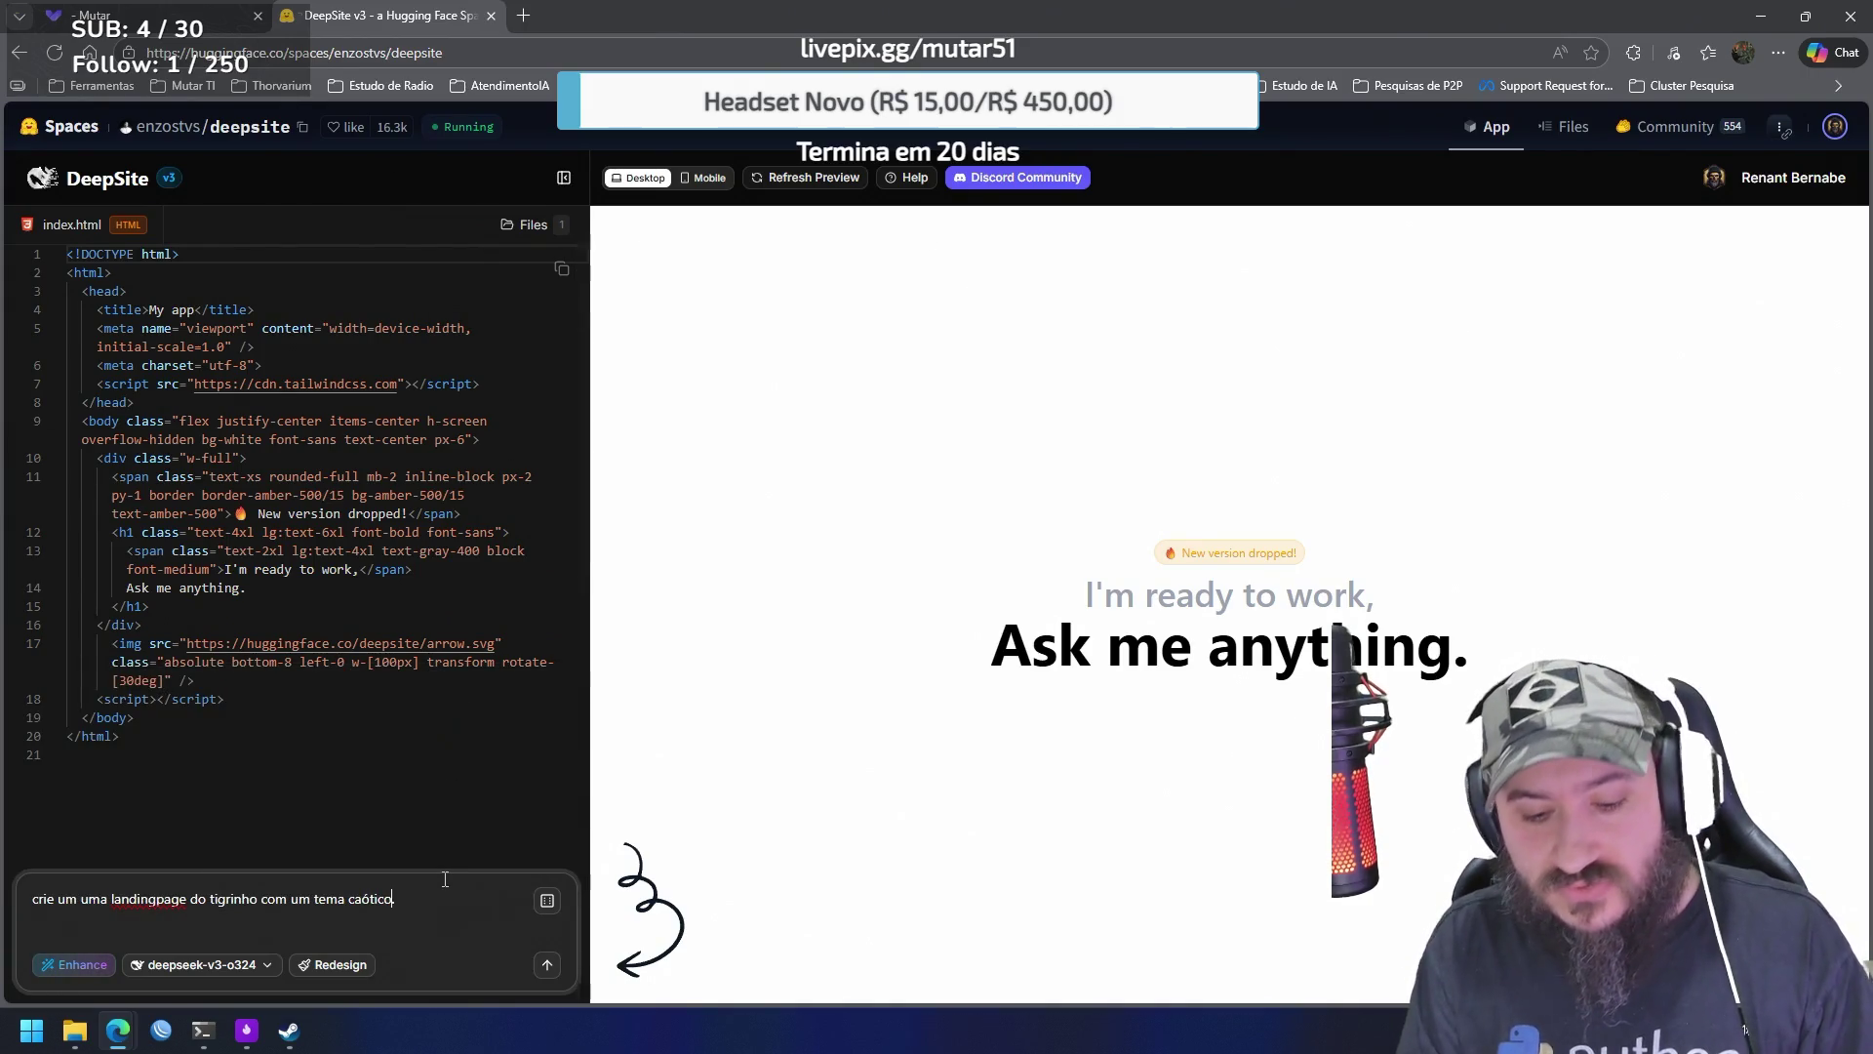
type(", quero chamas")
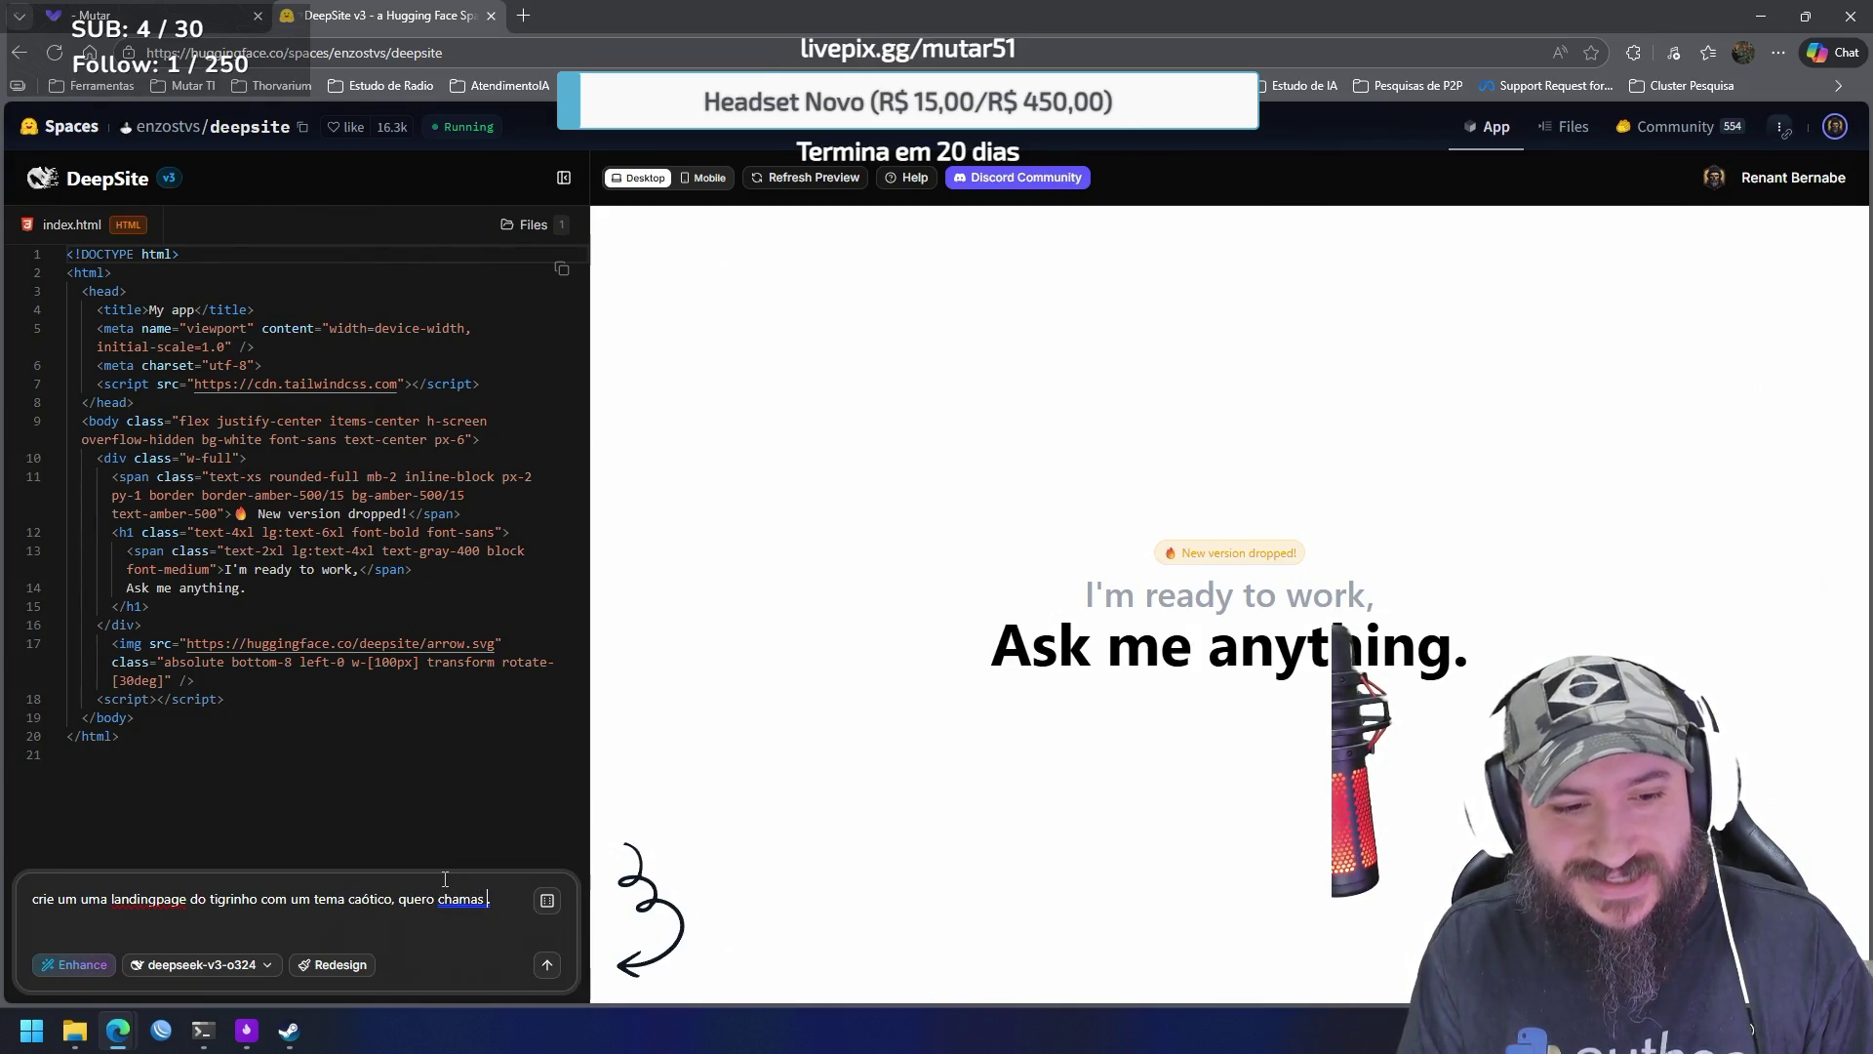
type(" ne")
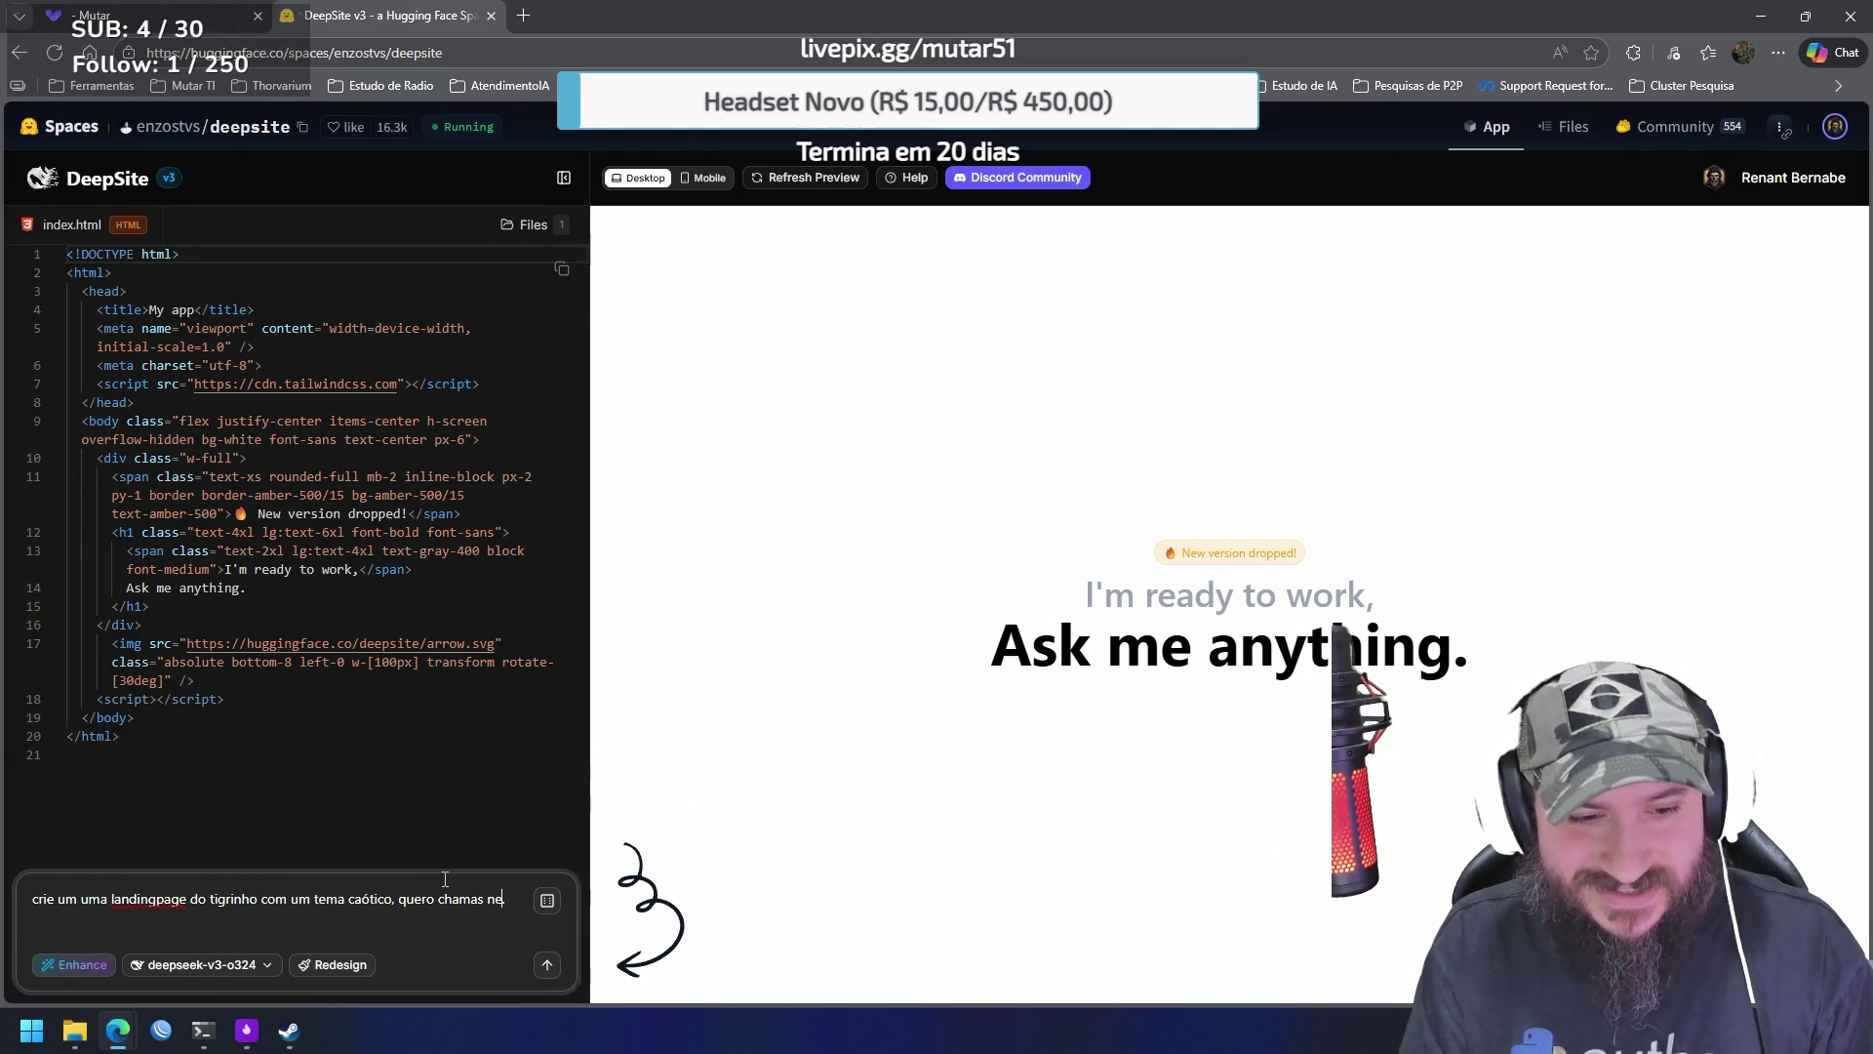
type("fg.gras do inferno .")
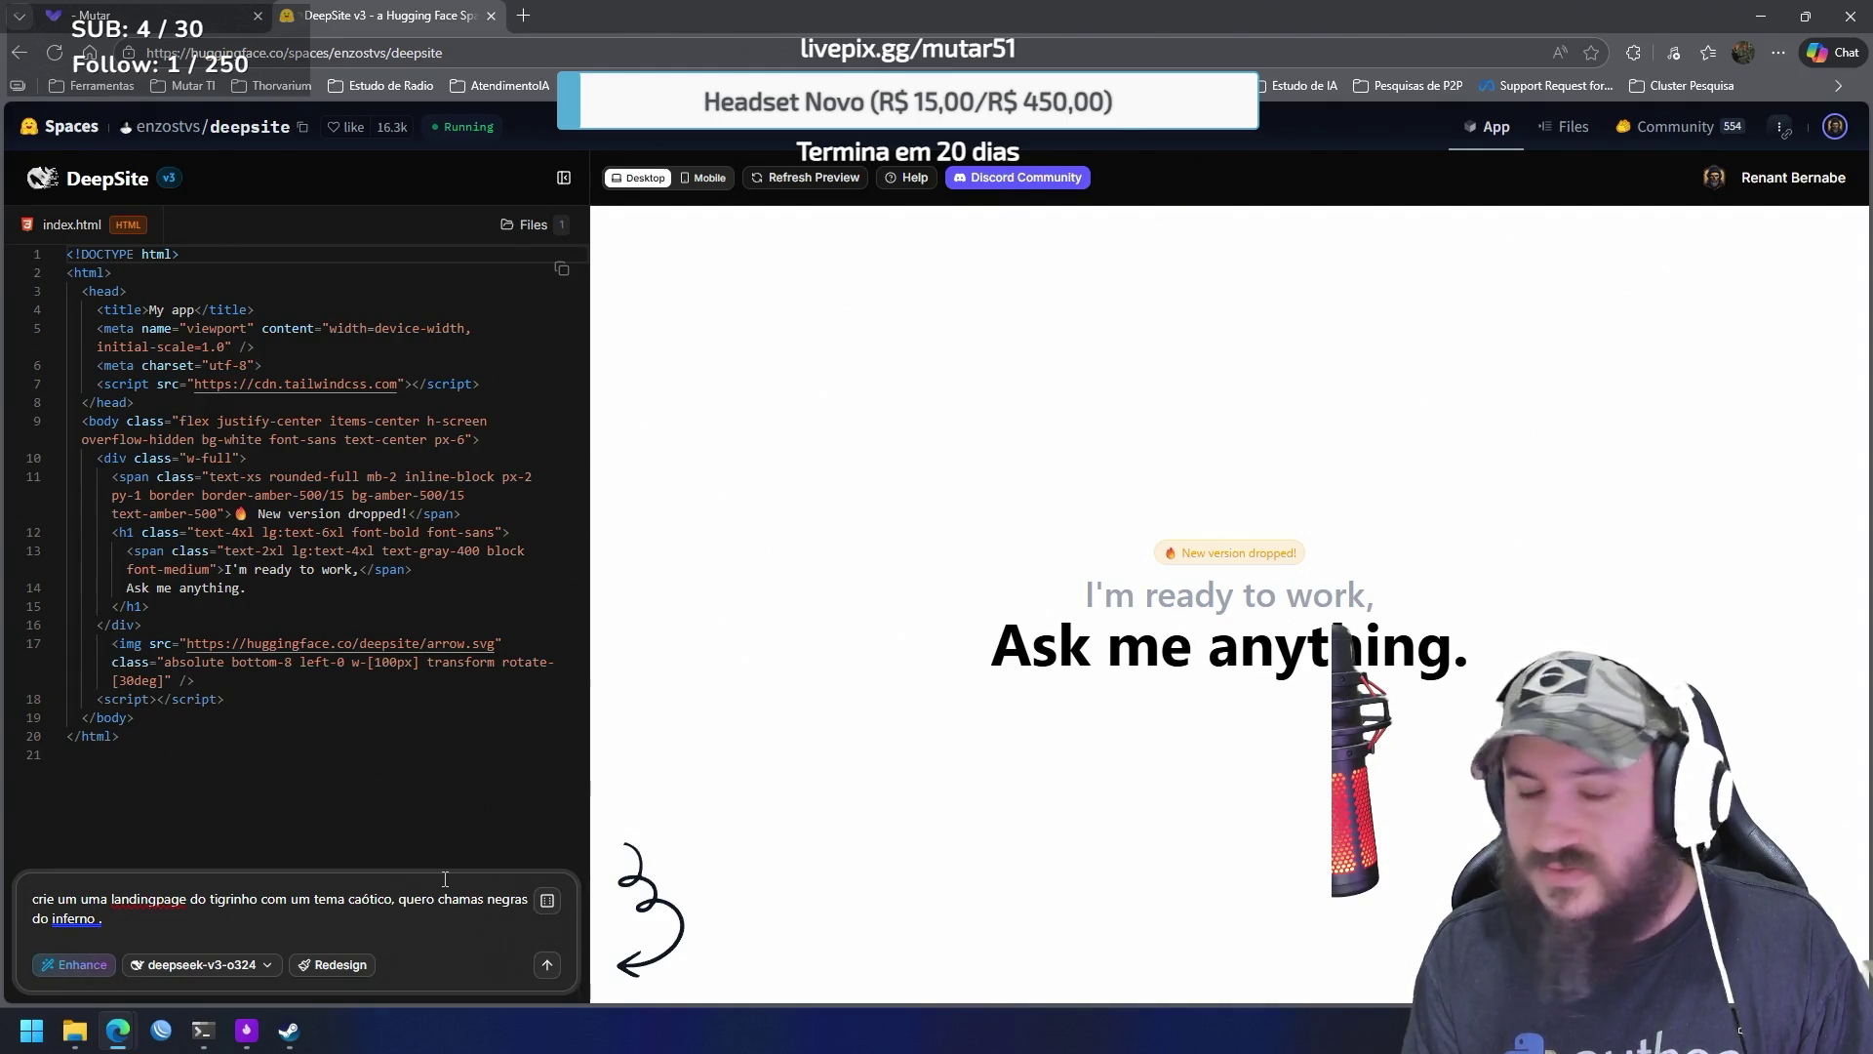
key("BackSpace")
key("BackSpace")
key("BackSpace")
key("Down")
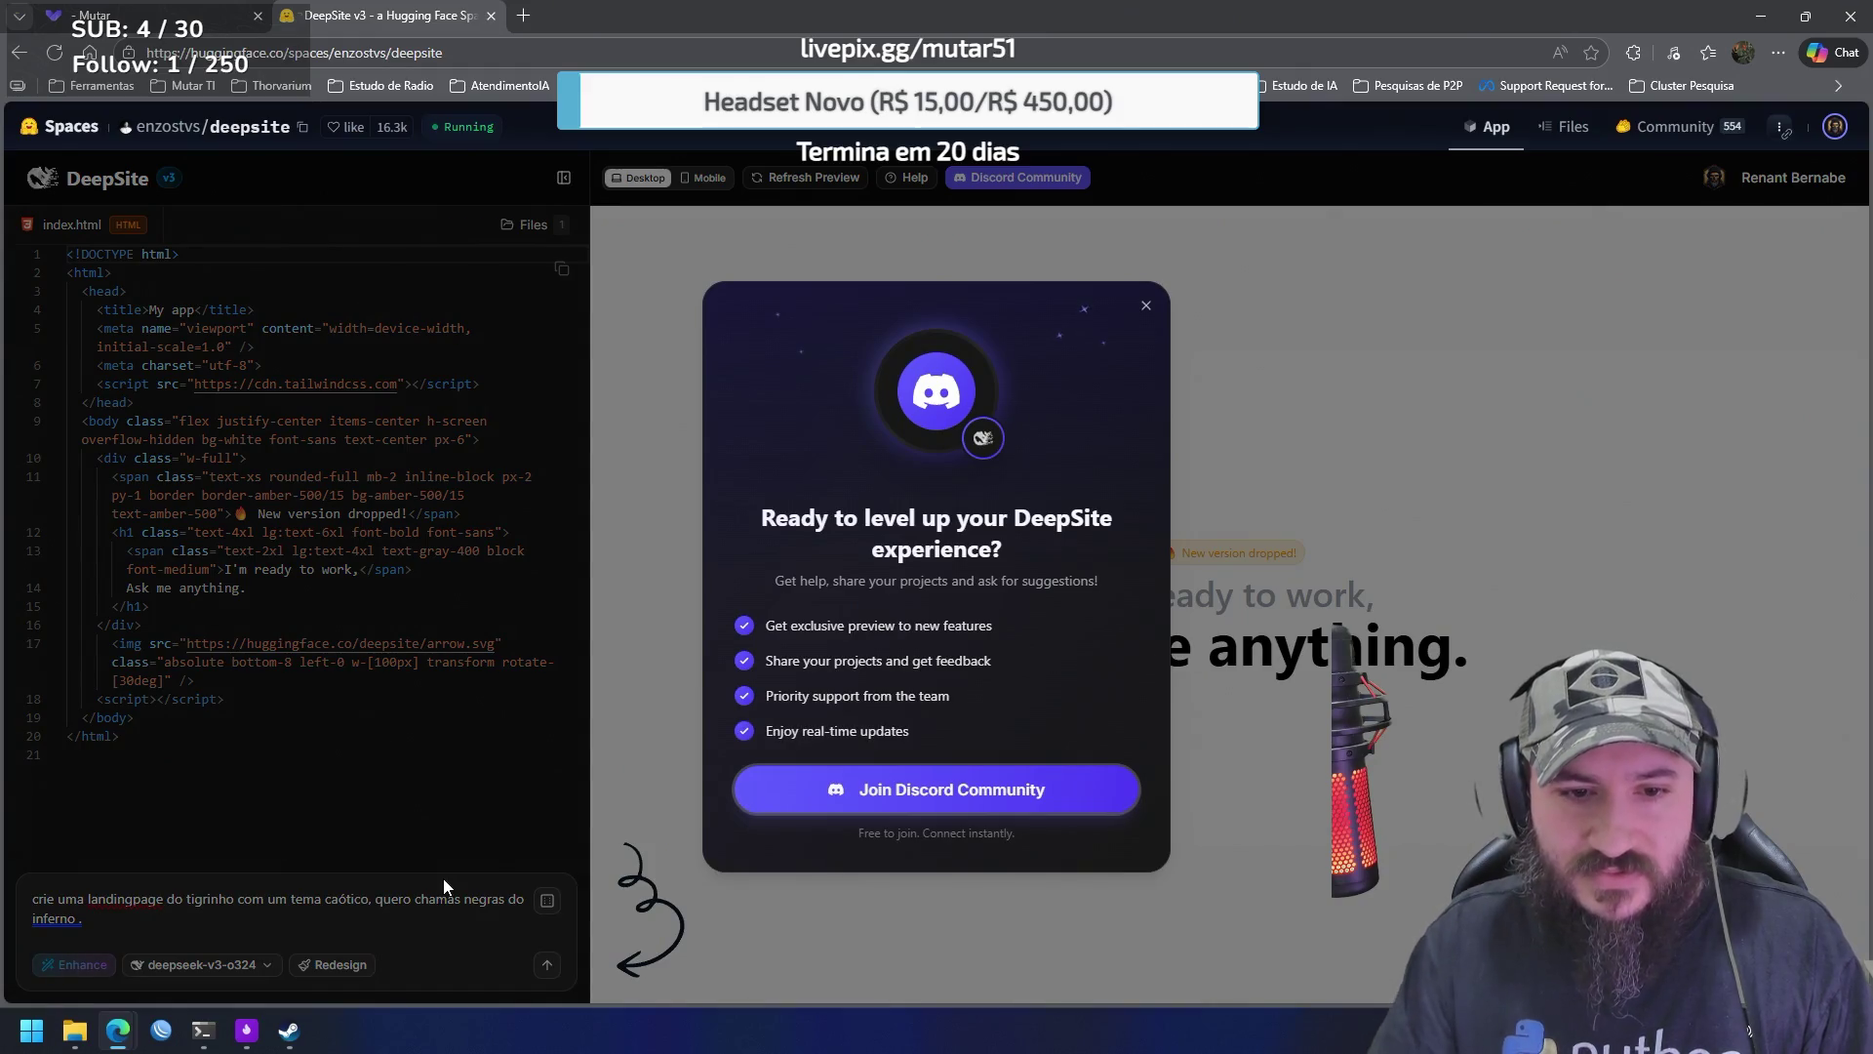
Add 'com detalhes em roxo' to the prompt, remove the stray period, and submit it
left_click(1147, 308)
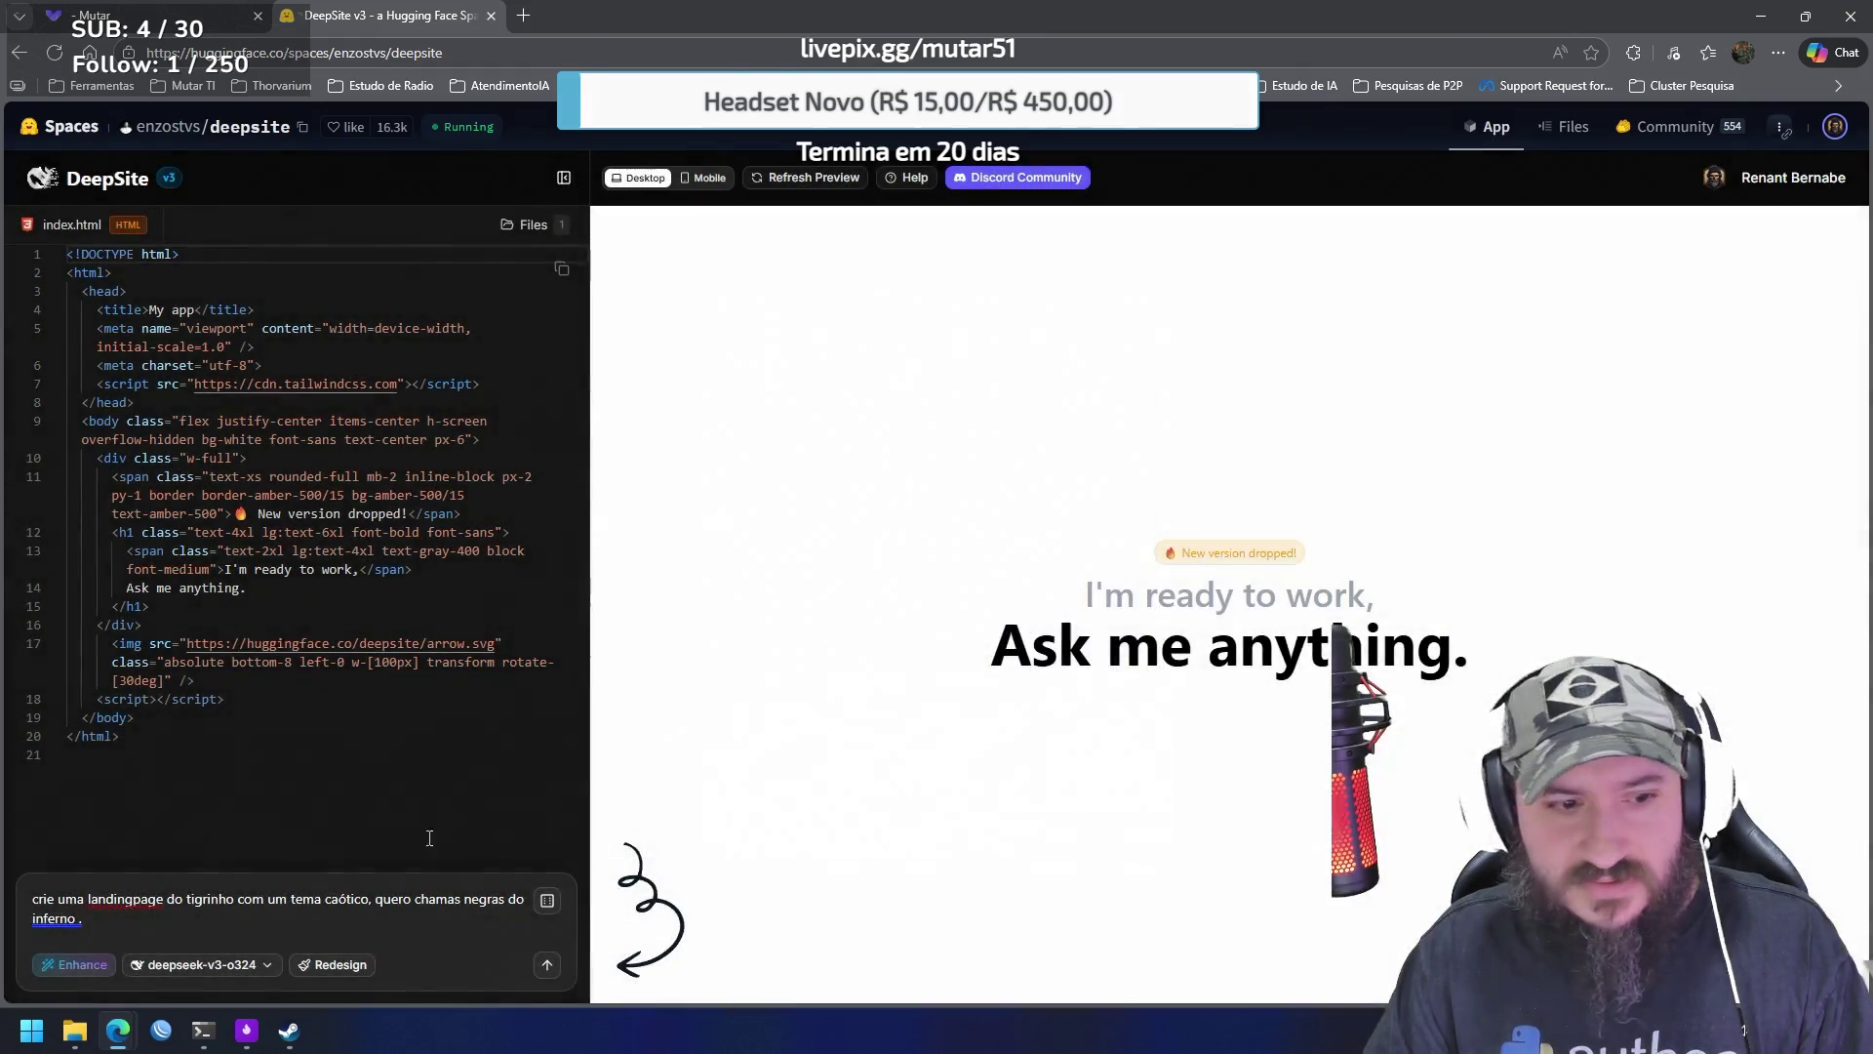
right_click(135, 912)
left_click(395, 902)
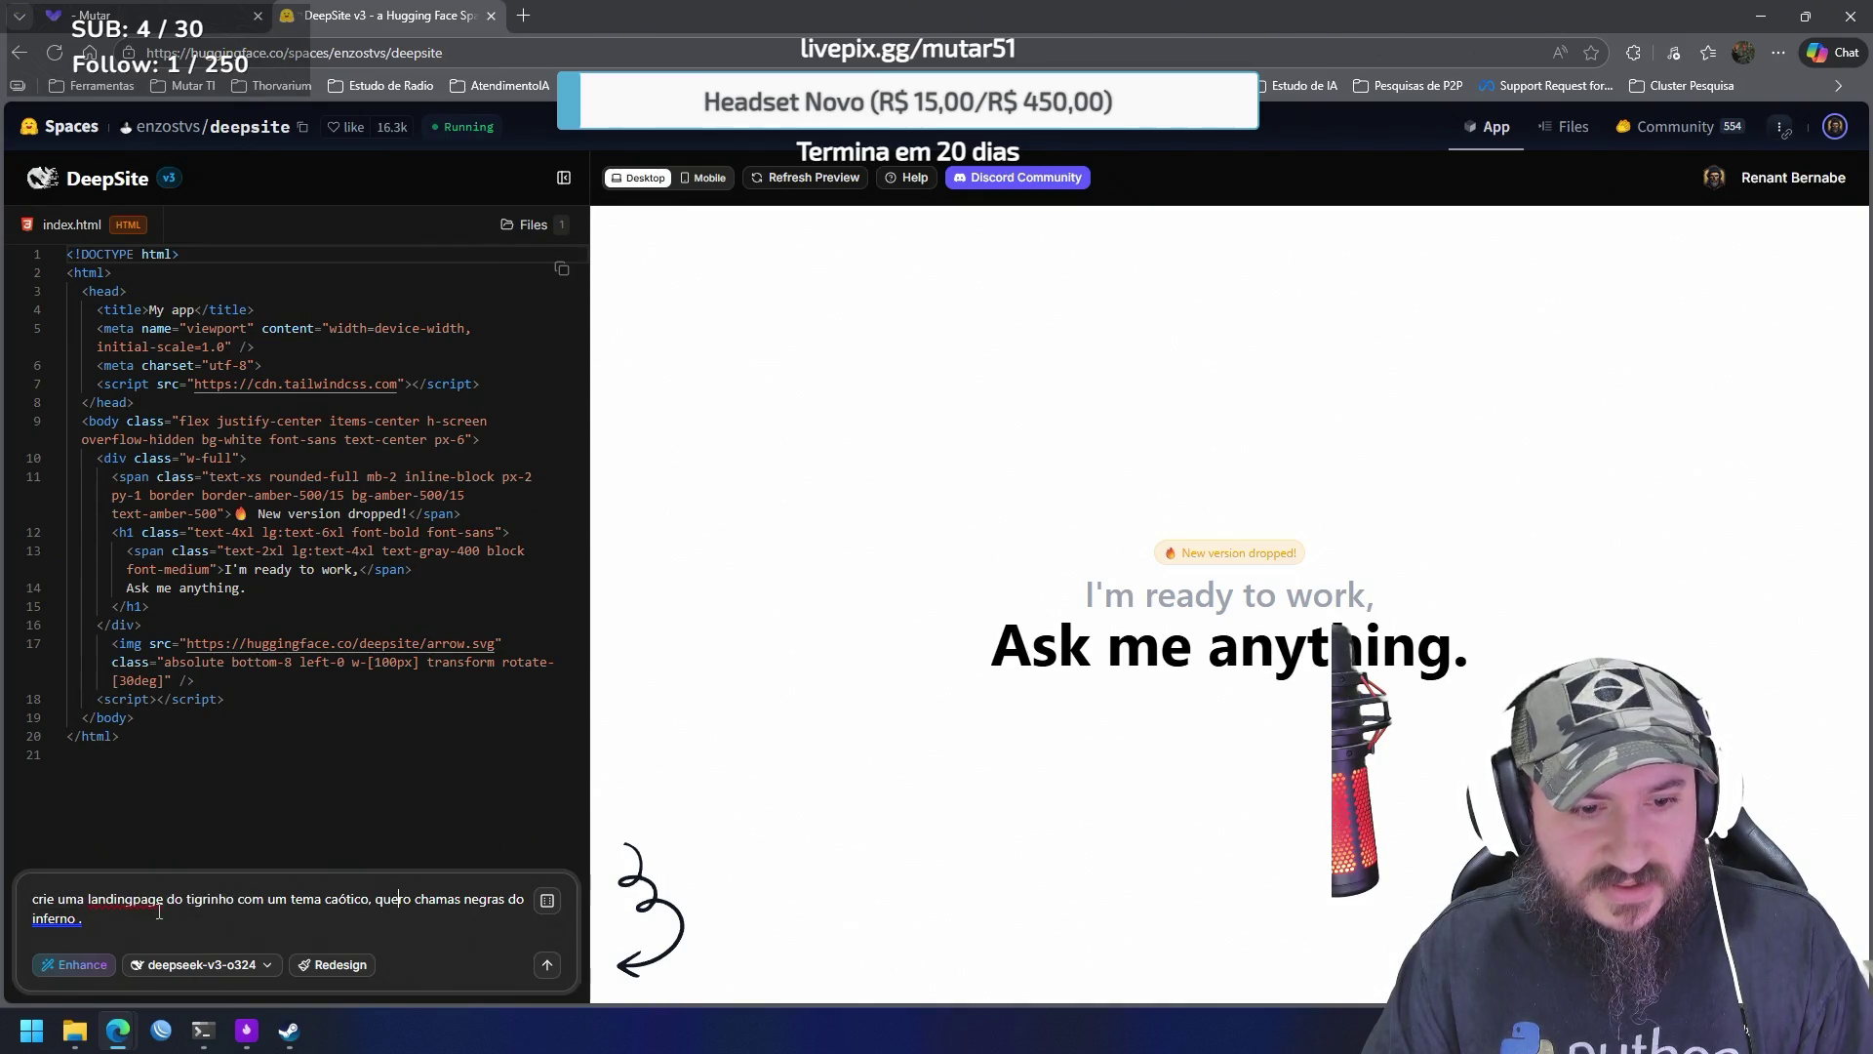
left_click(80, 919)
key("Escape")
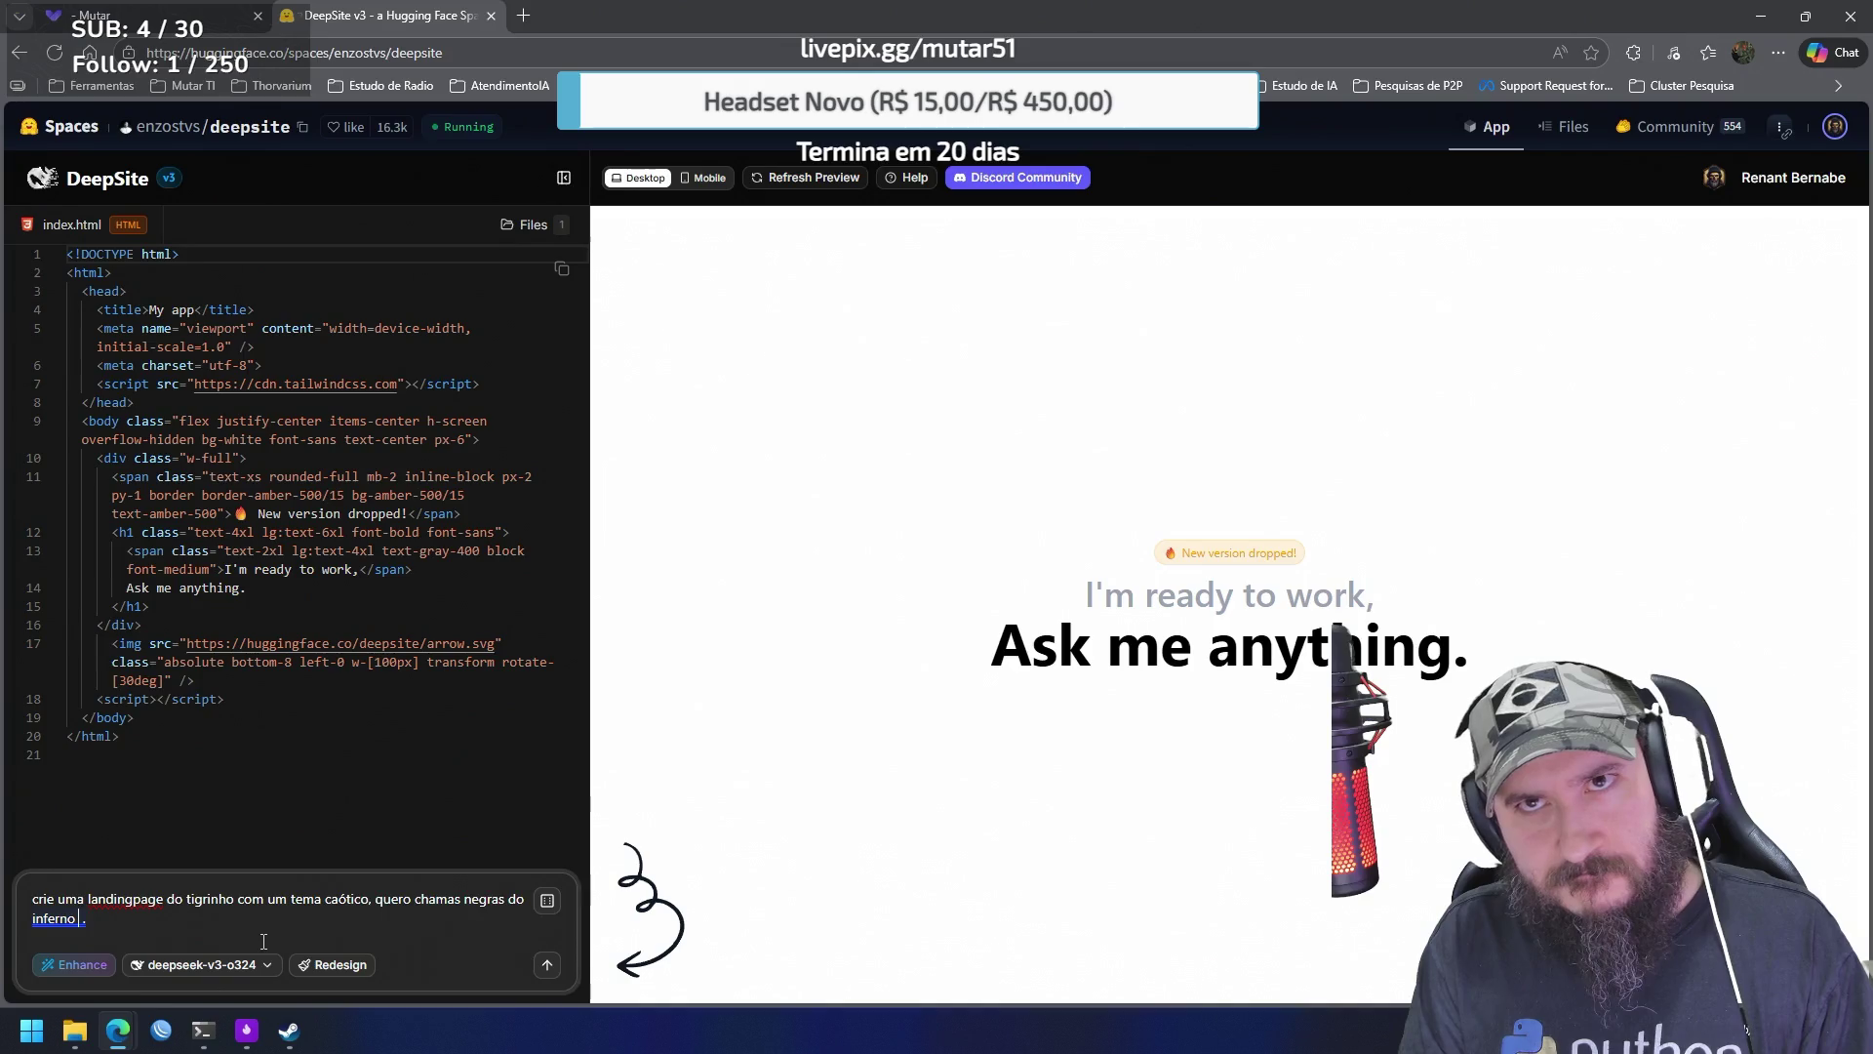
type("com detal")
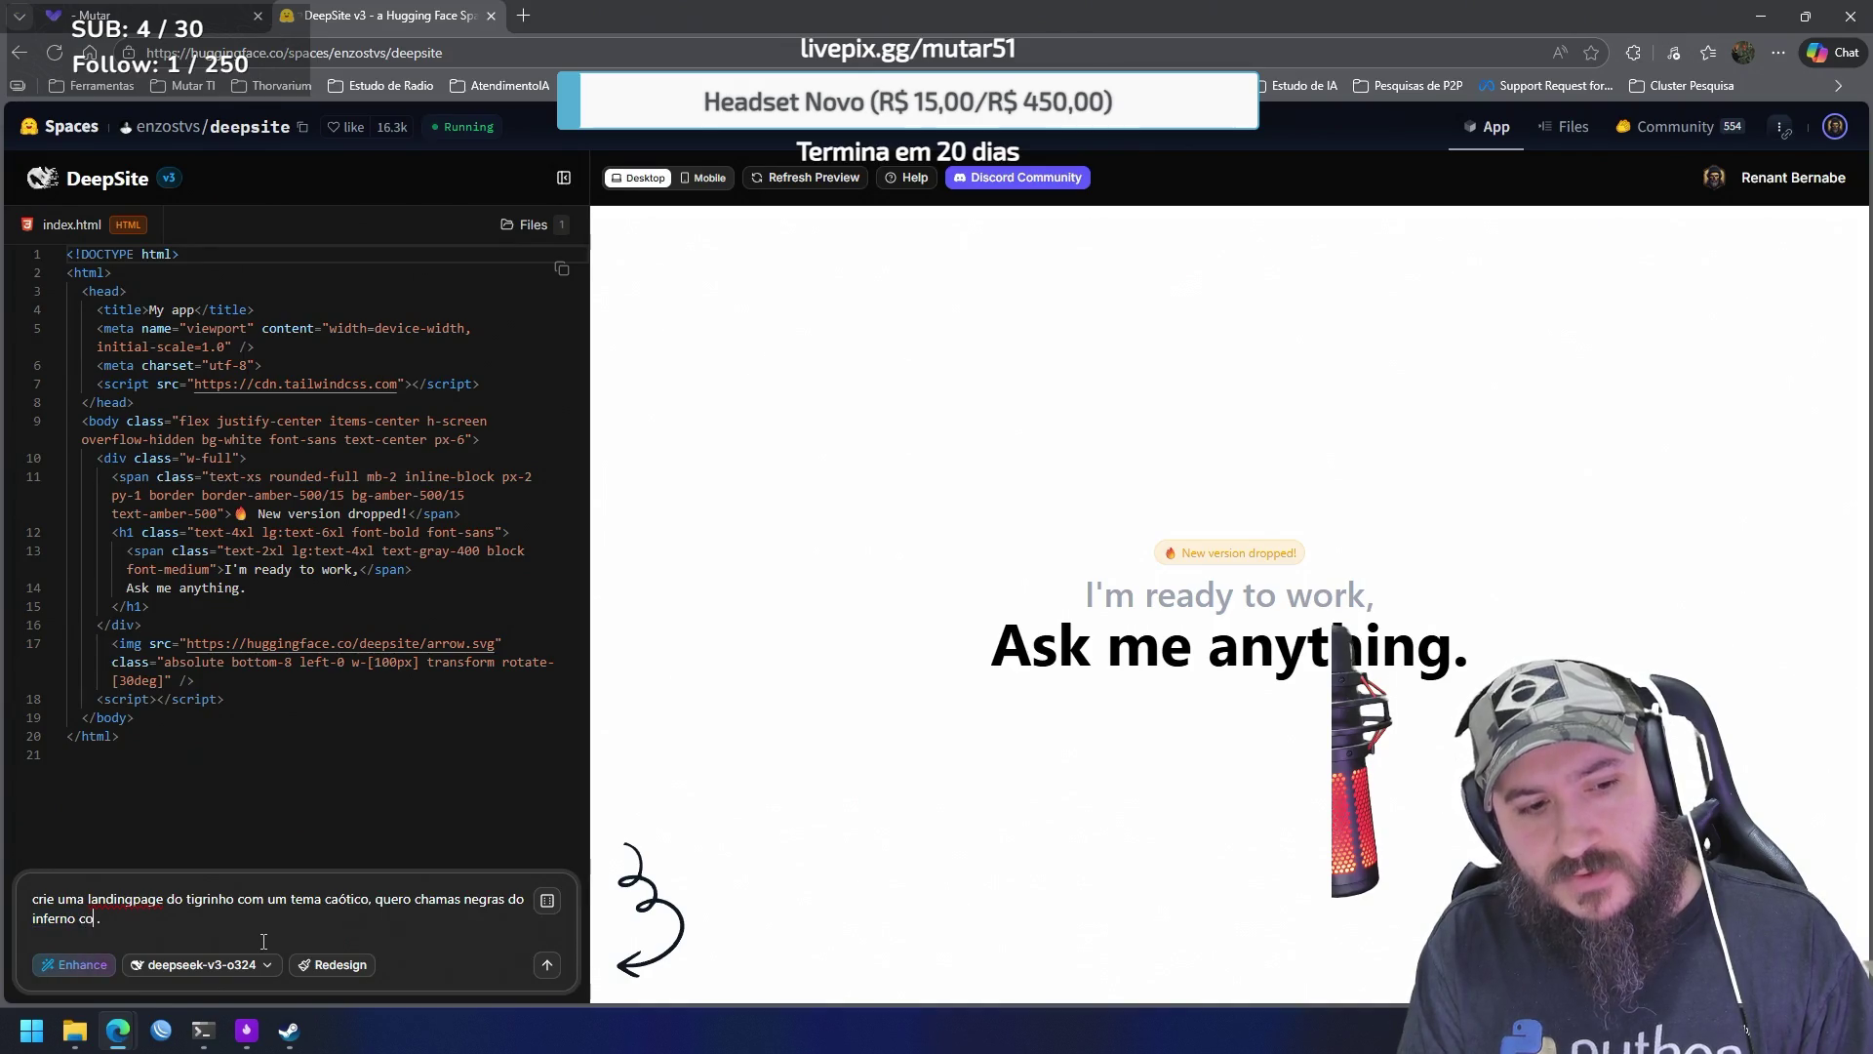
type("hes em roxo")
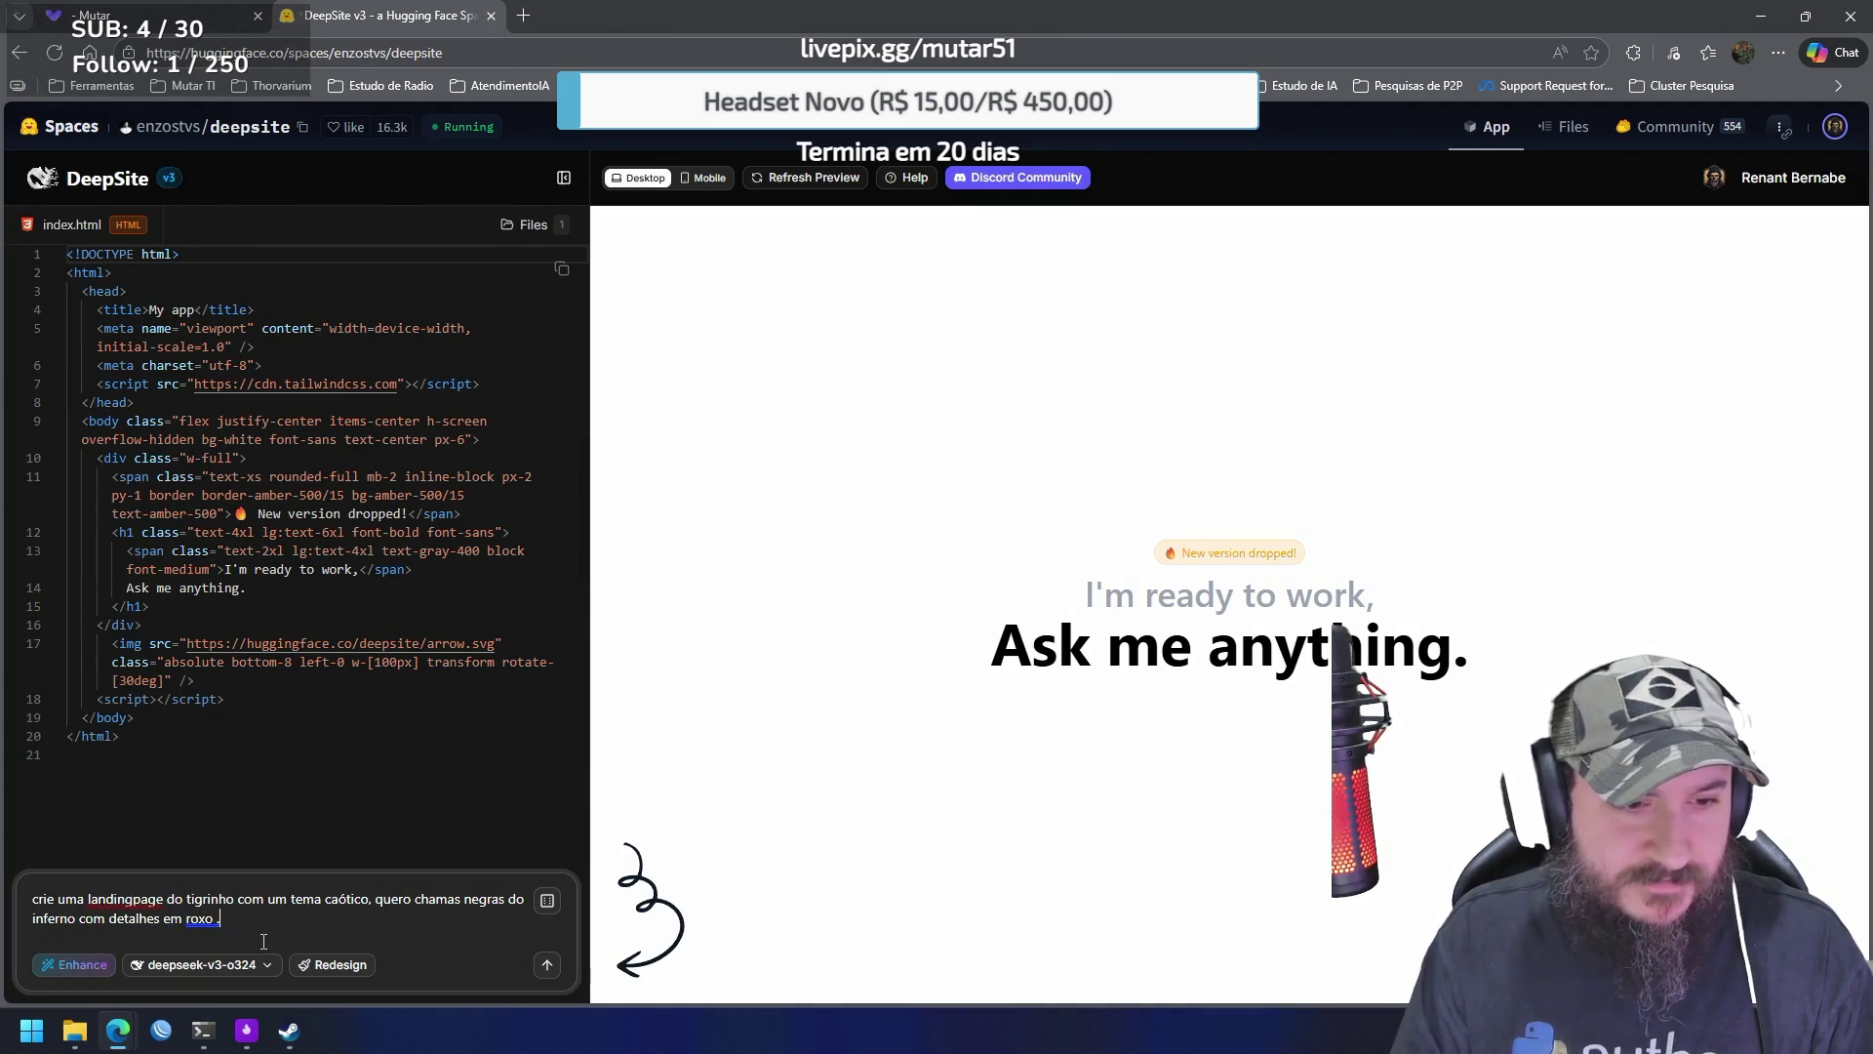
key("Delete")
key("Delete")
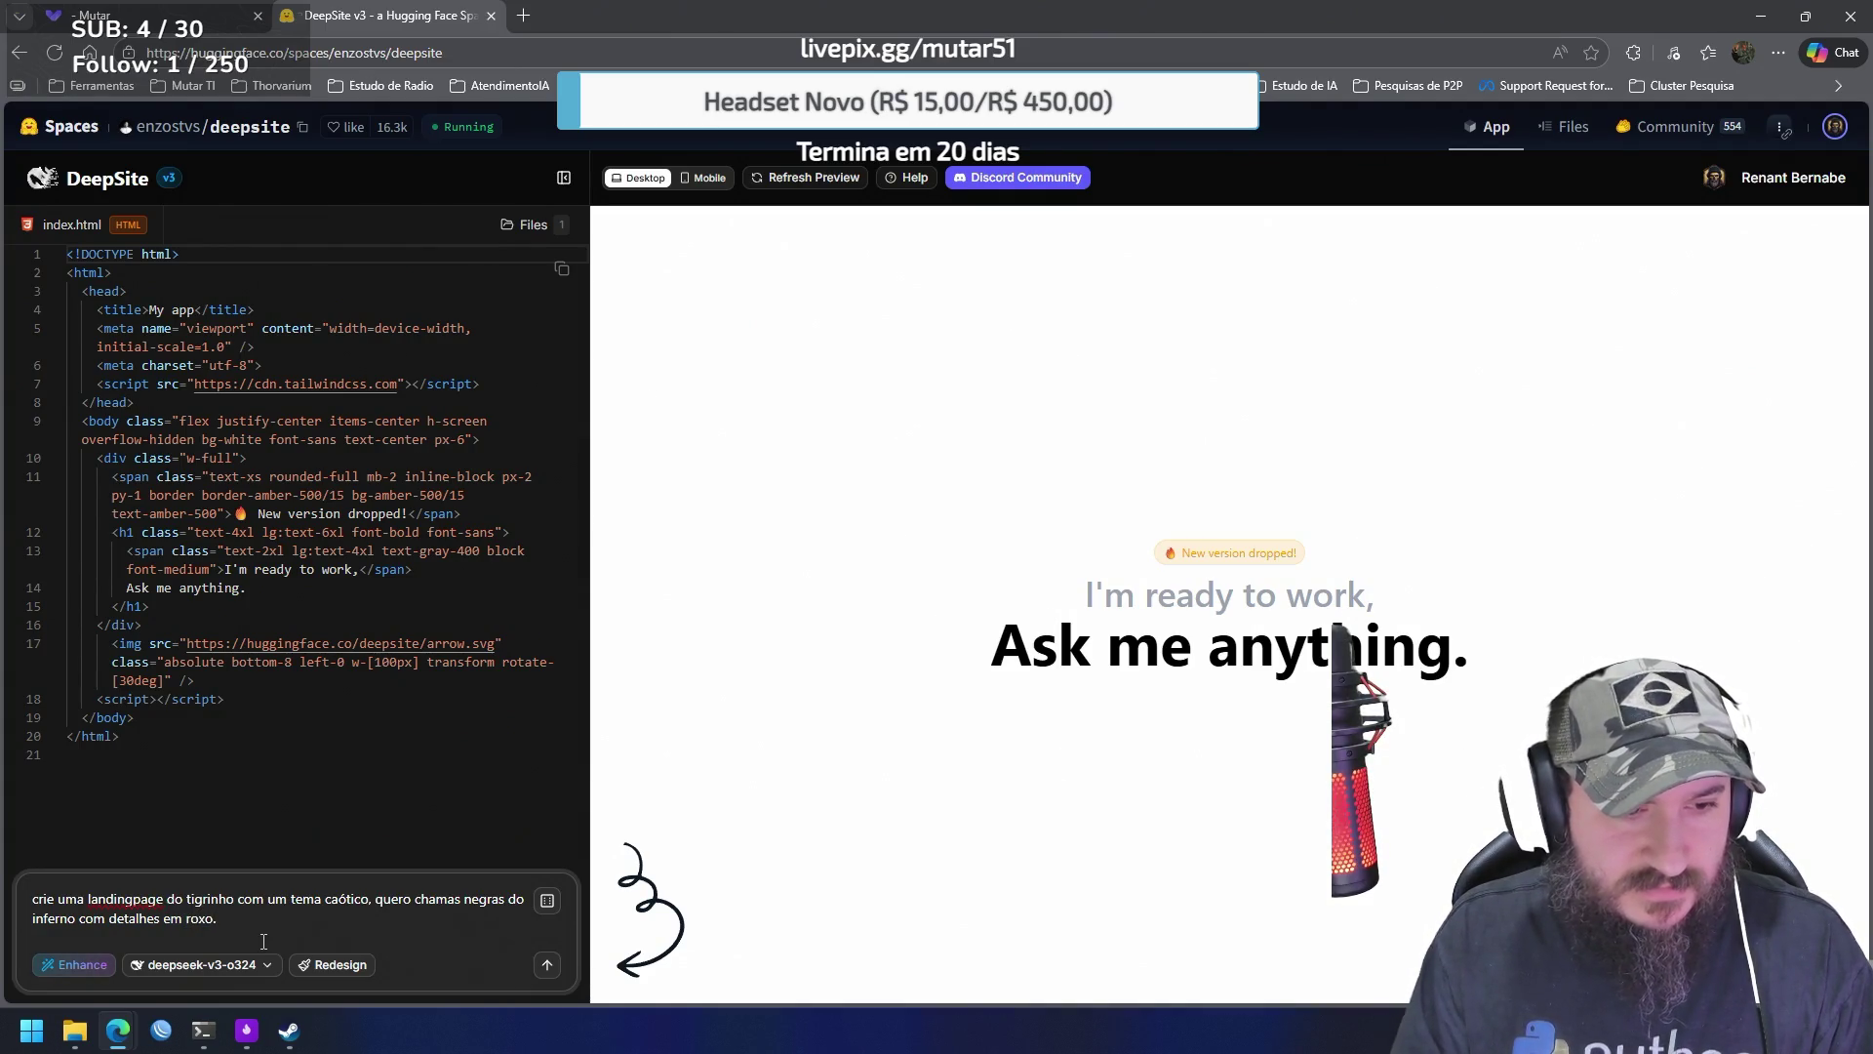
key("Return")
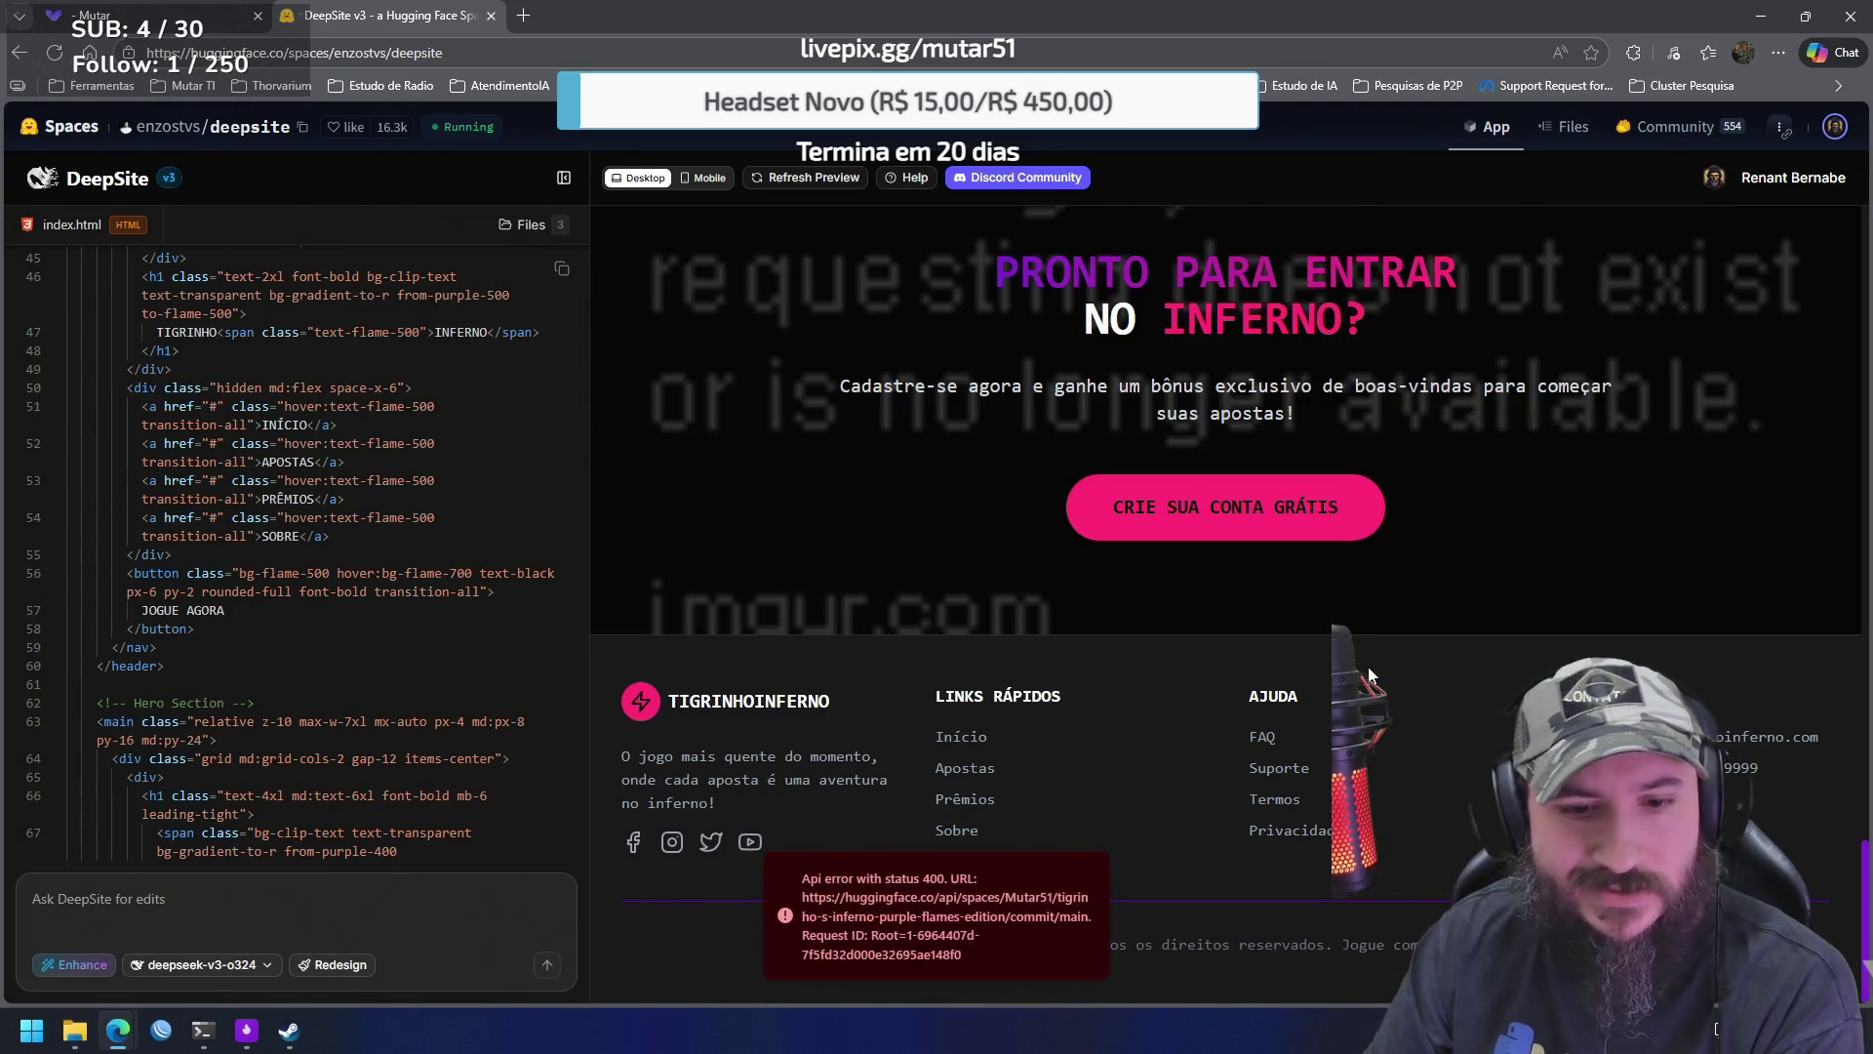
scroll(1376, 708, "up", 5)
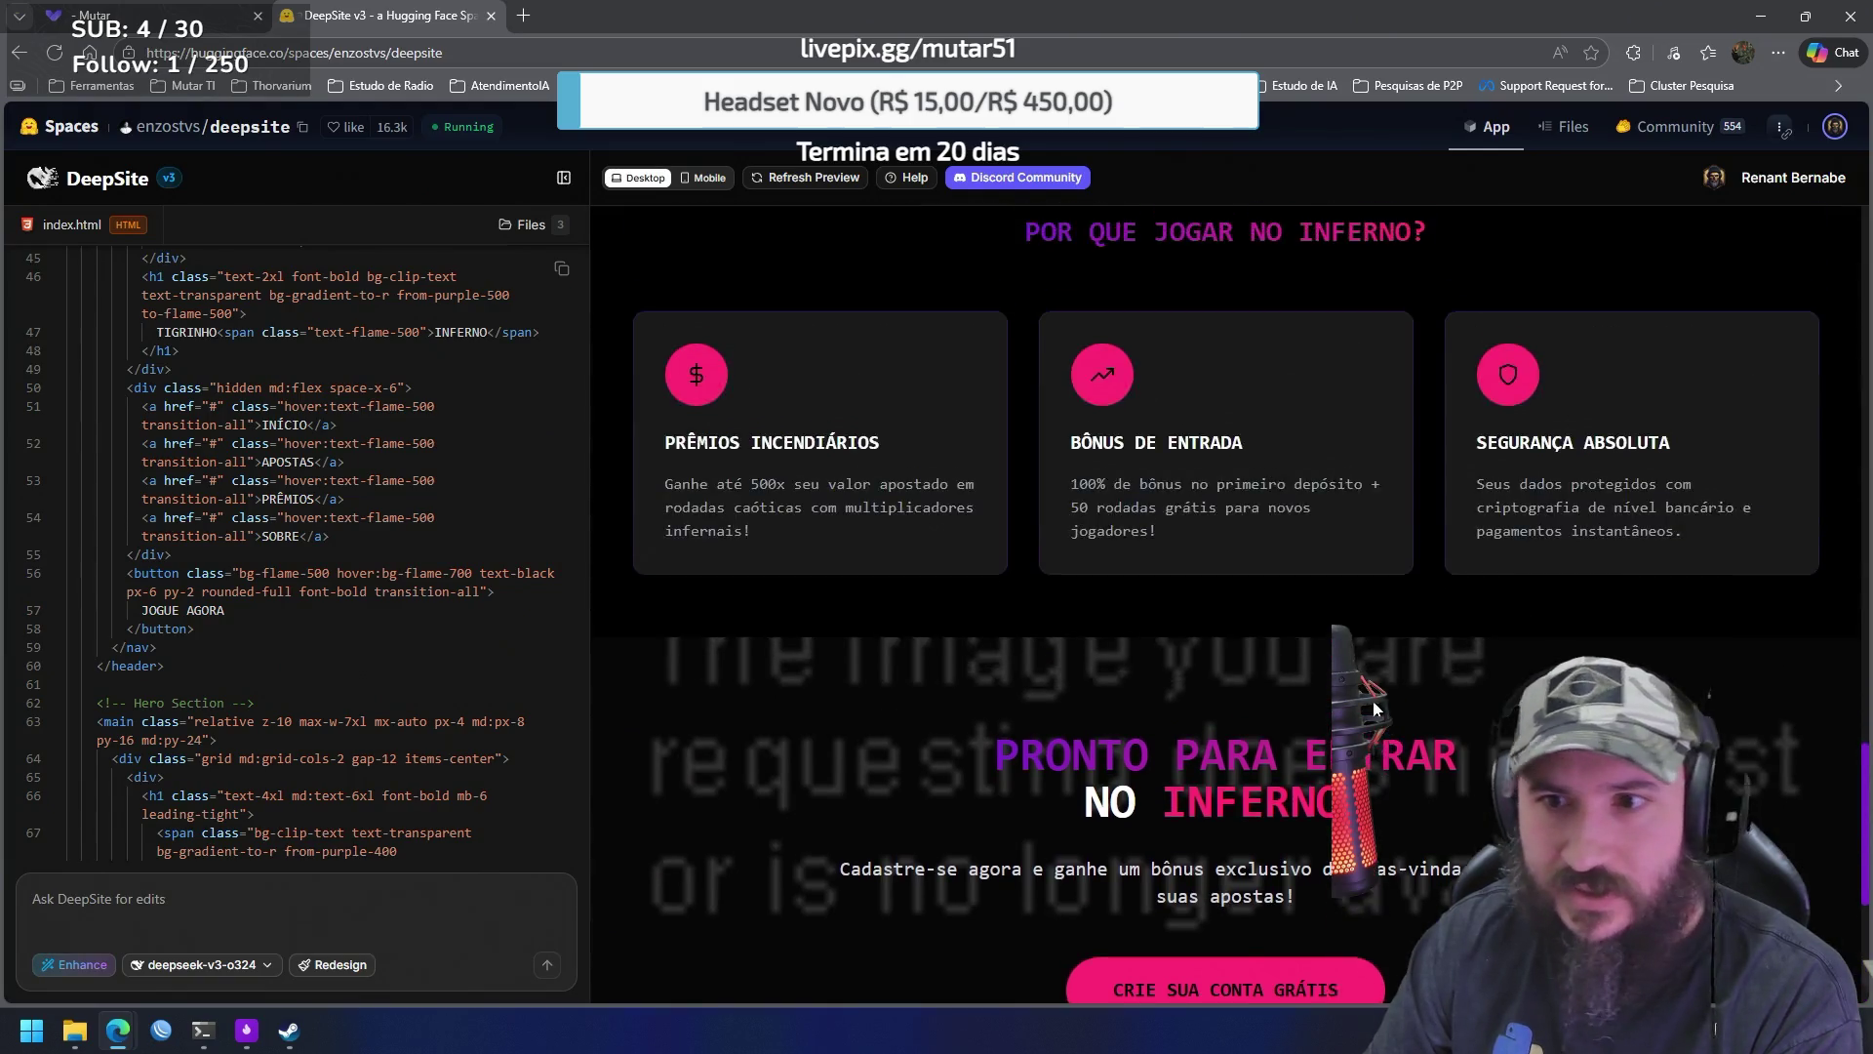
scroll(1376, 708, "up", 7)
scroll(1373, 712, "down", 15)
scroll(1371, 722, "up", 15)
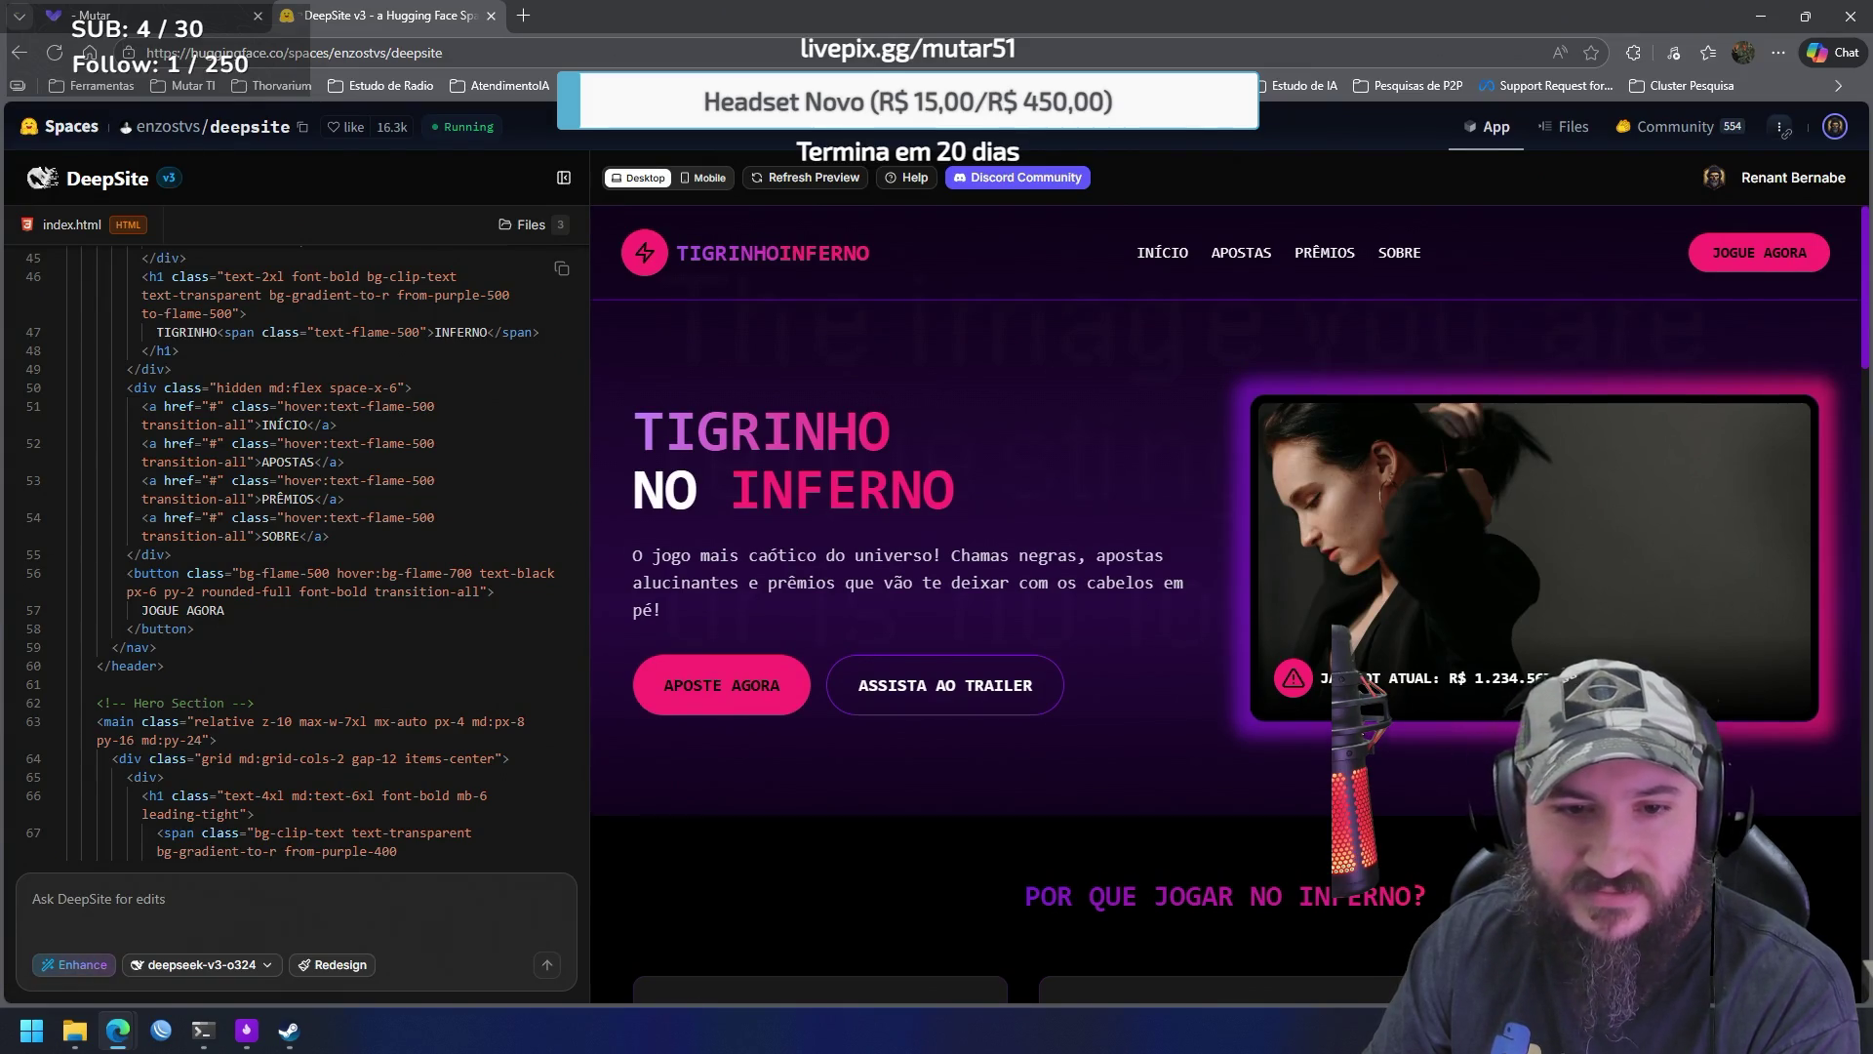
scroll(1181, 309, "down", 6)
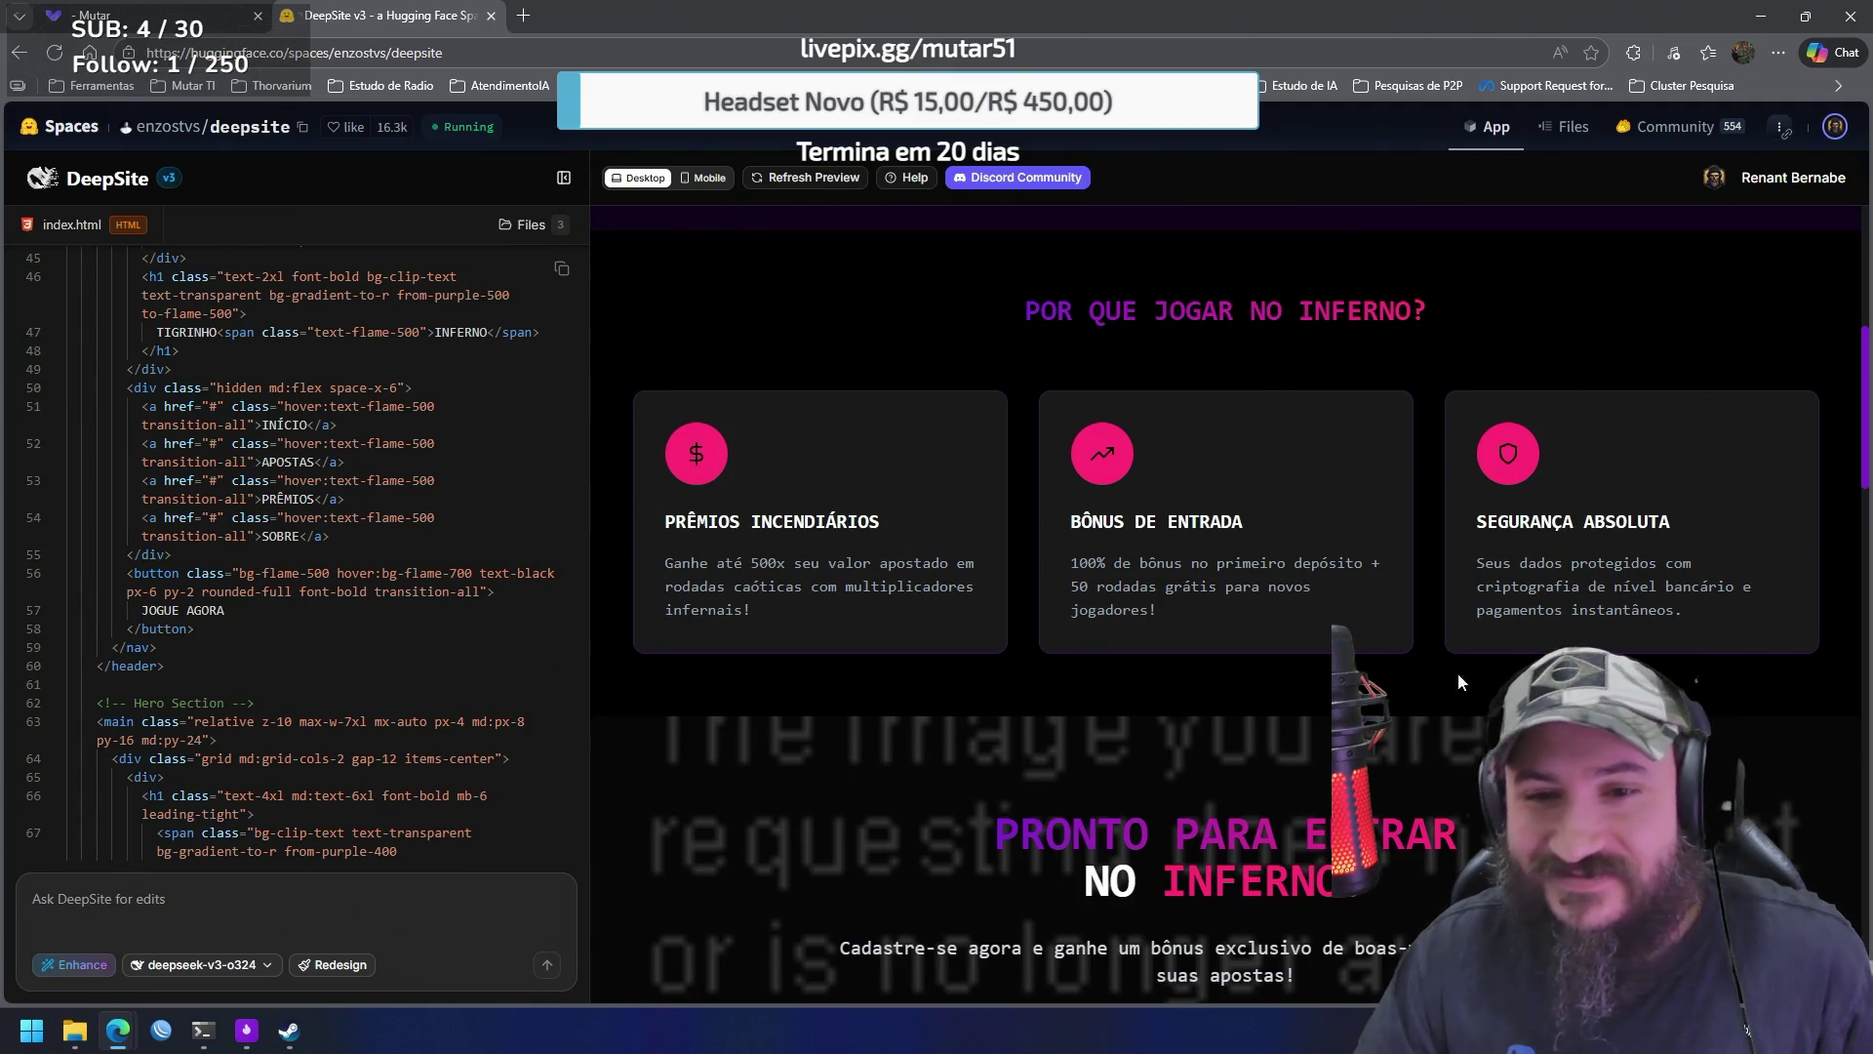
scroll(1461, 699, "down", 10)
scroll(1436, 675, "down", 10)
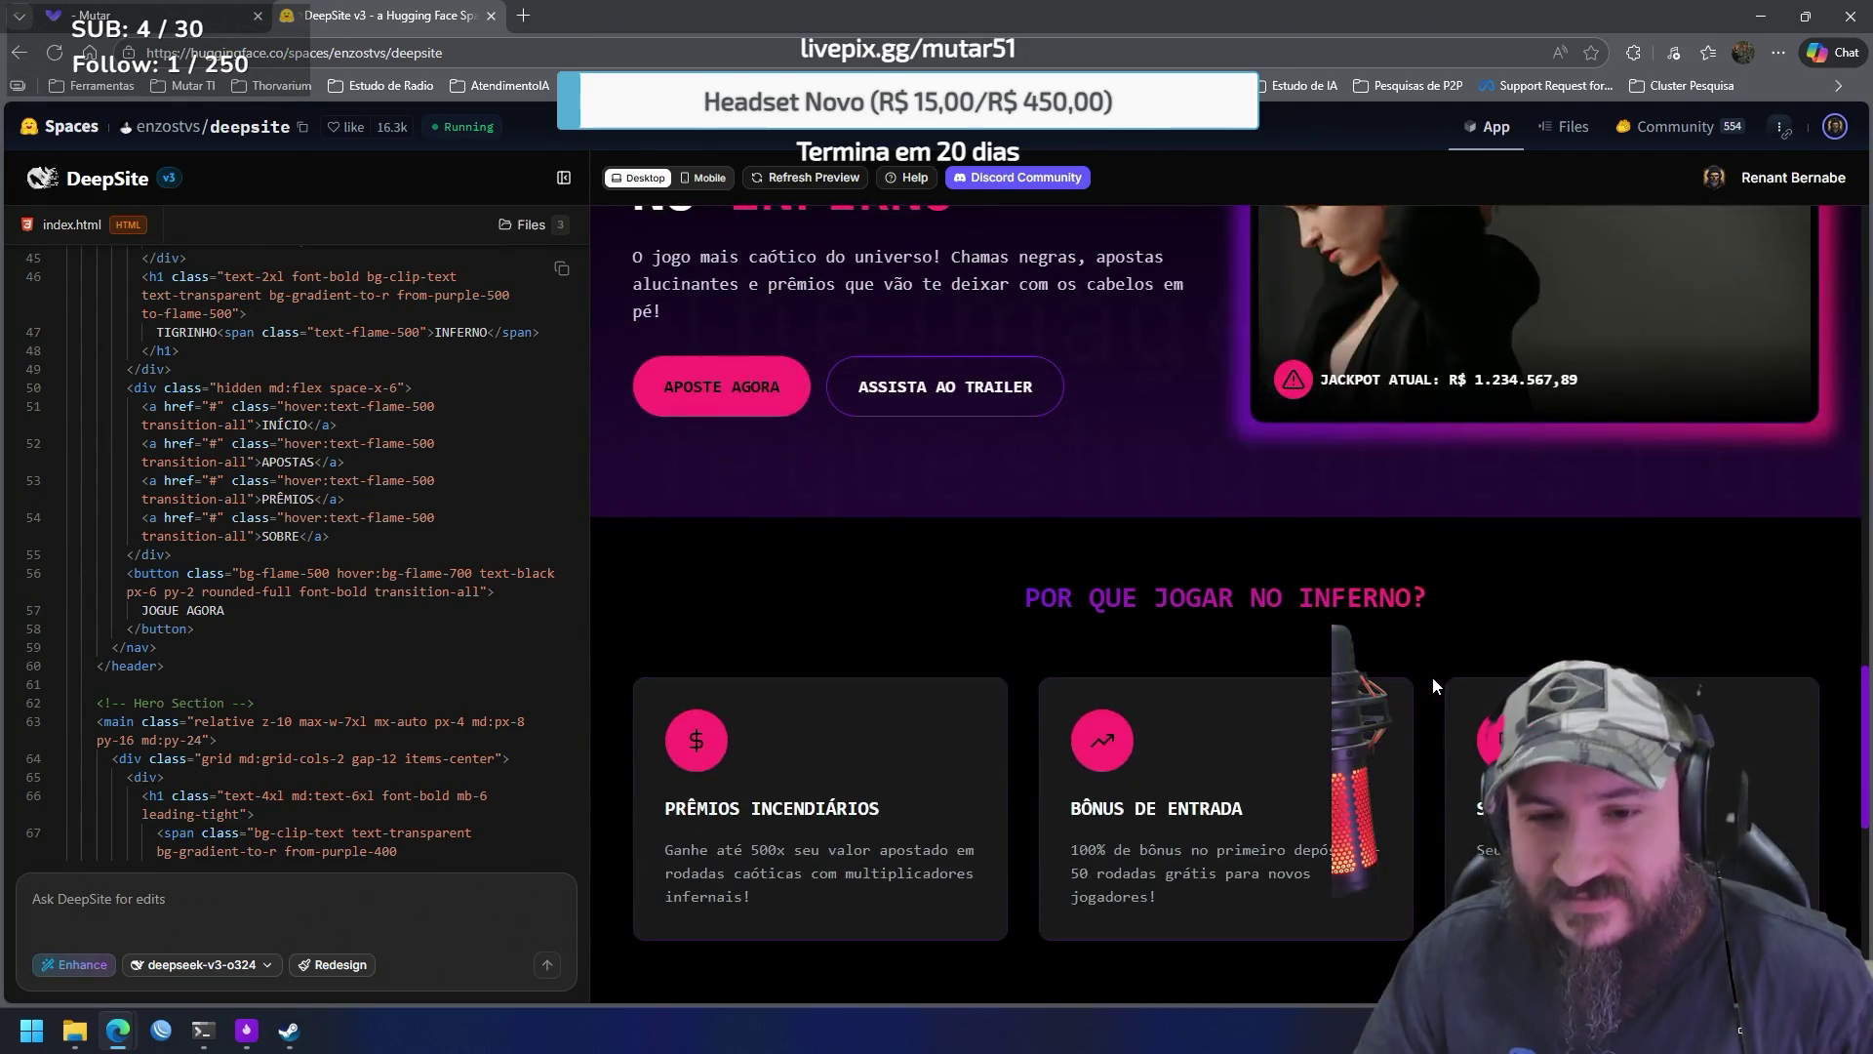
scroll(1431, 688, "down", 10)
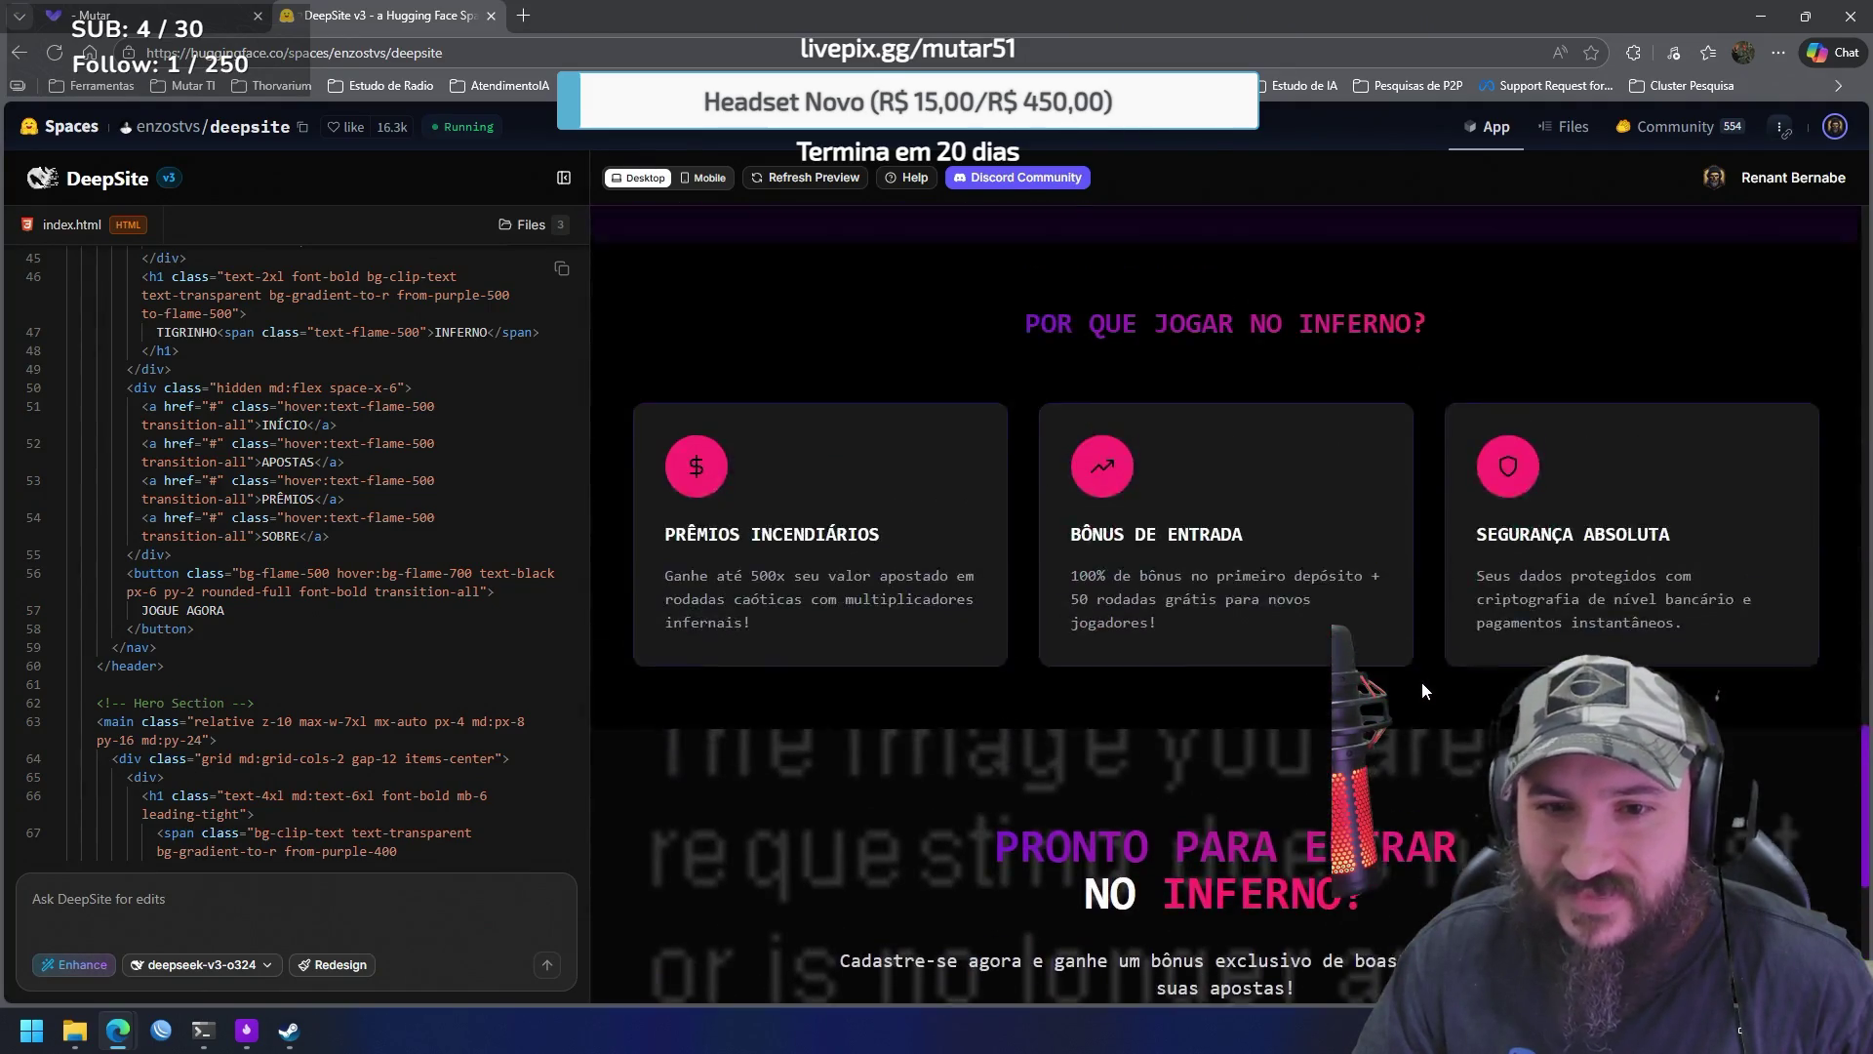
scroll(1414, 687, "down", 3)
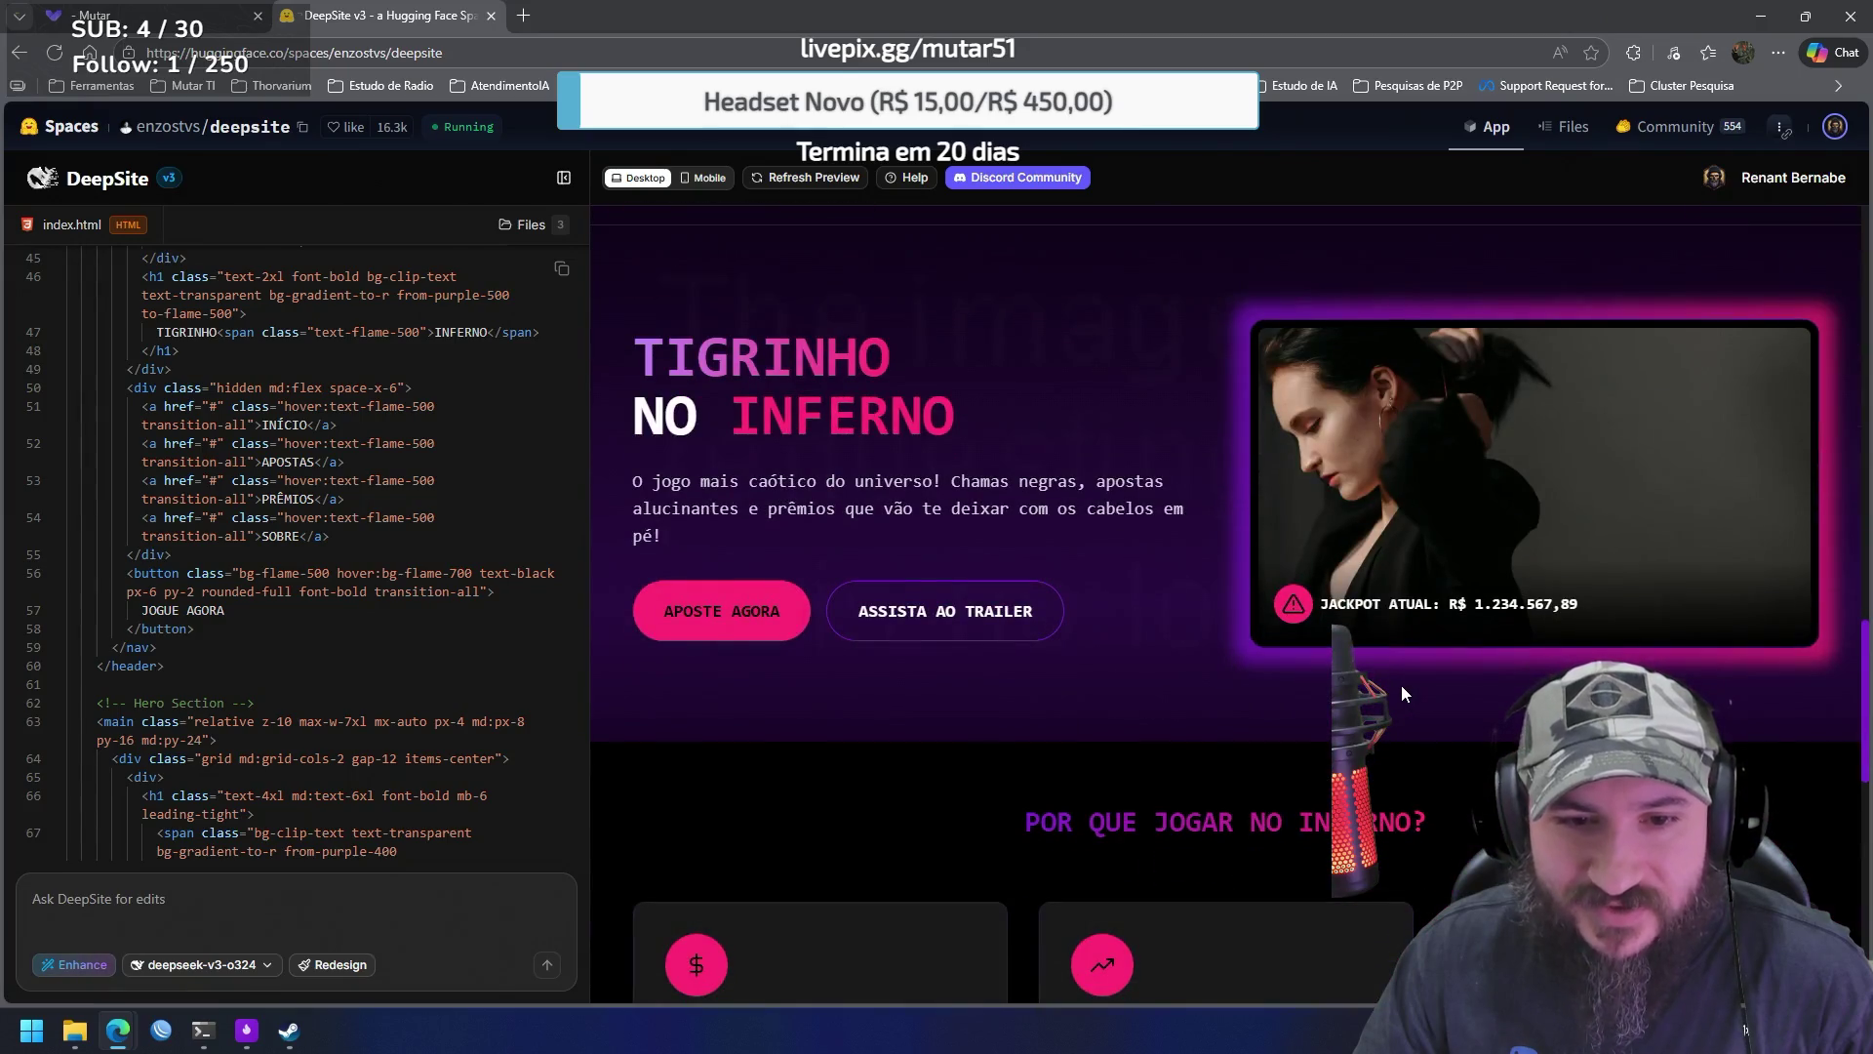
scroll(1395, 682, "down", 10)
scroll(1393, 683, "up", 20)
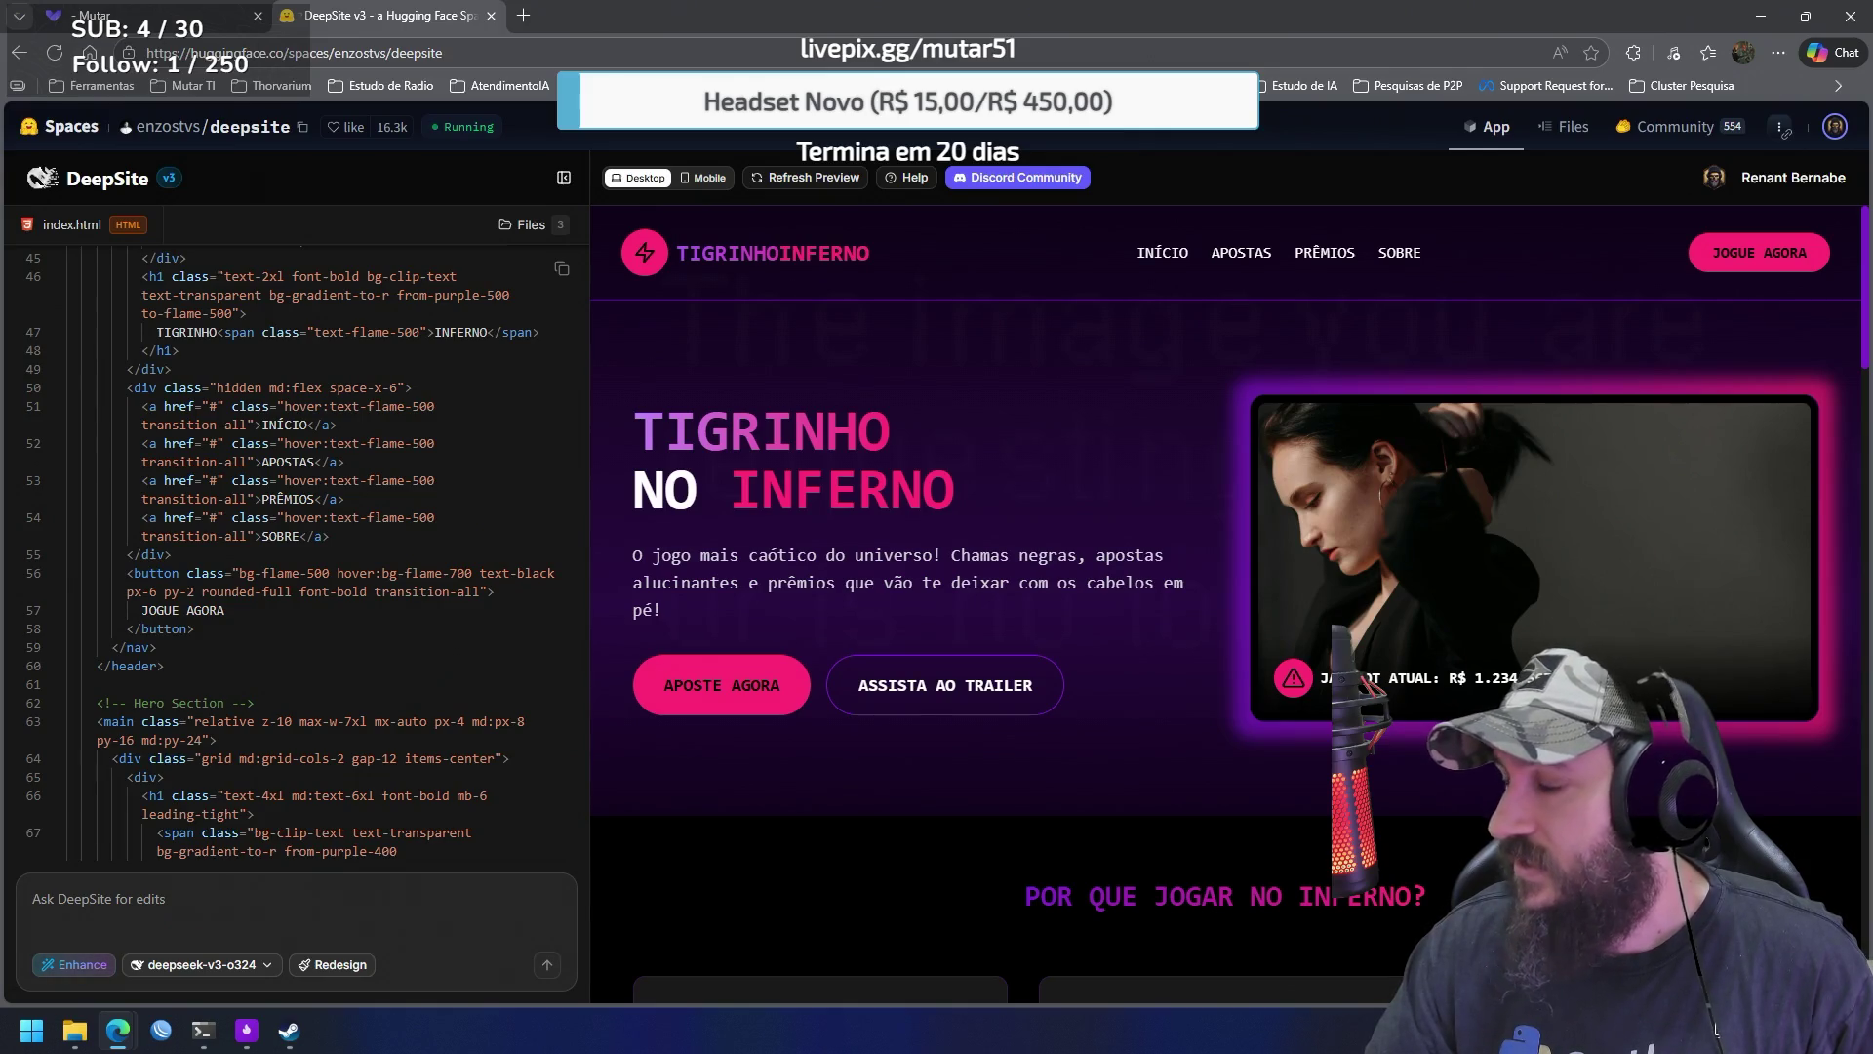
left_click(202, 1030)
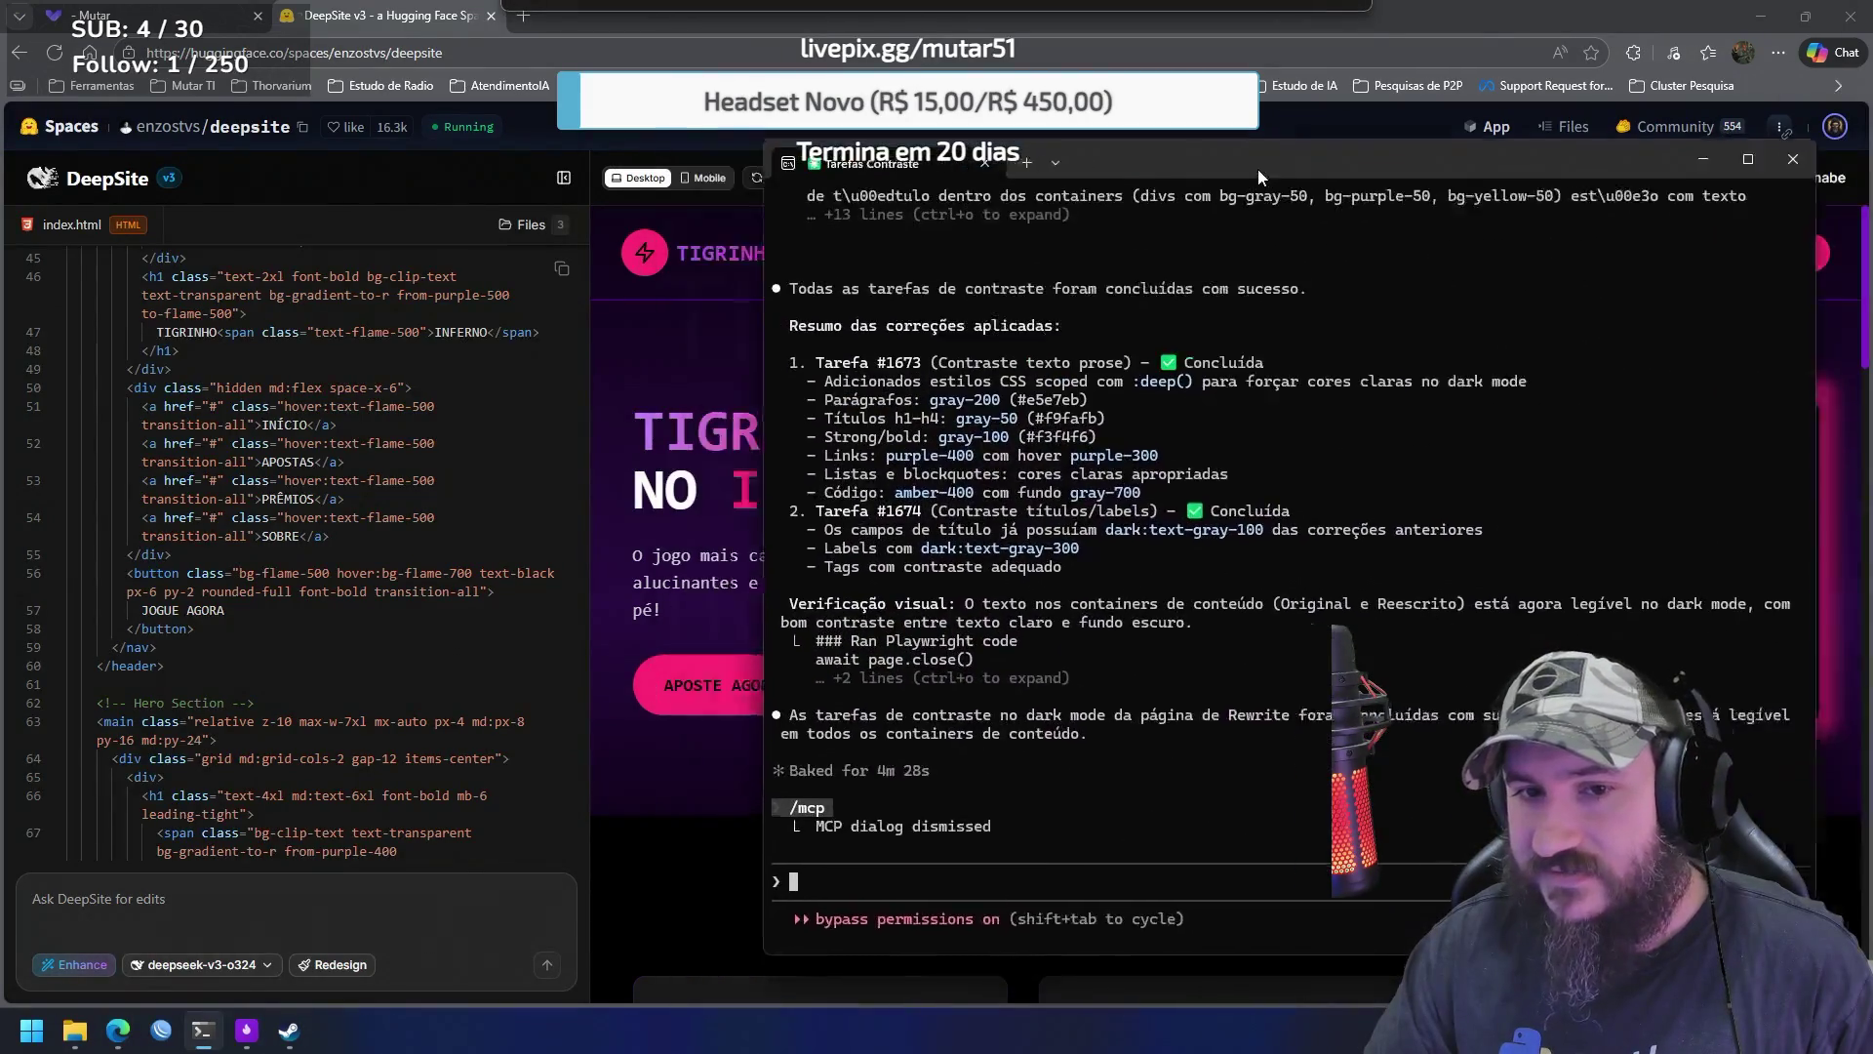
left_click_drag(1264, 150, 1872, 30)
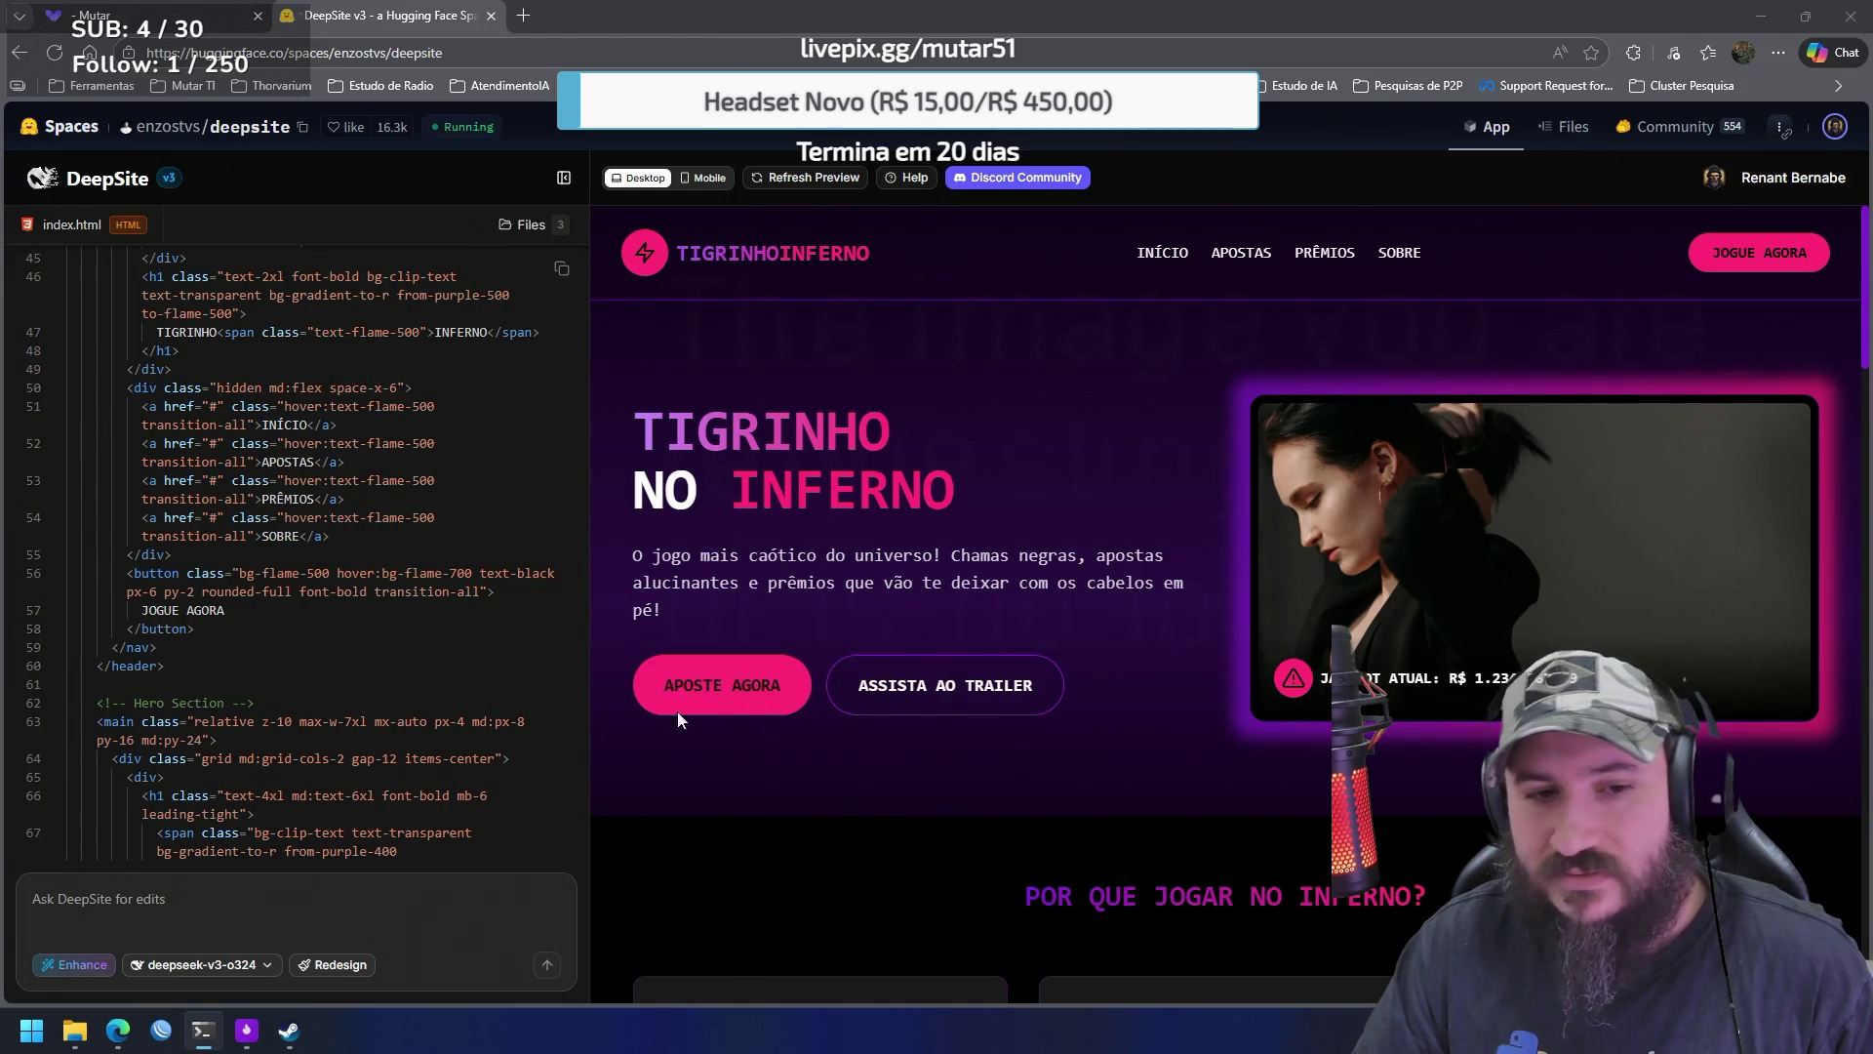
scroll(230, 305, "down", 5)
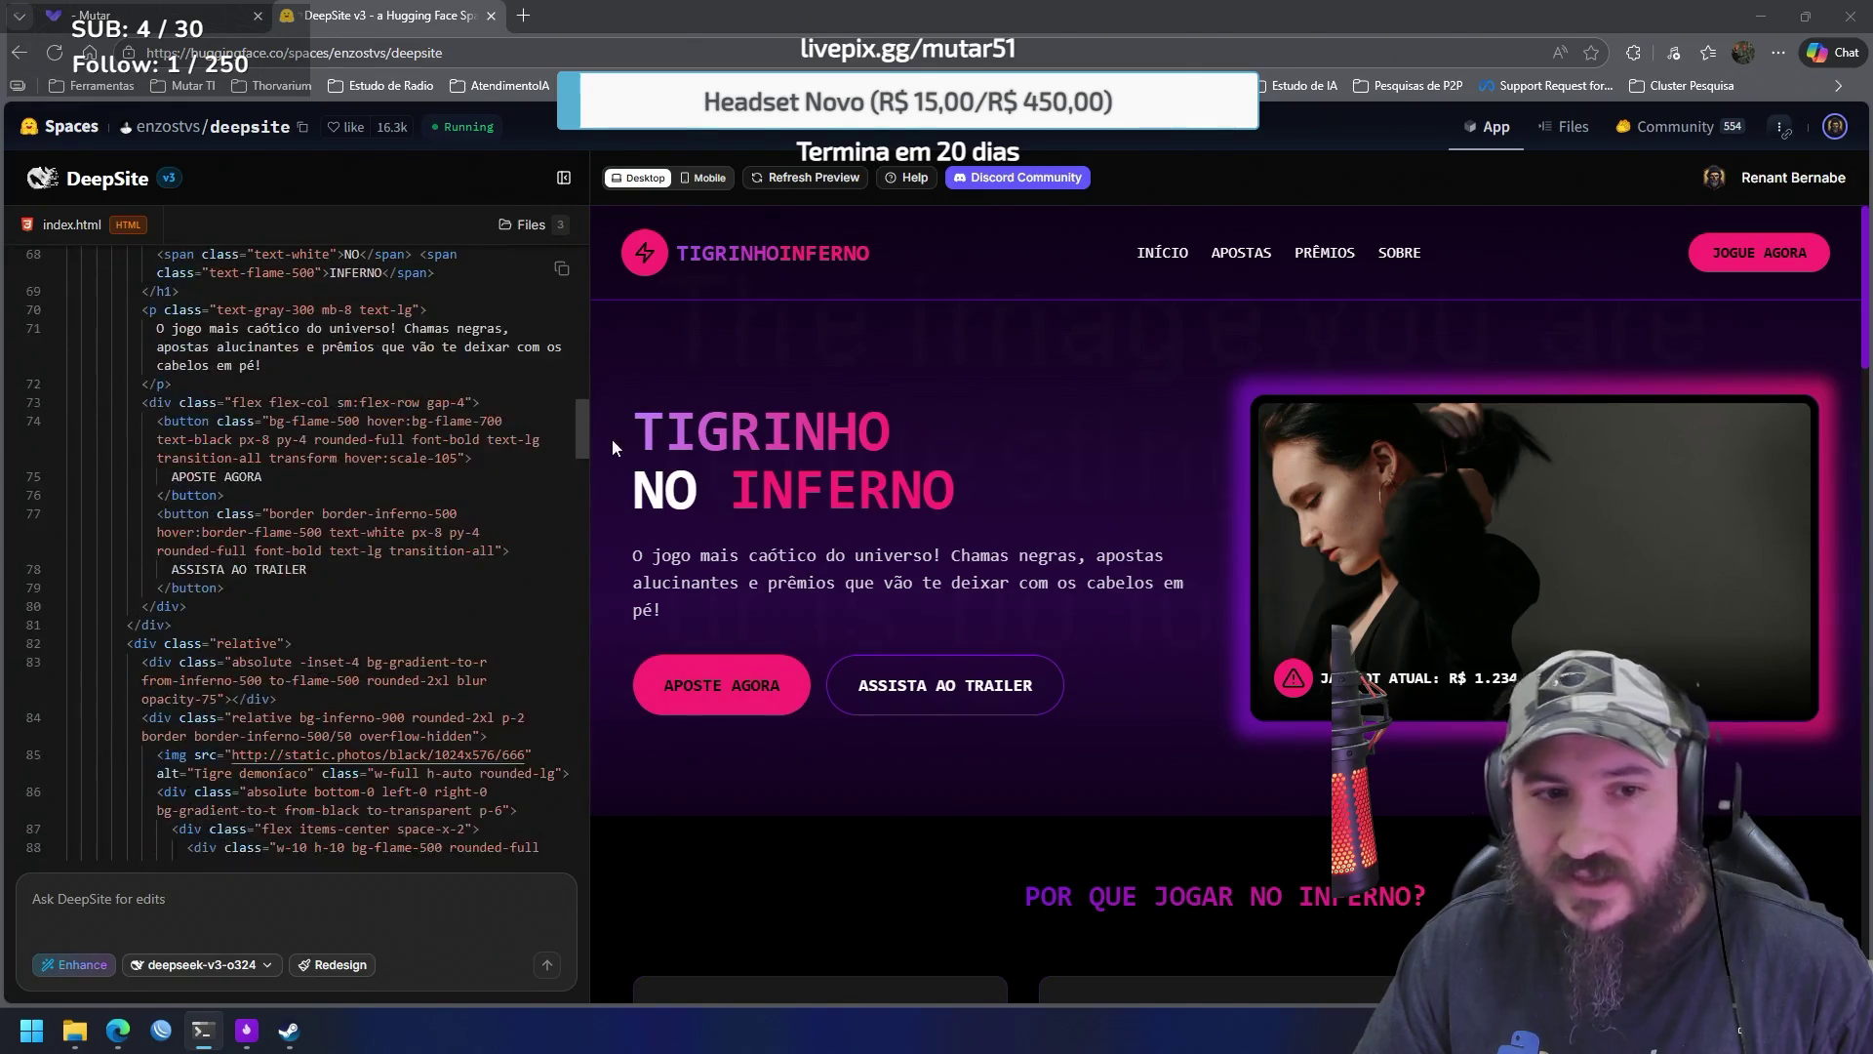
mouse_move(582, 429)
left_mouse_down()
mouse_move(565, 823)
mouse_move(575, 252)
left_mouse_up()
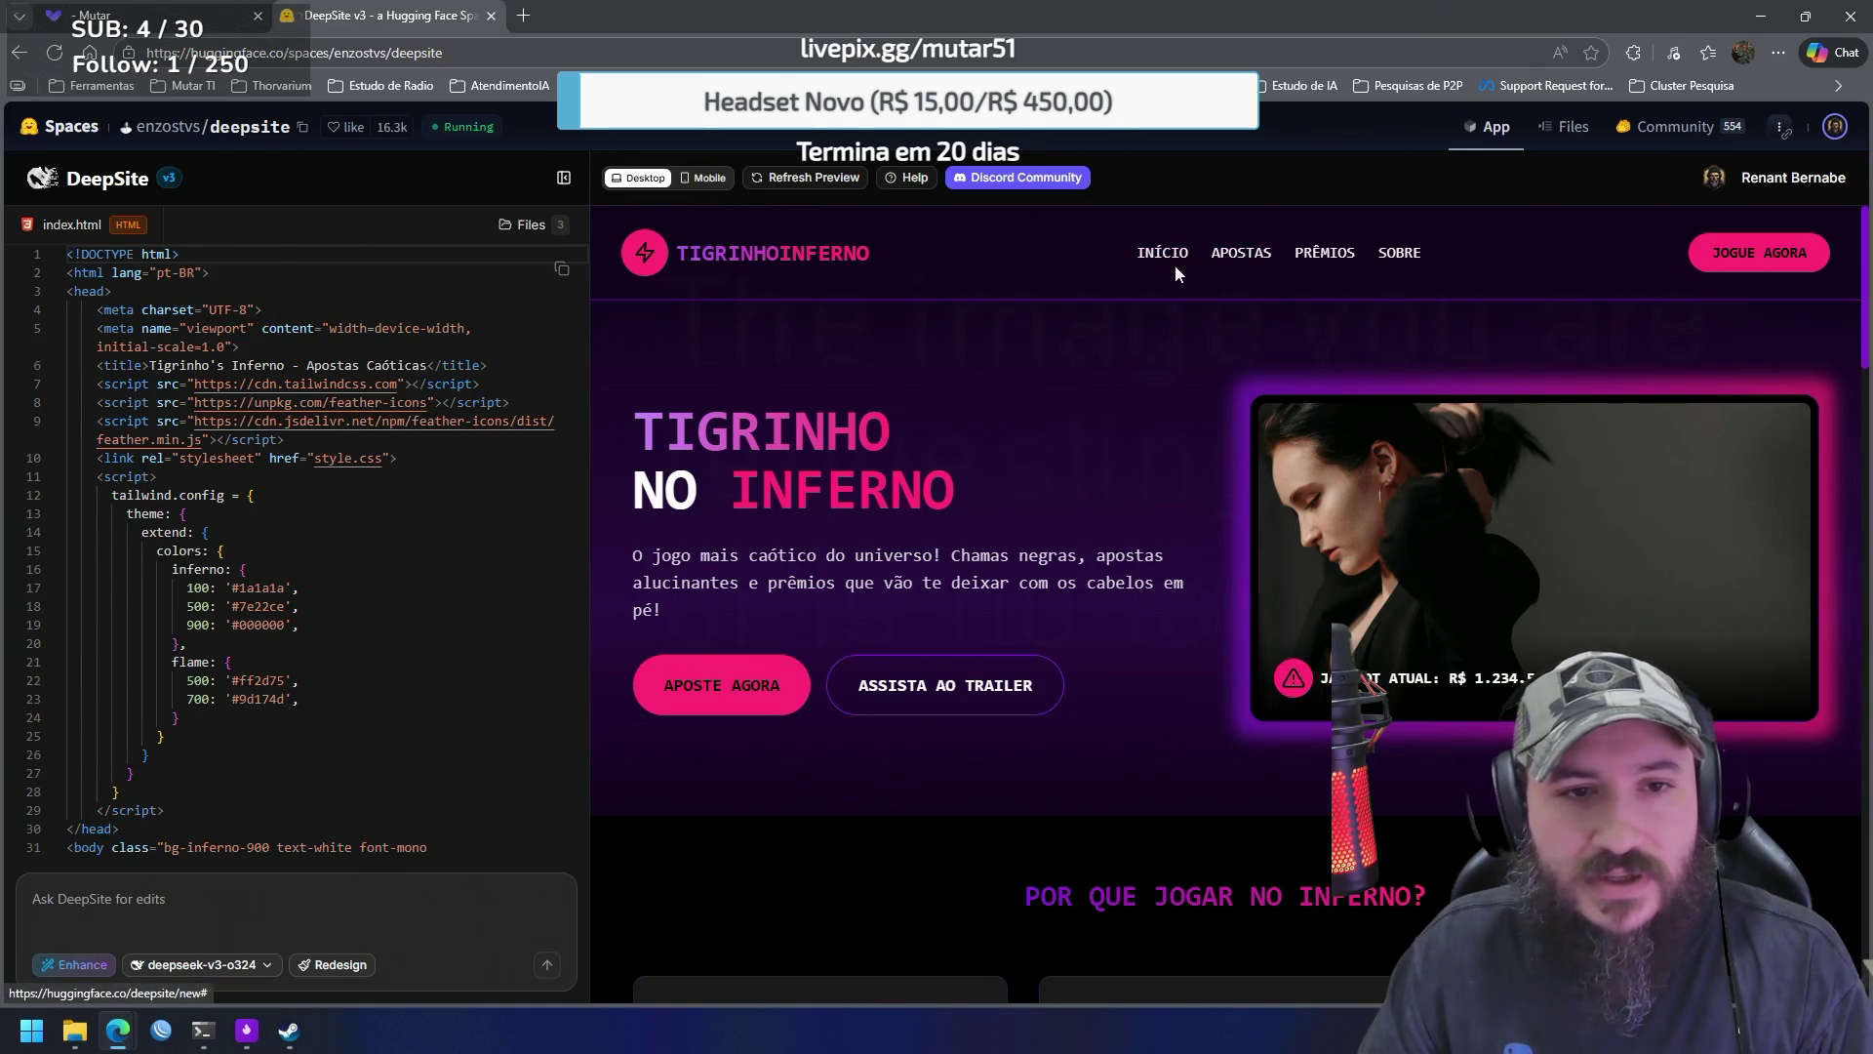
left_click(701, 179)
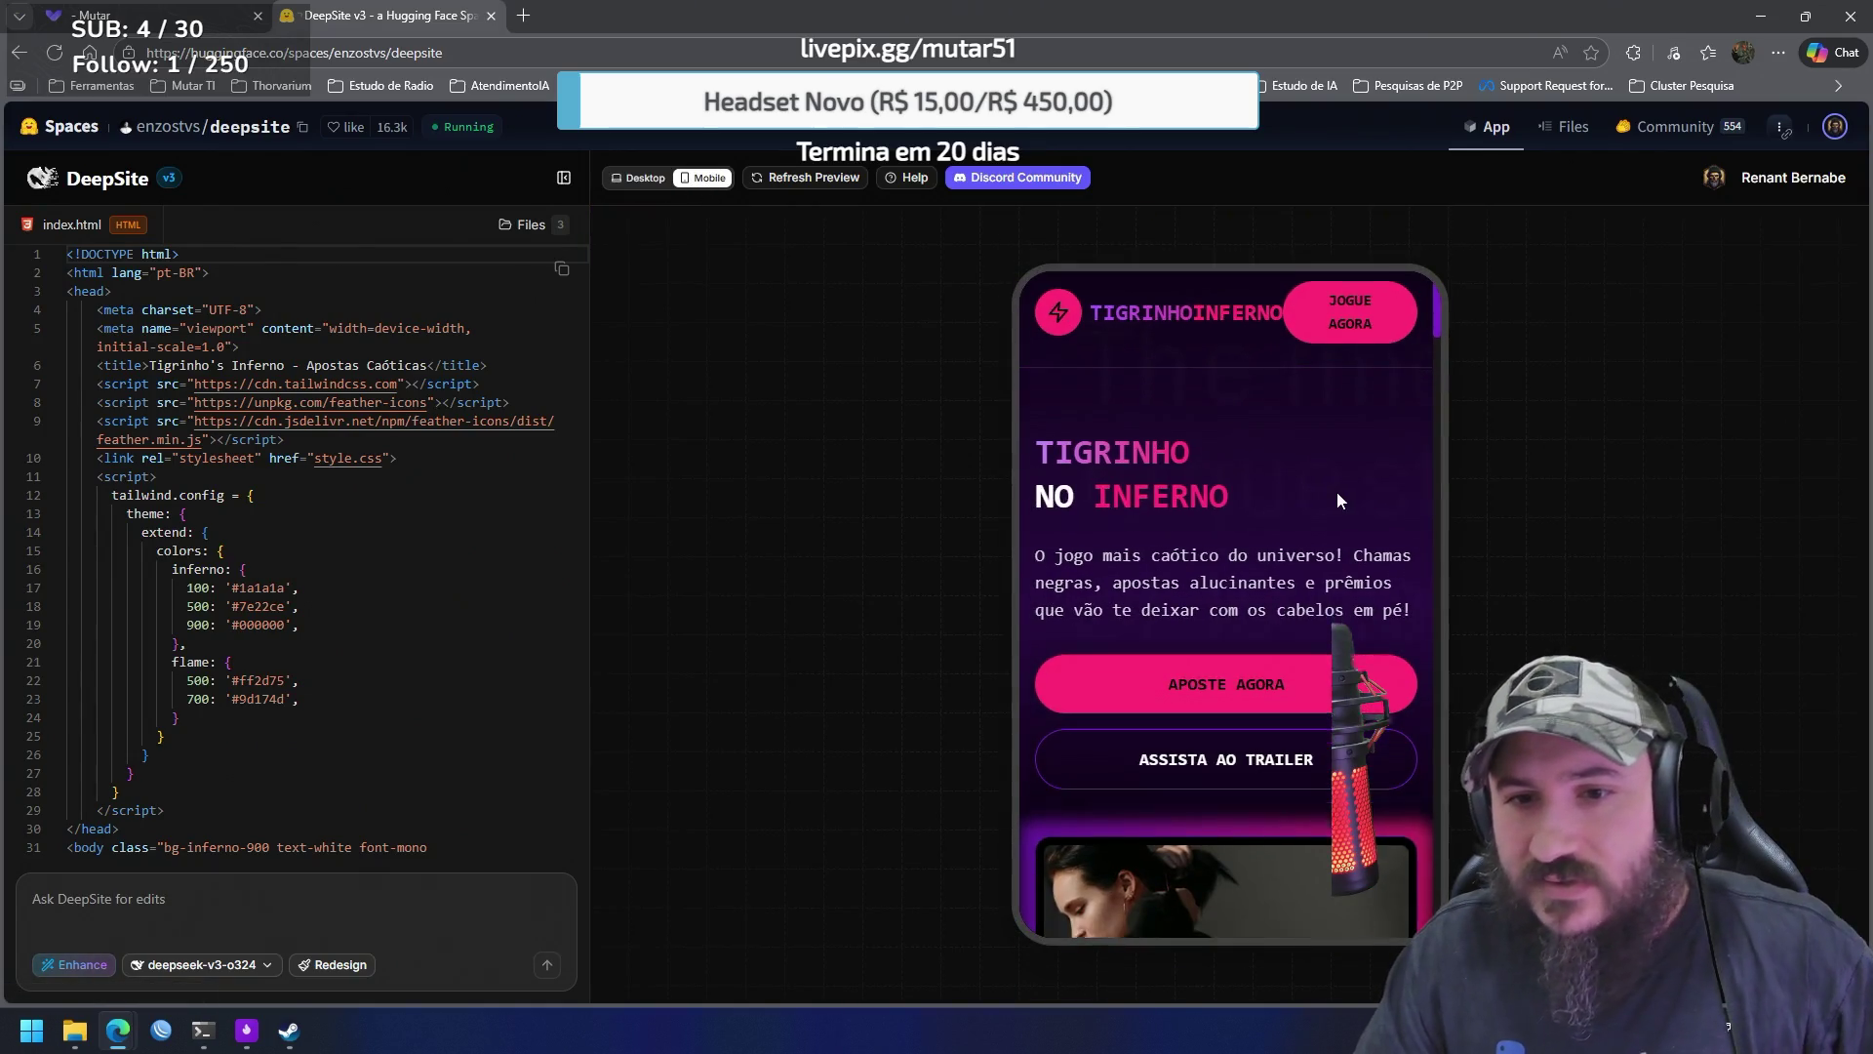
Scroll through the TigrinhoInferno mobile preview, then go to the Hugging Face Spaces directory
scroll(1339, 500, "down", 15)
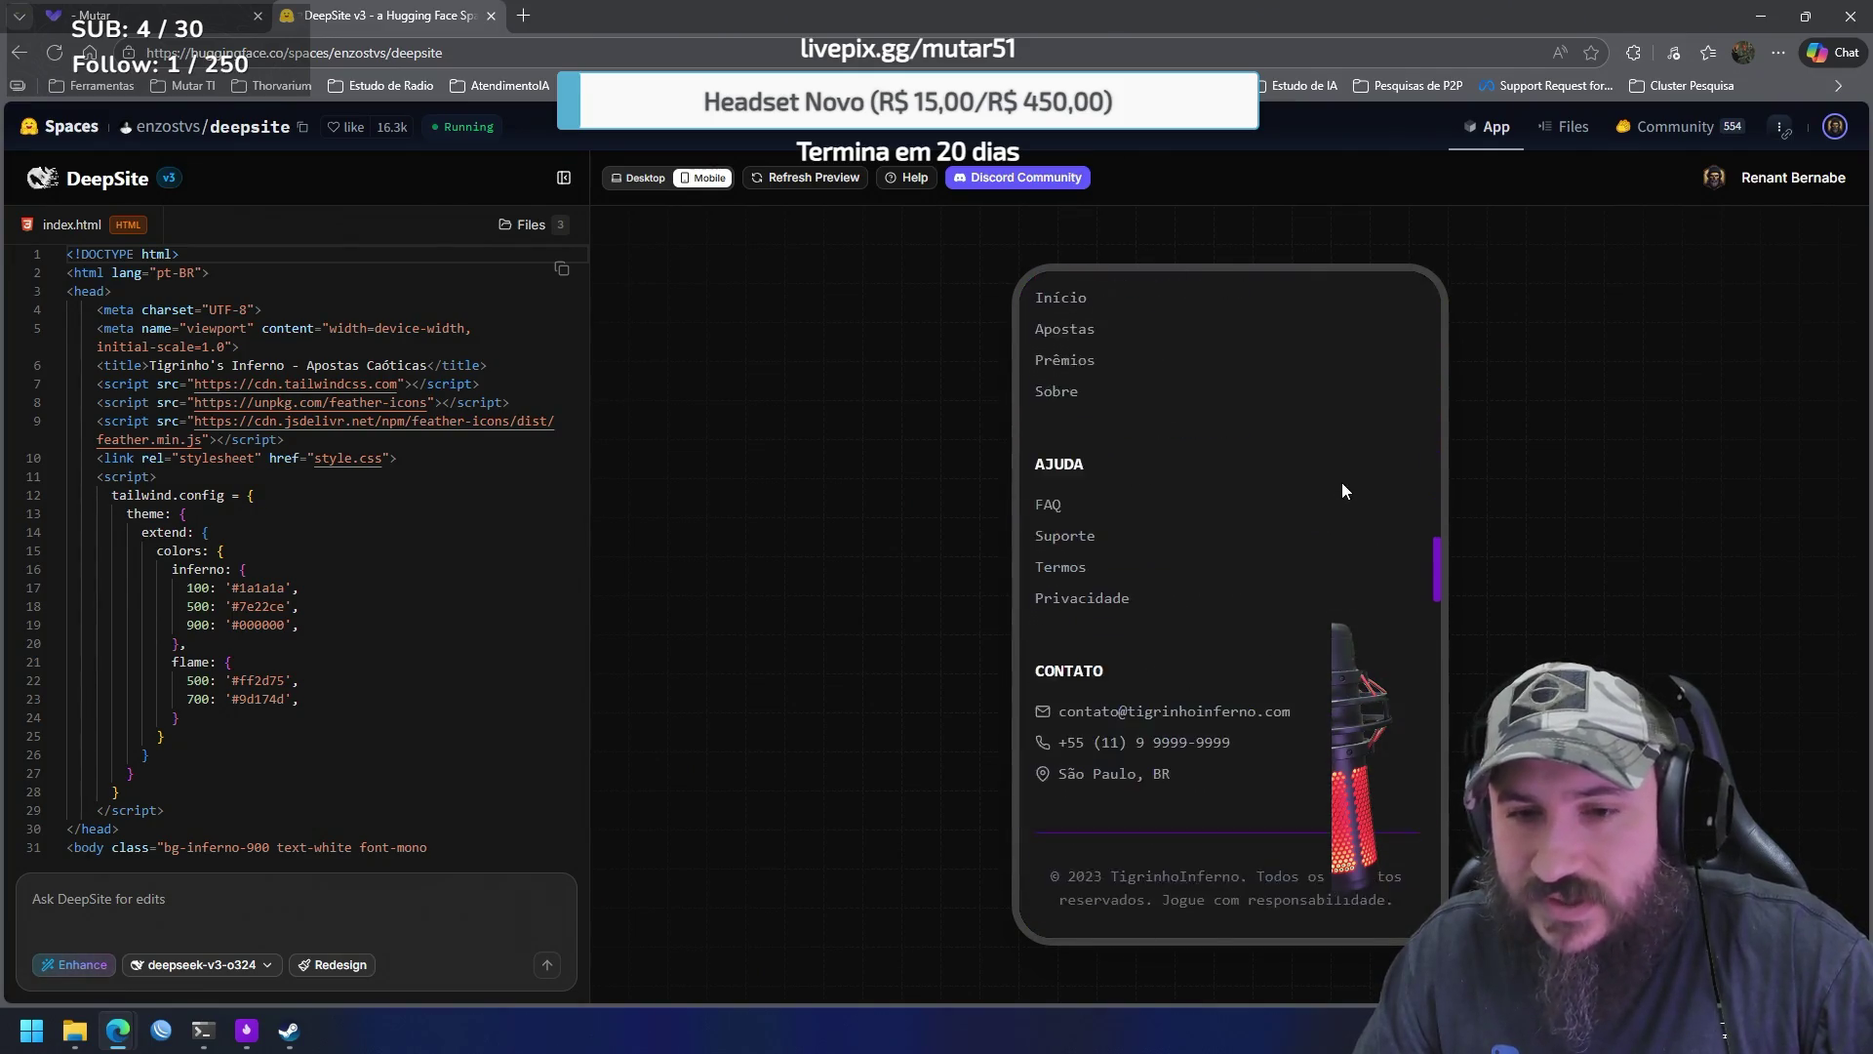
scroll(1339, 480, "up", 15)
scroll(1337, 478, "down", 10)
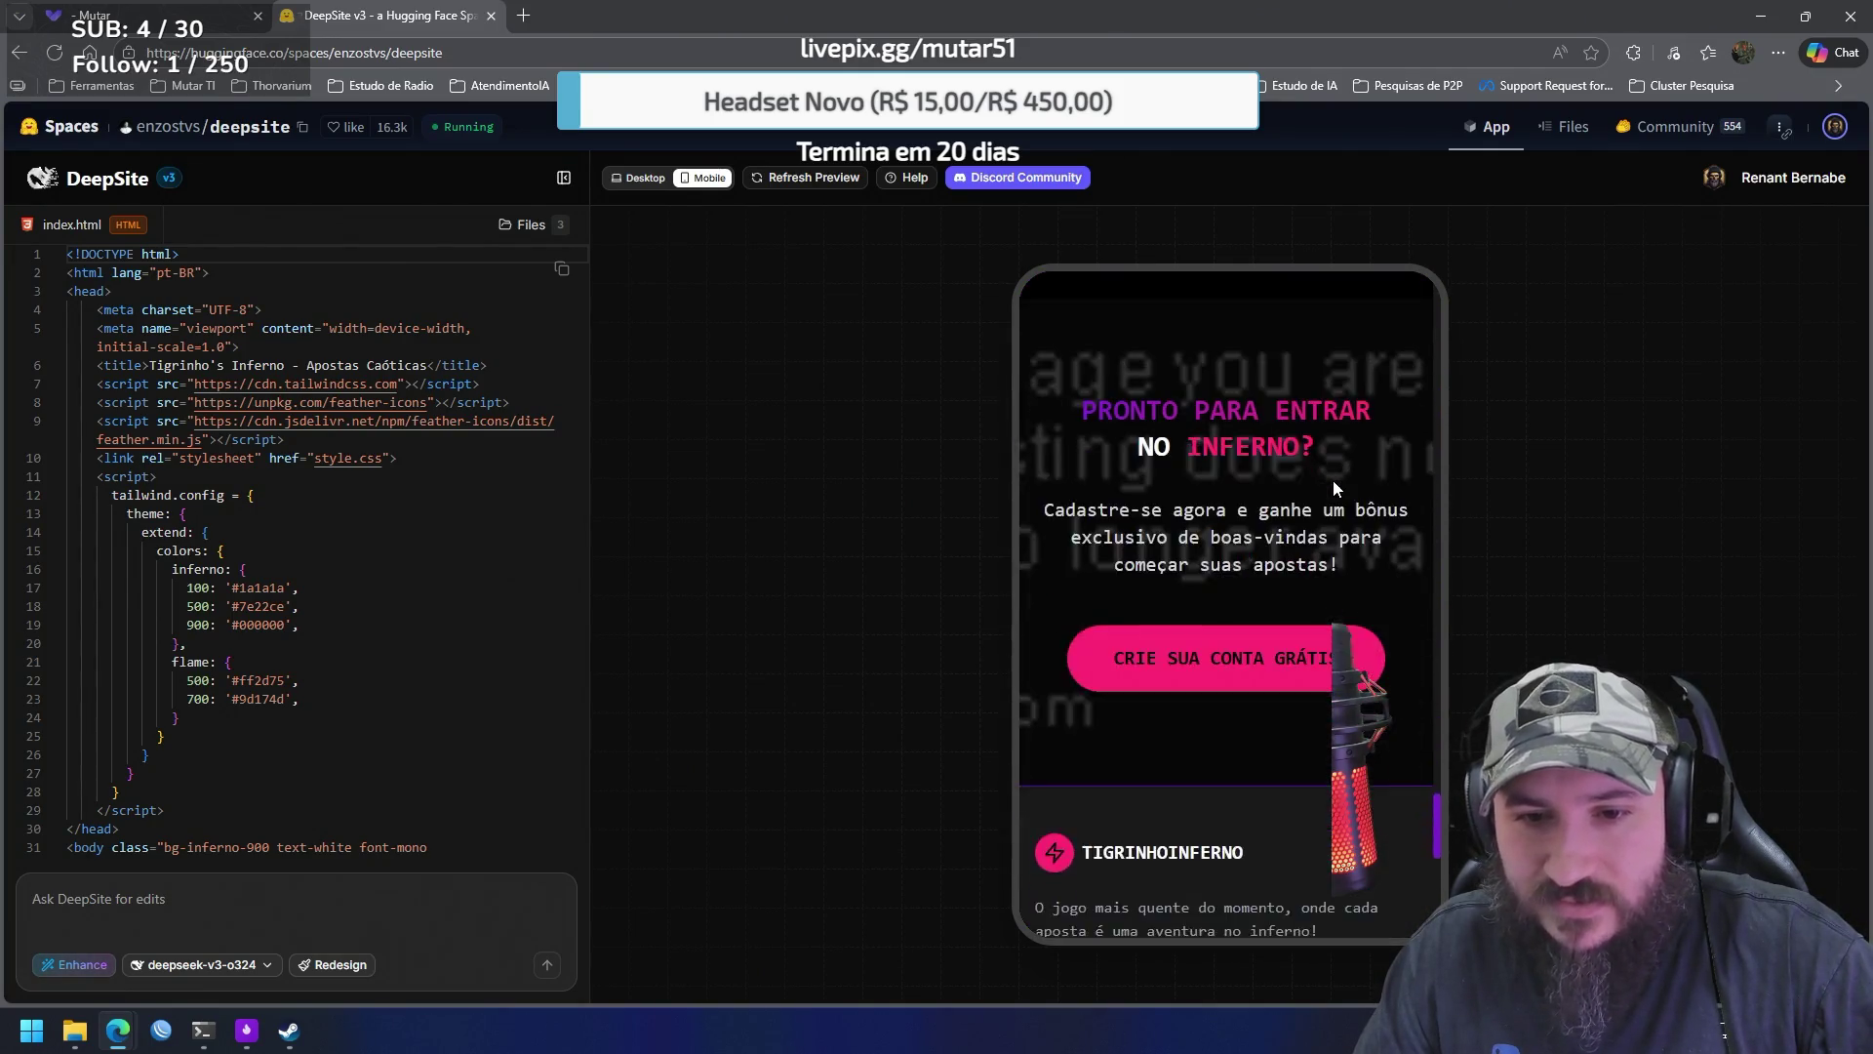
scroll(1333, 478, "down", 8)
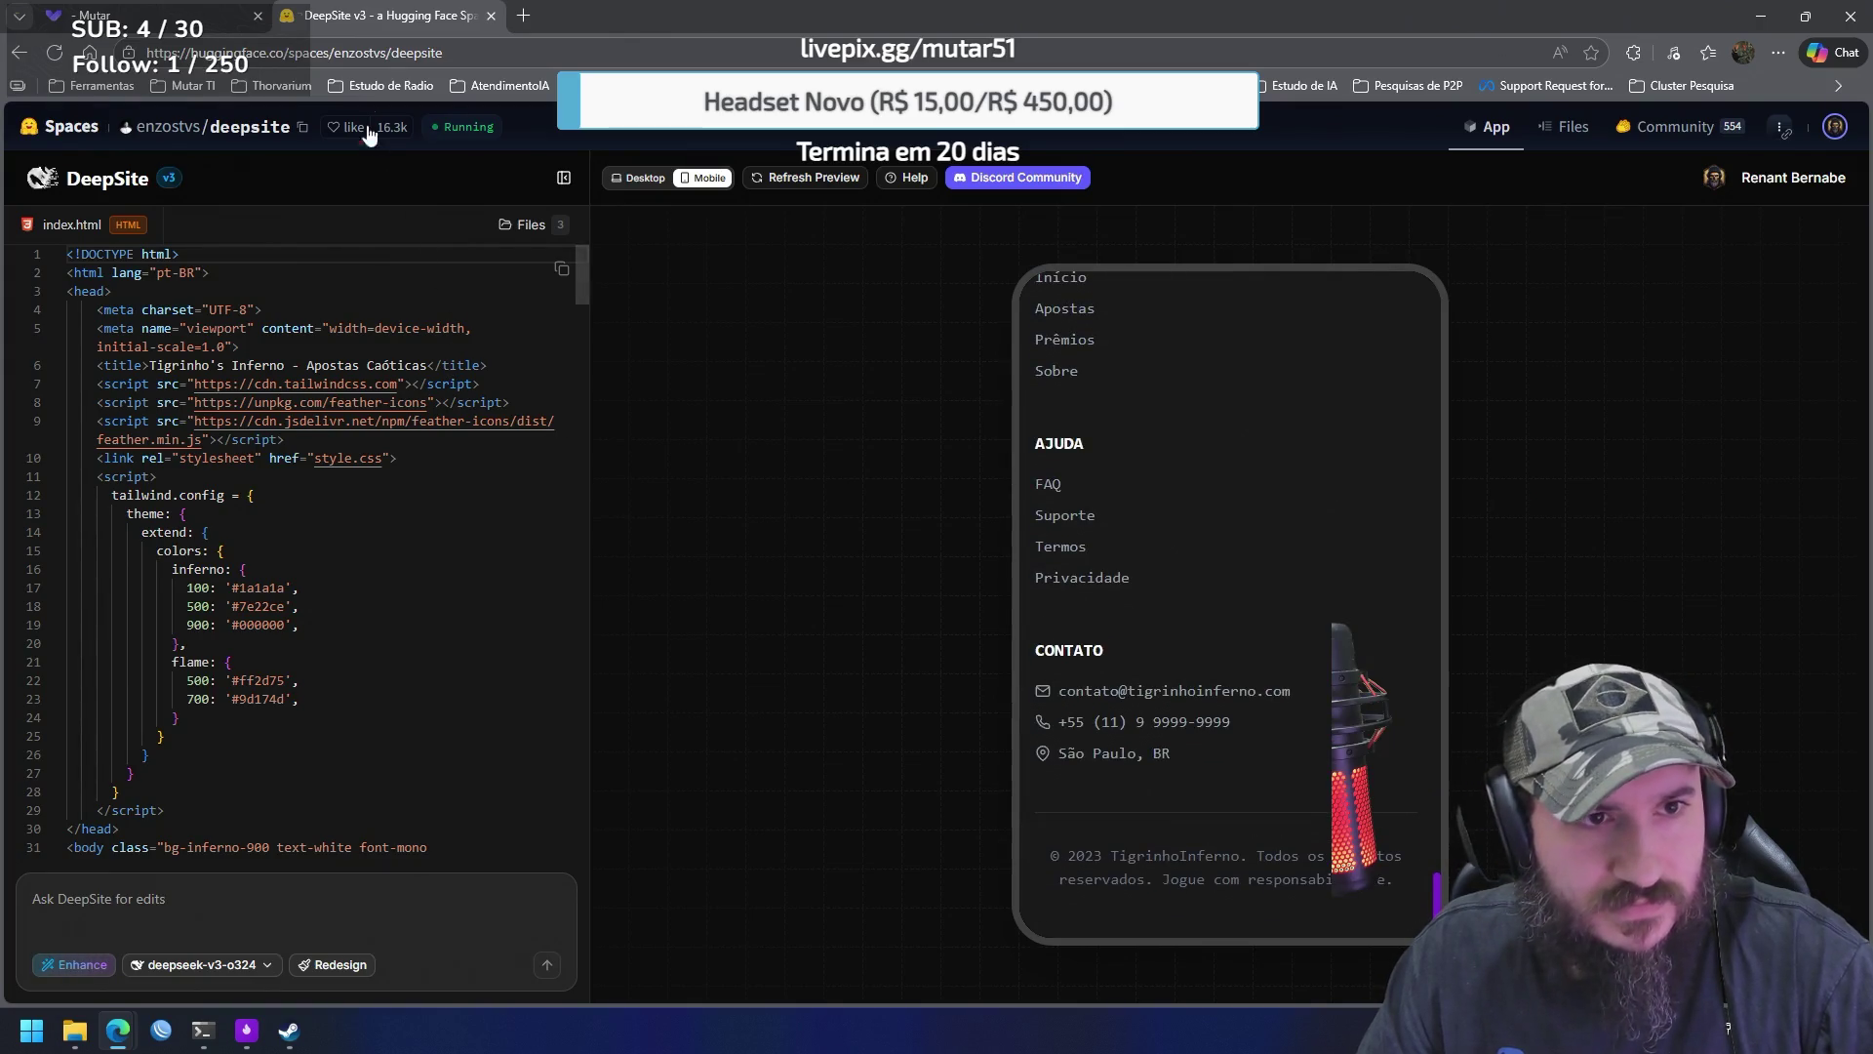
left_click(76, 126)
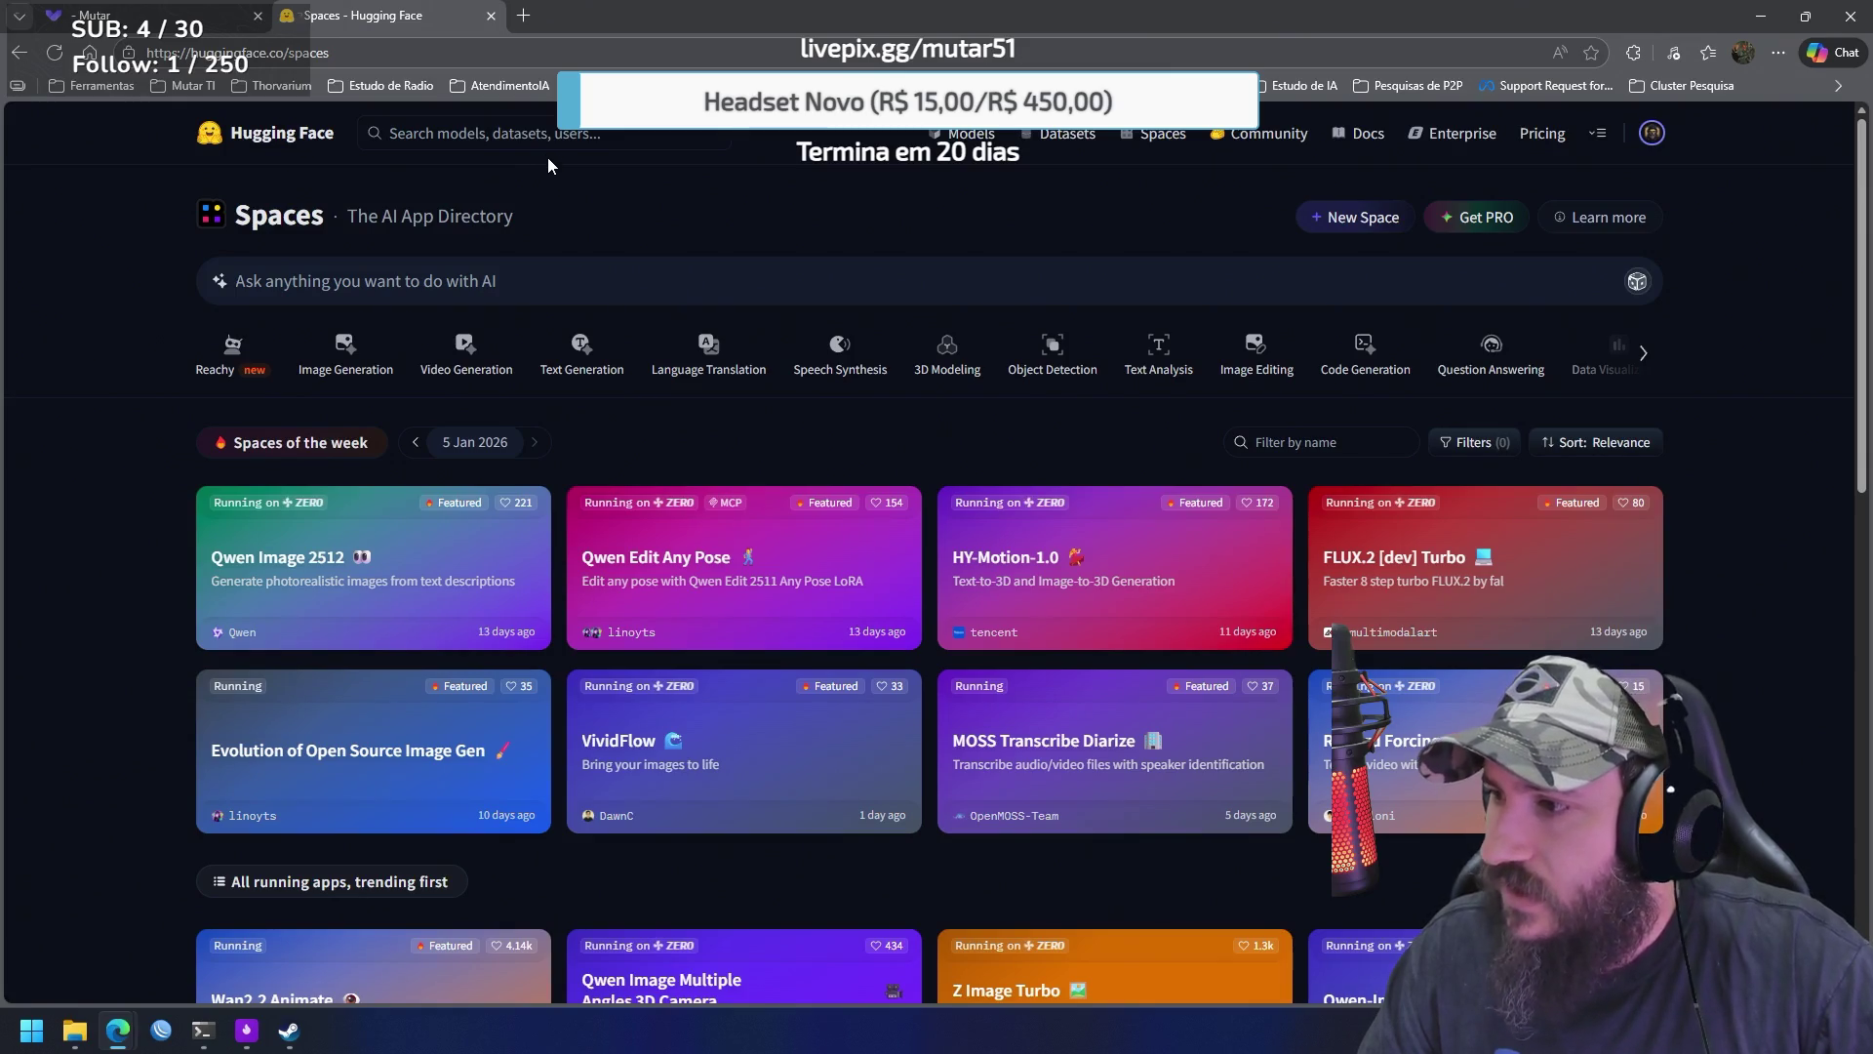
Search the Spaces directory for 'trellis'
scroll(1298, 390, "down", 4)
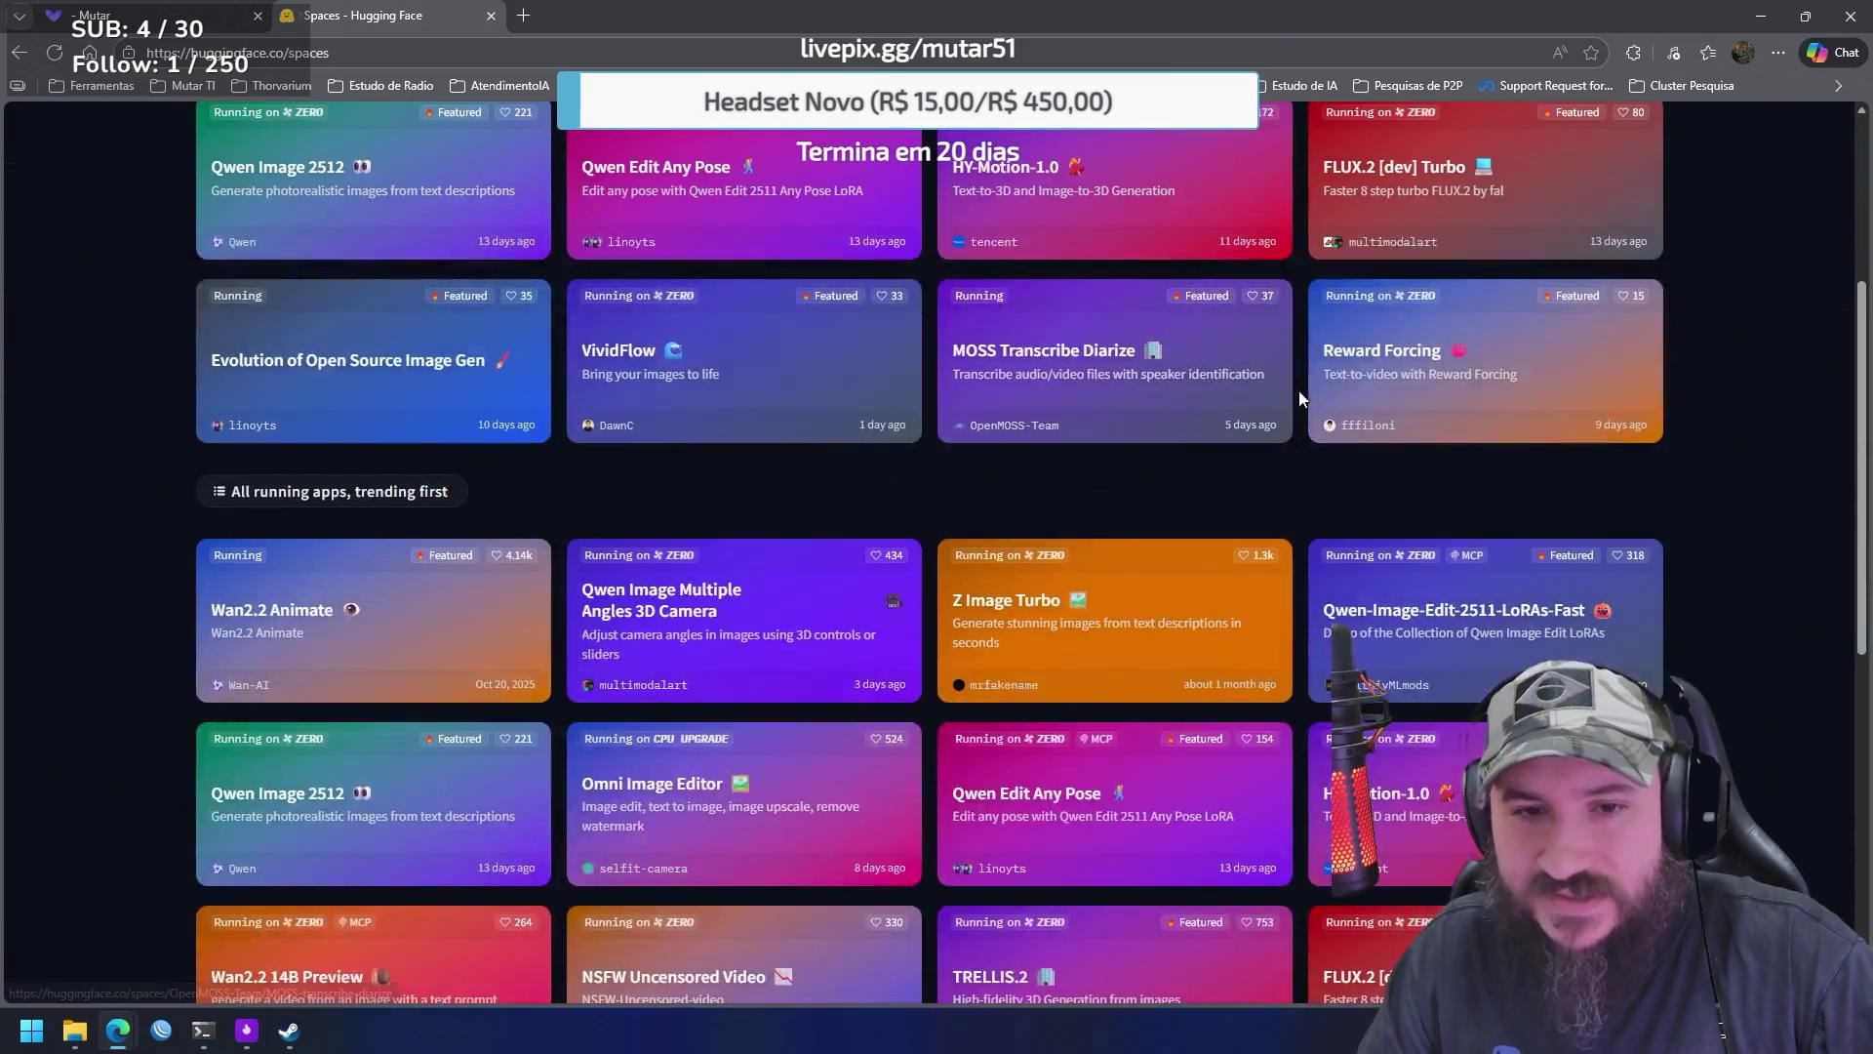
scroll(888, 430, "up", 4)
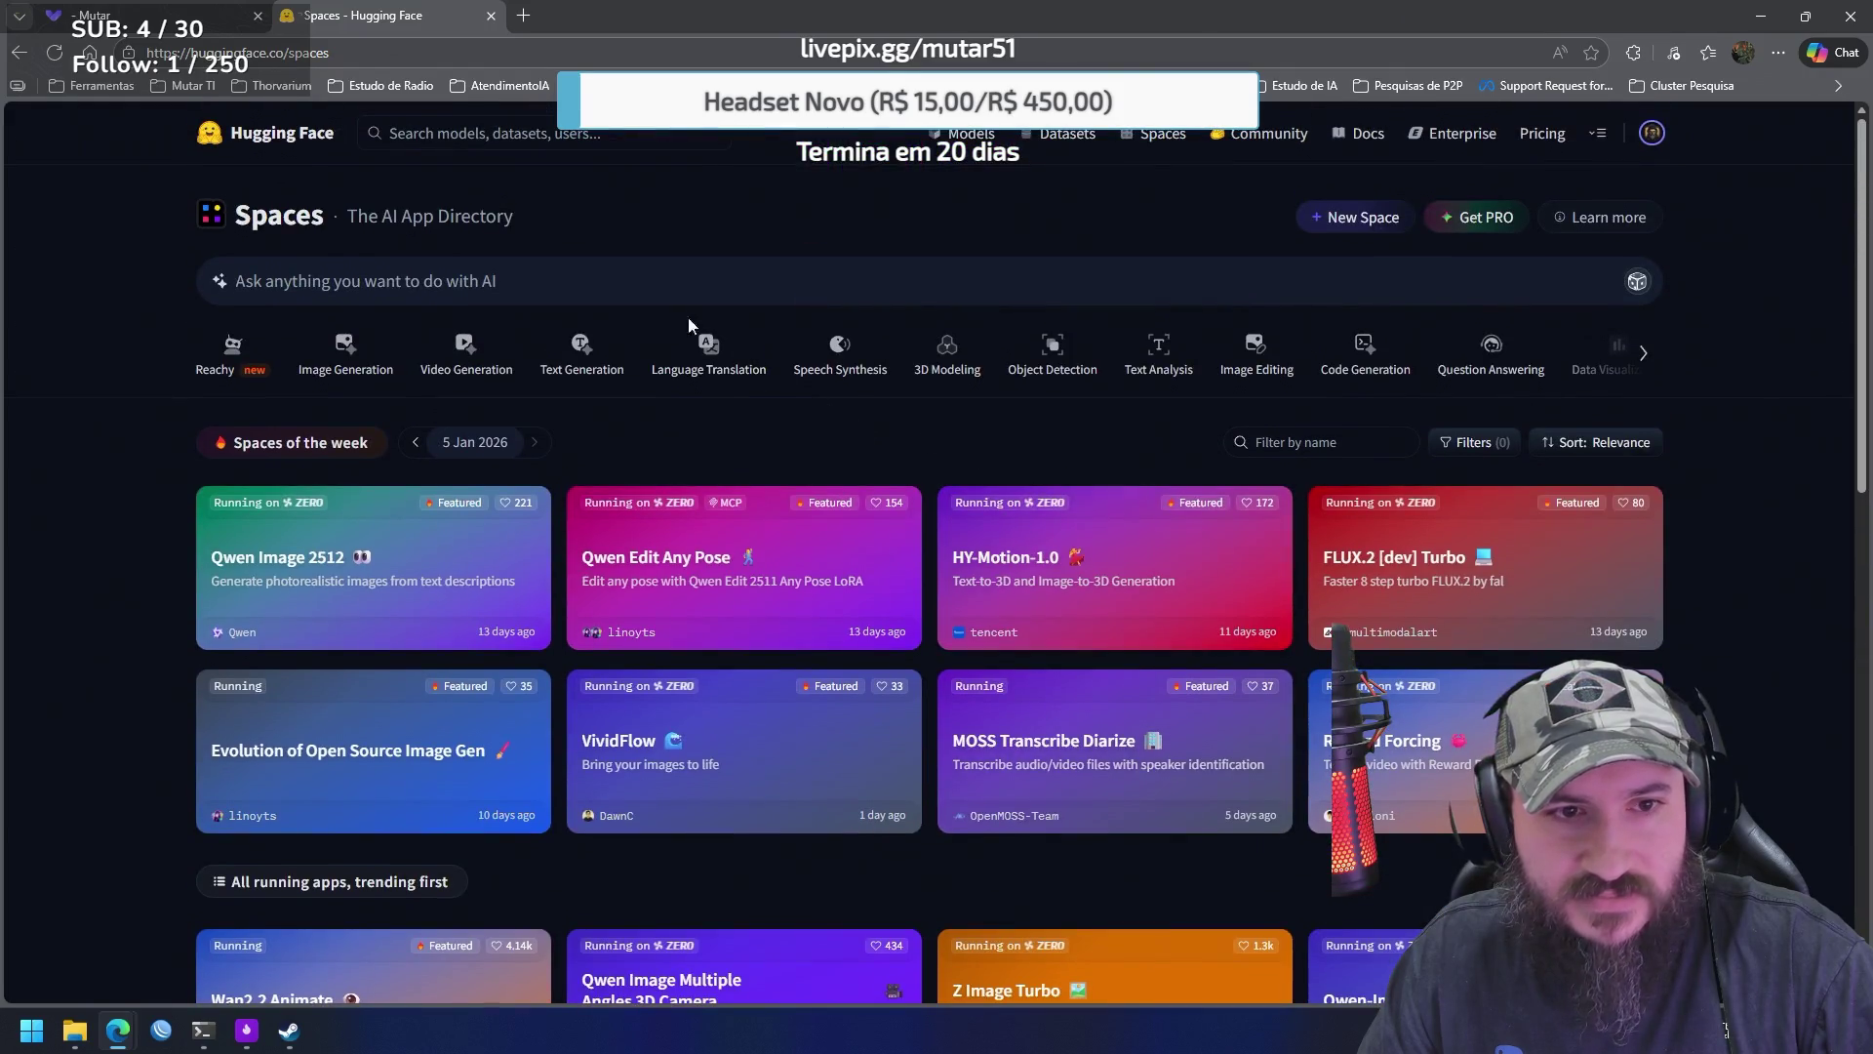
left_click(687, 282)
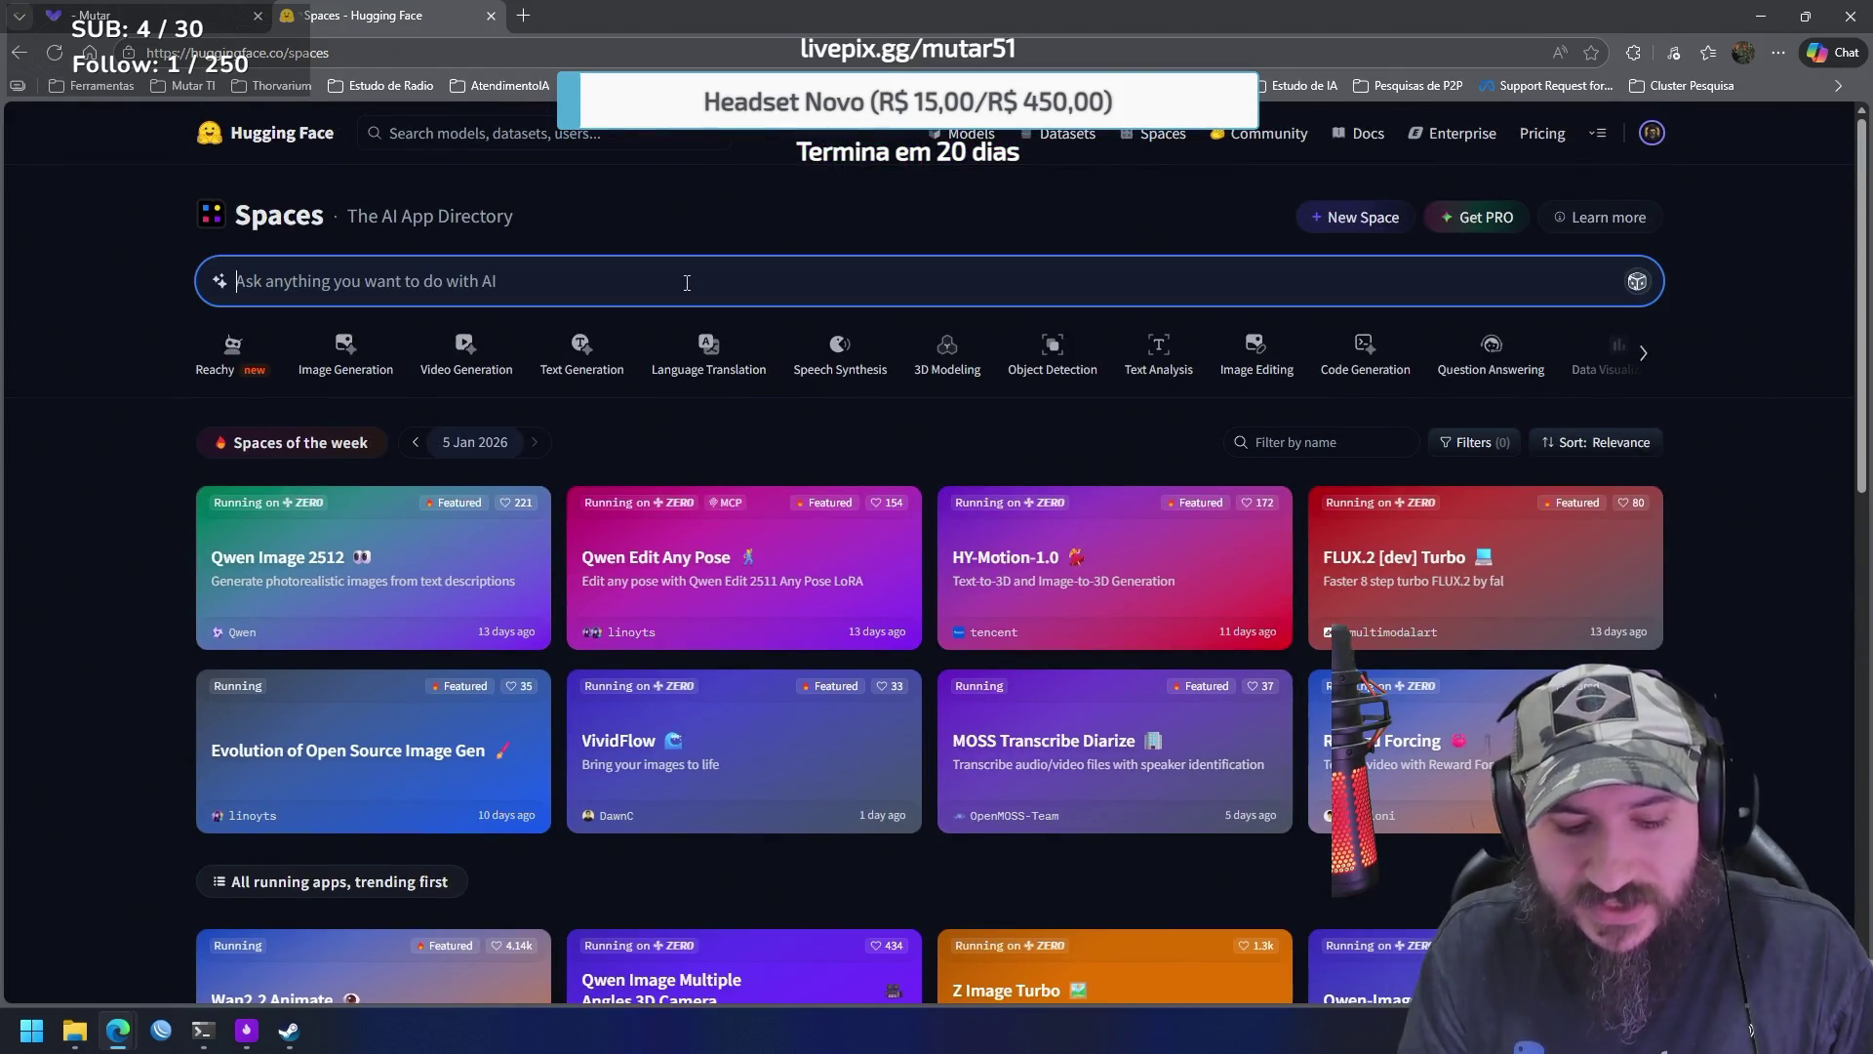
type("trellis")
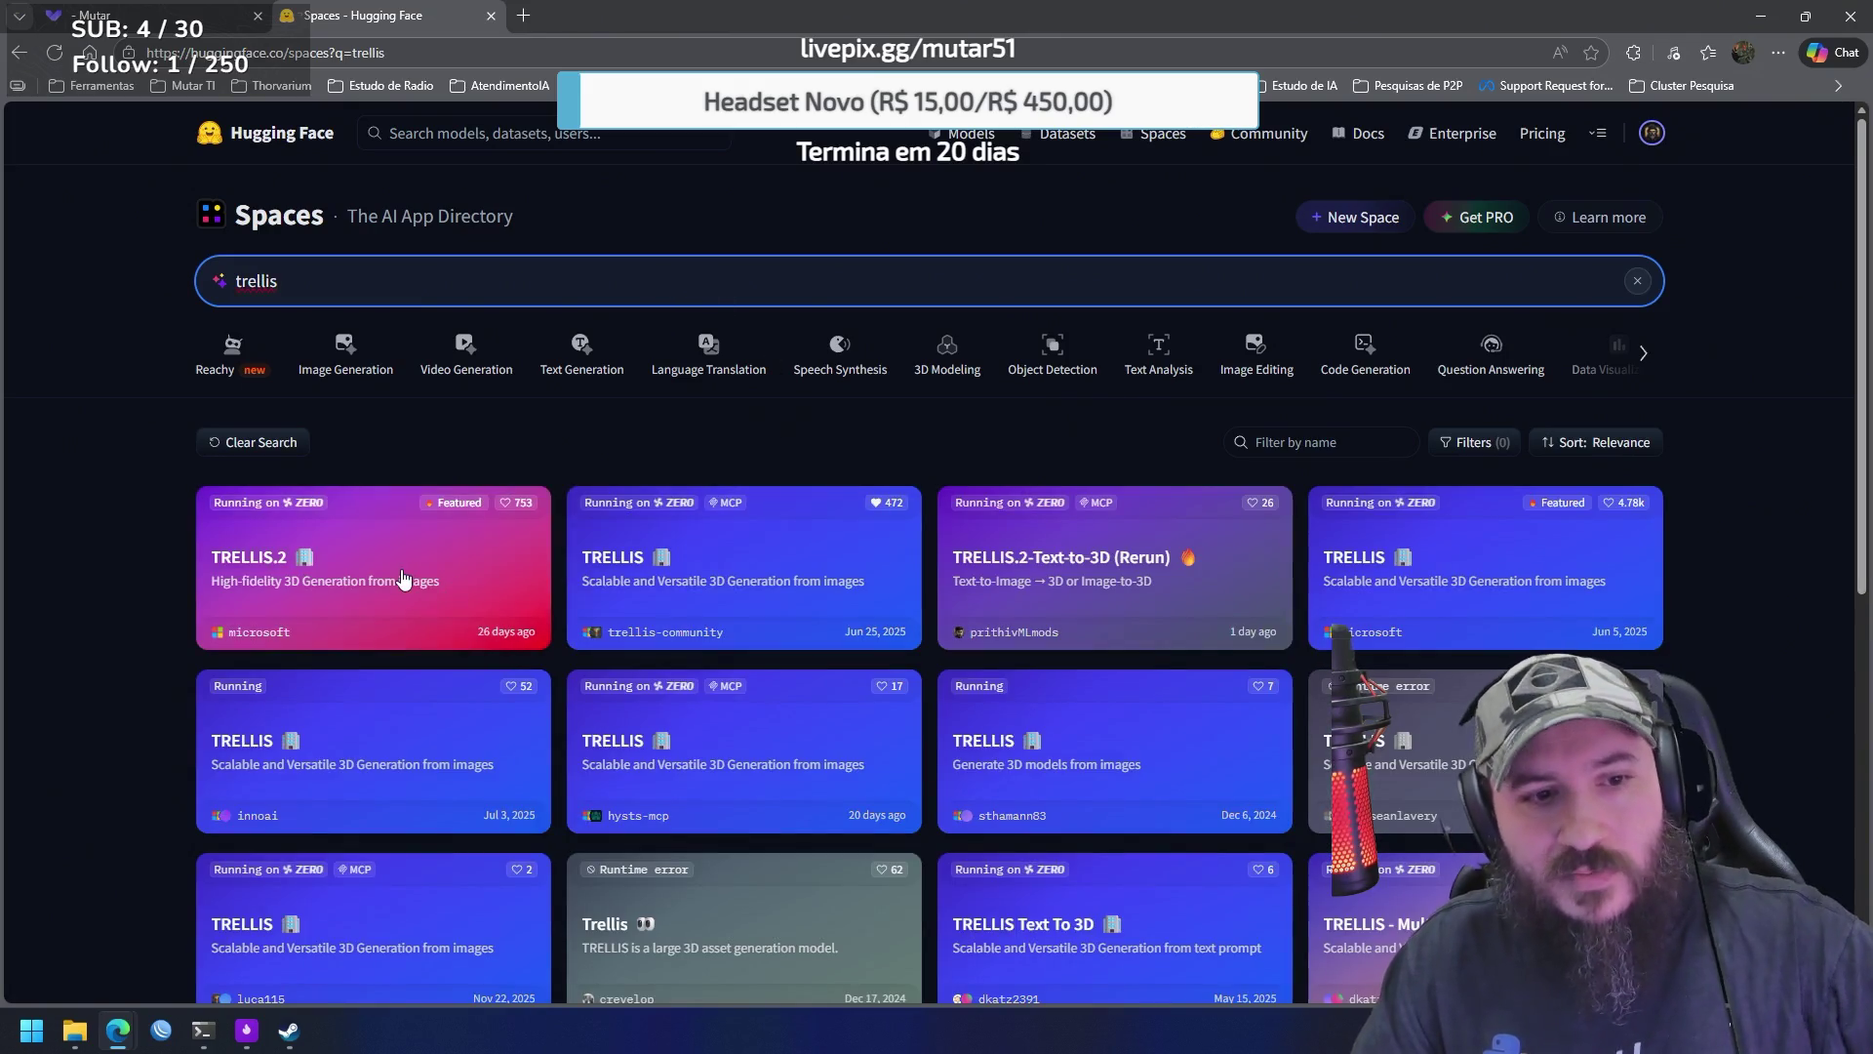
Open the microsoft/TRELLIS.2 image-to-3D Space, then start an empty ChatGPT chat in another tab
left_click(408, 569)
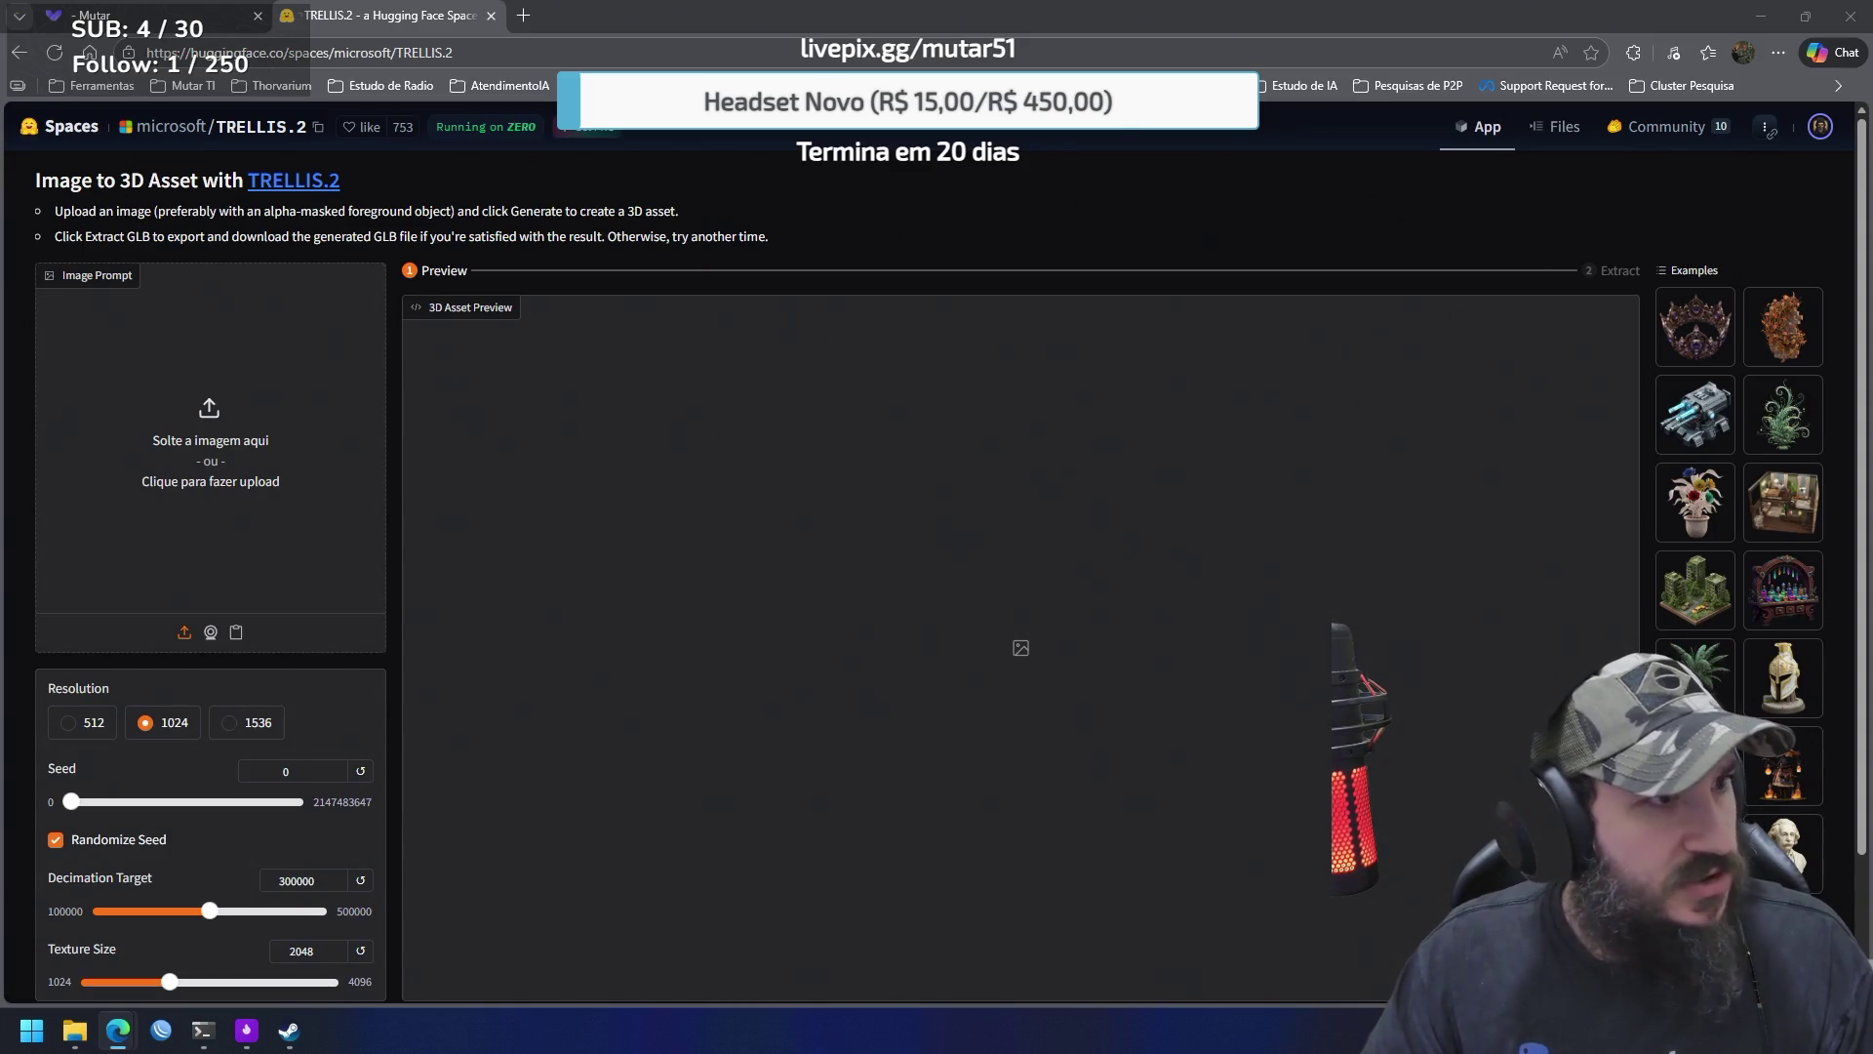
left_click(523, 16)
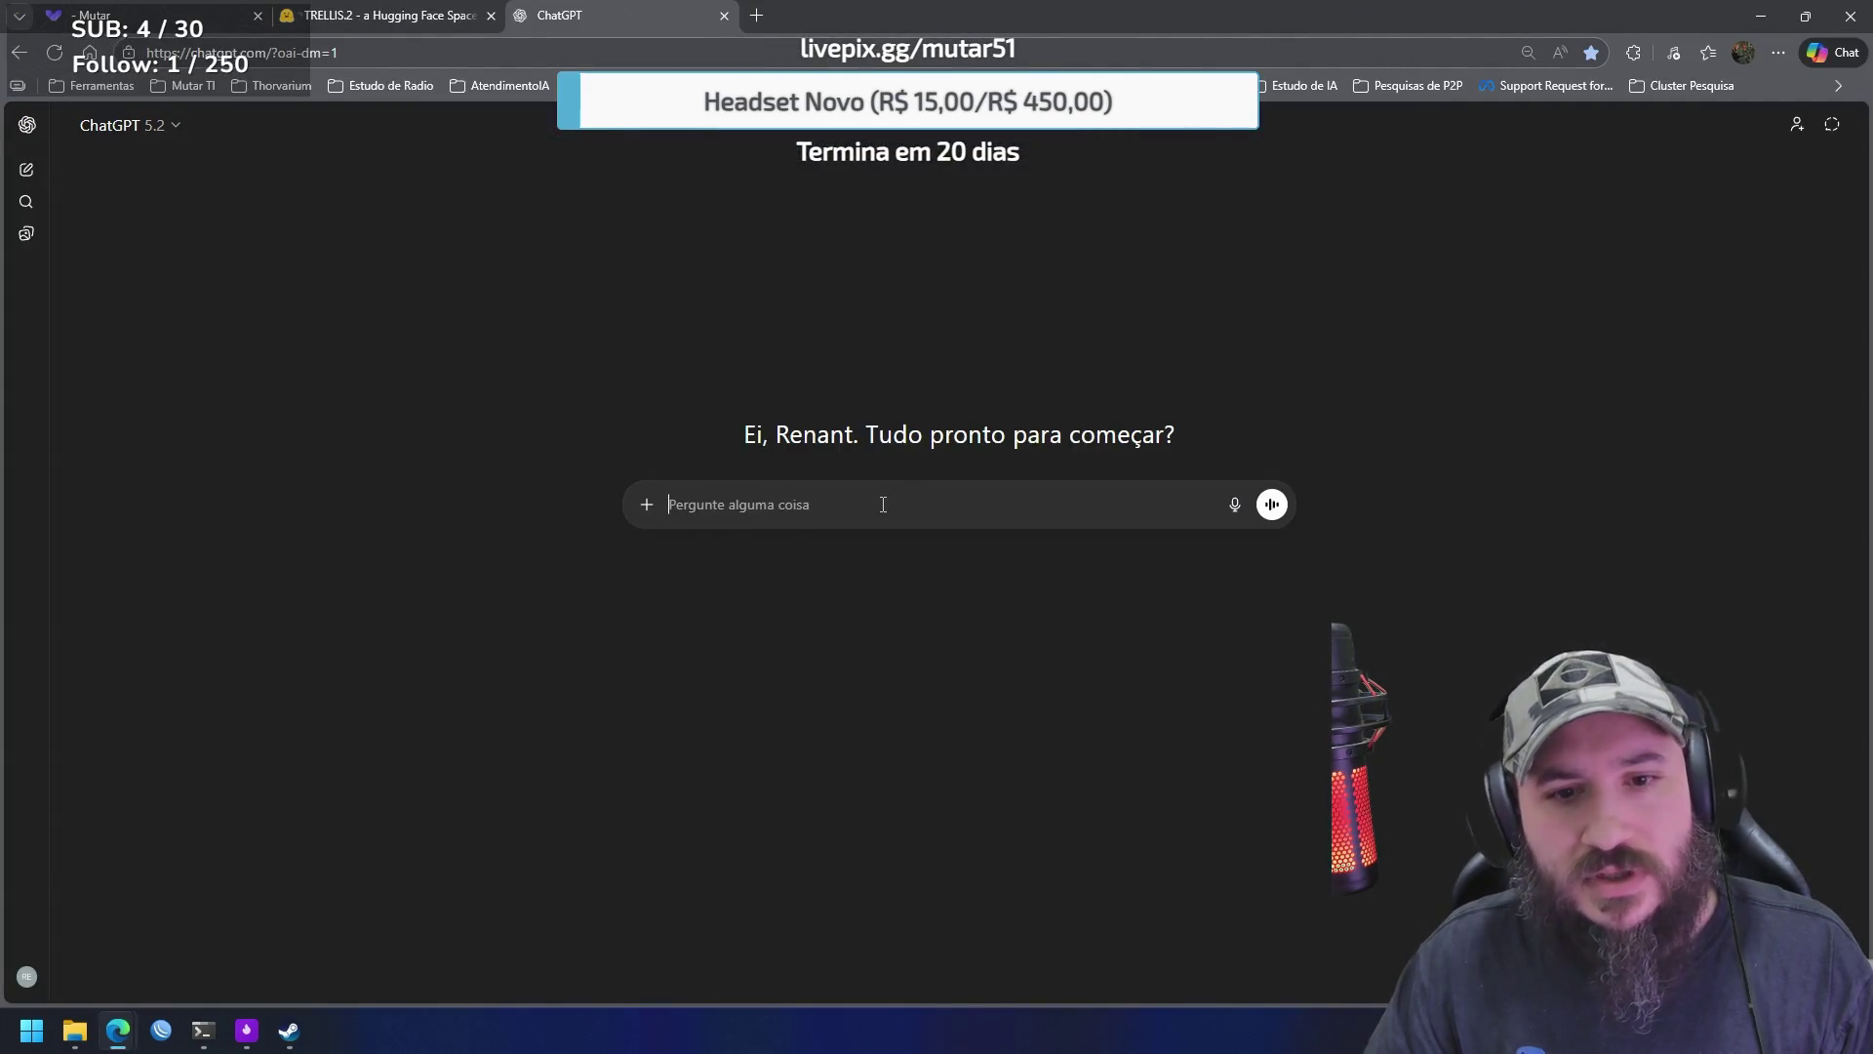
Ask ChatGPT for a description of a chaotic, evil corrupted elf sorcerer, correcting 'caótico'
type("crie um")
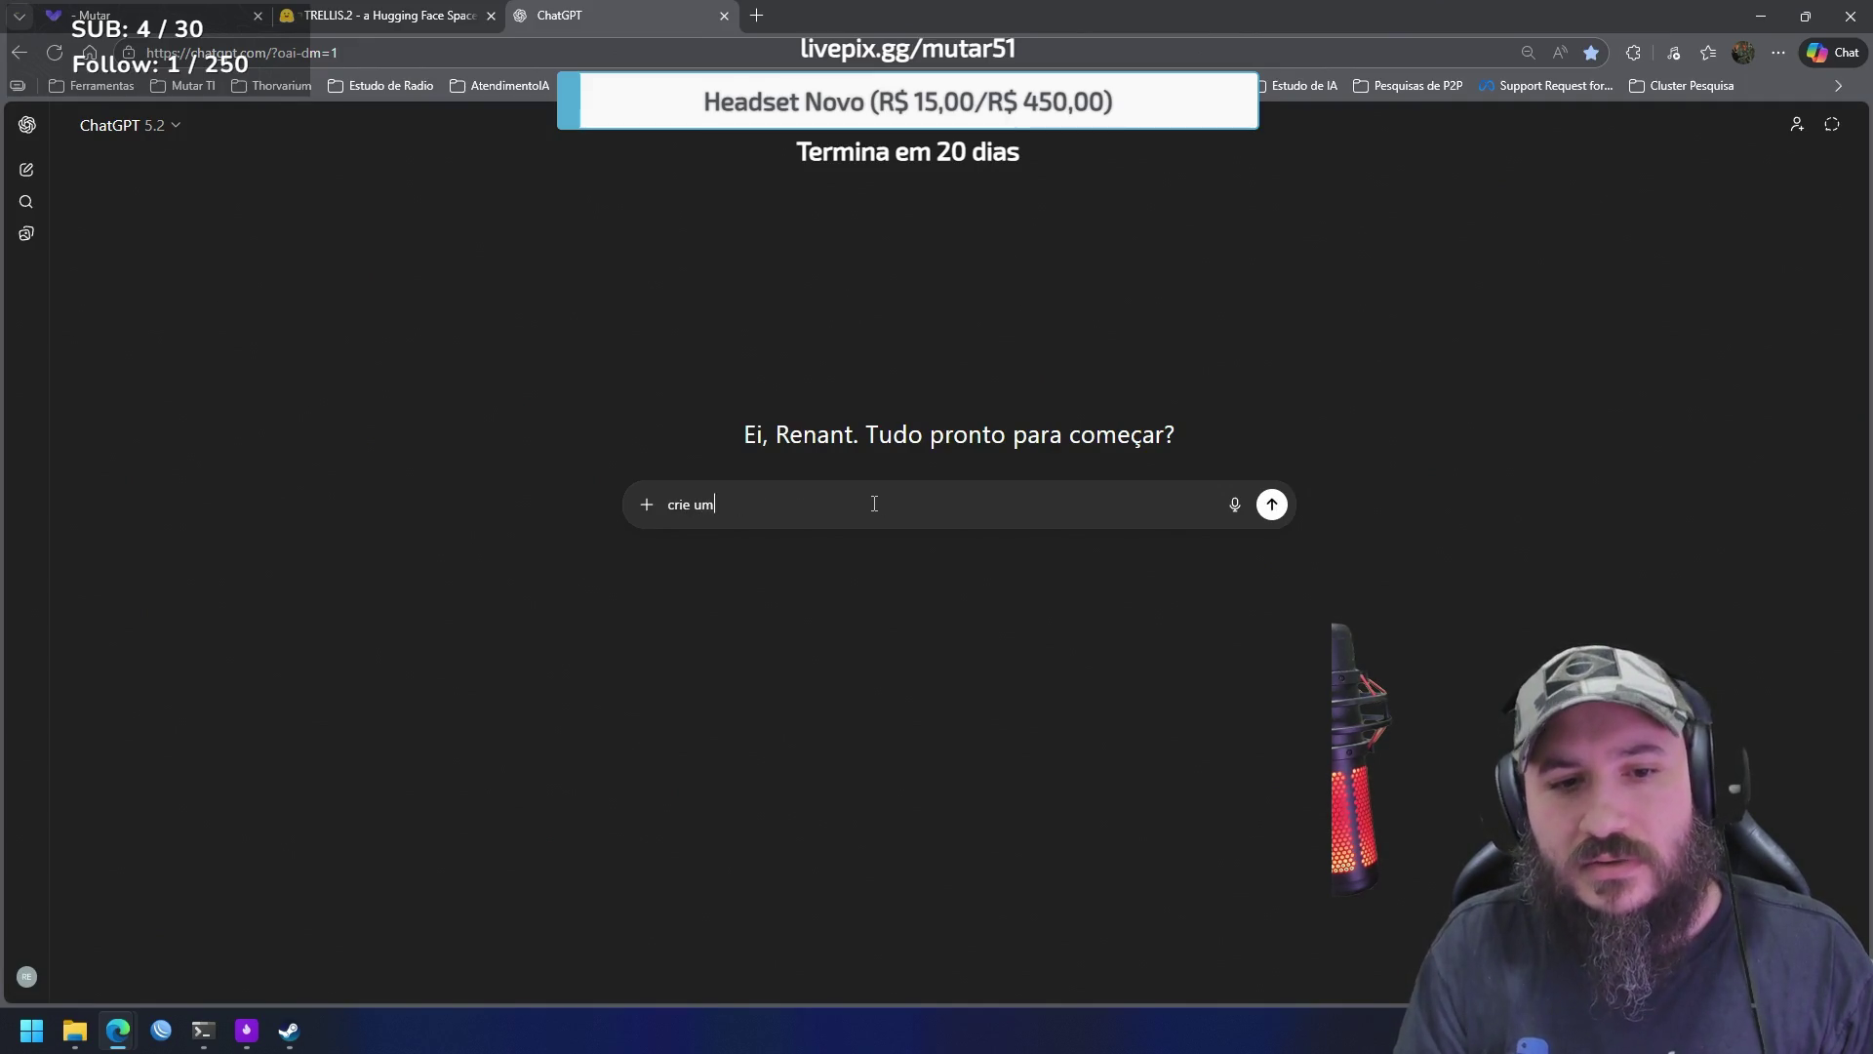
type(" elfo")
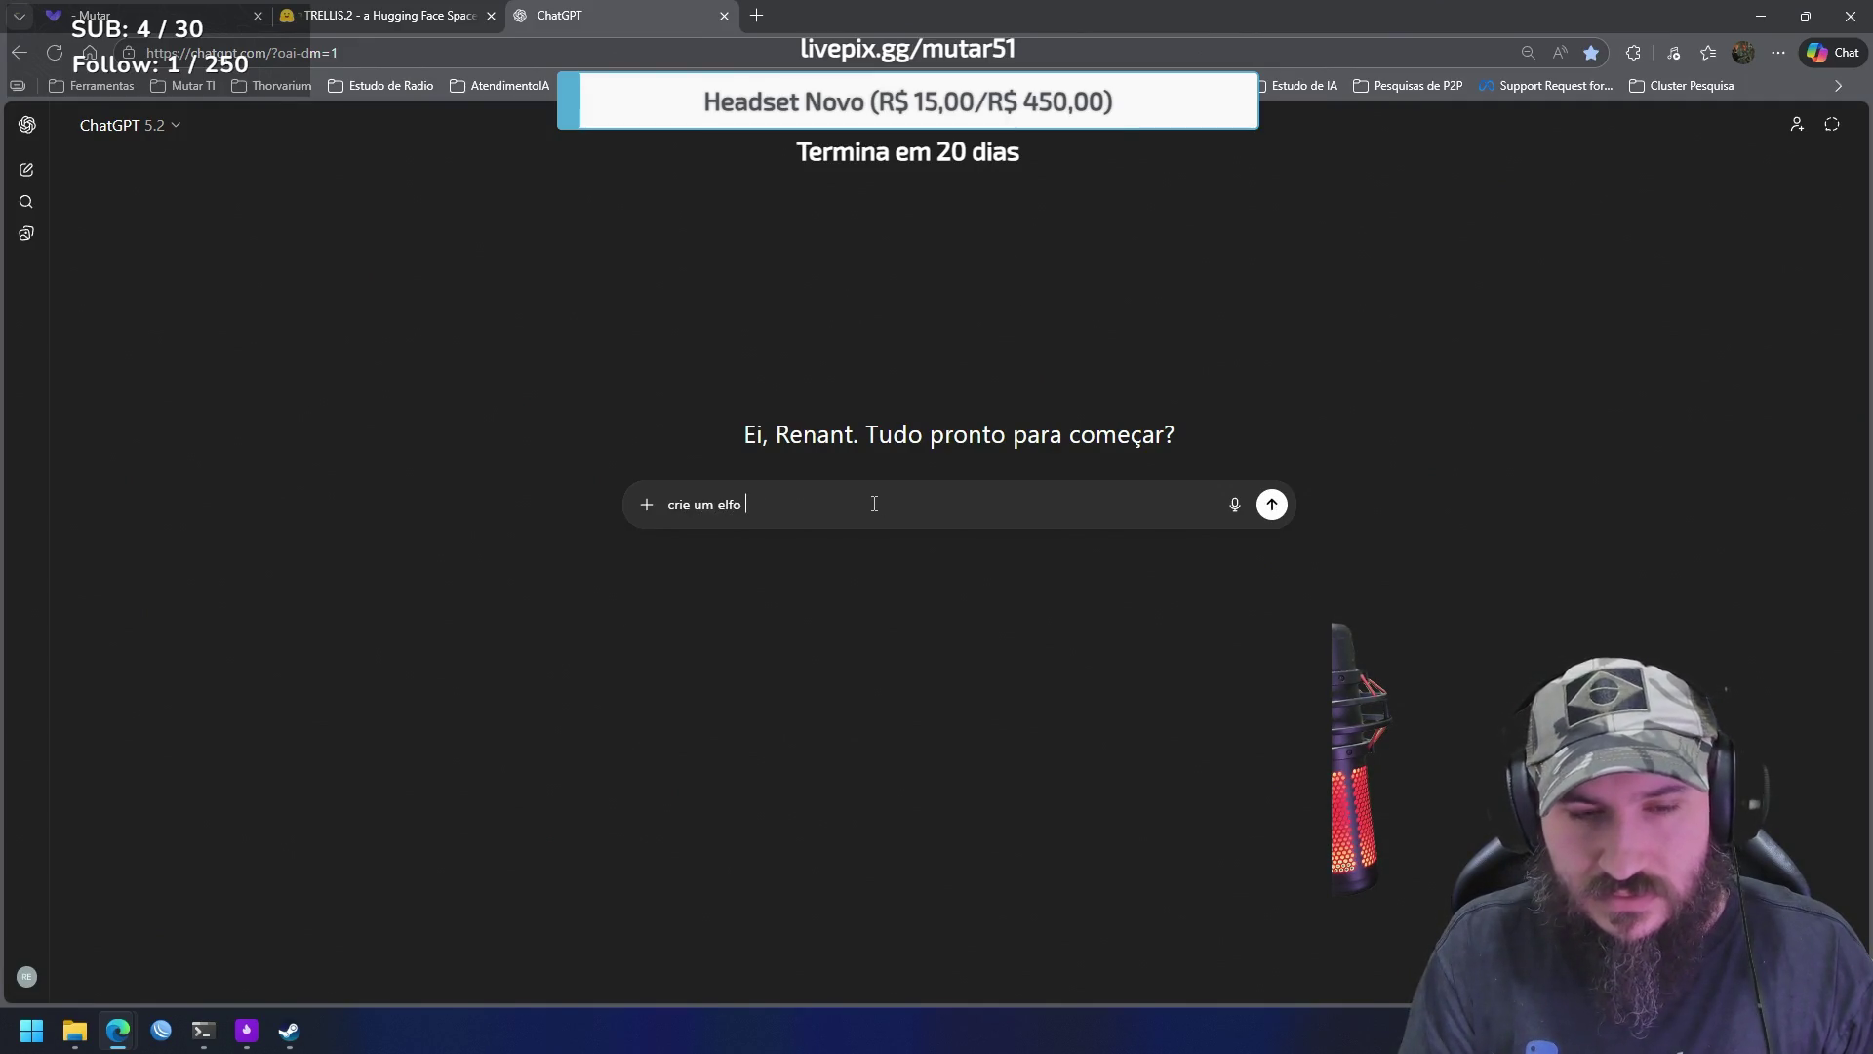
key("BackSpace")
key("BackSpace")
key("BackSpace")
key("BackSpace")
key("BackSpace")
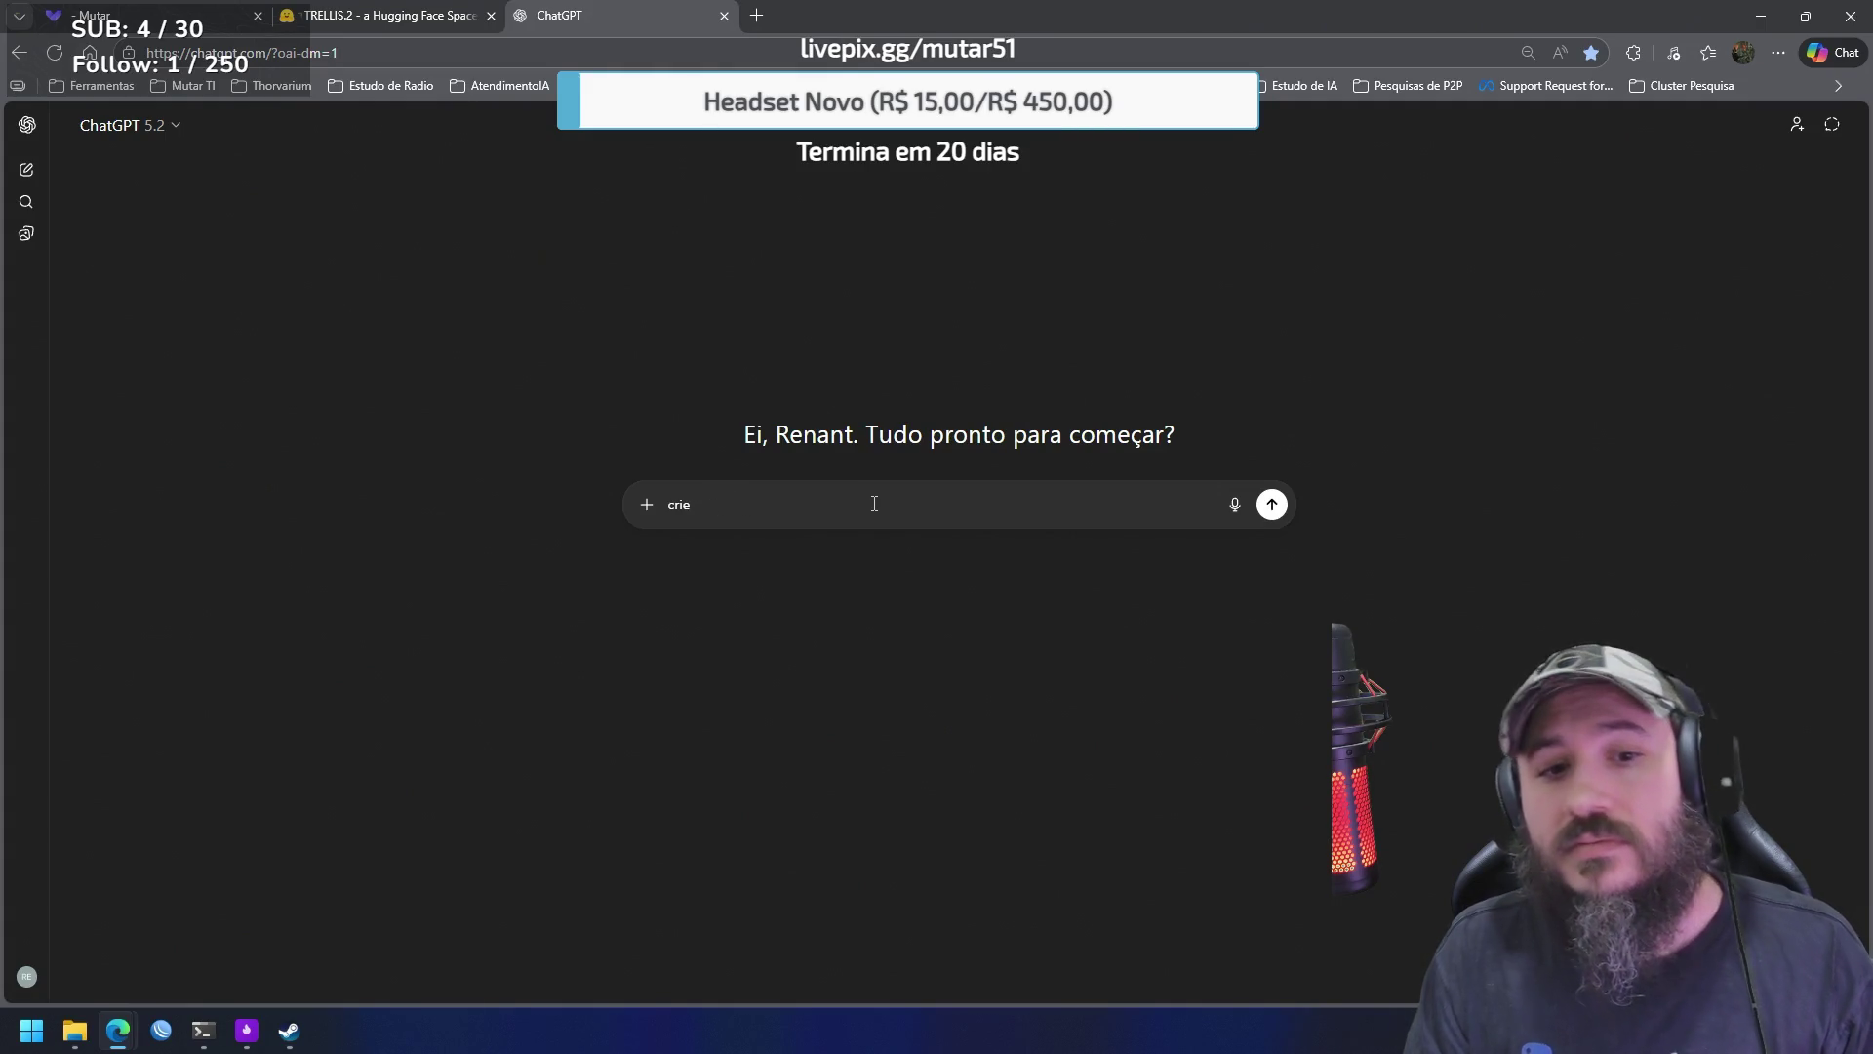
type("preciso de um")
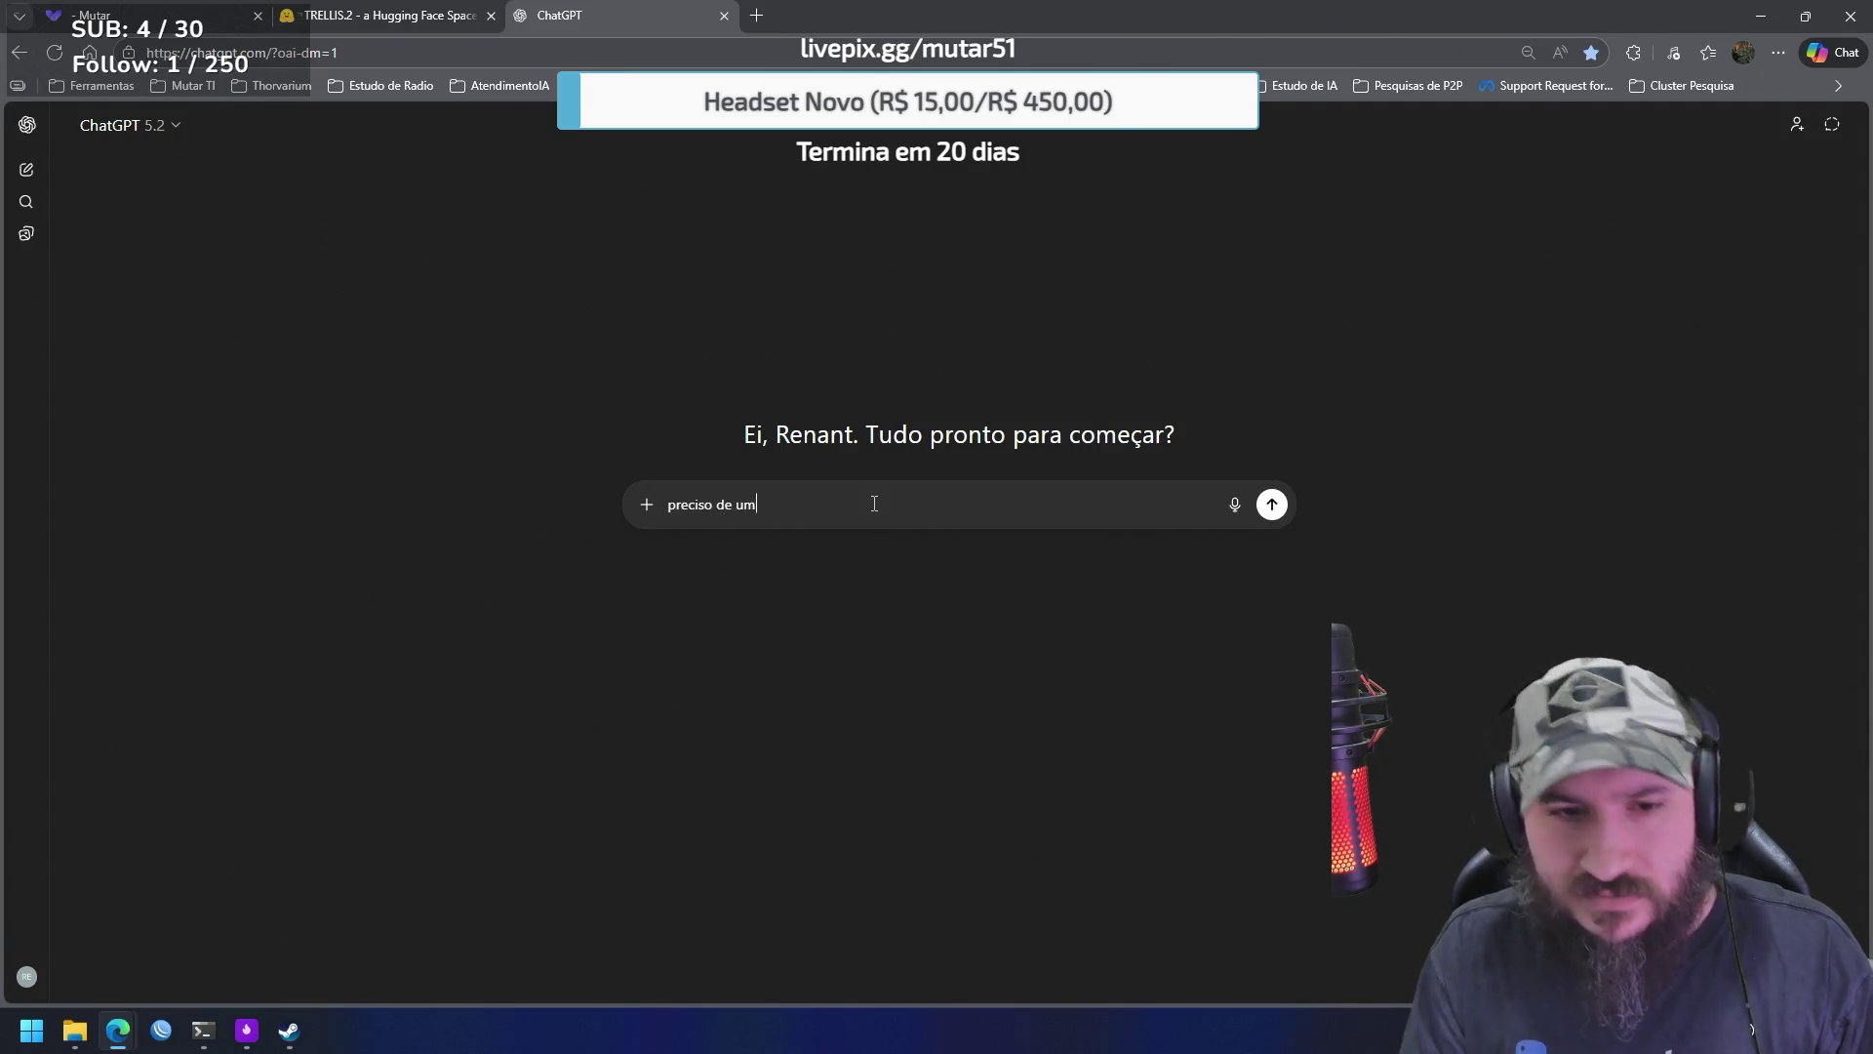
type("a descrição de um elfo corrompido caotico e mal")
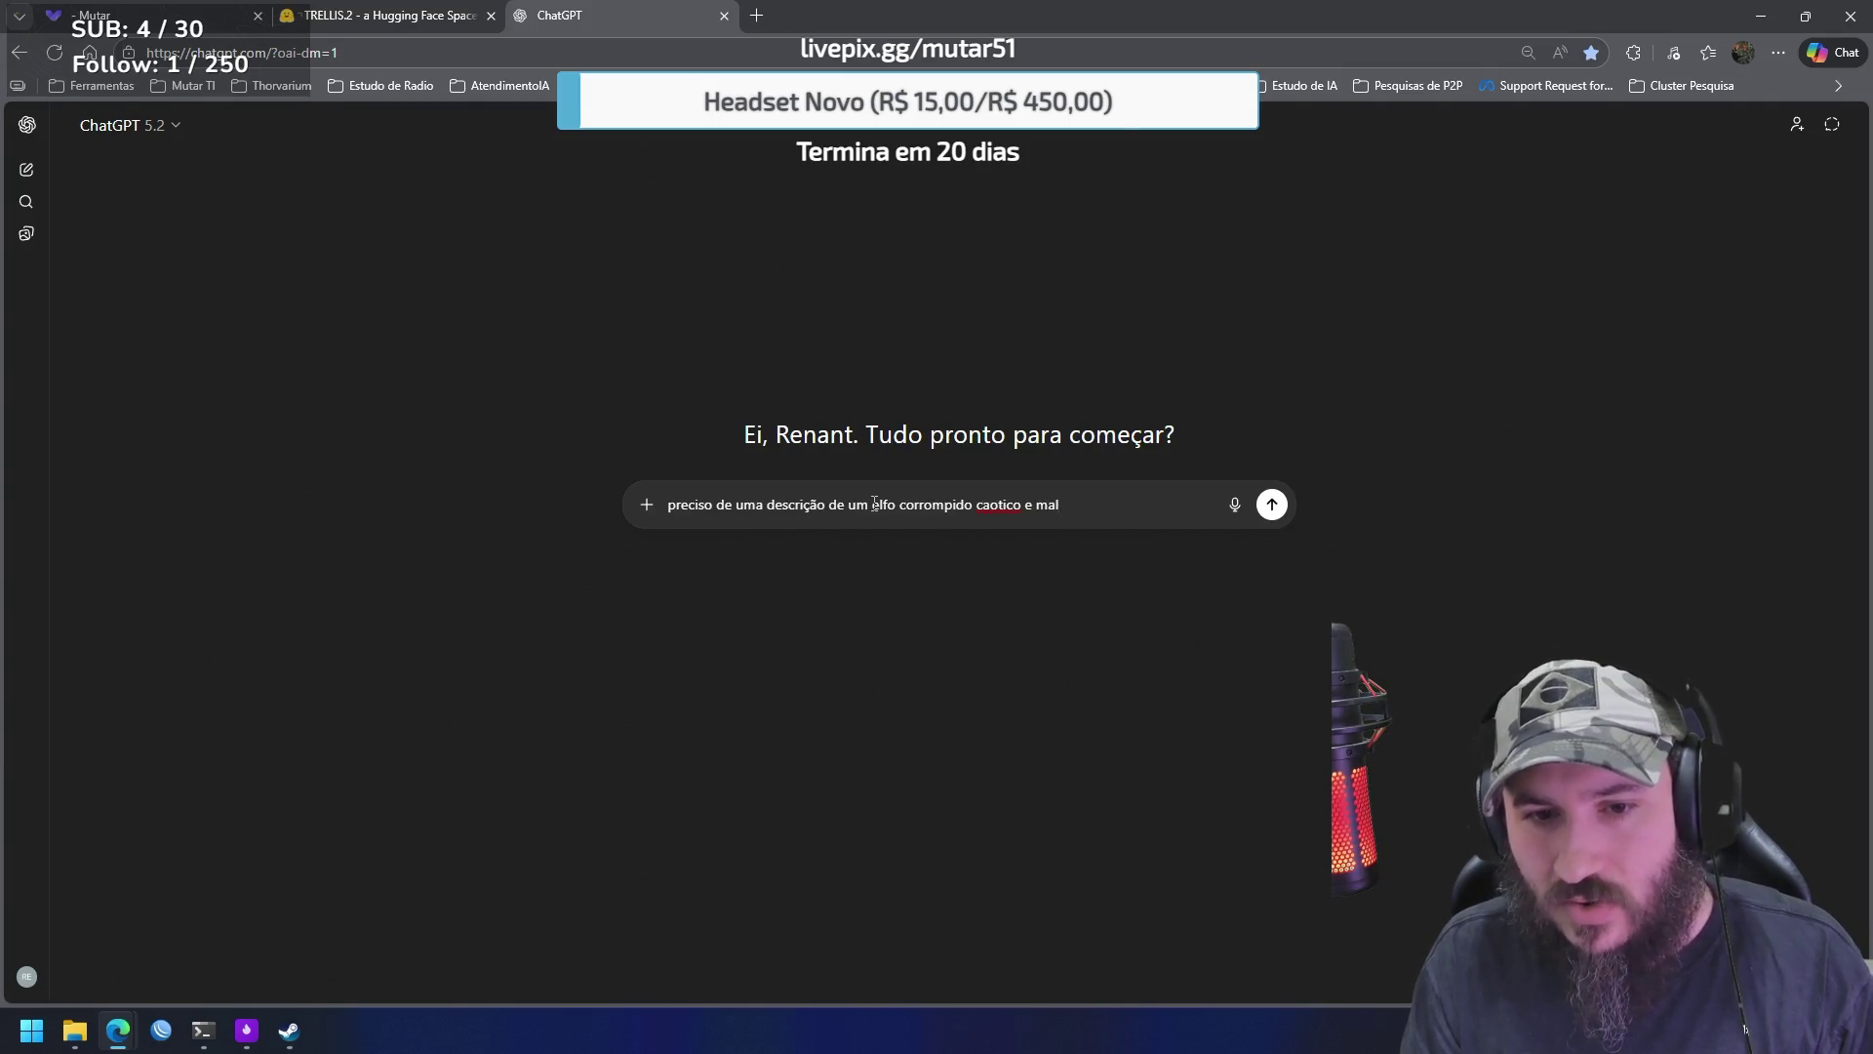
right_click(997, 505)
mouse_move(997, 530)
left_click(1073, 528)
left_click(1095, 504)
key("Left")
key("Left")
key("Left")
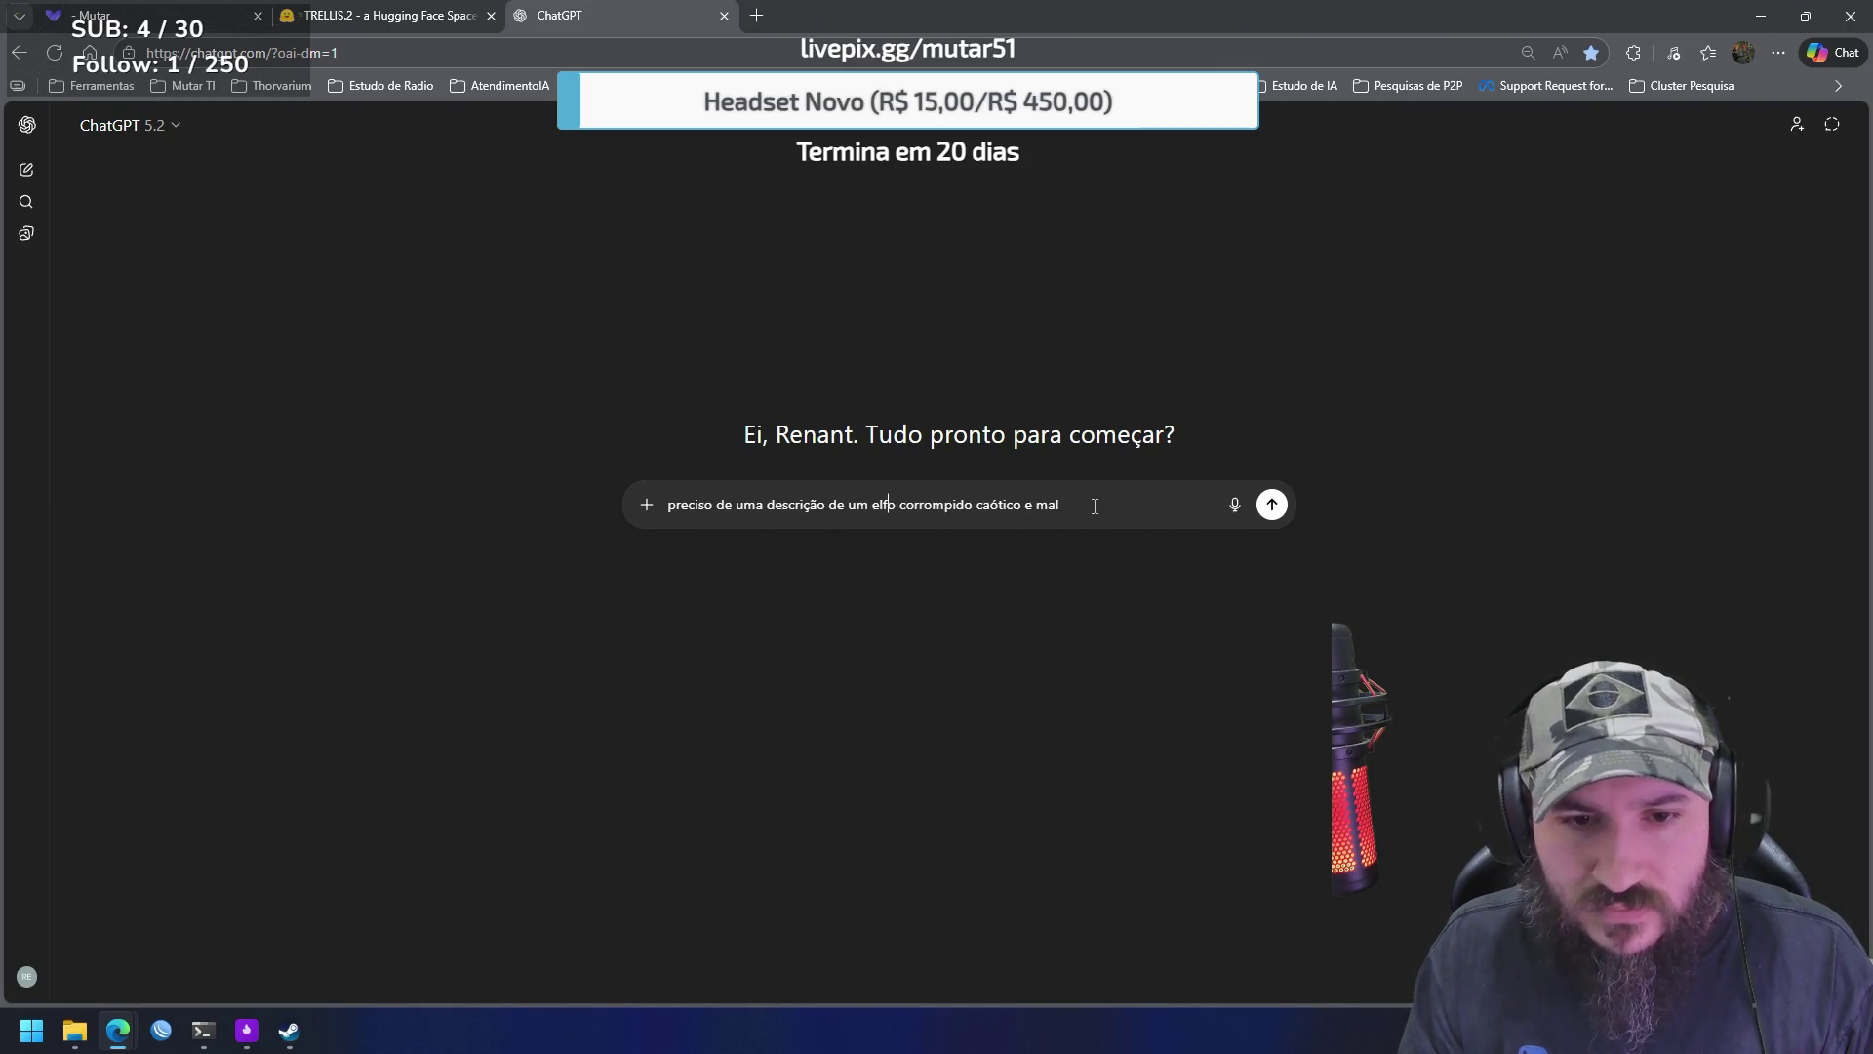
type("bruxo")
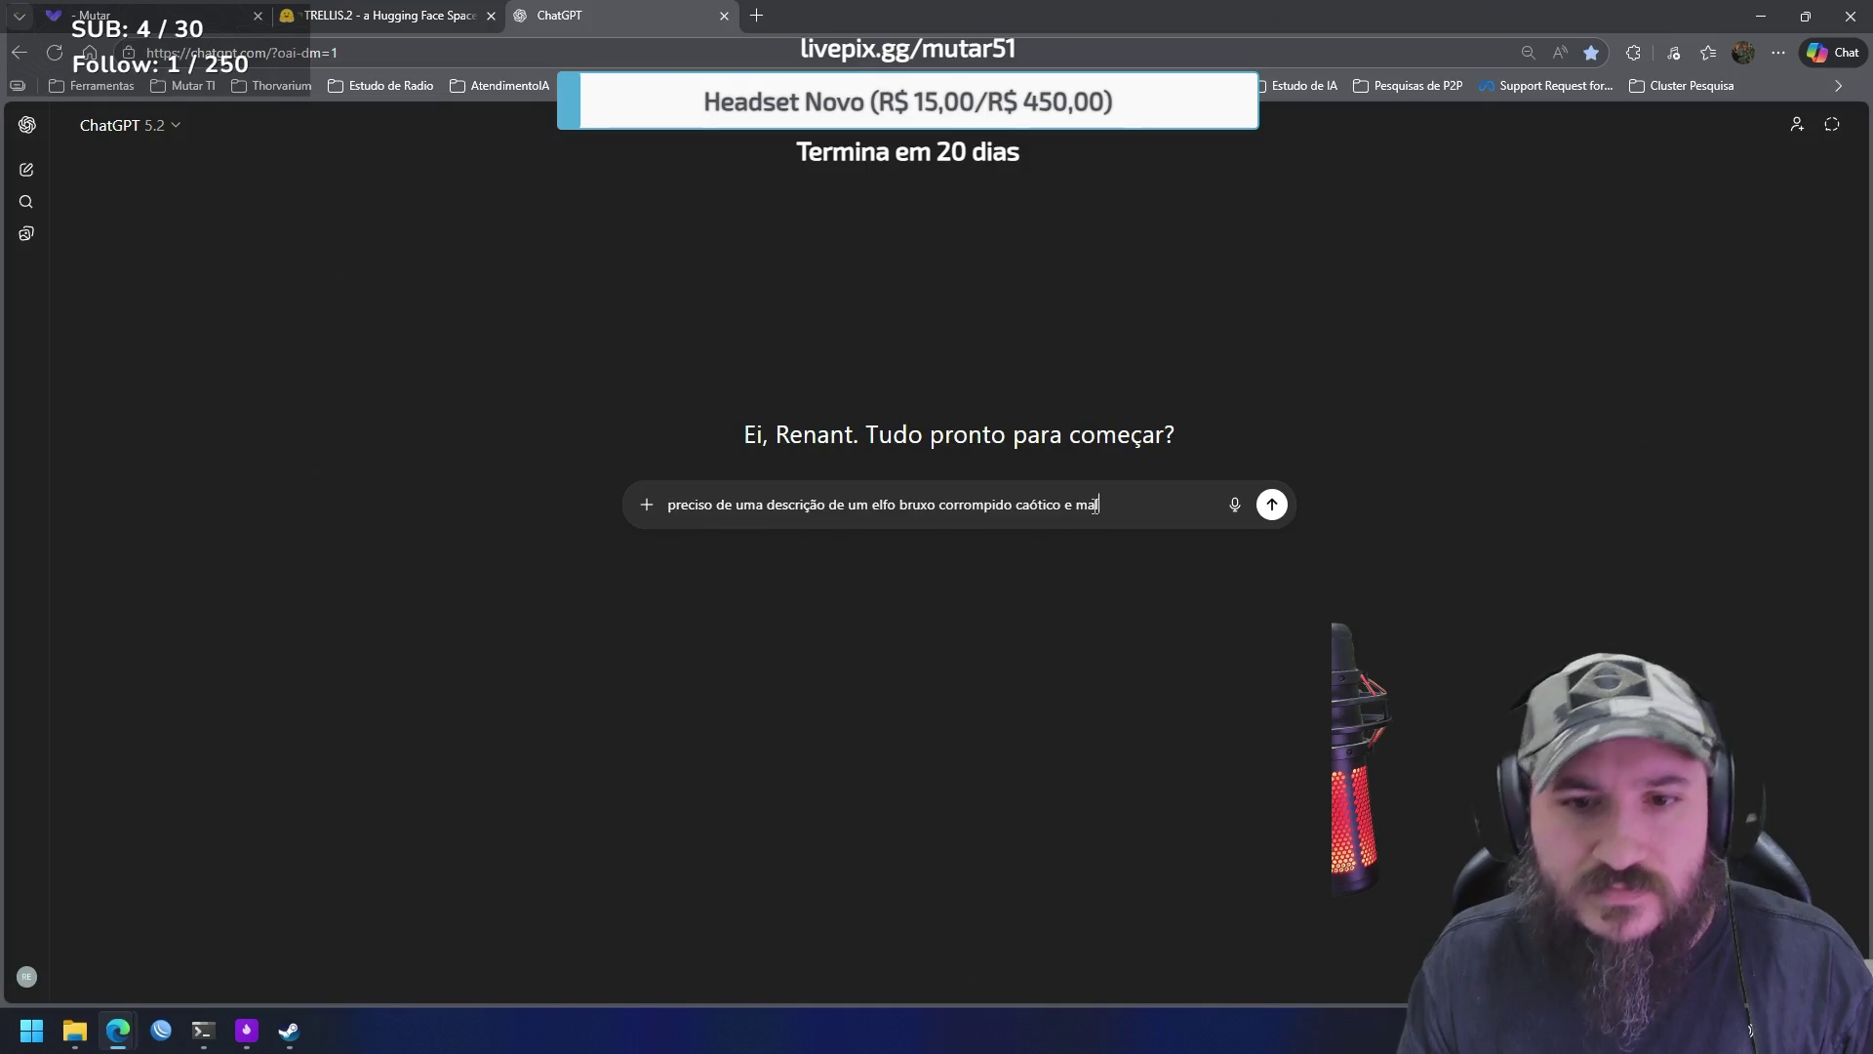
key("Return")
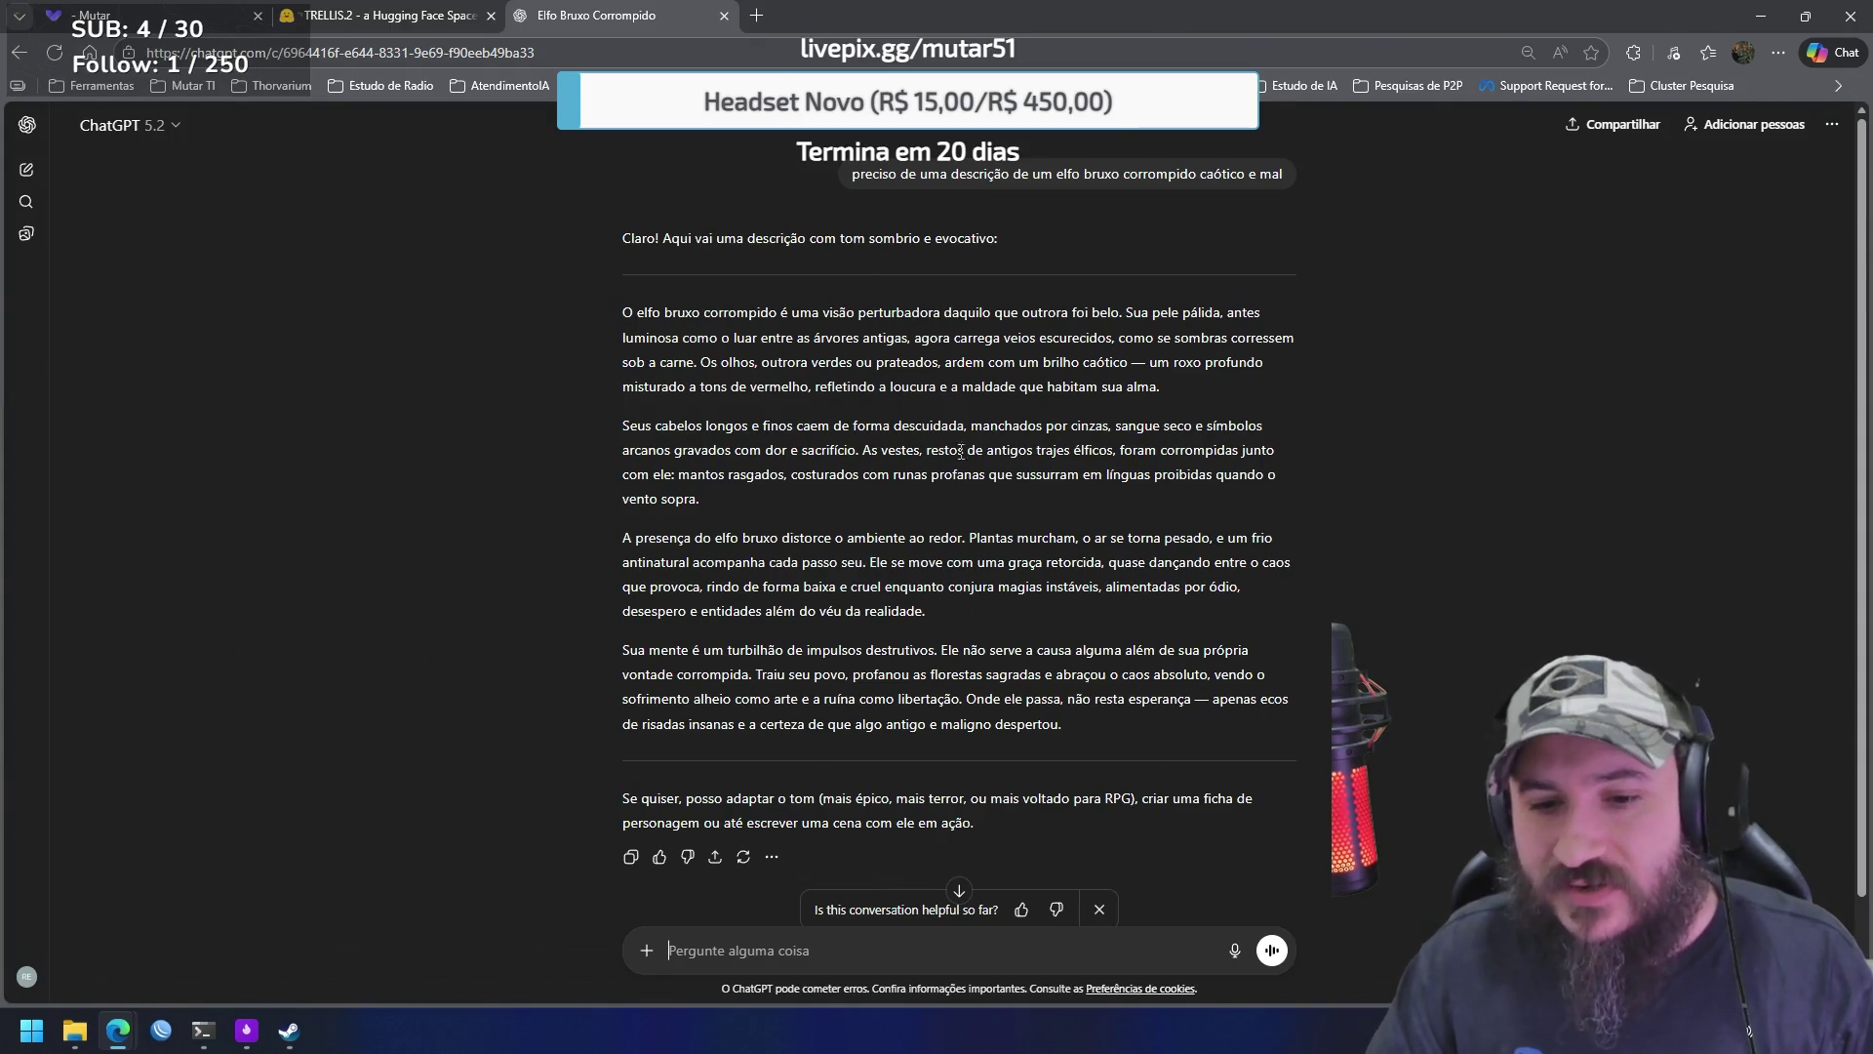
Ask ChatGPT for an elf image on a single-colour background for AI cutout, correcting 'única'
scroll(1133, 908, "down", 2)
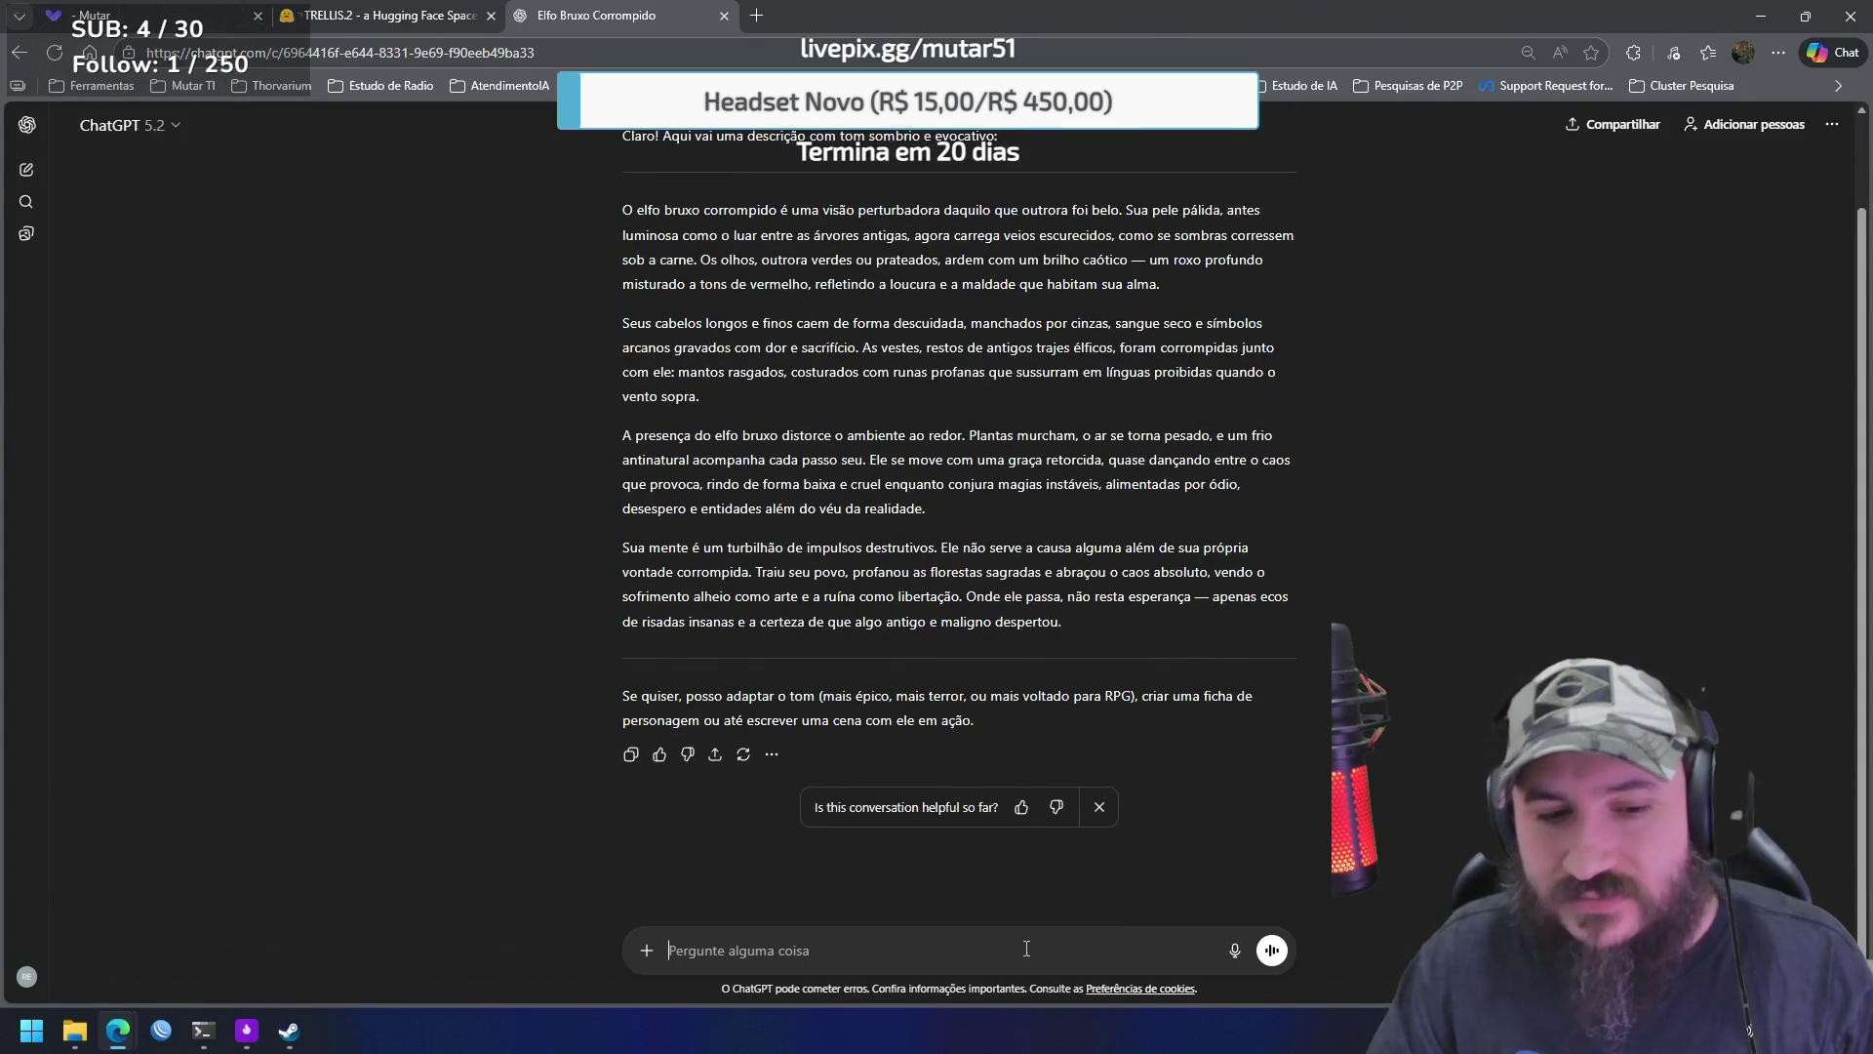
type("pre")
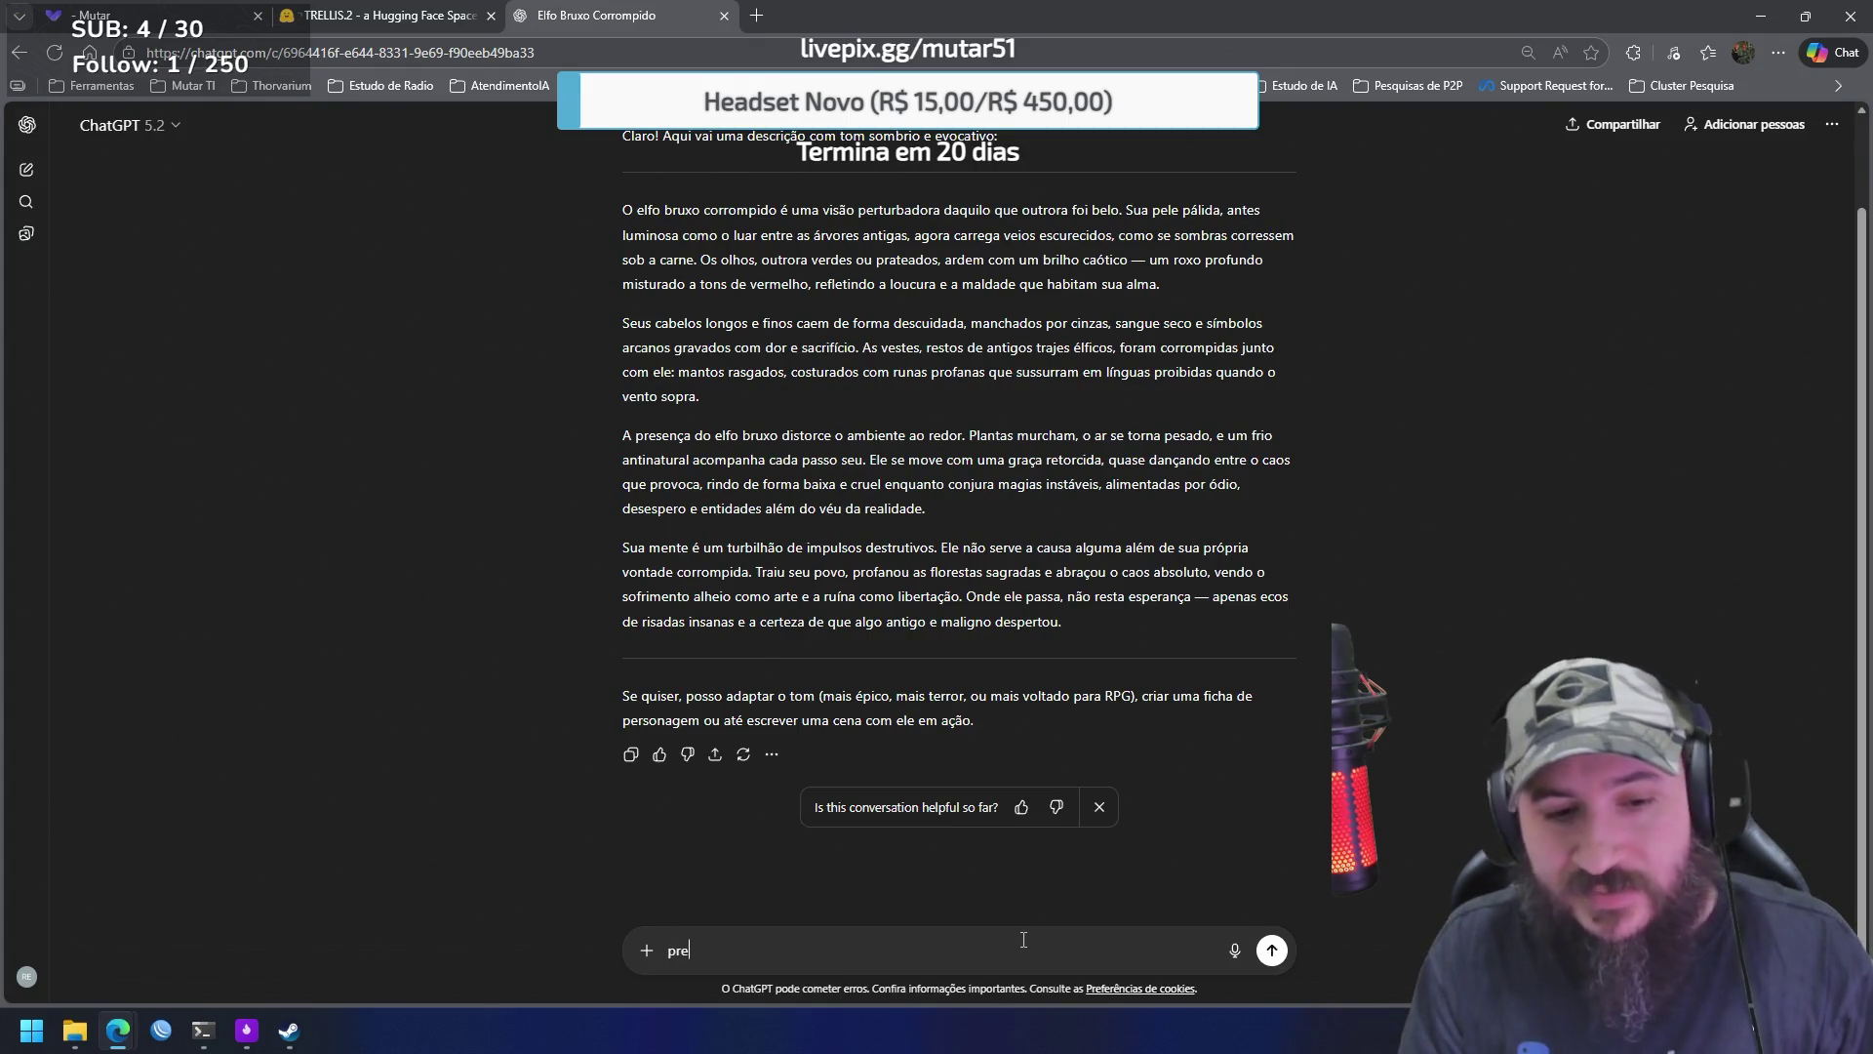
type("ciso que o fund")
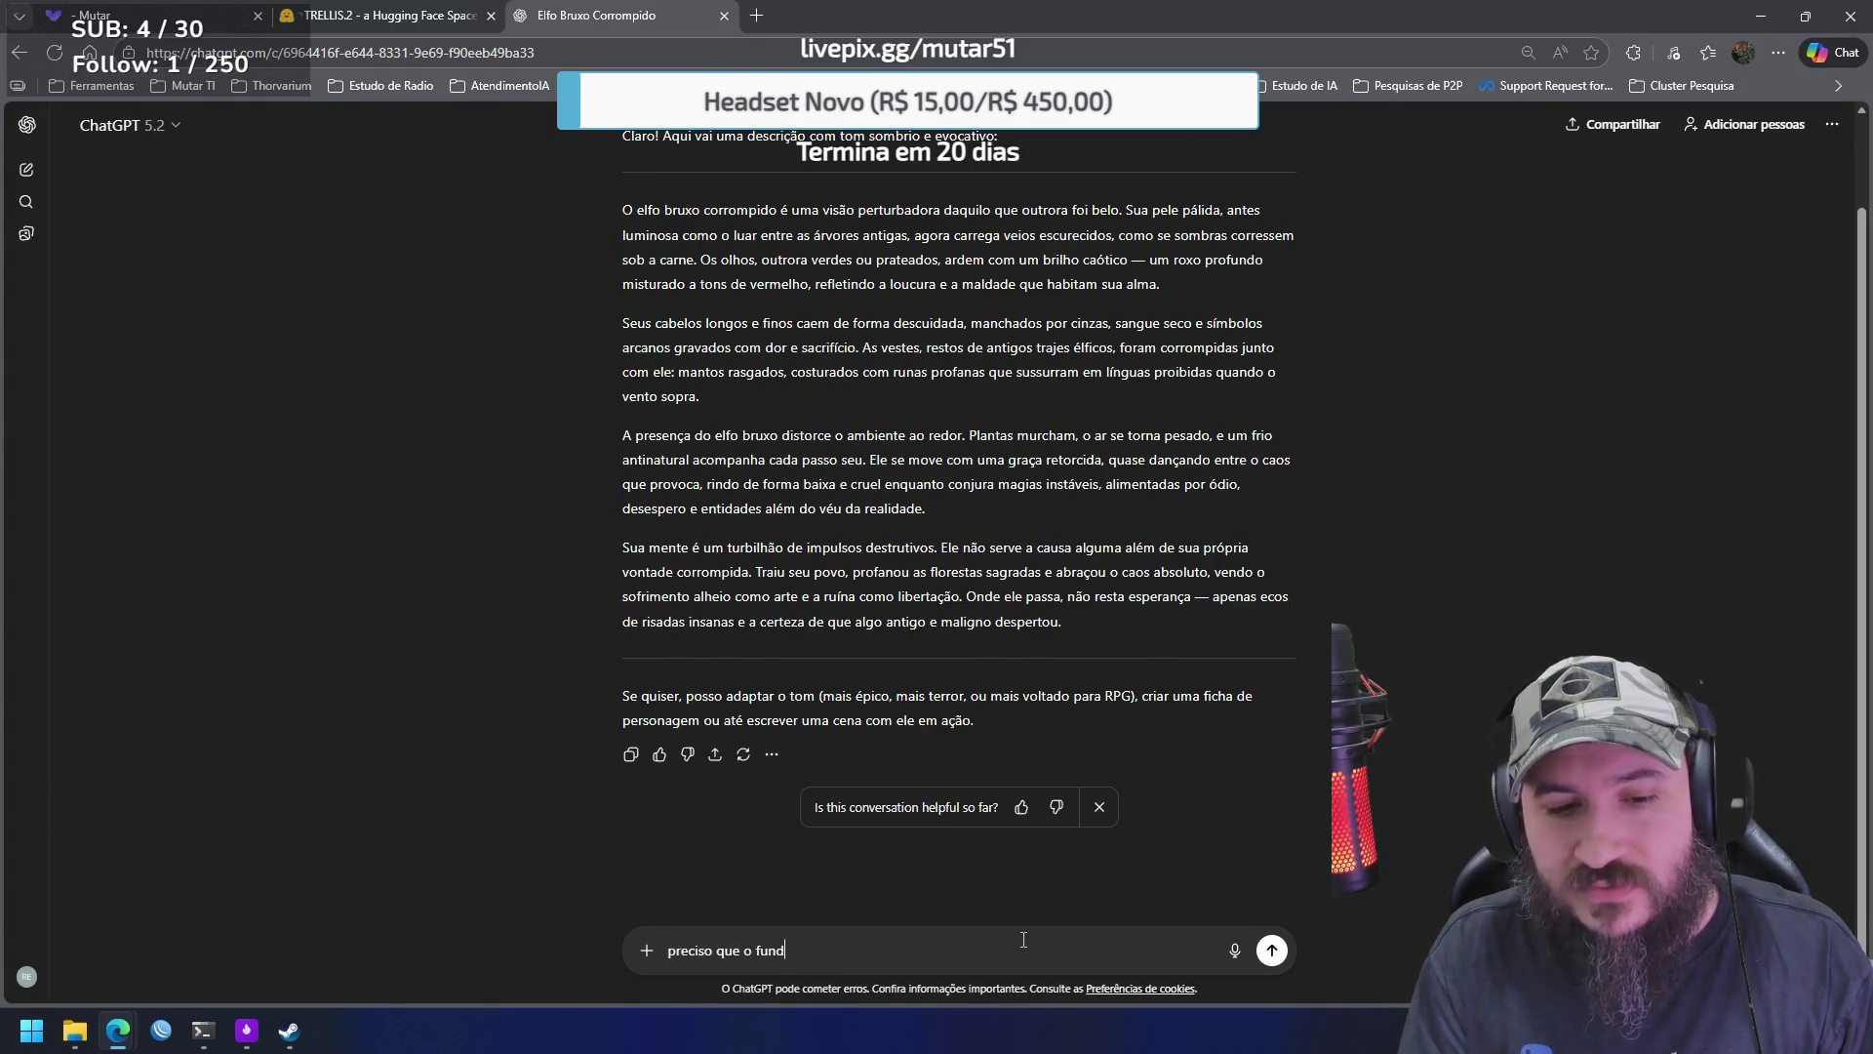
type("o seja de cor unica para recorte de uma IA")
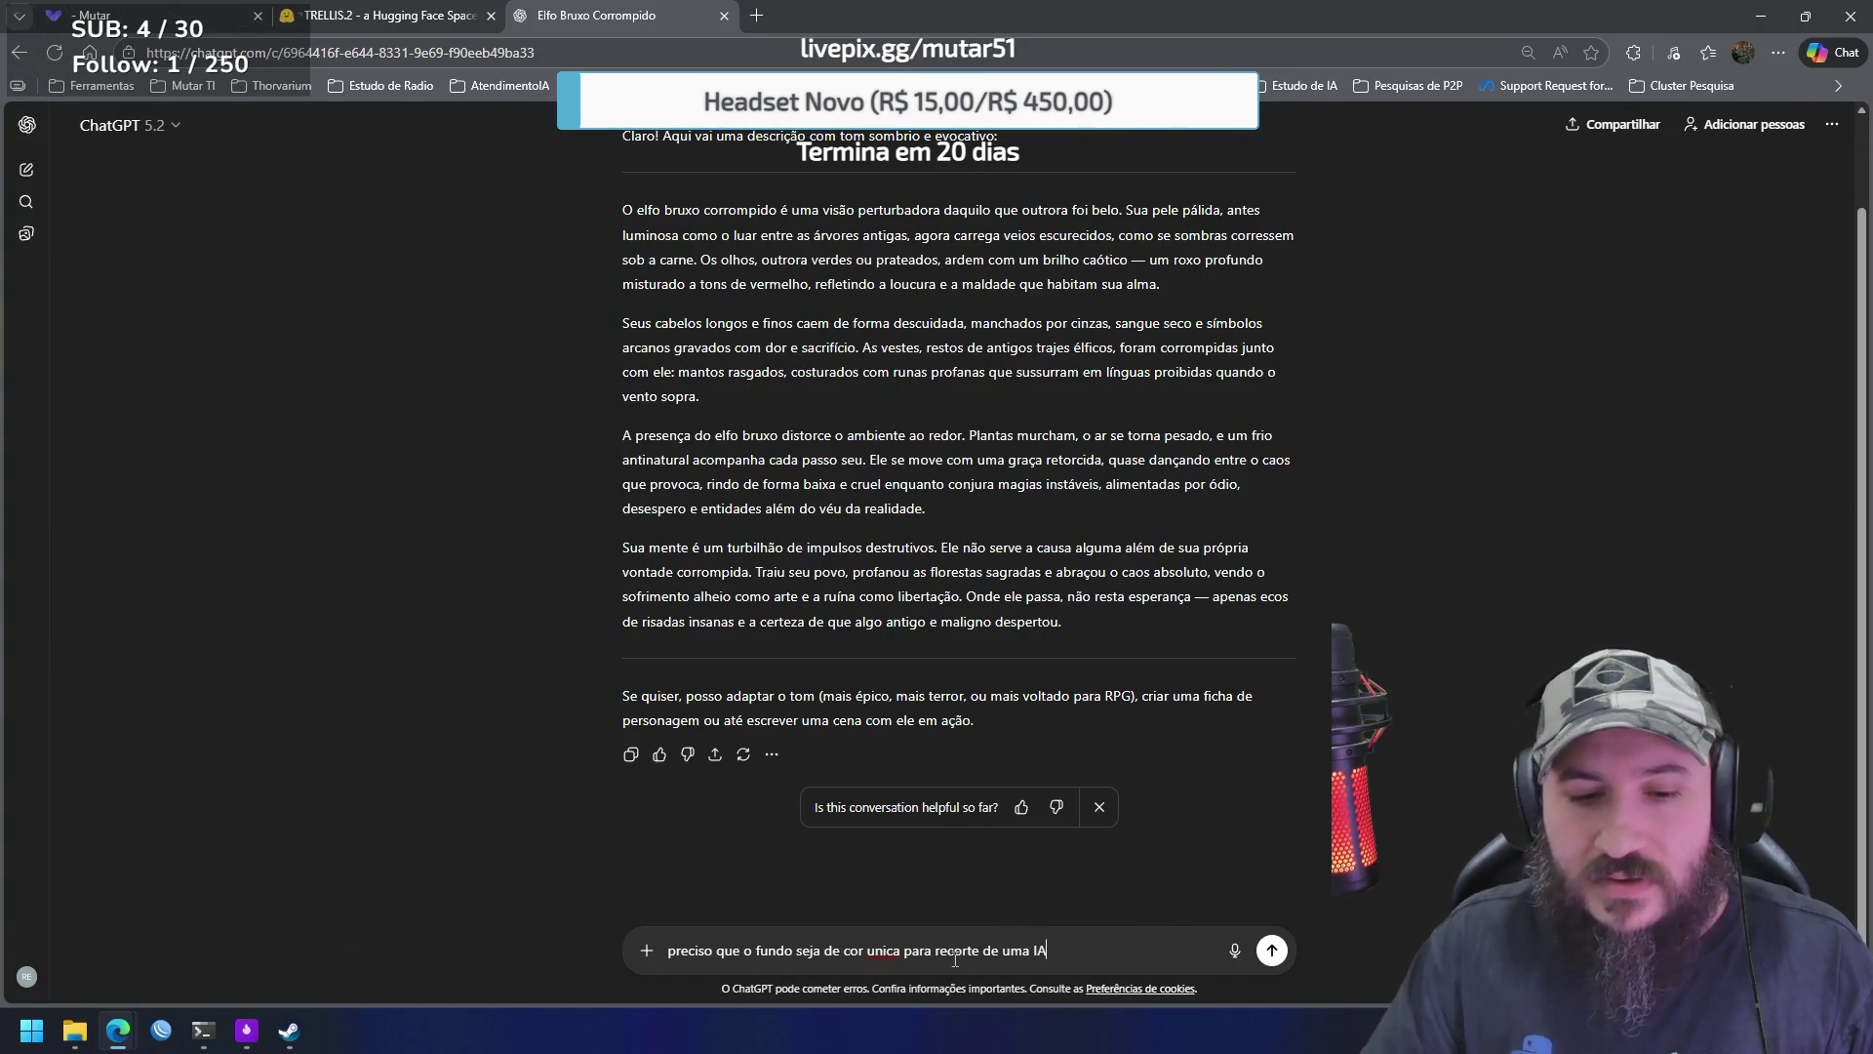
right_click(890, 945)
left_click(1008, 720)
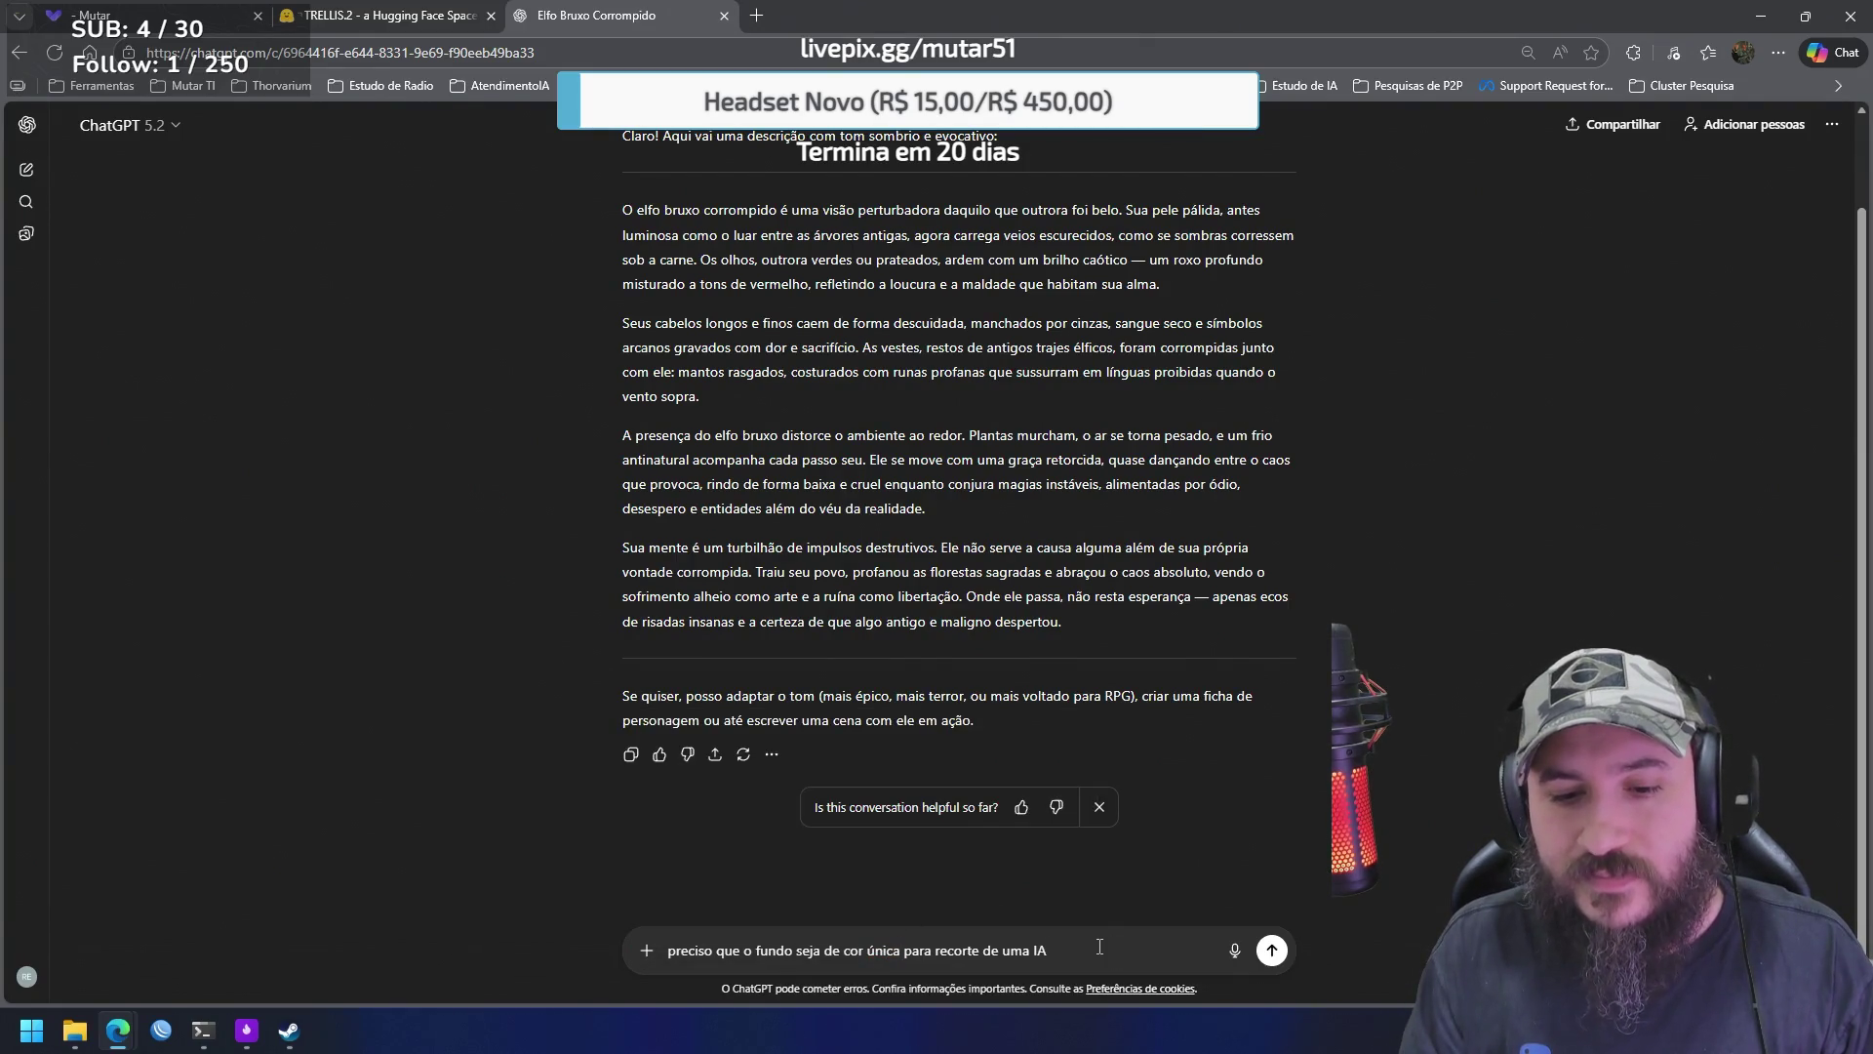
type(".")
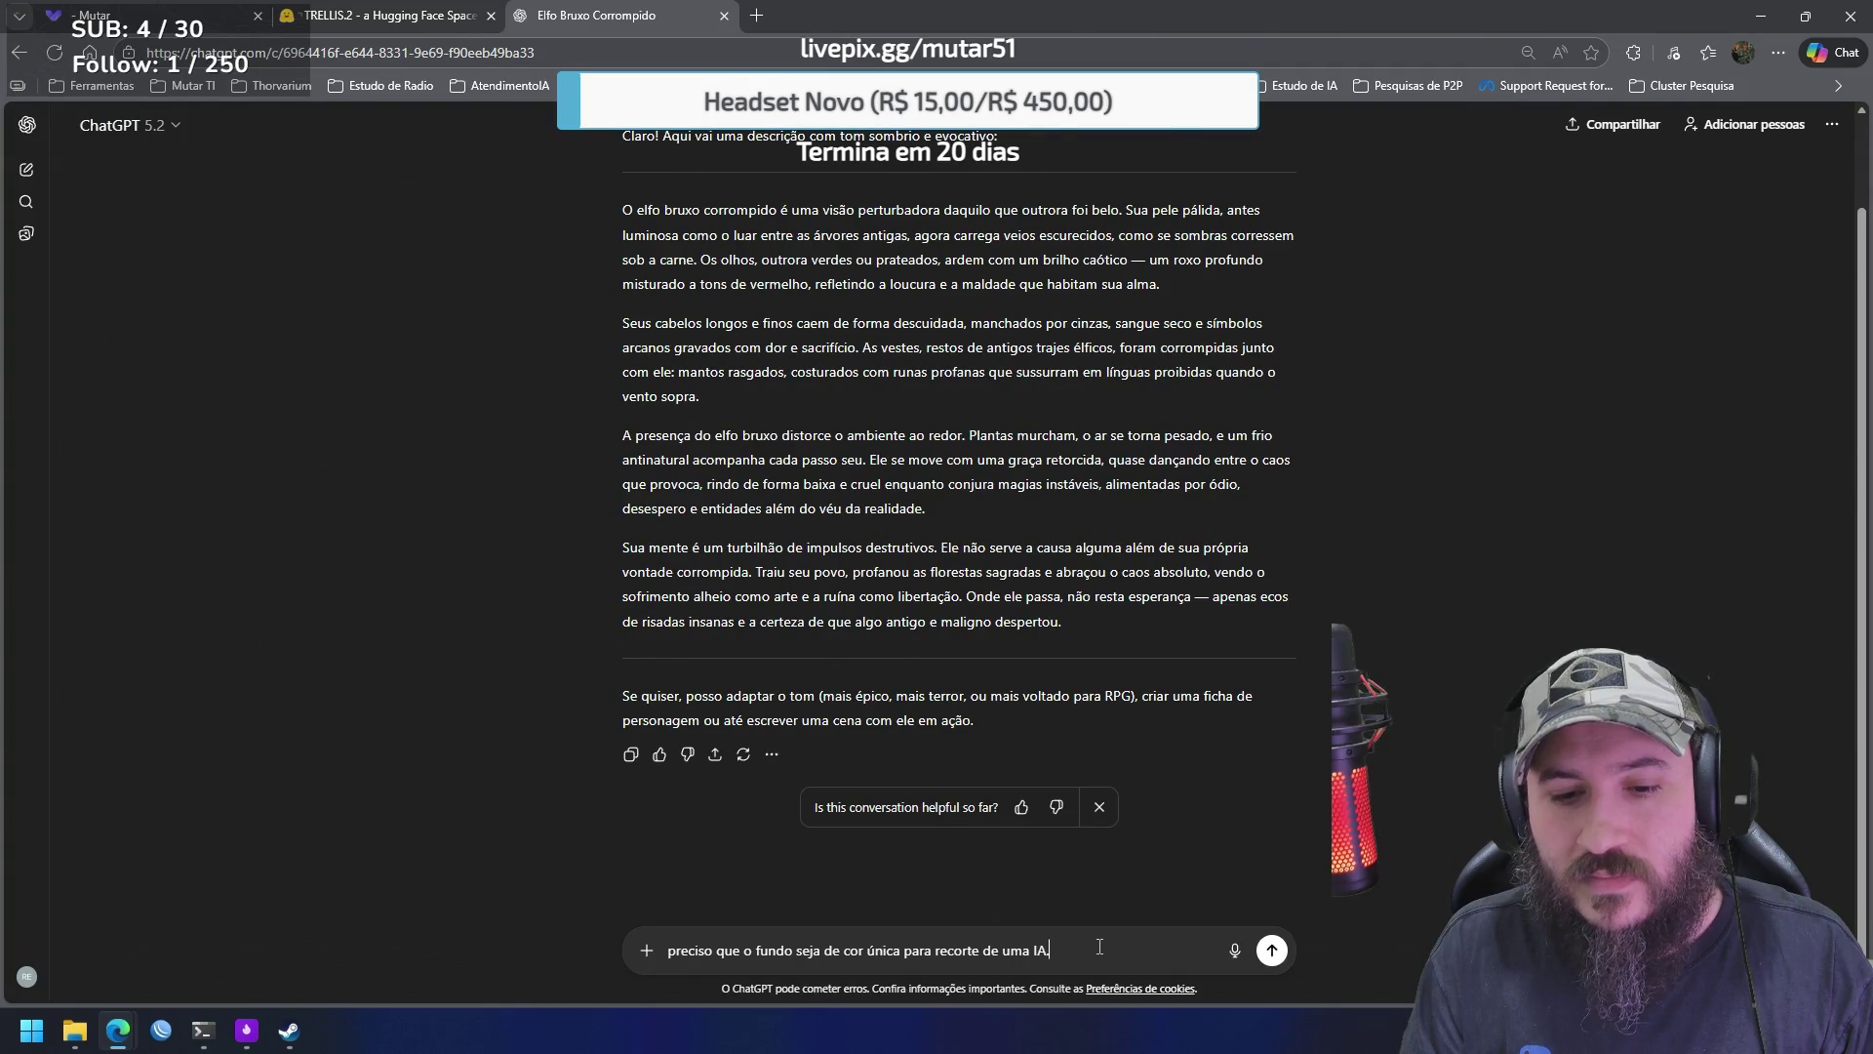
type(" crie uma ")
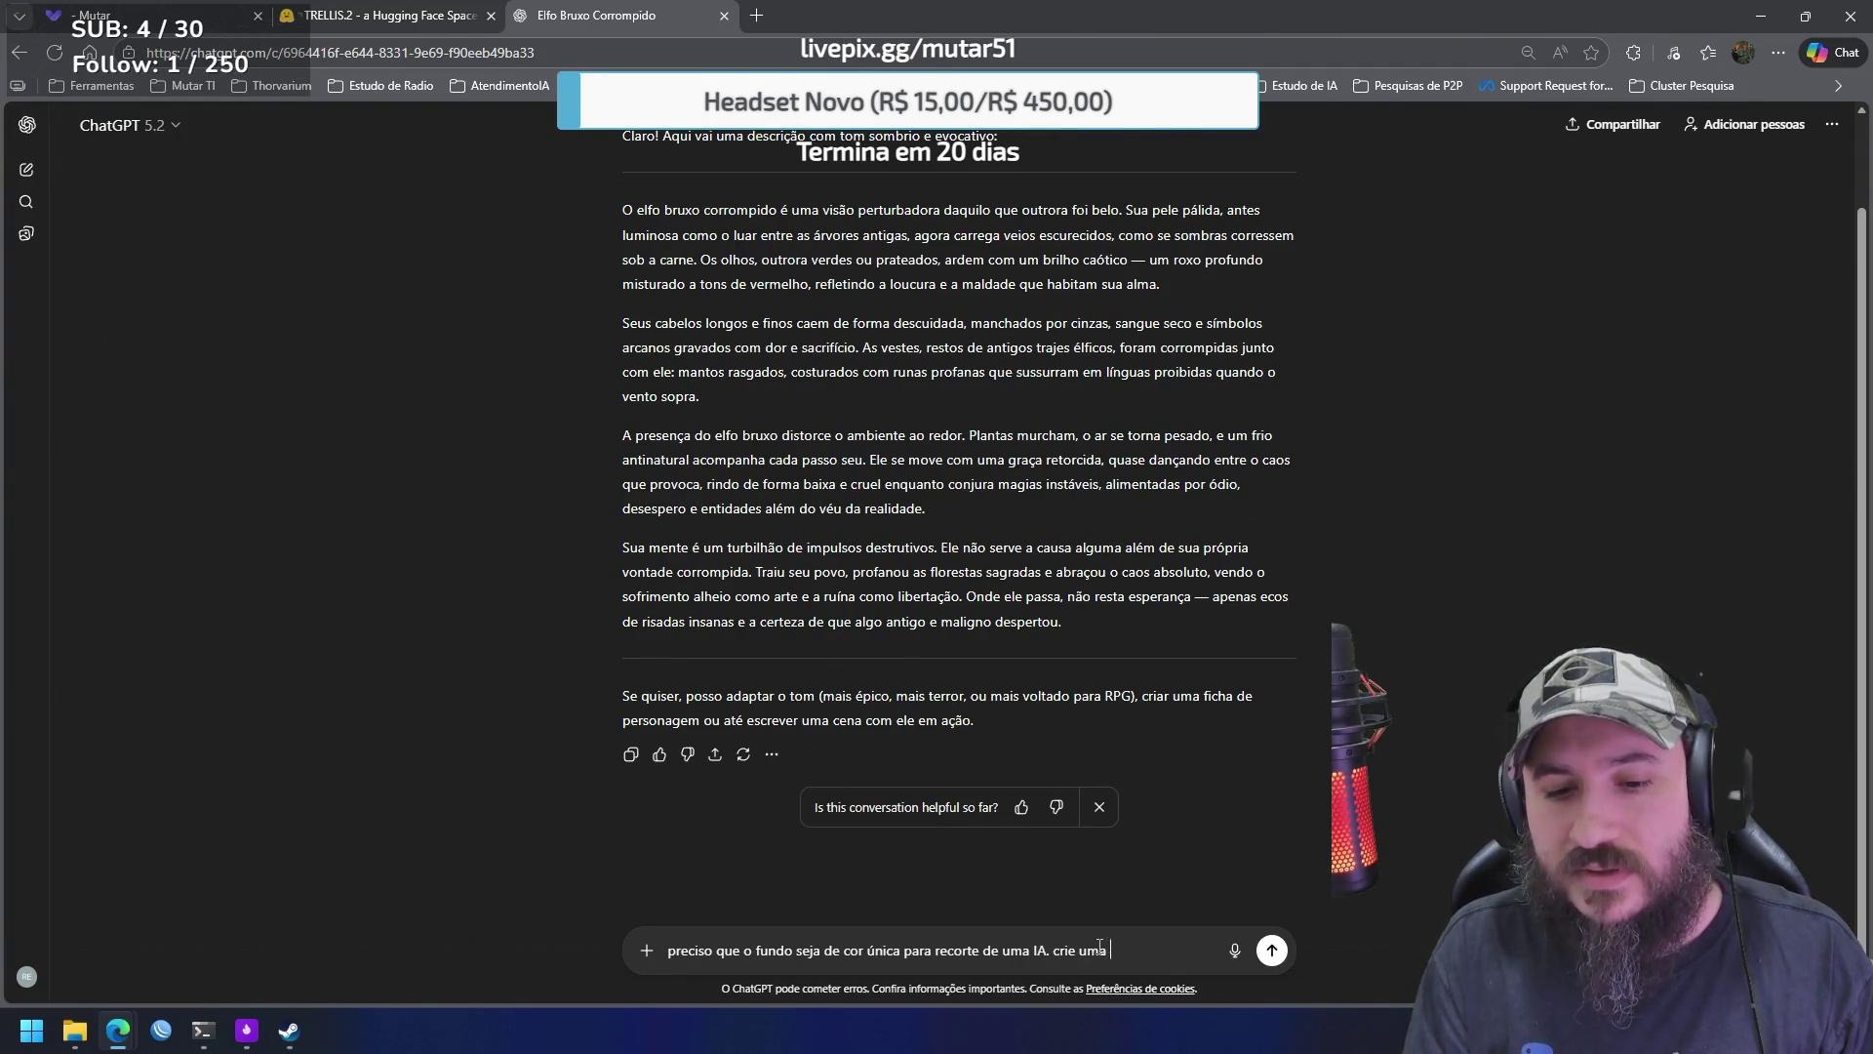
type("imagem do elfo")
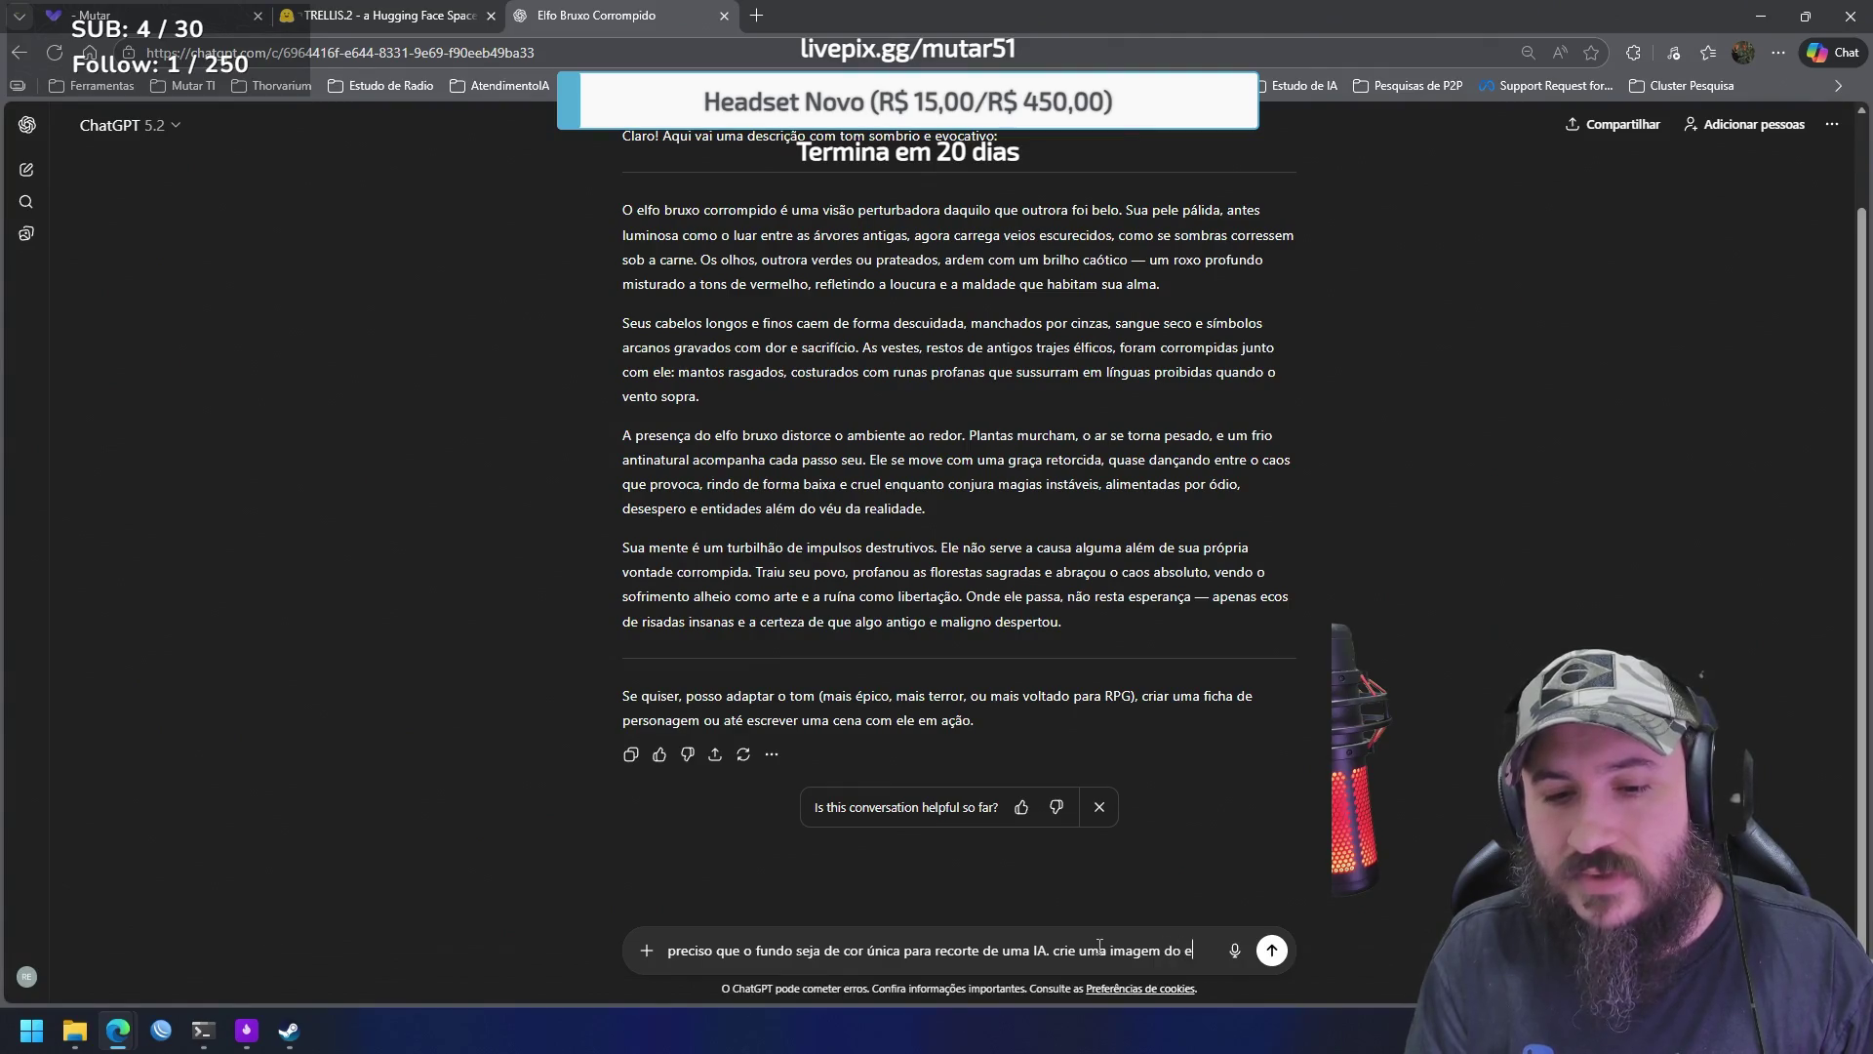
key("Return")
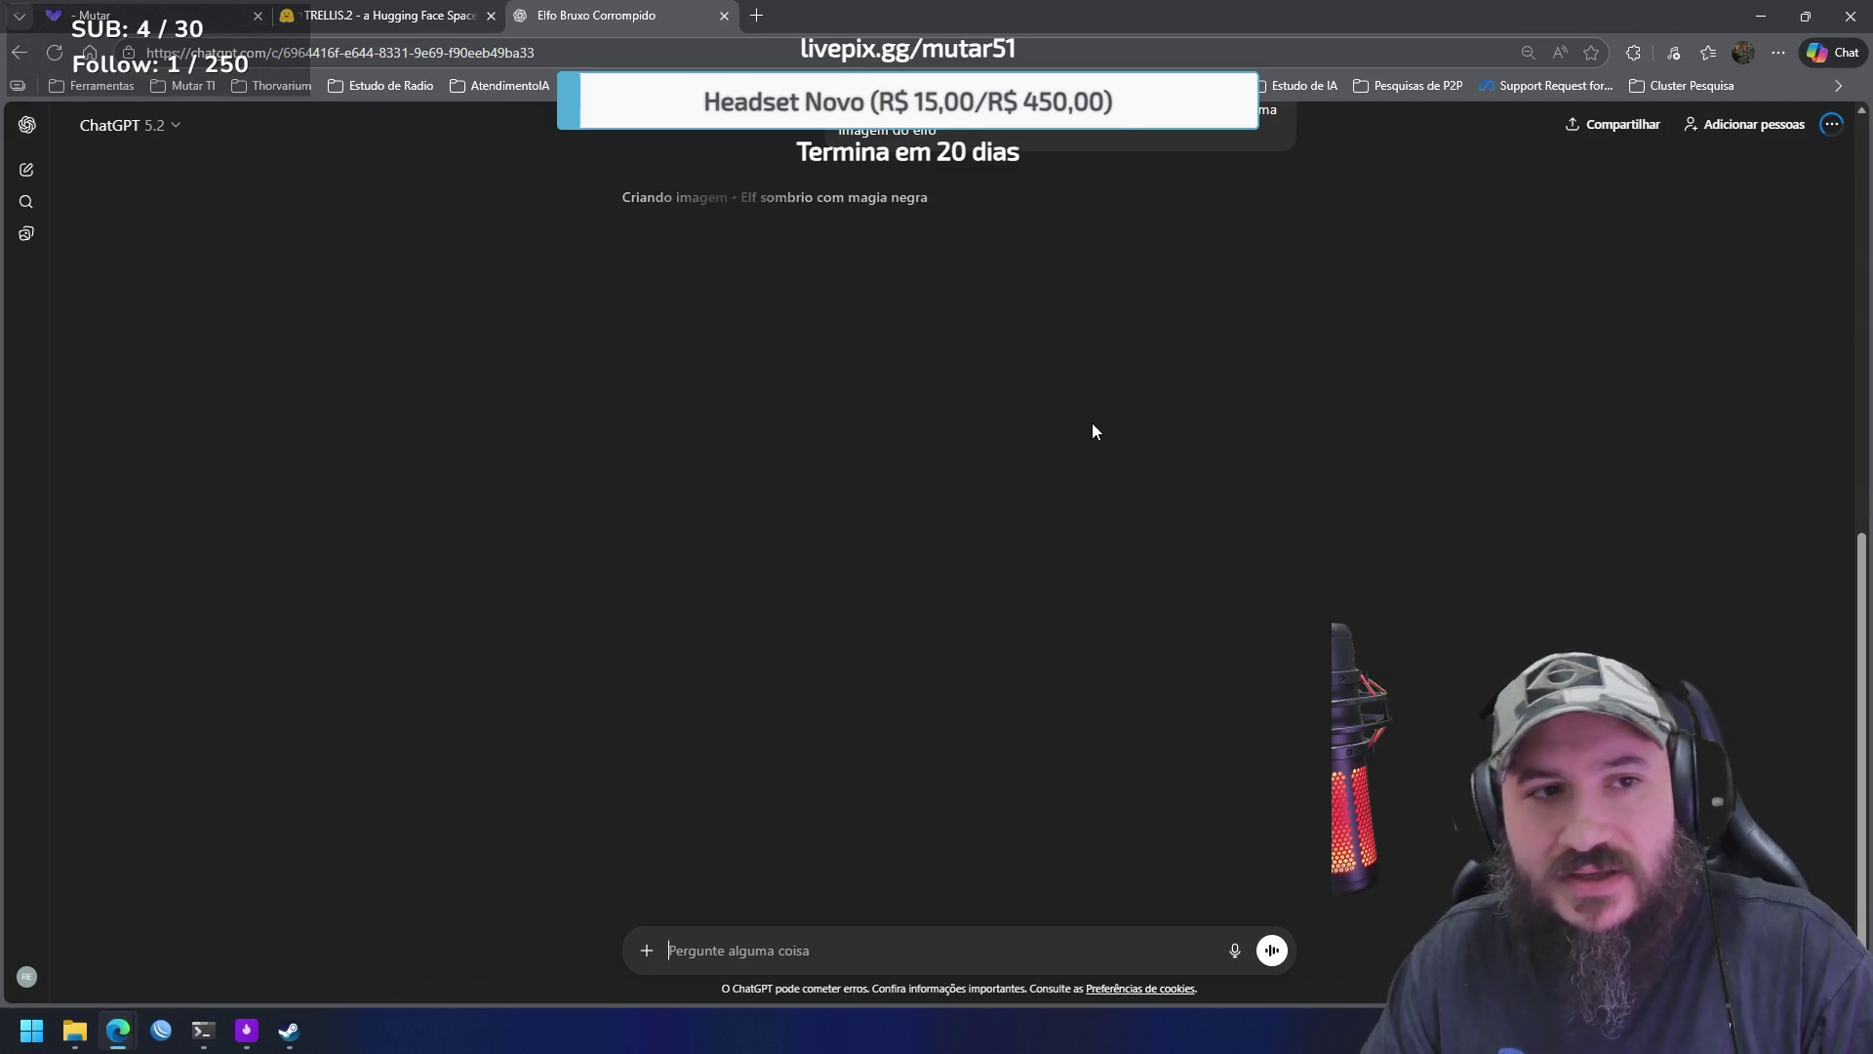
left_click(406, 16)
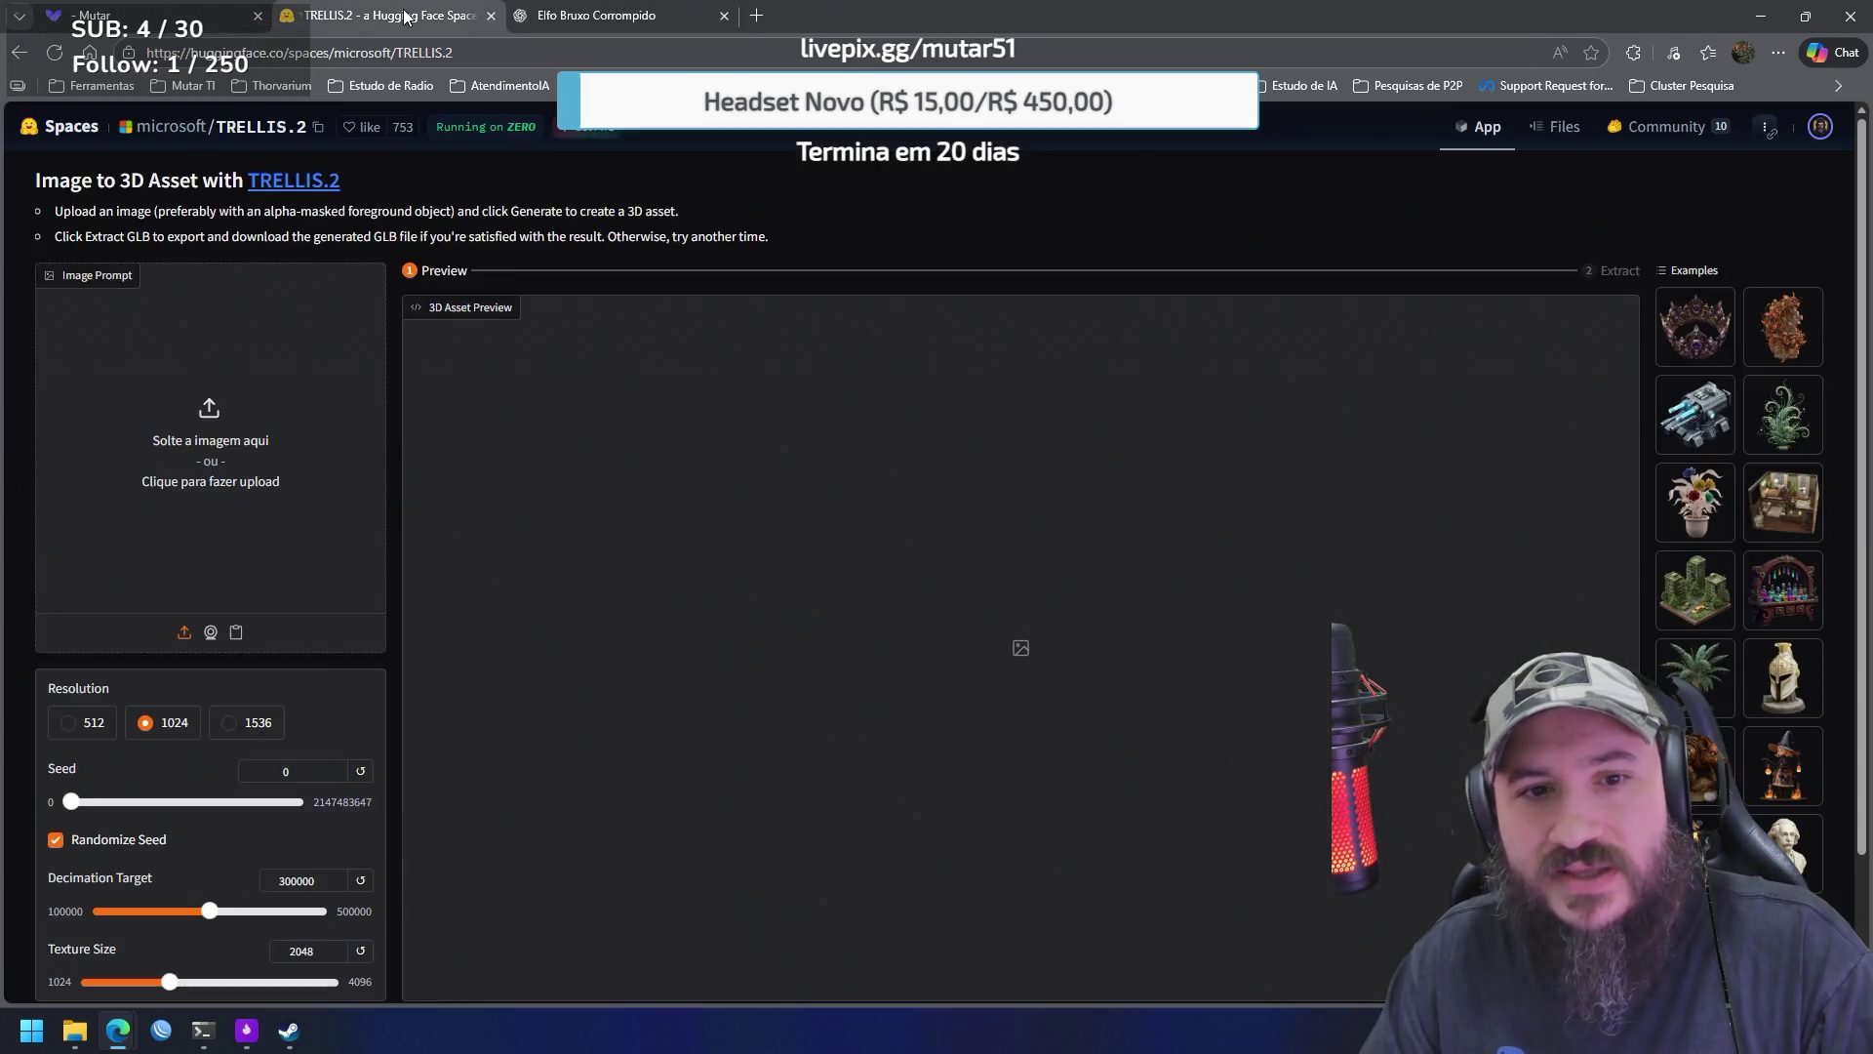
Check the account's Zero GPU usage quota in TRELLIS.2, then return to the ChatGPT chat
left_click(1820, 127)
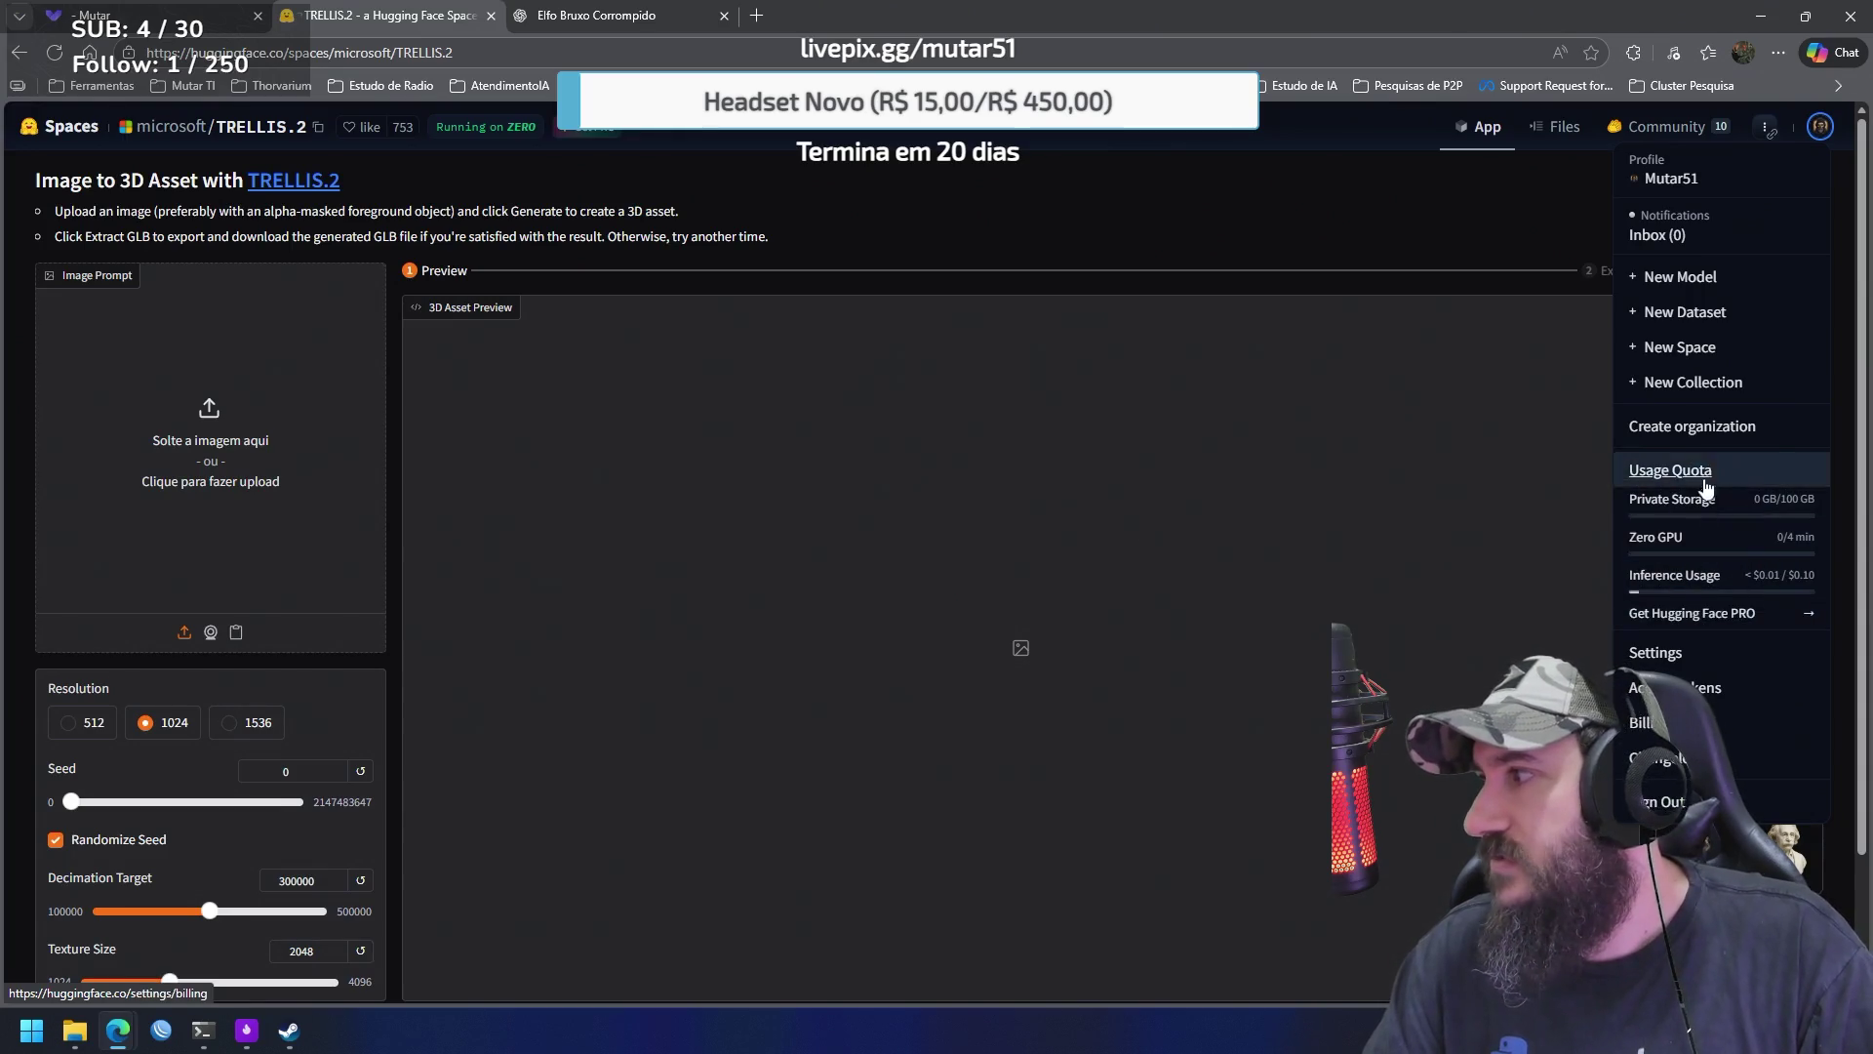
left_click(1086, 708)
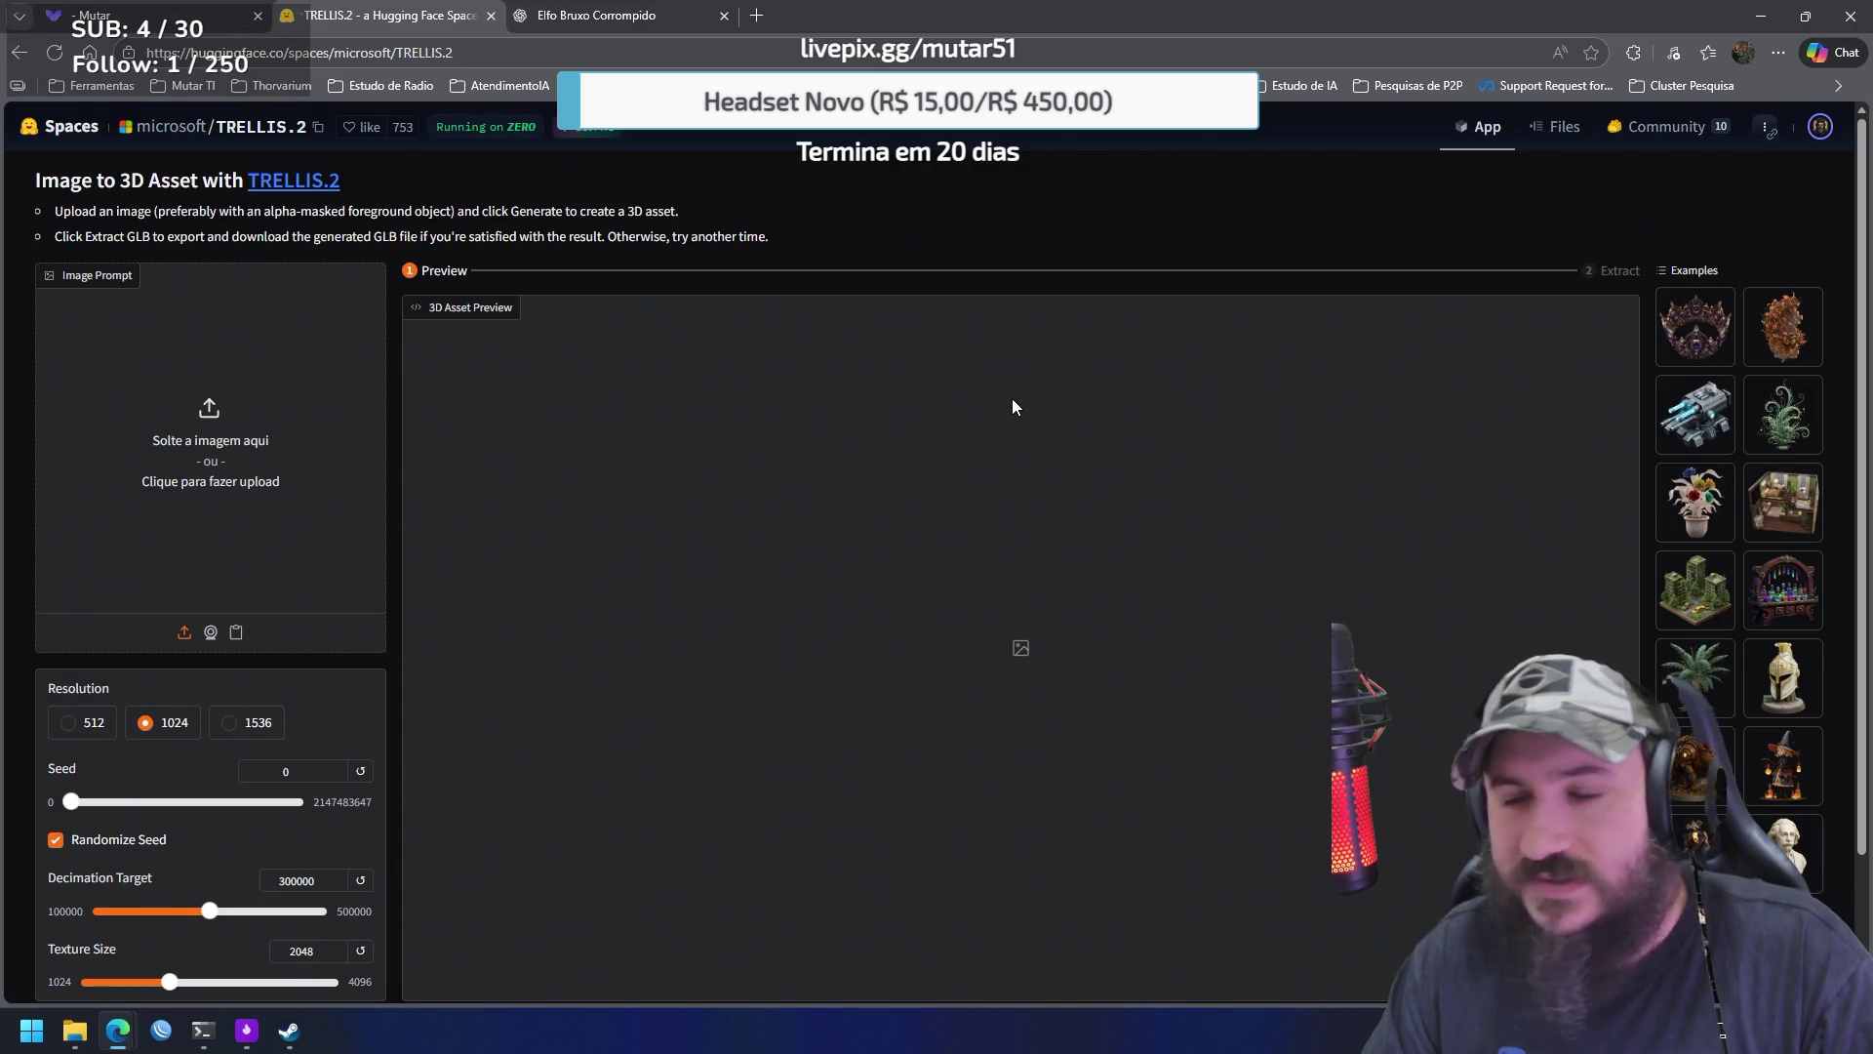
left_click(592, 17)
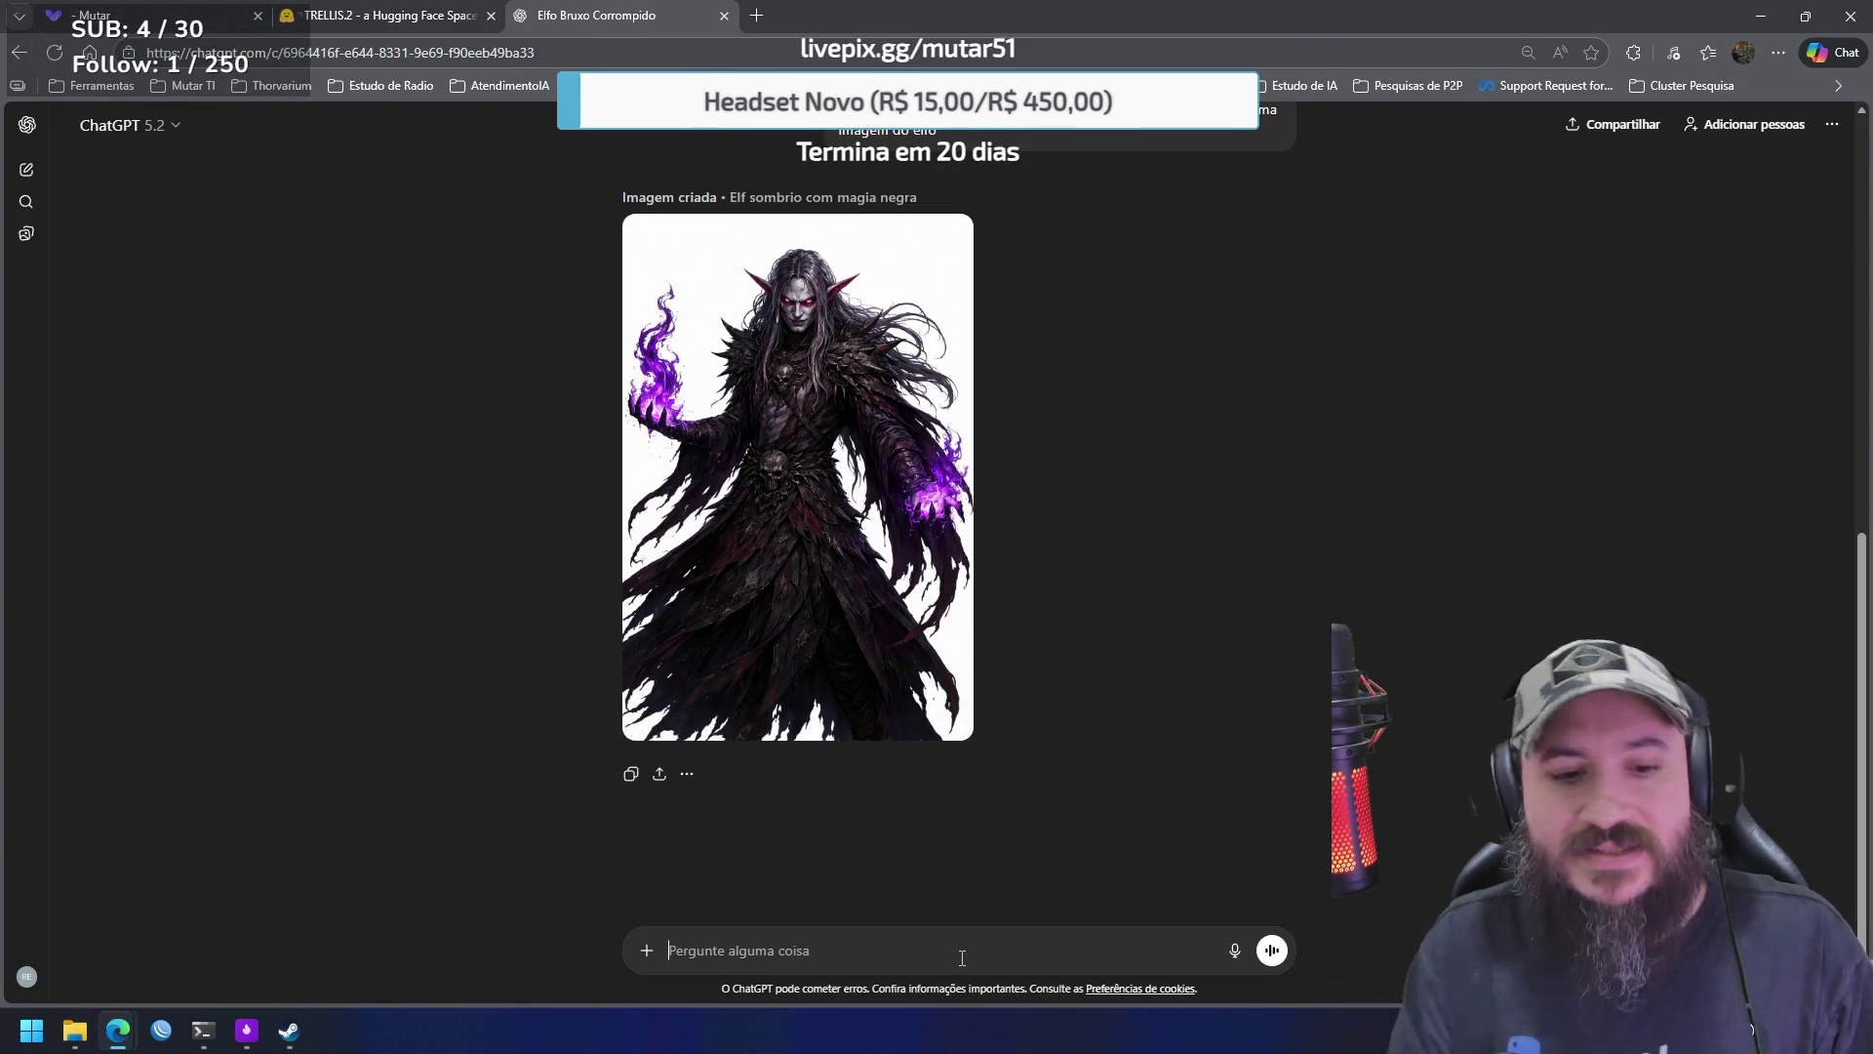
Send the follow-up 'preciso que exiba o corpo inteiro do personagem' for a full-body image
type("preciso que exiba ")
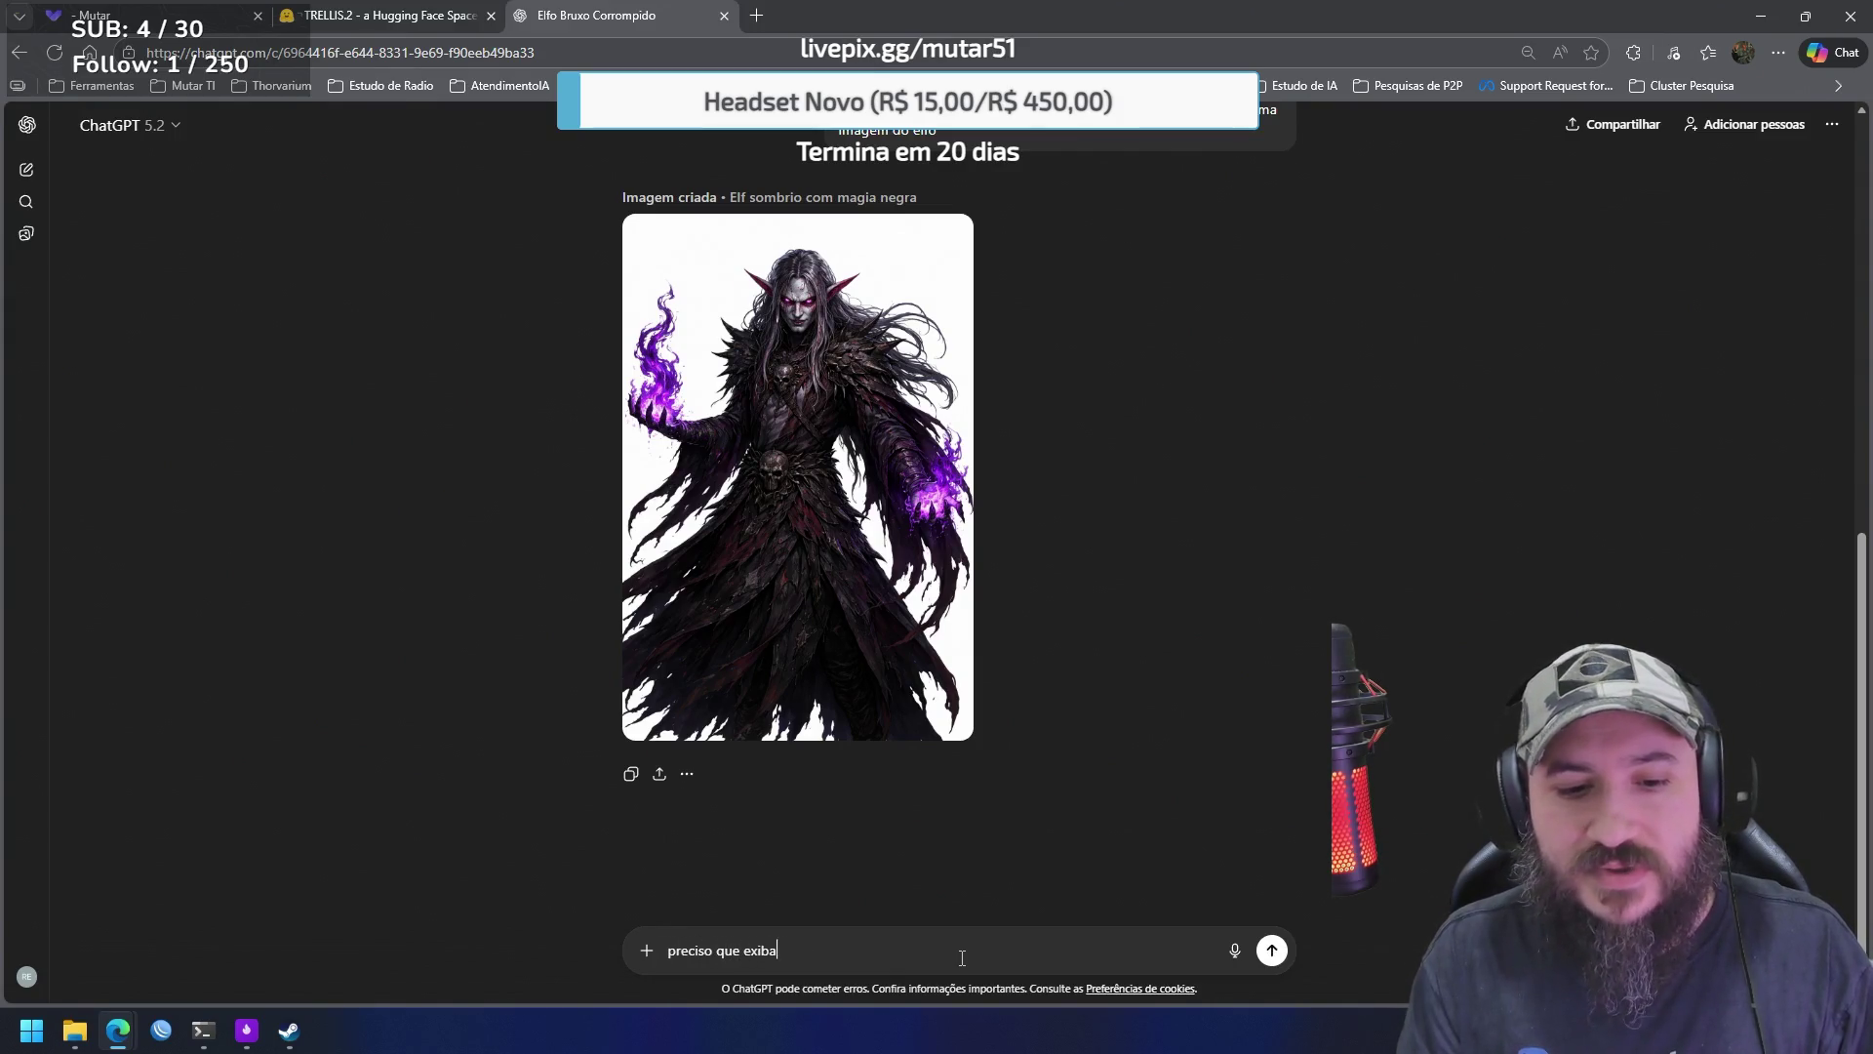
type("o corpot inteiro")
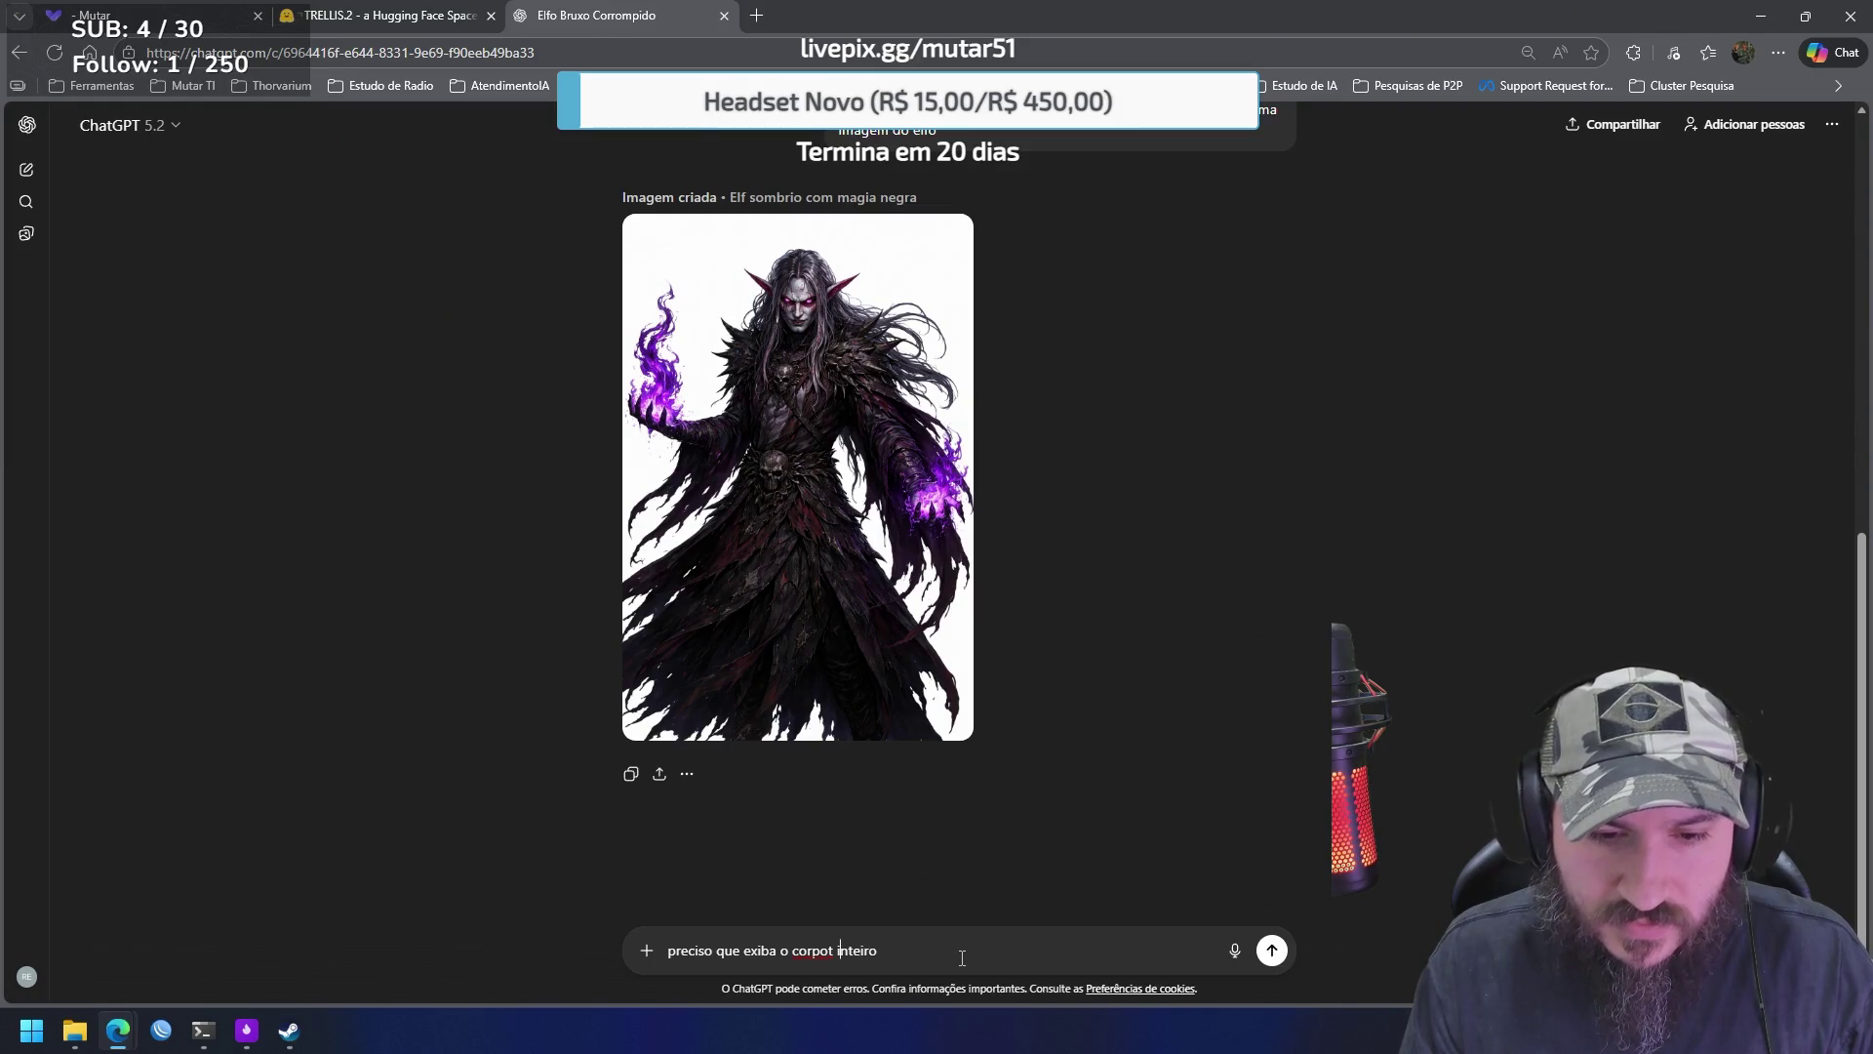
key("BackSpace")
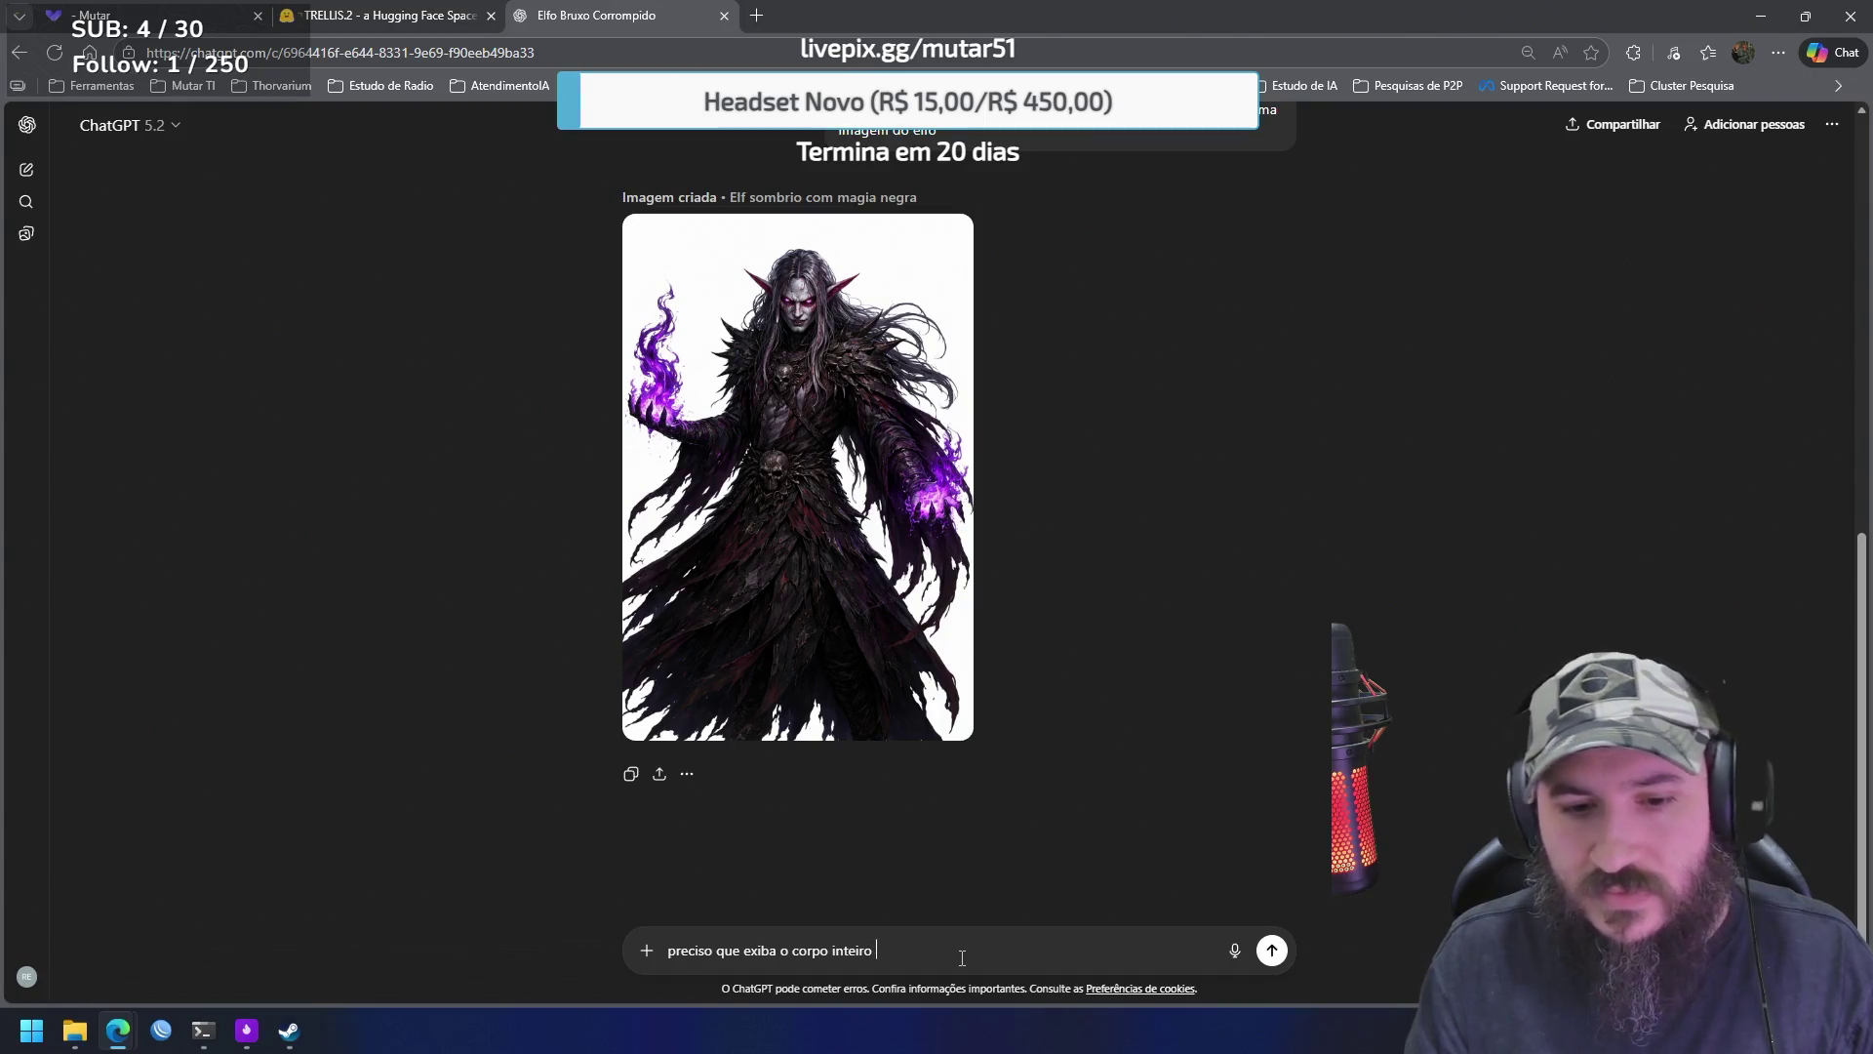
type("do personagem")
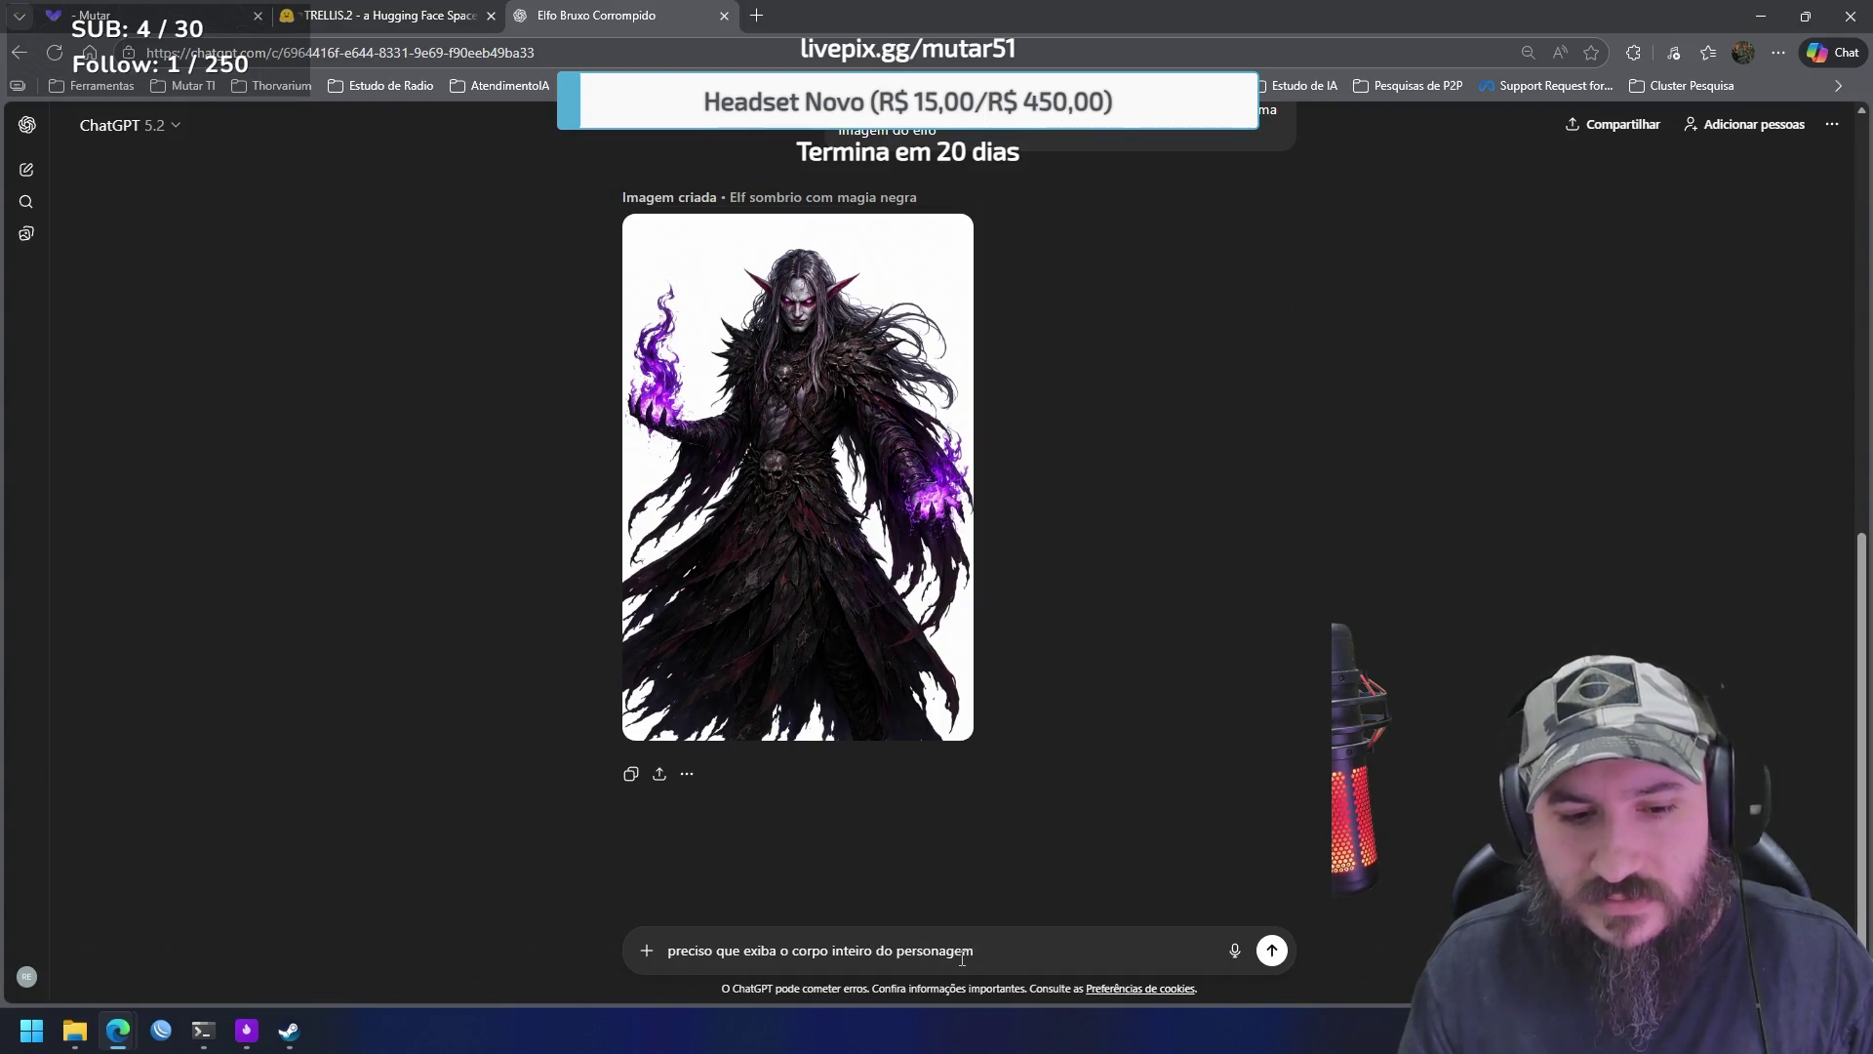
key("Return")
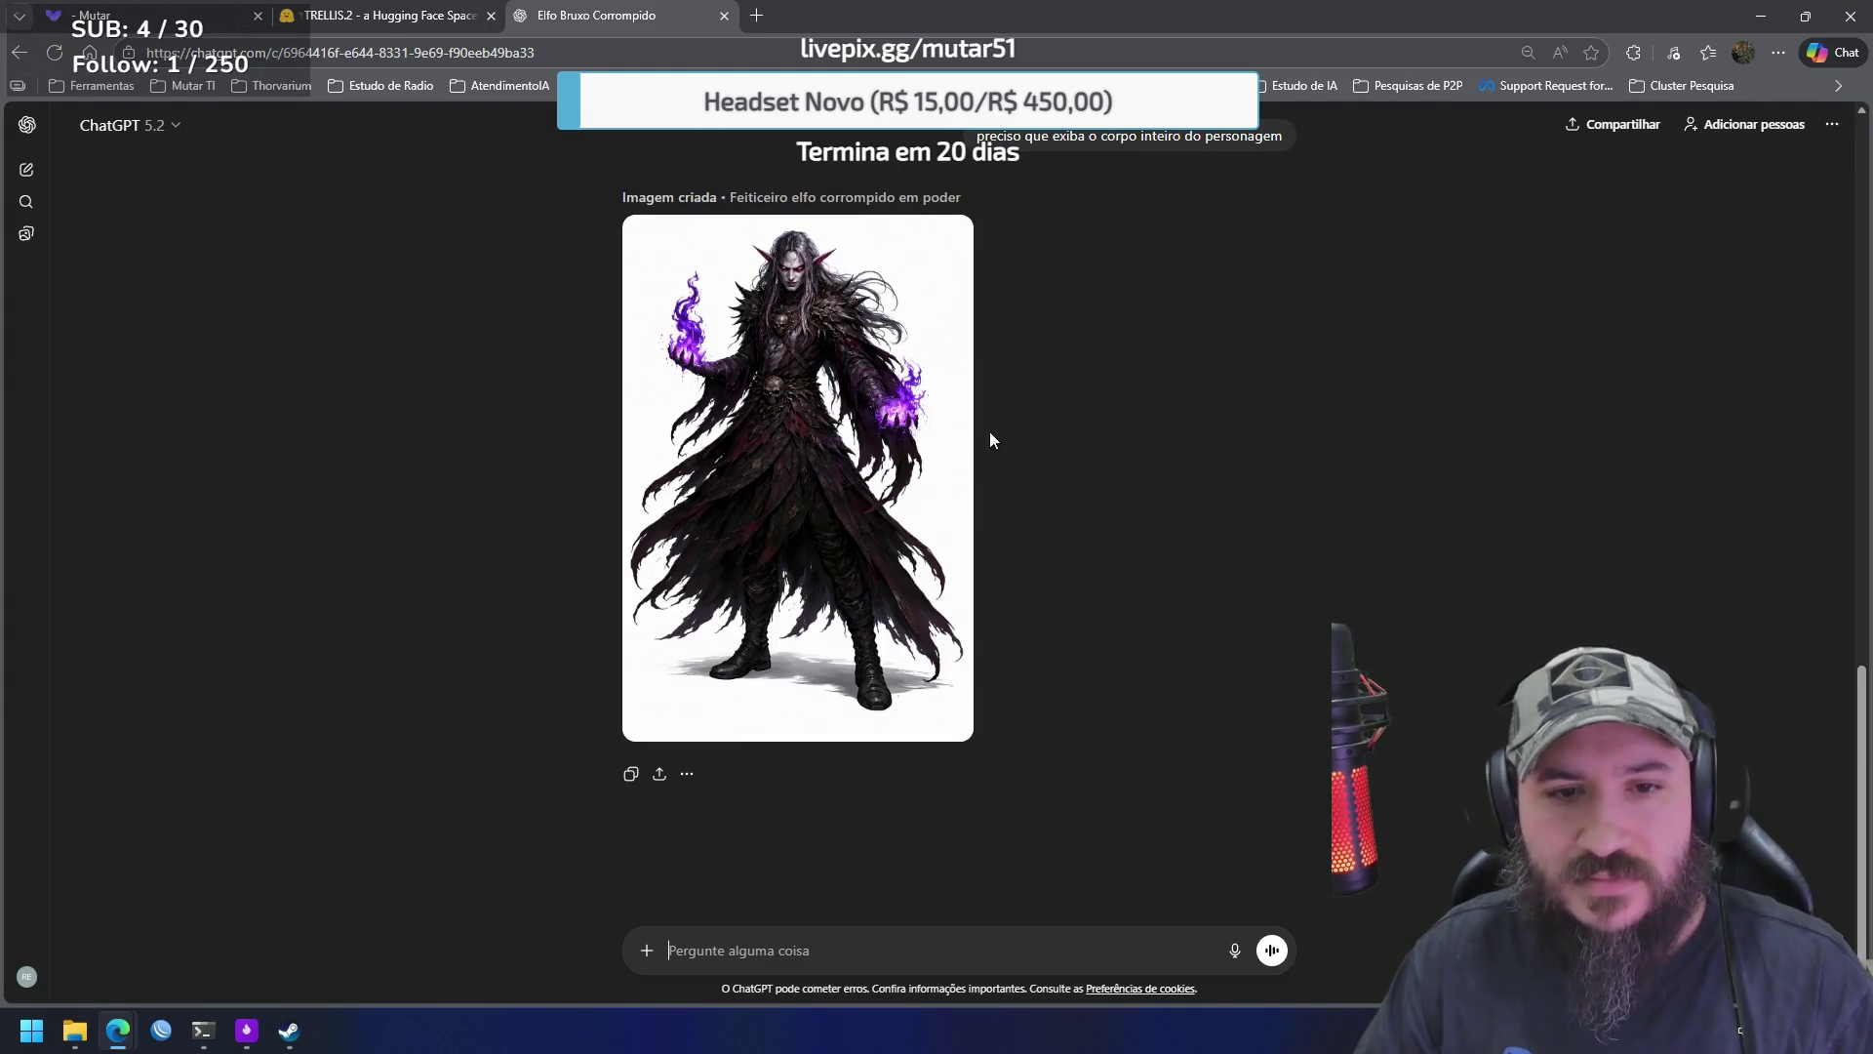
Save the full-body elf sorcerer image from ChatGPT's image viewer as a PNG
right_click(864, 476)
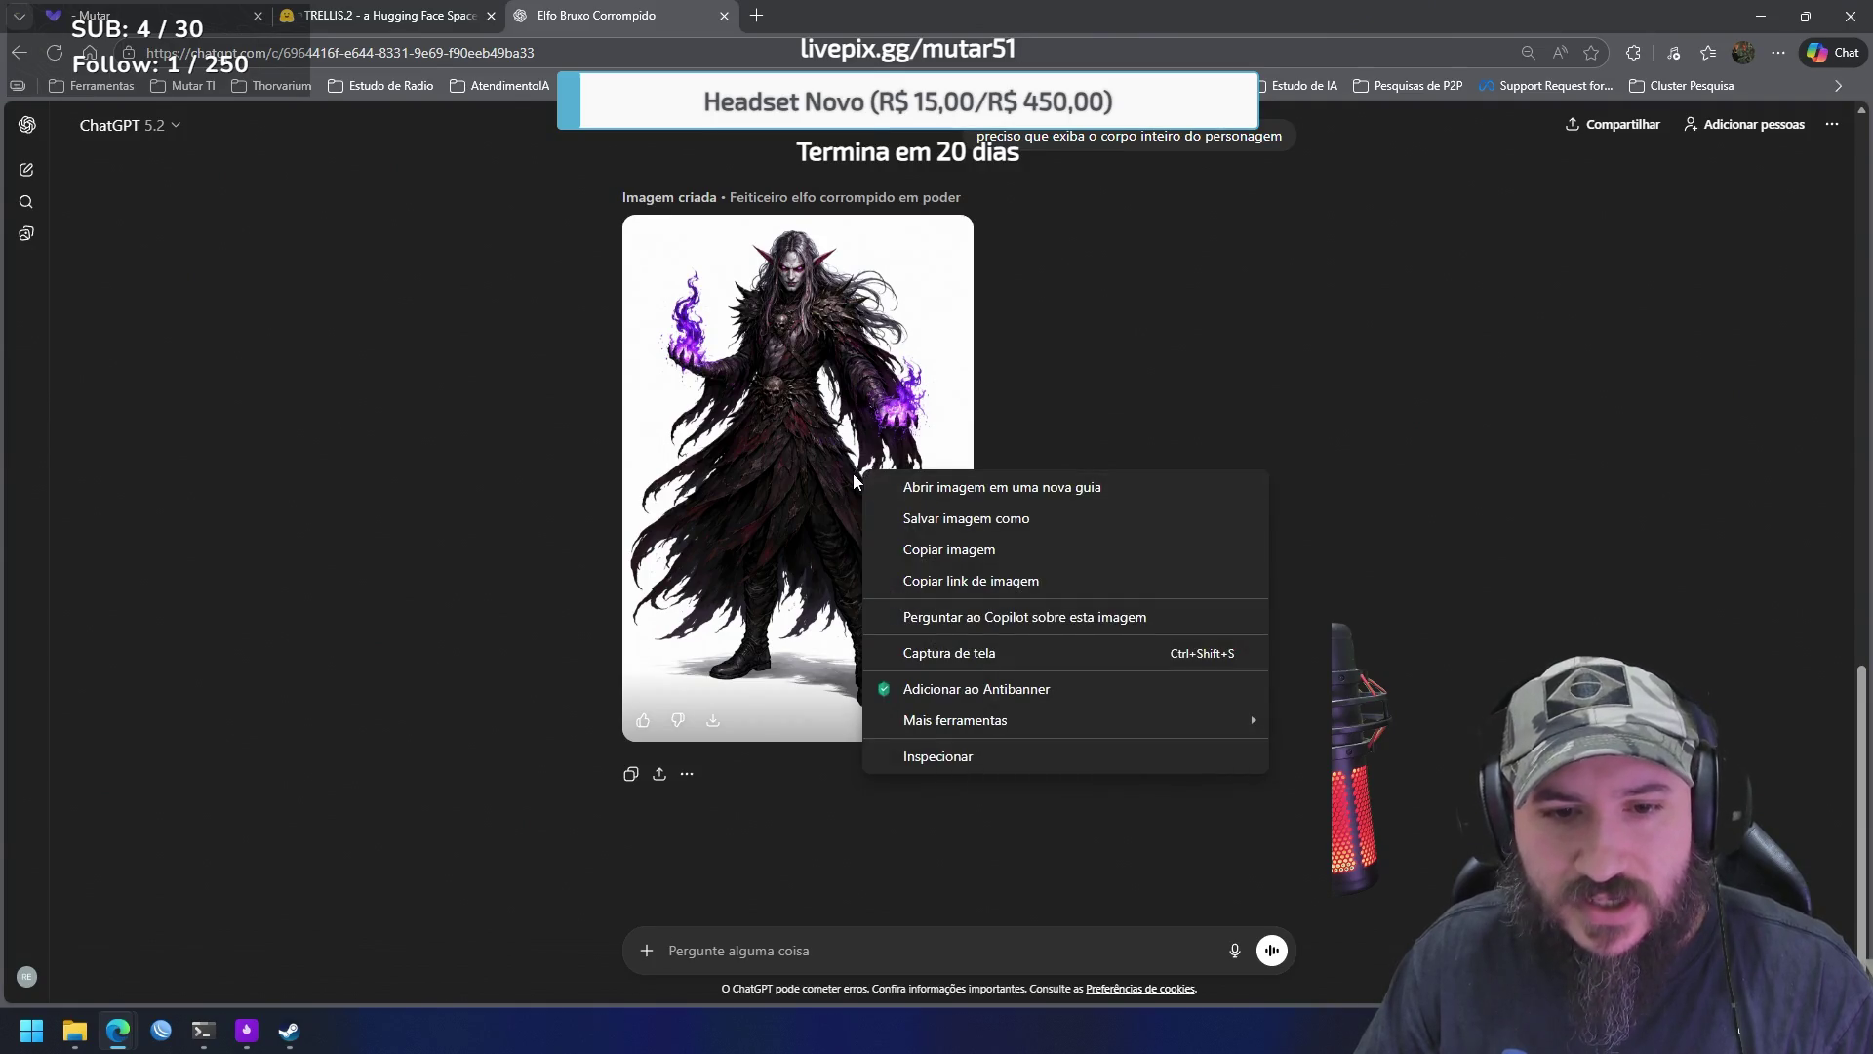
left_click(991, 447)
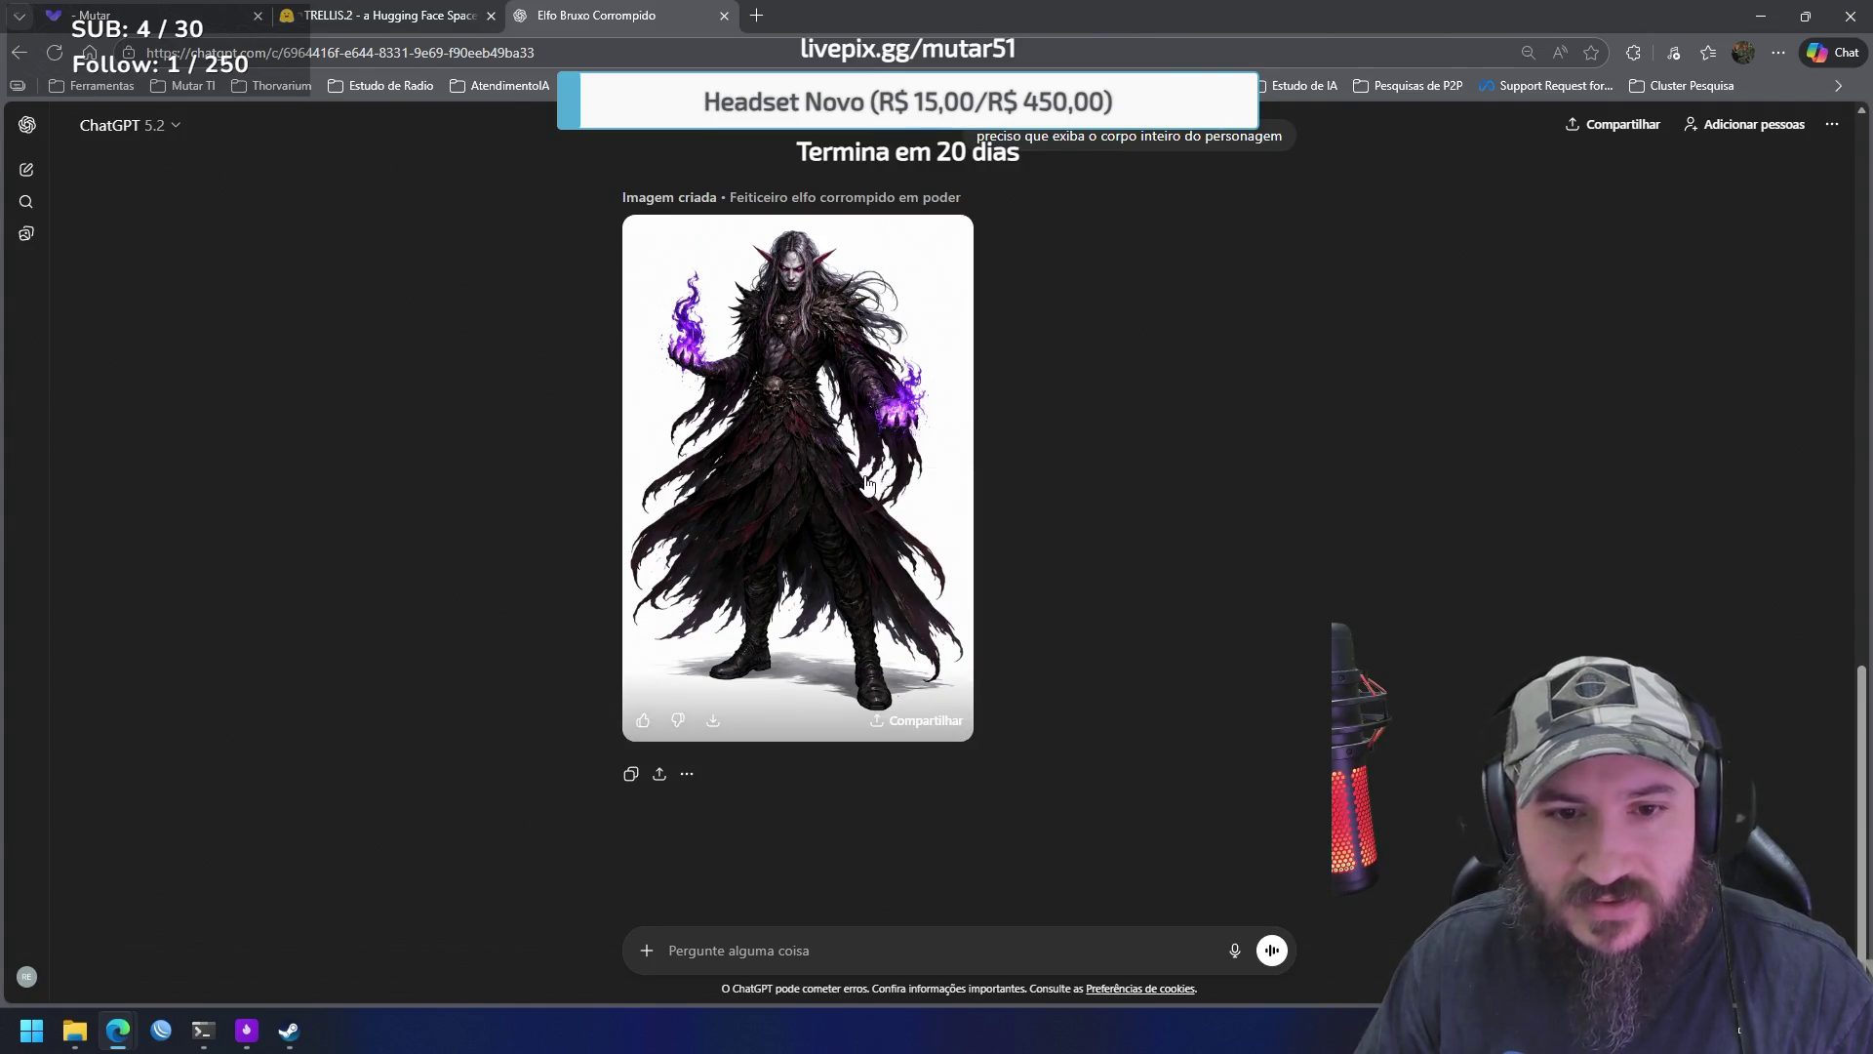
left_click(868, 483)
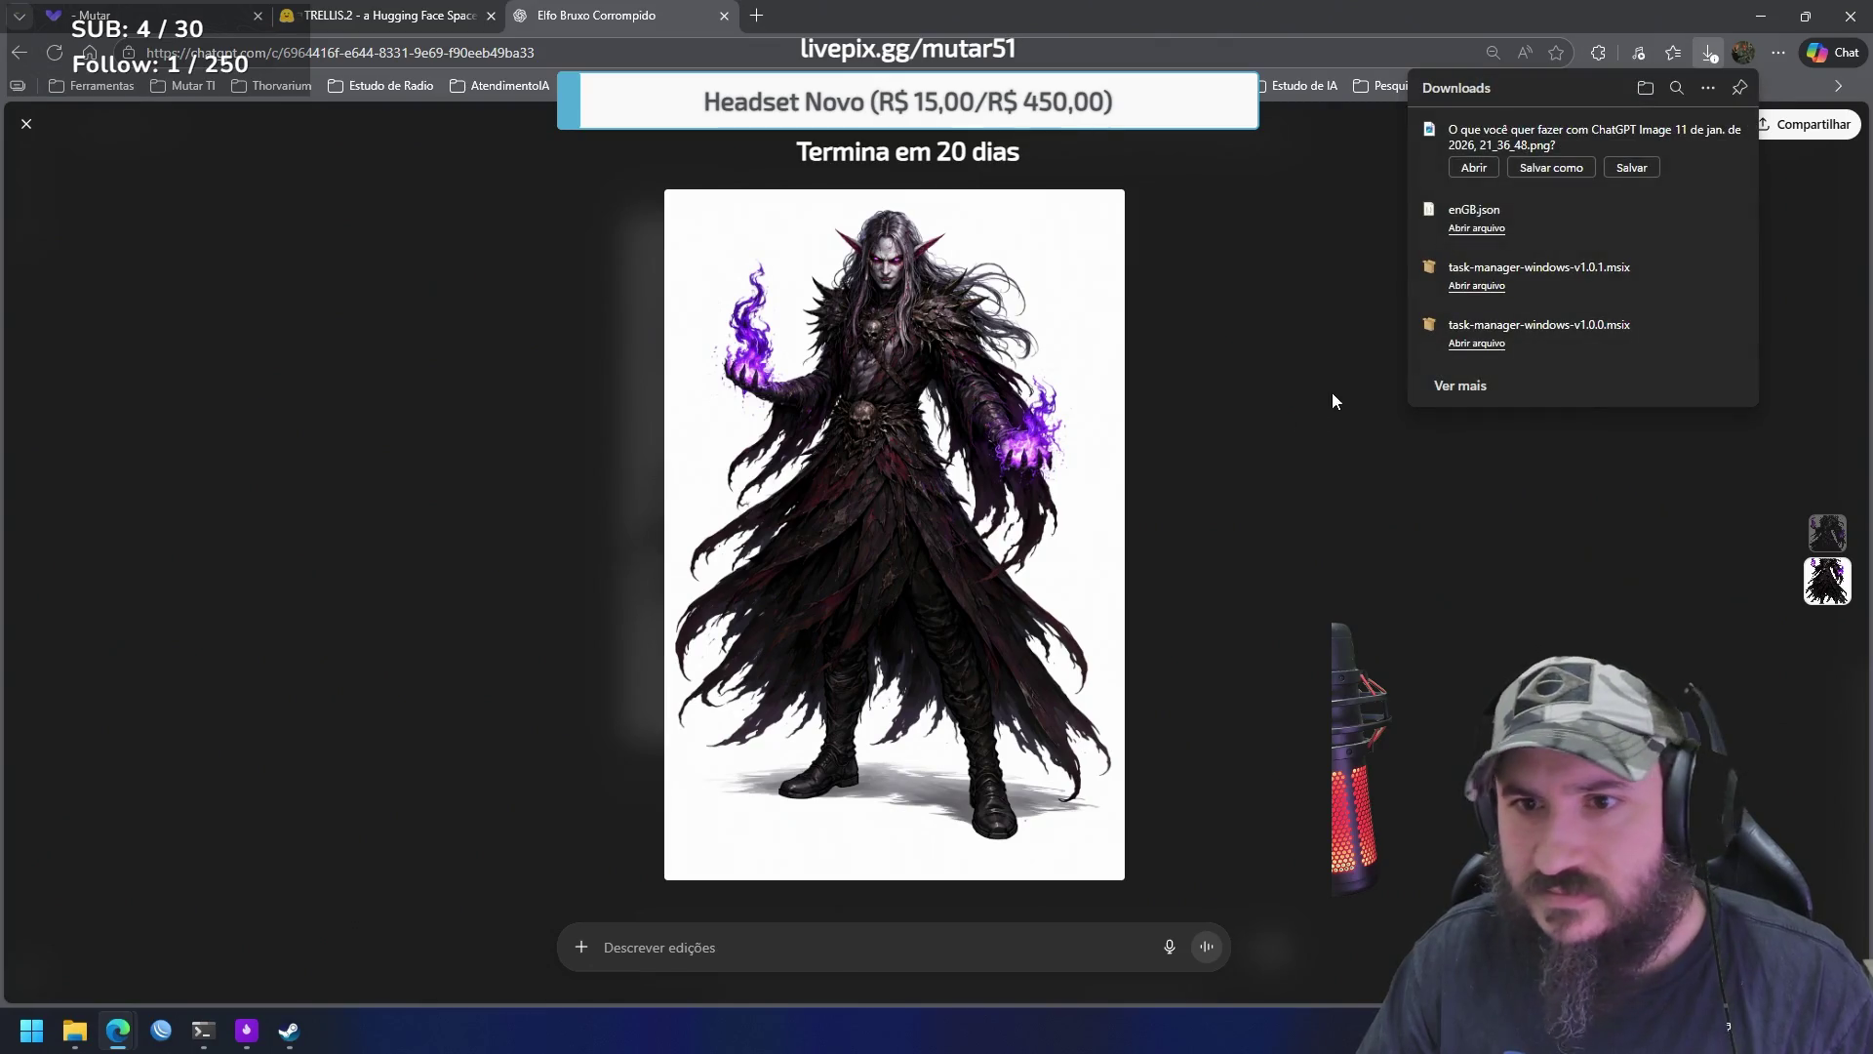
left_click(1631, 168)
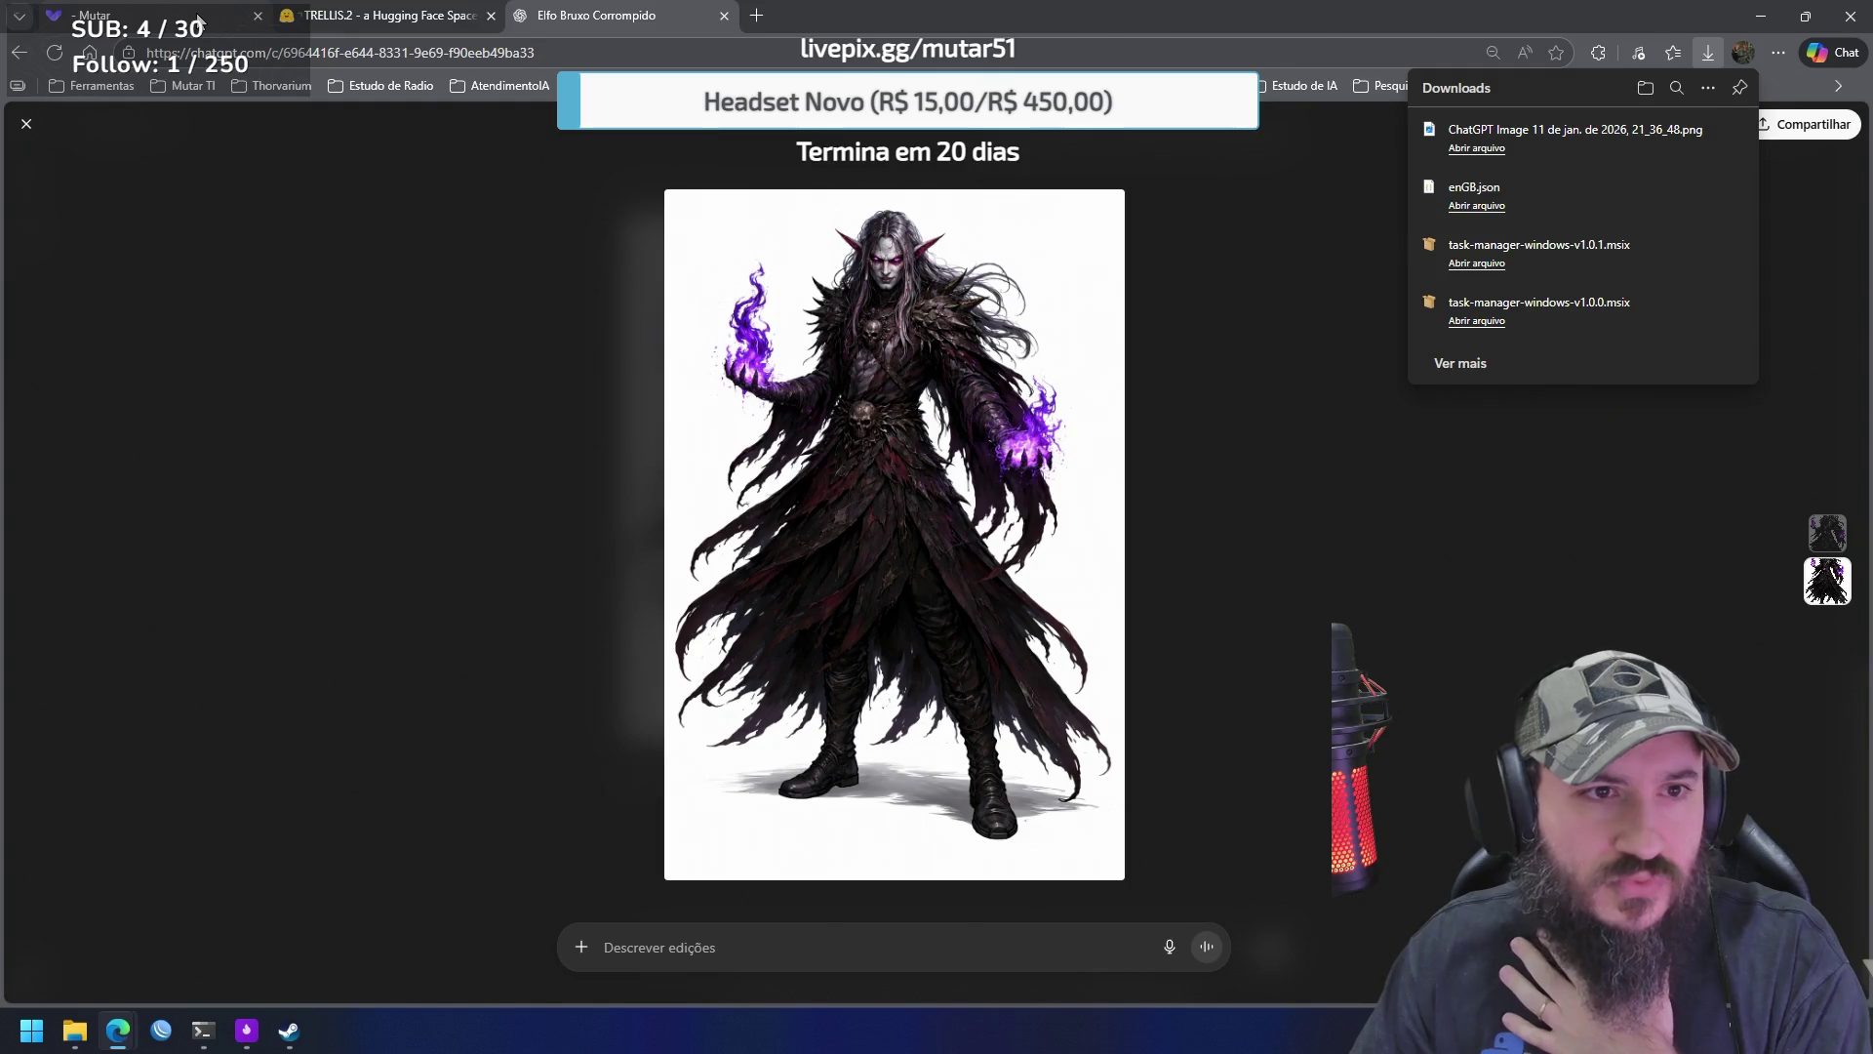
left_click(375, 15)
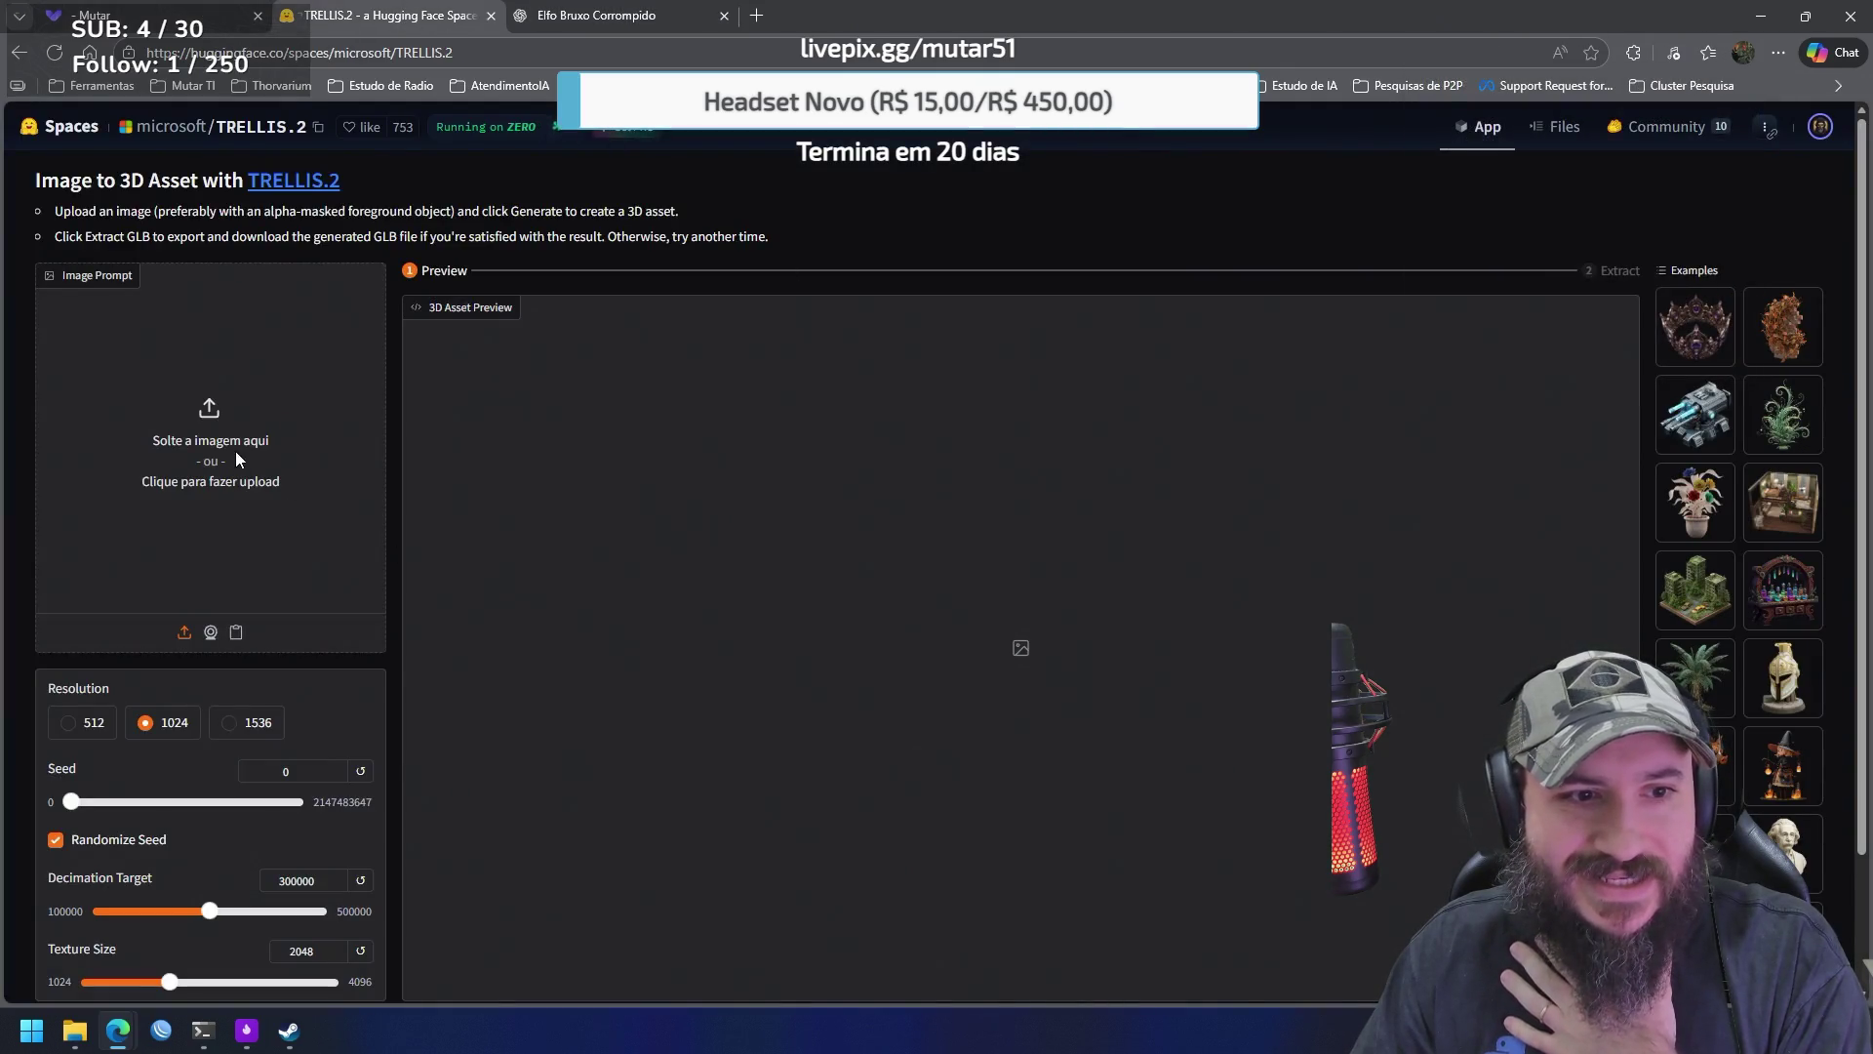
Upload the downloaded ChatGPT elf PNG as the TRELLIS.2 image prompt
left_click(236, 450)
left_click(242, 203)
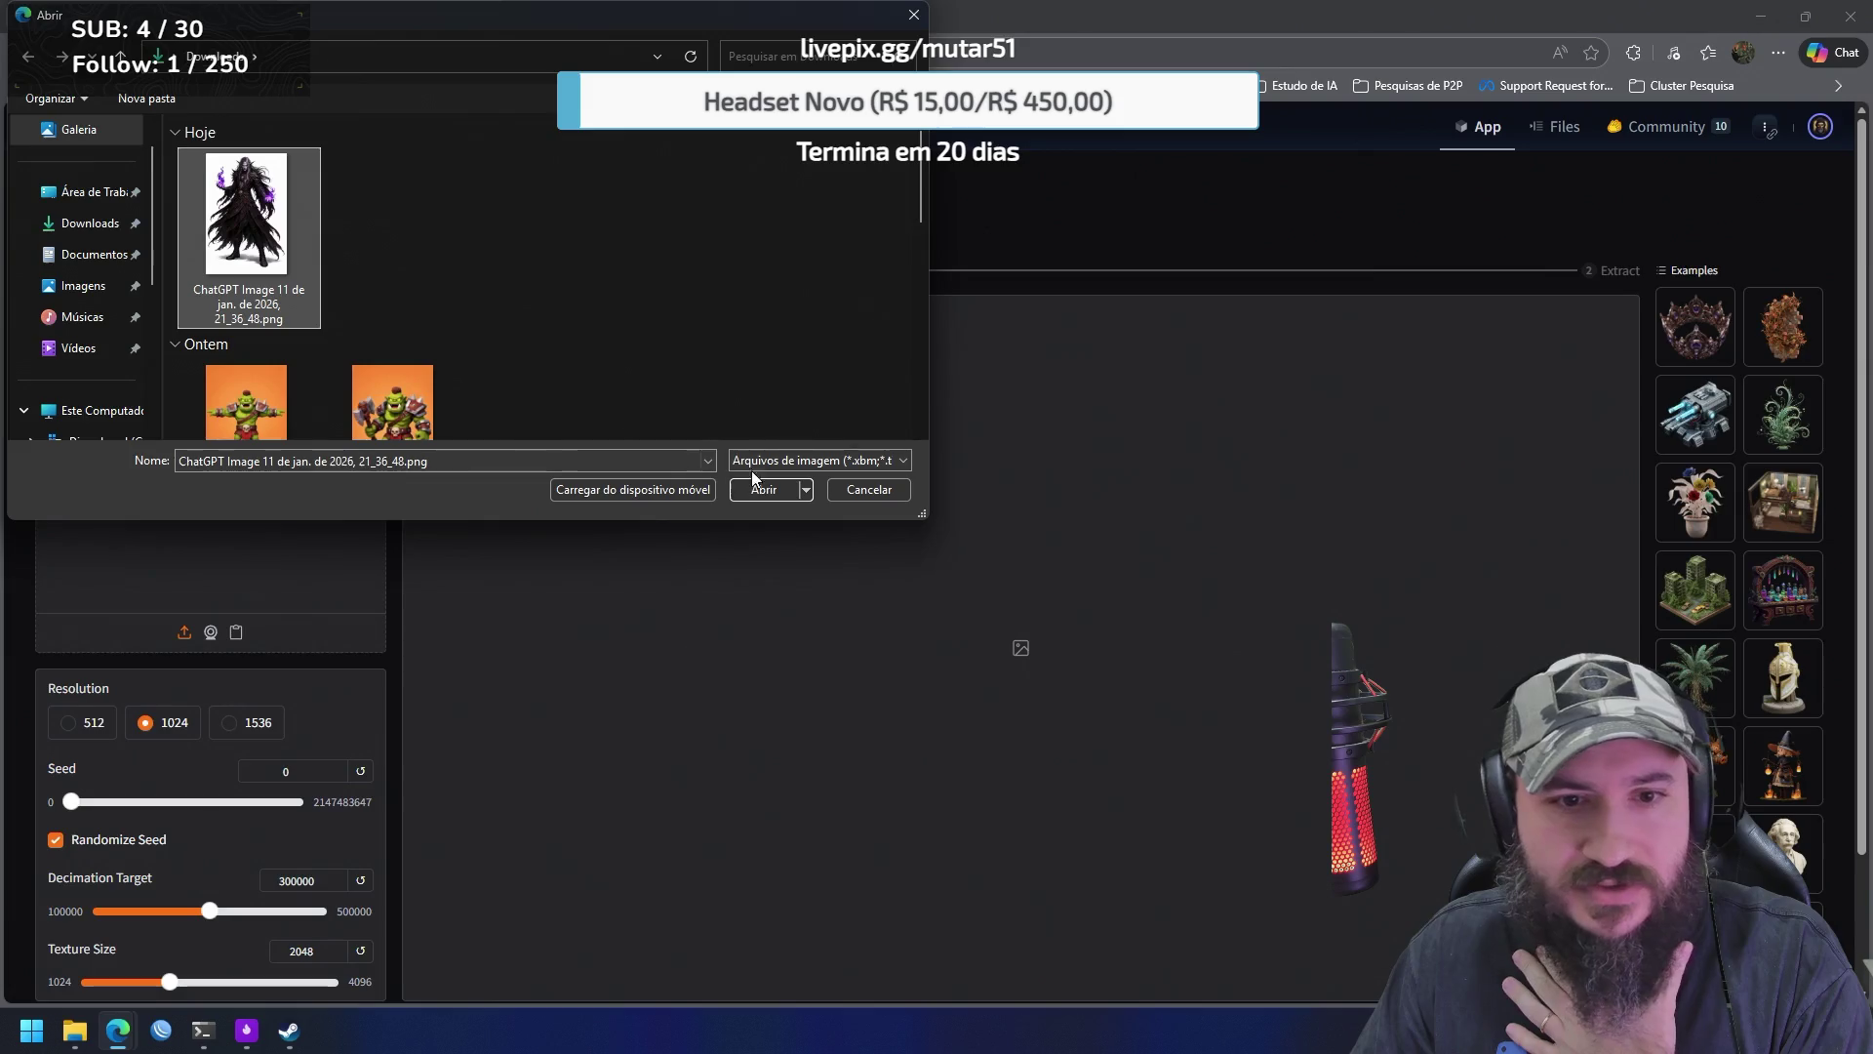
left_click(764, 485)
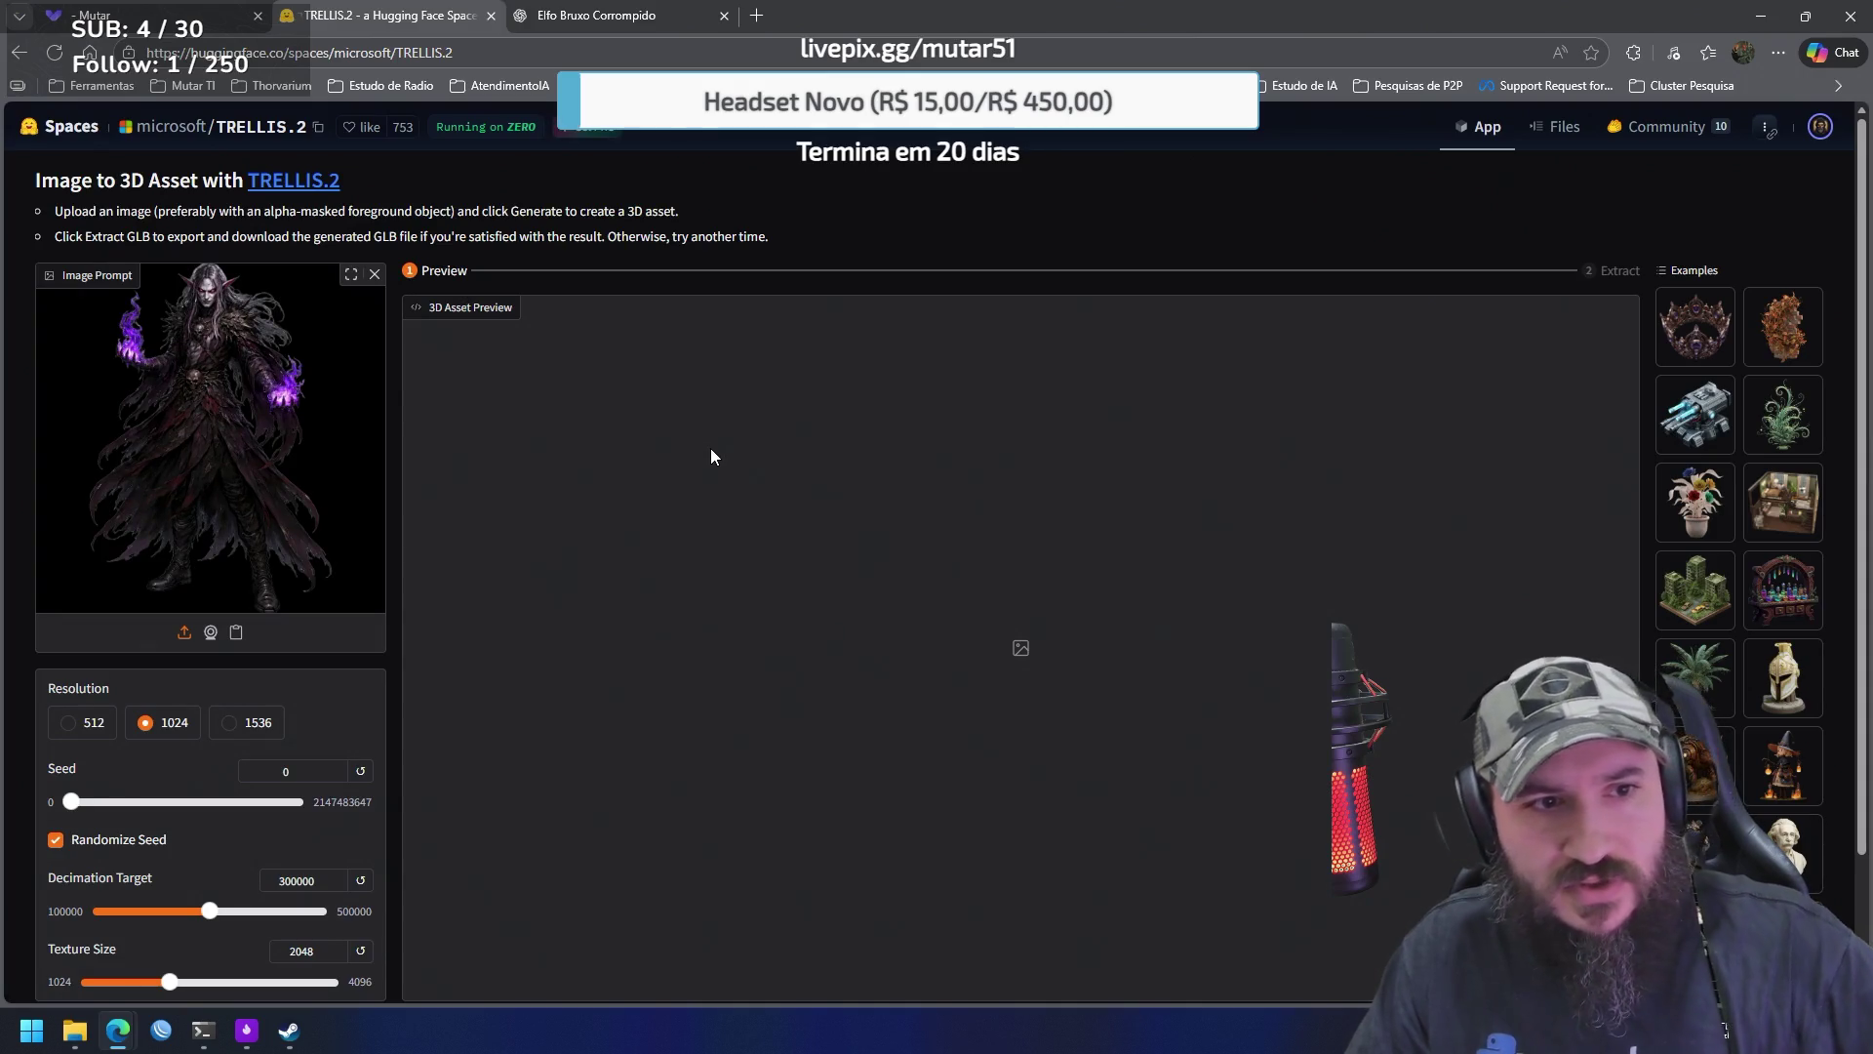
Generate the 3D elf model, rotate the preview, and extract it as a GLB
scroll(390, 437, "down", 1)
scroll(391, 437, "down", 2)
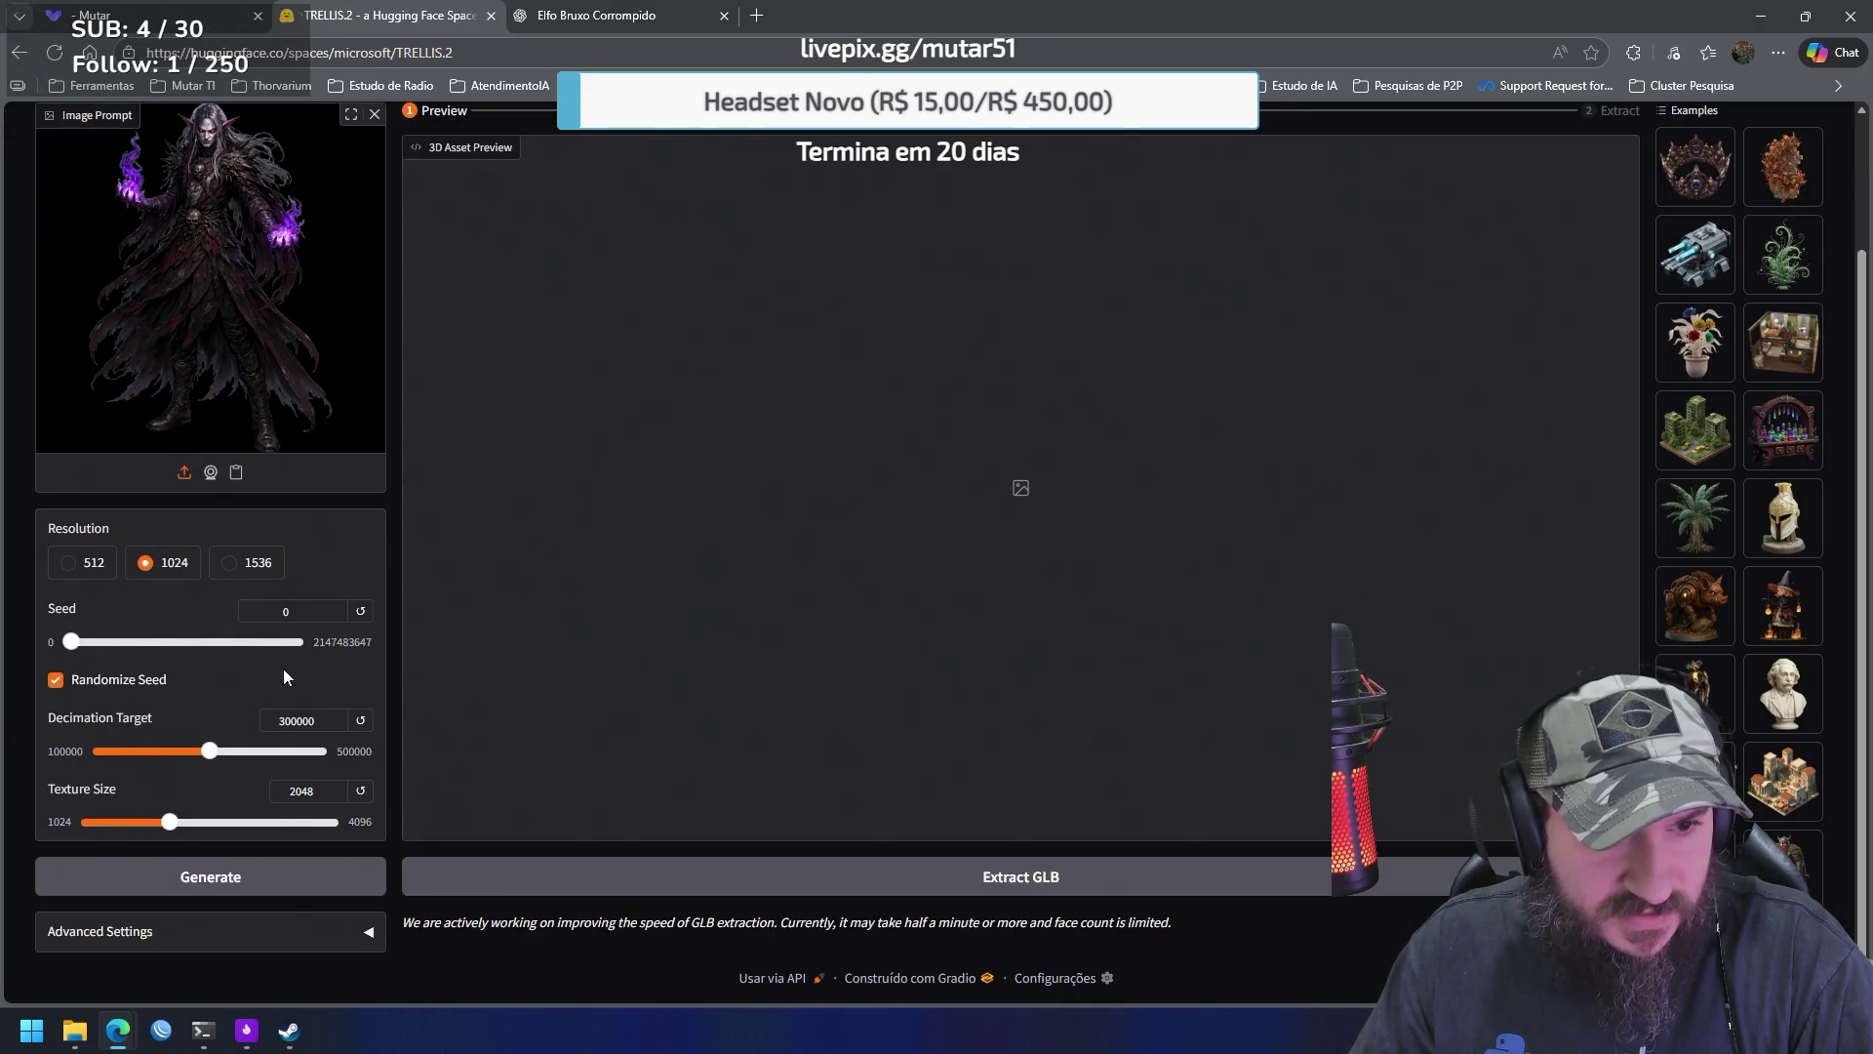
left_click(264, 891)
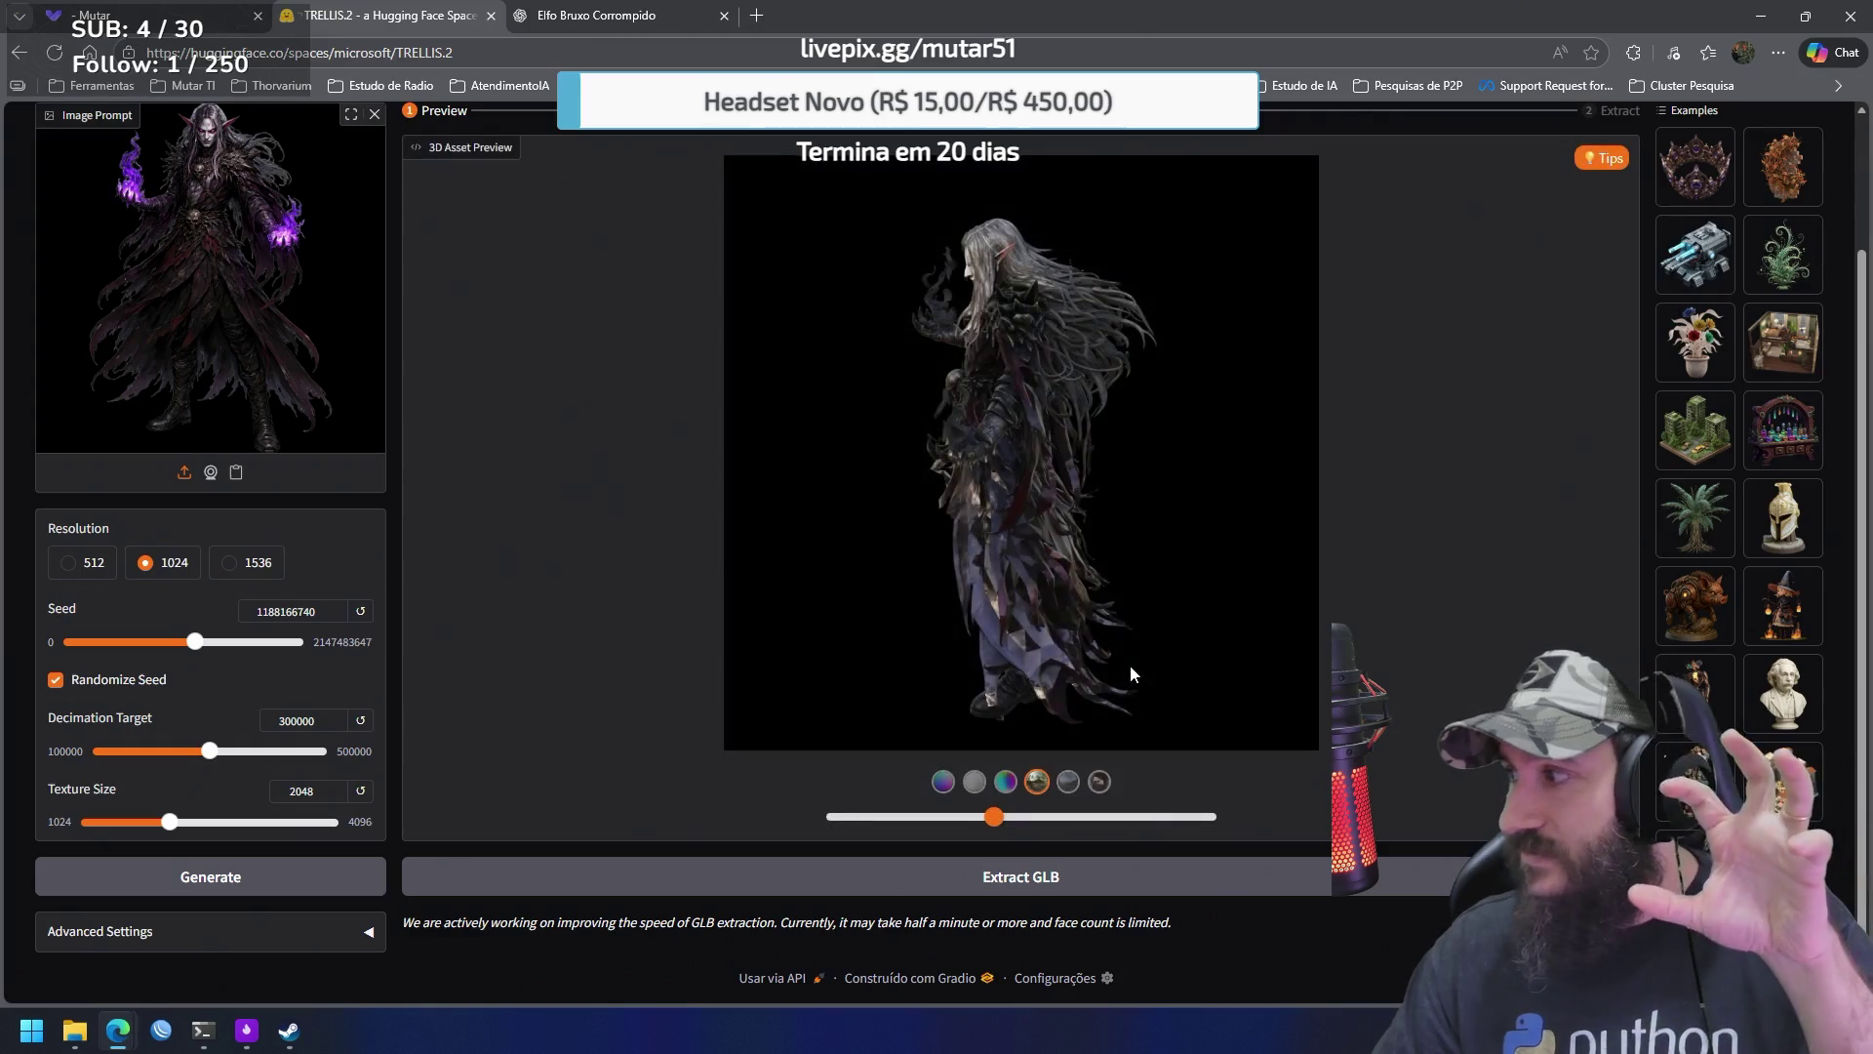
mouse_move(990, 825)
left_mouse_down()
mouse_move(1175, 820)
mouse_move(844, 818)
mouse_move(1132, 820)
left_mouse_up()
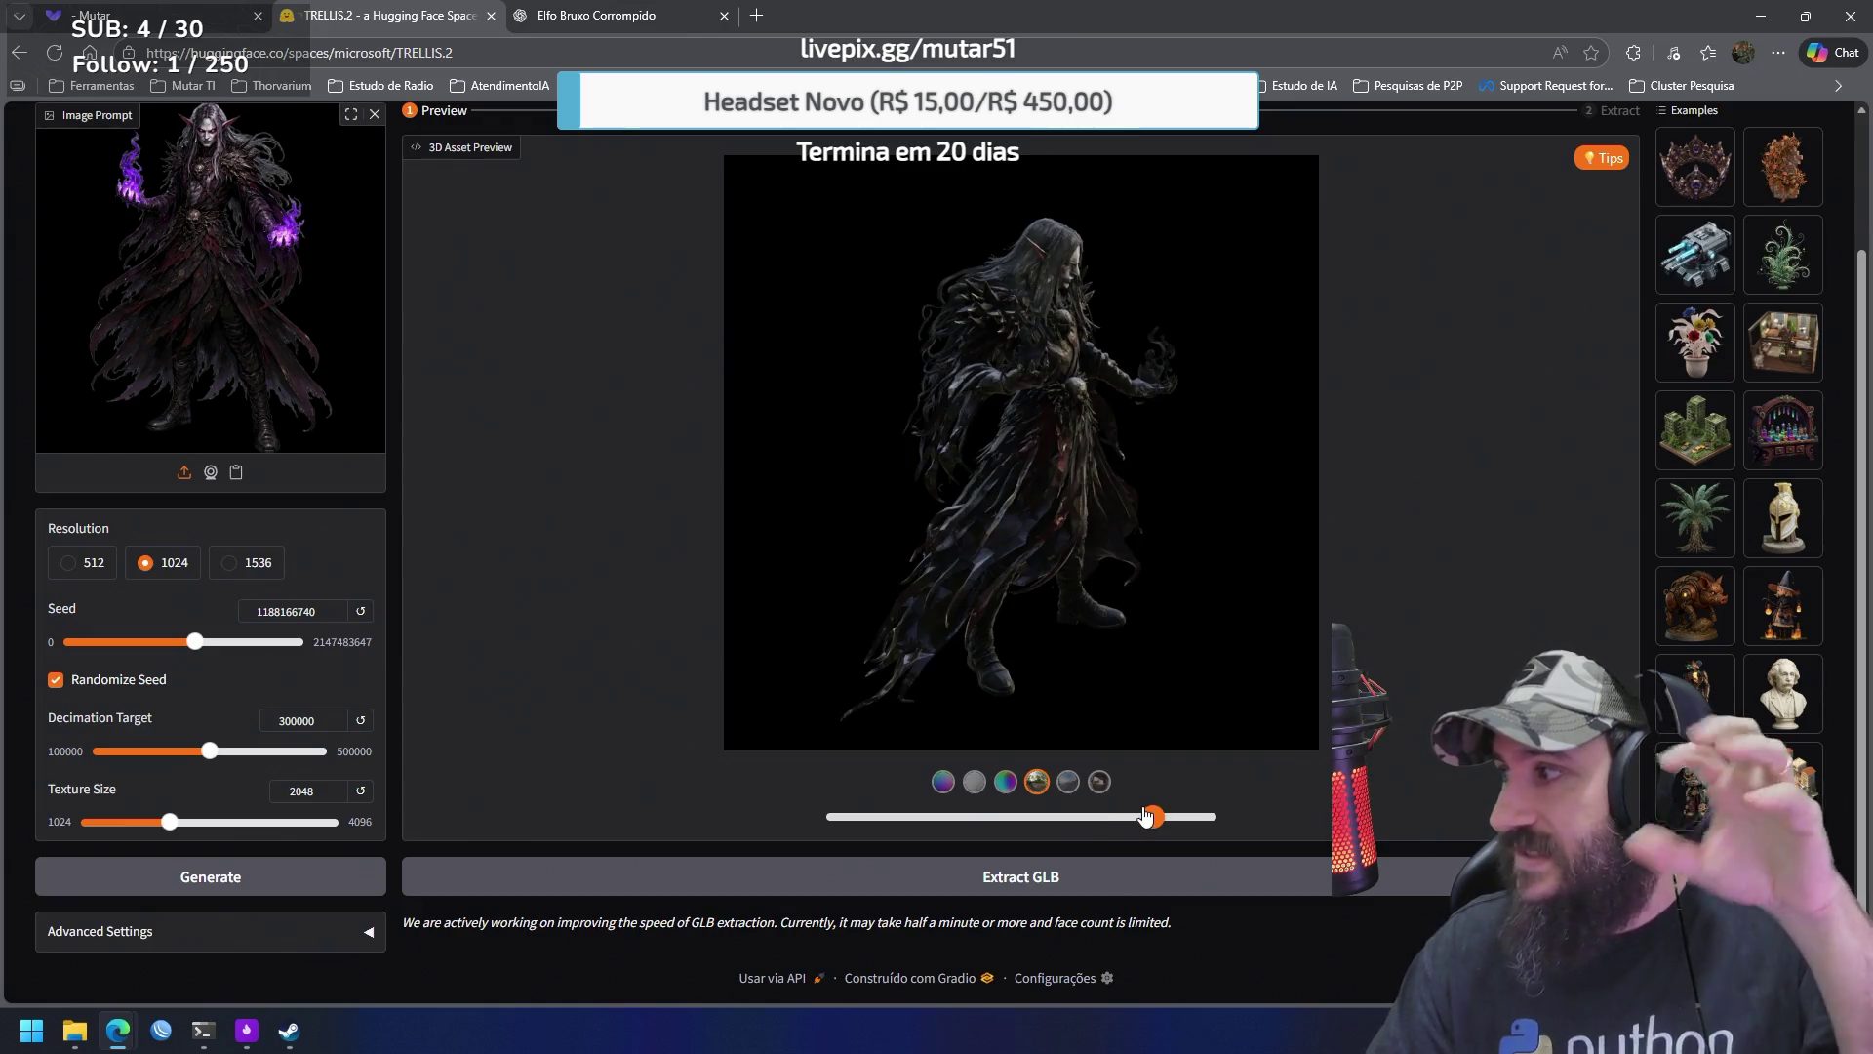
mouse_move(1153, 815)
left_mouse_down()
mouse_move(1200, 816)
mouse_move(1066, 817)
left_mouse_up()
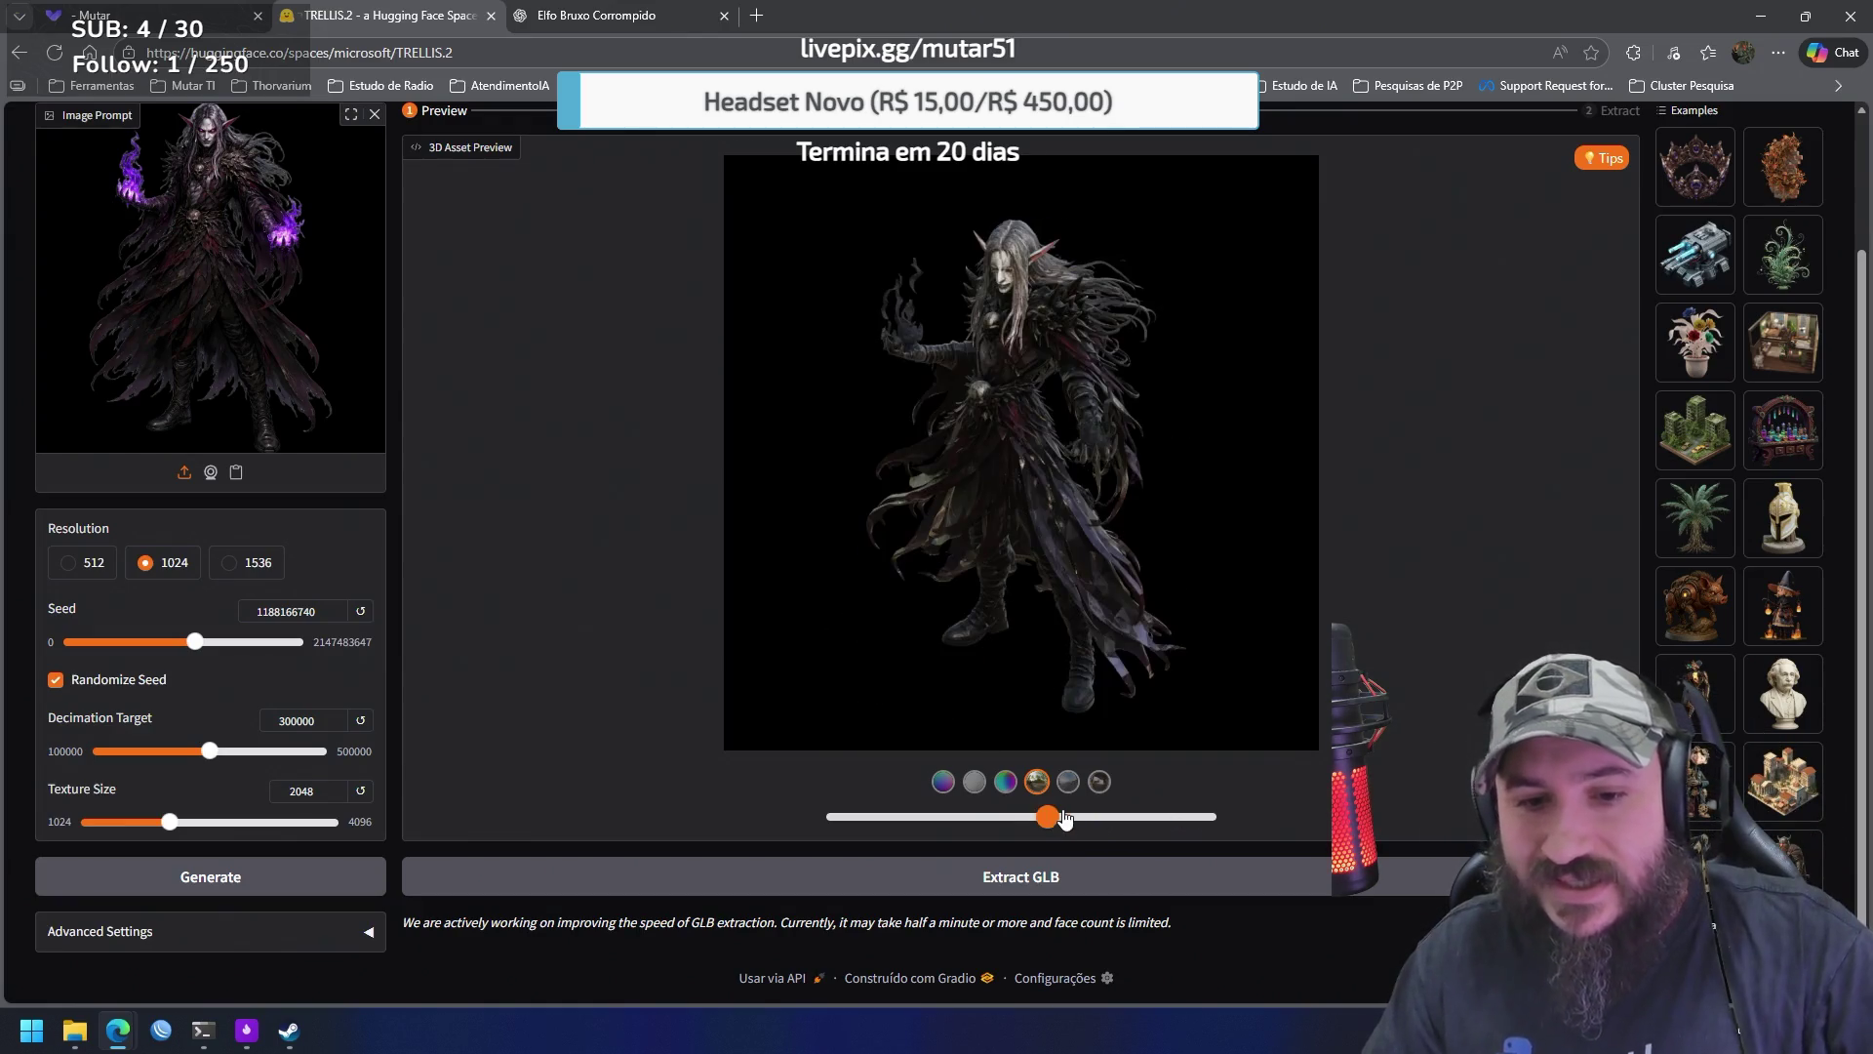
left_click(1070, 876)
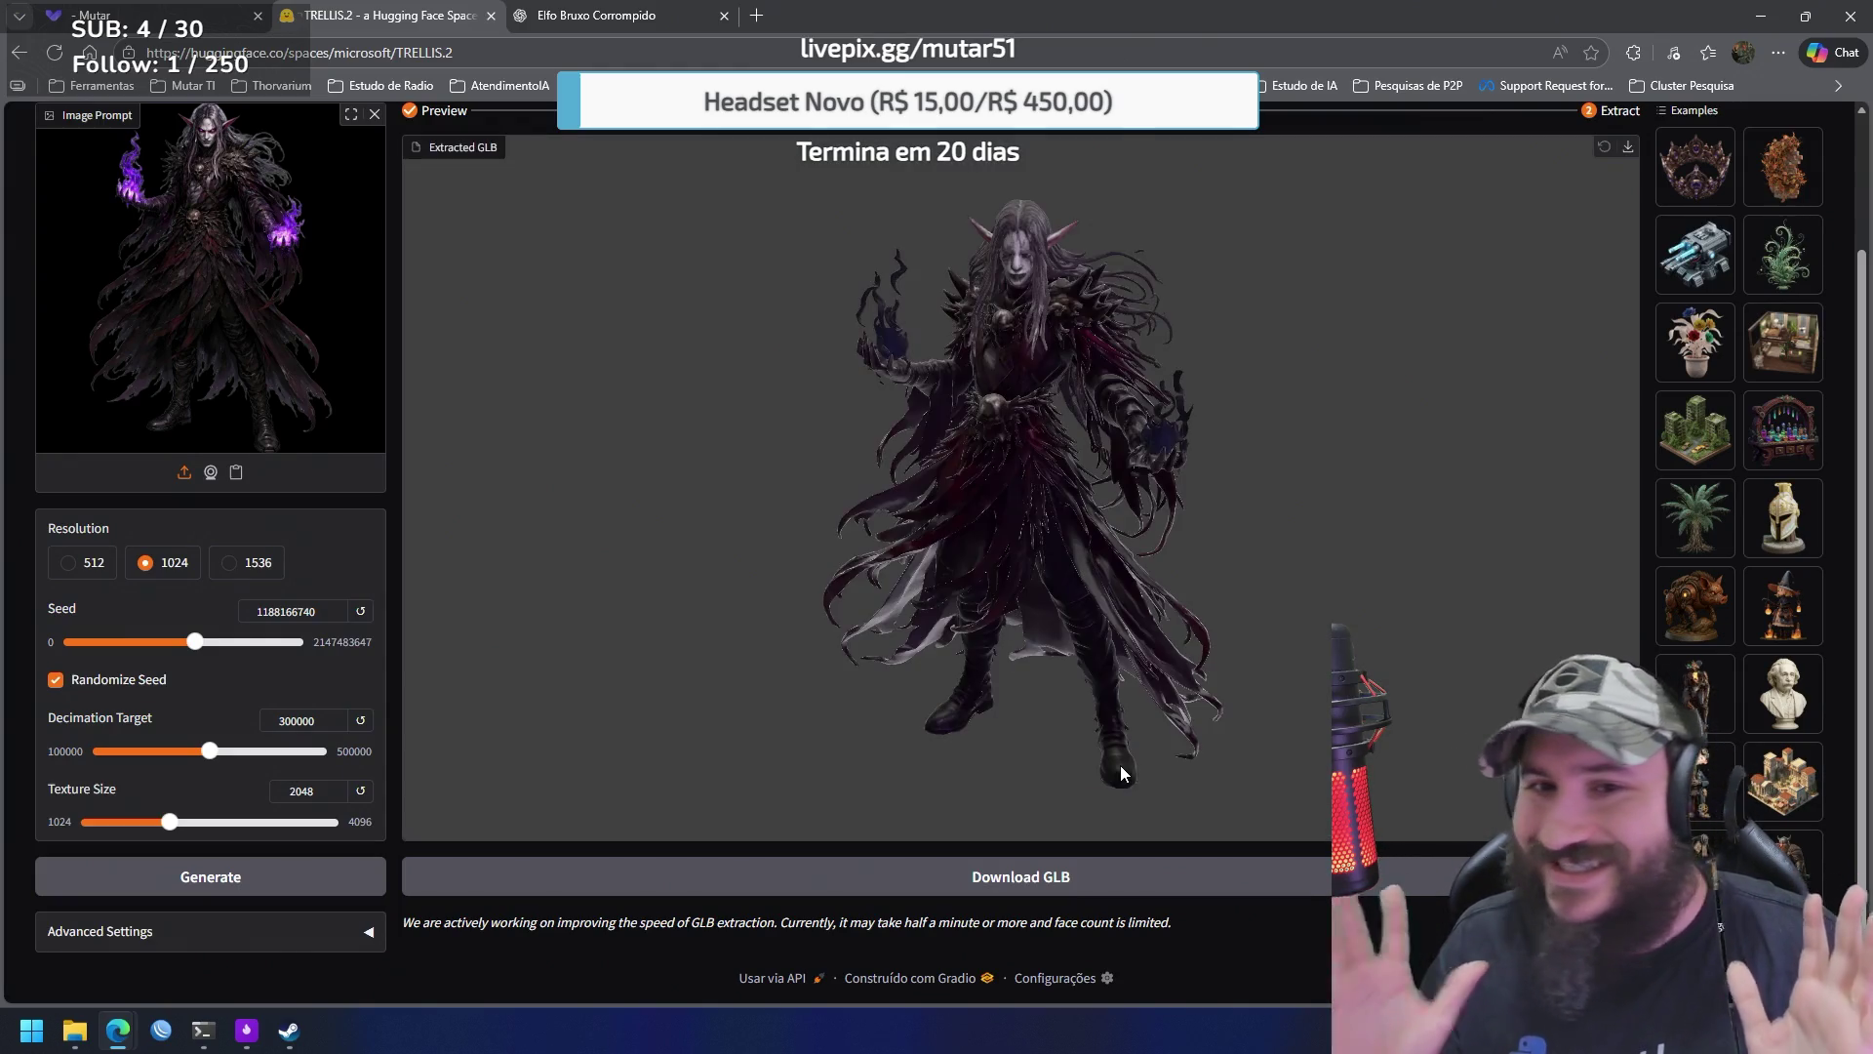
Download the extracted elf model as sample_2026-01-12T013844.311.glb
mouse_move(1074, 535)
left_mouse_down()
mouse_move(875, 548)
mouse_move(777, 515)
mouse_move(746, 537)
mouse_move(1020, 575)
mouse_move(1211, 529)
mouse_move(1109, 506)
mouse_move(1032, 525)
mouse_move(1218, 528)
mouse_move(740, 529)
mouse_move(1015, 527)
mouse_move(865, 527)
mouse_move(919, 537)
left_mouse_up()
mouse_move(1083, 533)
left_mouse_down()
mouse_move(923, 525)
mouse_move(1009, 541)
mouse_move(1149, 519)
mouse_move(992, 524)
mouse_move(987, 549)
mouse_move(1100, 562)
mouse_move(1031, 531)
mouse_move(1112, 535)
mouse_move(968, 524)
mouse_move(1114, 525)
mouse_move(1052, 489)
mouse_move(1022, 523)
left_mouse_up()
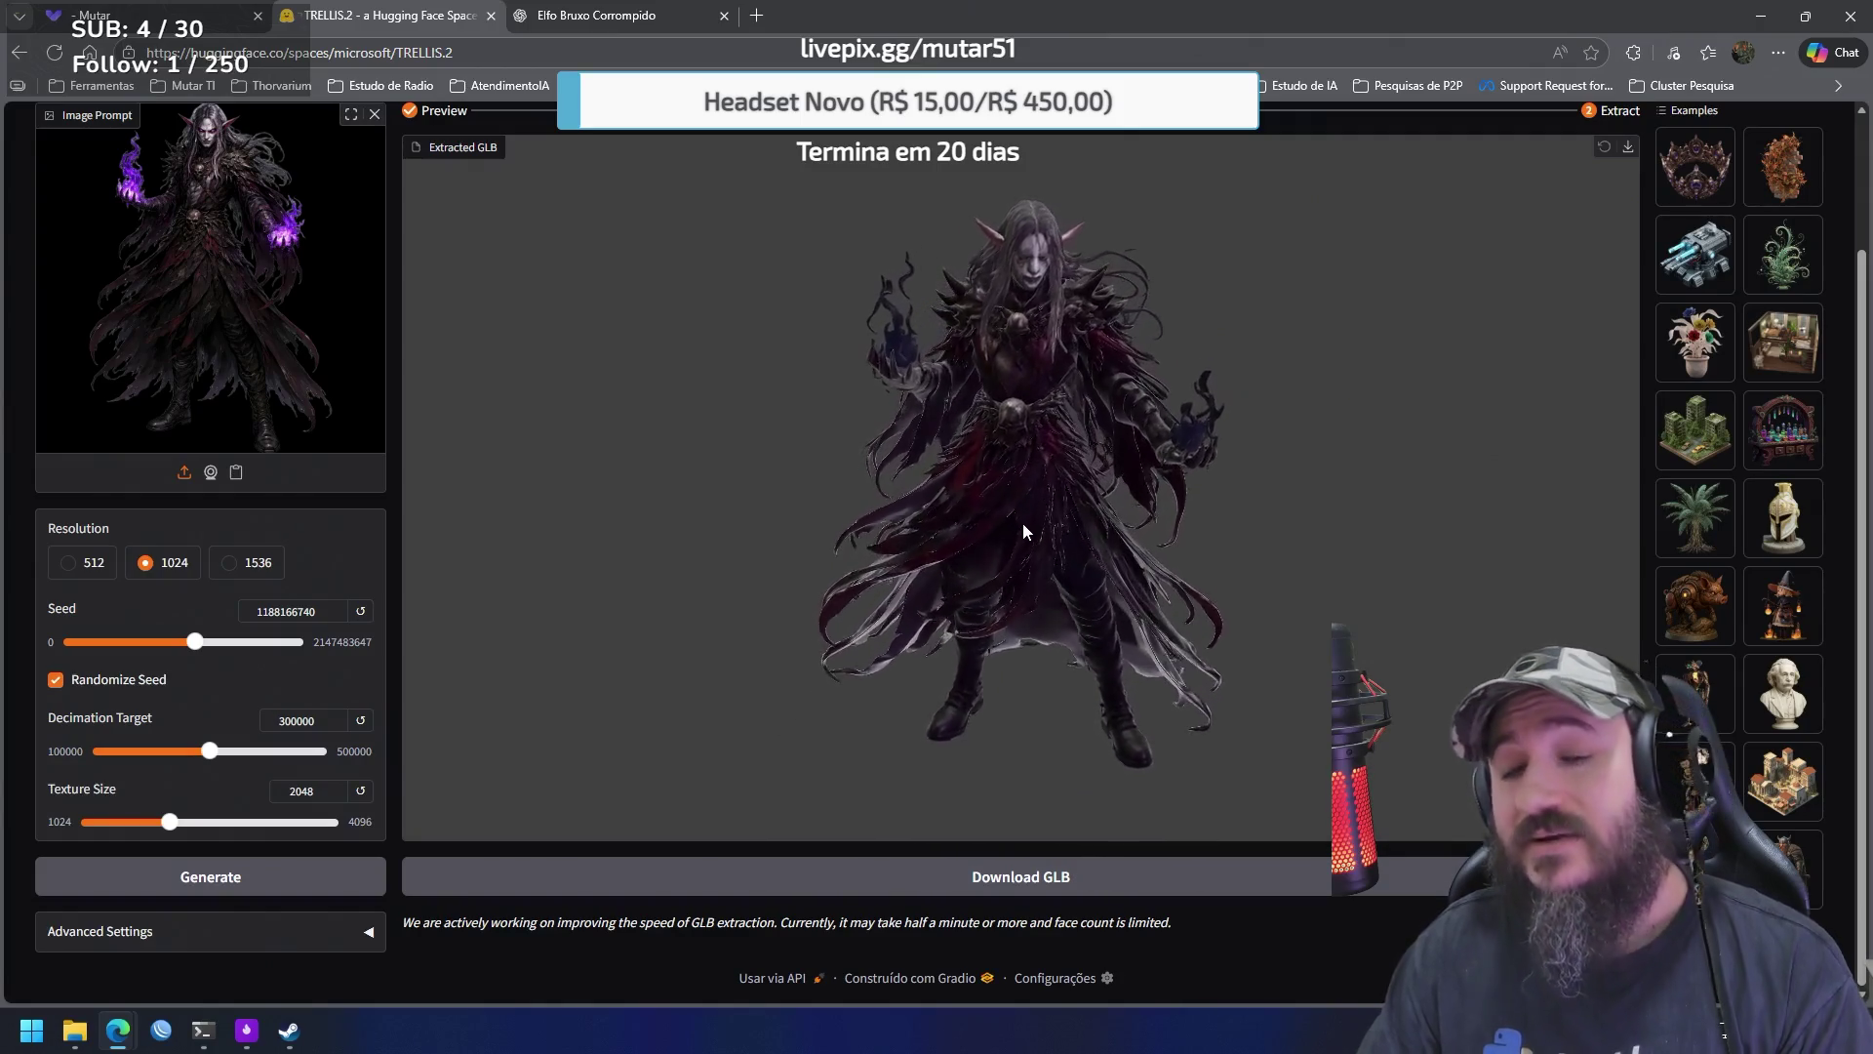
left_click(1025, 878)
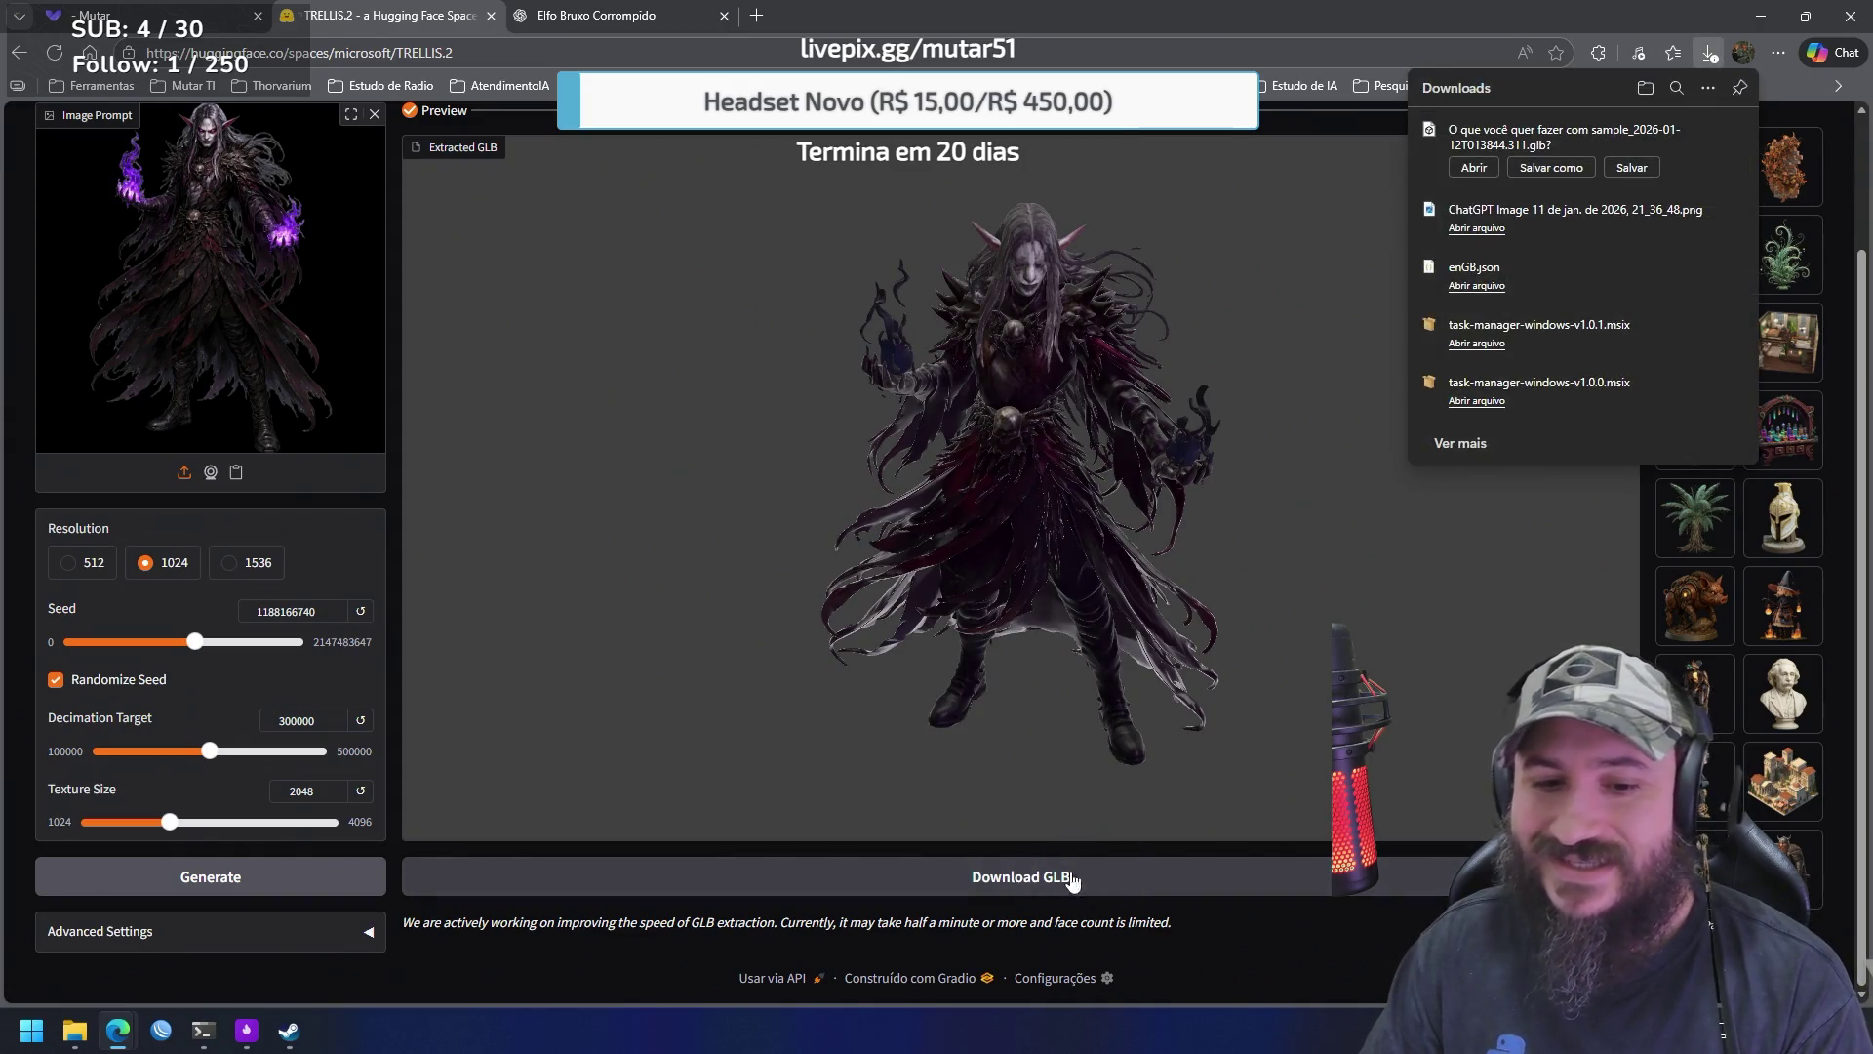
left_click(1629, 169)
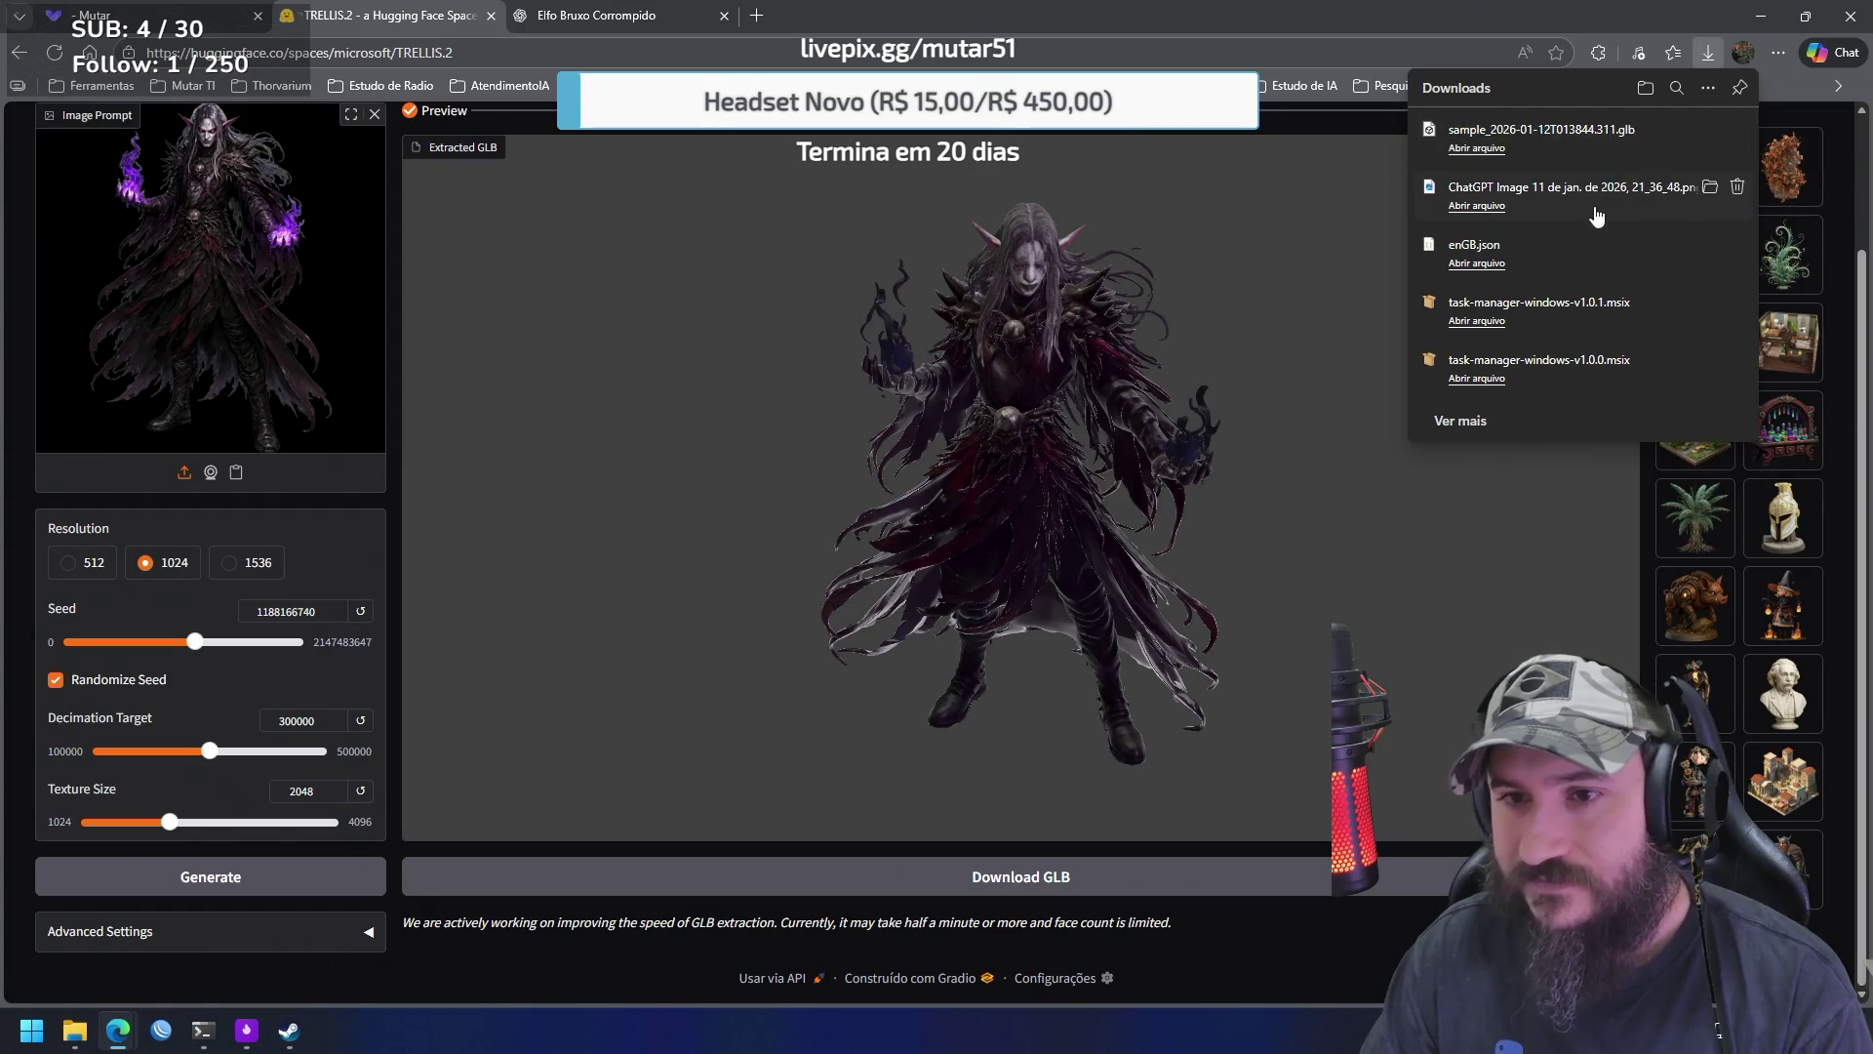
Bring Steam forward and select Blender in the library sidebar
mouse_move(289, 1030)
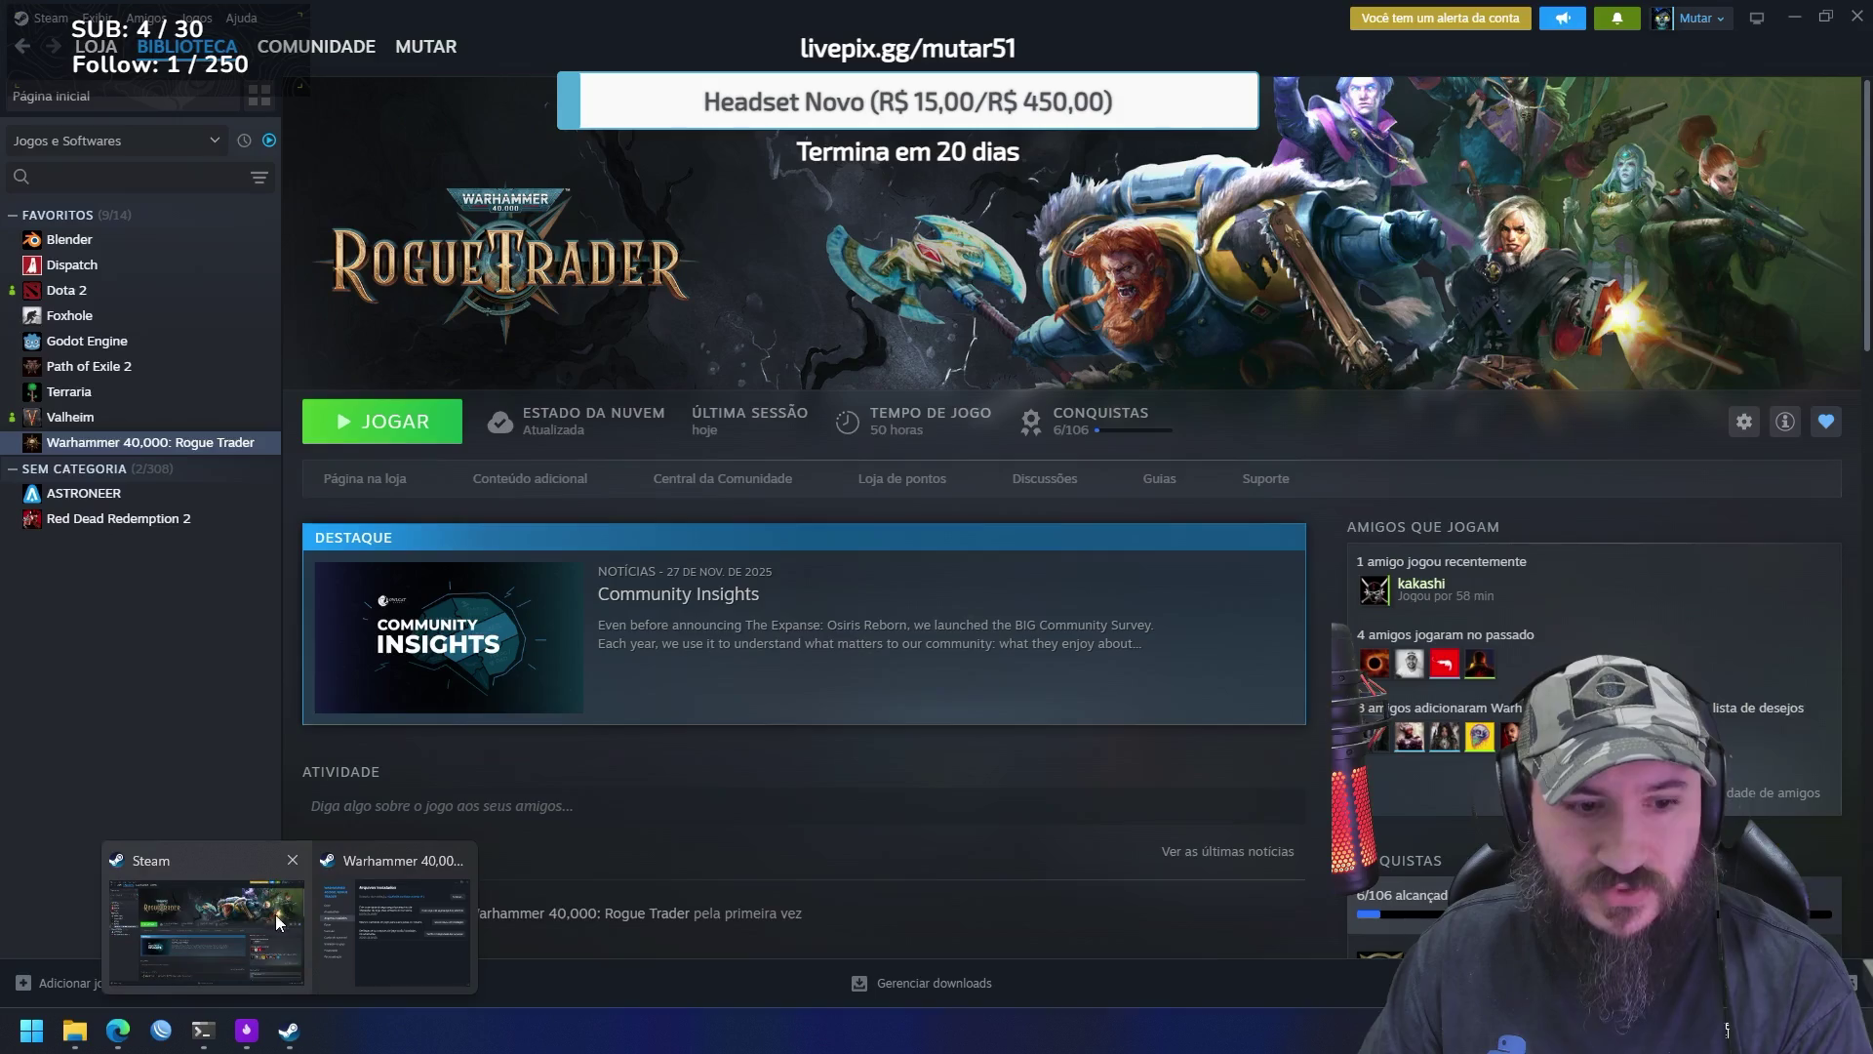
left_click(275, 916)
left_click(69, 239)
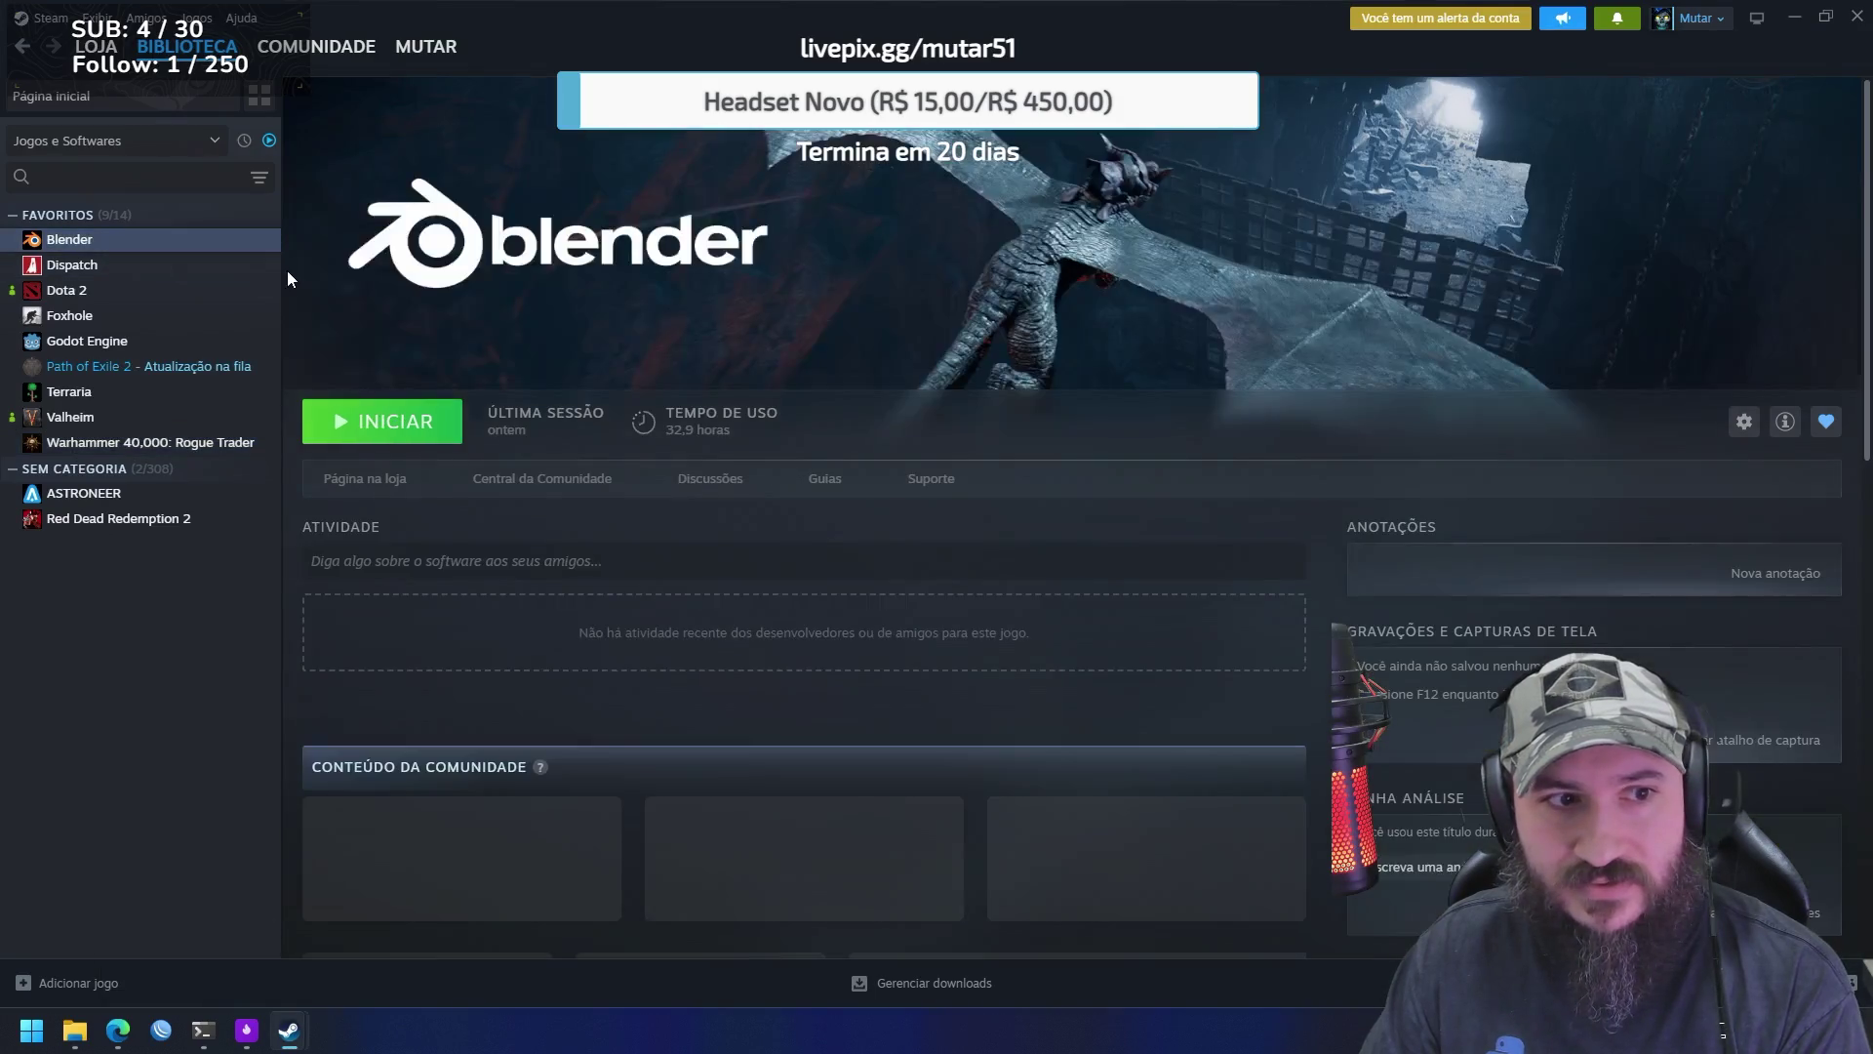
Launch Blender 5.0.1 from its Steam page and dismiss the splash screen
left_click(396, 429)
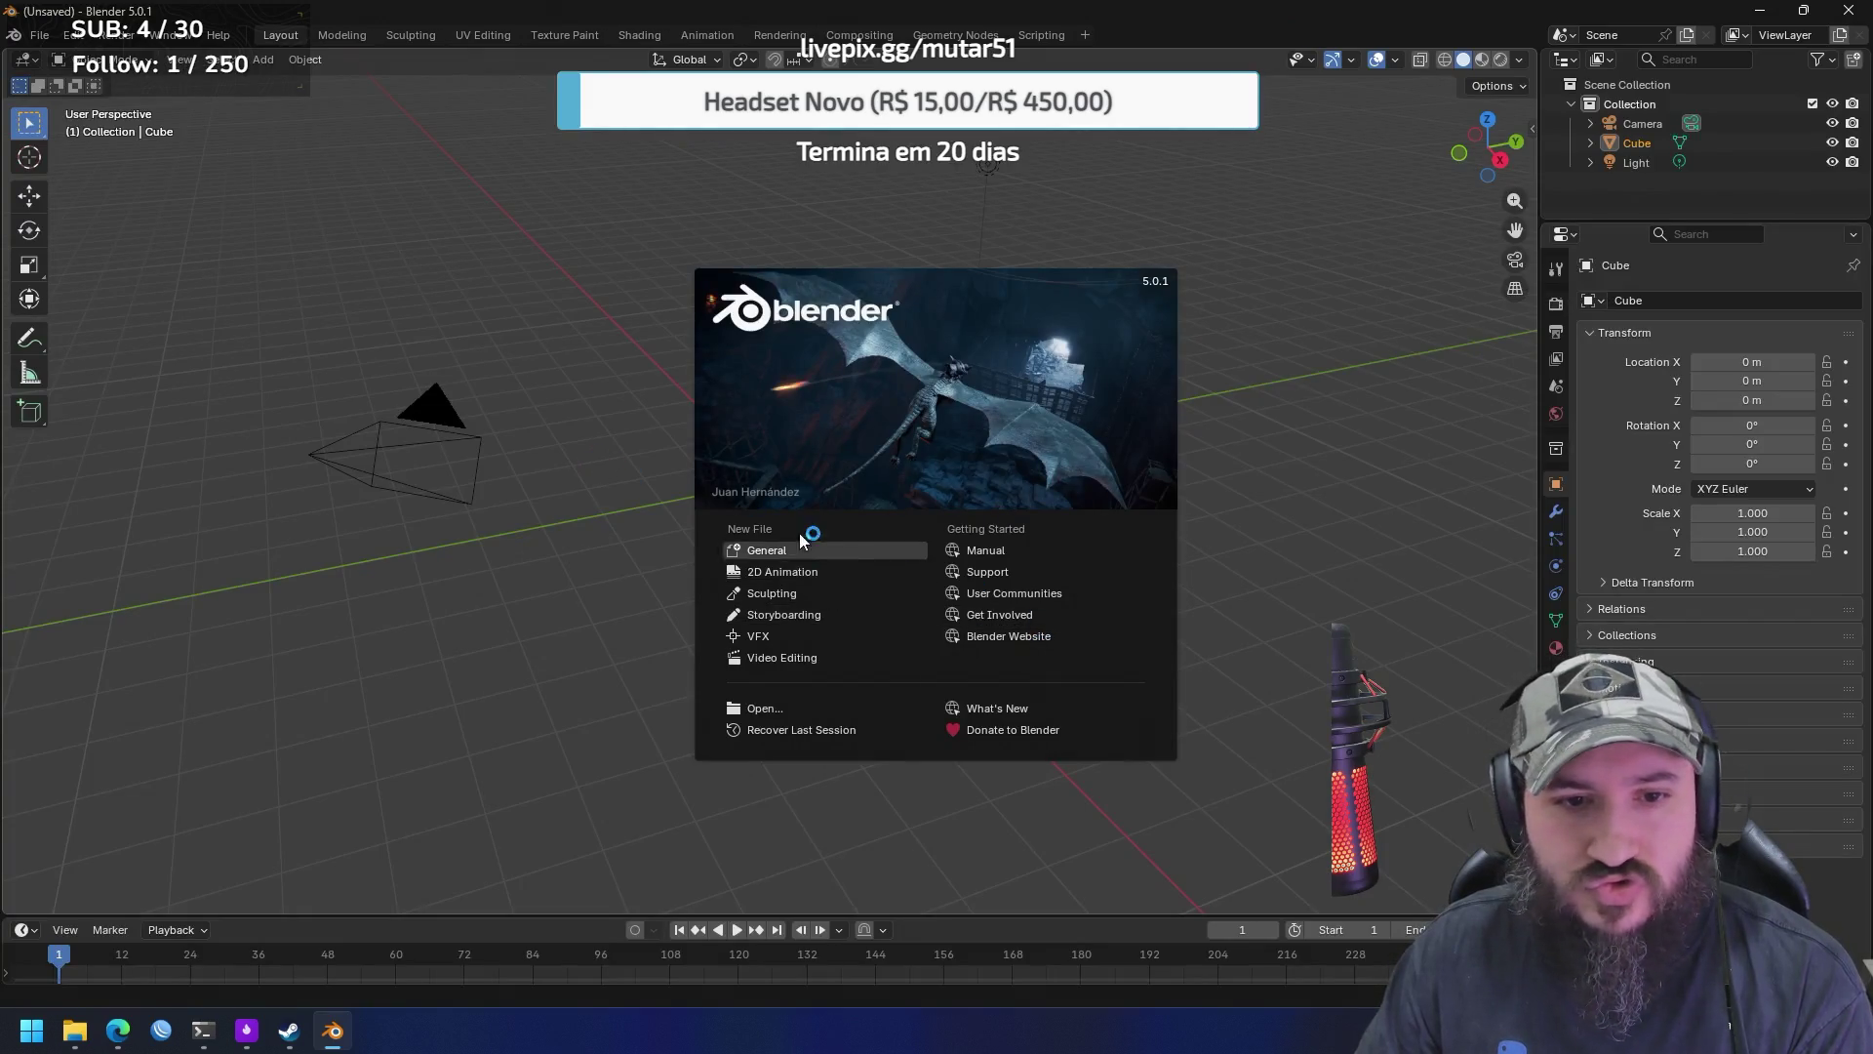
left_click(1268, 329)
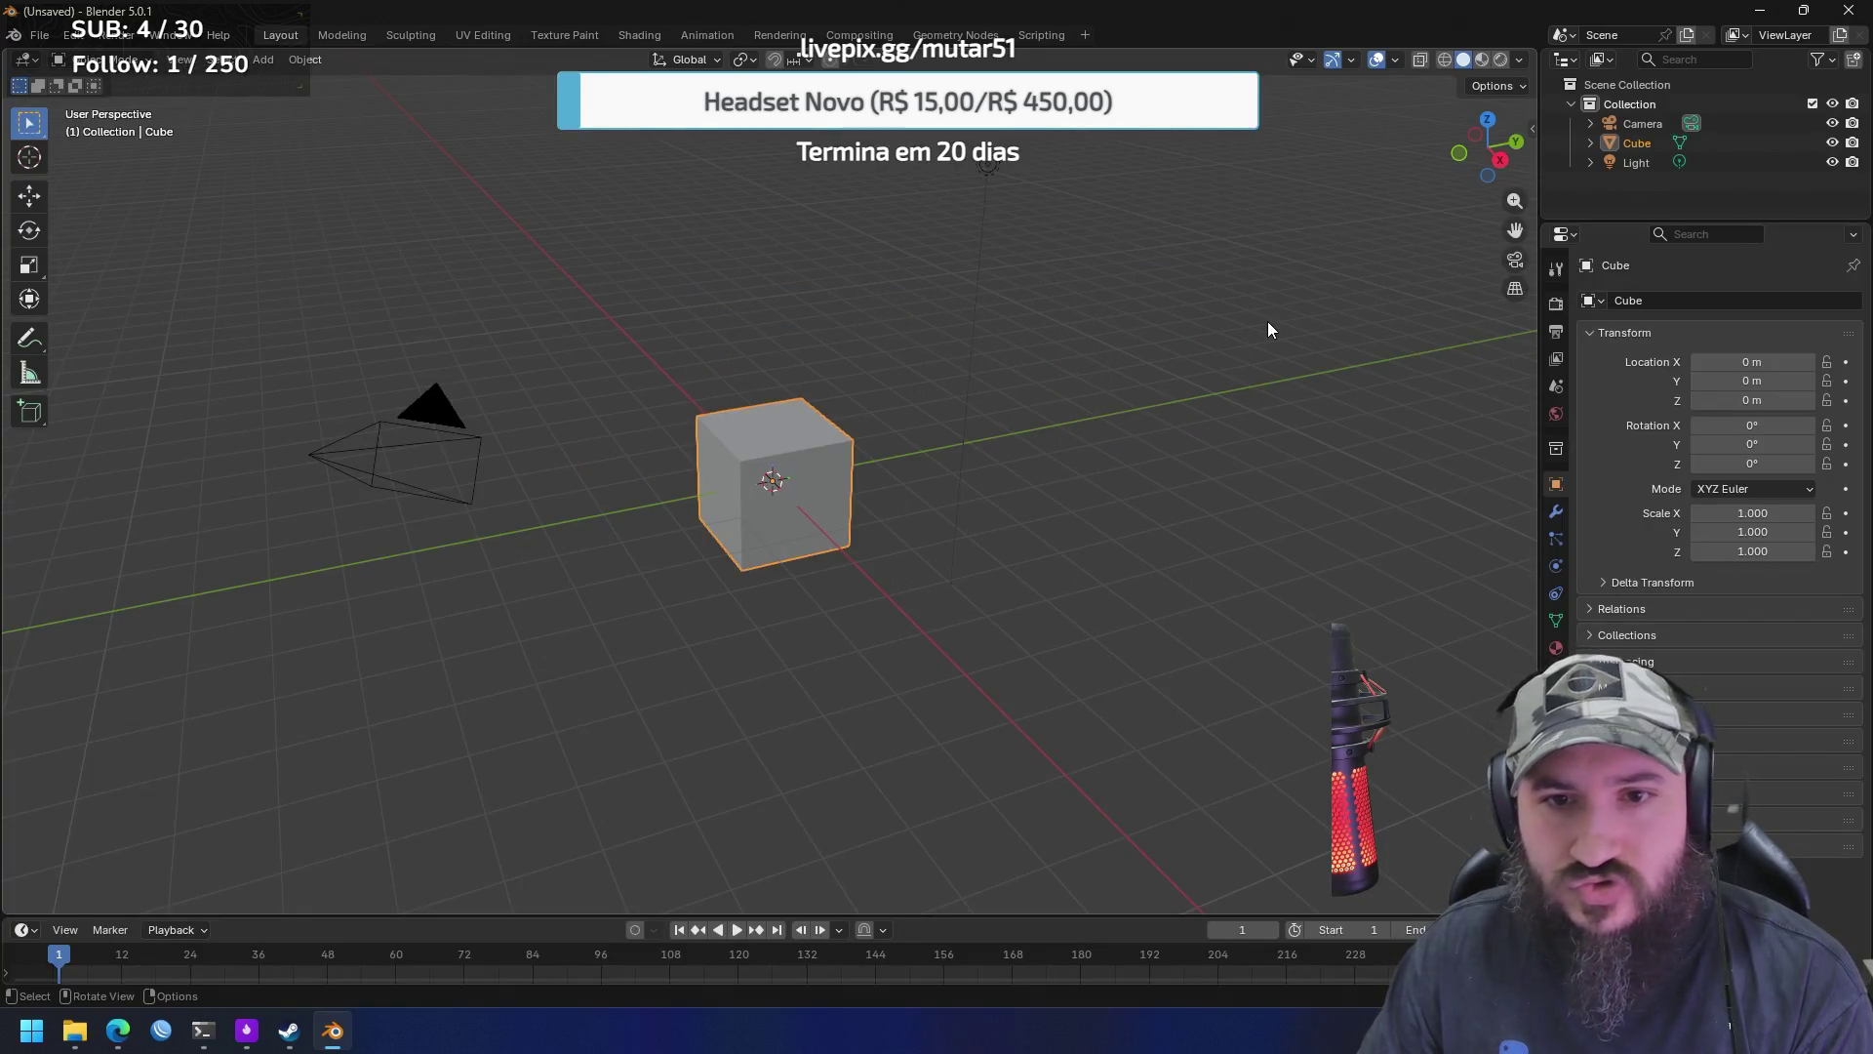
Delete the default cube and import the elf sorcerer GLB via File > Import > glTF 2.0
key("Delete")
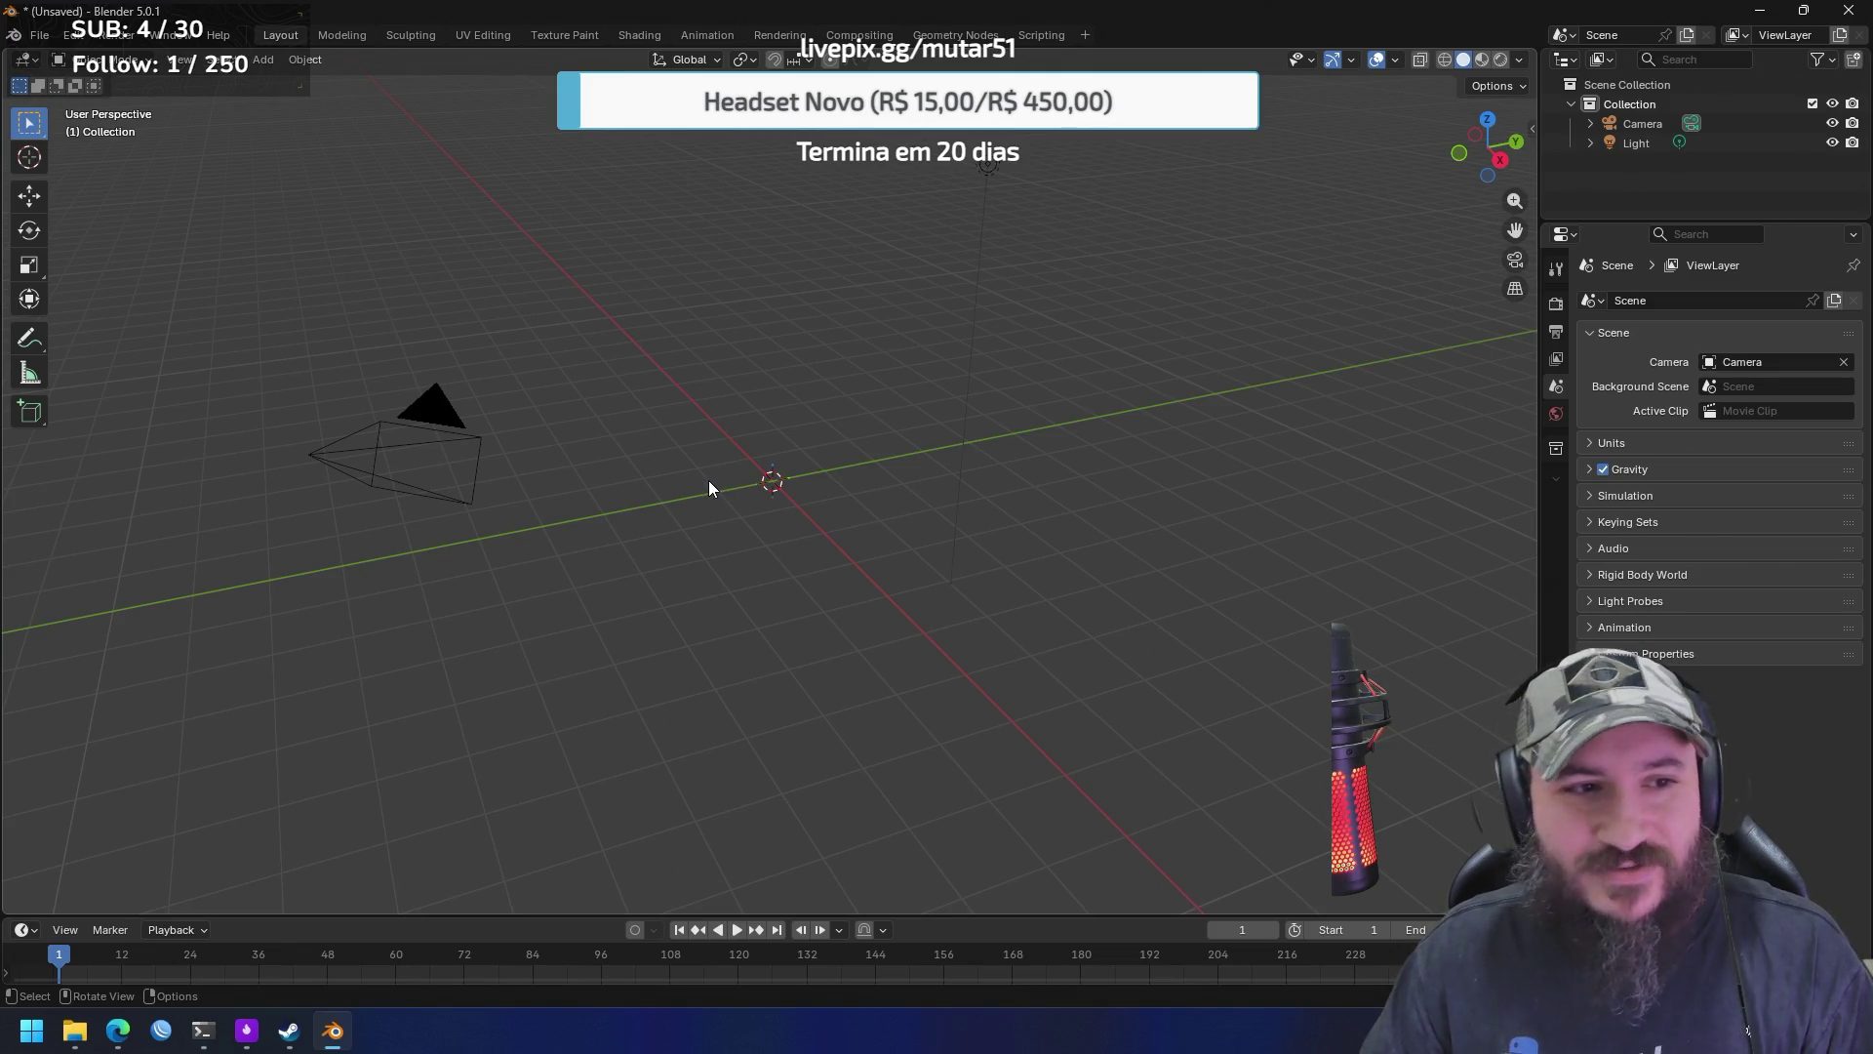
mouse_move(87, 1035)
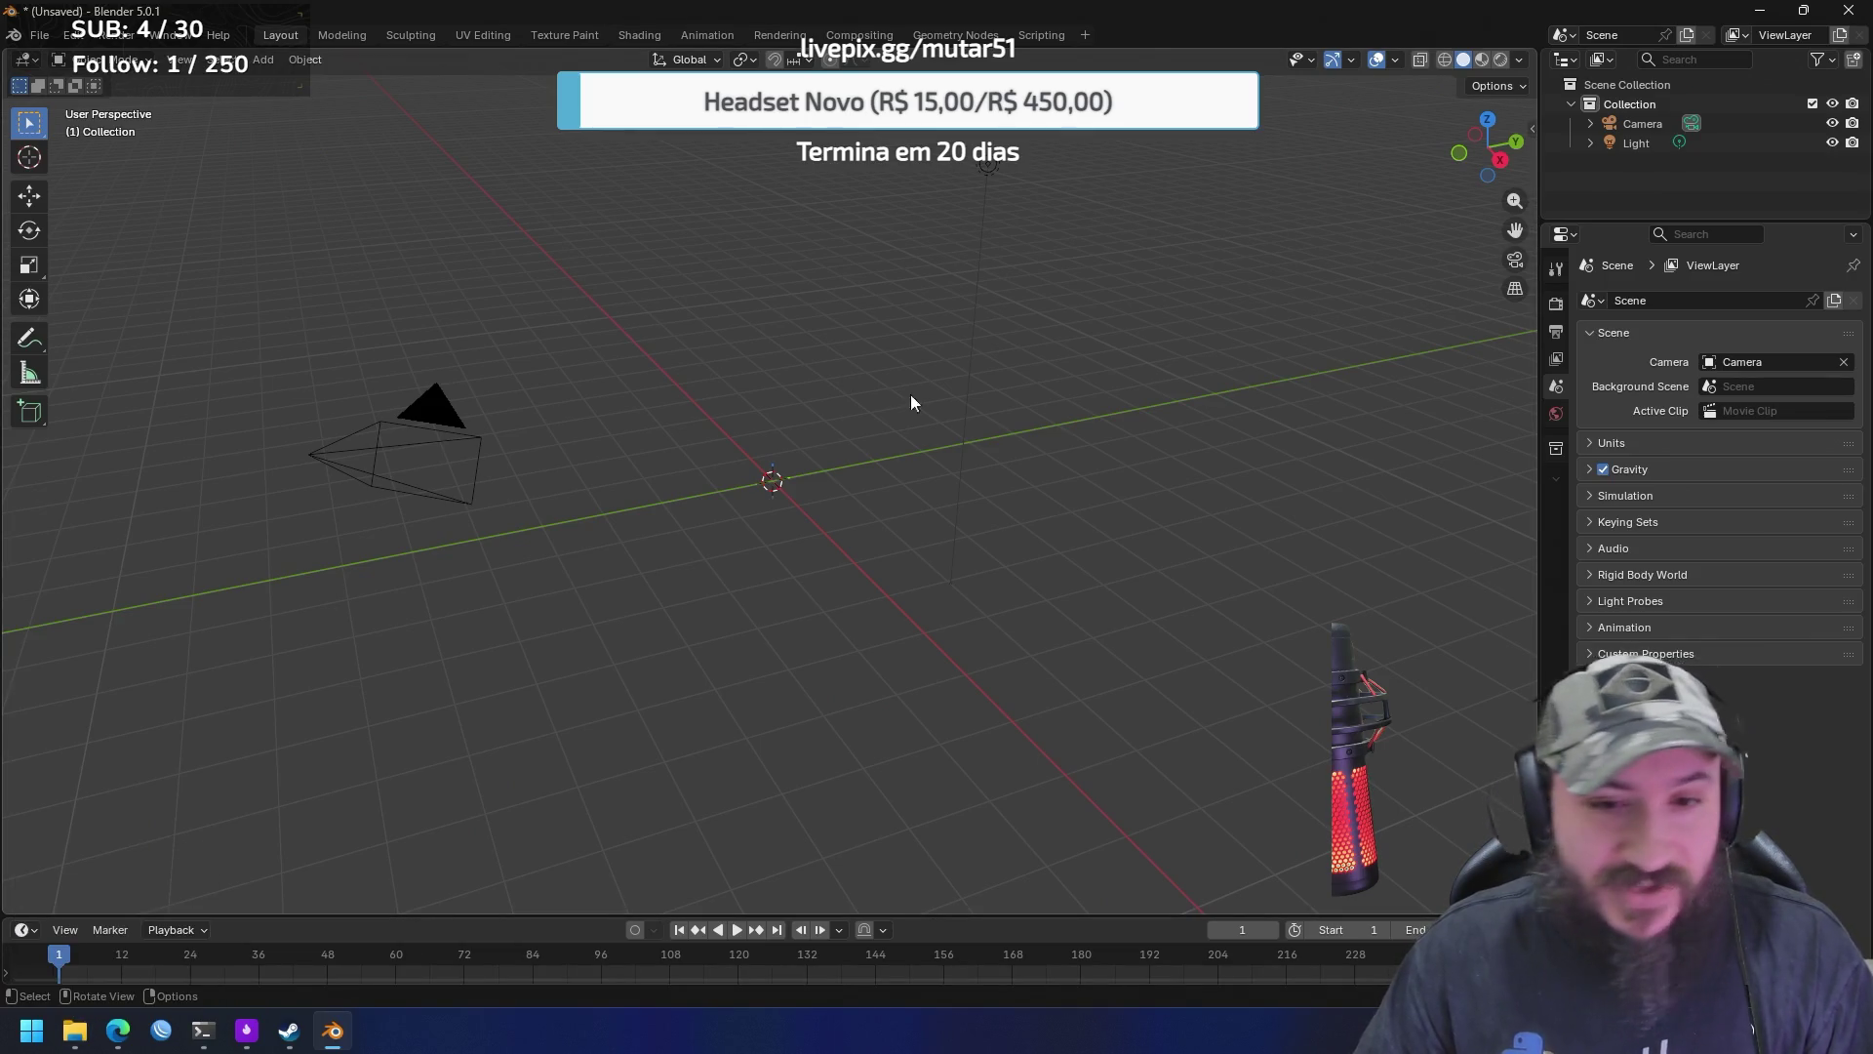
left_click(39, 35)
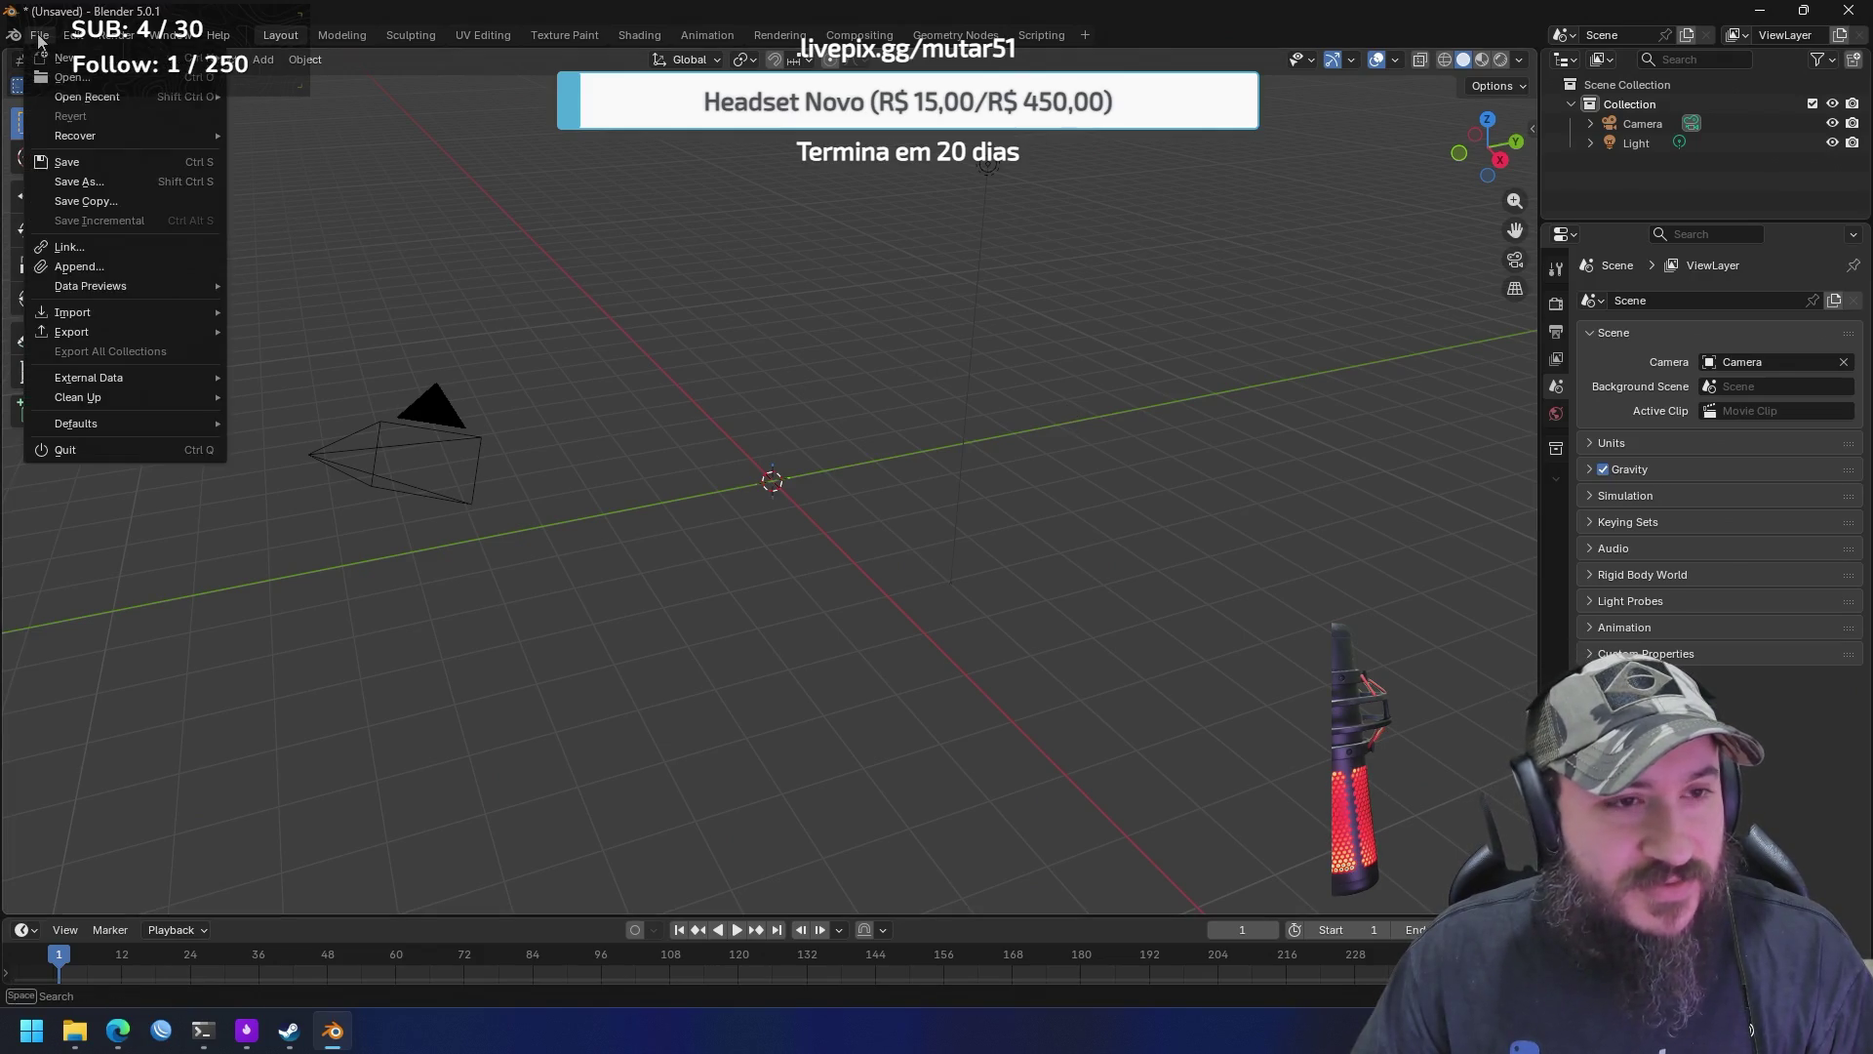
left_click(136, 79)
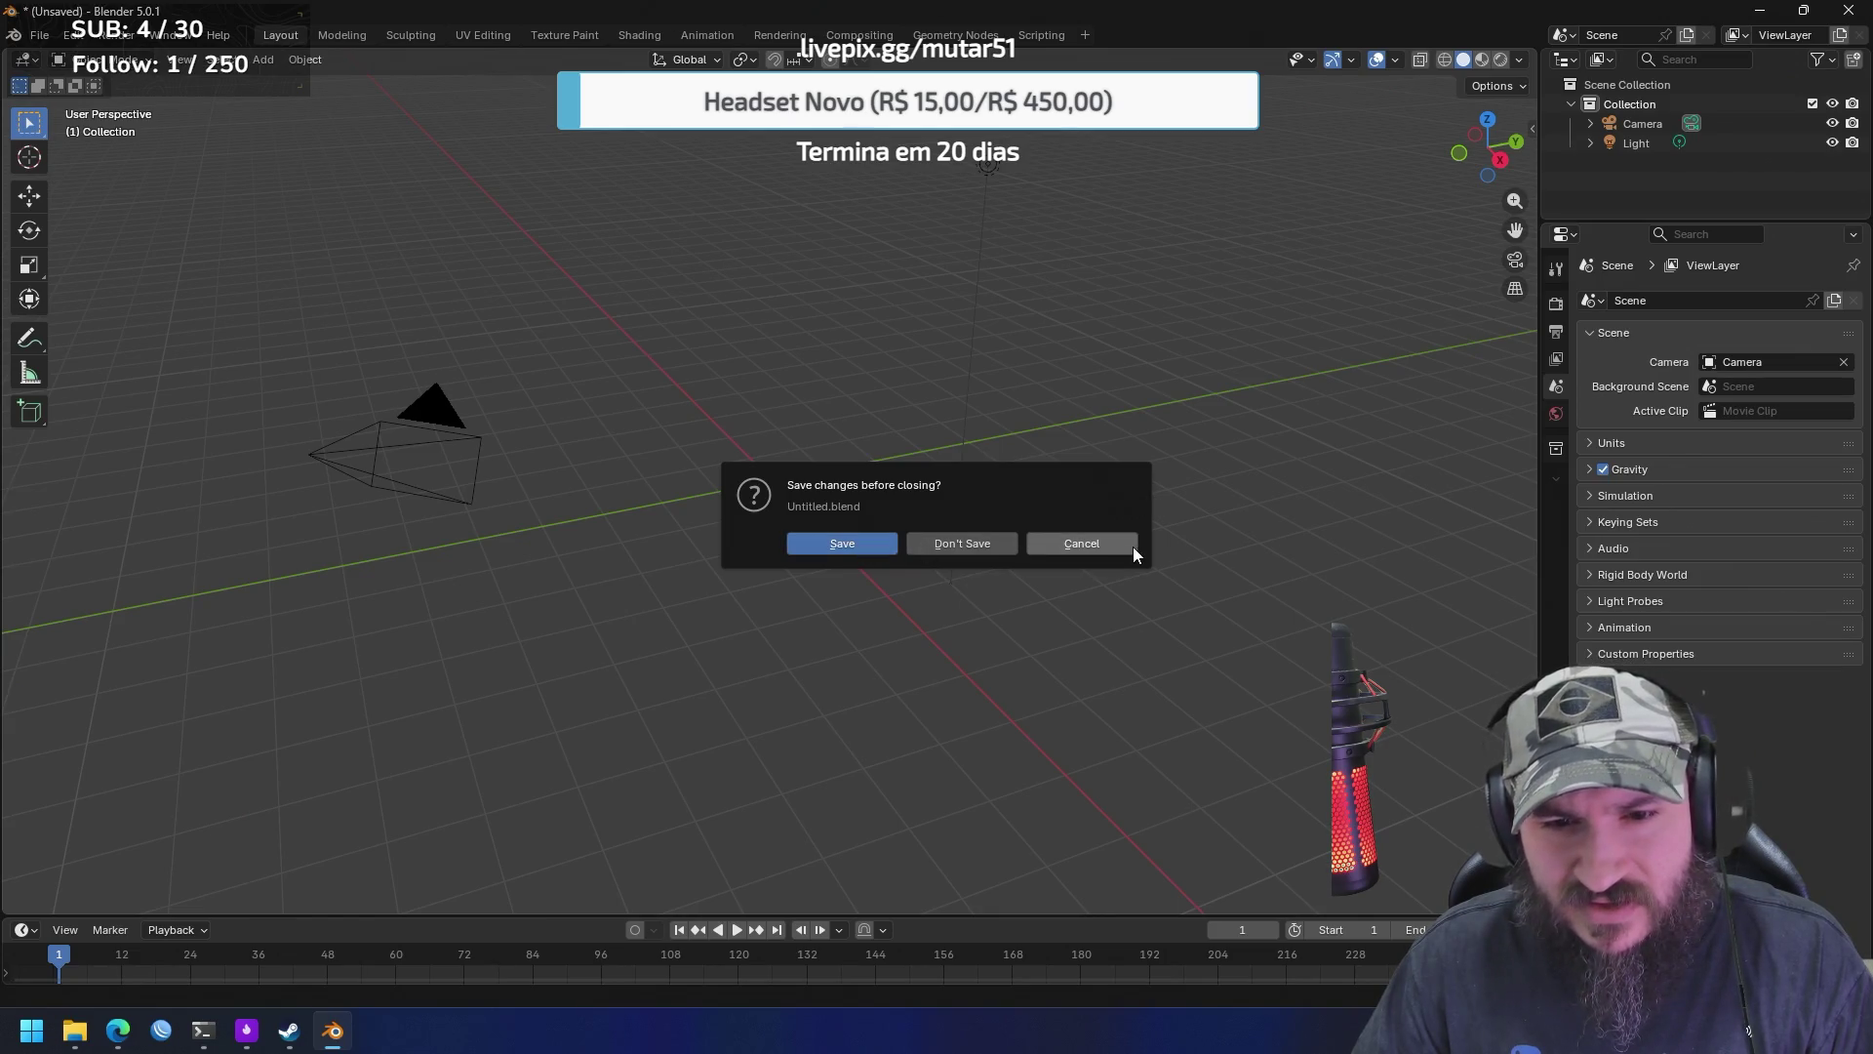
left_click(1132, 548)
left_click(39, 35)
left_click(102, 205)
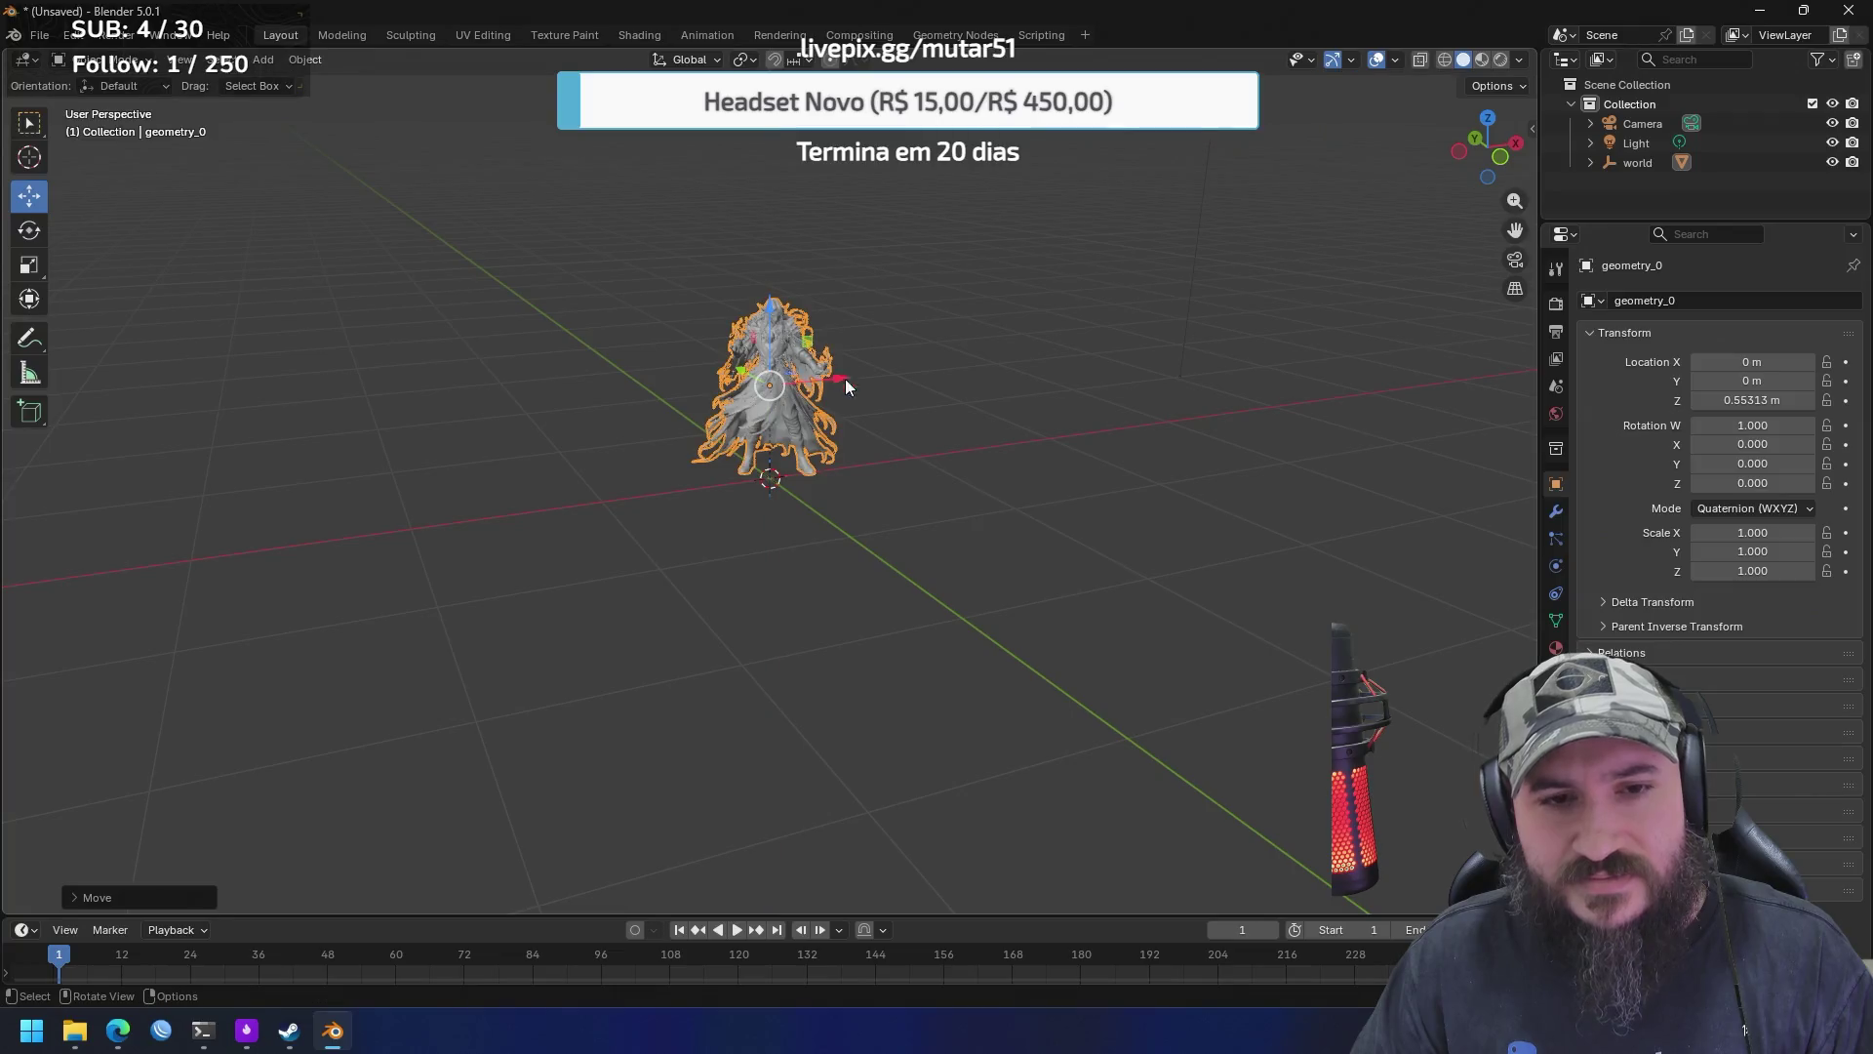
Orbit and zoom around the imported elf model geometry_0, then list the interaction modes
scroll(1048, 328, "down", 3)
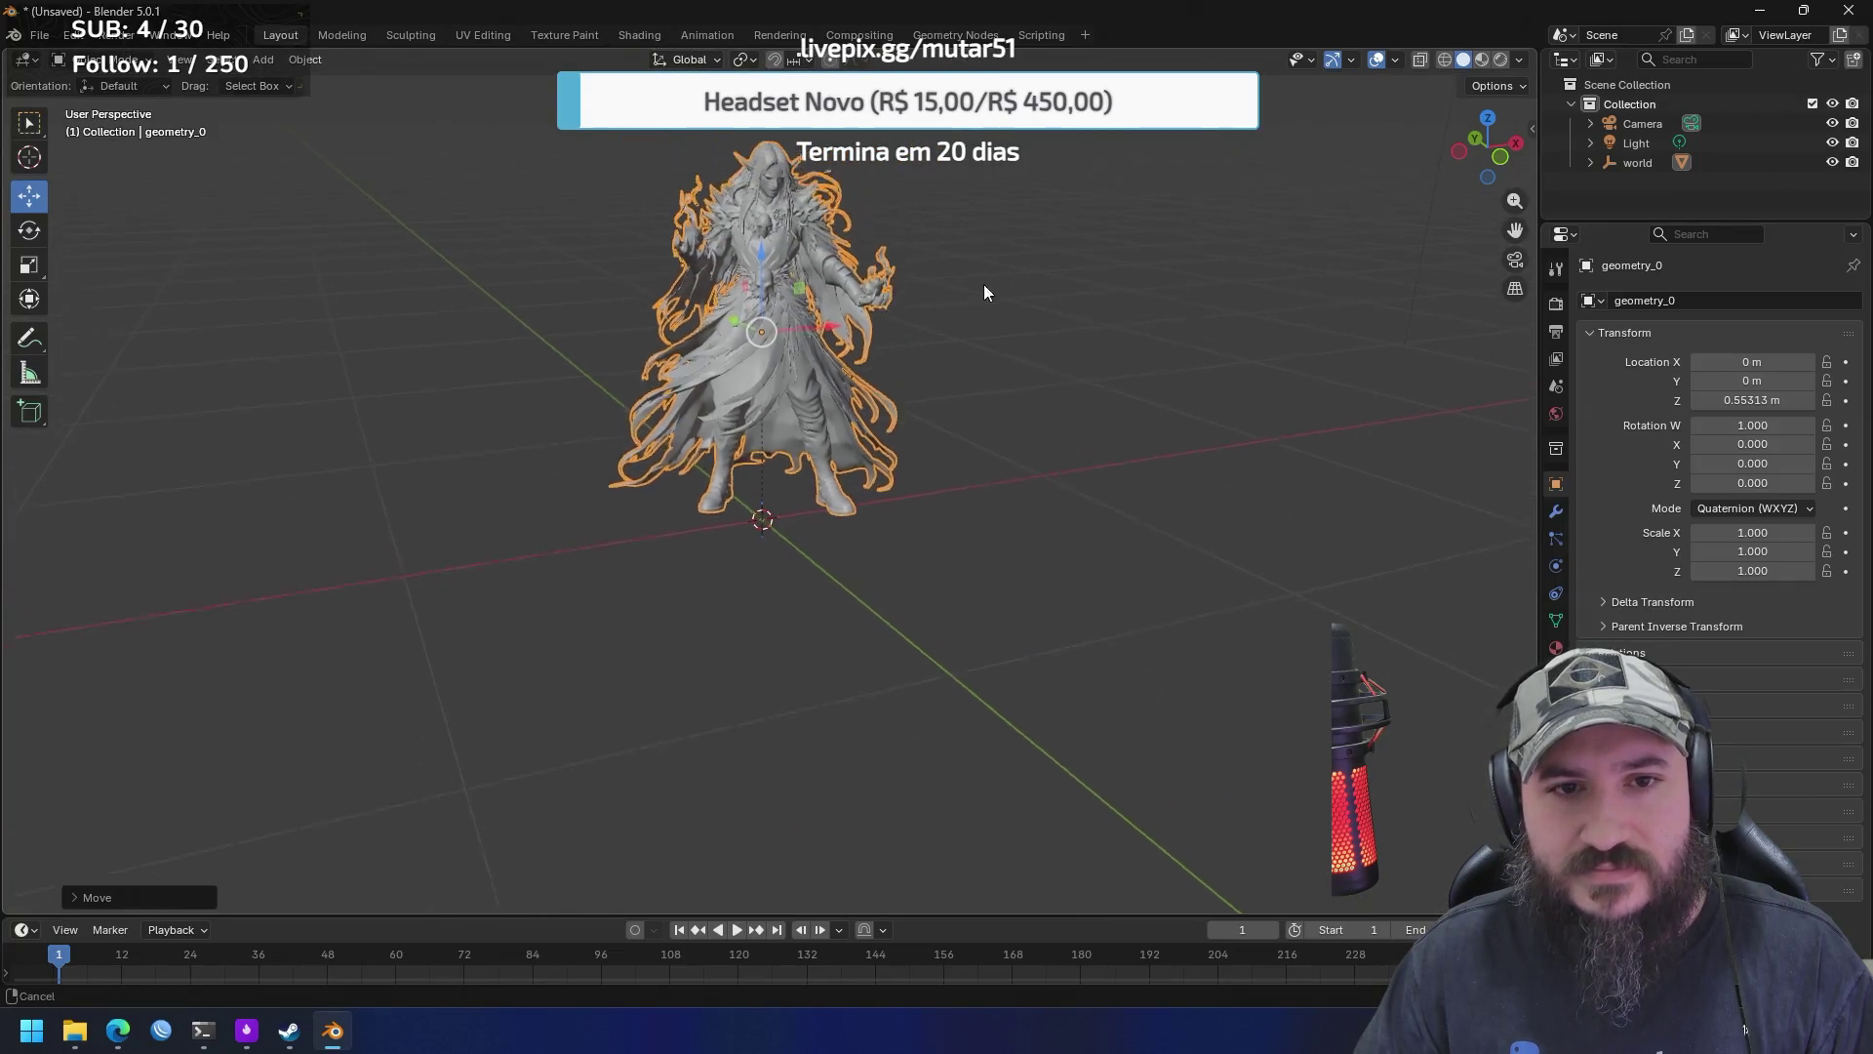
scroll(956, 517, "up", 2)
mouse_move(1055, 553)
left_mouse_down()
mouse_move(1075, 485)
mouse_move(1330, 536)
mouse_move(1045, 543)
mouse_move(1044, 570)
mouse_move(1009, 582)
mouse_move(1003, 483)
mouse_move(984, 490)
mouse_move(1053, 431)
mouse_move(1087, 430)
left_mouse_up()
scroll(982, 492, "up", 2)
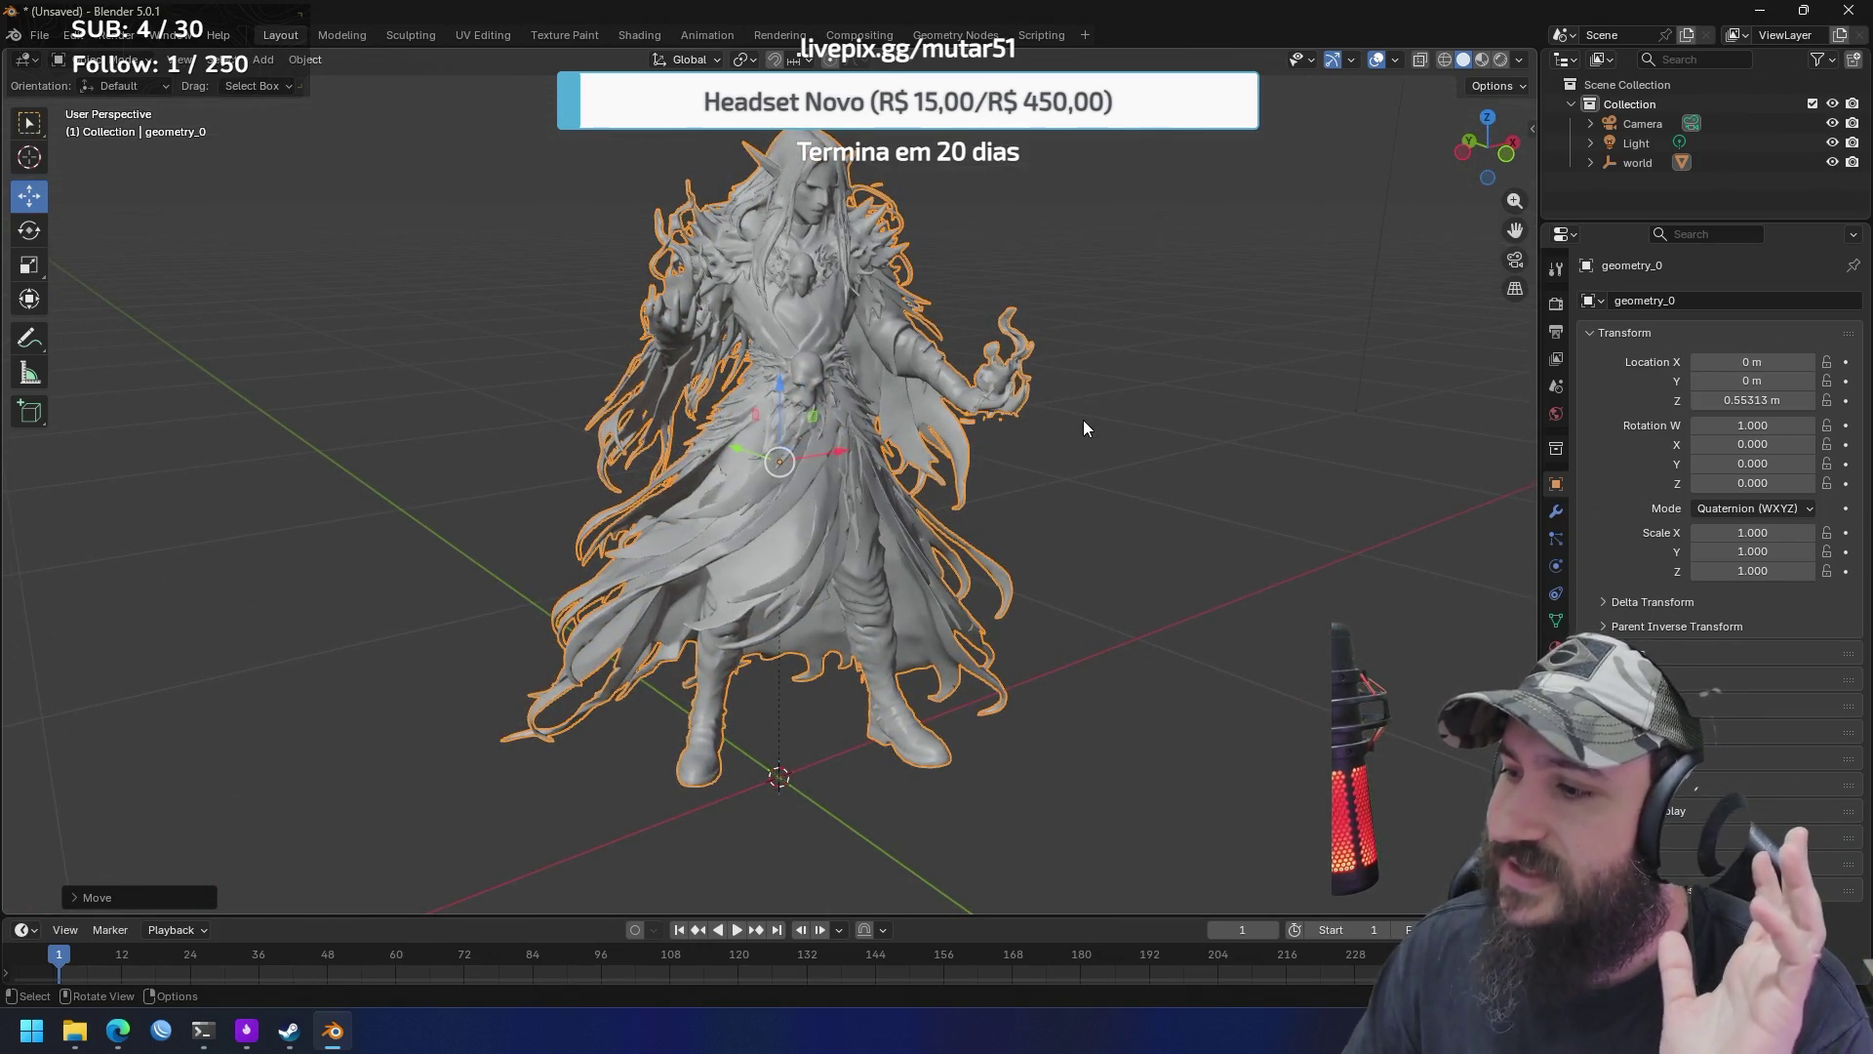
mouse_move(1079, 404)
left_mouse_down()
mouse_move(1136, 464)
mouse_move(973, 457)
mouse_move(1120, 459)
left_mouse_up()
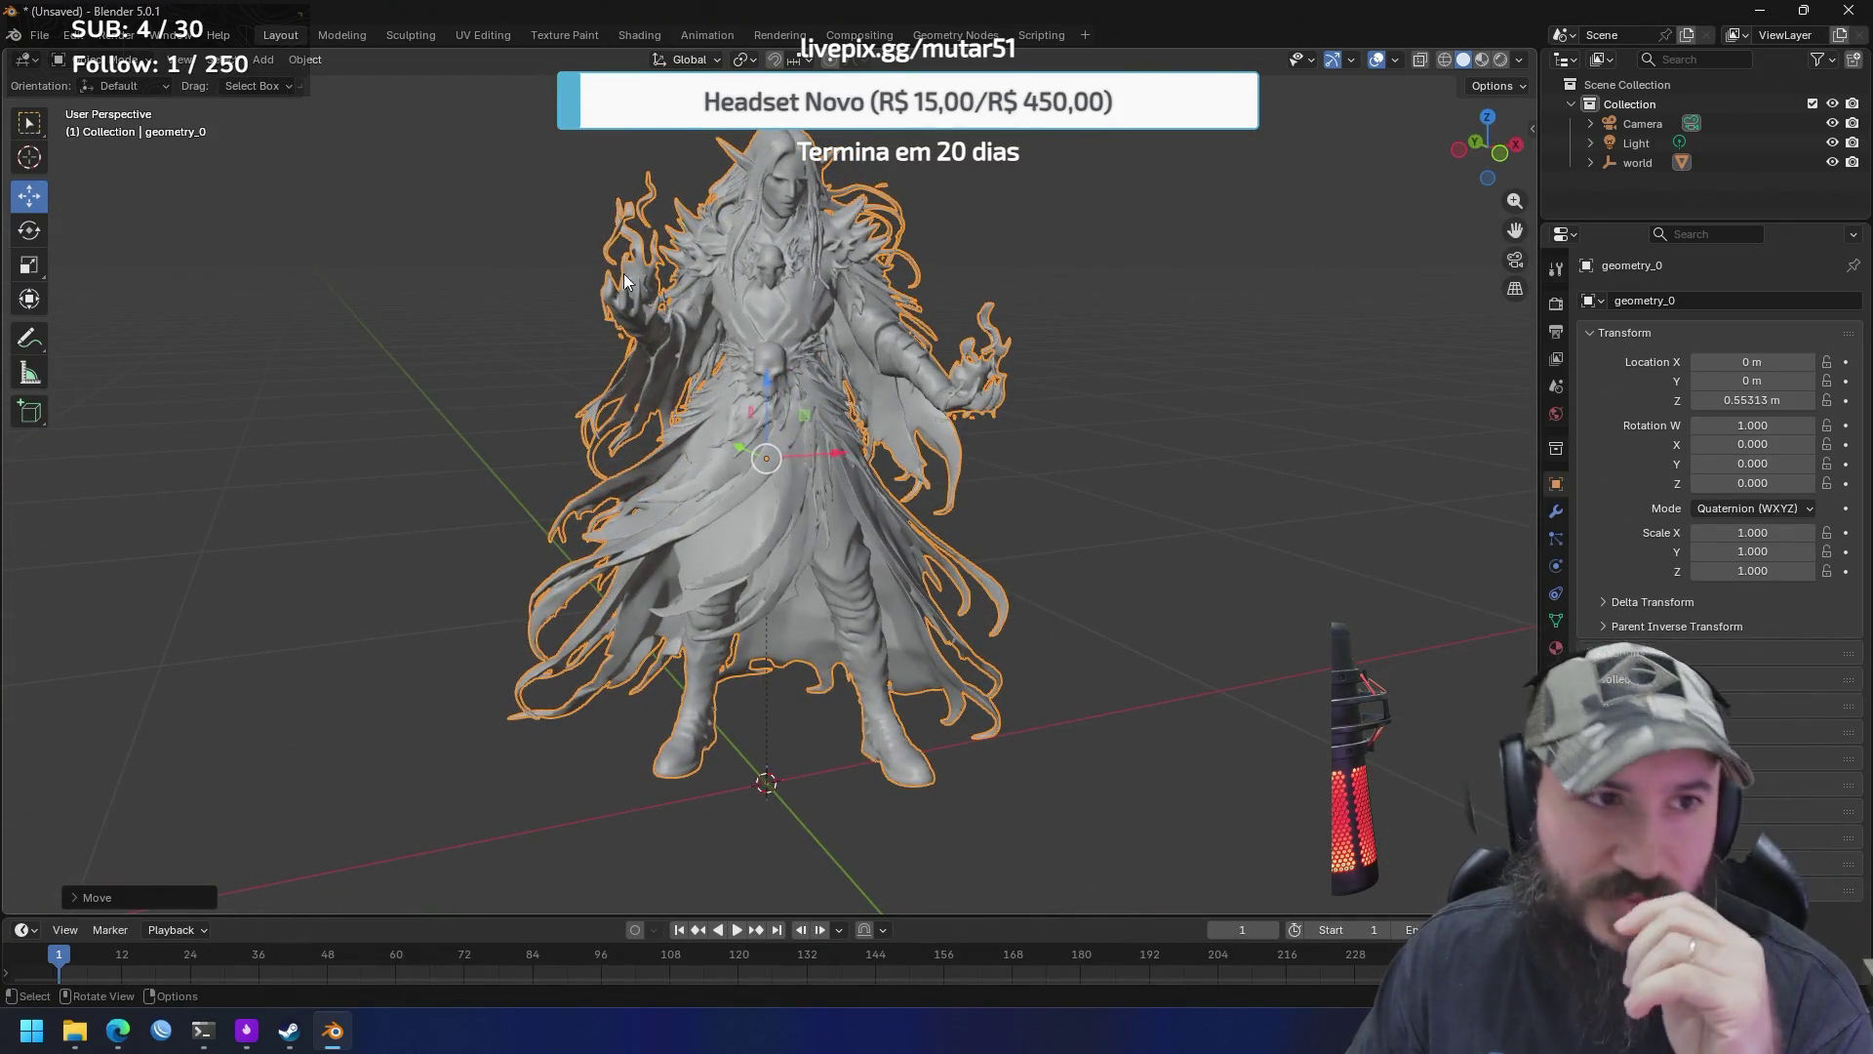
left_click(41, 36)
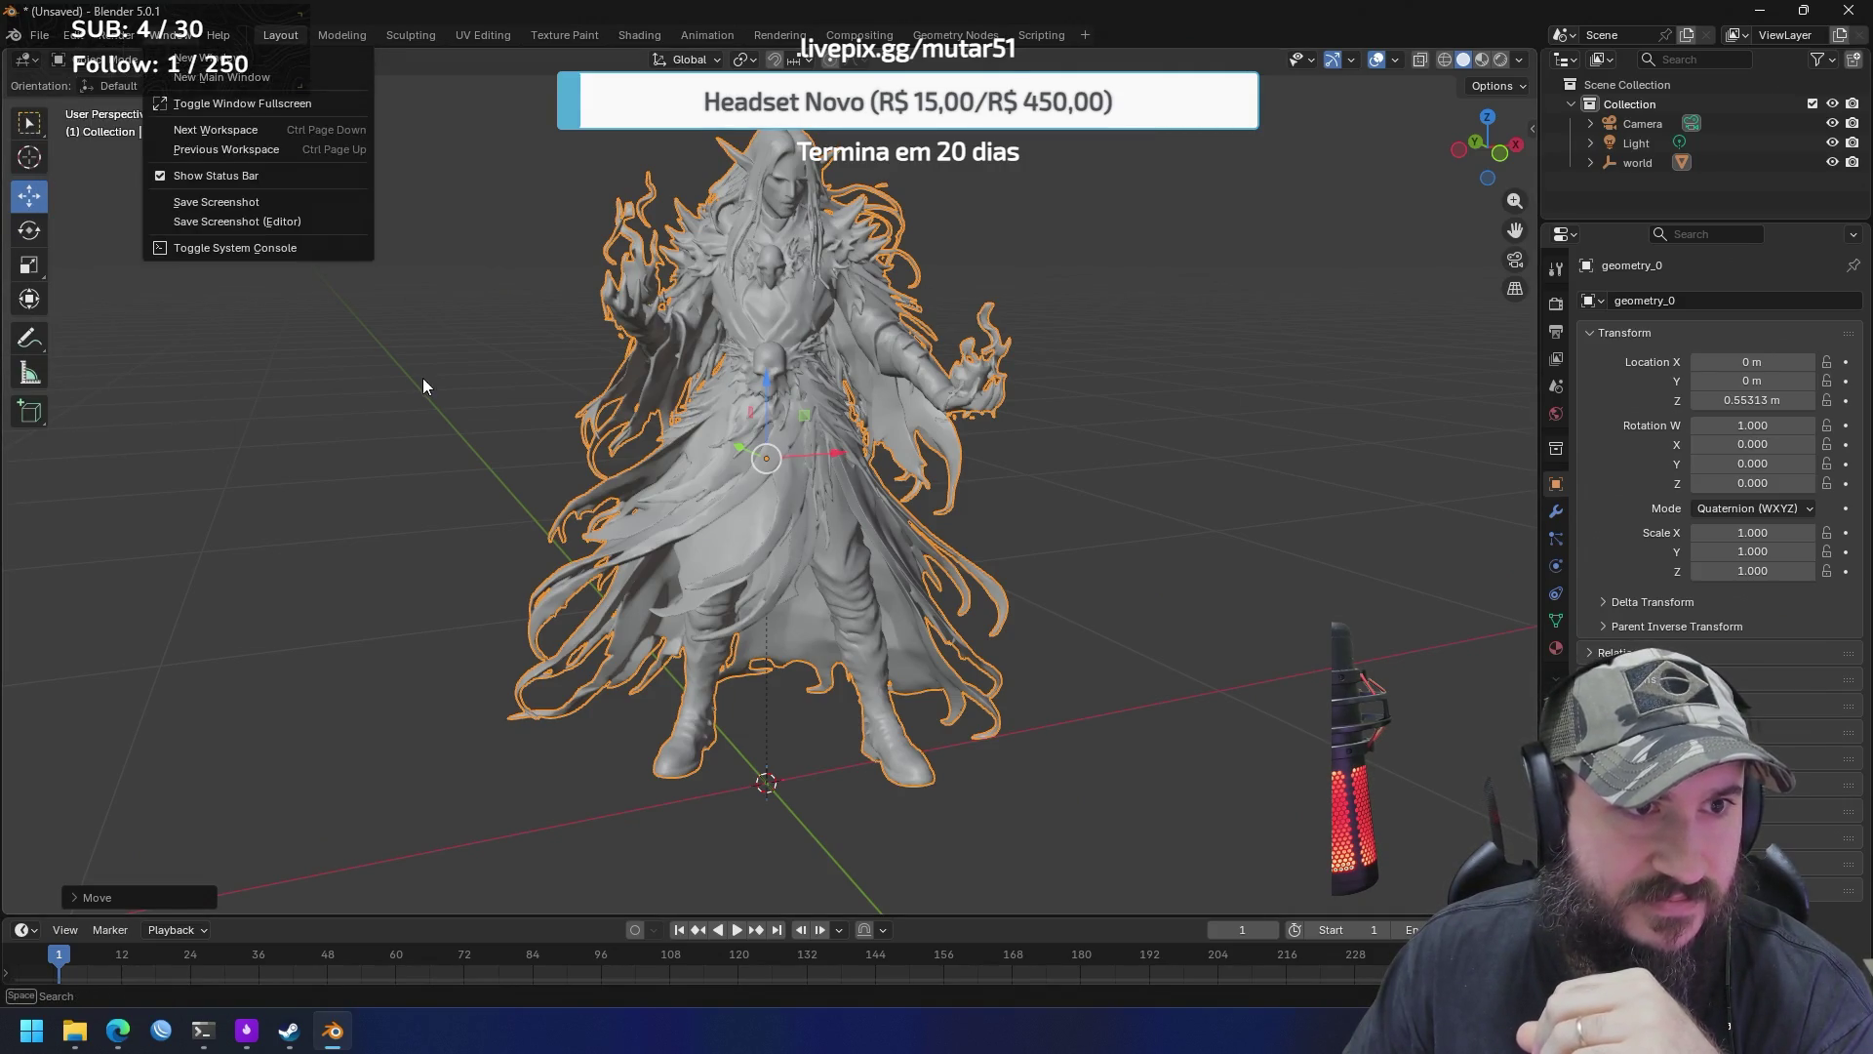
left_click(127, 62)
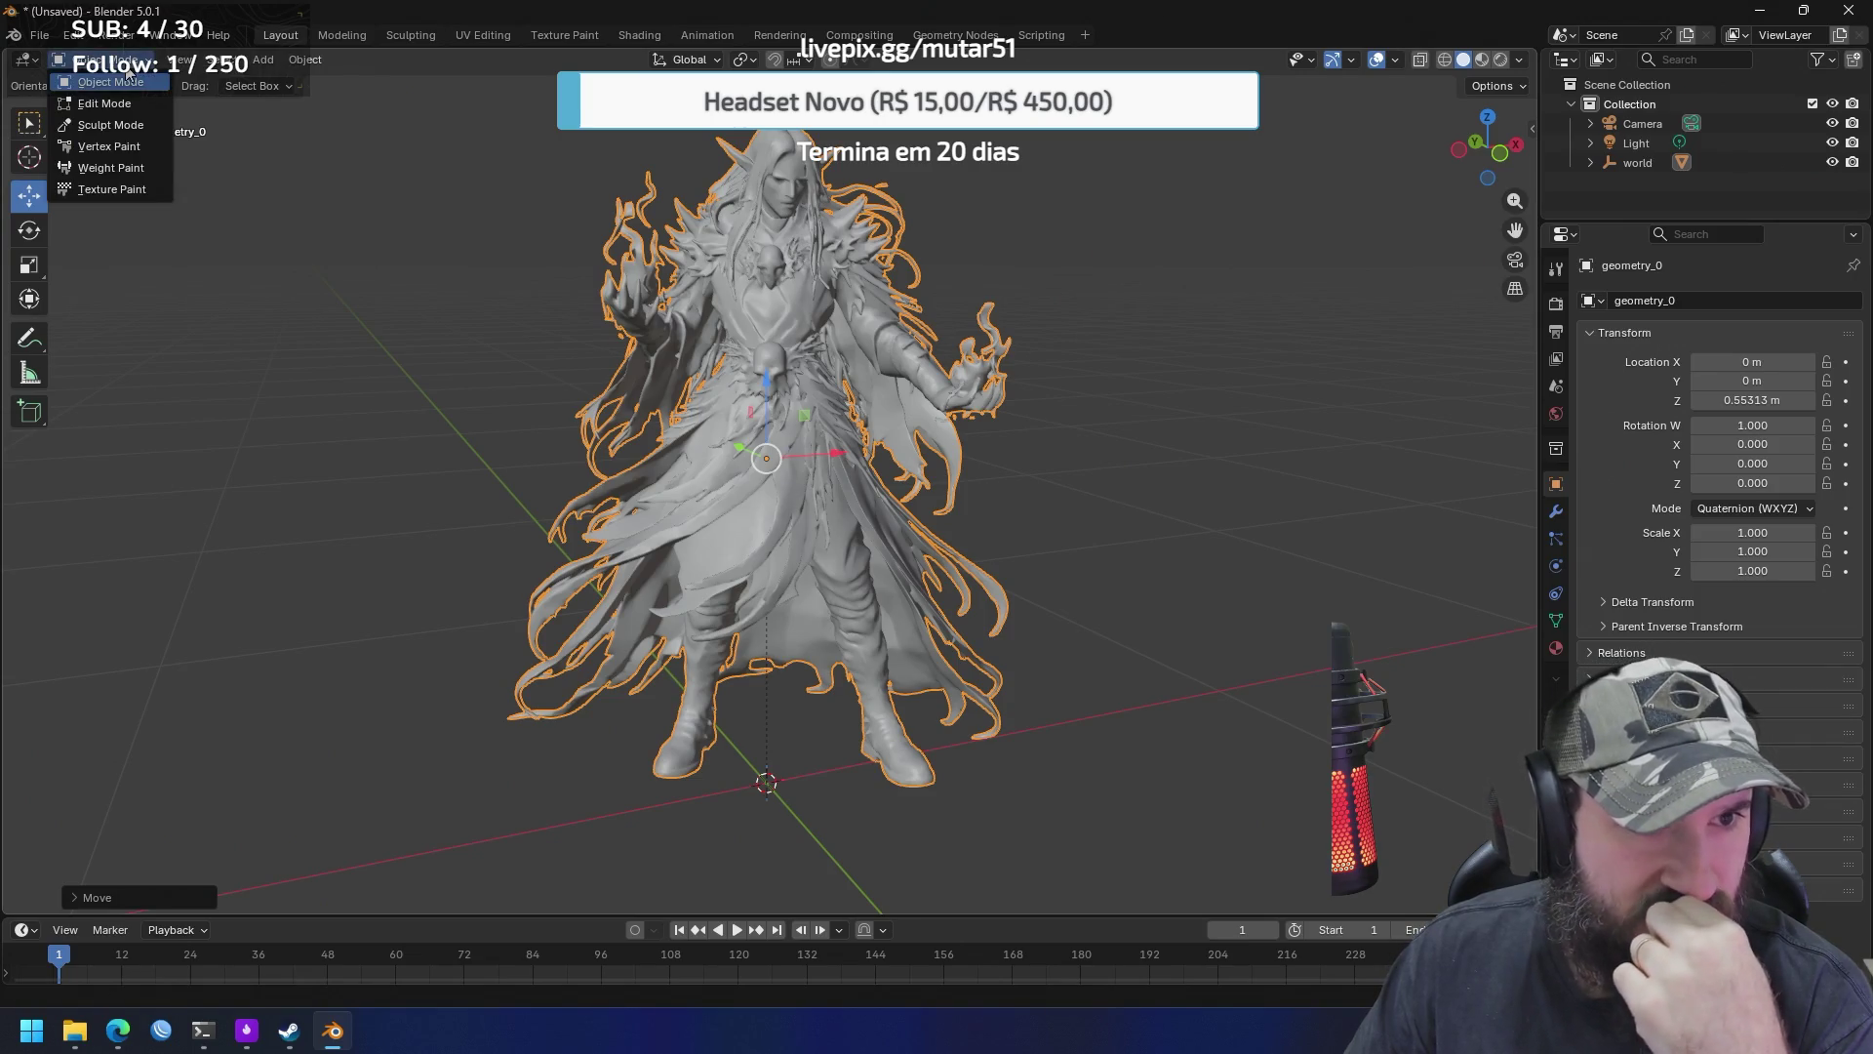
Put the elf model into Texture Paint mode, orbit and zoom it, and glance at the brush library
left_click(117, 190)
mouse_move(1065, 404)
left_mouse_down()
mouse_move(1034, 415)
mouse_move(1089, 436)
mouse_move(1045, 435)
left_mouse_up()
scroll(707, 205, "up", 2)
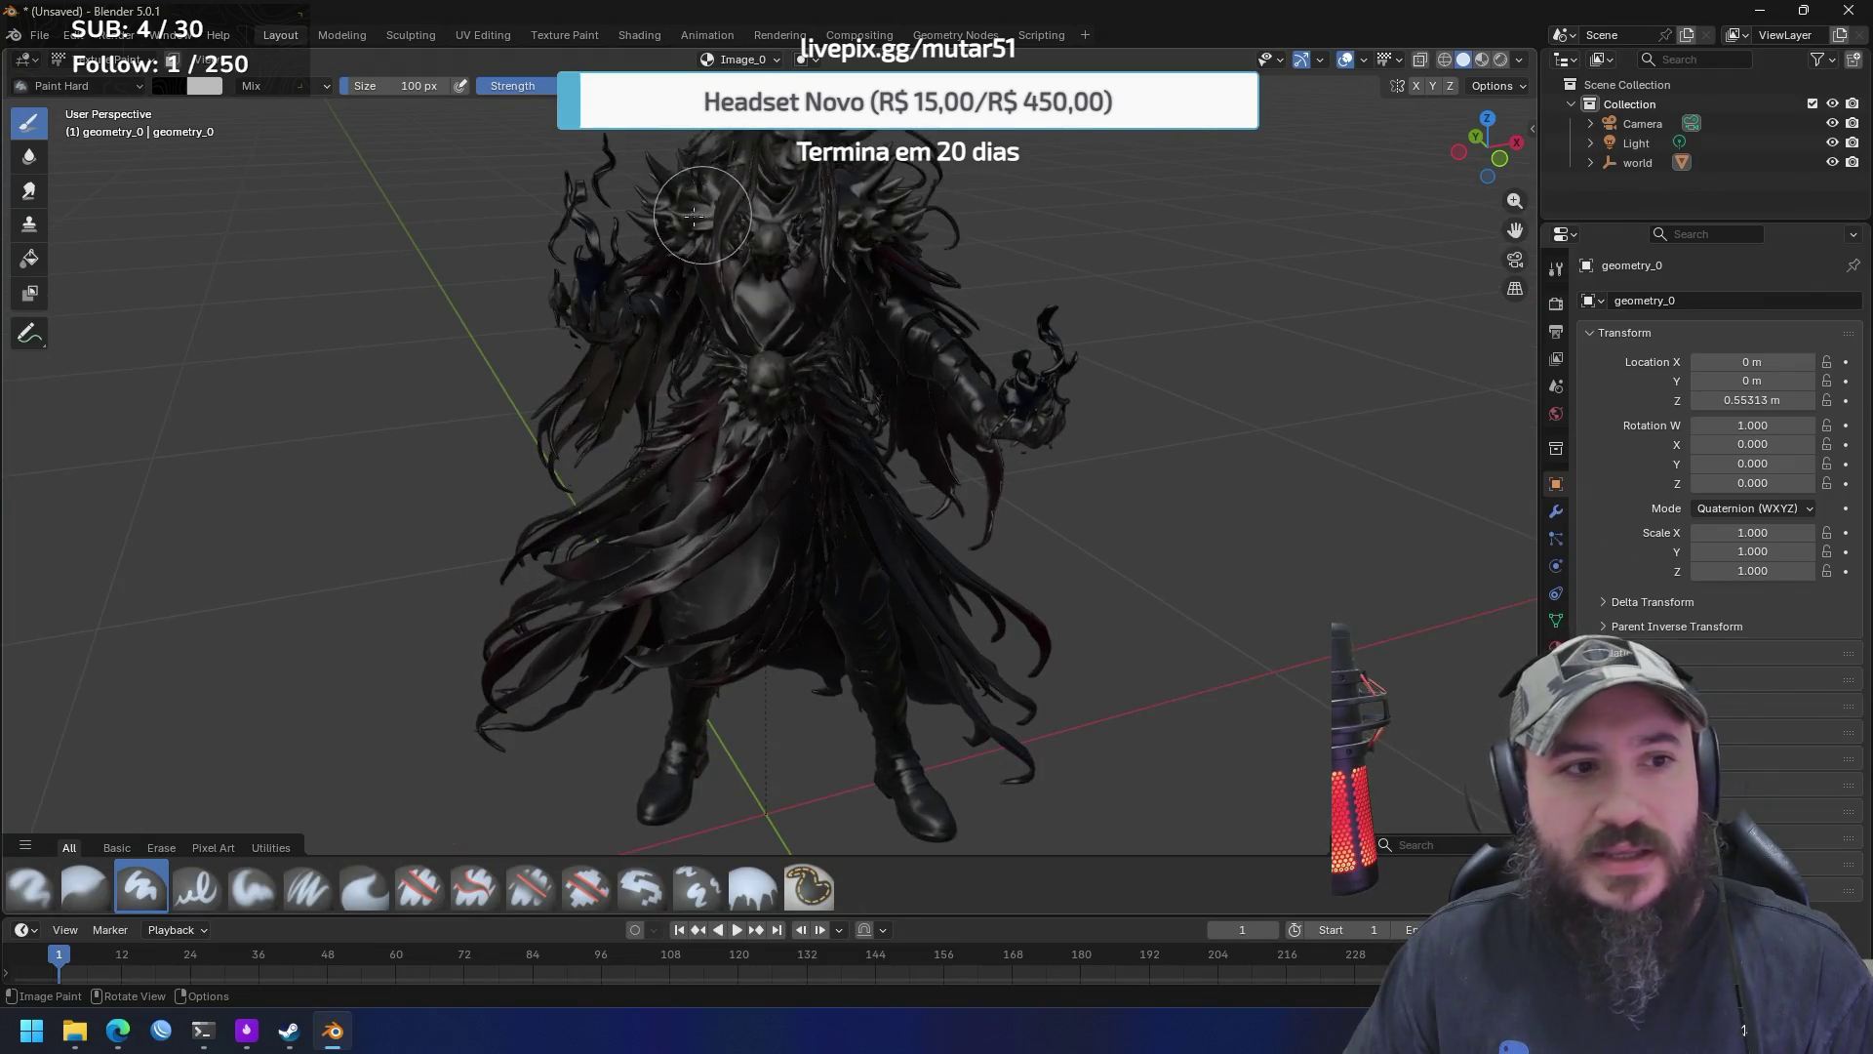
left_click(130, 86)
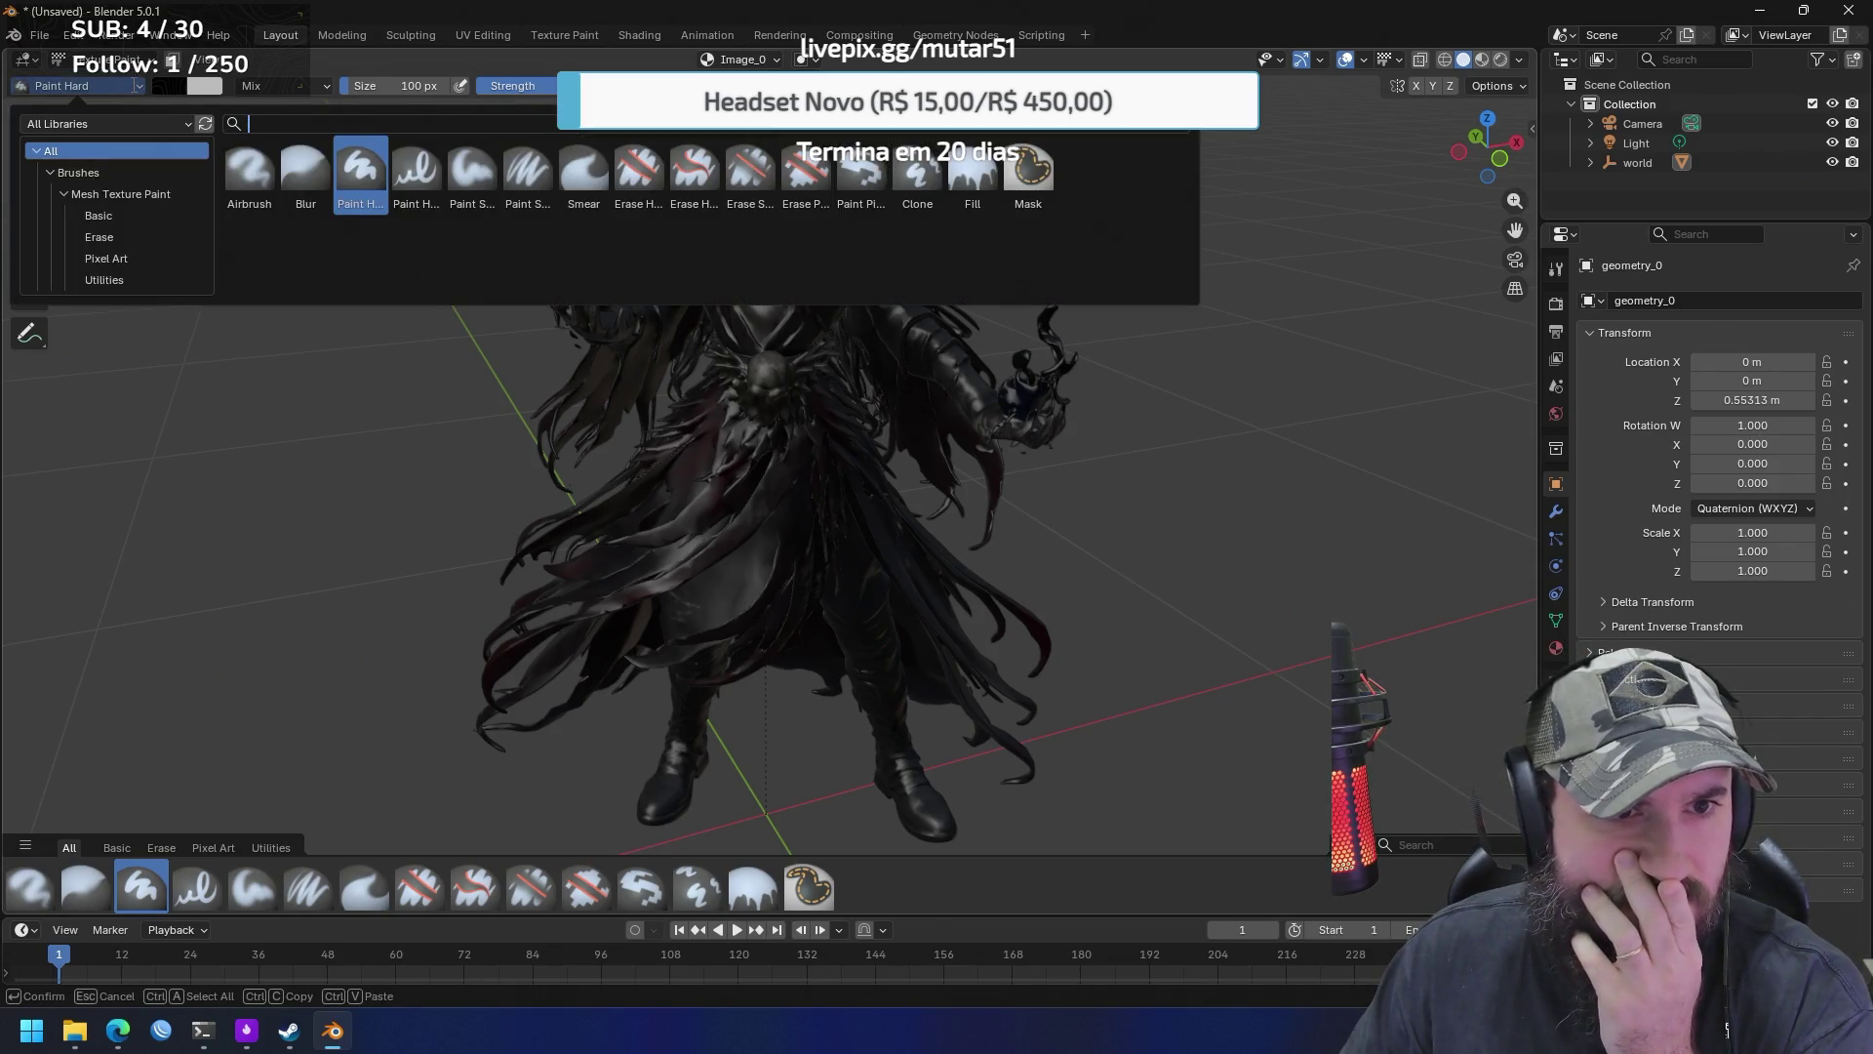
left_click(133, 87)
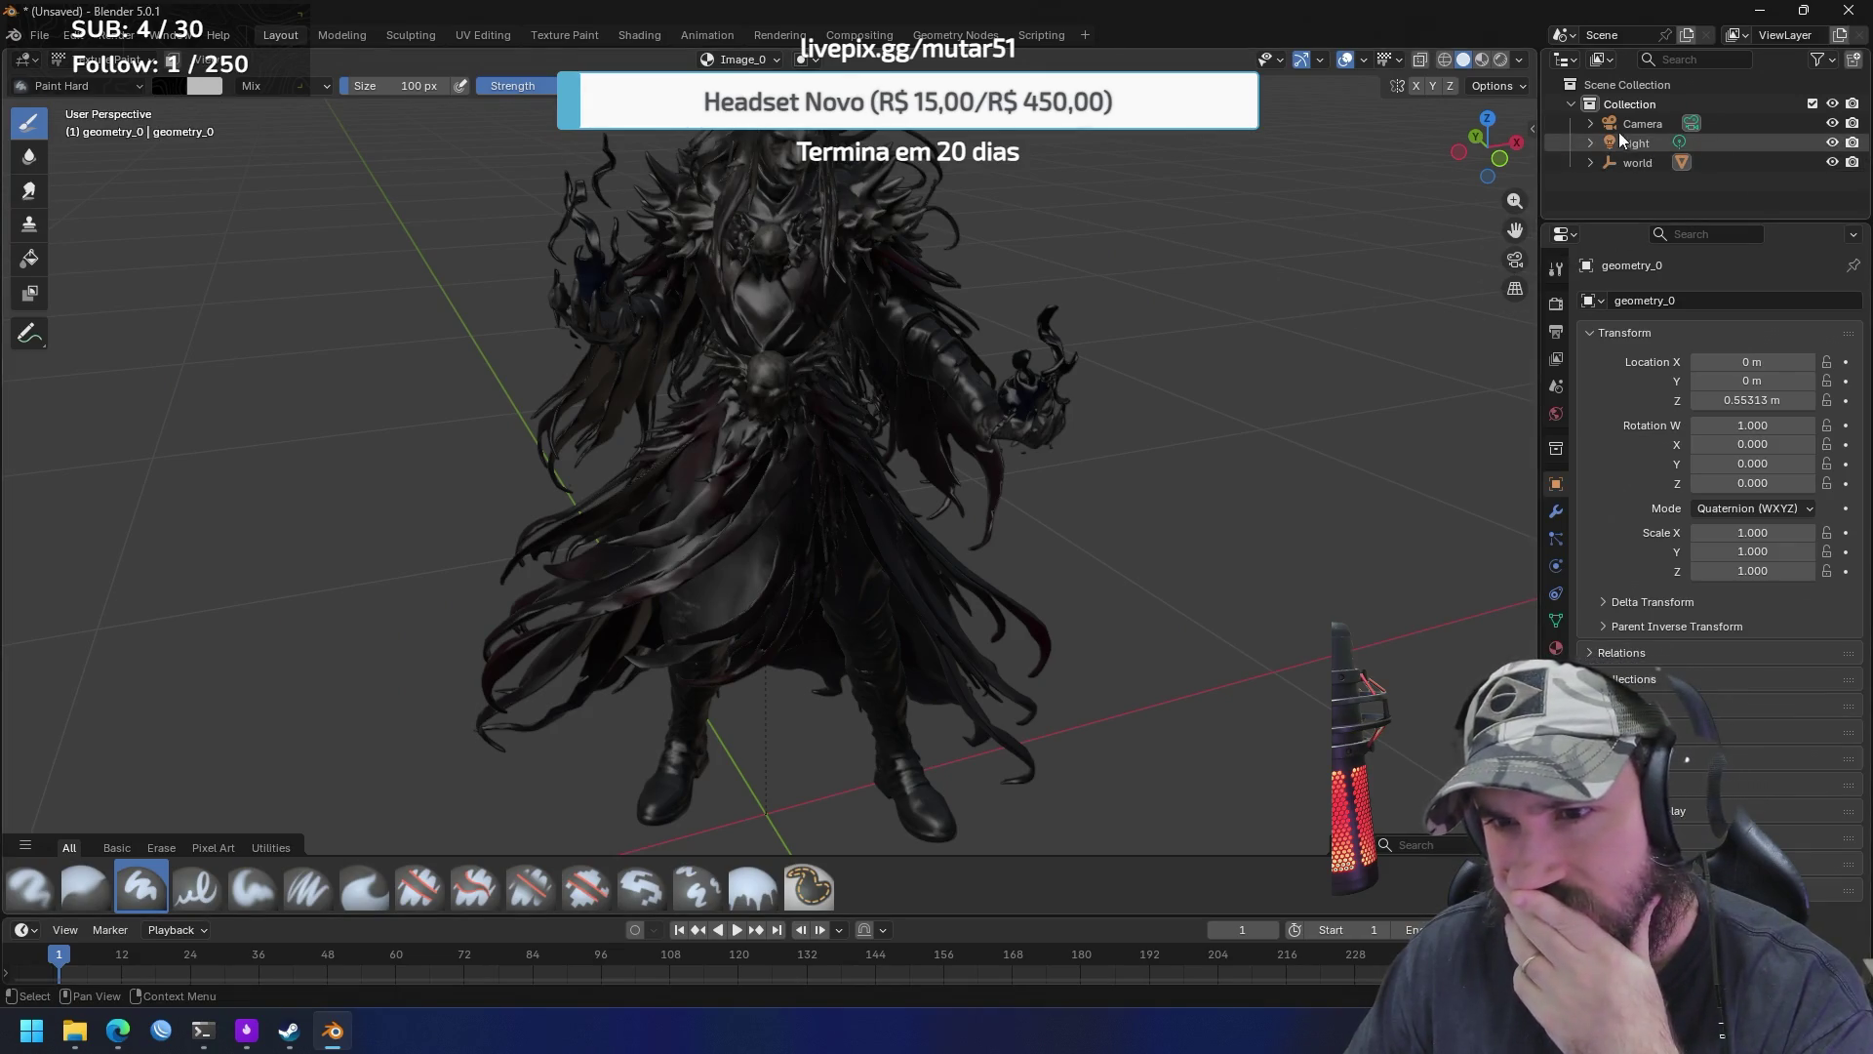
Turn off face masking and display the Image_1 texture, turning the model blue and green
left_click(1610, 58)
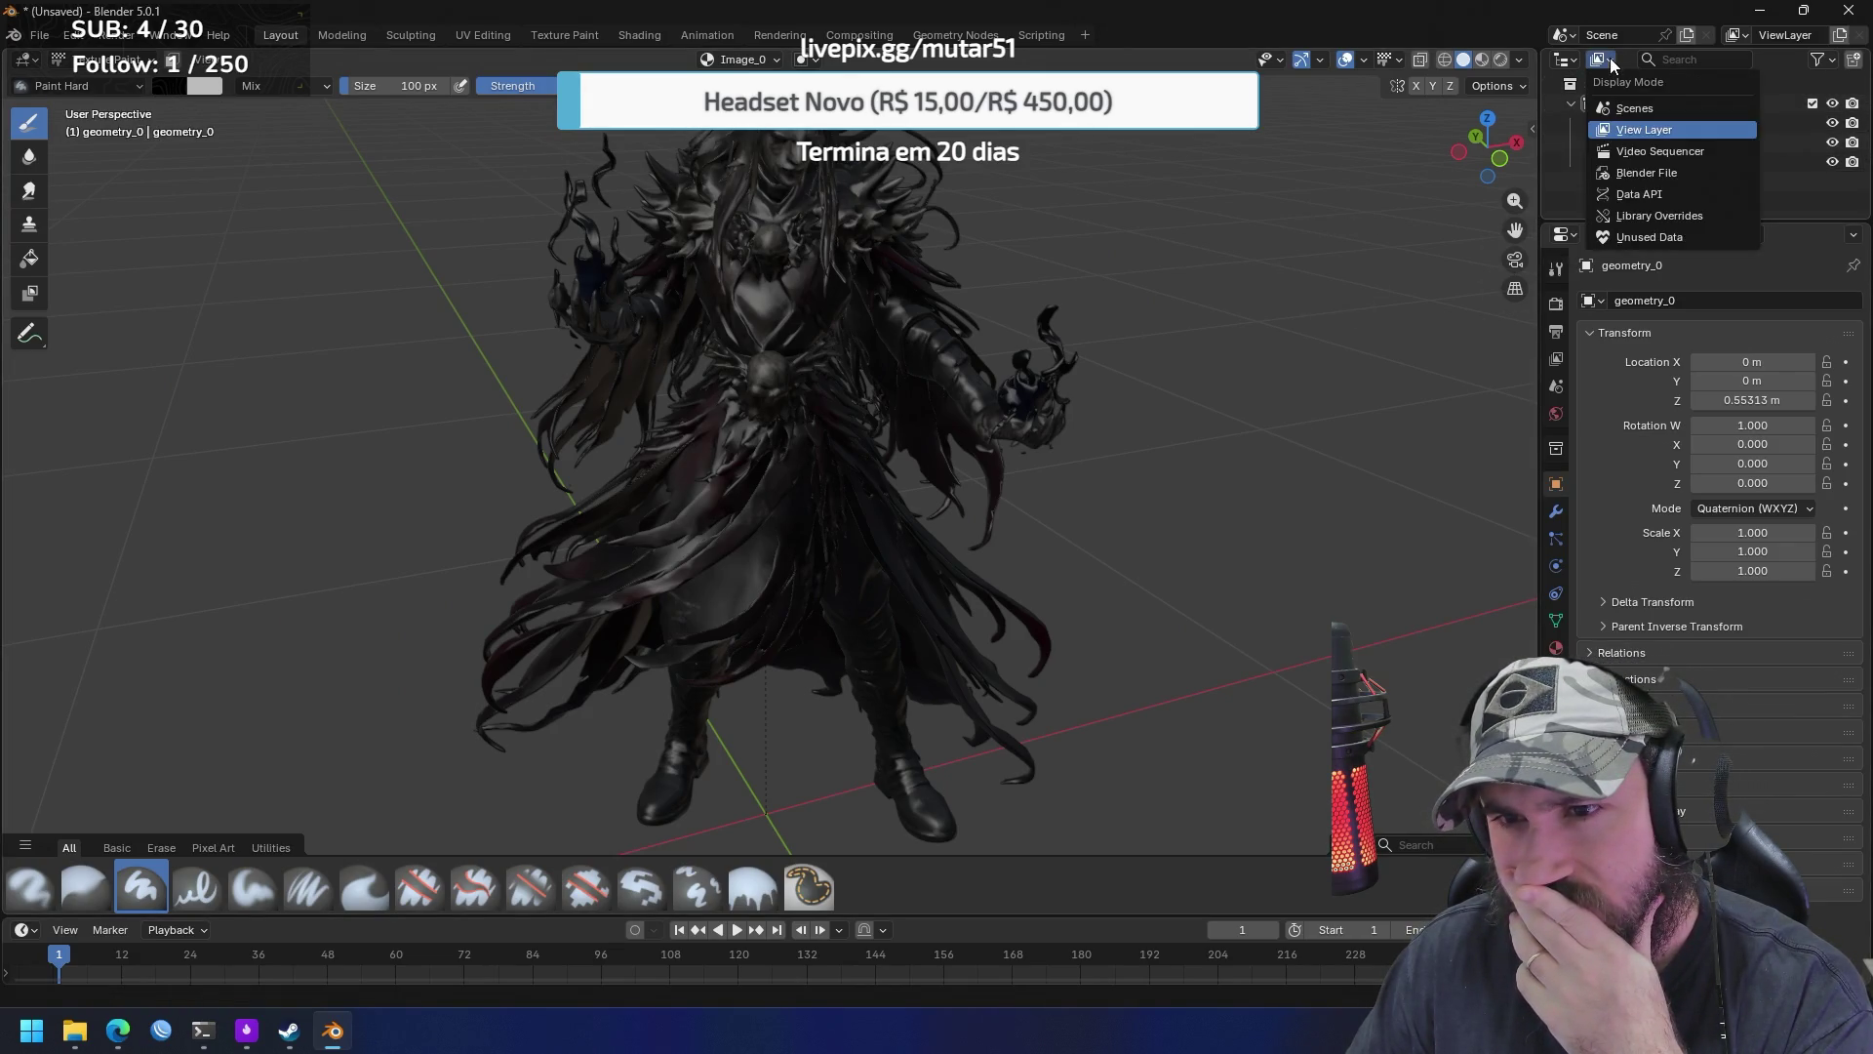
left_click(1607, 57)
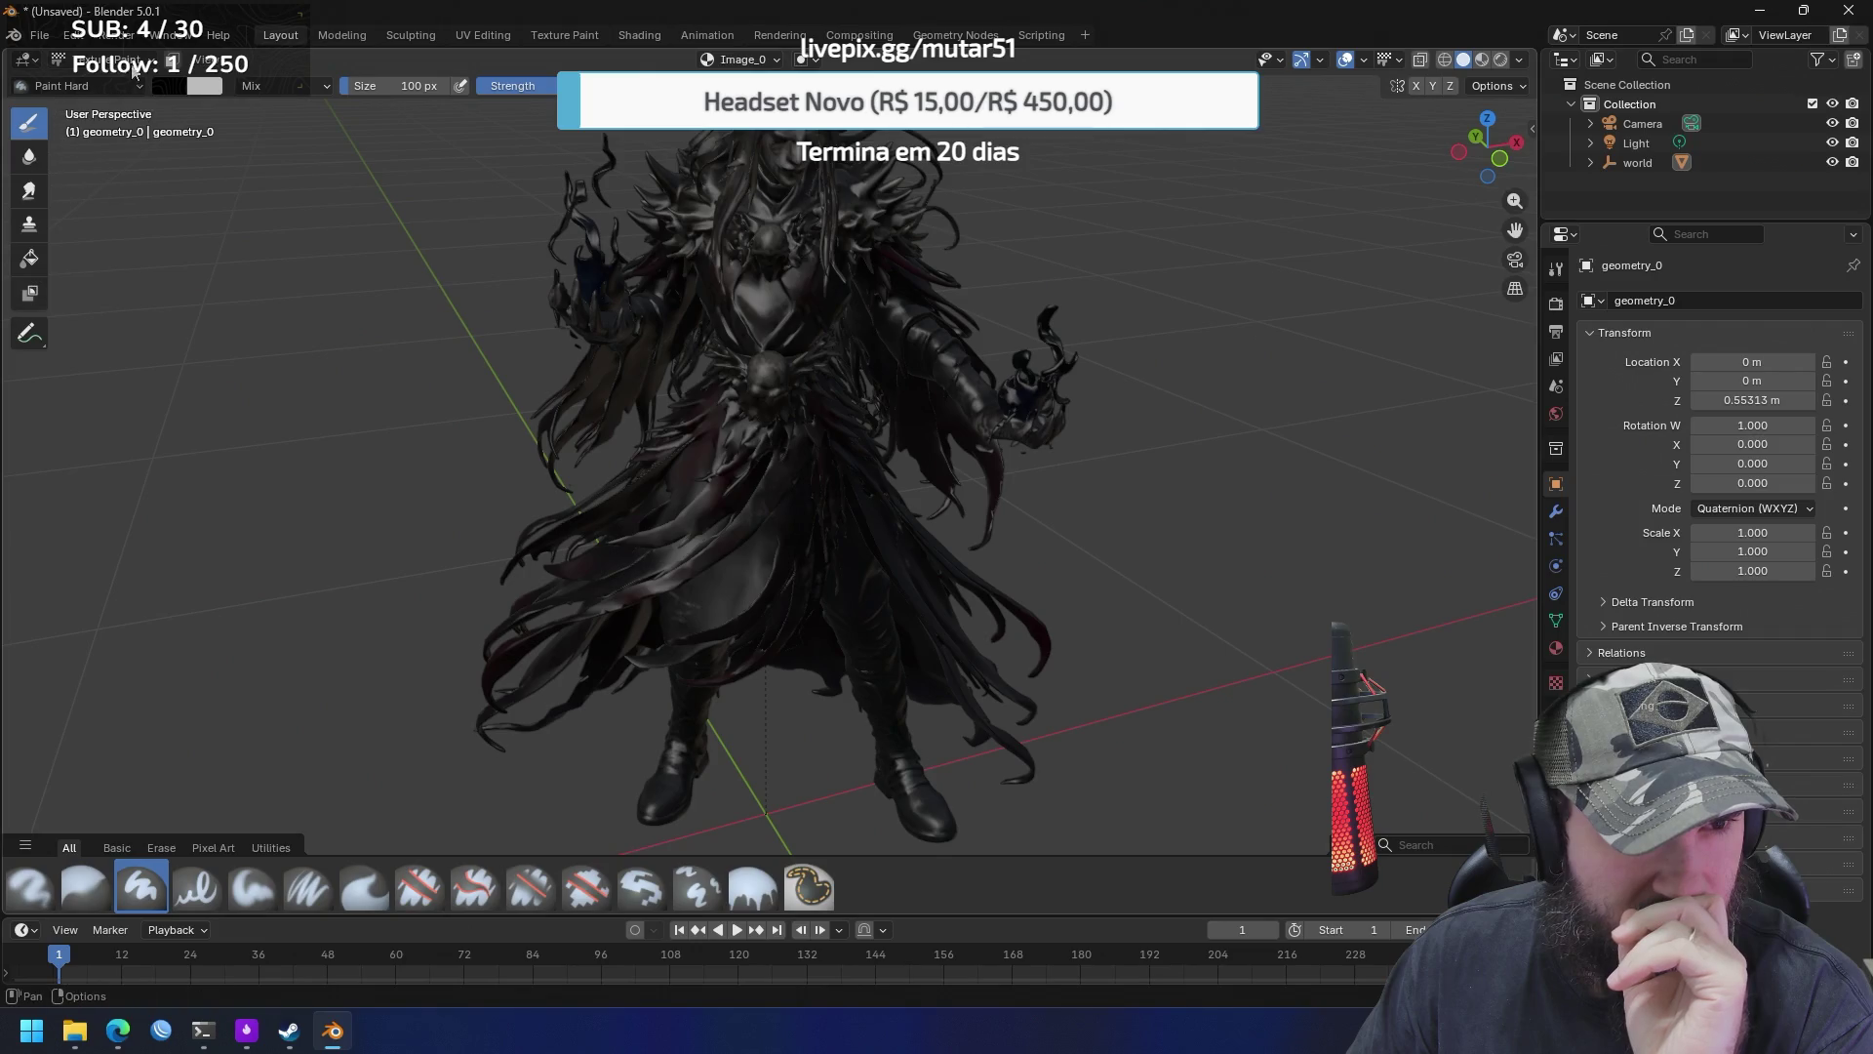
left_click(176, 65)
left_click(73, 85)
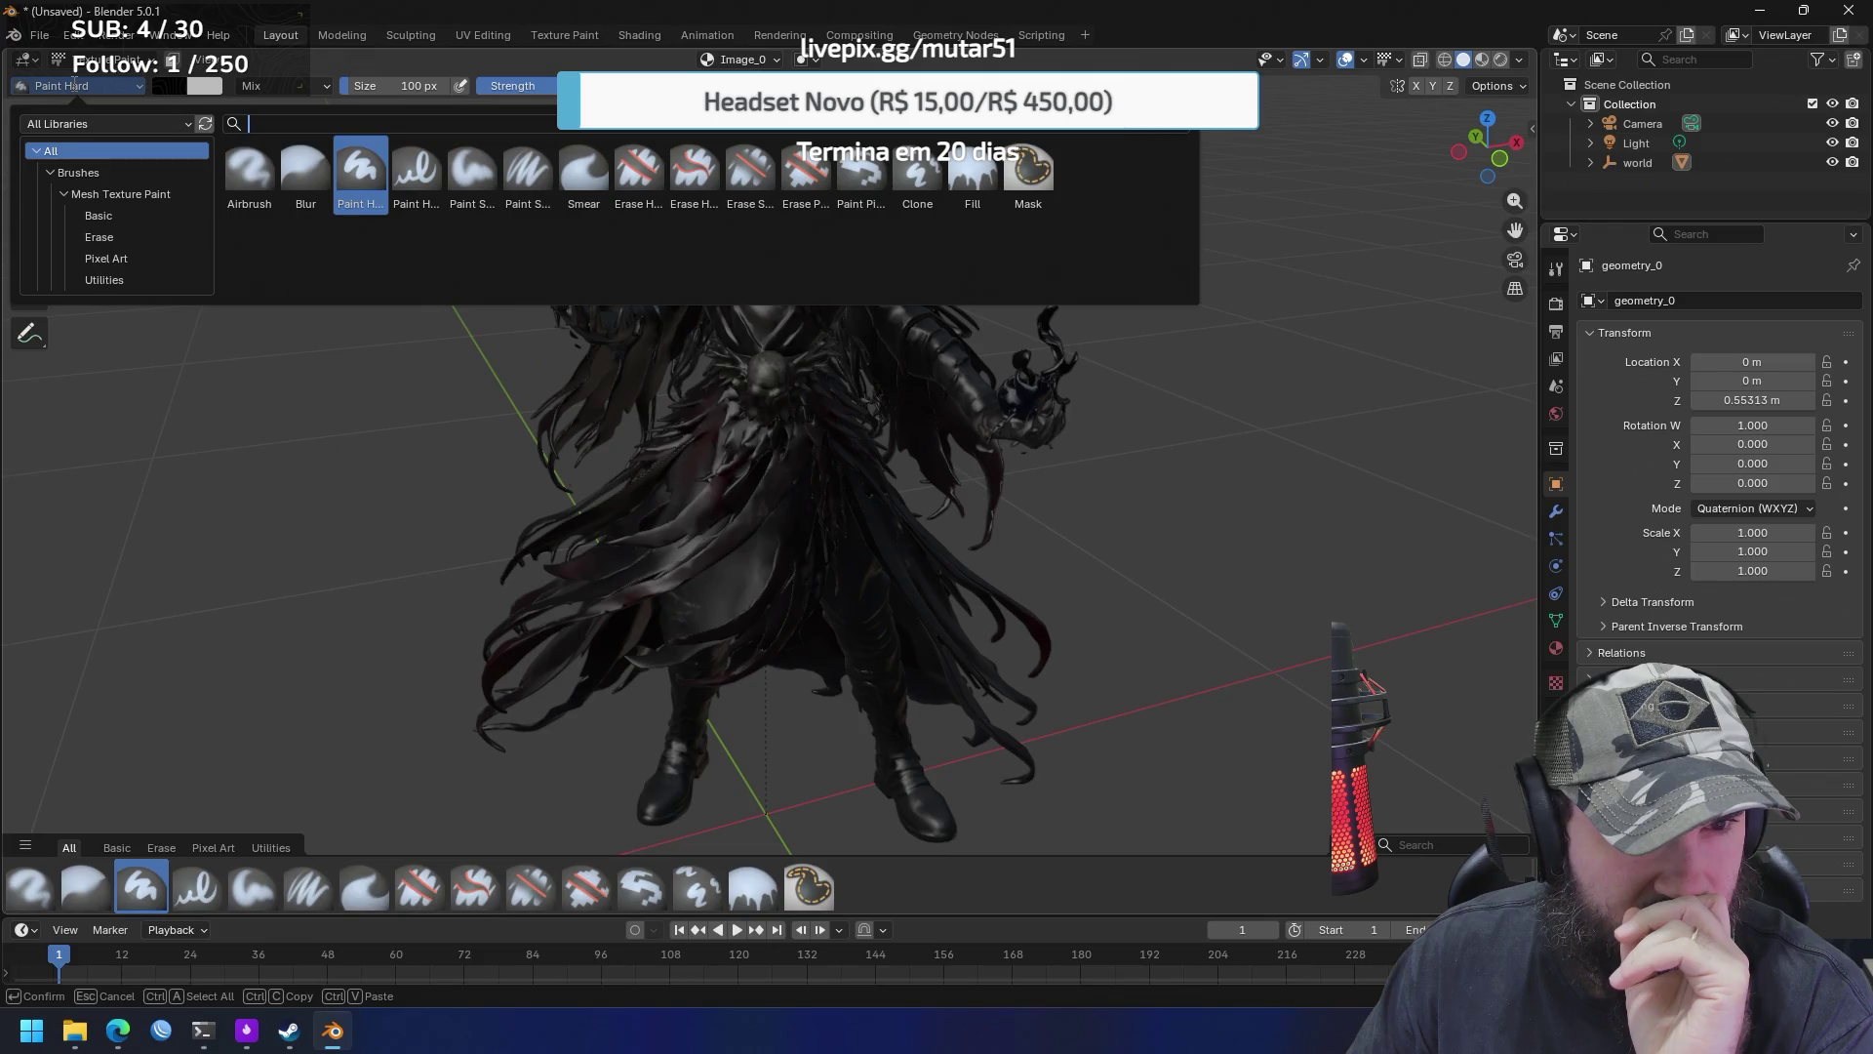
key("Escape")
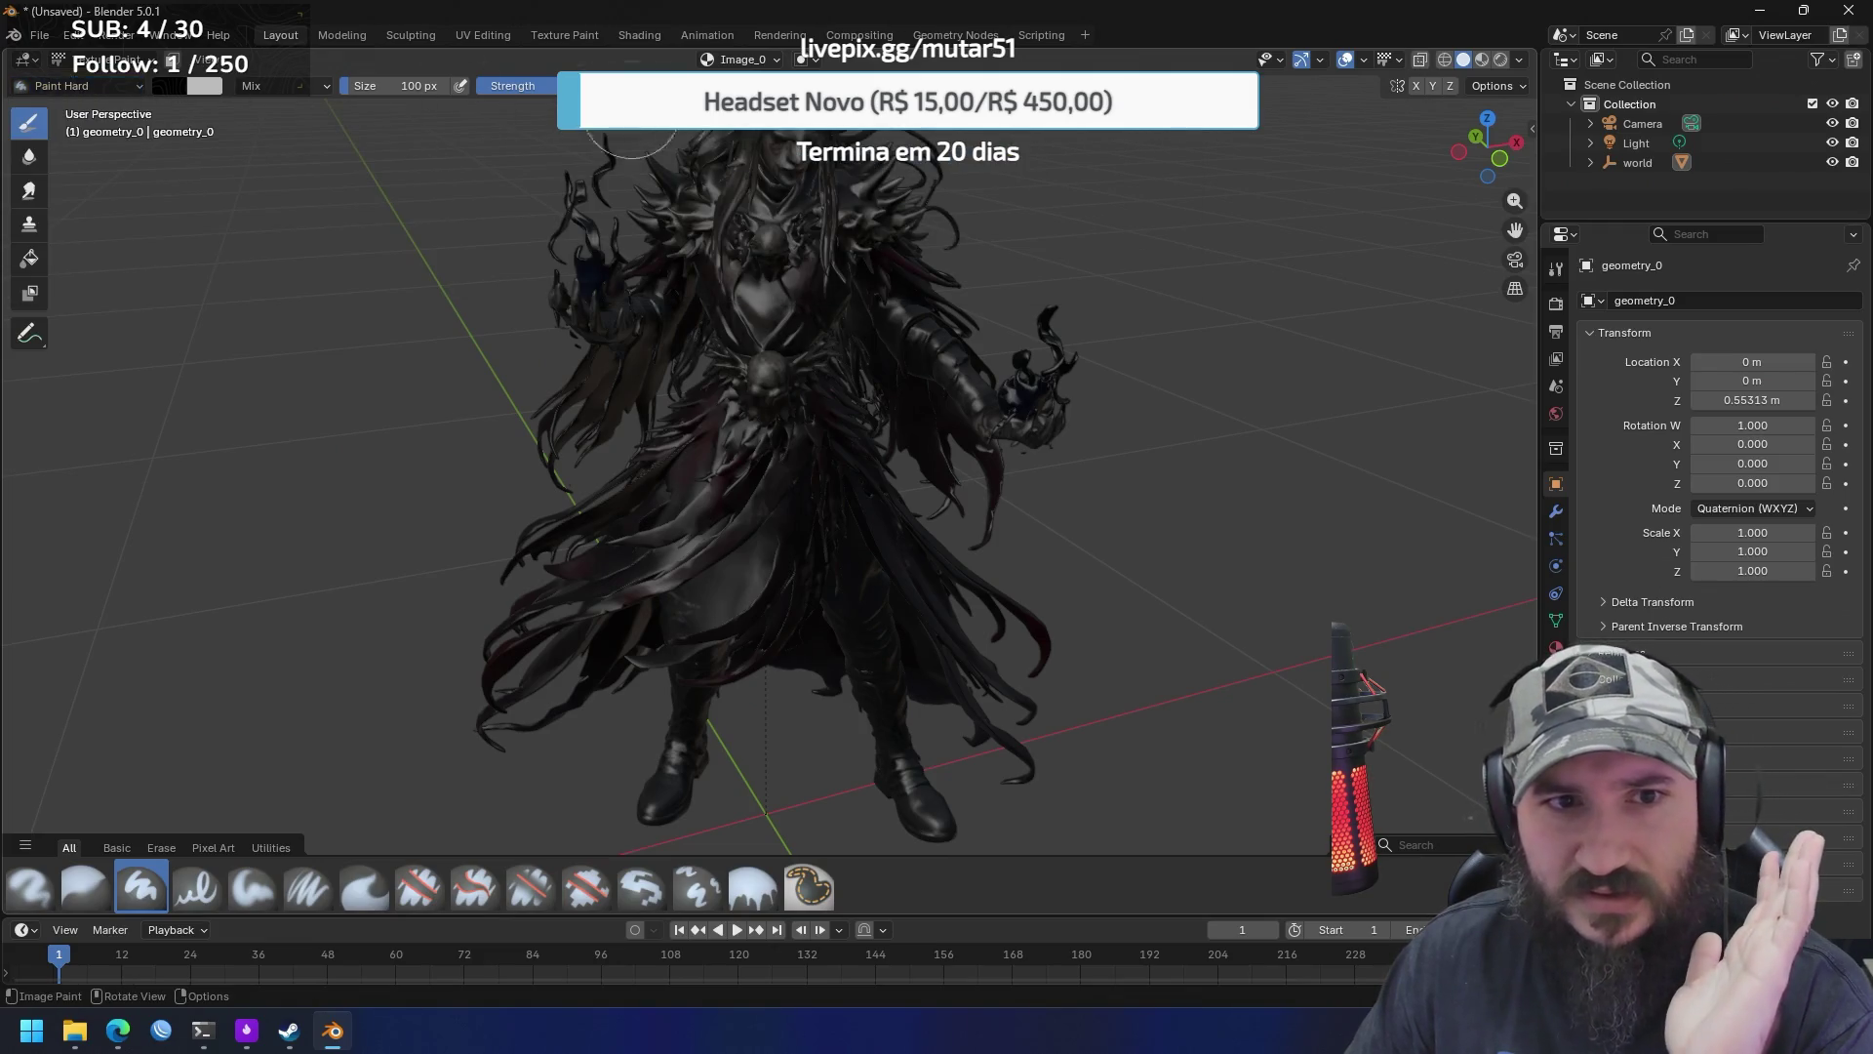
left_click(774, 60)
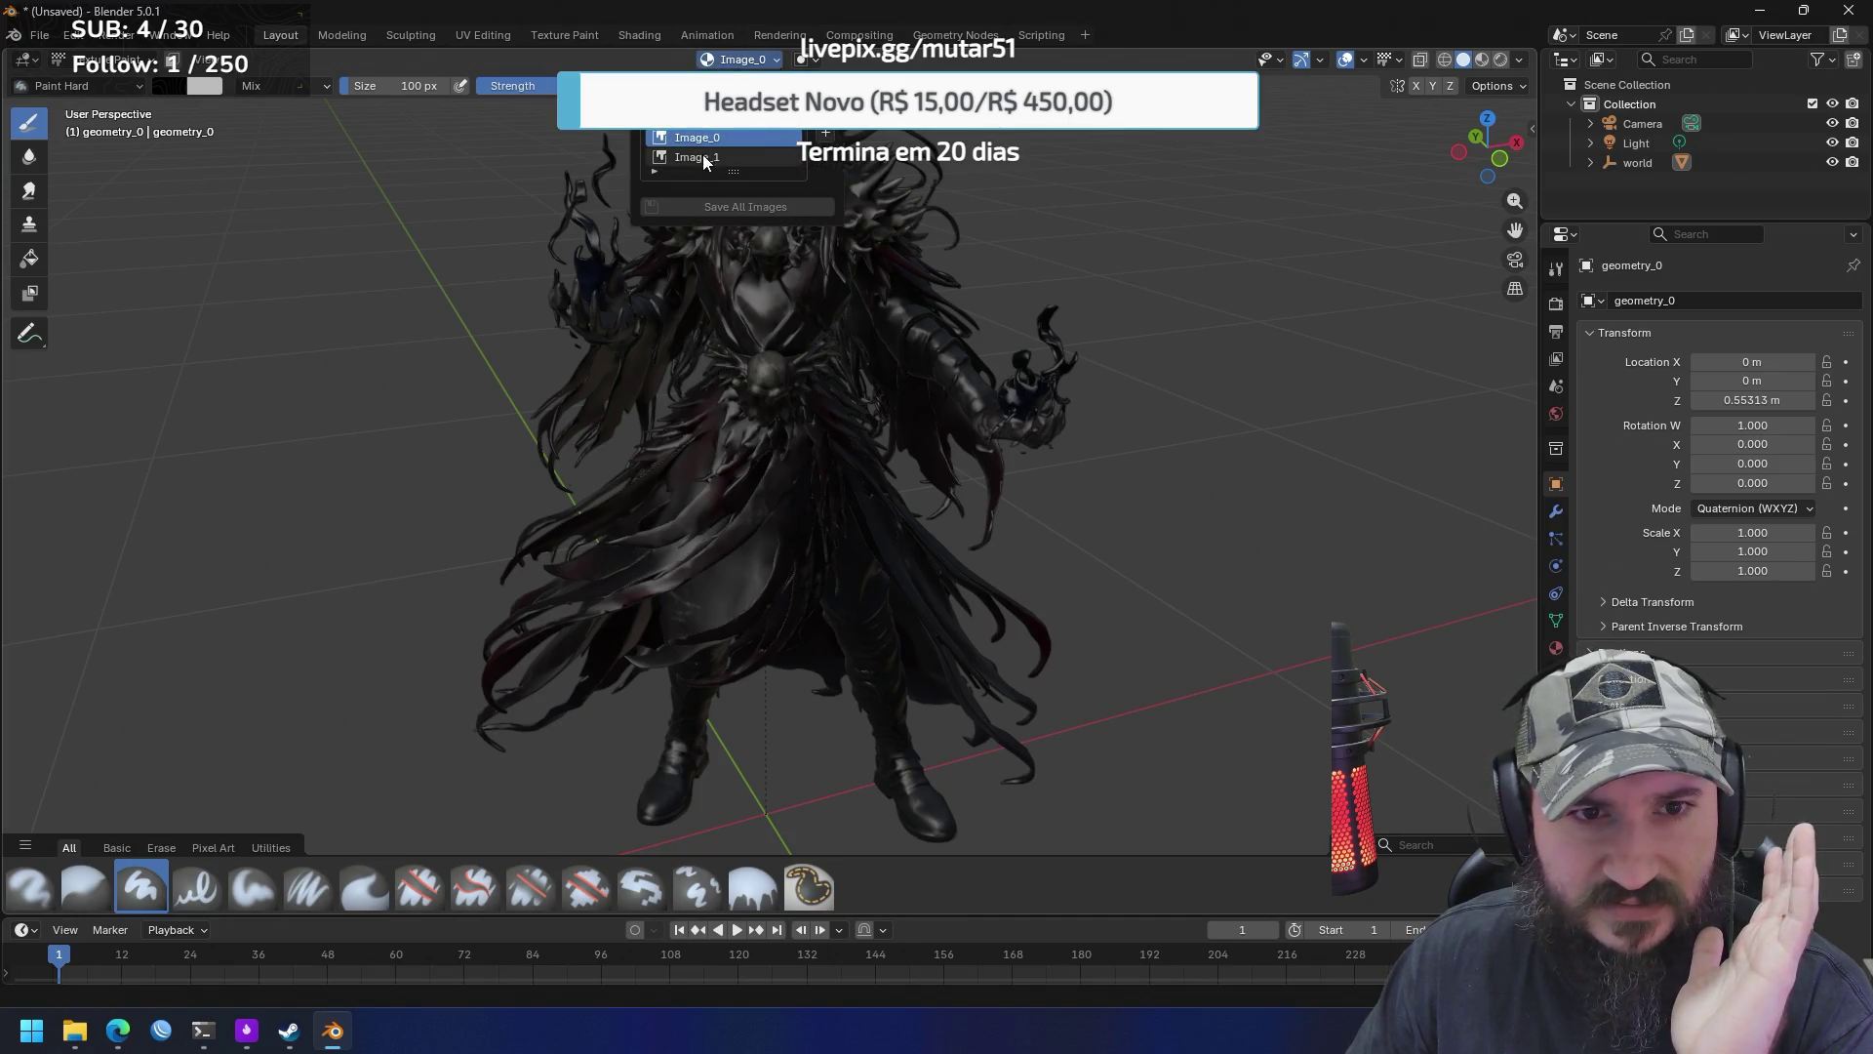
left_click(703, 157)
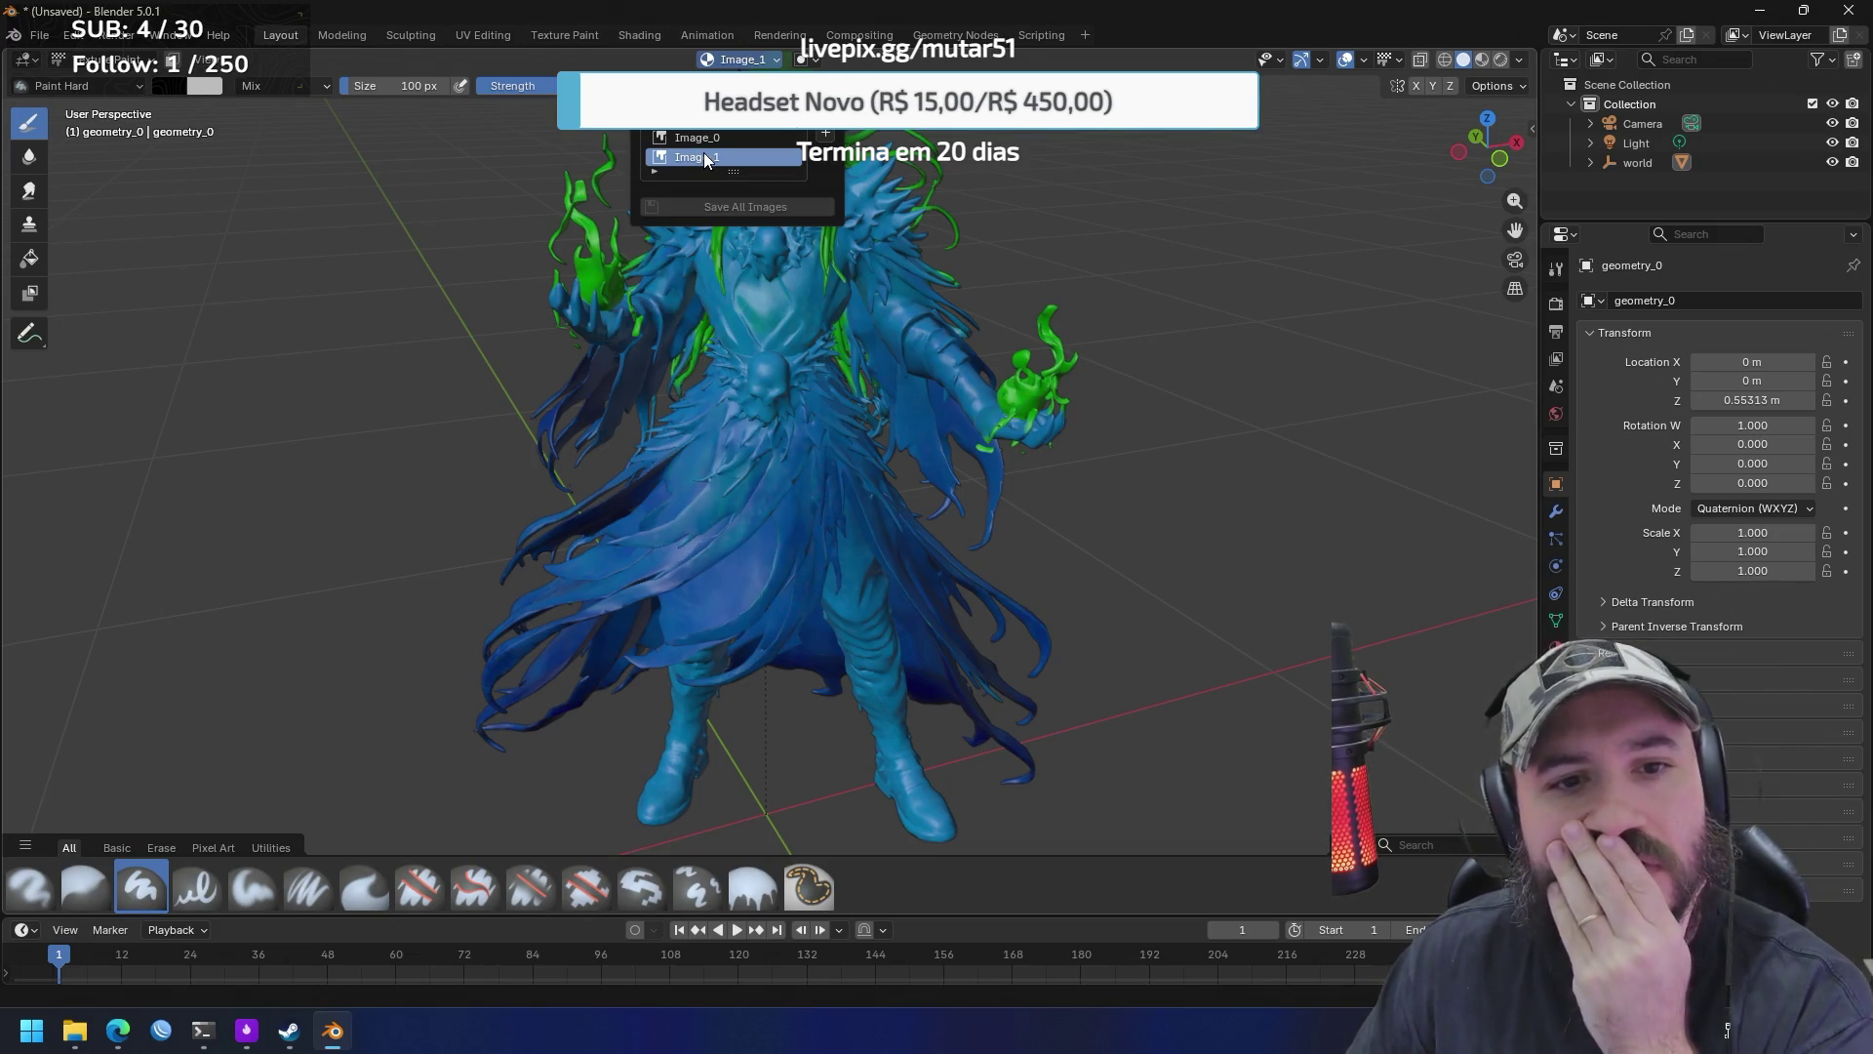
Orbit the blue-and-green Image_1 elf from side to front, pull back, then open the mode list
mouse_move(460, 209)
left_mouse_down()
mouse_move(595, 249)
mouse_move(455, 210)
mouse_move(248, 200)
left_mouse_up()
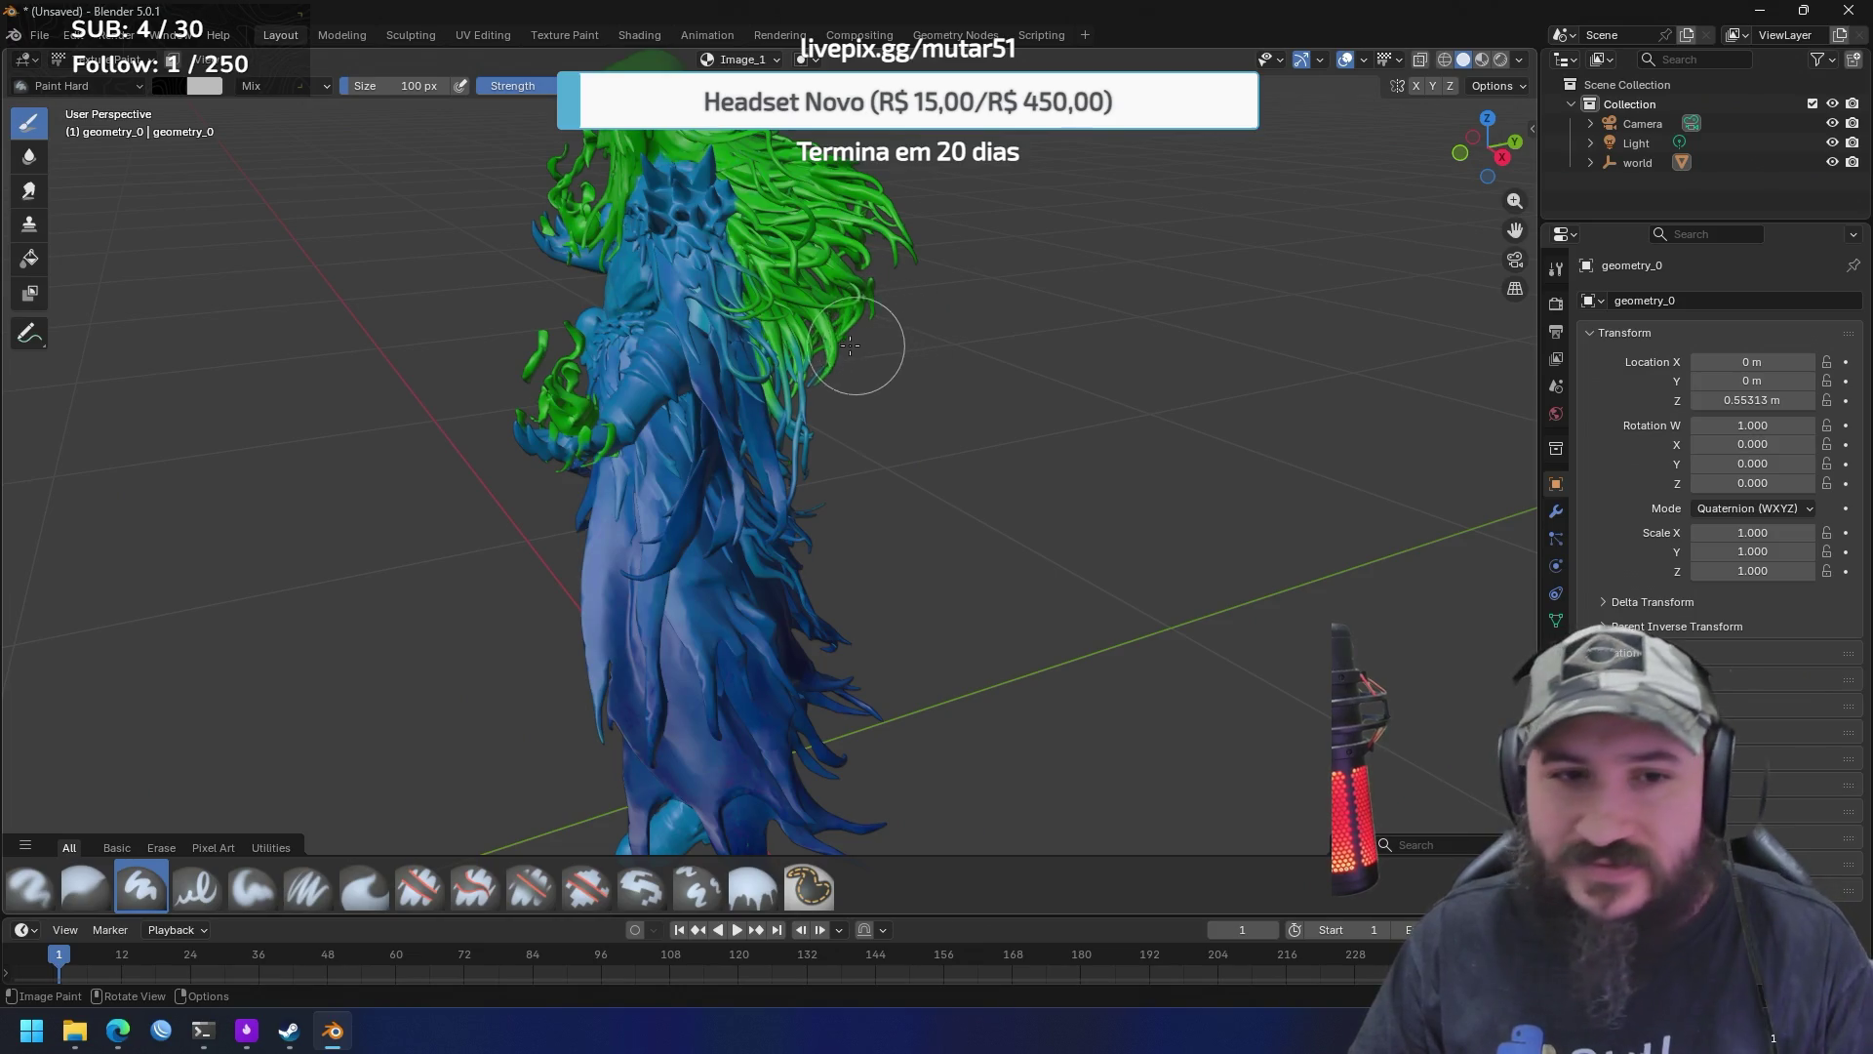
mouse_move(488, 301)
left_mouse_down()
mouse_move(706, 318)
mouse_move(648, 309)
left_mouse_up()
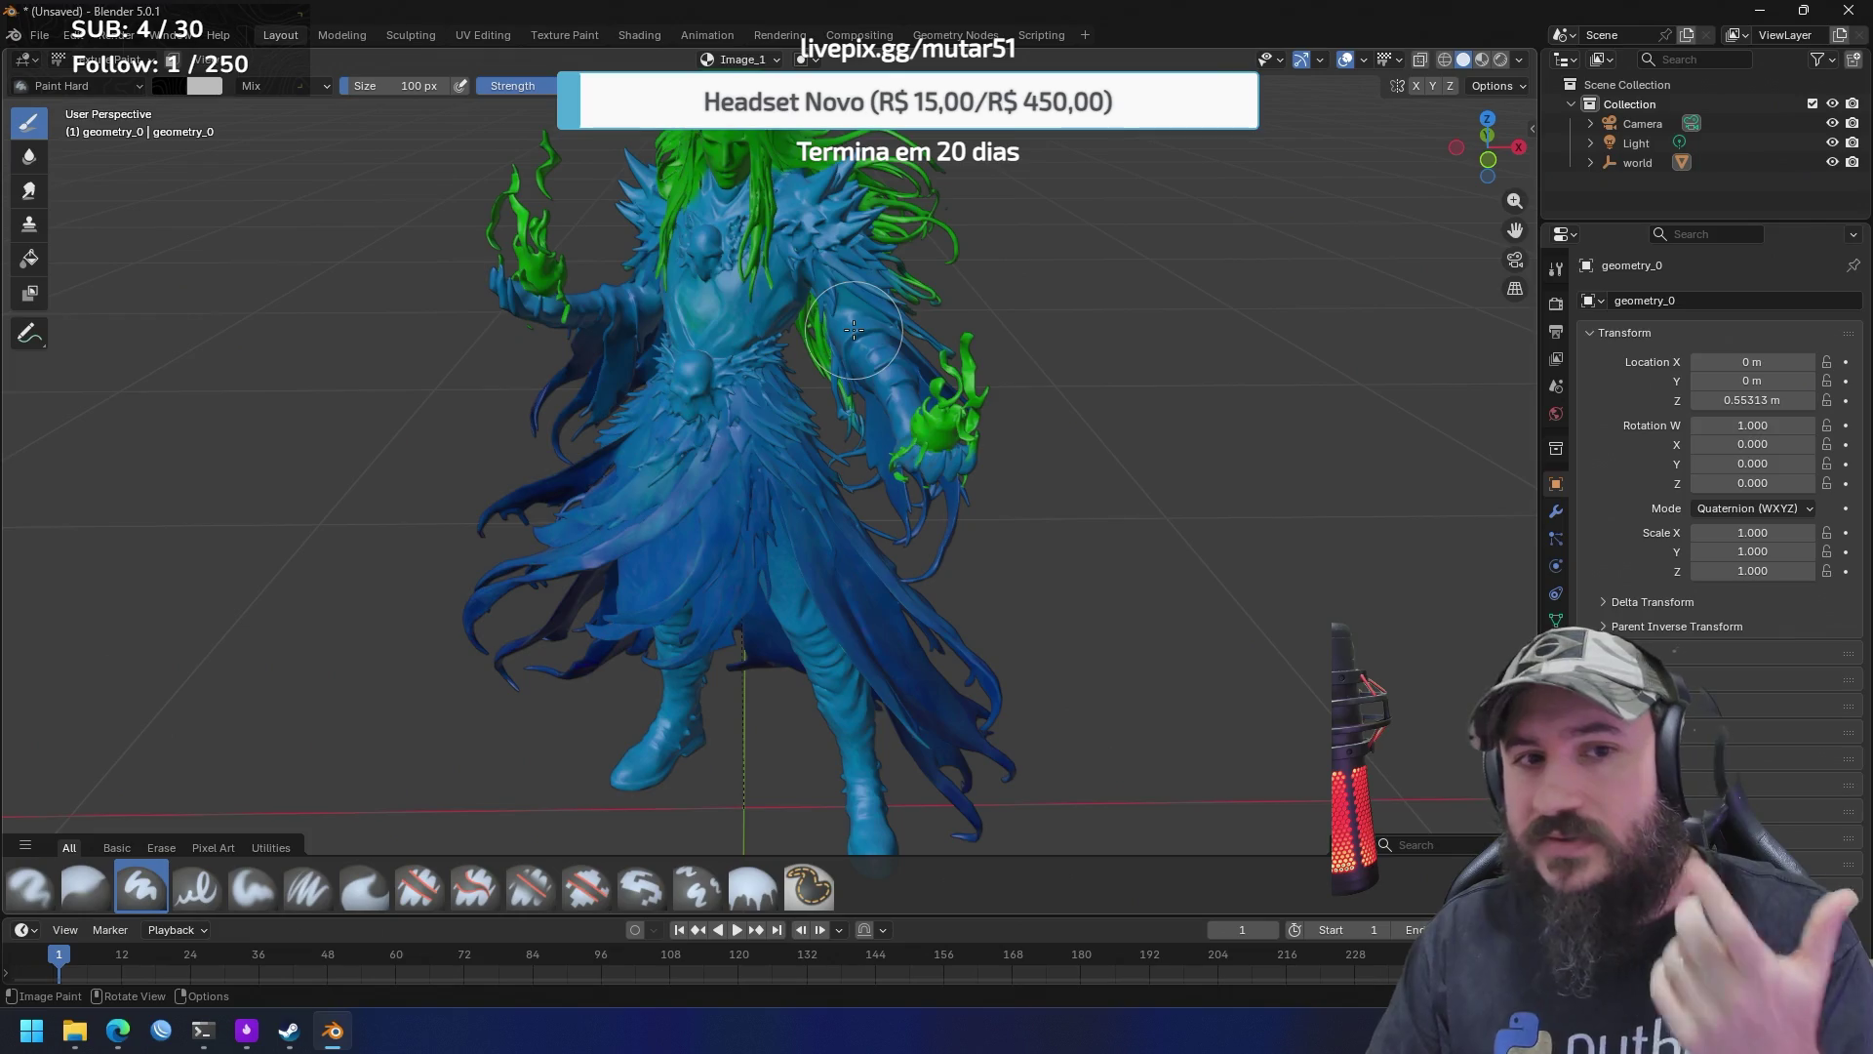
mouse_move(854, 327)
left_mouse_down()
mouse_move(850, 270)
mouse_move(525, 210)
left_mouse_up()
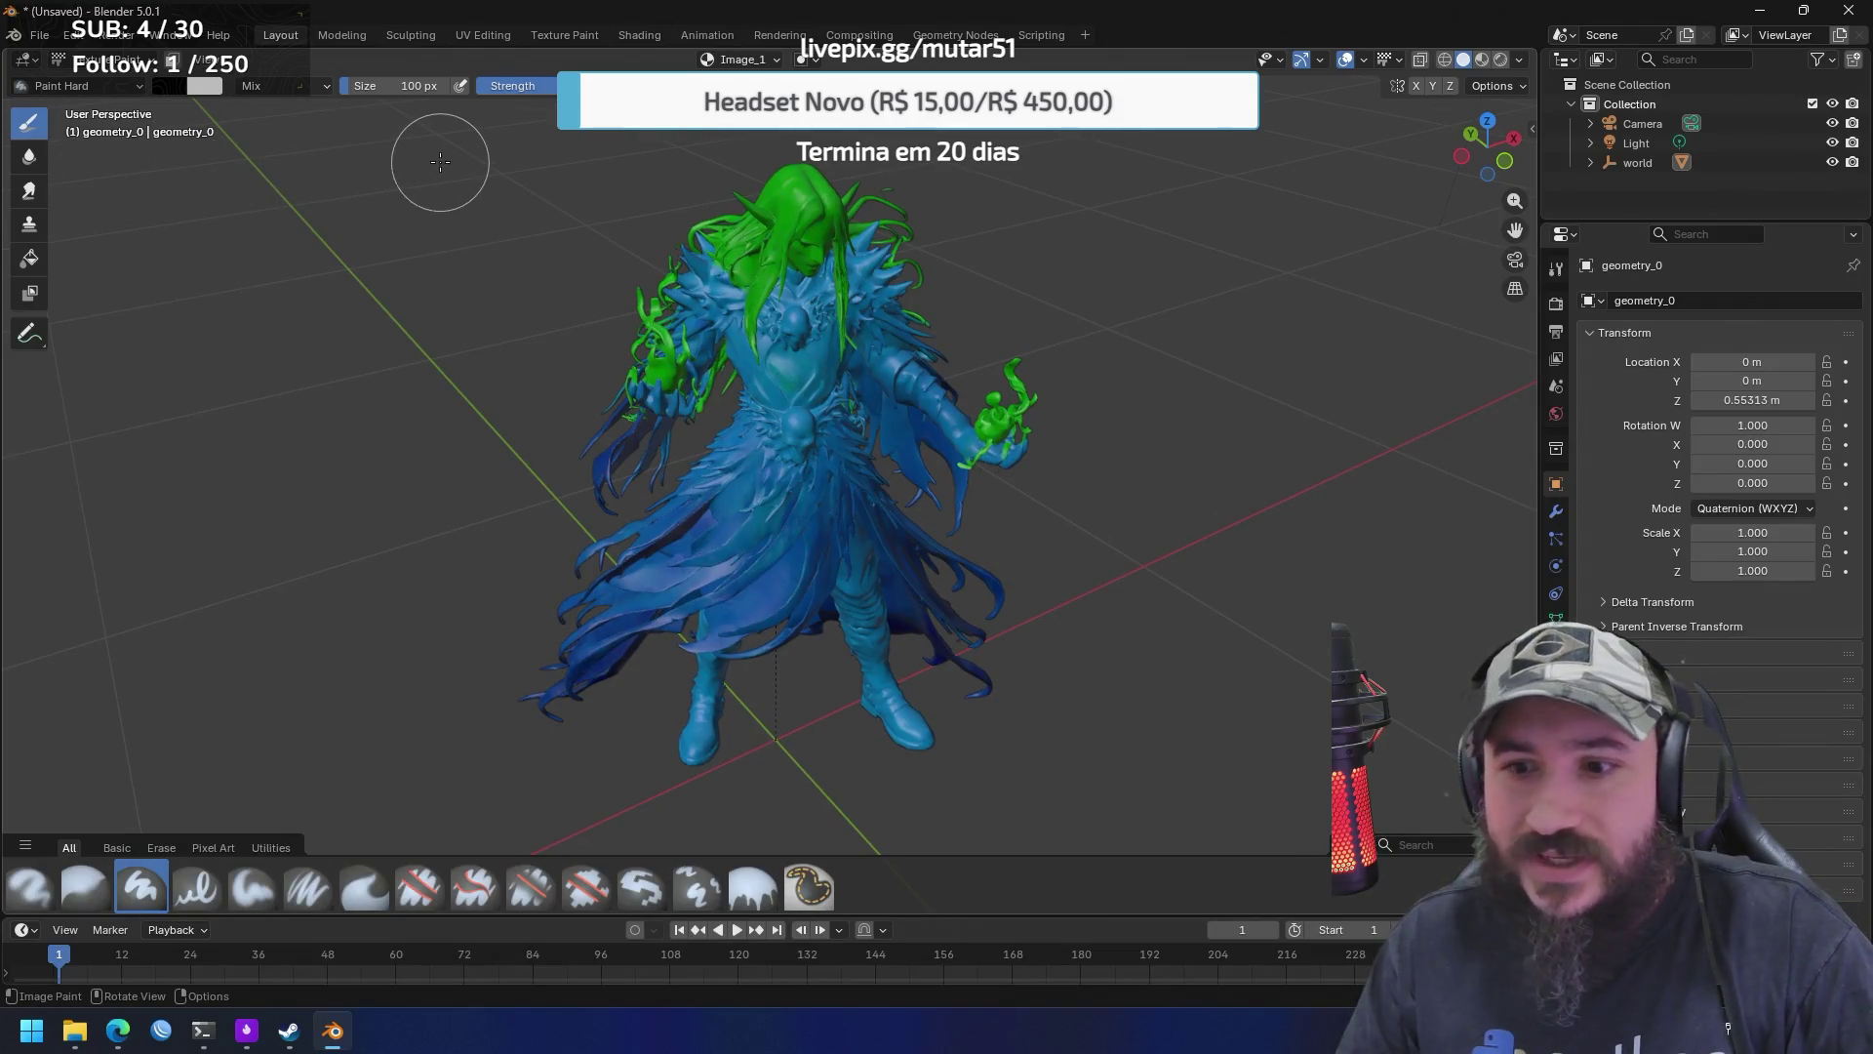
left_click(98, 59)
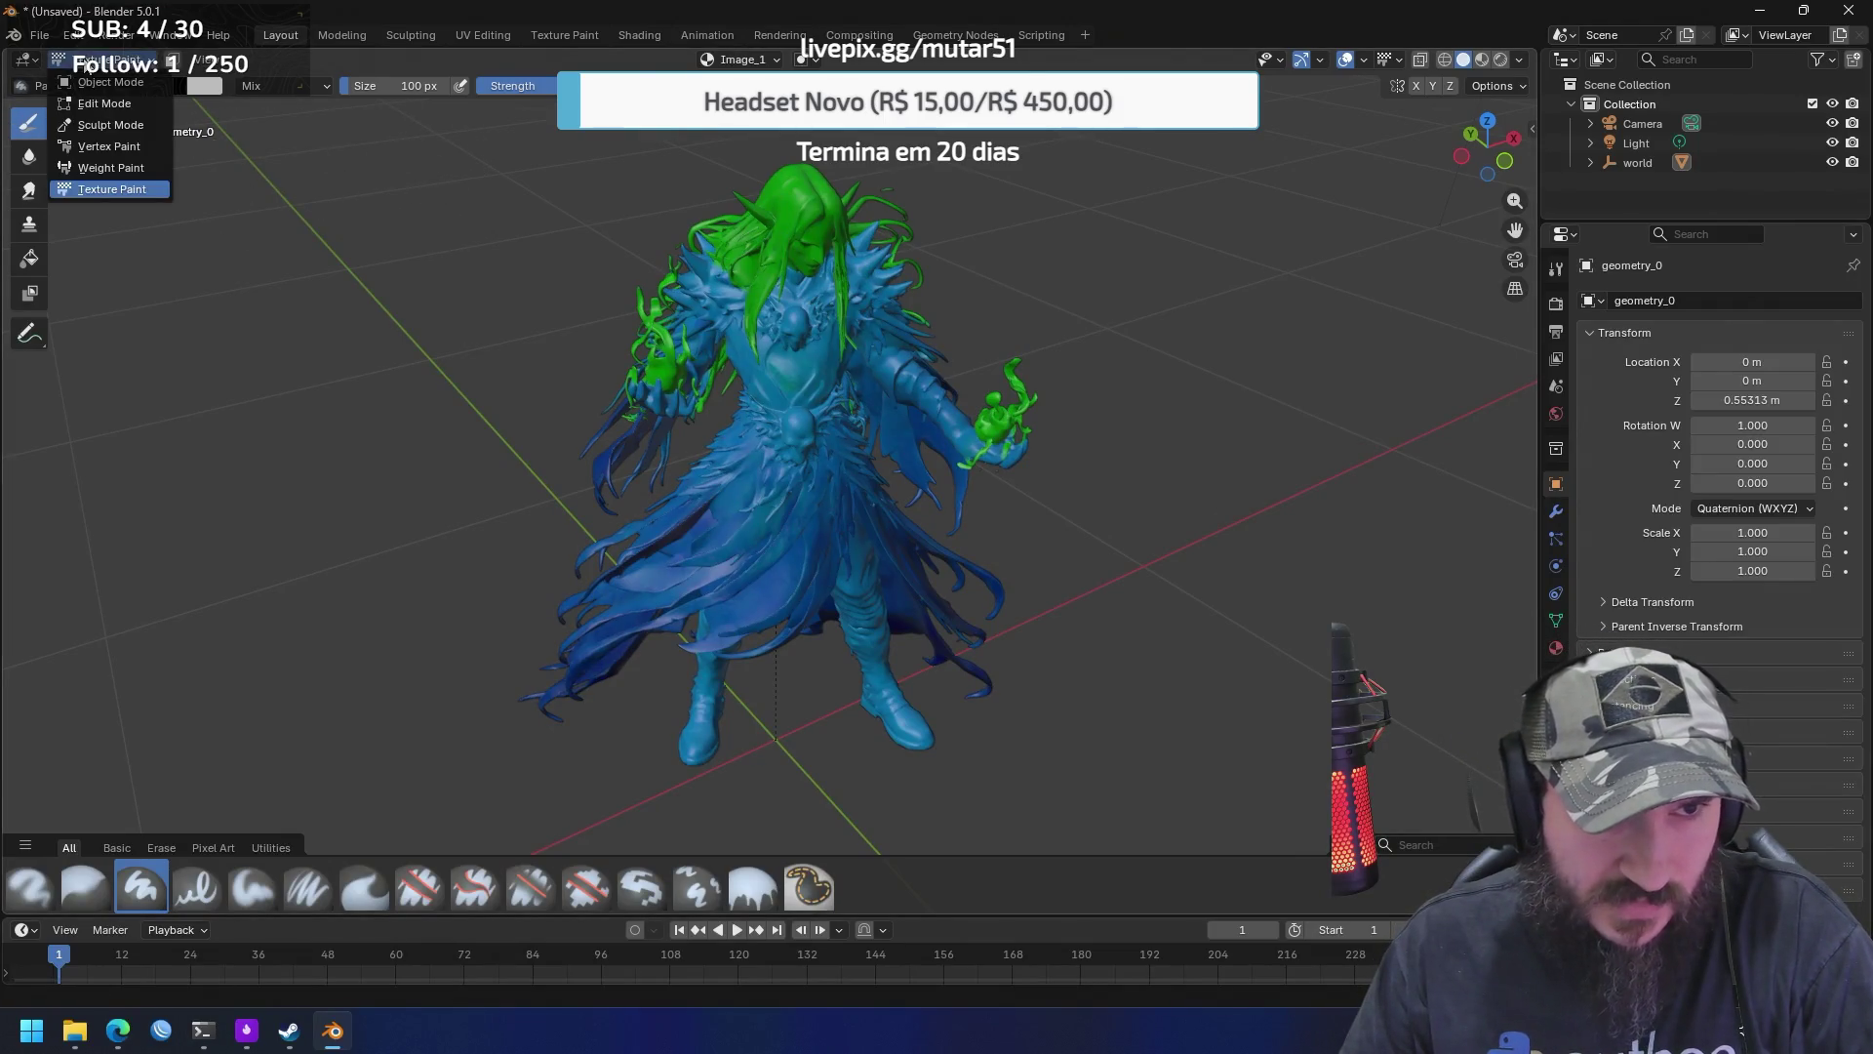
left_click(27, 61)
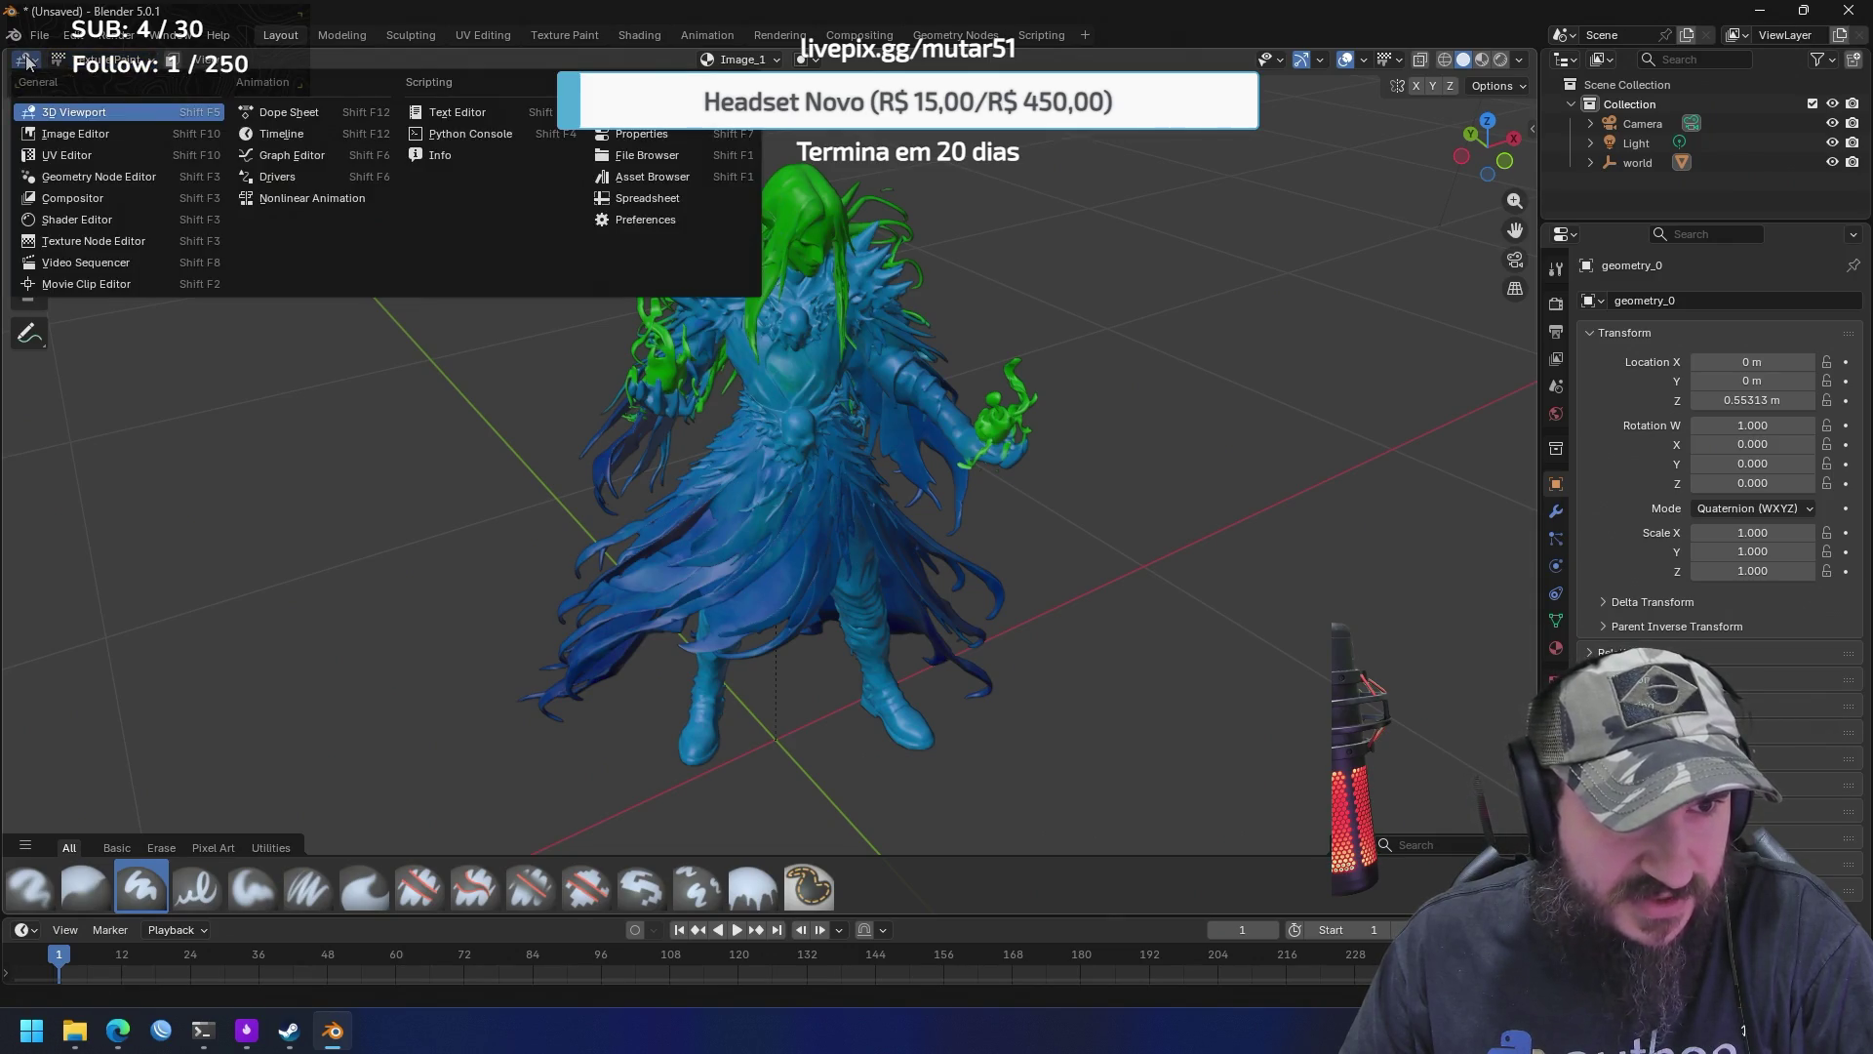
left_click(60, 132)
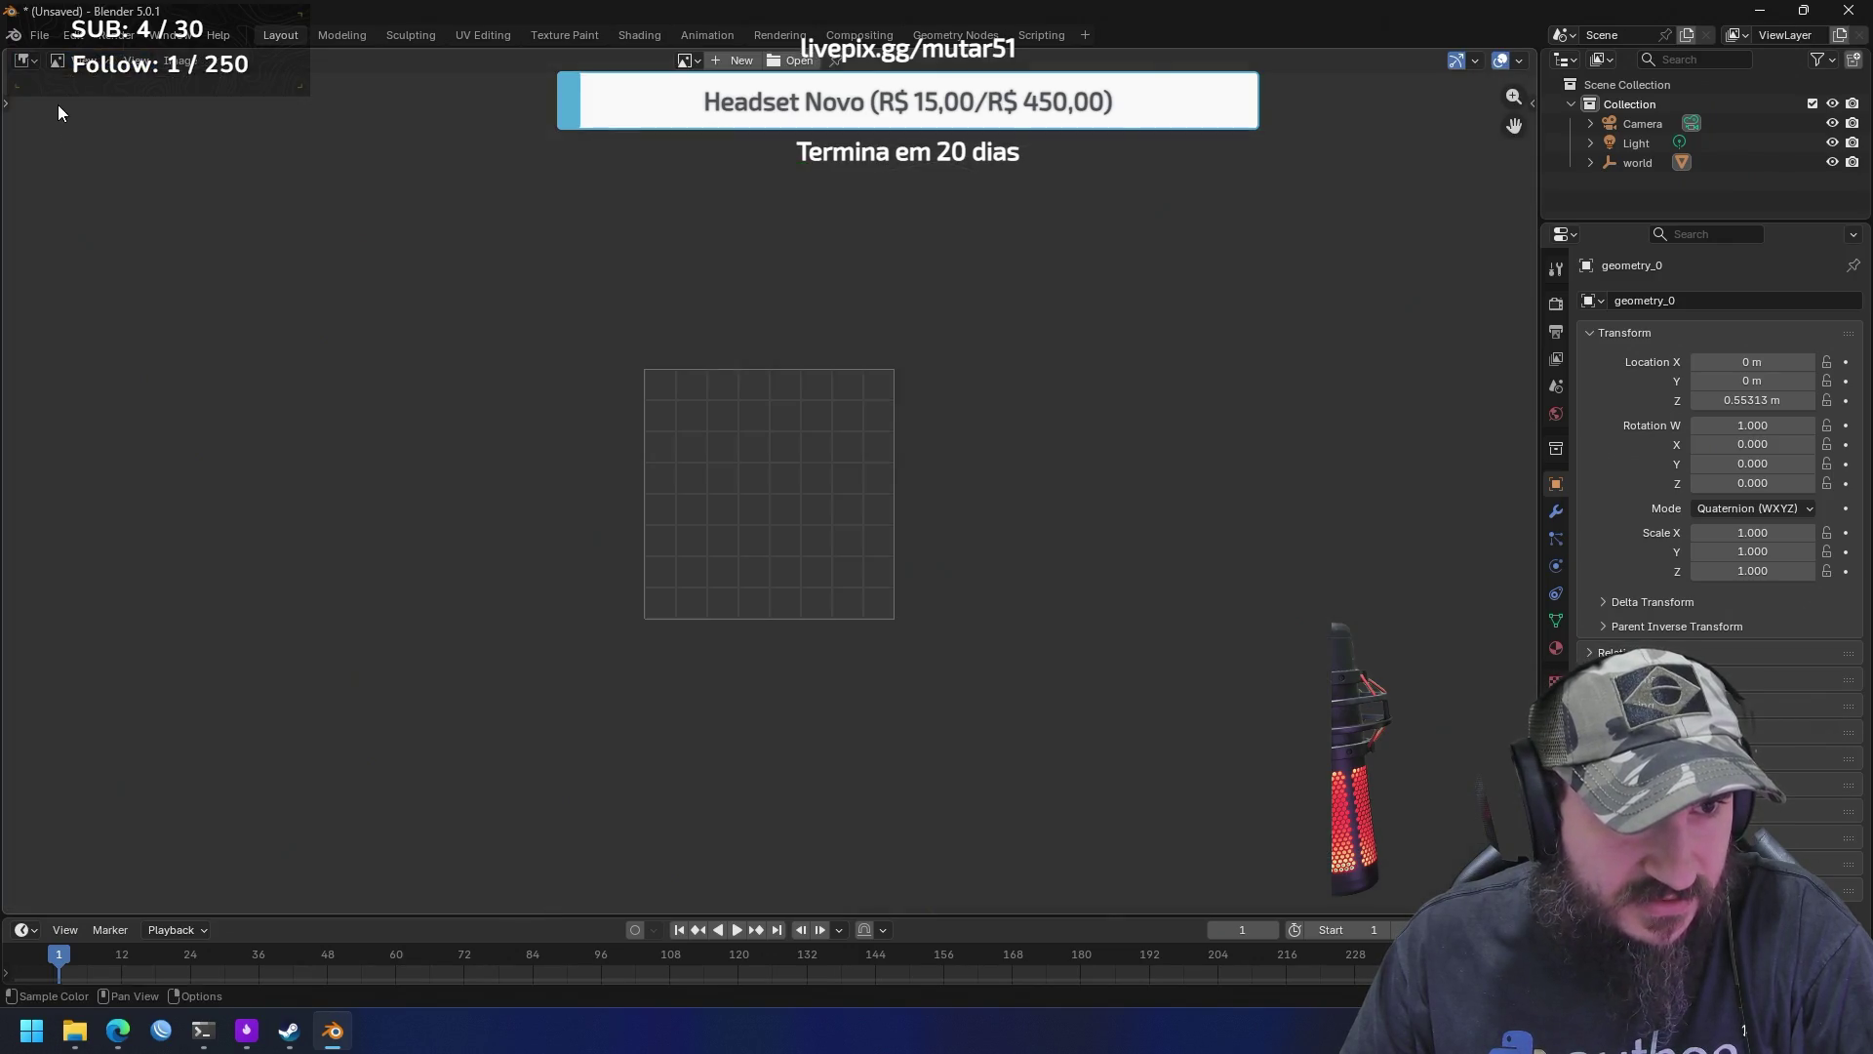
left_click(23, 61)
left_click(65, 158)
left_click(21, 62)
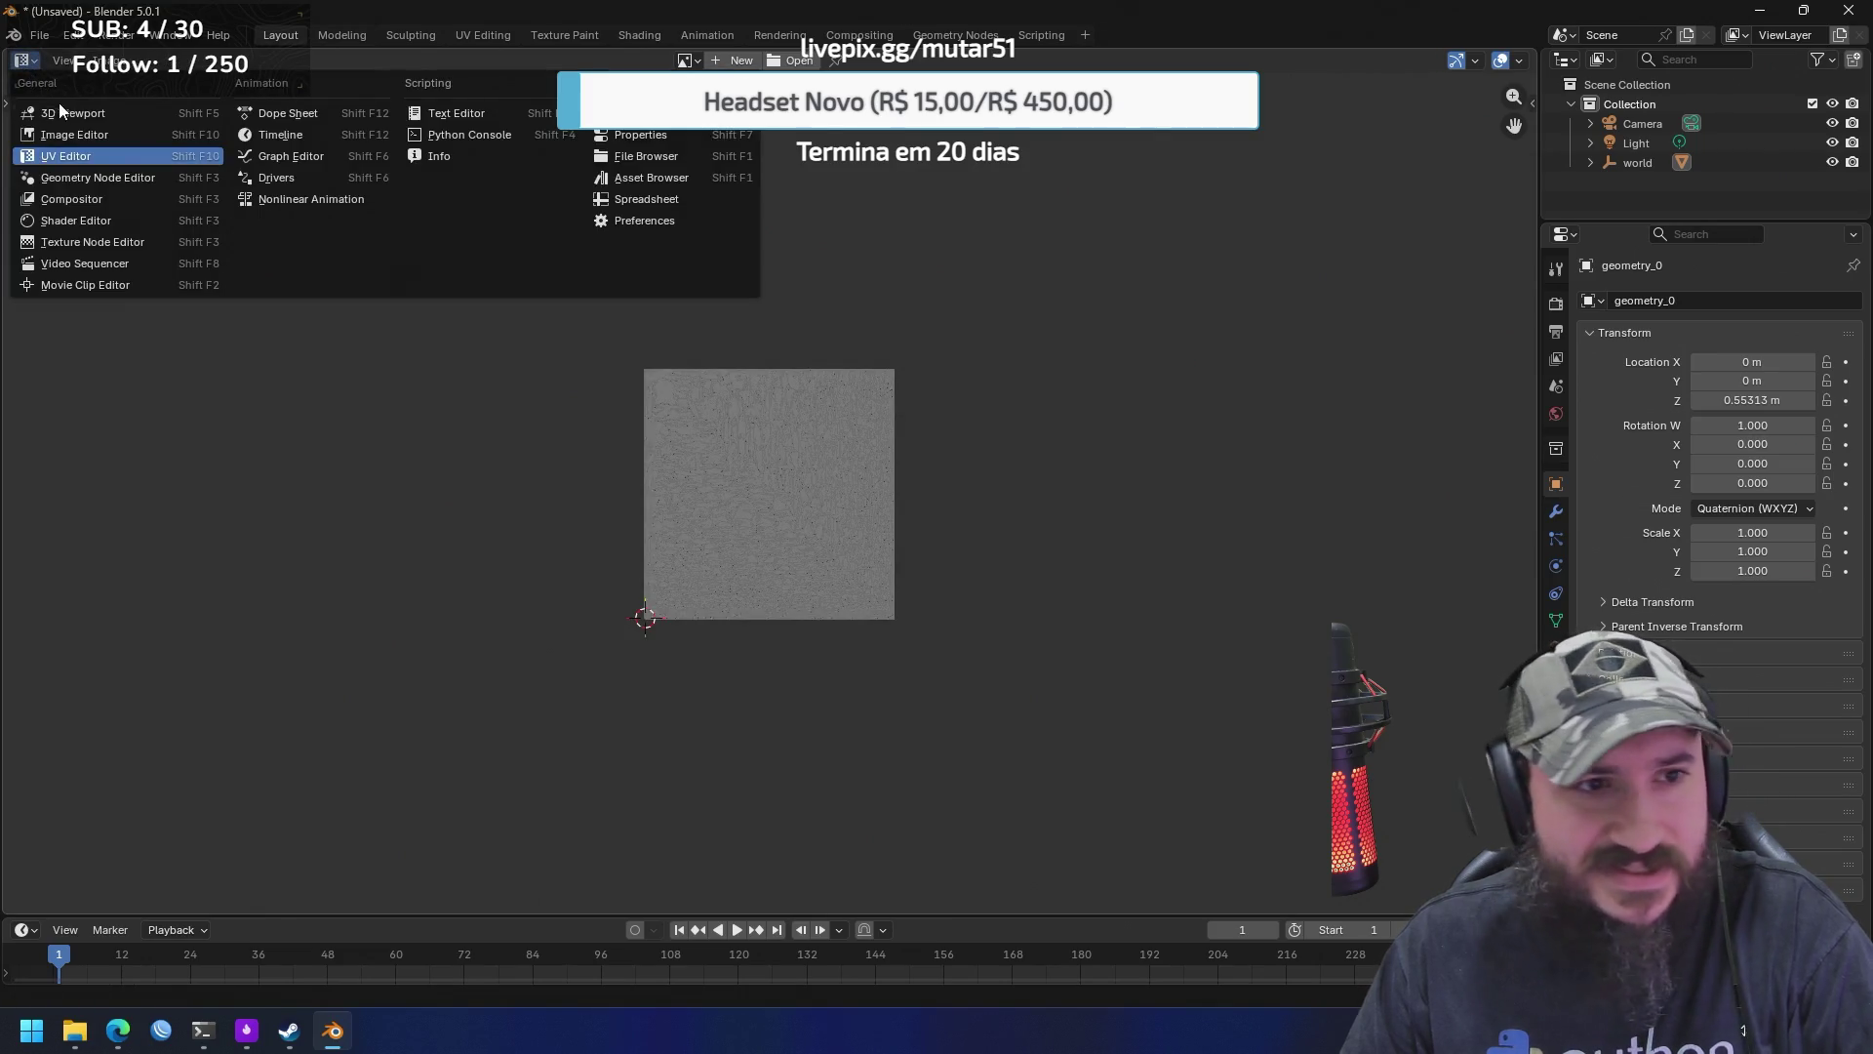
left_click(99, 179)
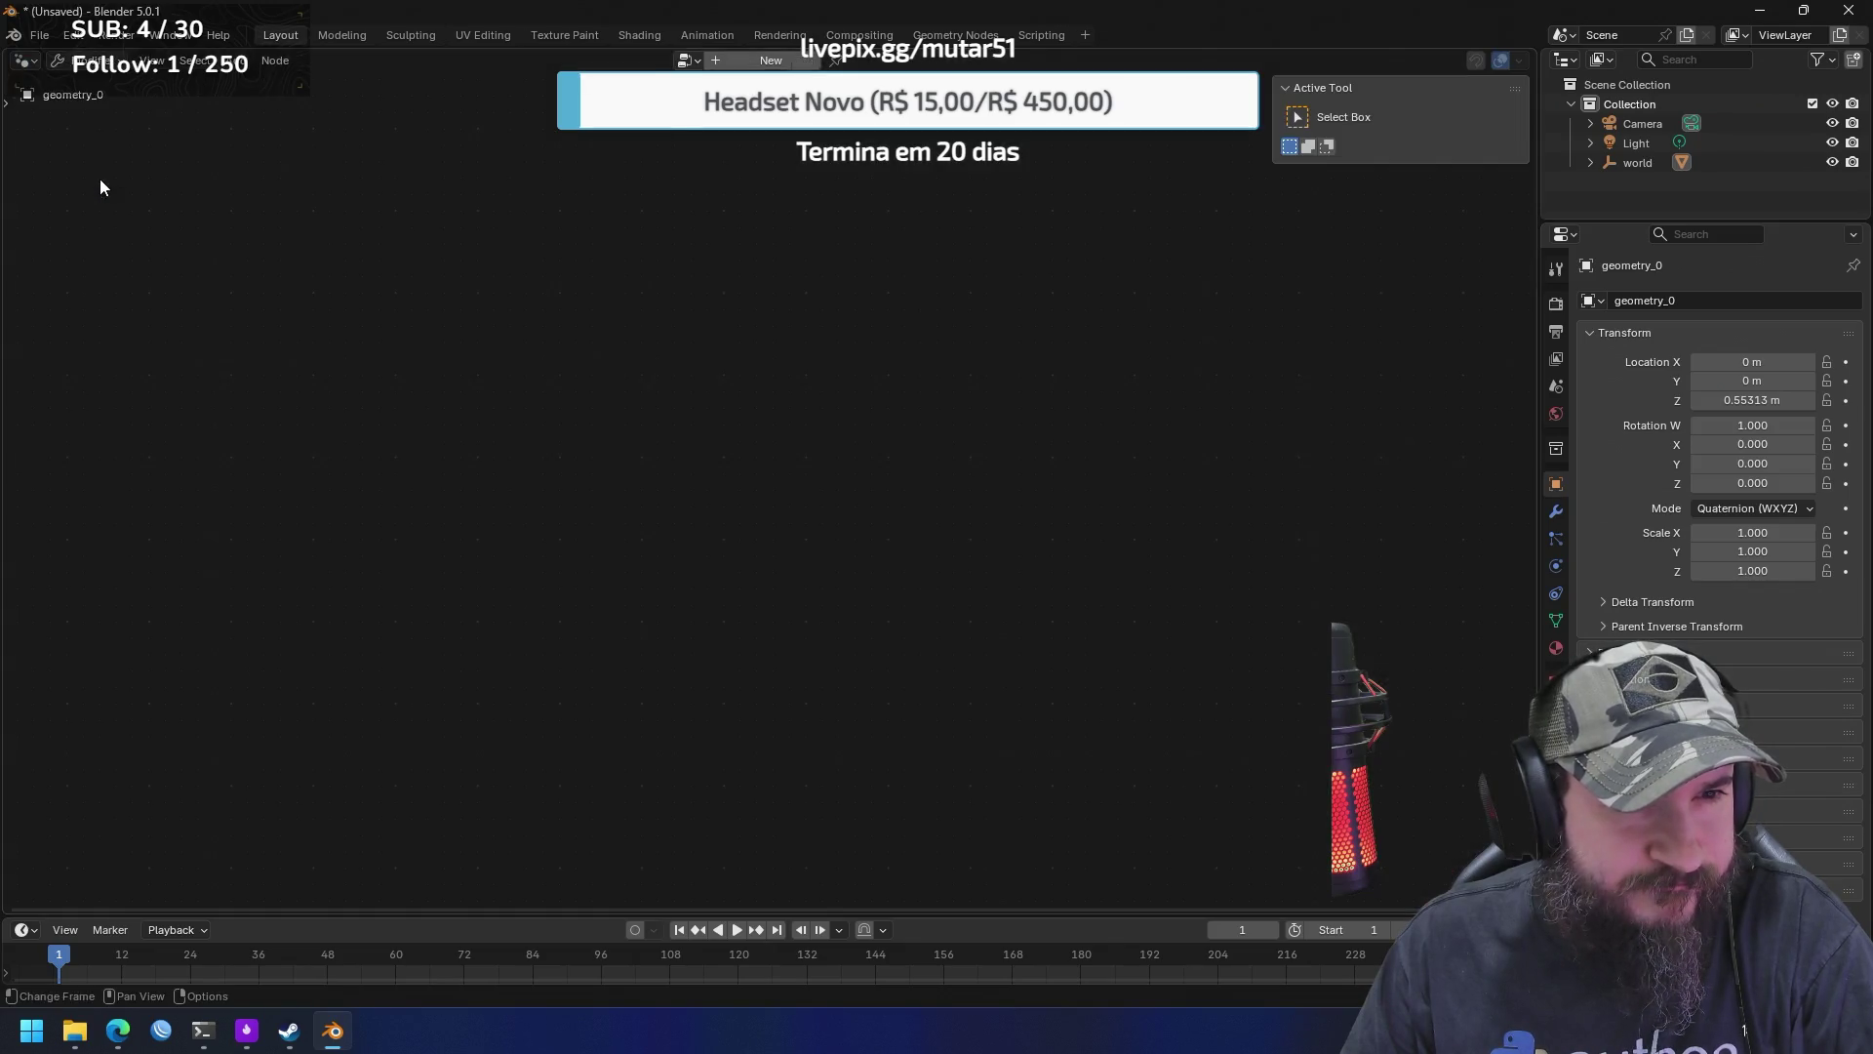
left_click(21, 60)
left_click(81, 203)
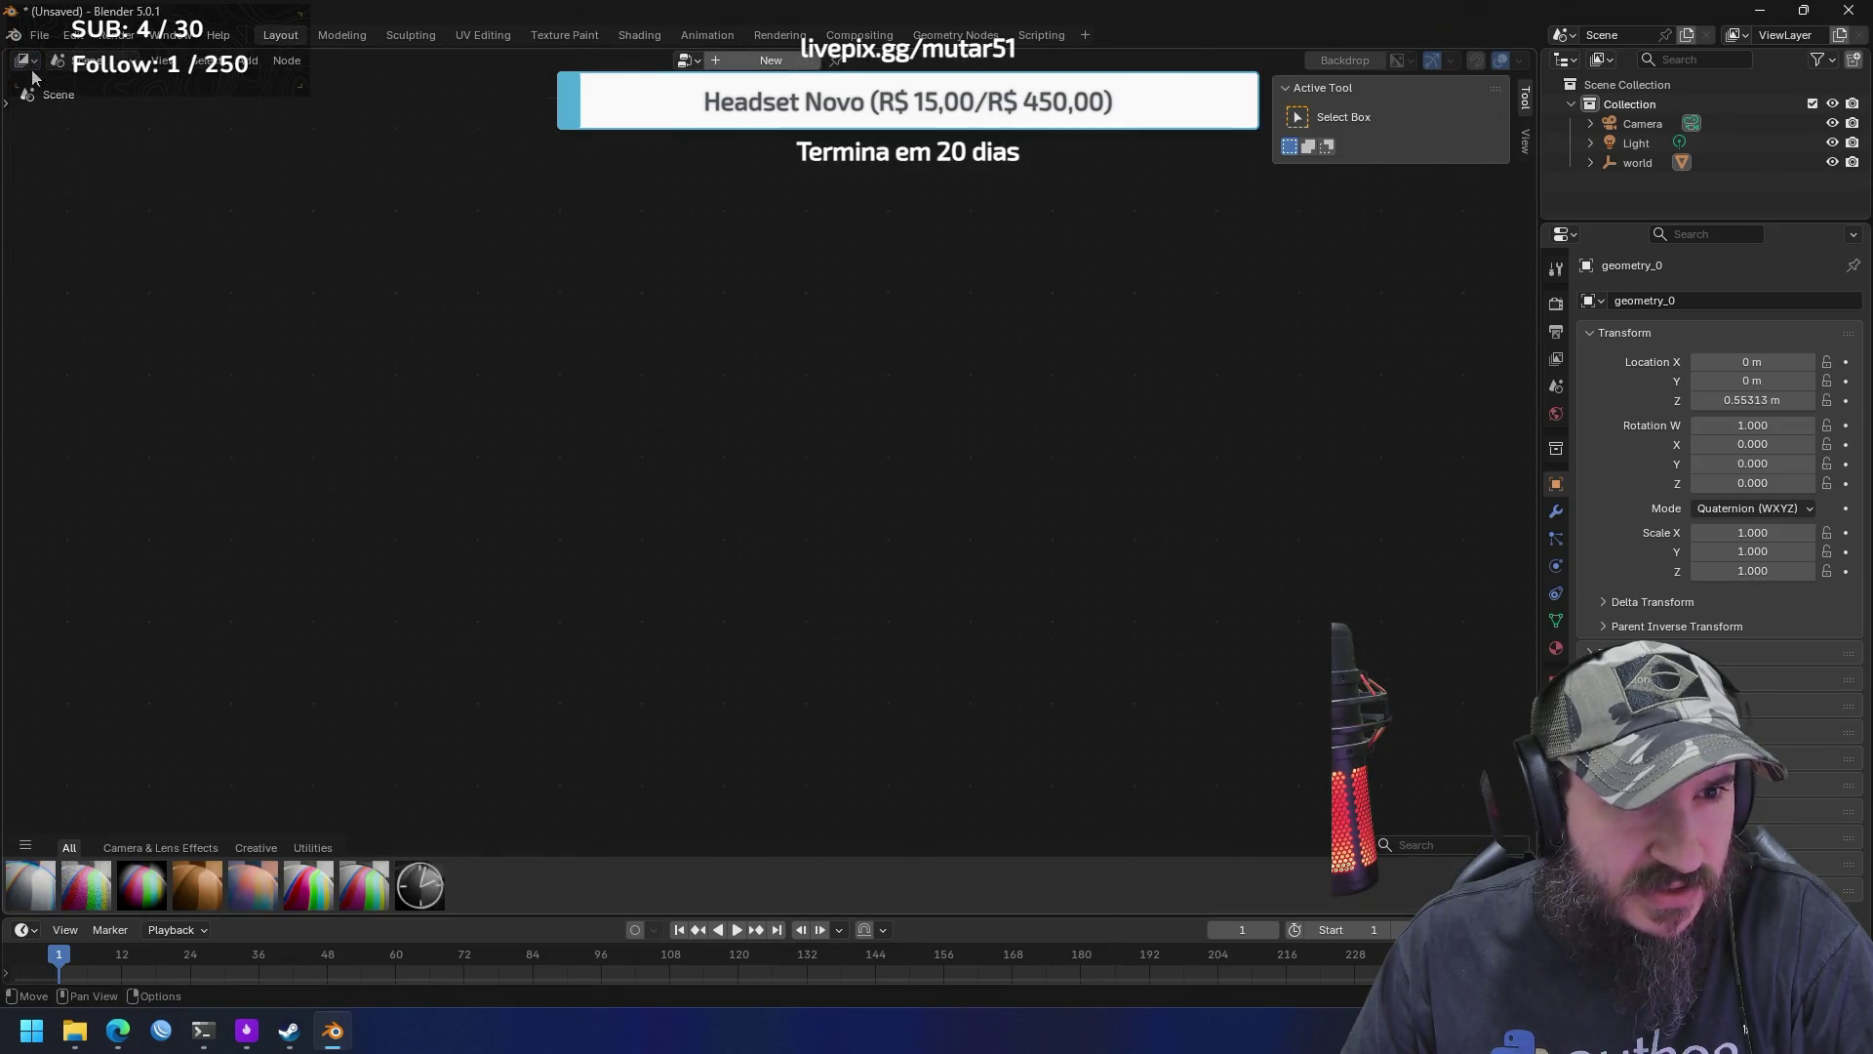
left_click(25, 60)
left_click(82, 218)
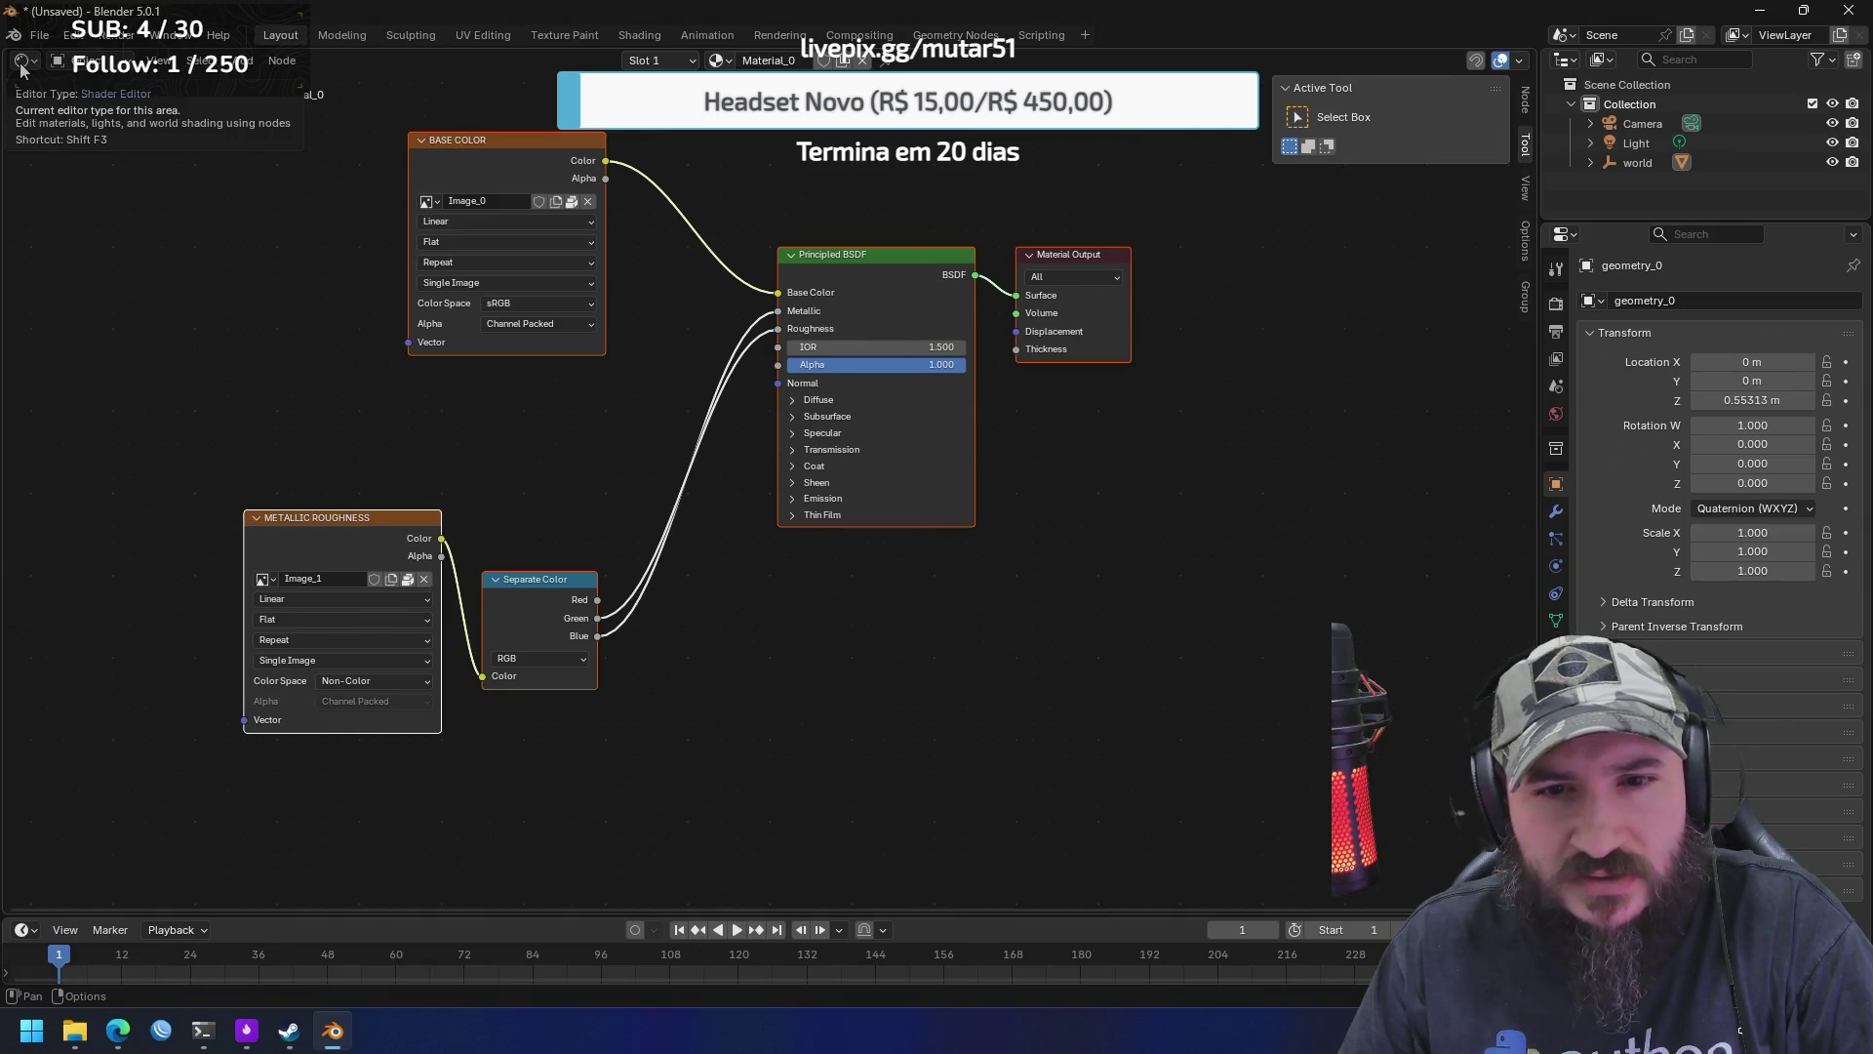
left_click(22, 62)
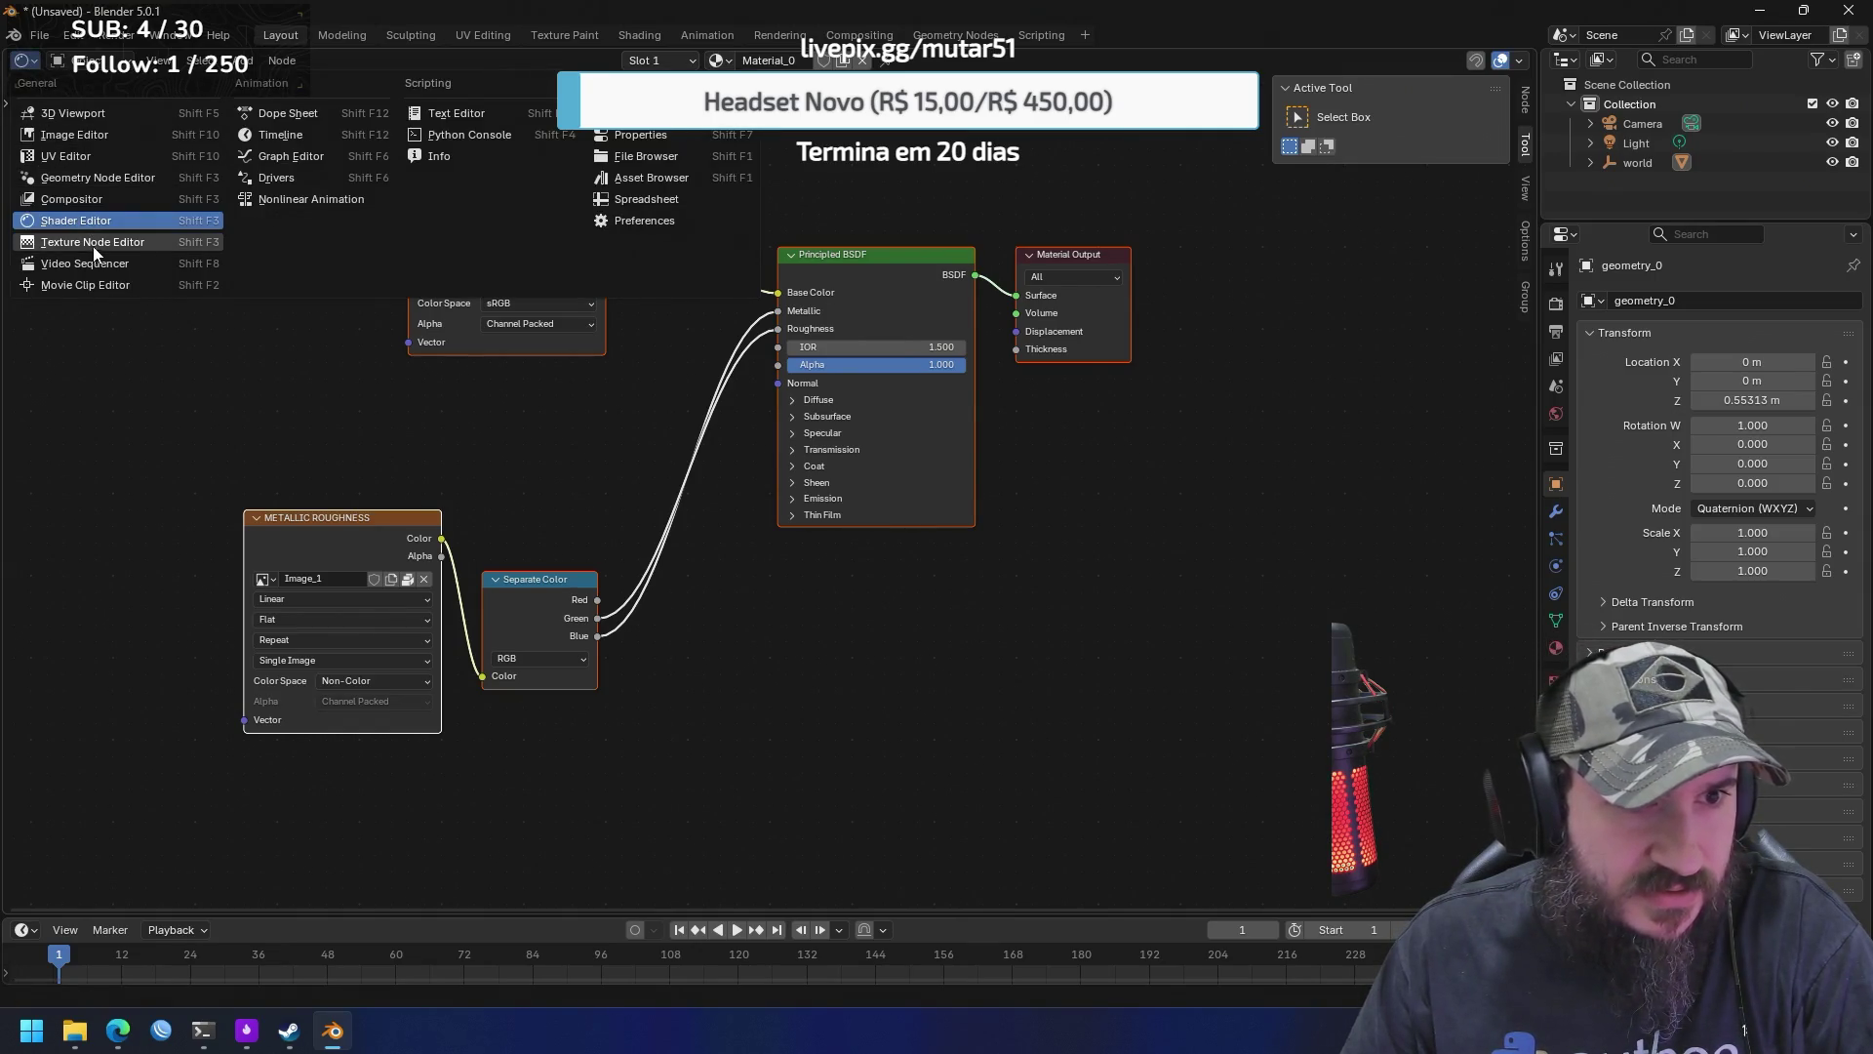
left_click(91, 244)
left_click(23, 63)
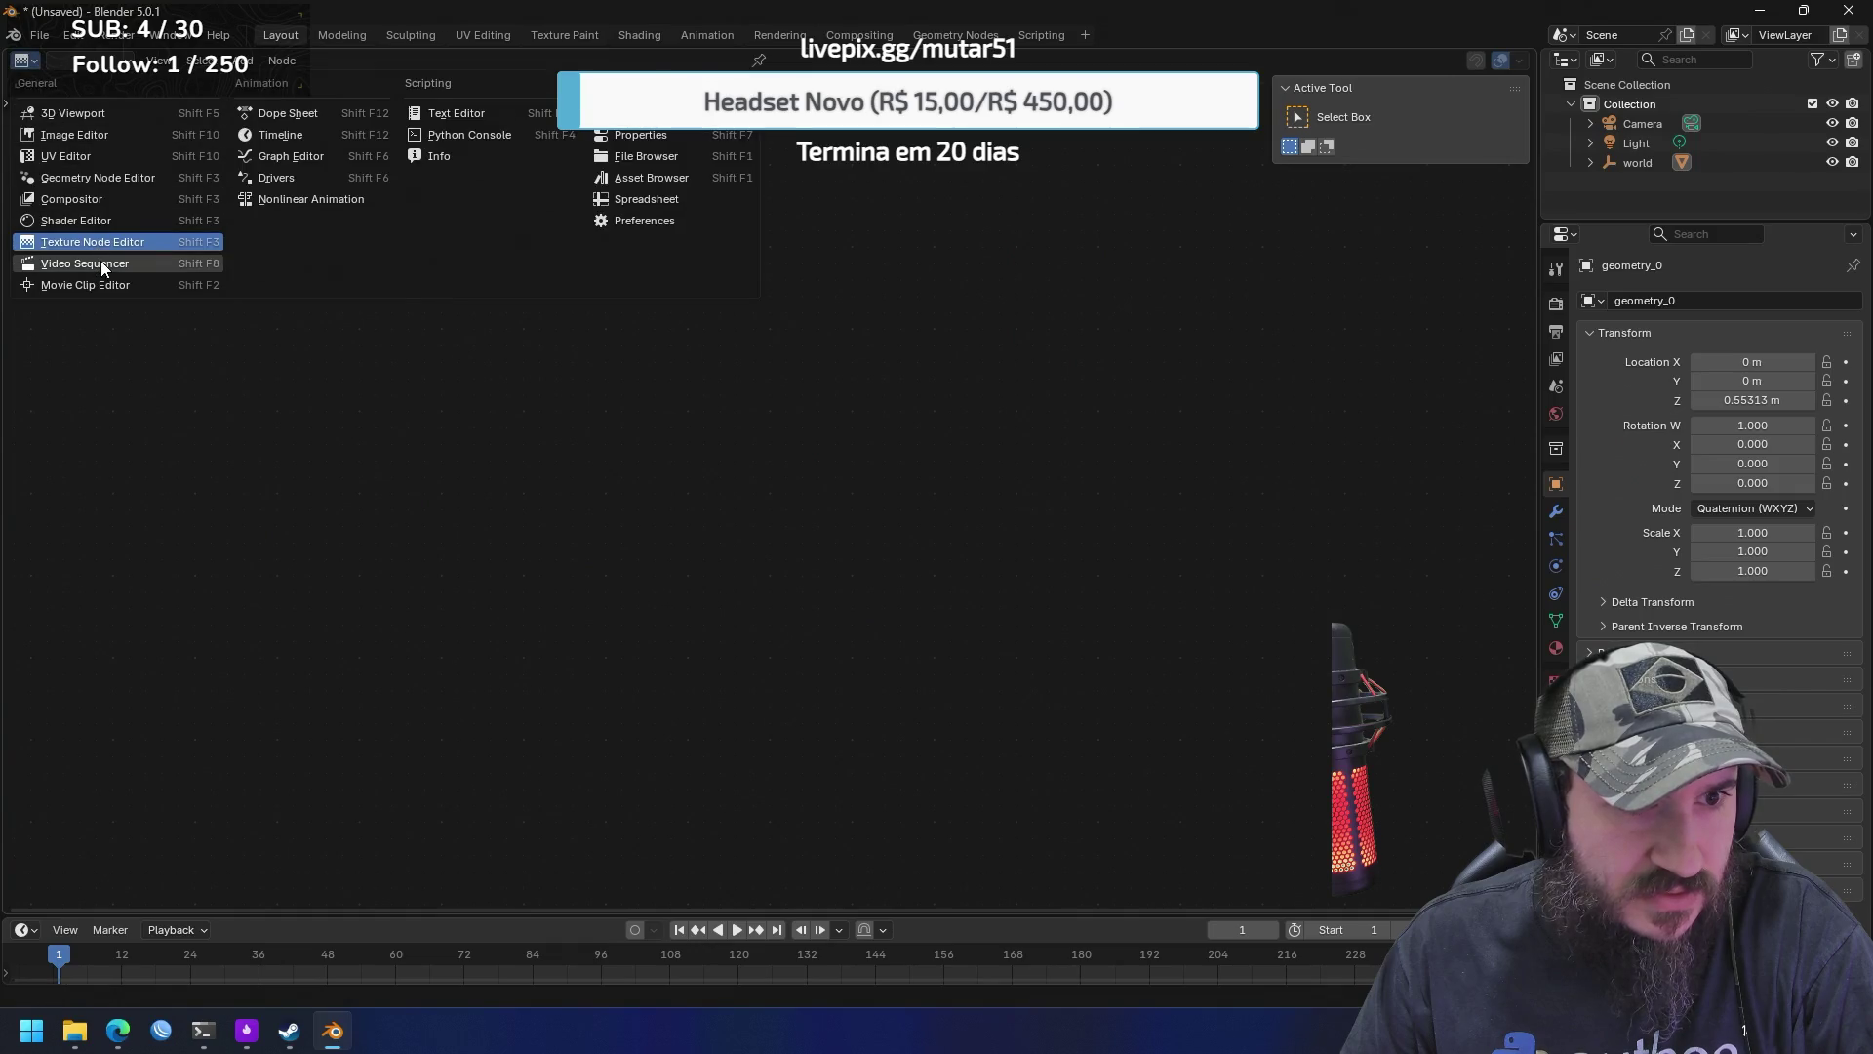
left_click(101, 260)
left_click(22, 63)
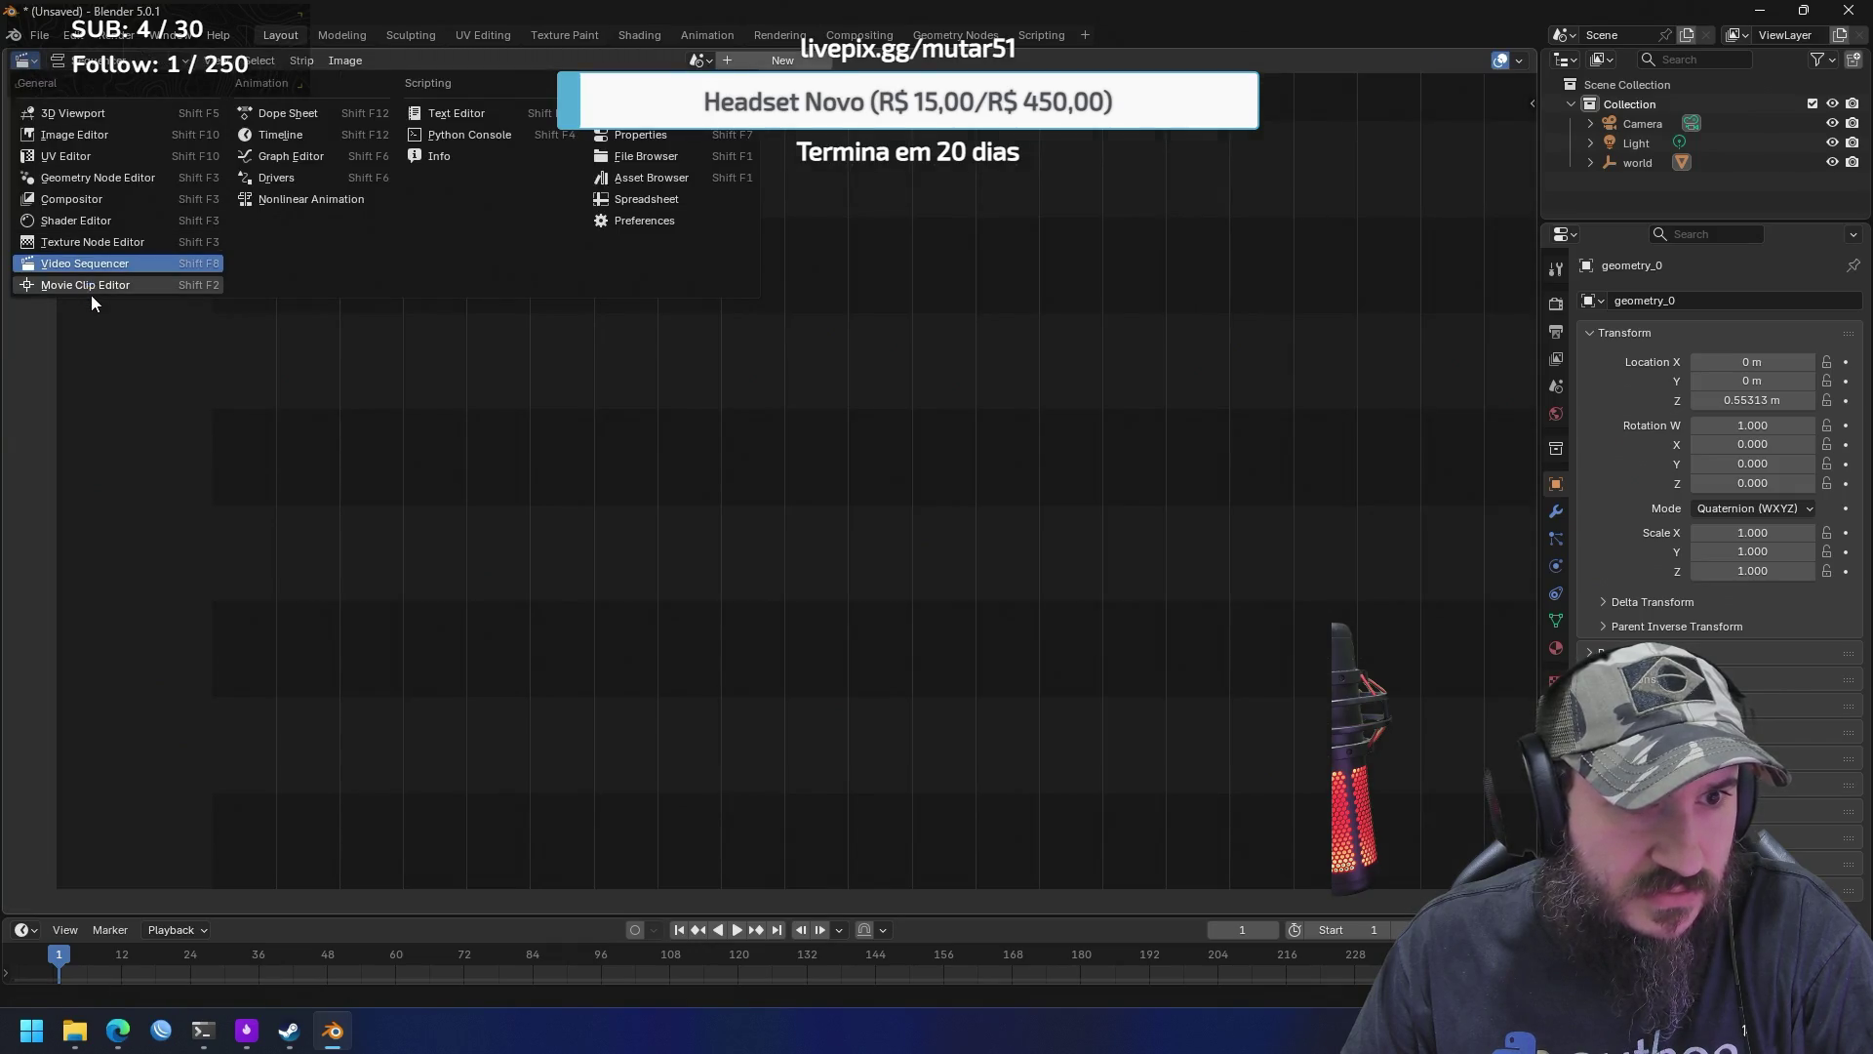
left_click(91, 292)
left_click(23, 61)
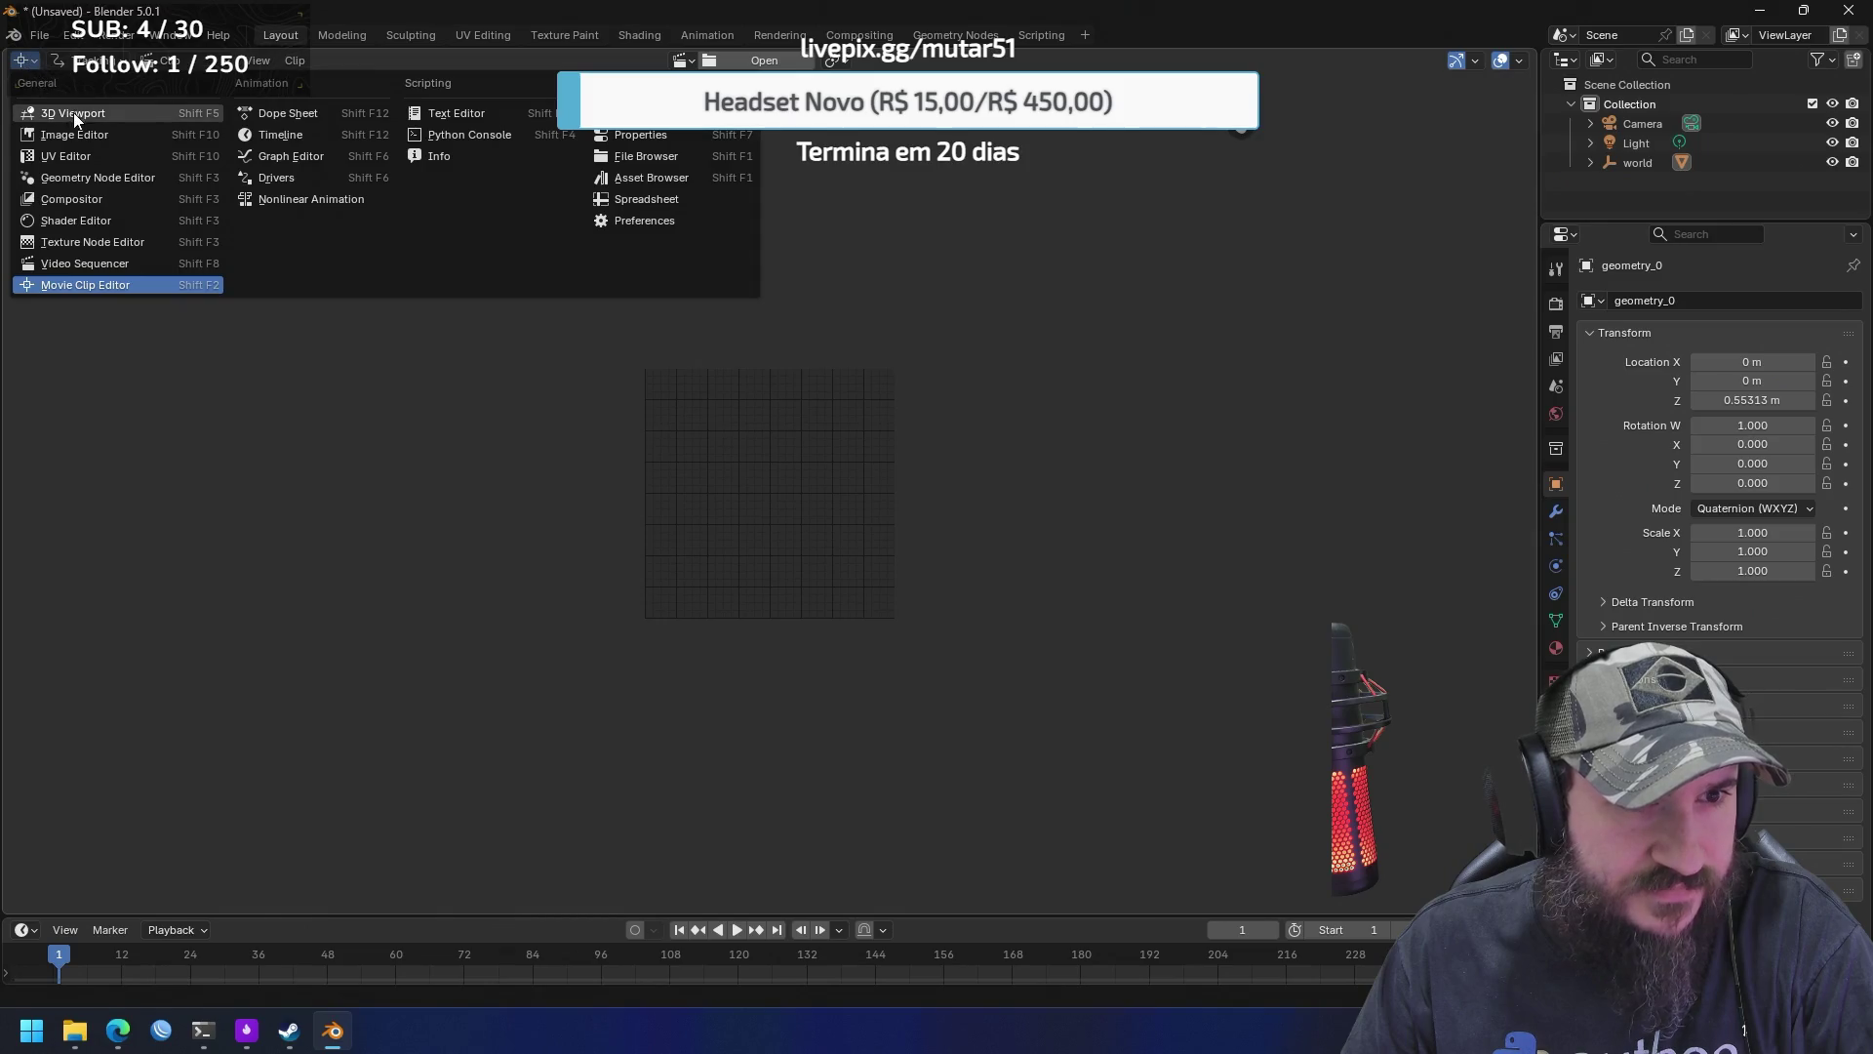
left_click(75, 115)
left_click(107, 62)
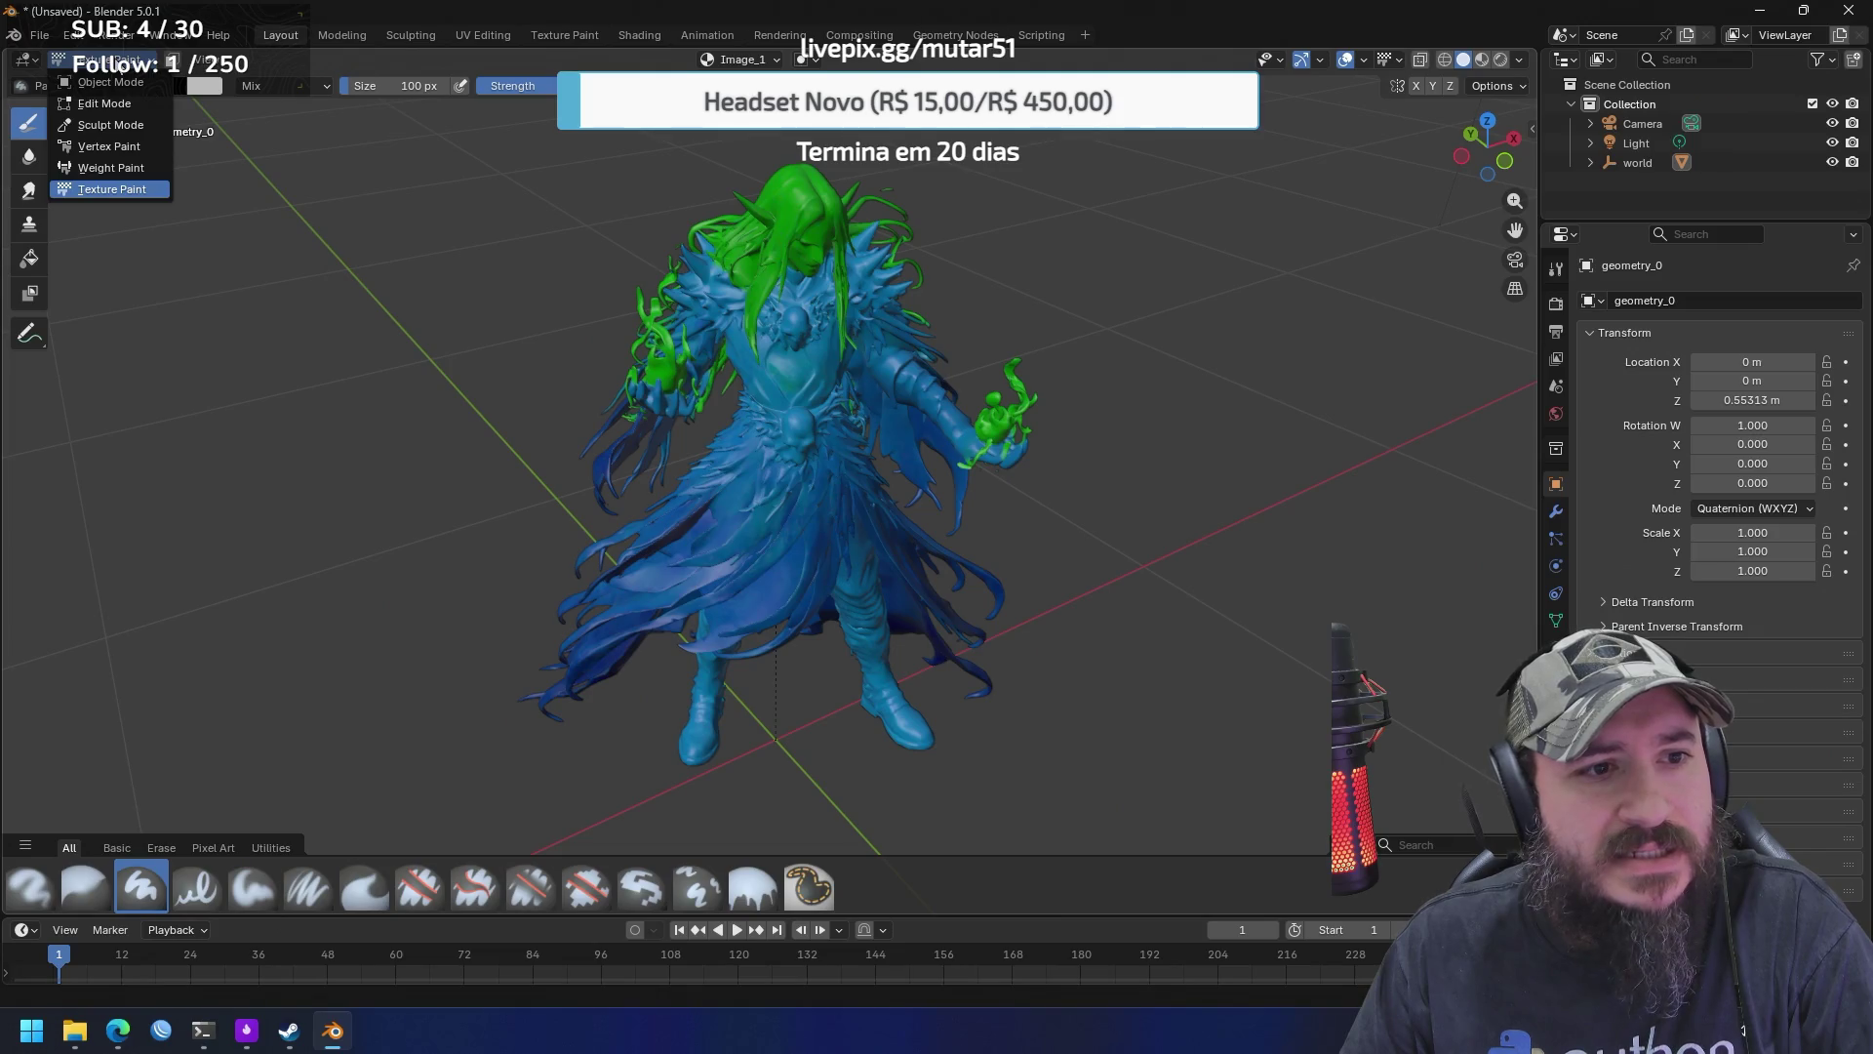
left_click(125, 167)
left_click(127, 63)
left_click(127, 145)
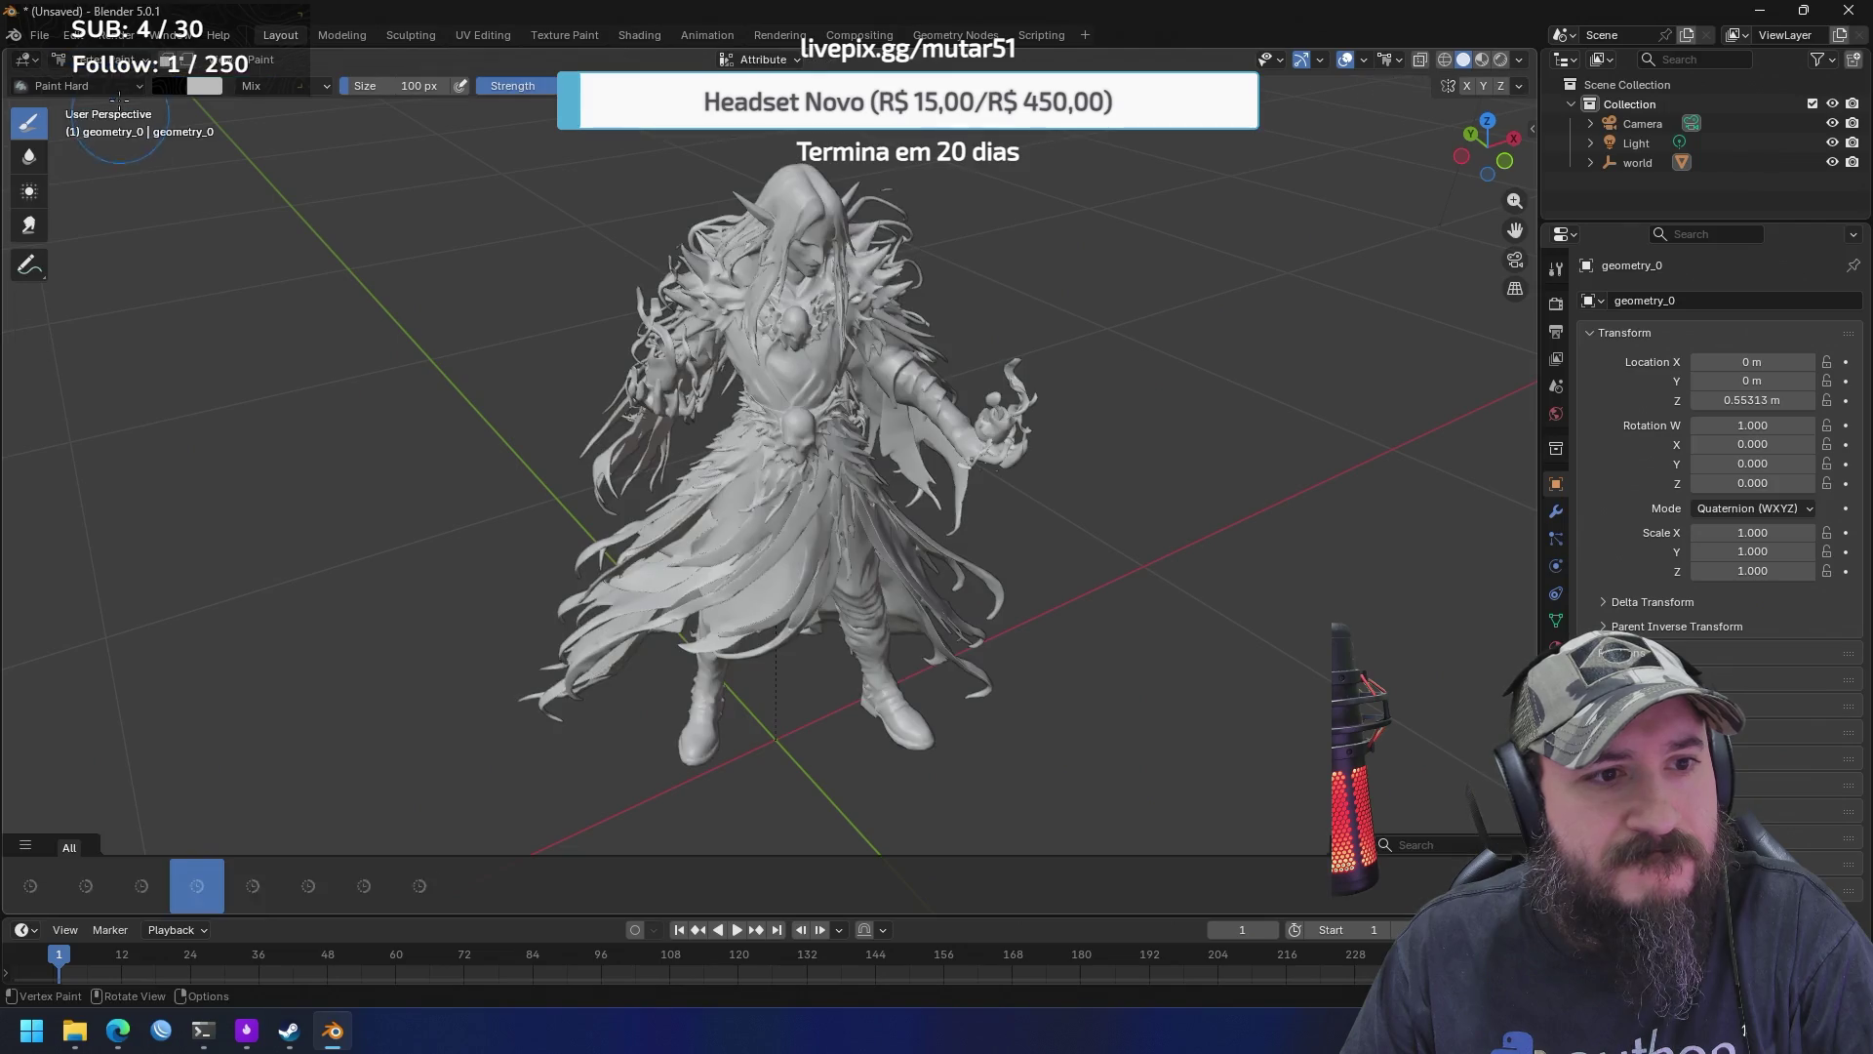
left_click(123, 62)
left_click(114, 125)
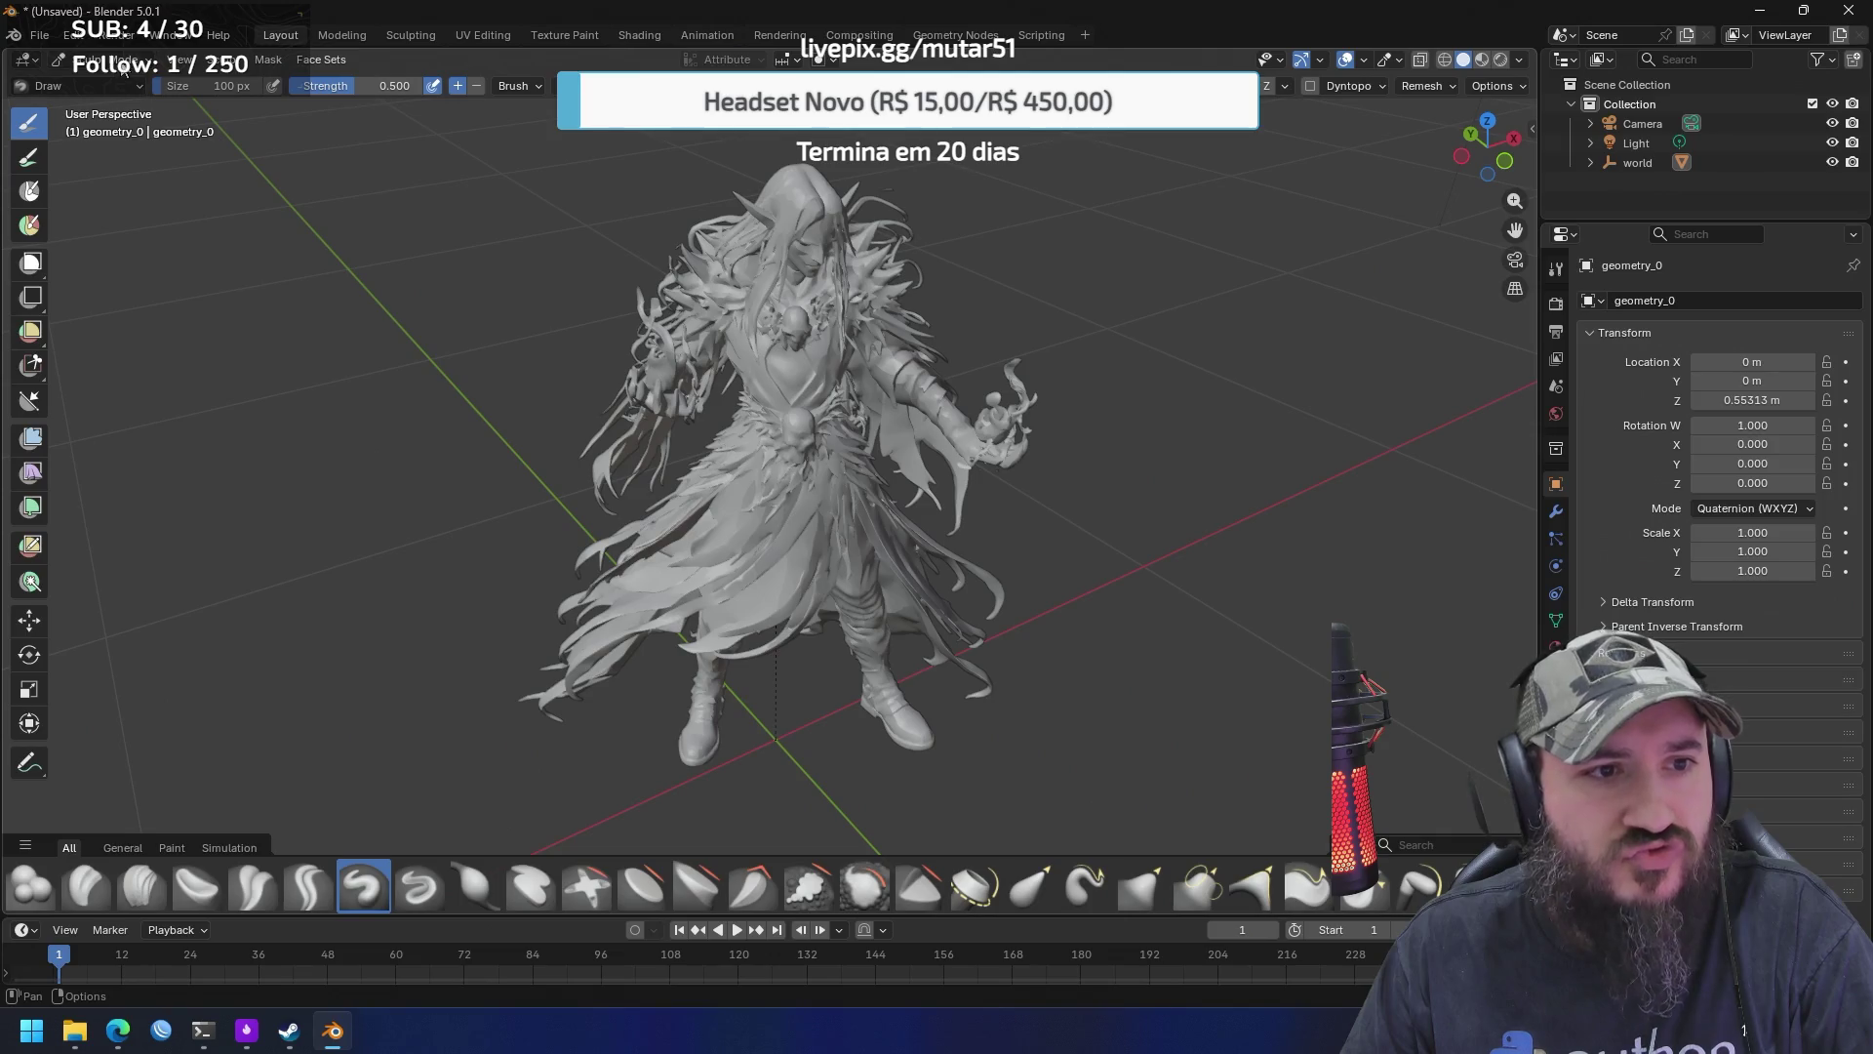
left_click(123, 65)
left_click(113, 103)
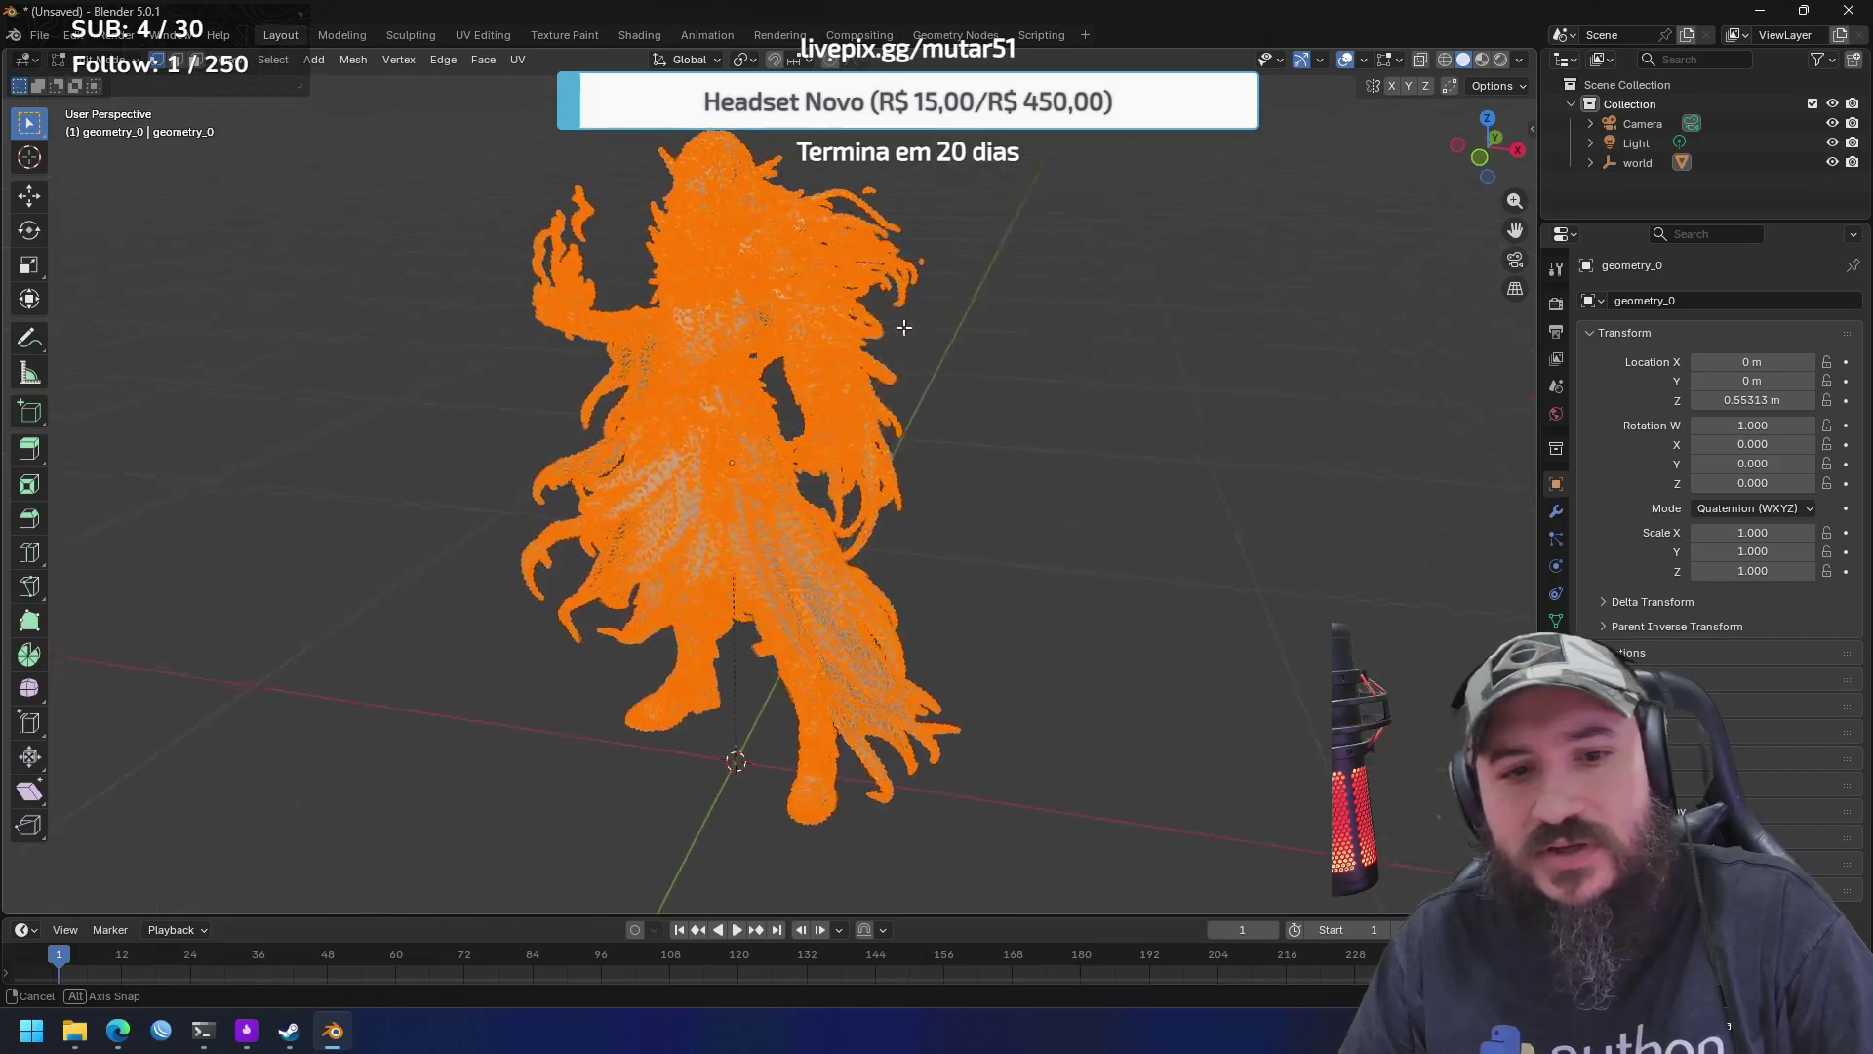
scroll(894, 291, "up", 6)
mouse_move(893, 291)
left_mouse_down()
mouse_move(1005, 360)
mouse_move(993, 416)
mouse_move(858, 365)
mouse_move(1042, 313)
left_mouse_up()
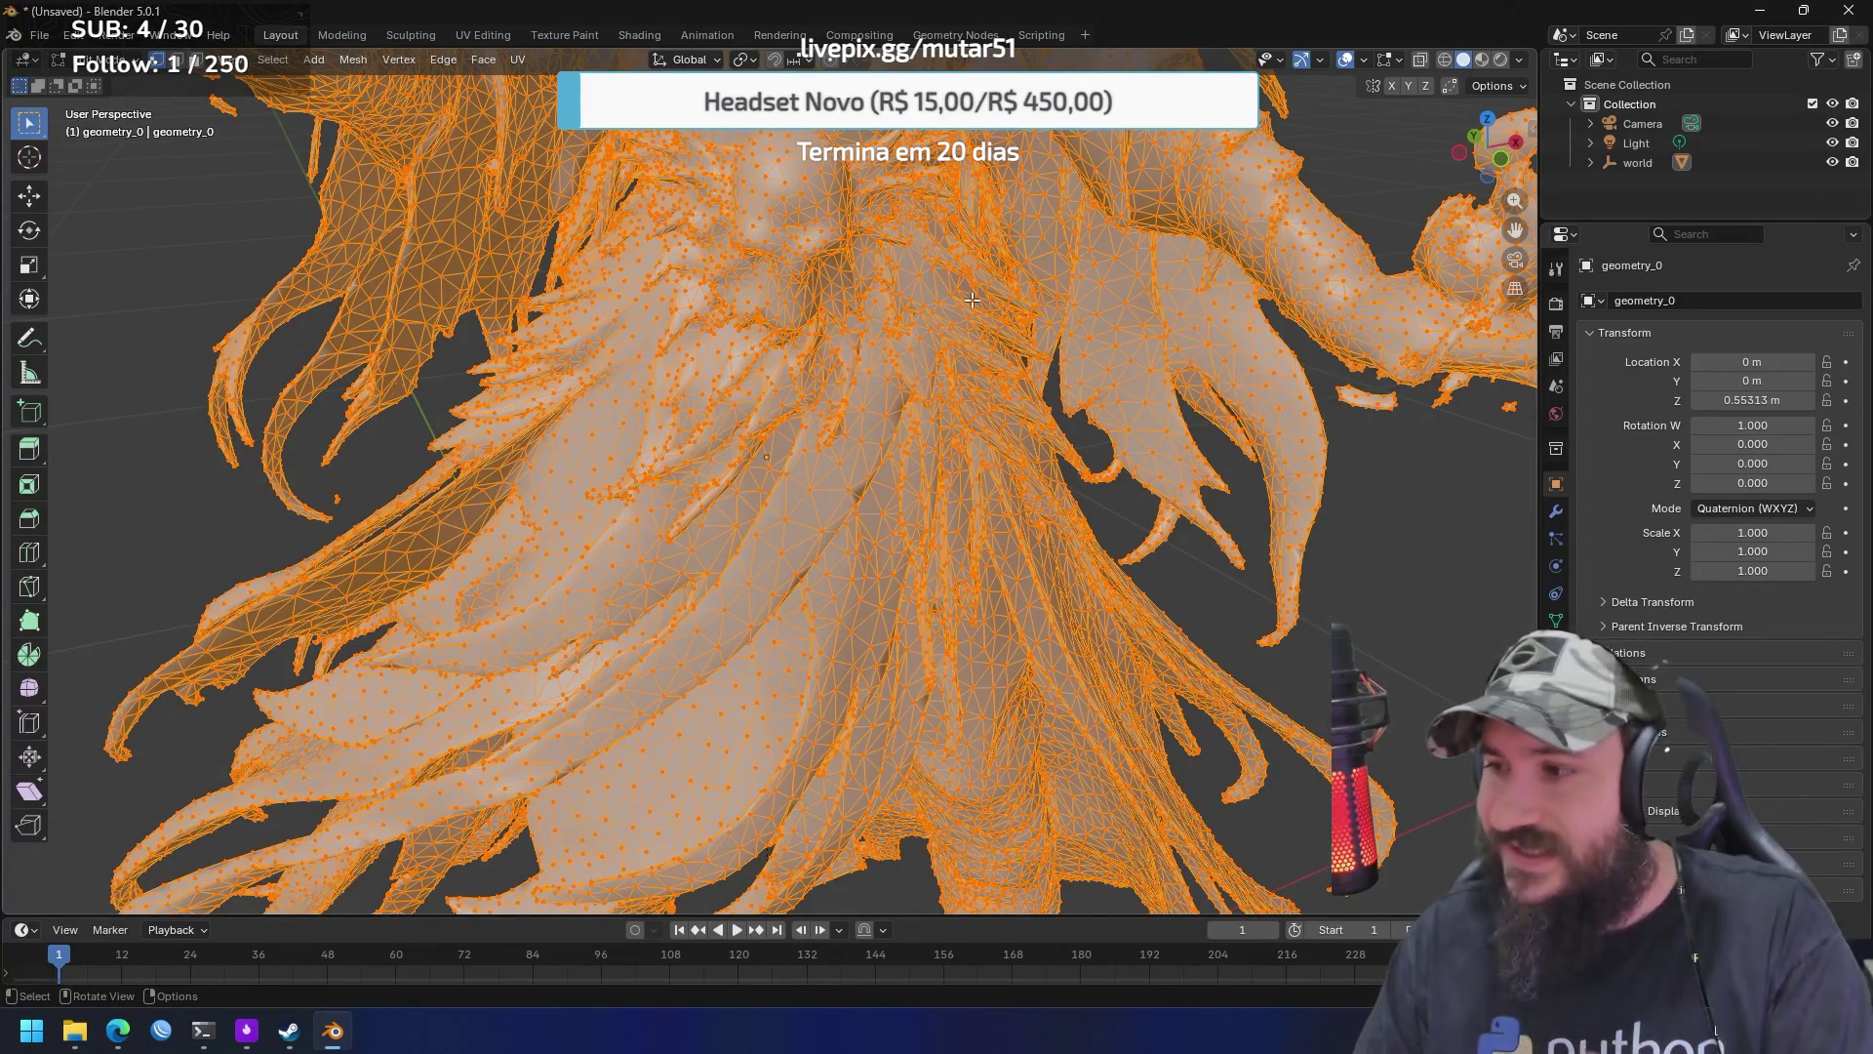
mouse_move(568, 223)
left_mouse_down()
mouse_move(606, 265)
mouse_move(701, 270)
left_mouse_up()
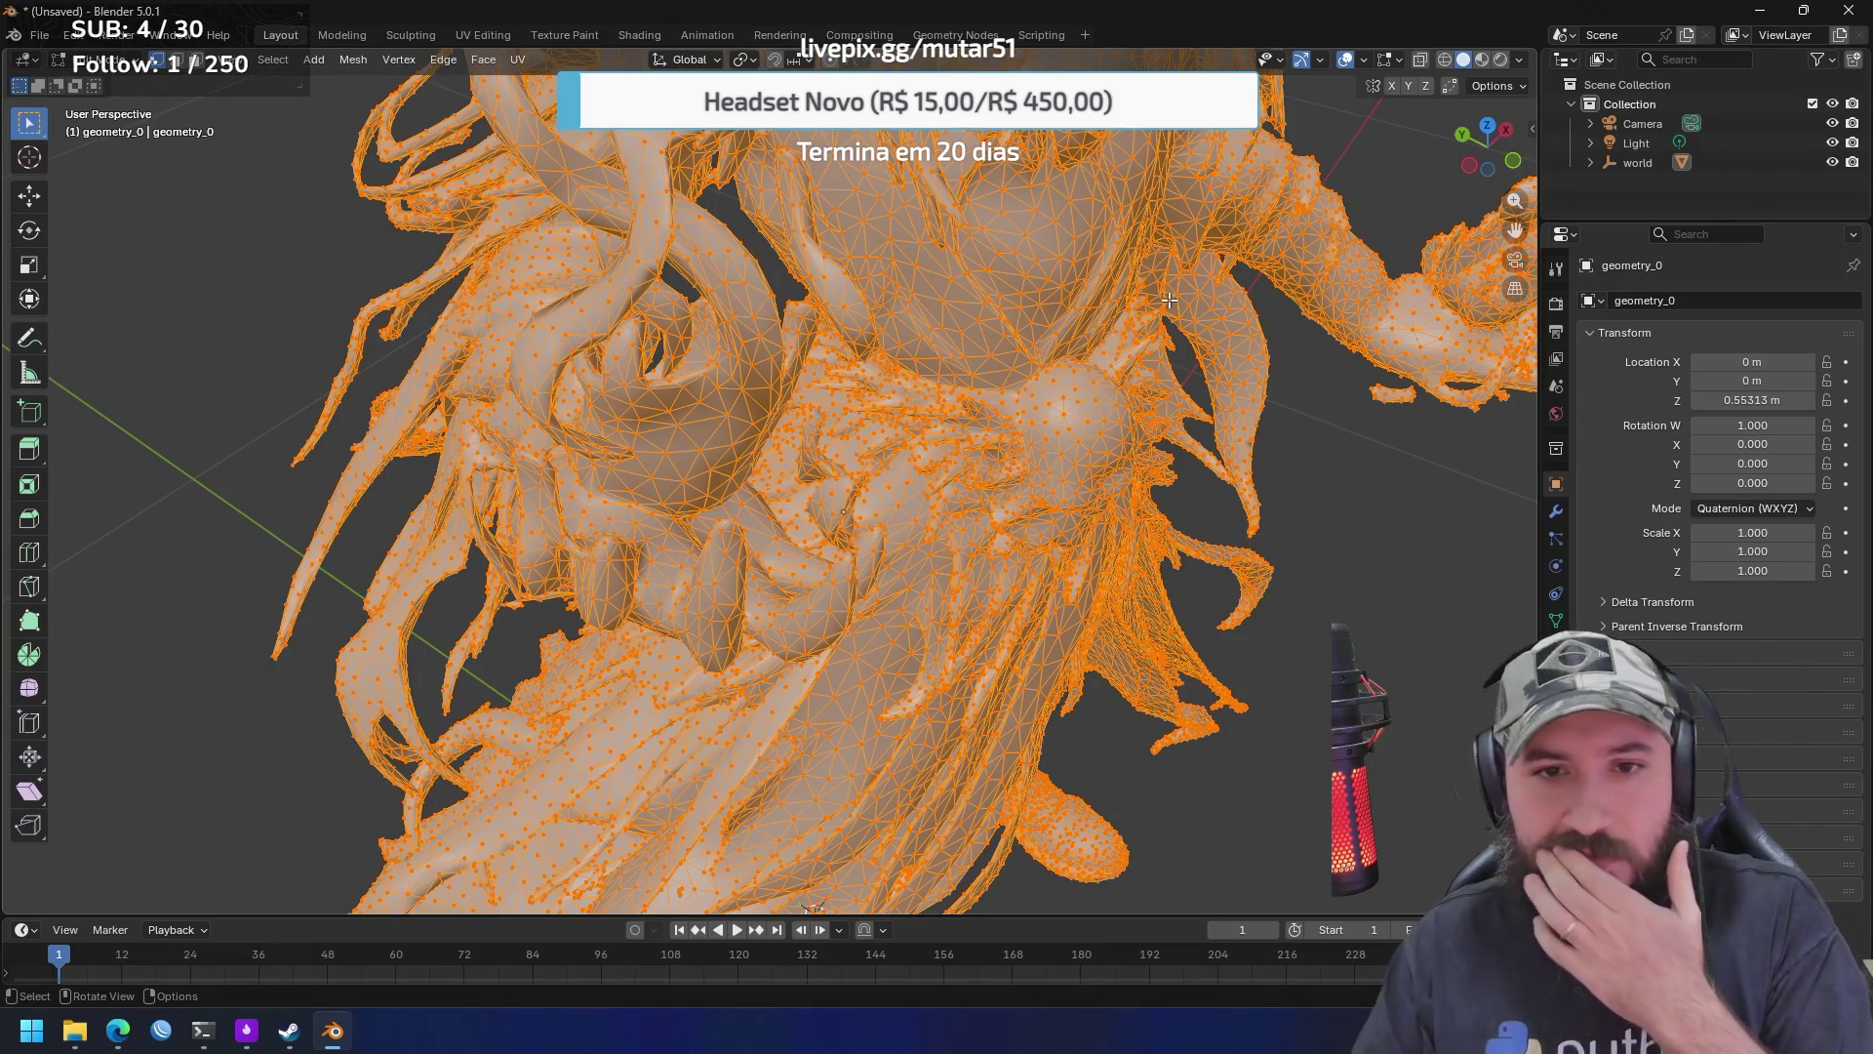
left_click_drag(1169, 300, 1086, 322)
scroll(957, 310, "down", 5)
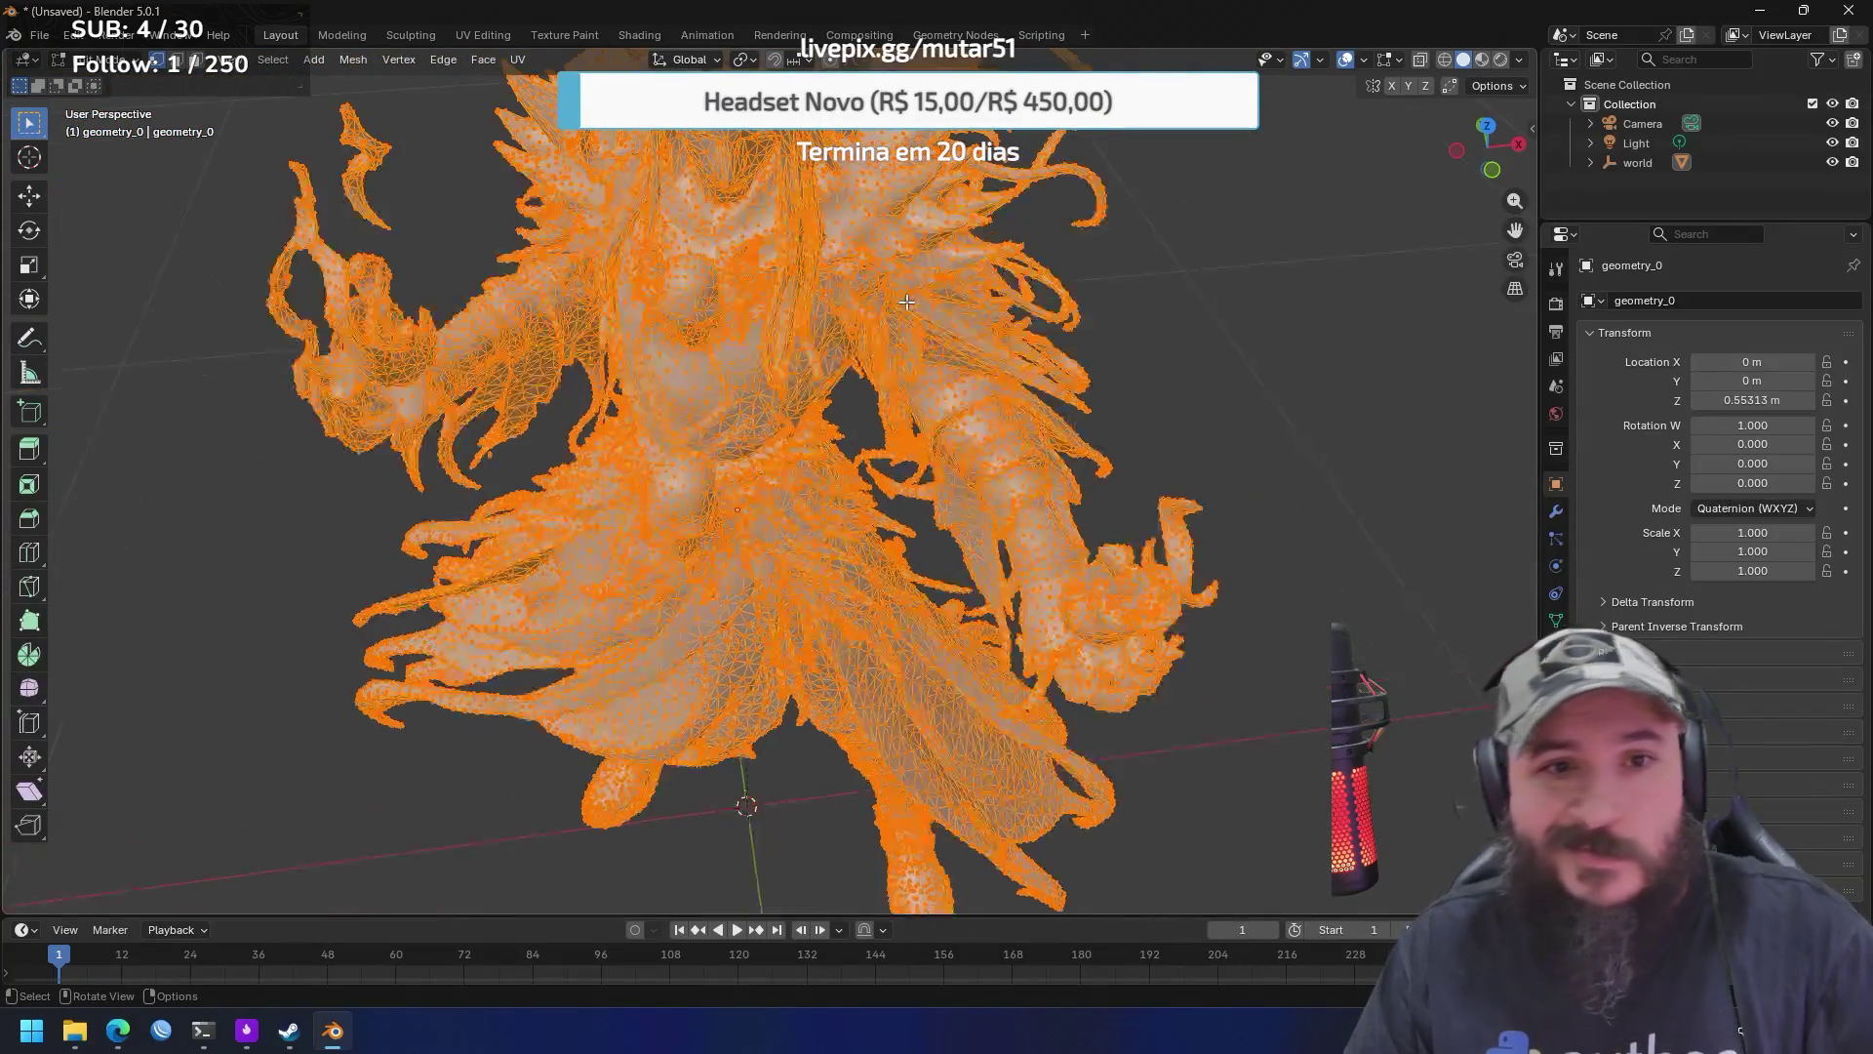
scroll(906, 303, "up", 3)
left_click(98, 59)
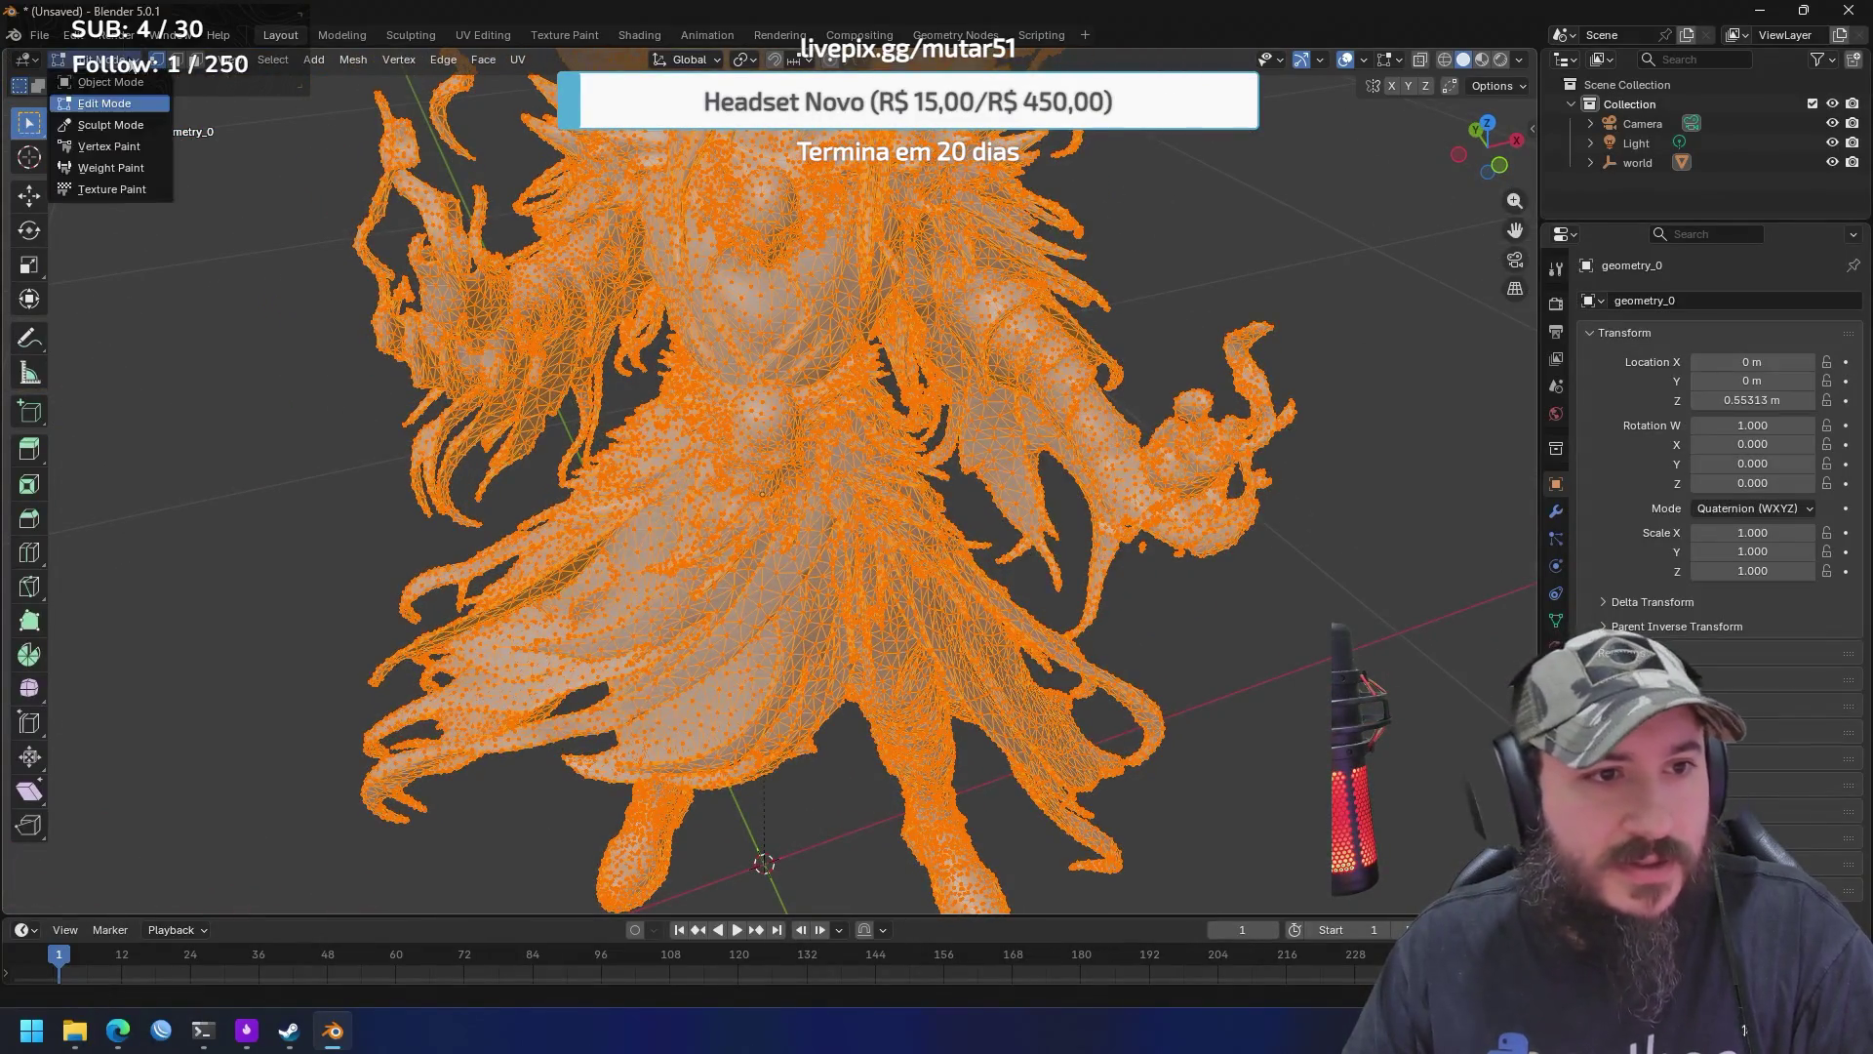
left_click(115, 82)
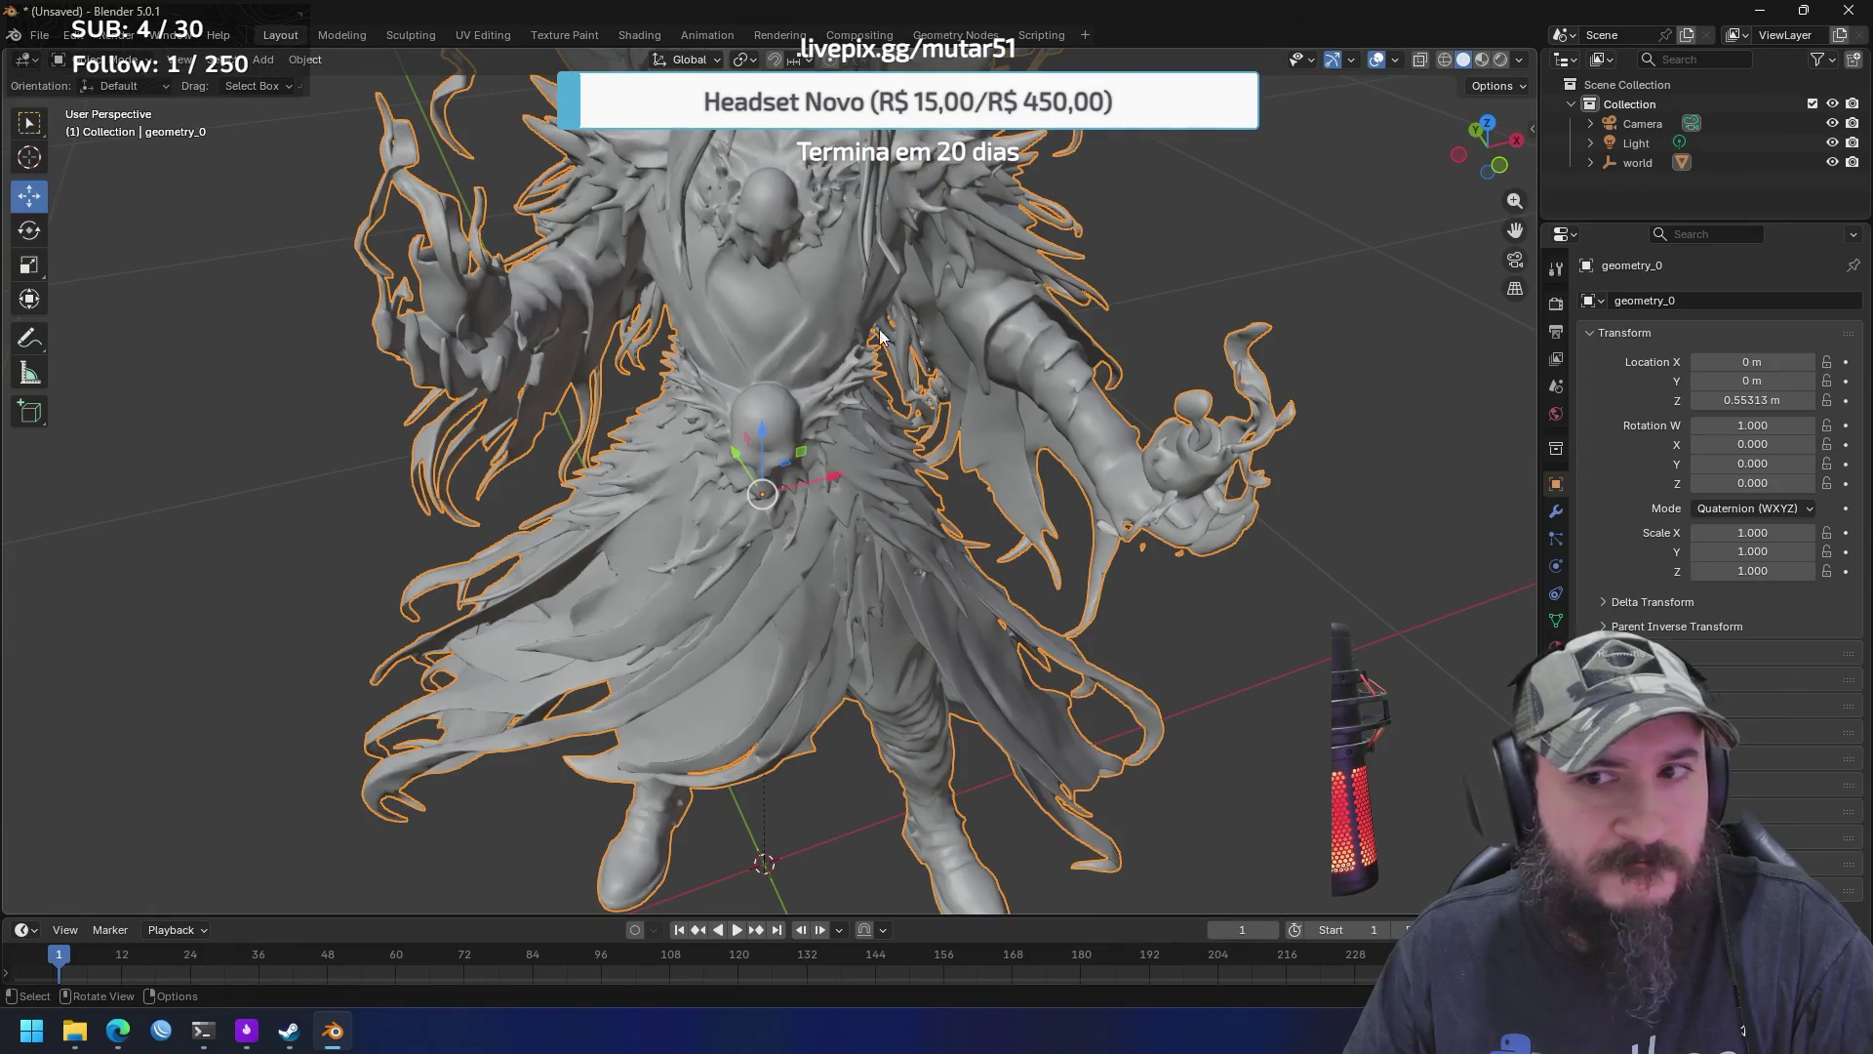
scroll(951, 347, "up", 5)
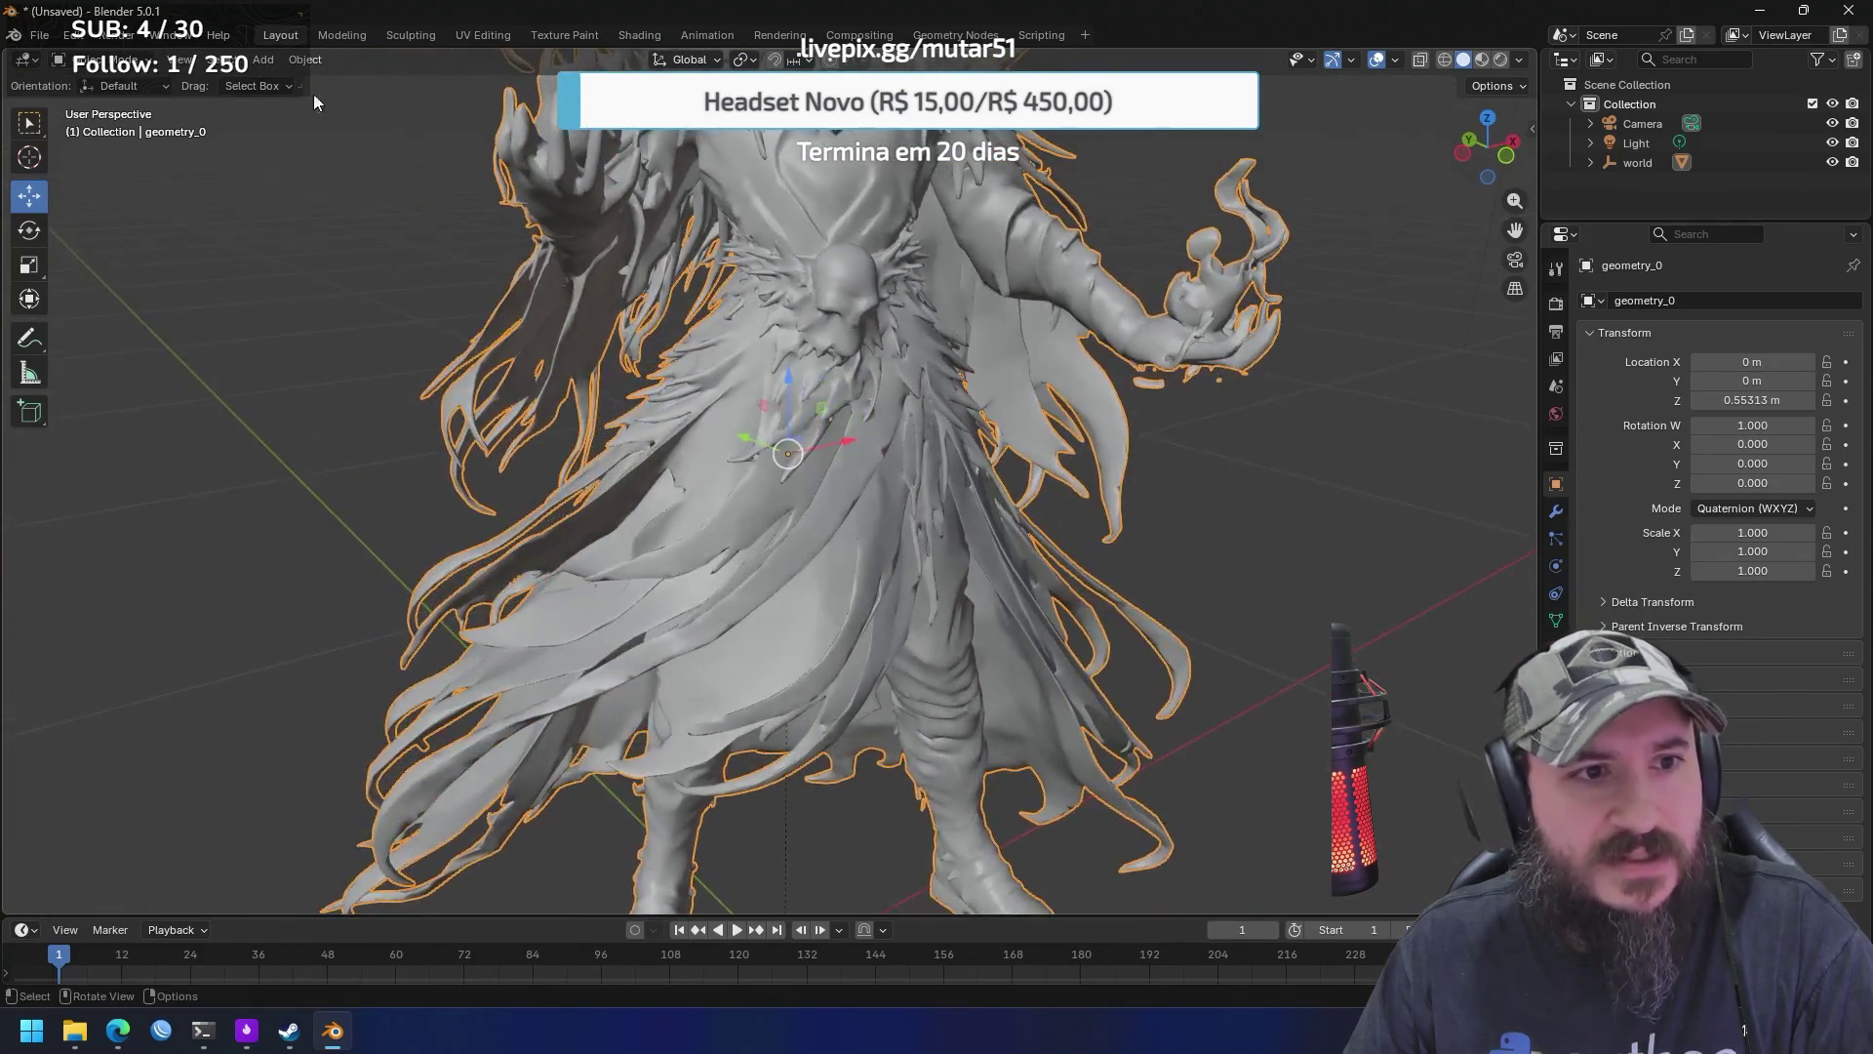
left_click(125, 61)
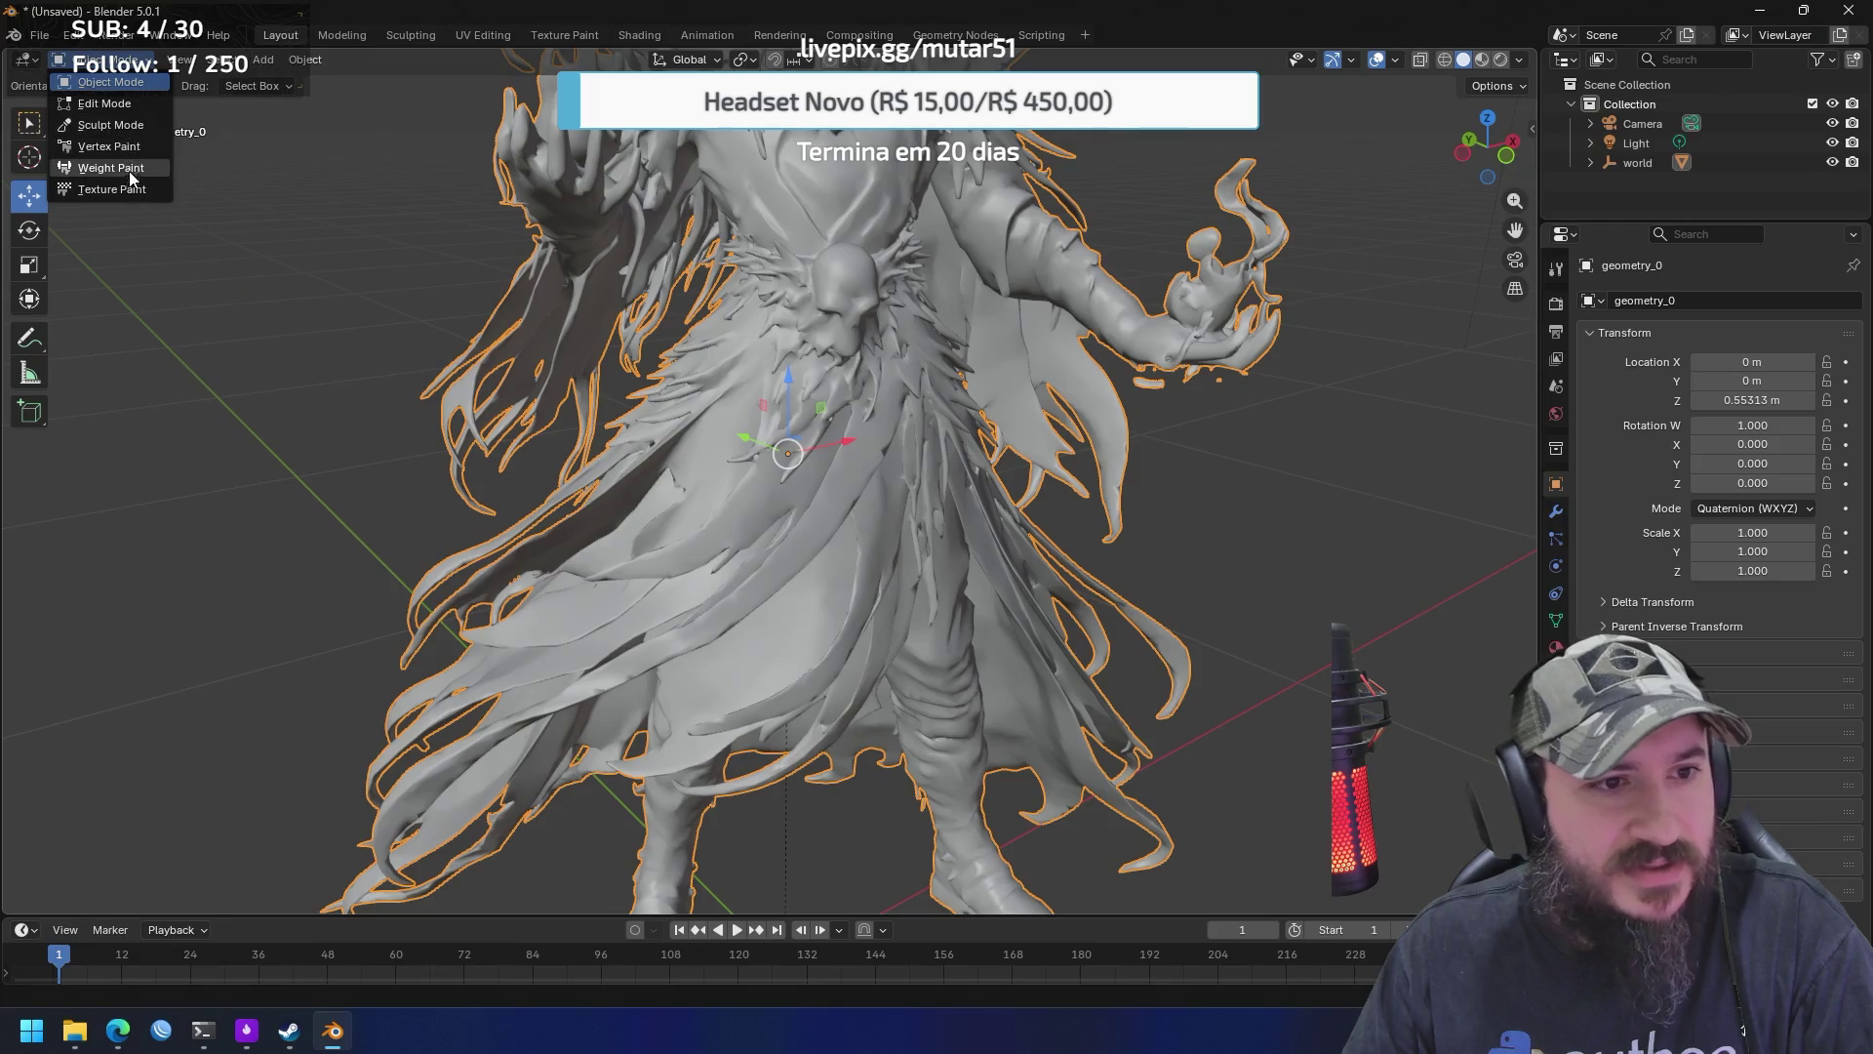
left_click(112, 189)
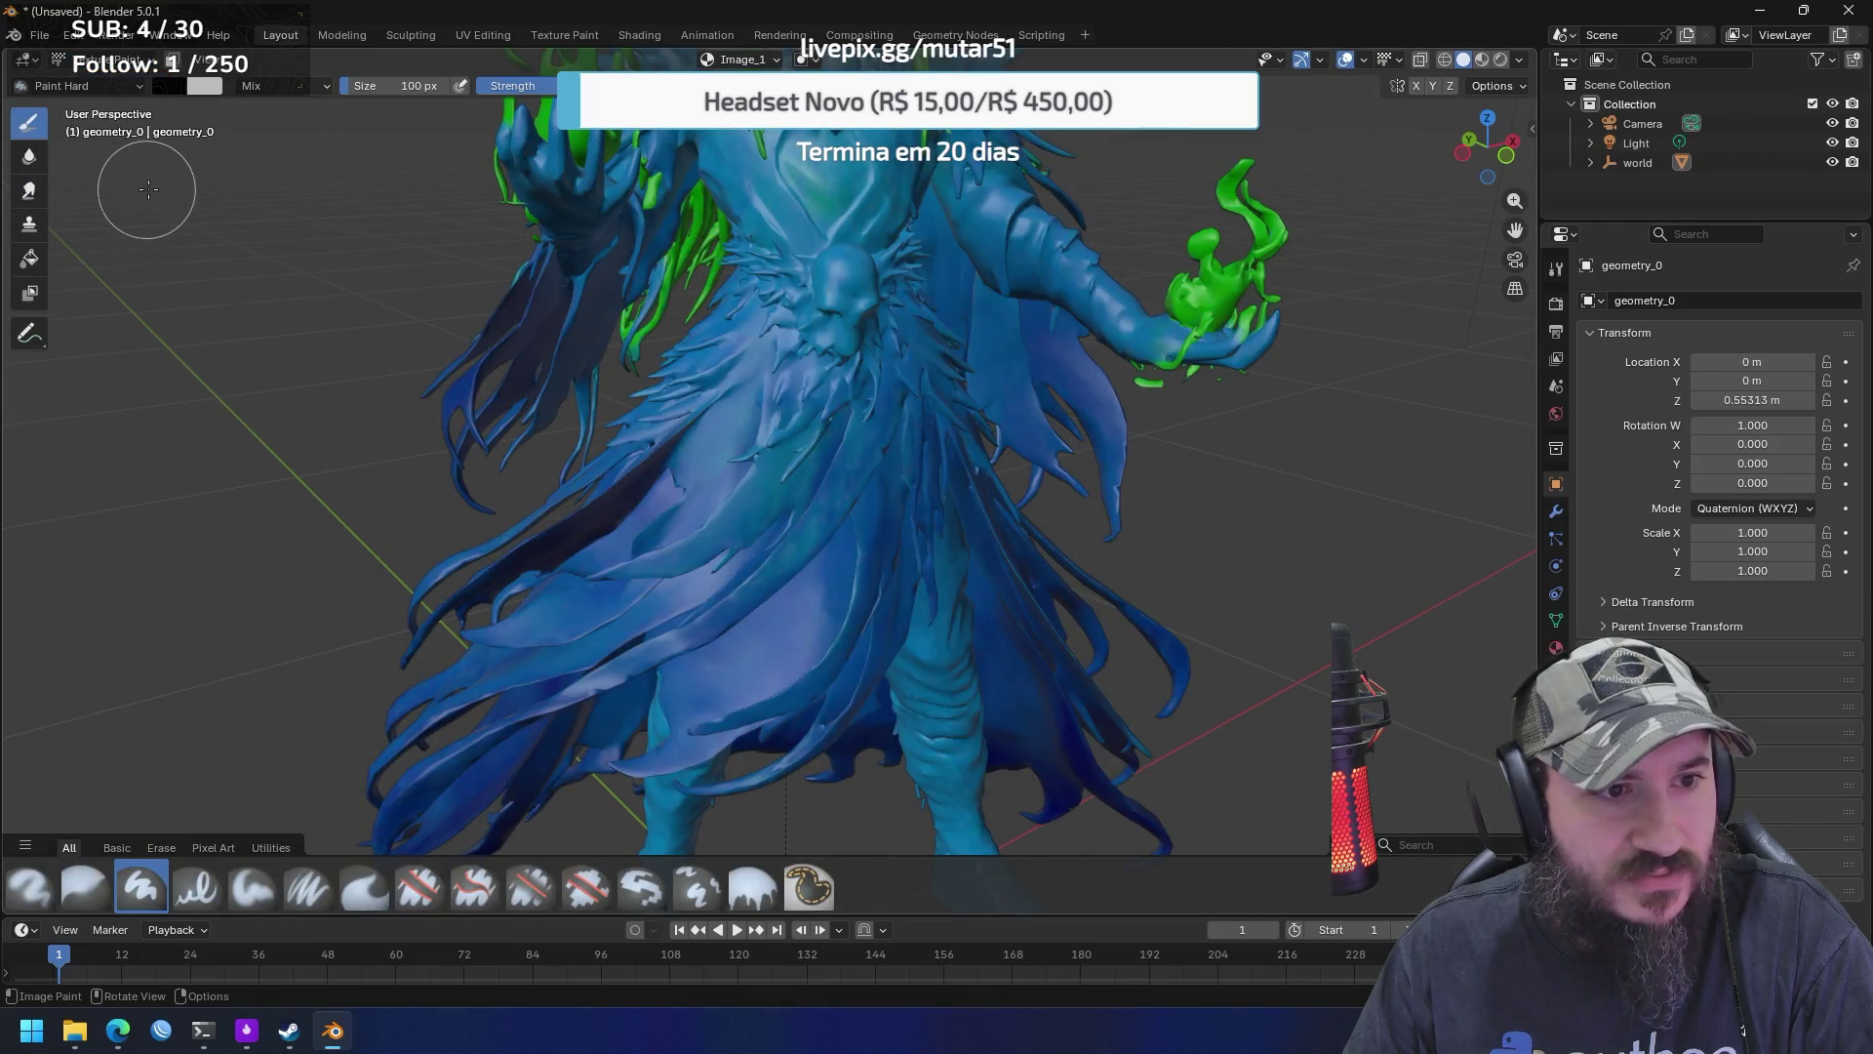
Look through the brush browser and try the Mask tool before returning to the paint tool
left_click(117, 83)
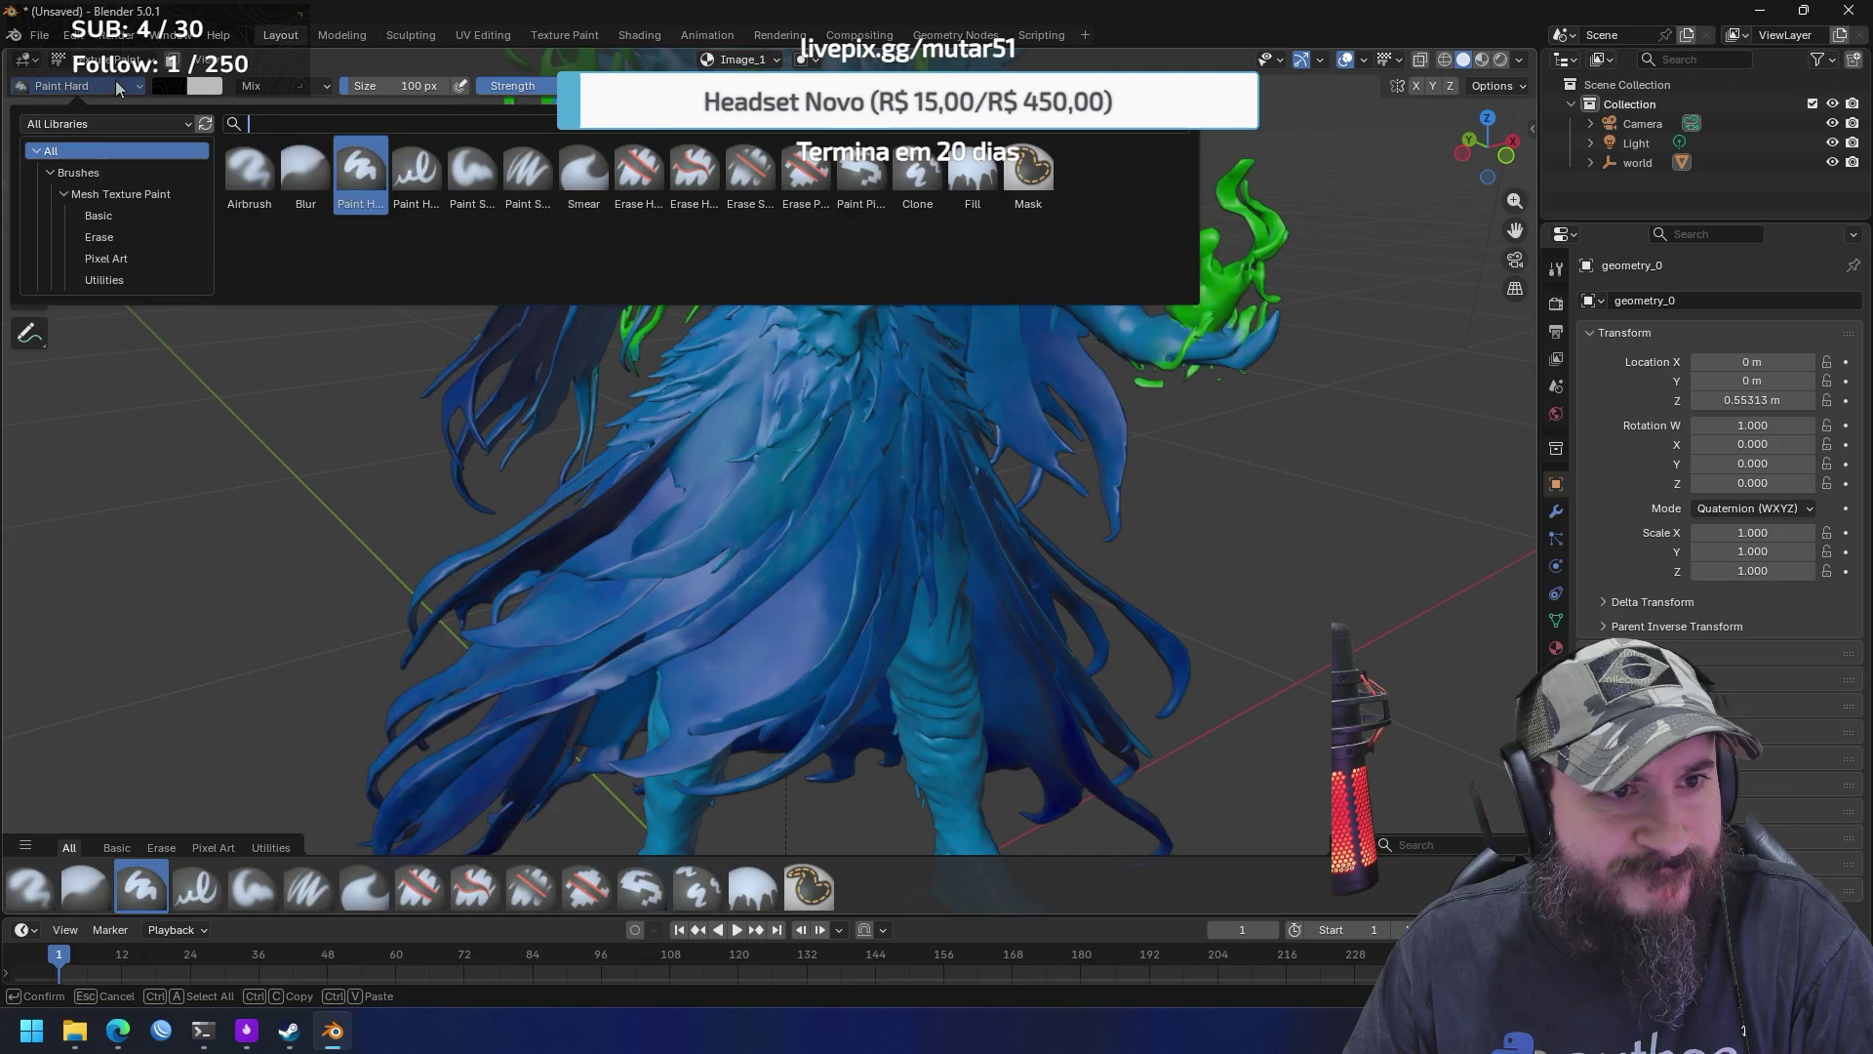
left_click(117, 88)
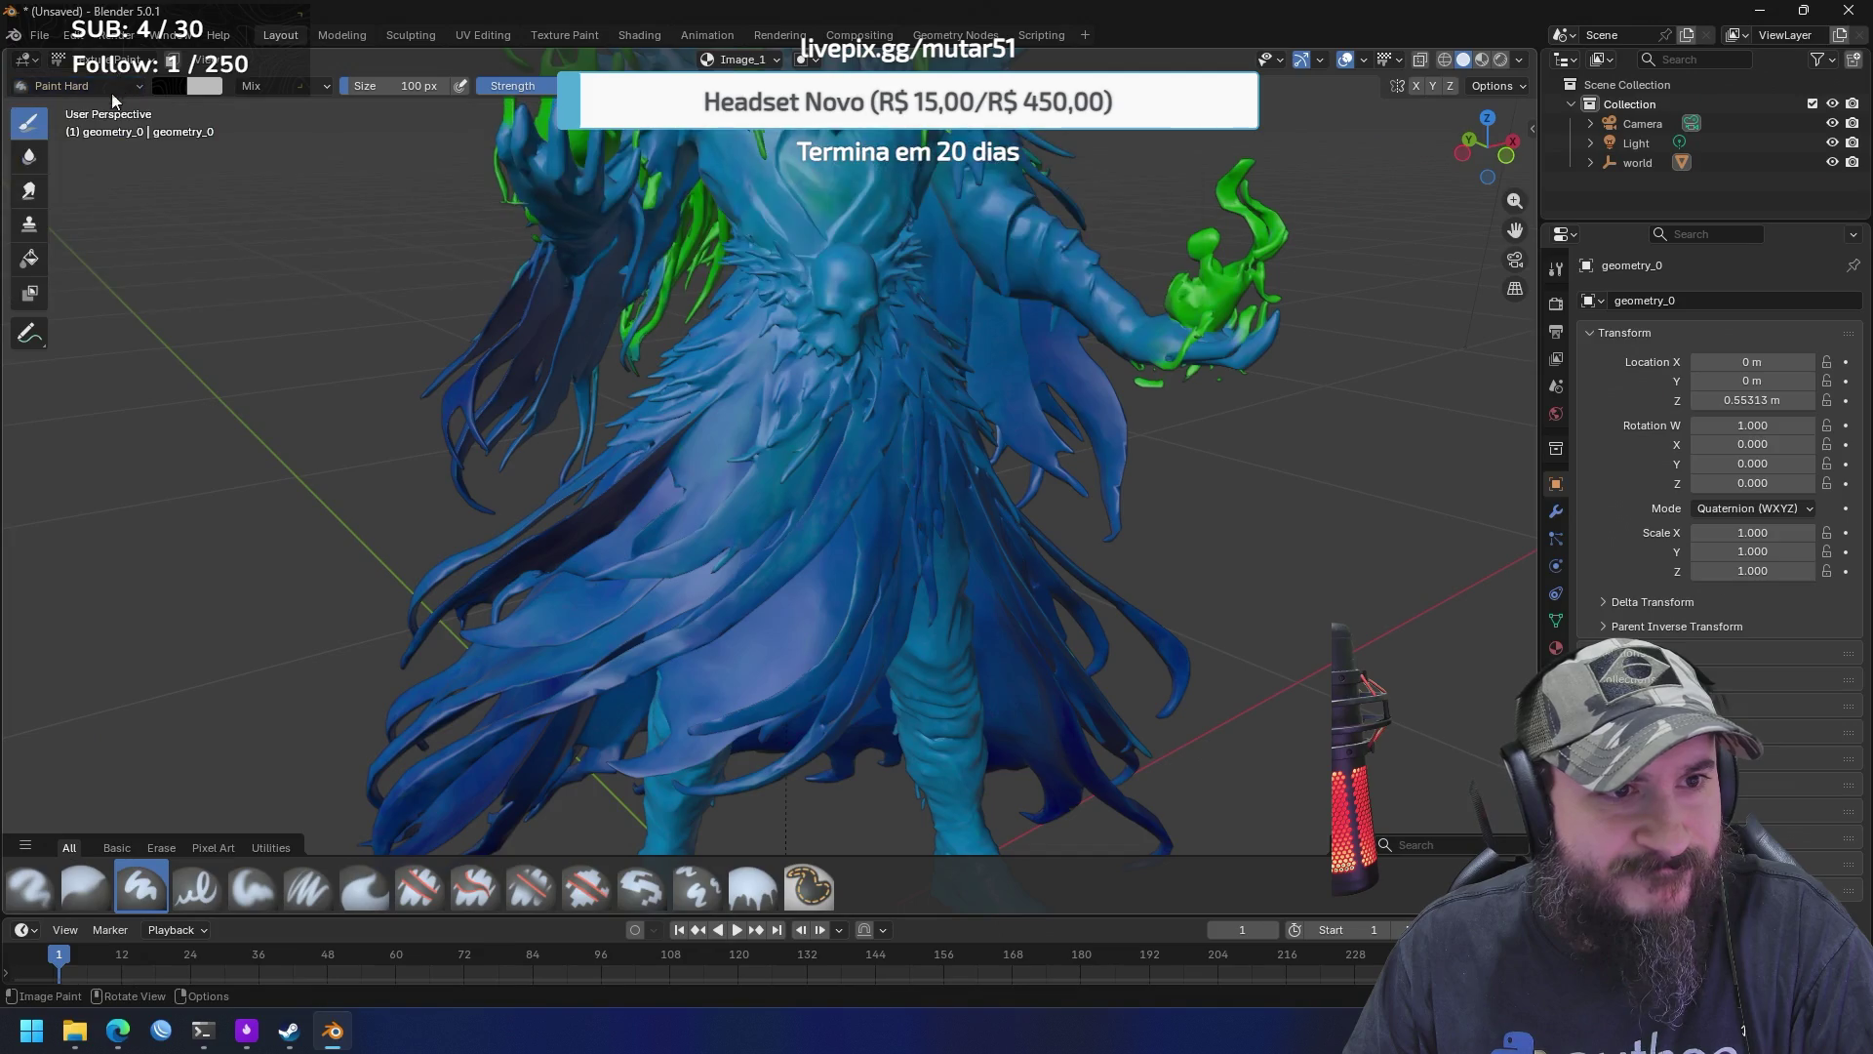
left_click(29, 297)
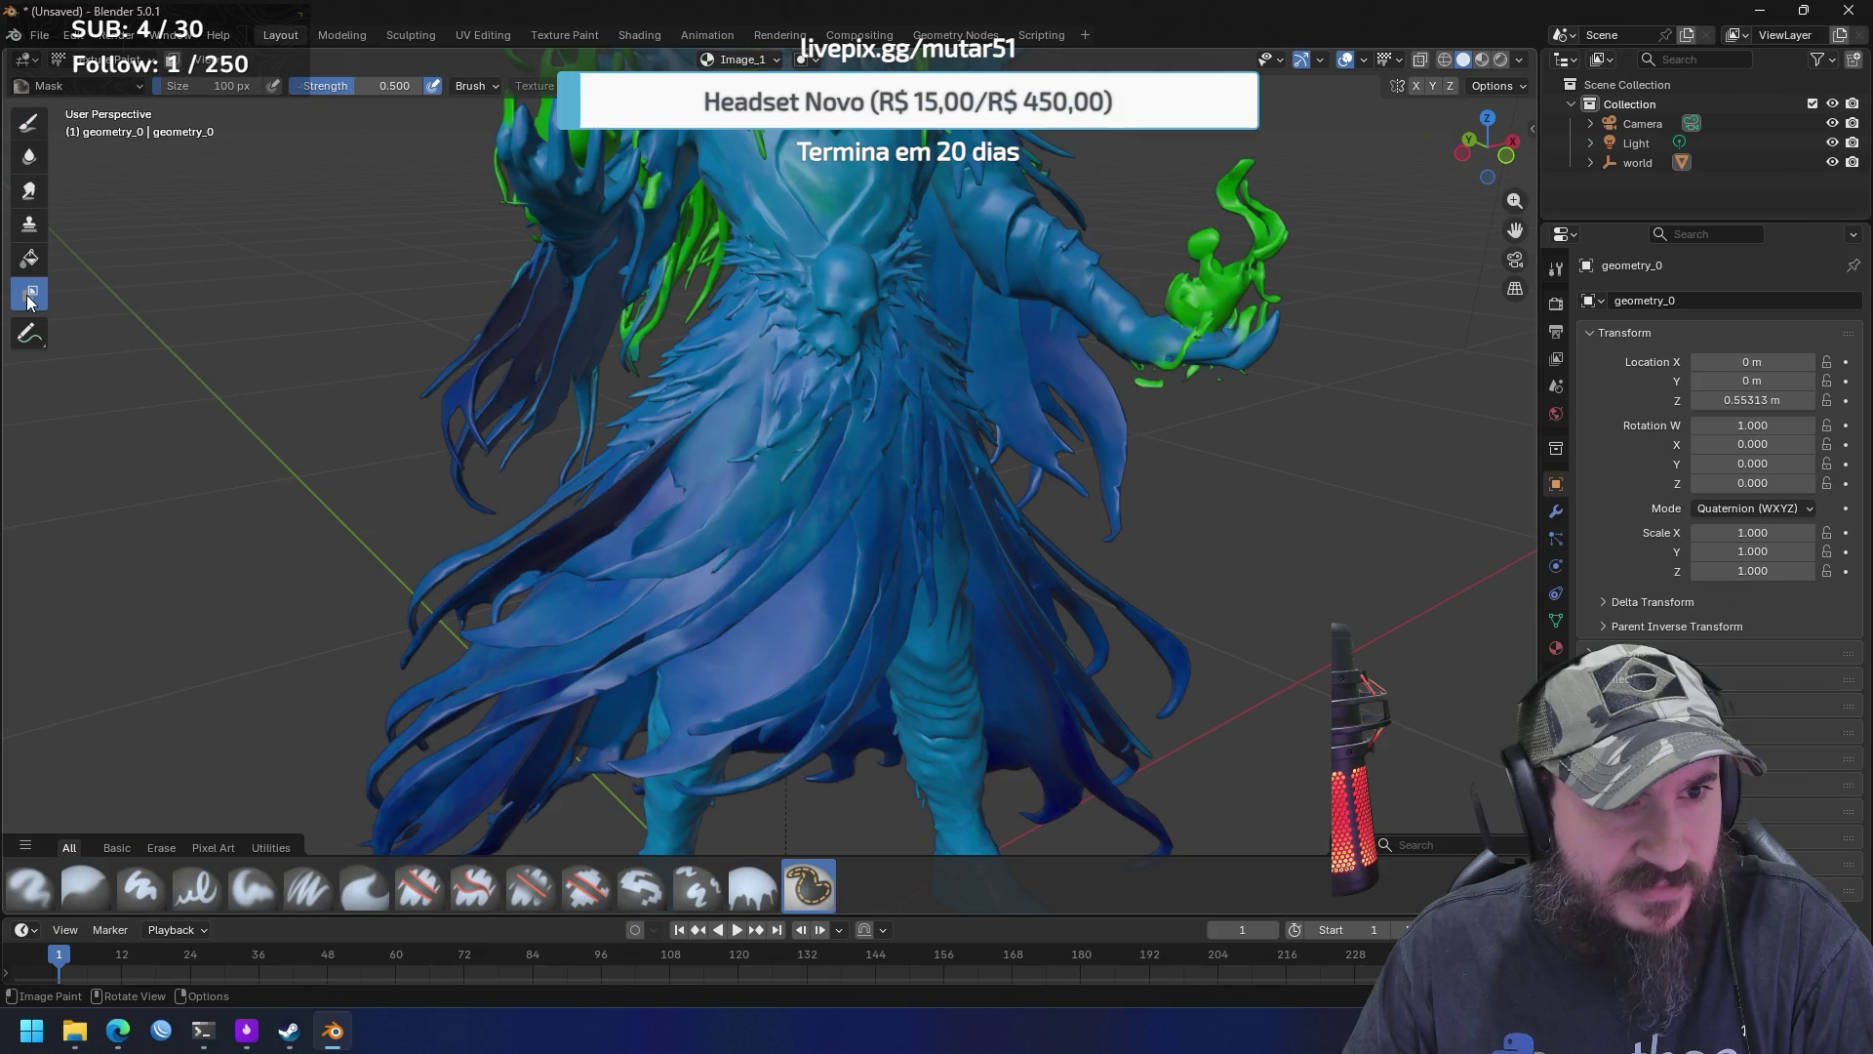
left_click(35, 127)
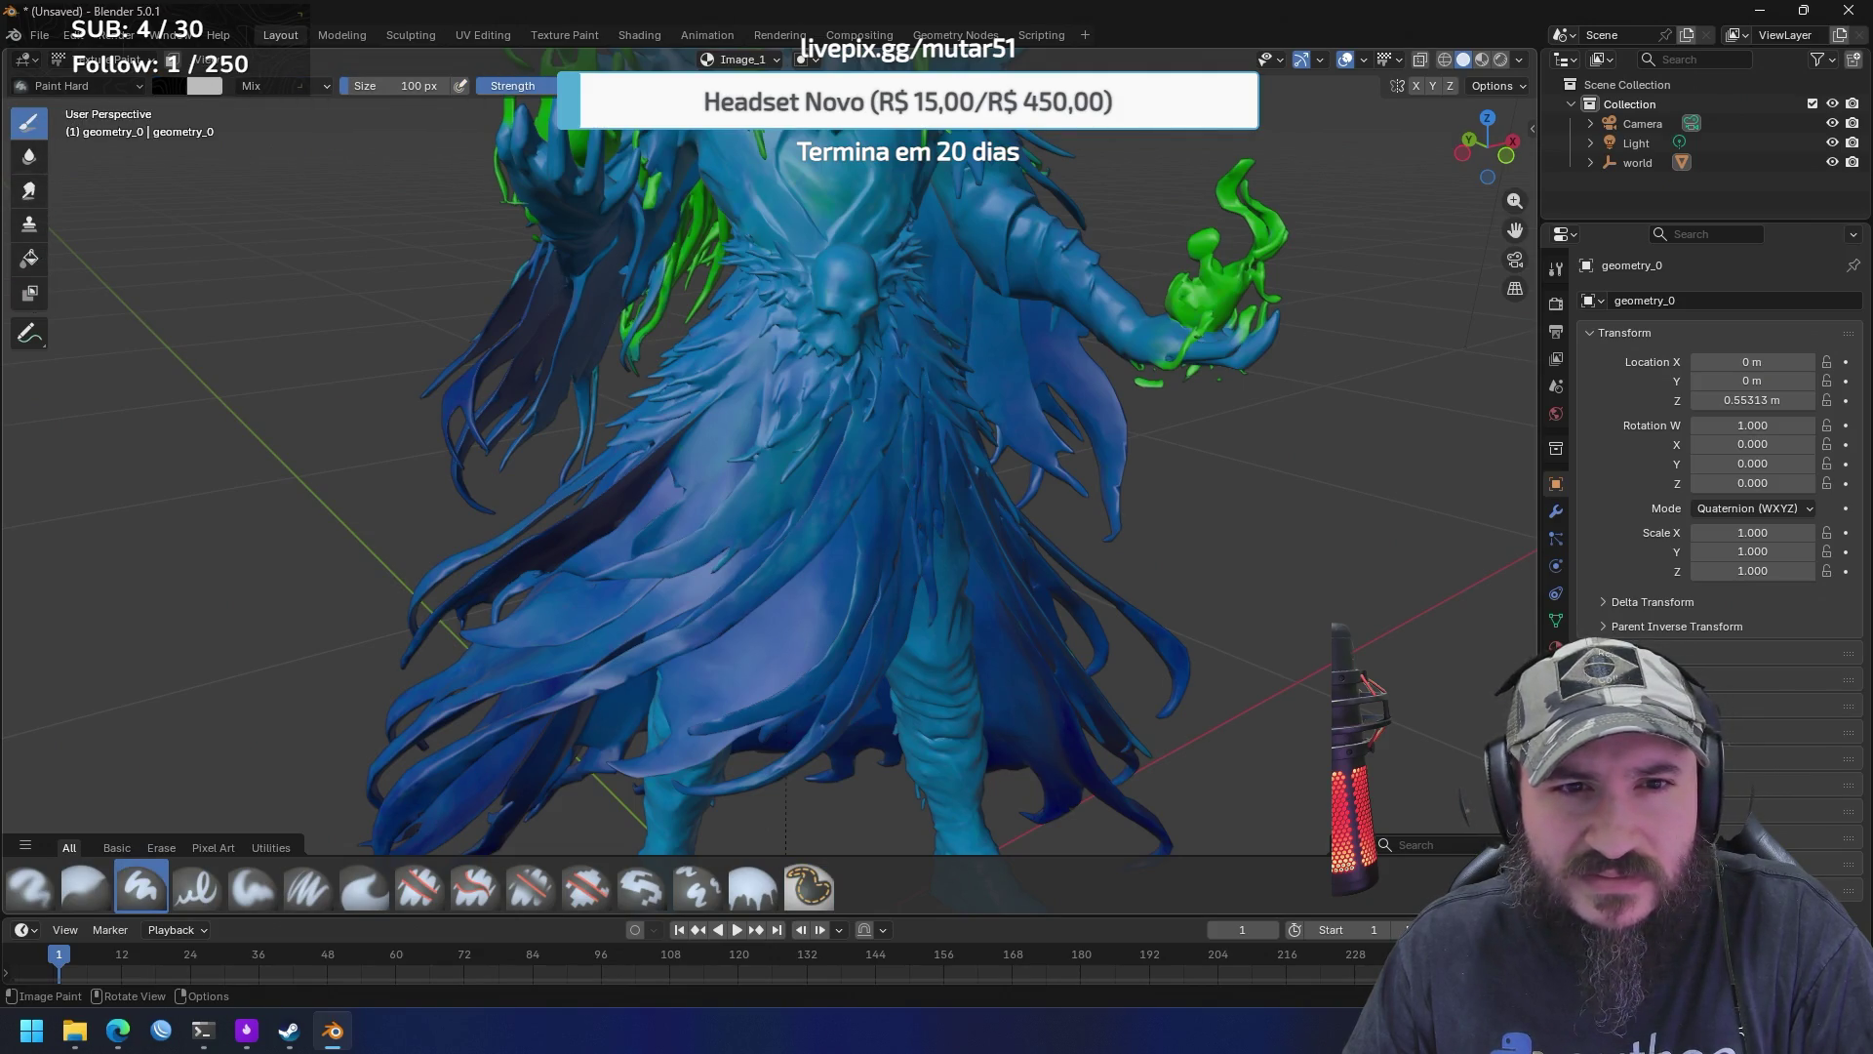
Select Image_0 as the paint texture and orbit to view the dark-toned sorcerer from the front
left_click(763, 60)
left_click(712, 138)
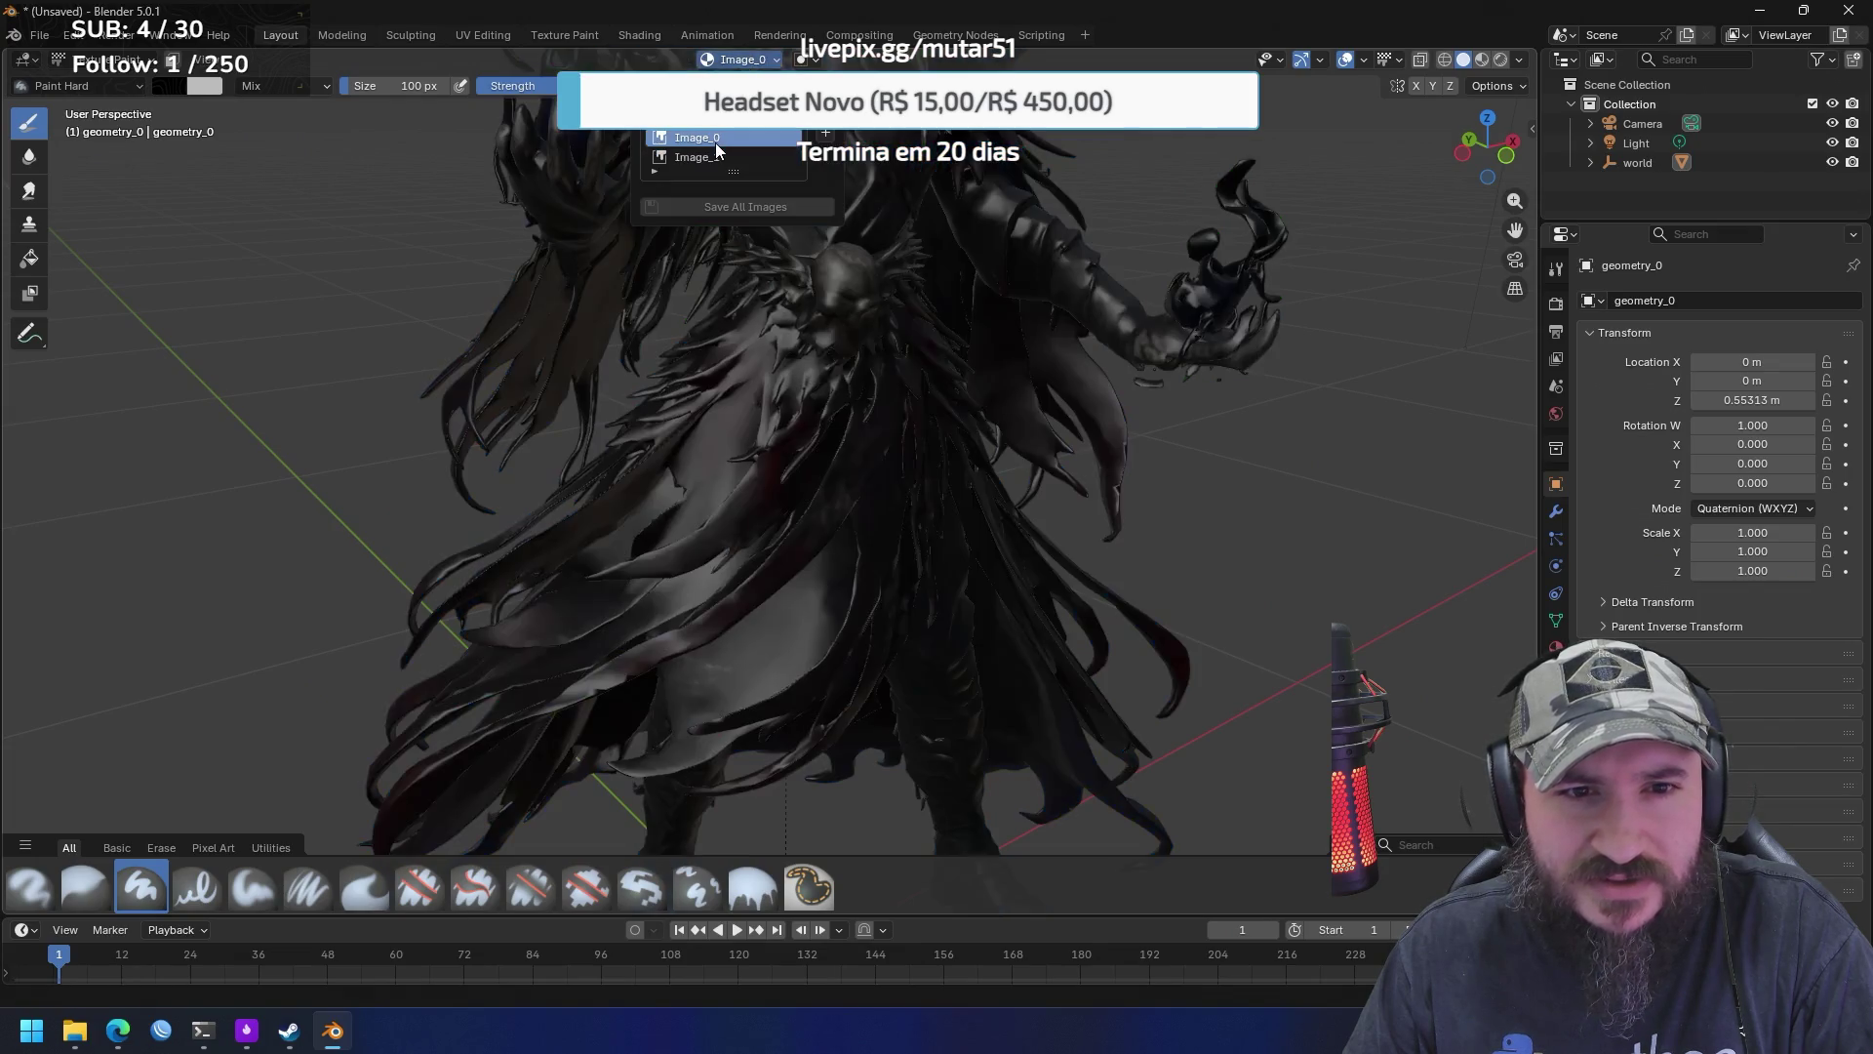
mouse_move(1346, 447)
left_mouse_down()
mouse_move(1187, 380)
mouse_move(1220, 406)
left_mouse_up()
scroll(1221, 405, "down", 5)
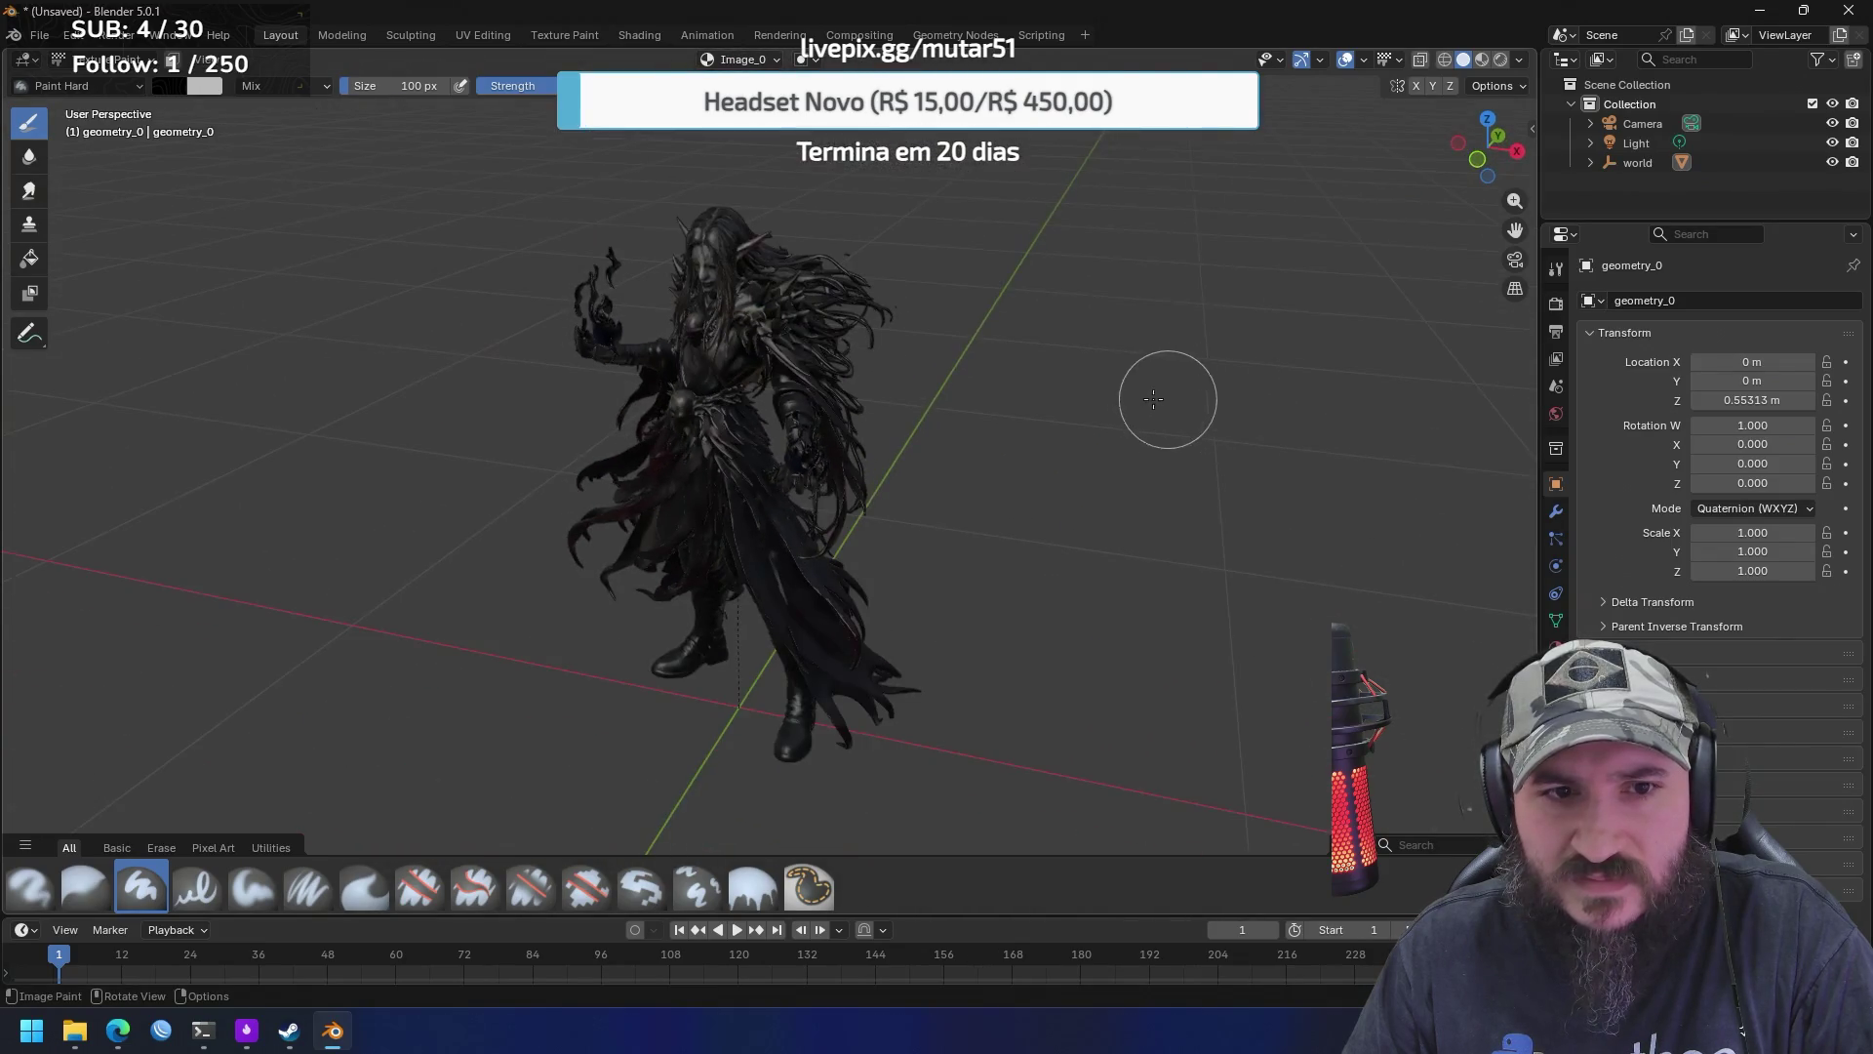
left_click_drag(1054, 382, 1162, 397)
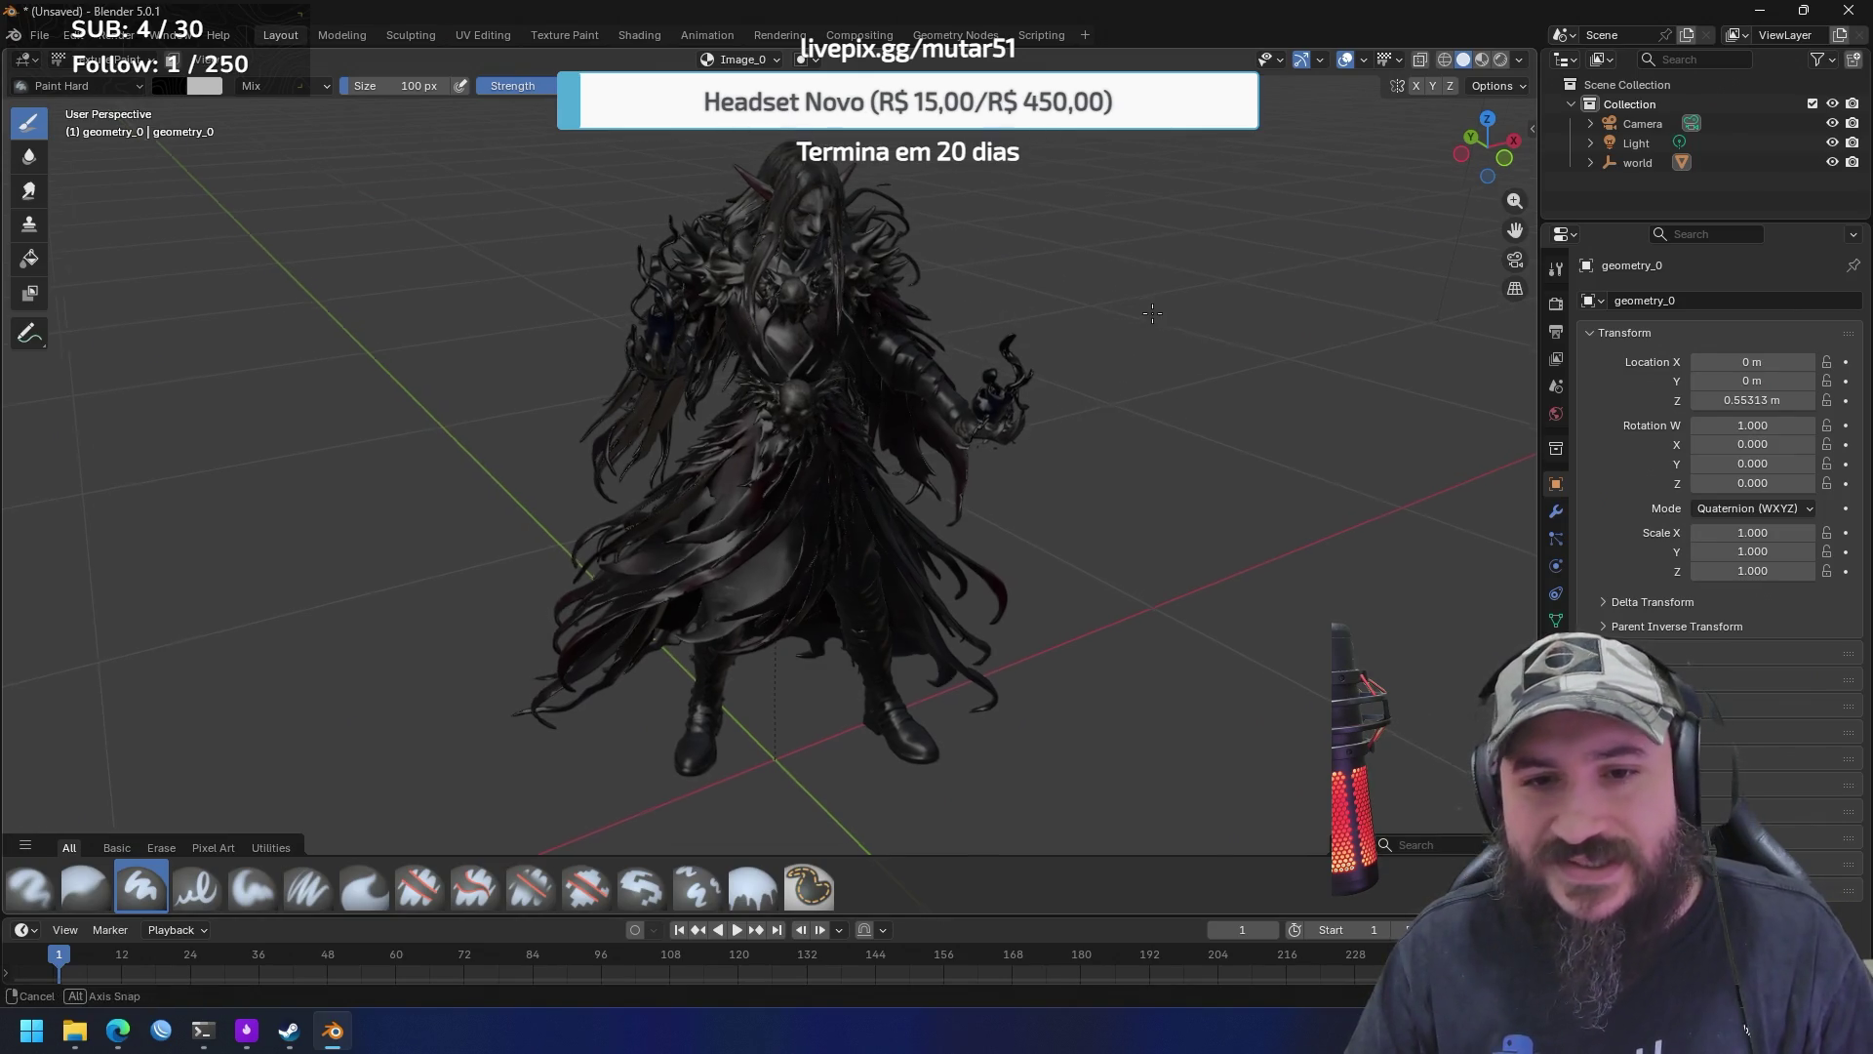
Cycle through the Z shading options, landing on Material Preview, and orbit the scene
key("z")
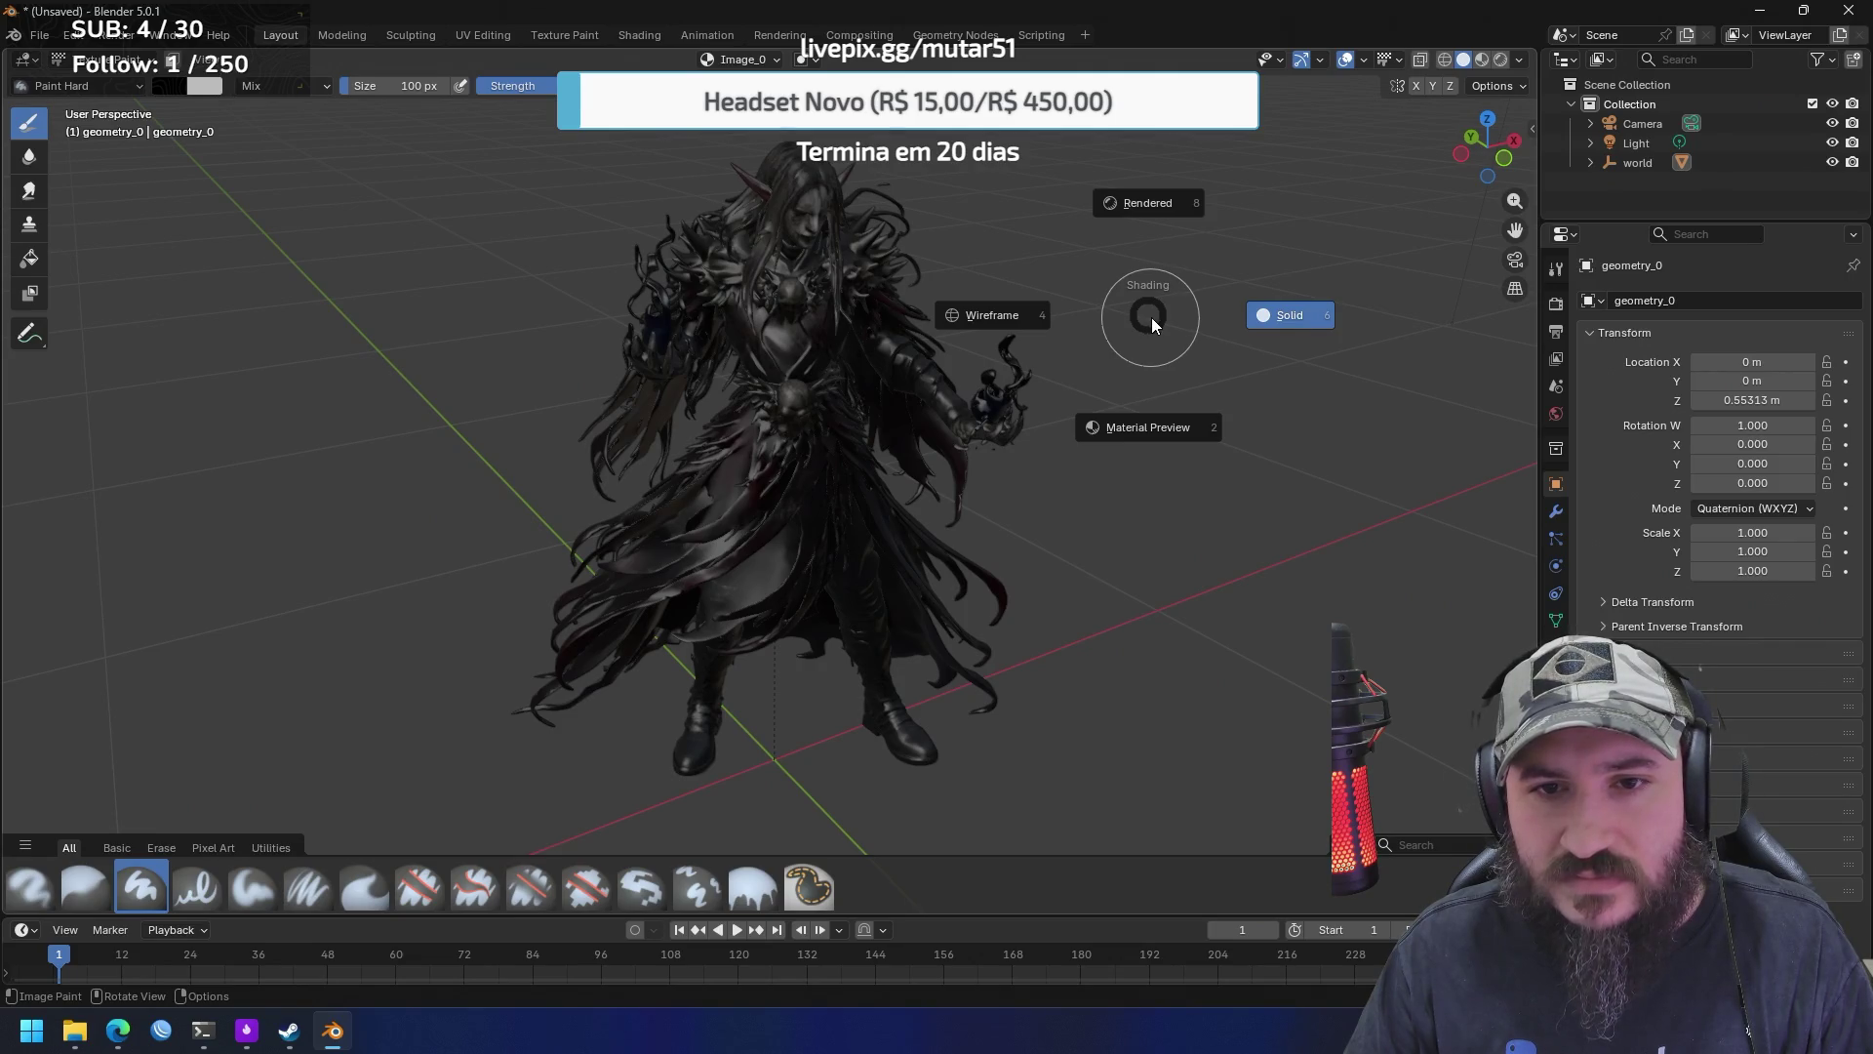
left_click(1170, 202)
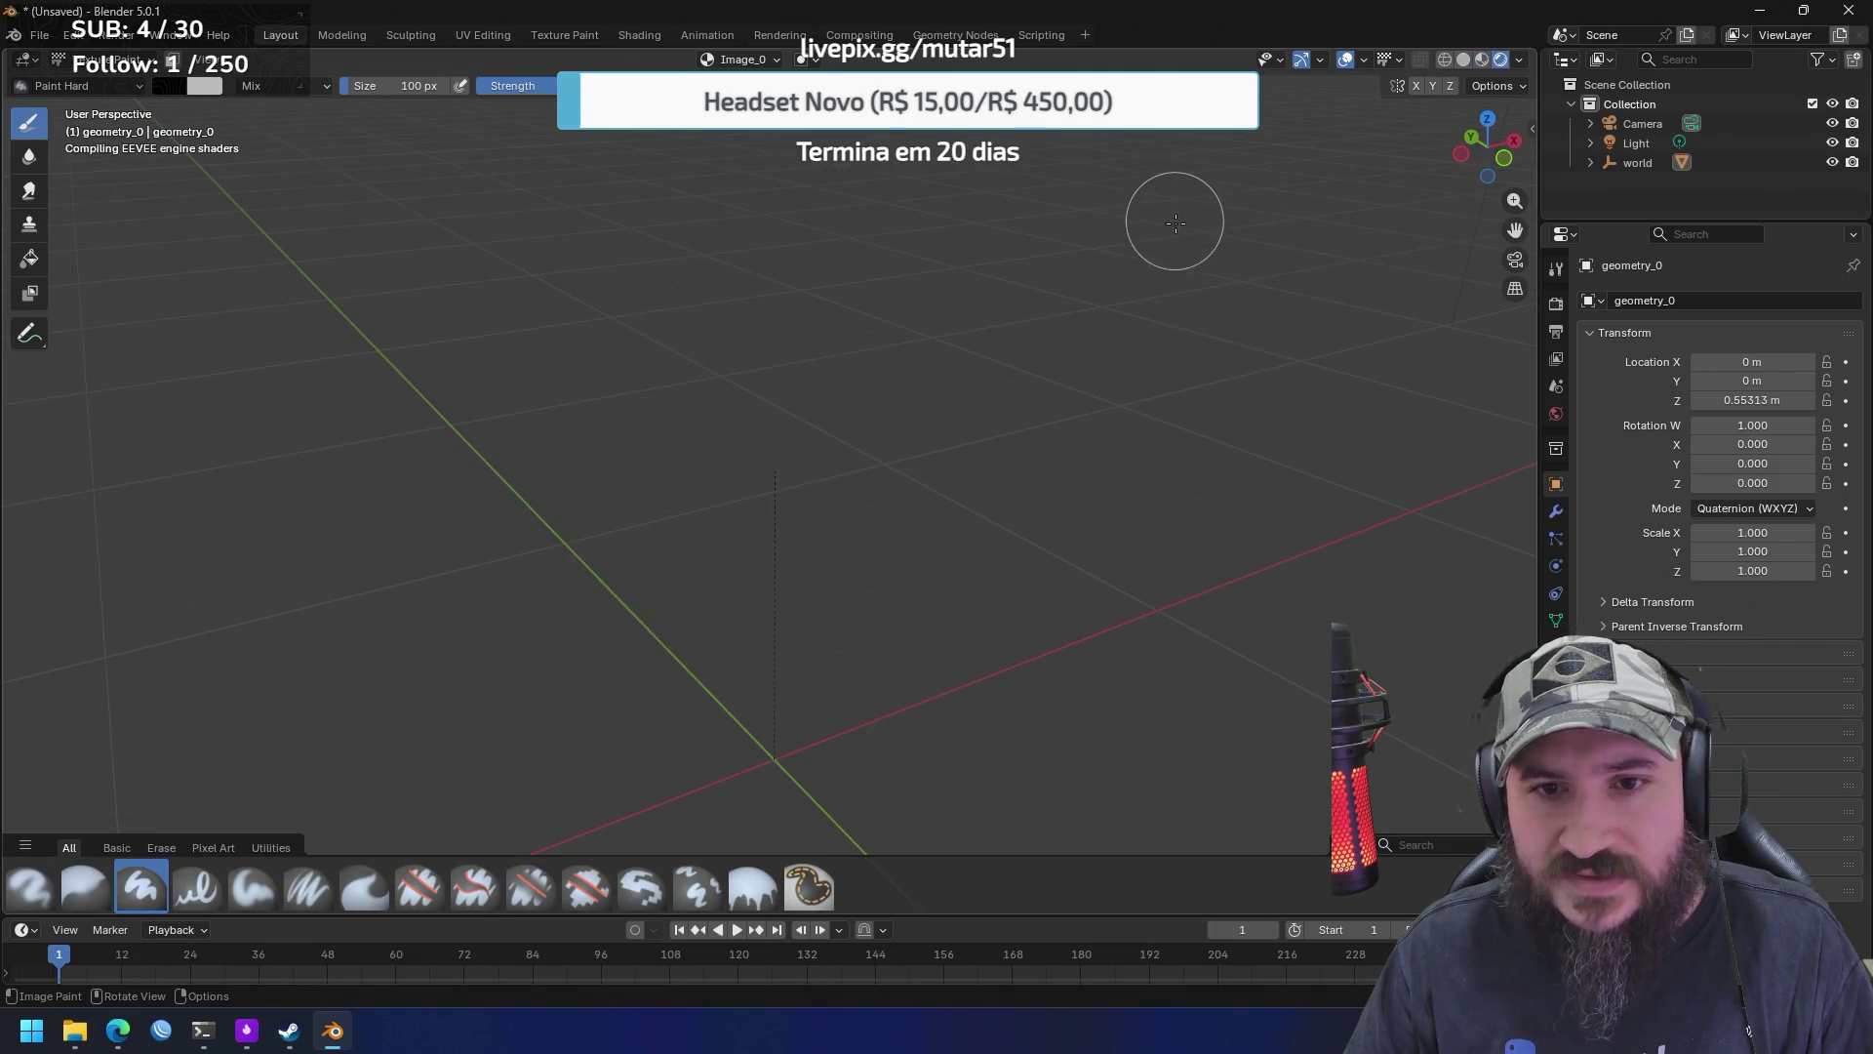
key("z")
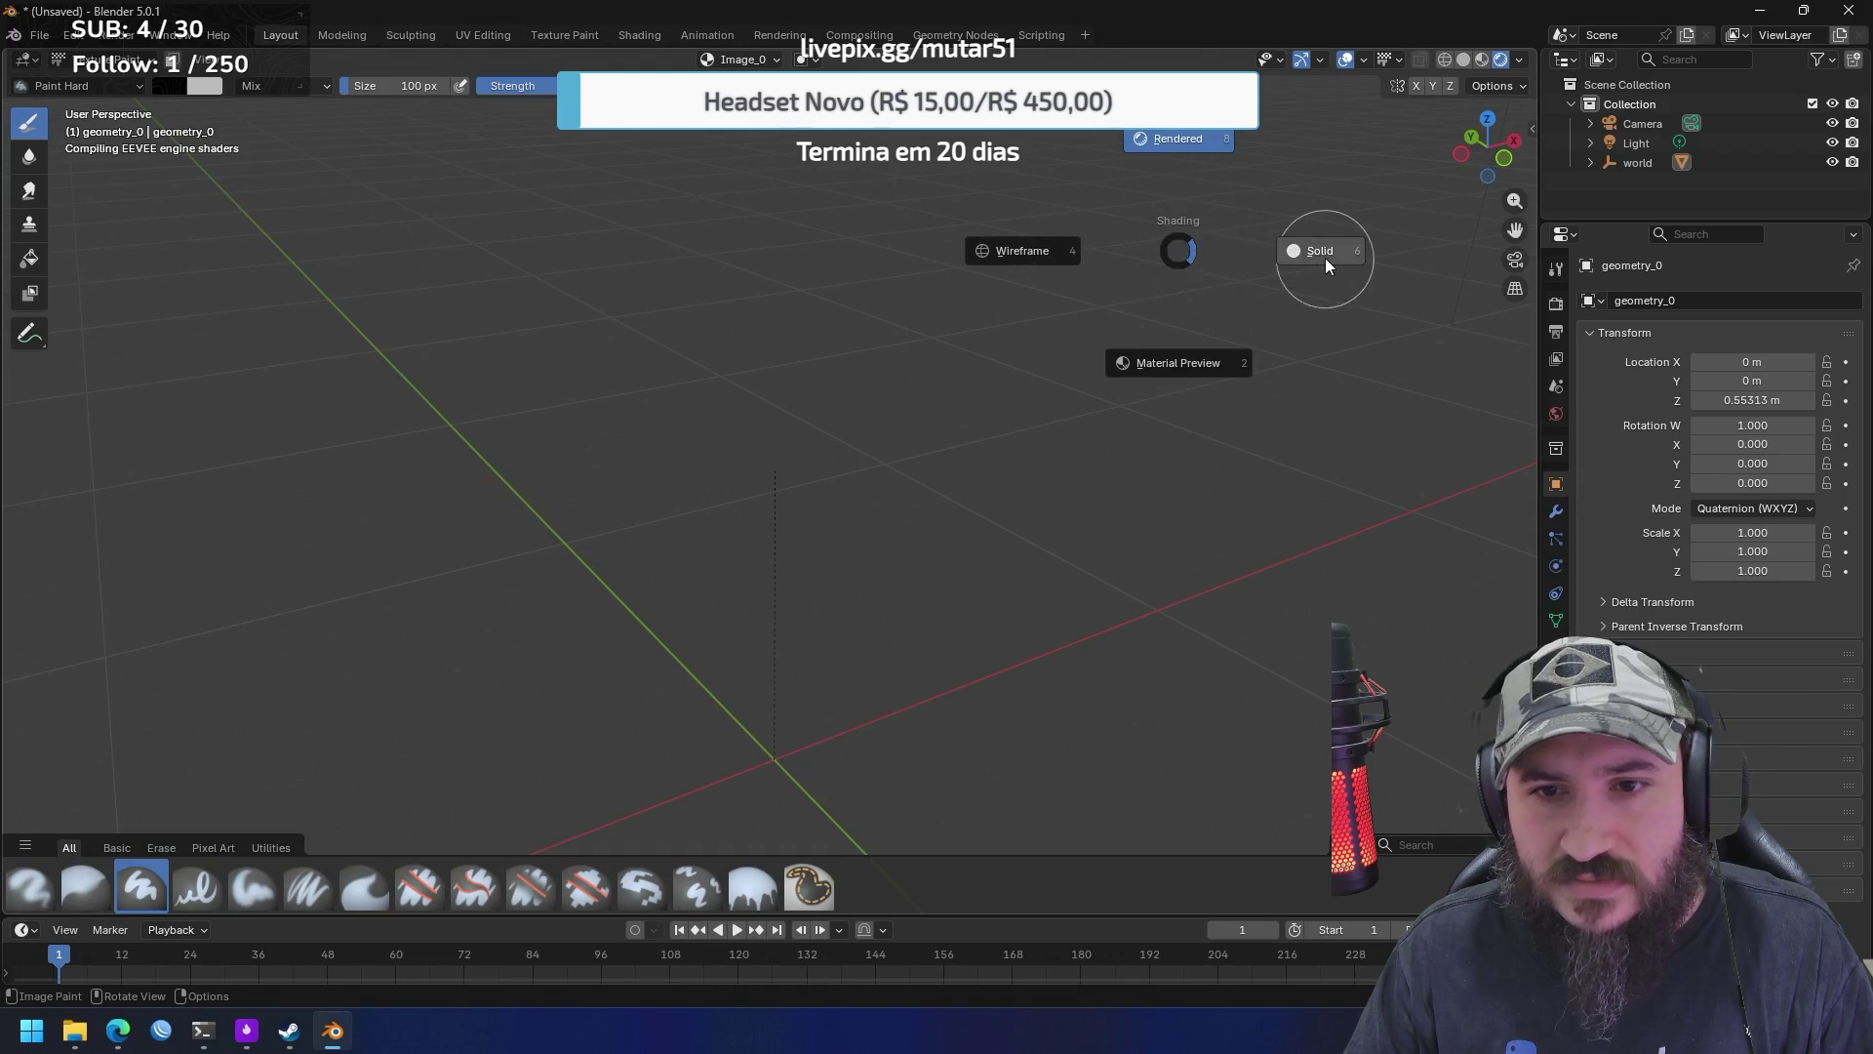
left_click(1324, 257)
key("z")
left_click(1206, 259)
key("z")
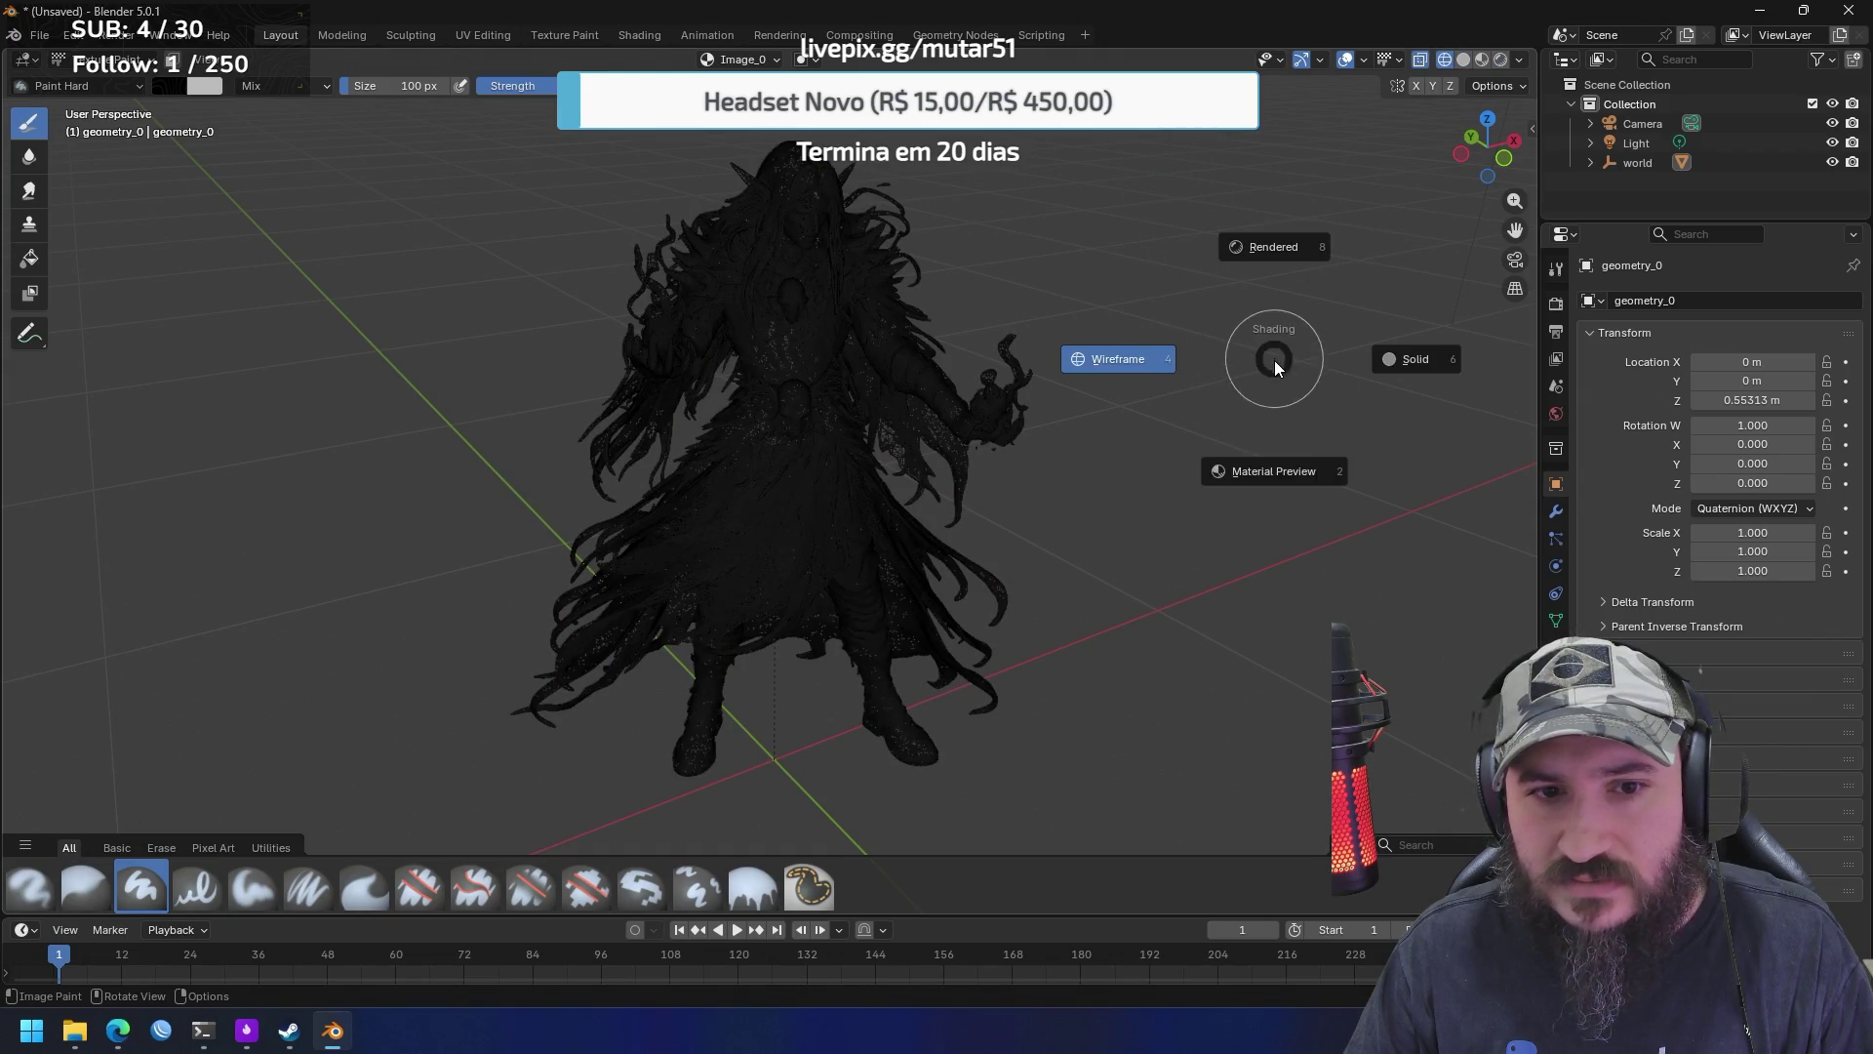
left_click(1302, 476)
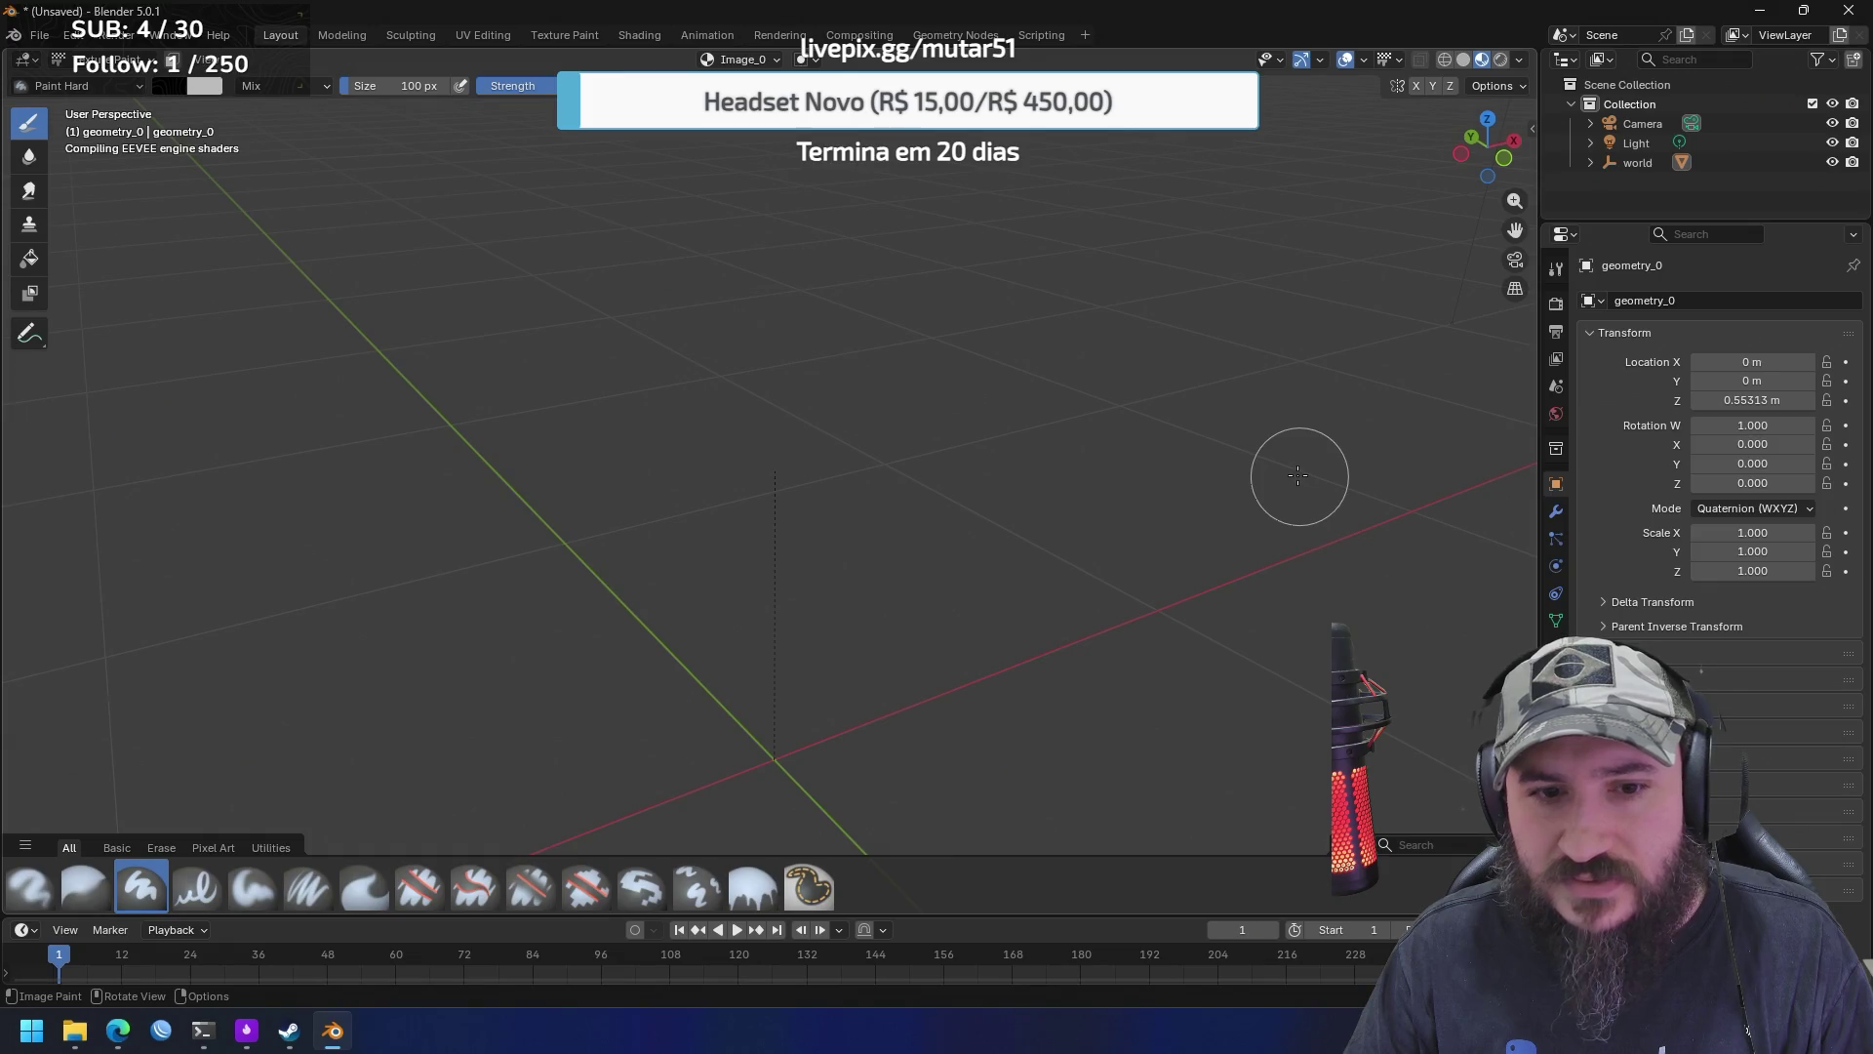
left_click_drag(1308, 459, 1201, 451)
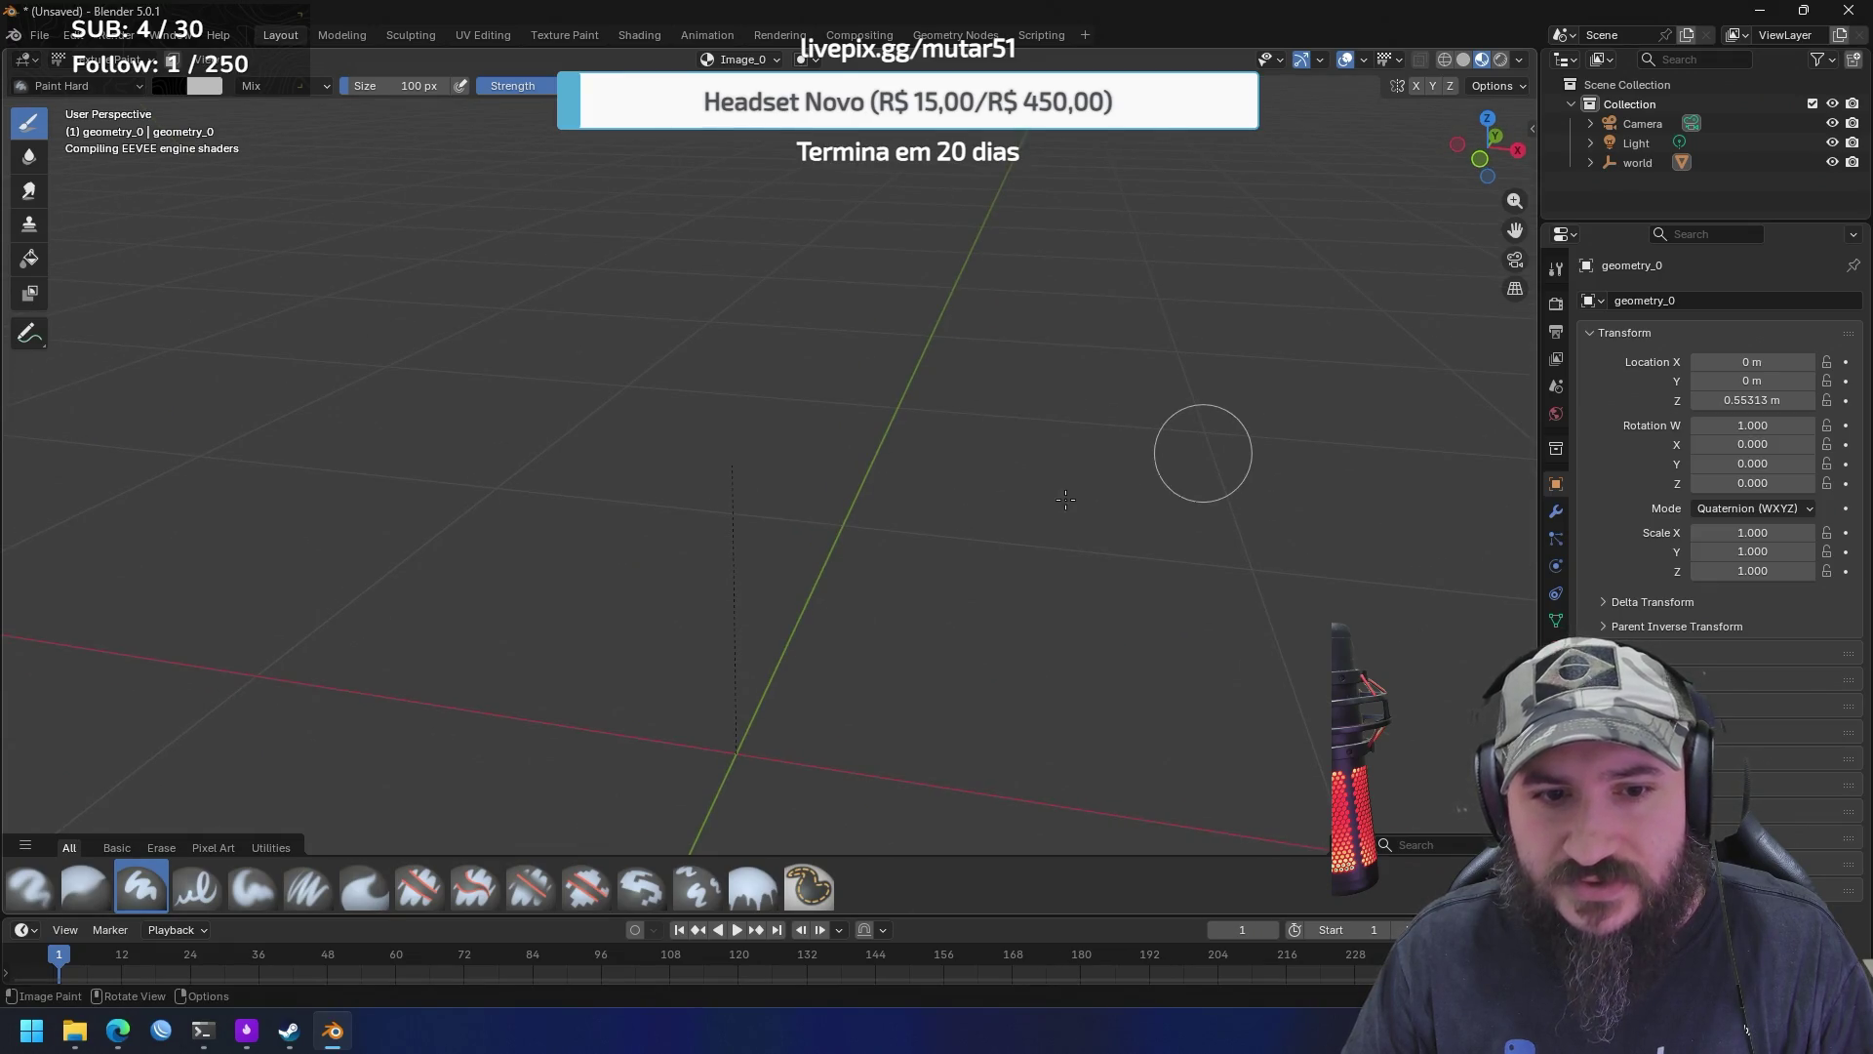
Switch to Wireframe shading and zoom in around the dense mesh of the hair
key("z")
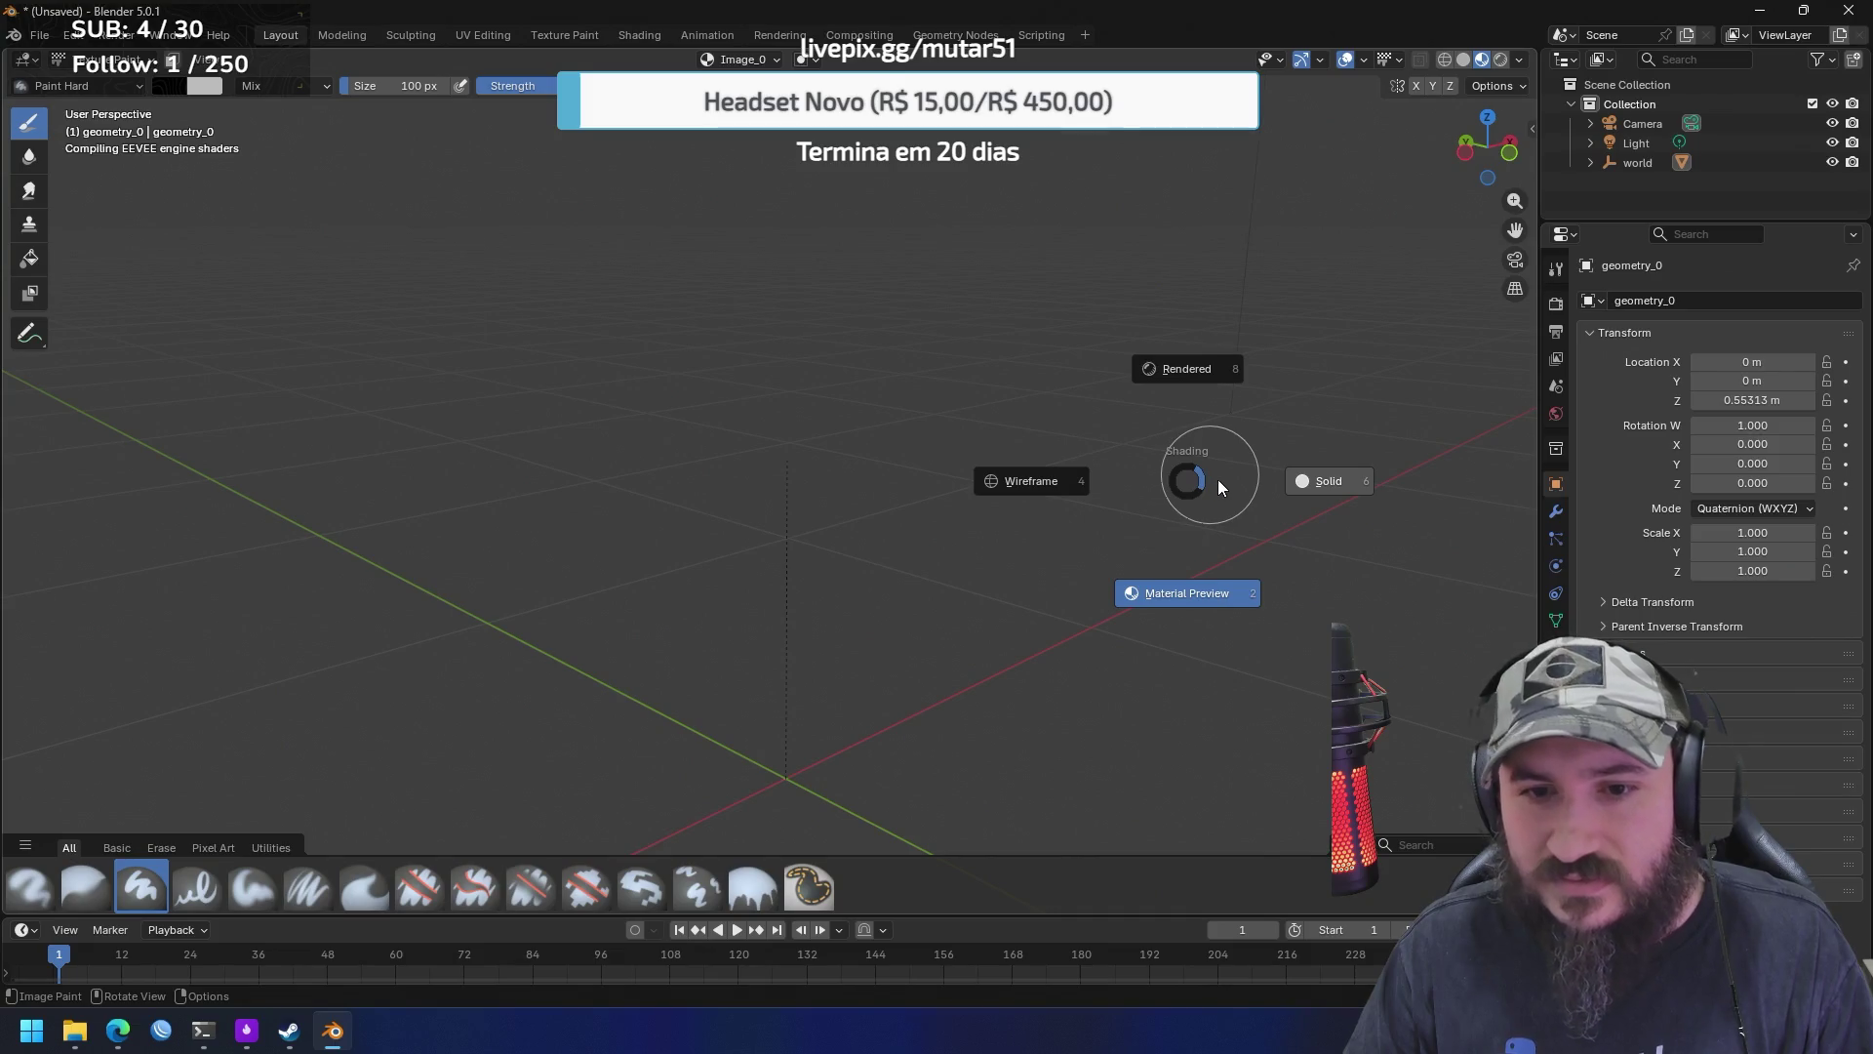
left_click(1036, 483)
left_click_drag(1038, 483, 1097, 508)
scroll(794, 313, "up", 10)
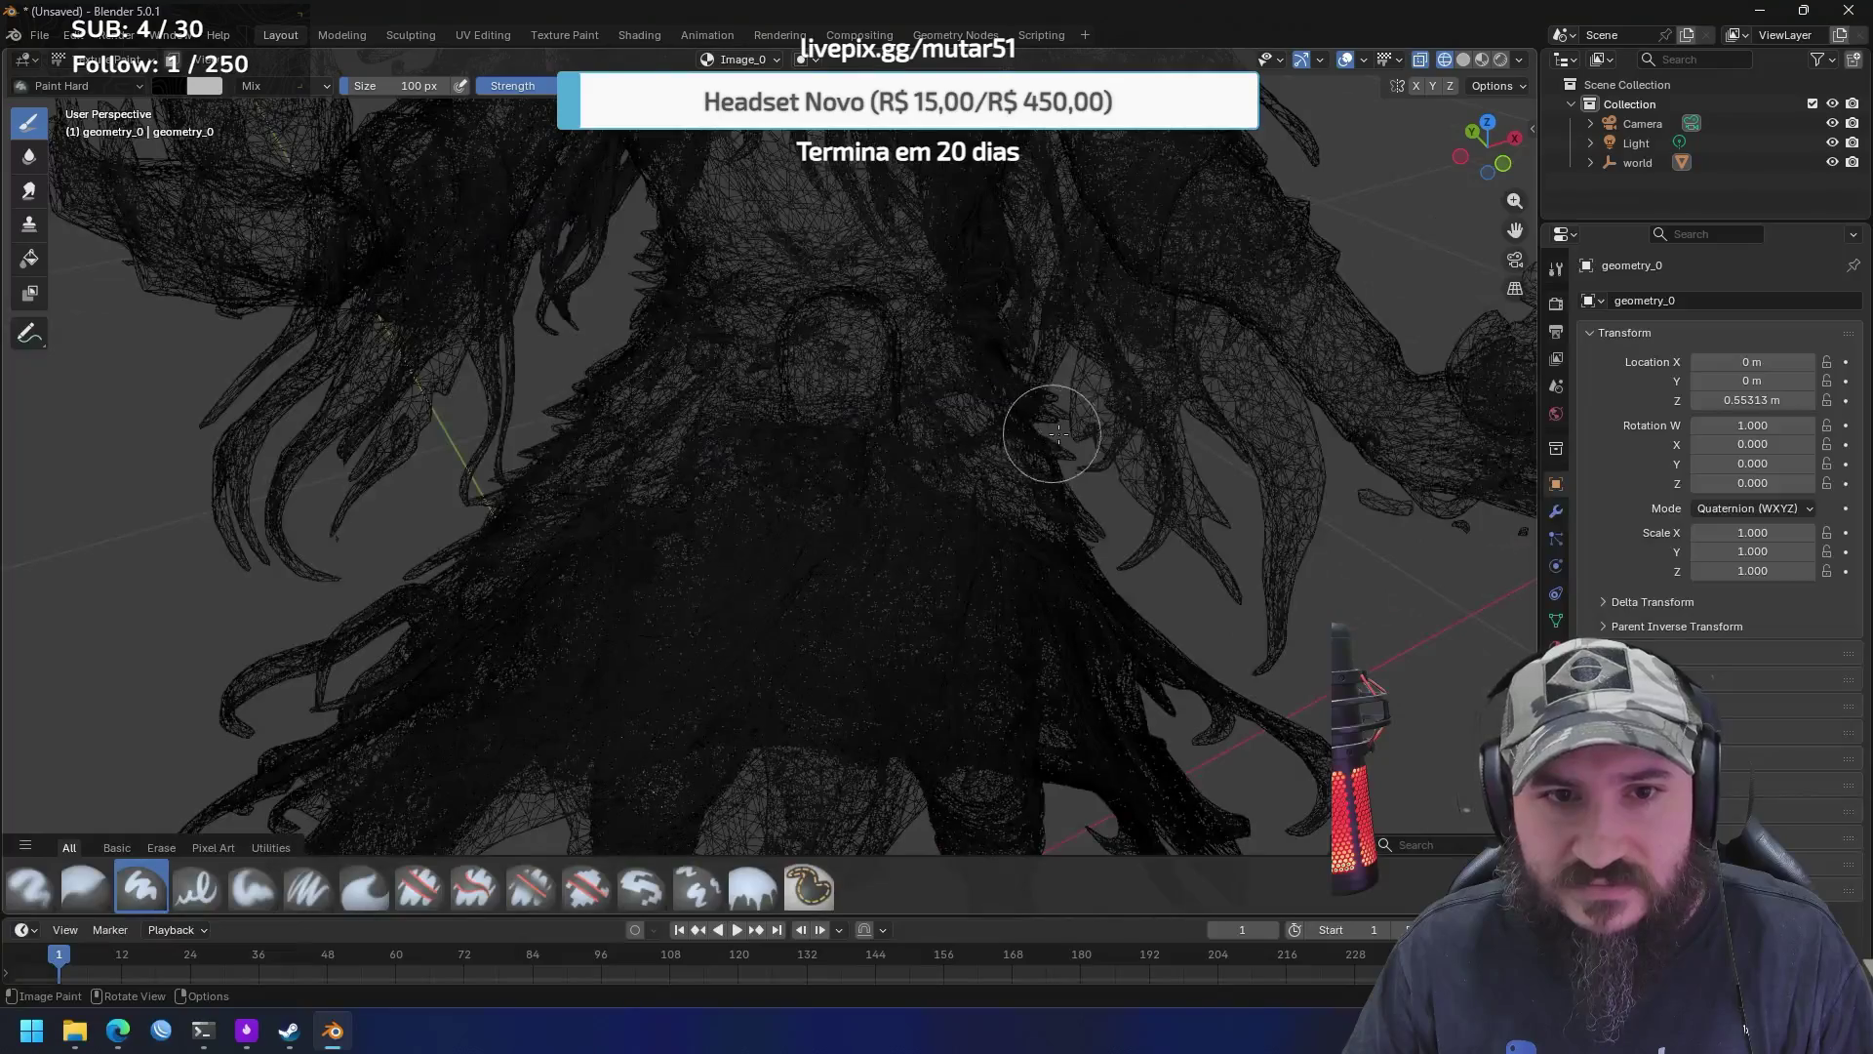
mouse_move(903, 357)
left_mouse_down()
mouse_move(748, 343)
mouse_move(1070, 846)
left_mouse_up()
scroll(1038, 355, "up", 2)
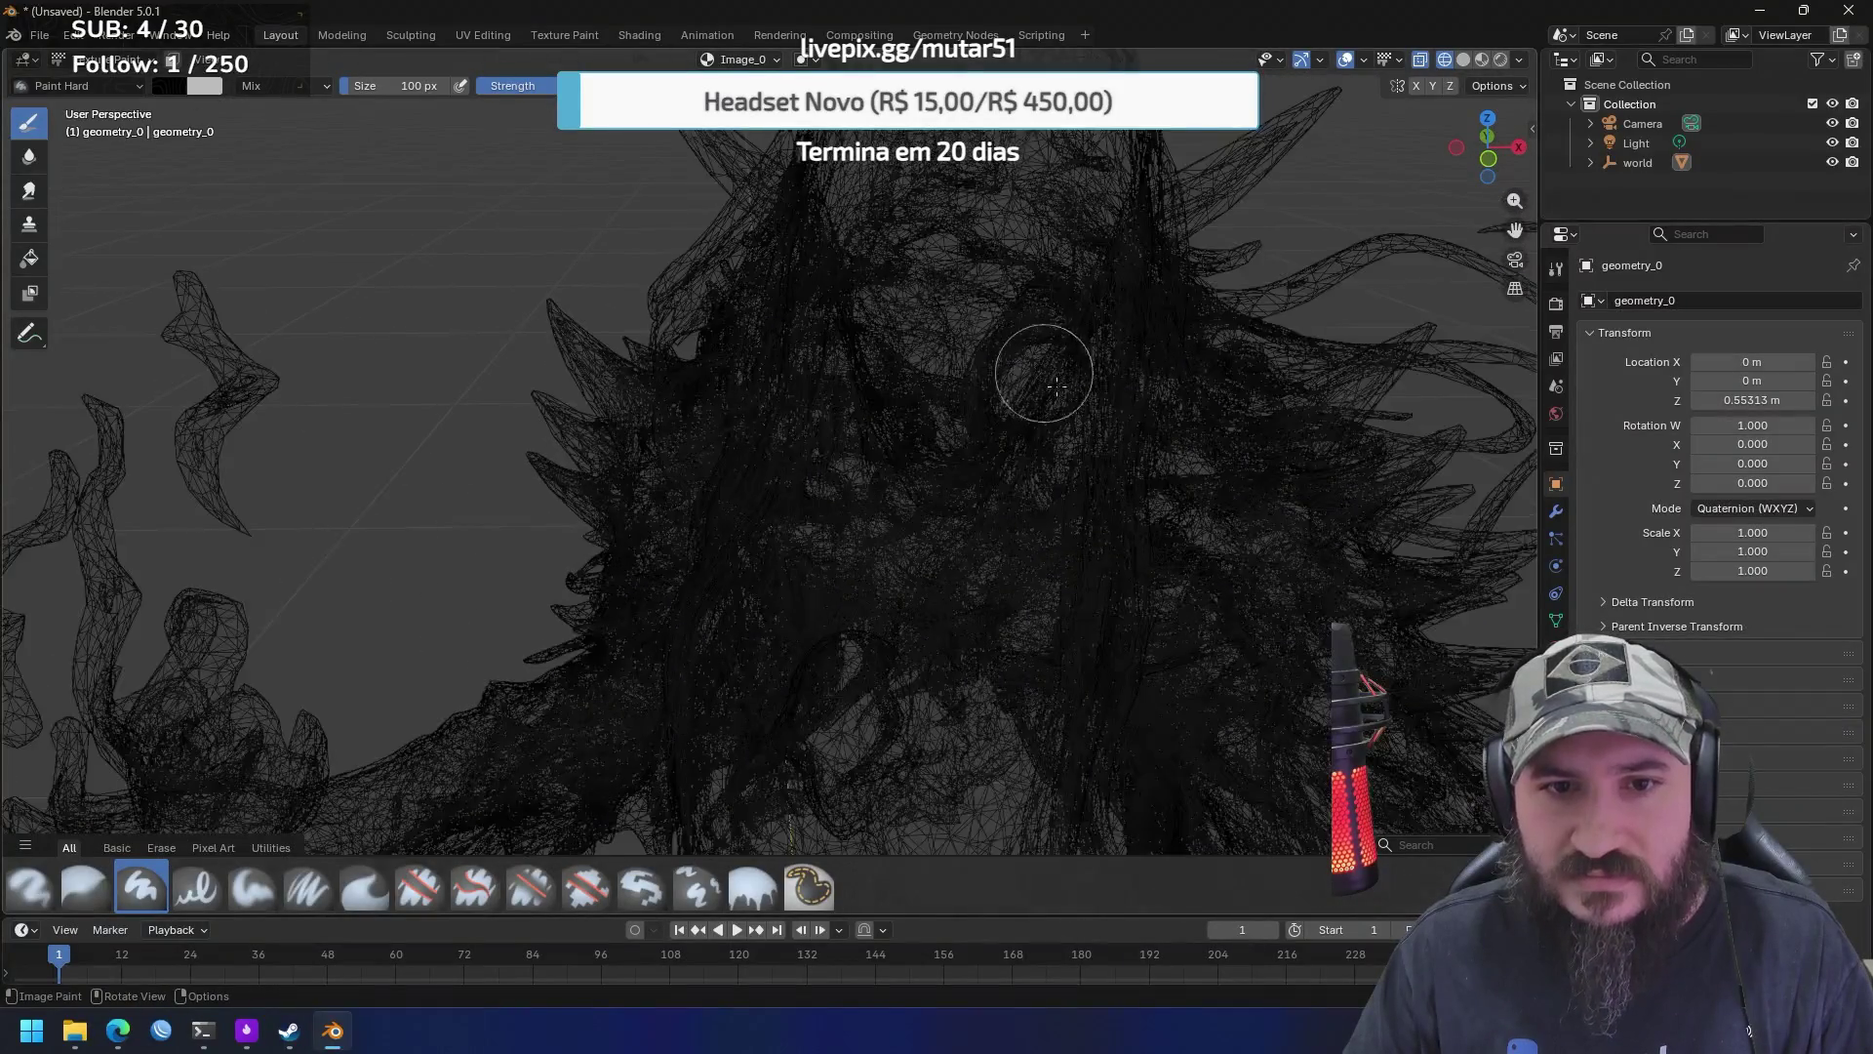
scroll(1044, 361, "down", 6)
scroll(1048, 546, "up", 3)
scroll(1045, 517, "down", 2)
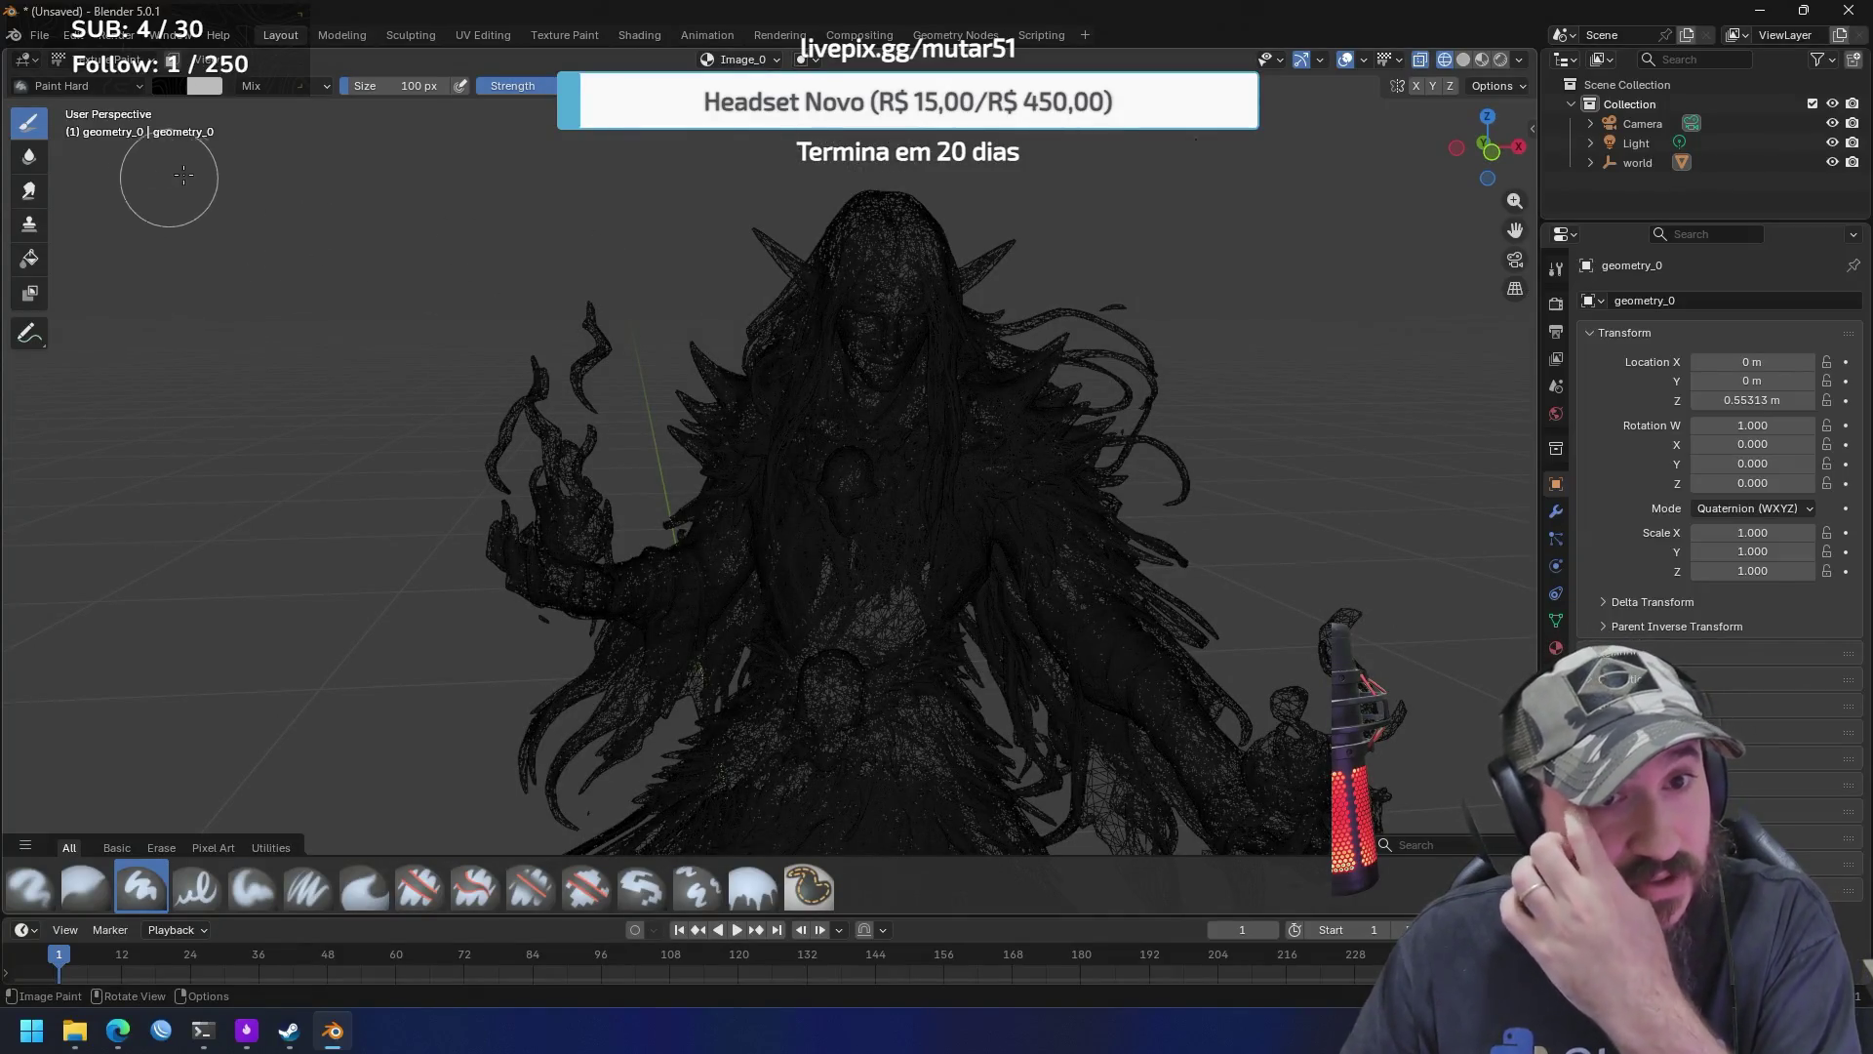
Return the viewport to Solid shading and view the figure from its side
key("z")
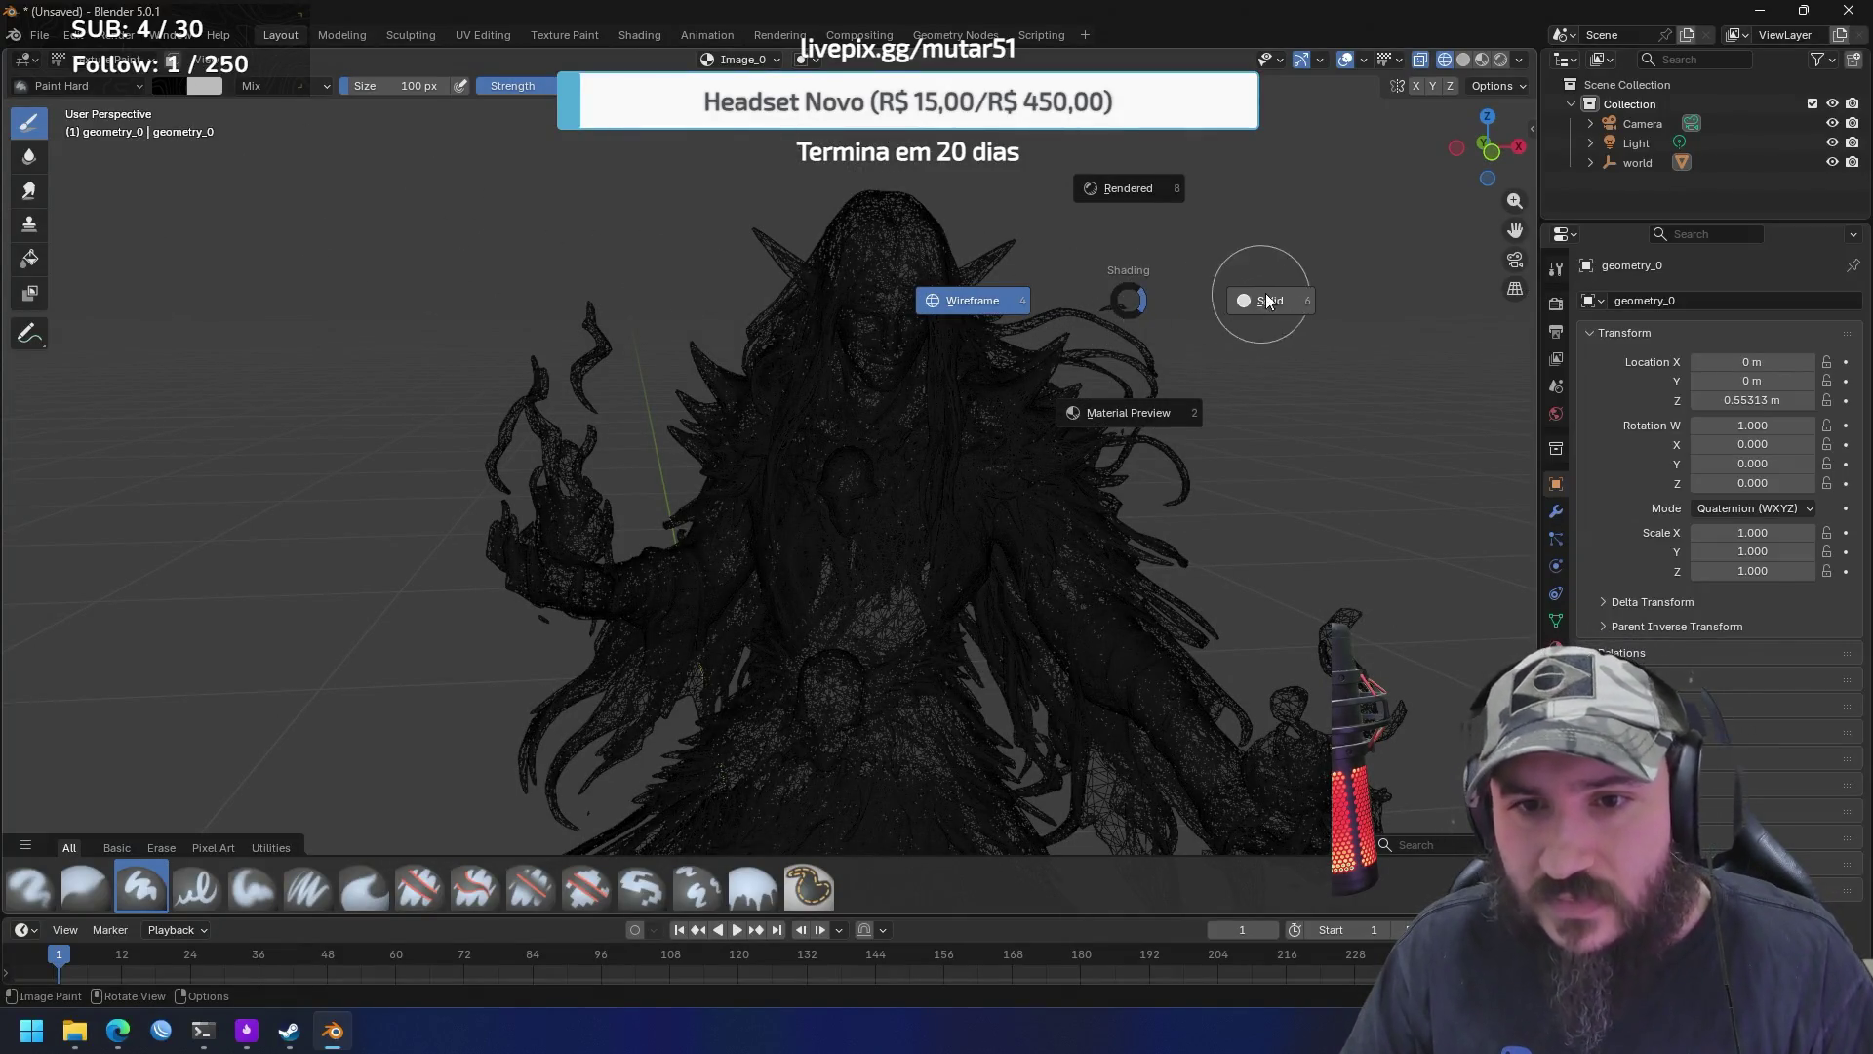
left_click(1269, 295)
left_click_drag(1220, 326, 1094, 324)
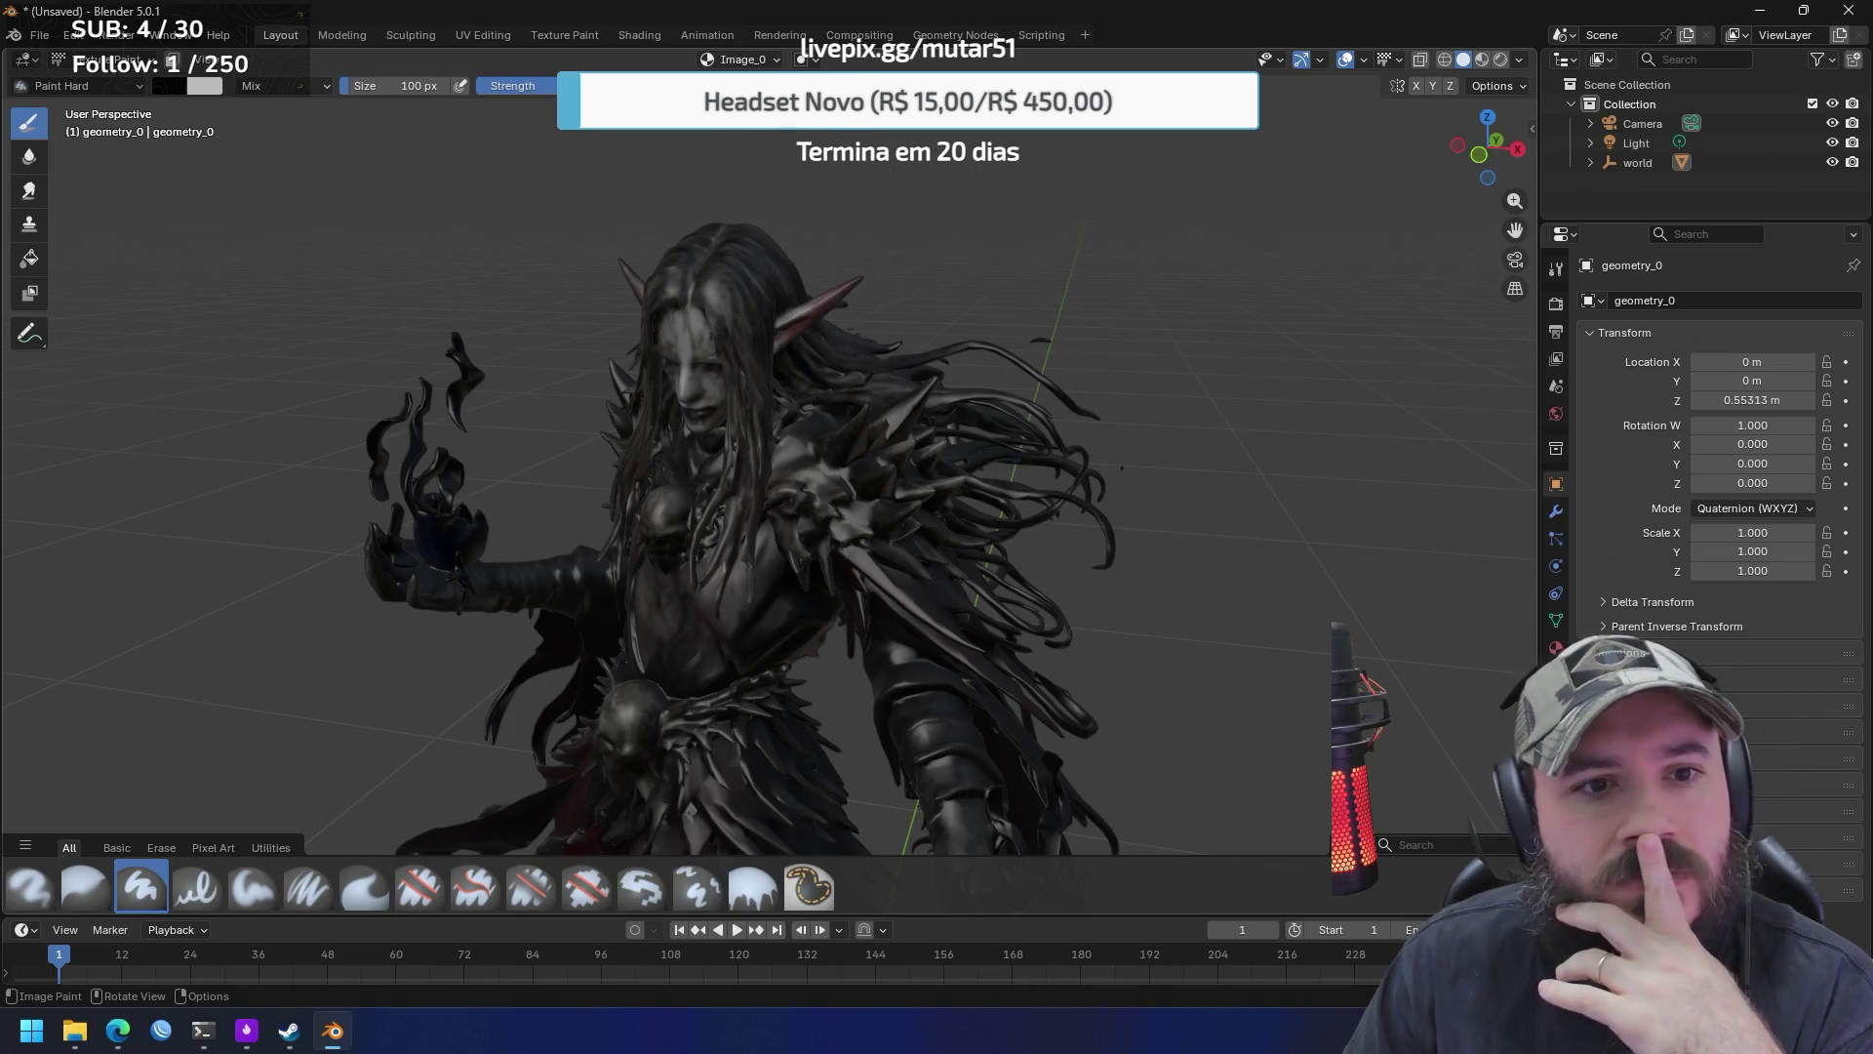
Check the brush colour, the brush browser and the asset shelf display settings
left_click(211, 95)
left_click(107, 86)
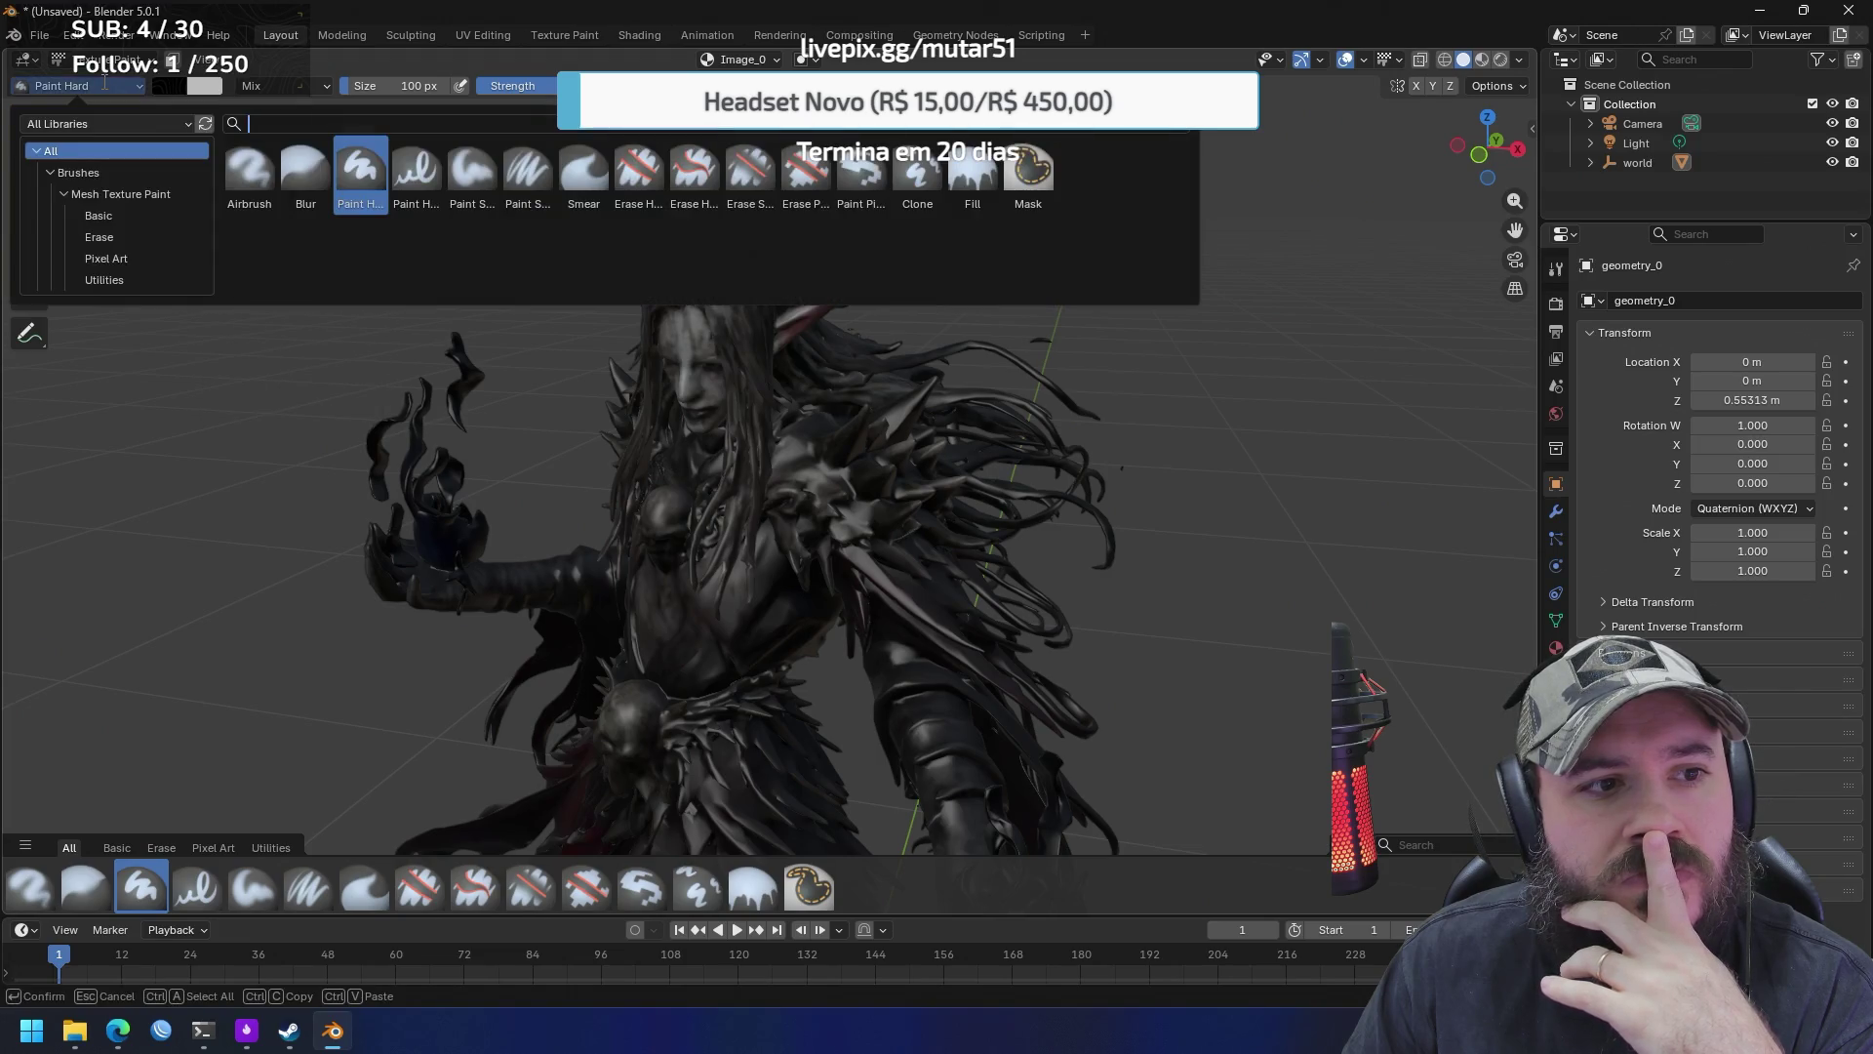
key("Escape")
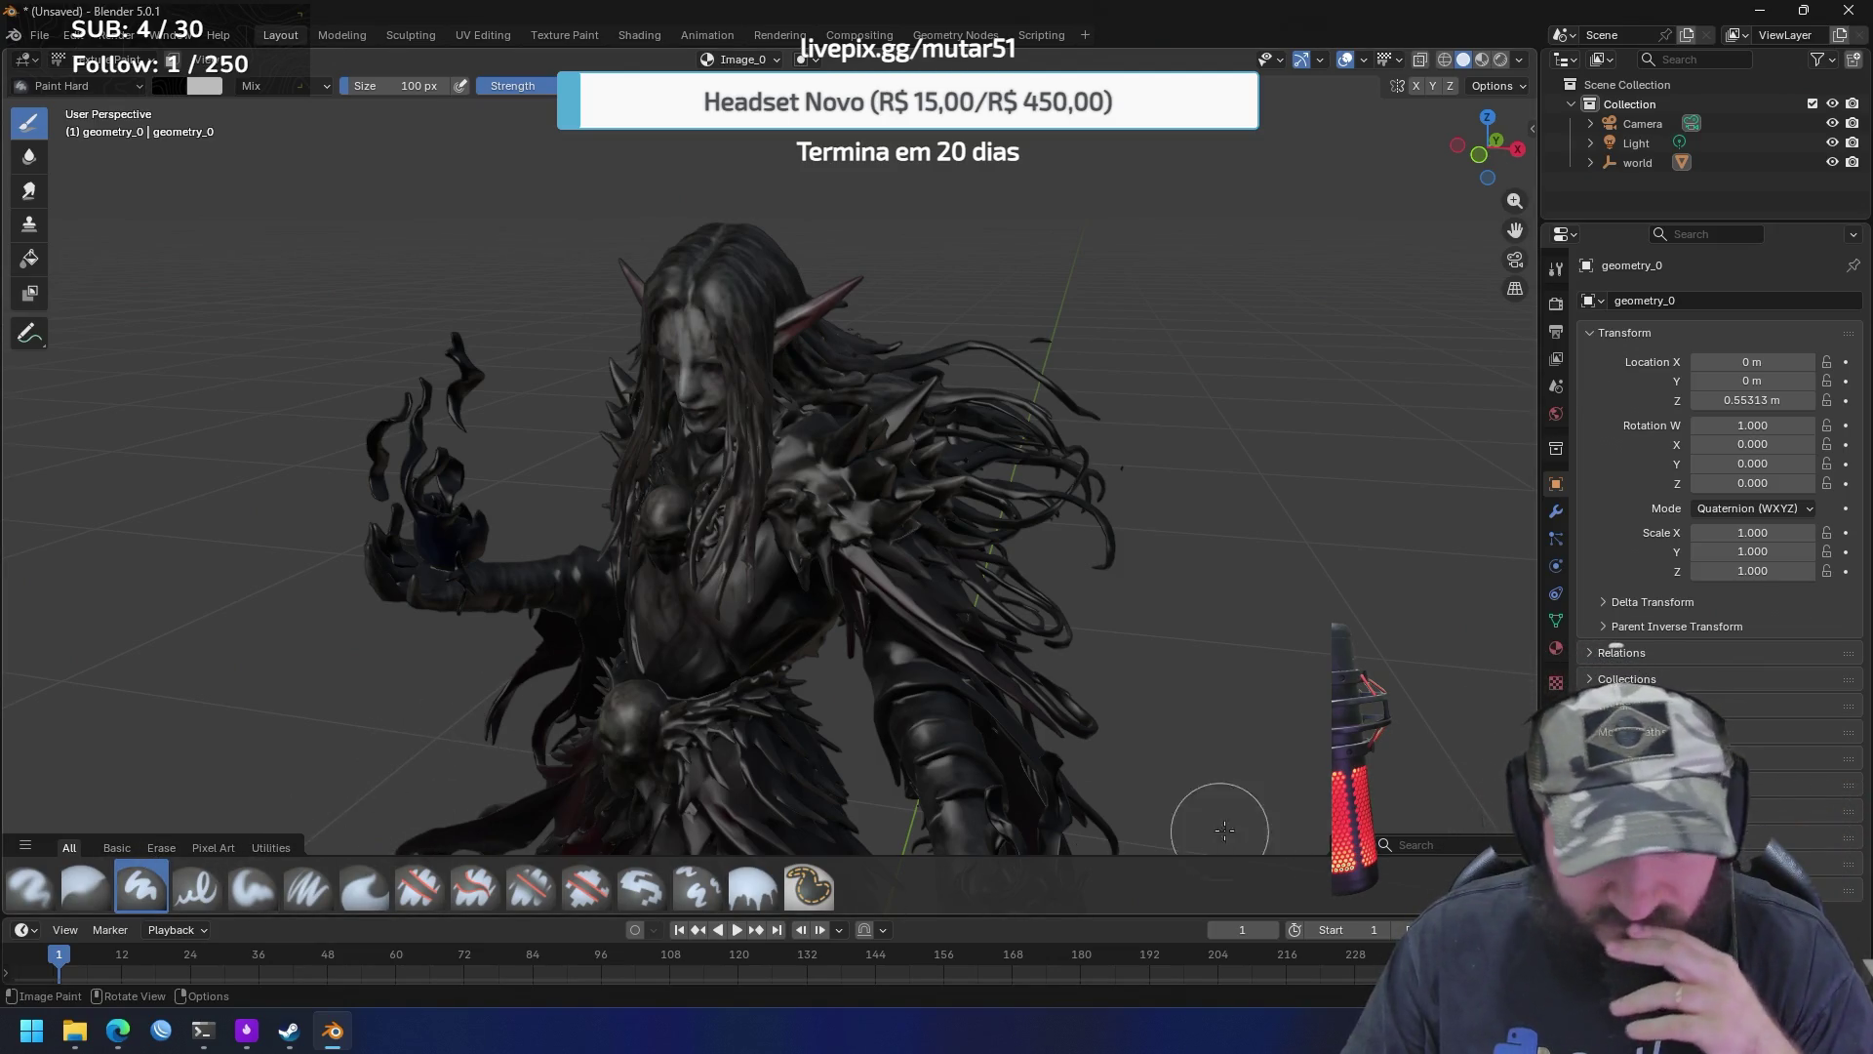
left_click(1517, 845)
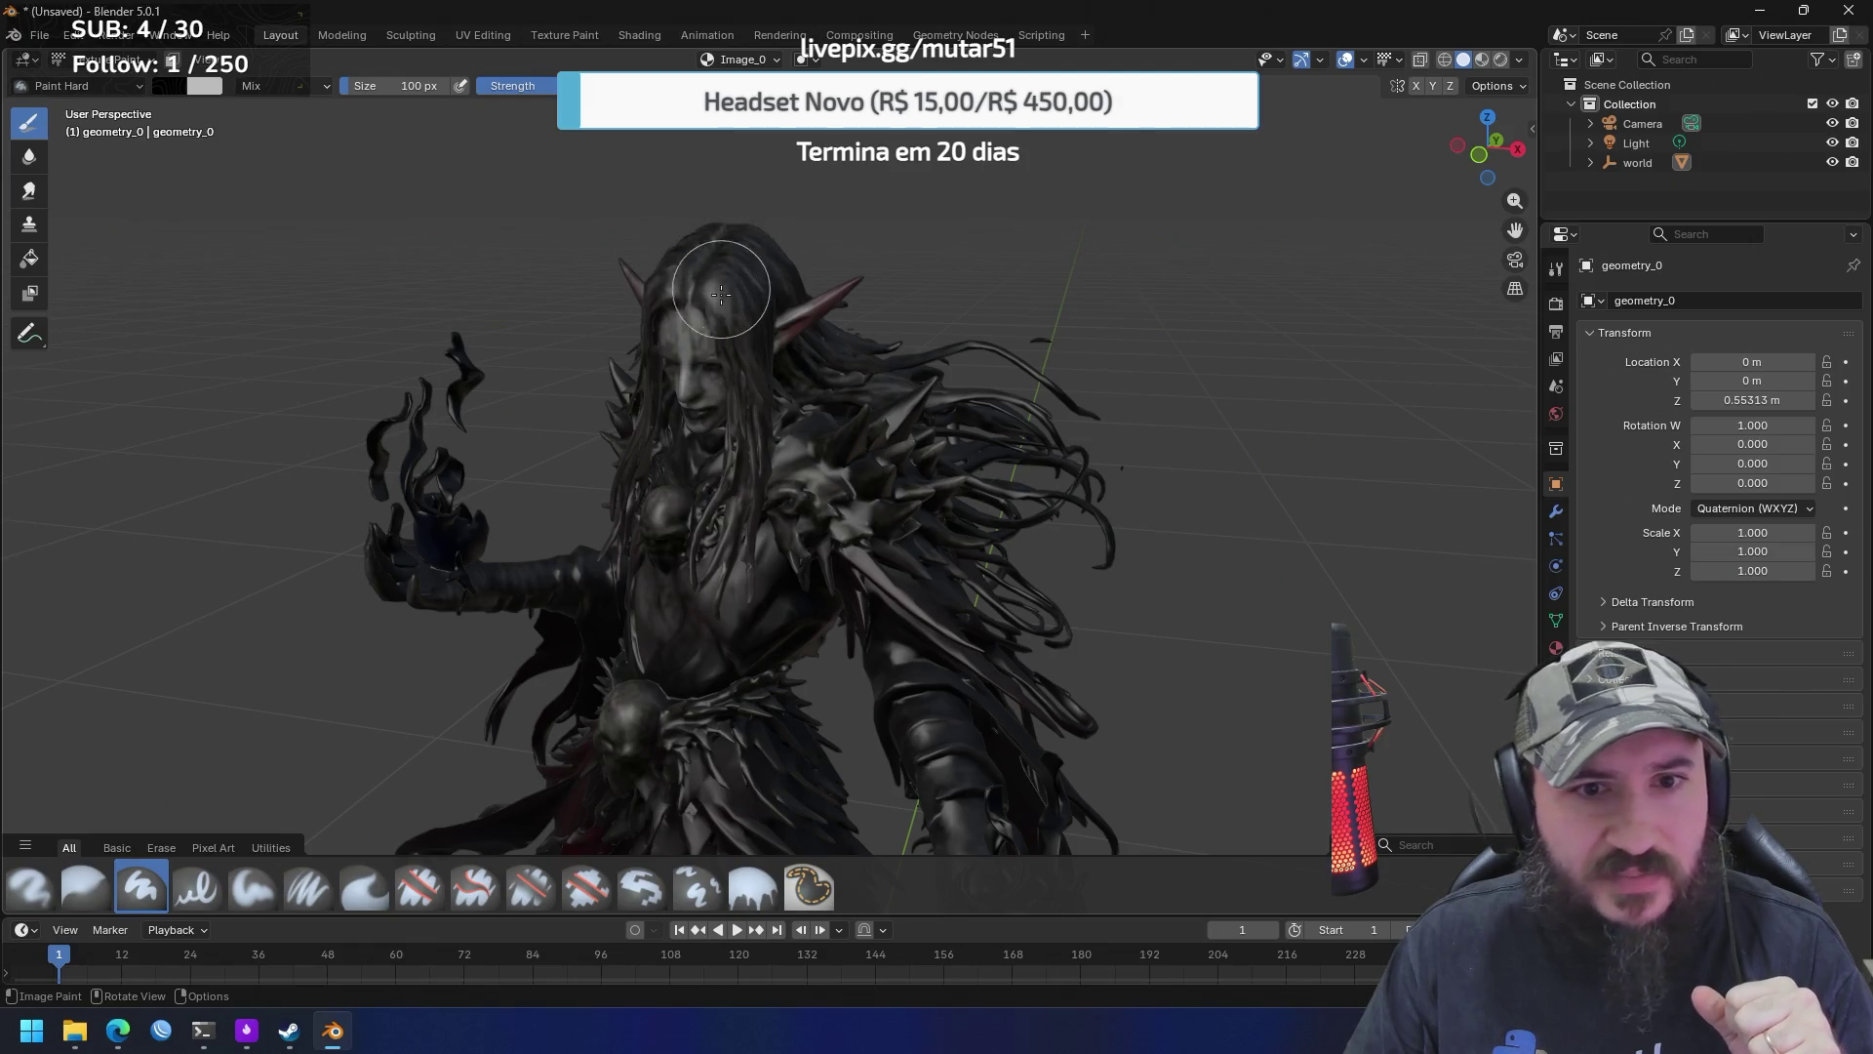
scroll(722, 292, "up", 5)
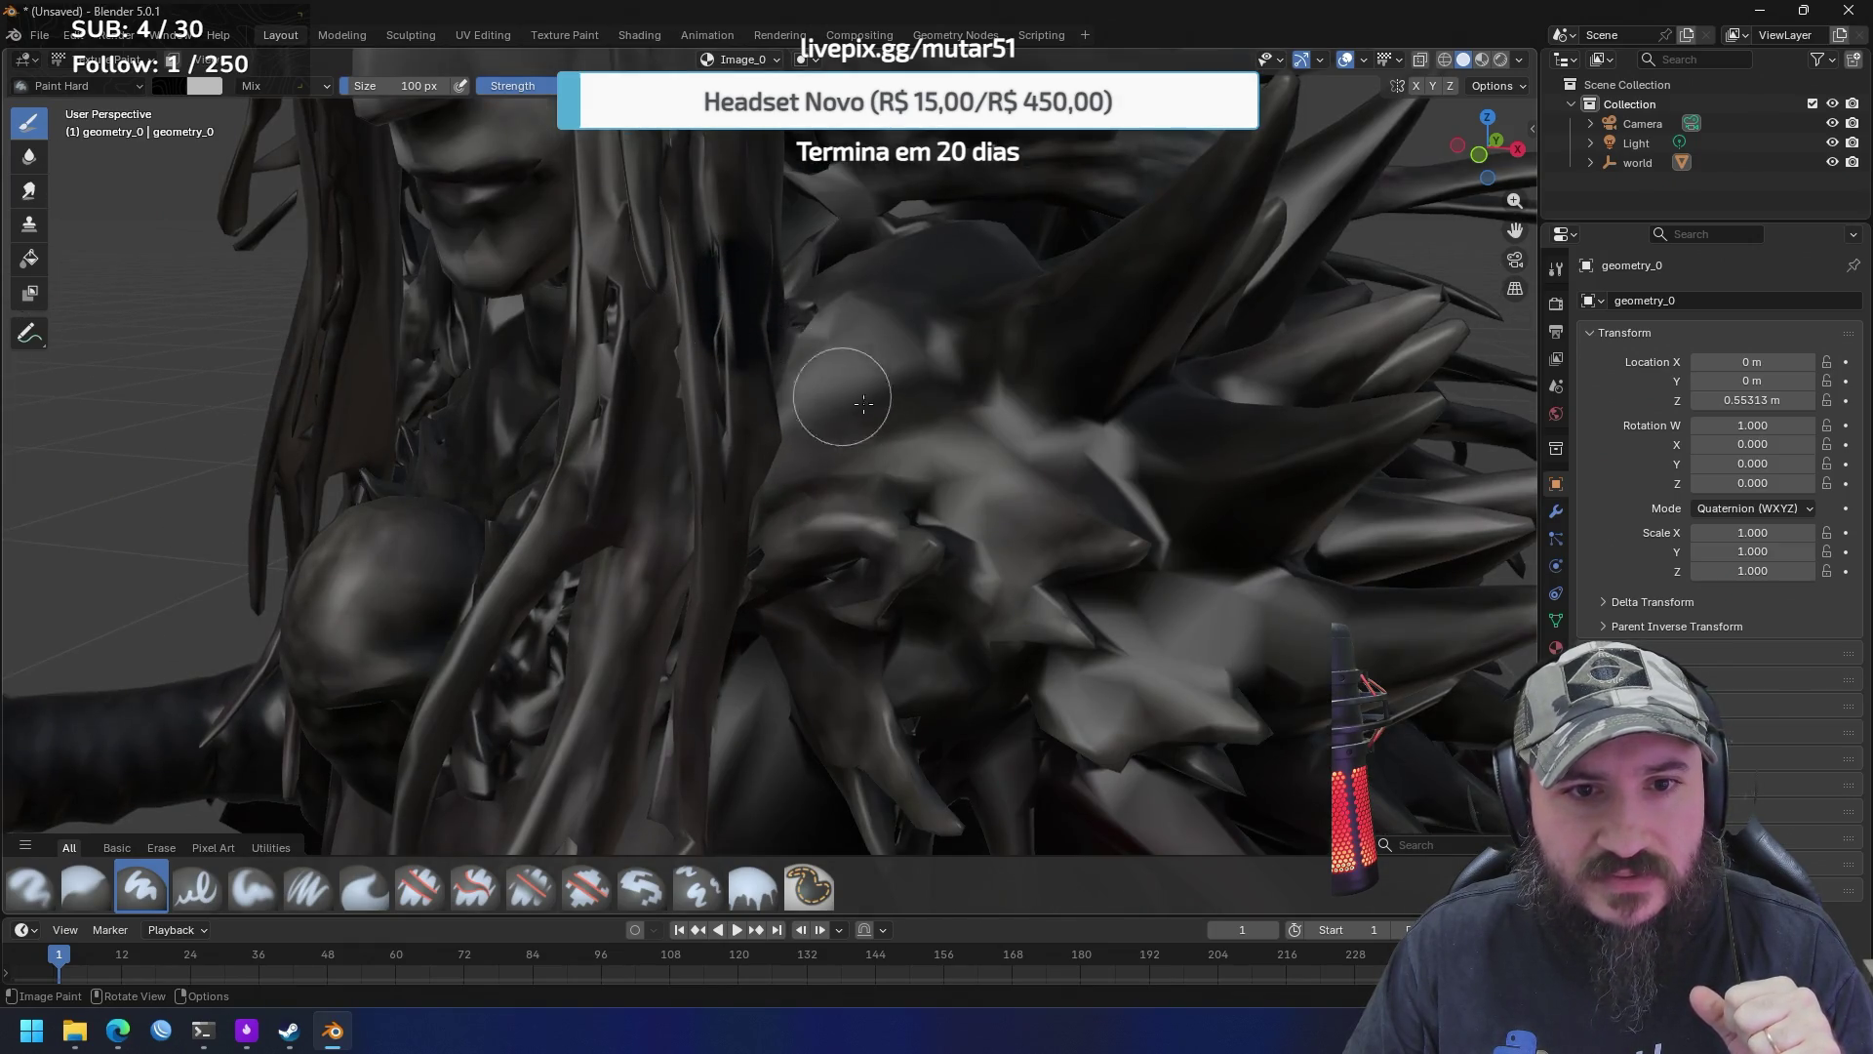
scroll(869, 420, "down", 5)
scroll(879, 477, "up", 3)
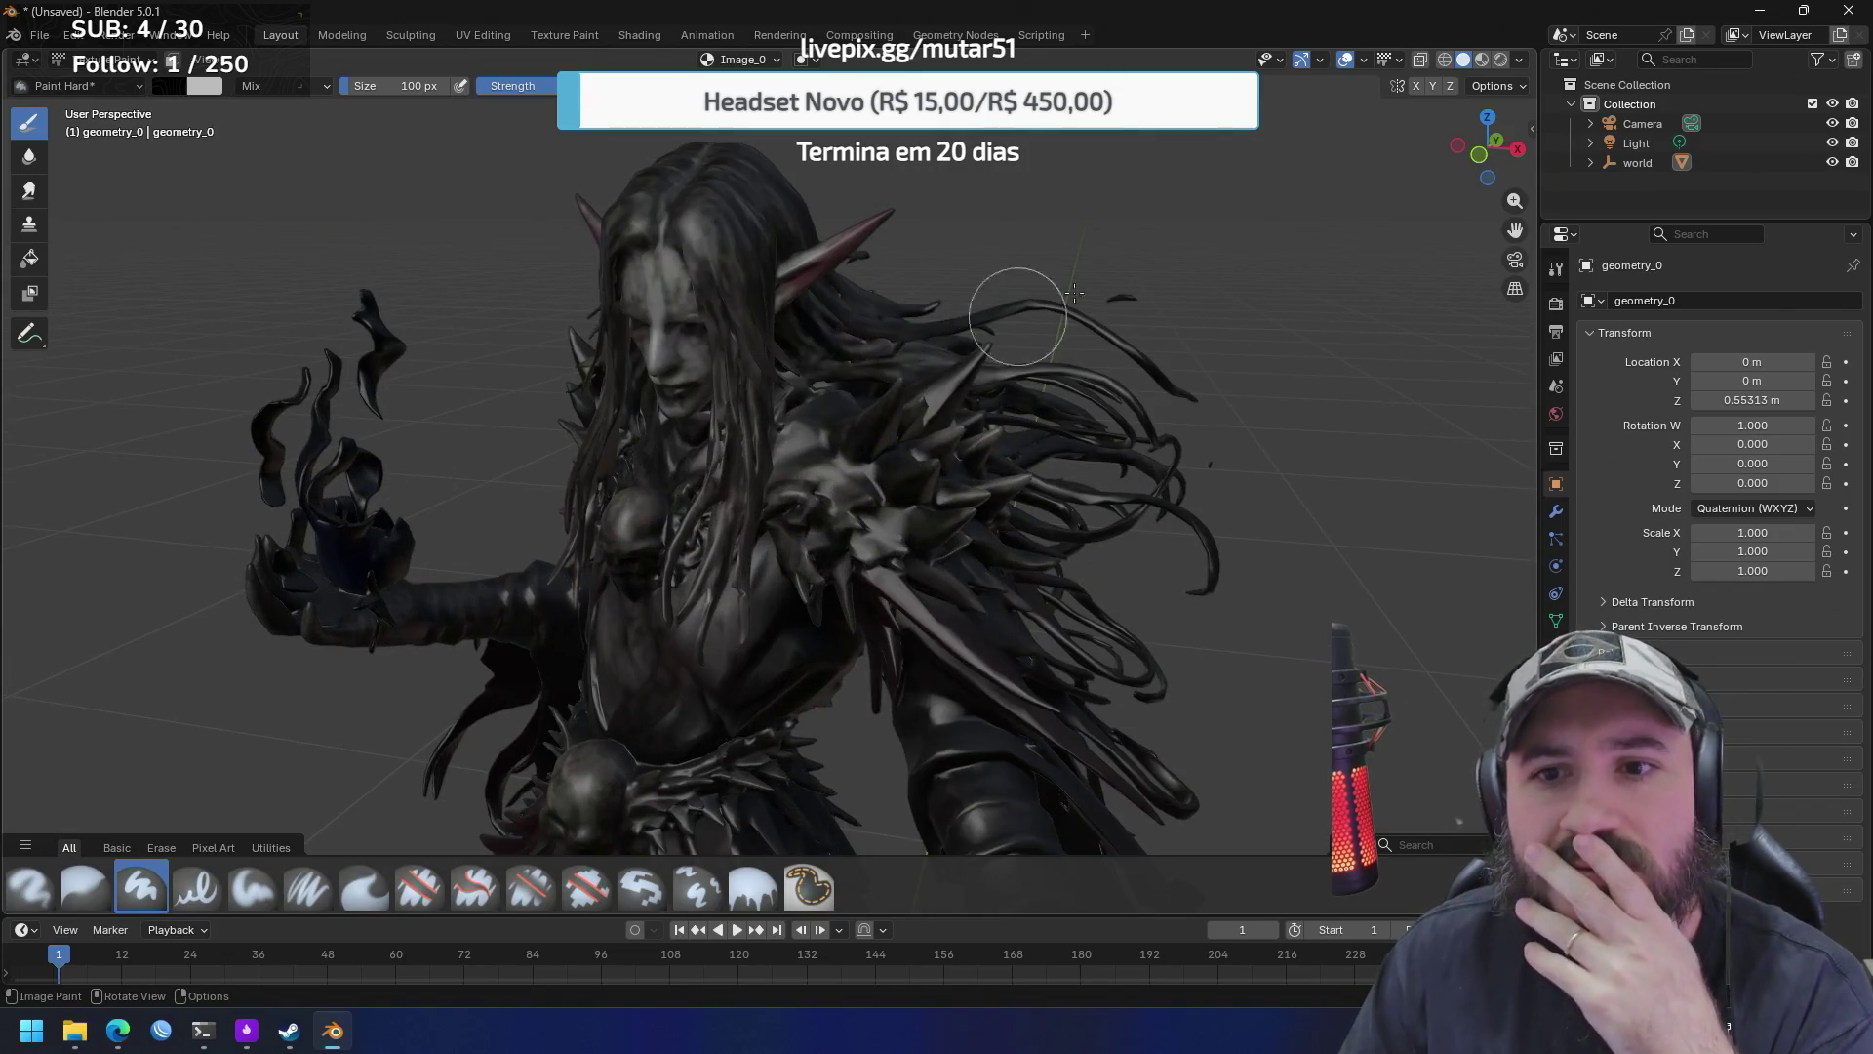
Review the overlay and viewport shading options, then set the shading to Material Preview
left_click(1393, 60)
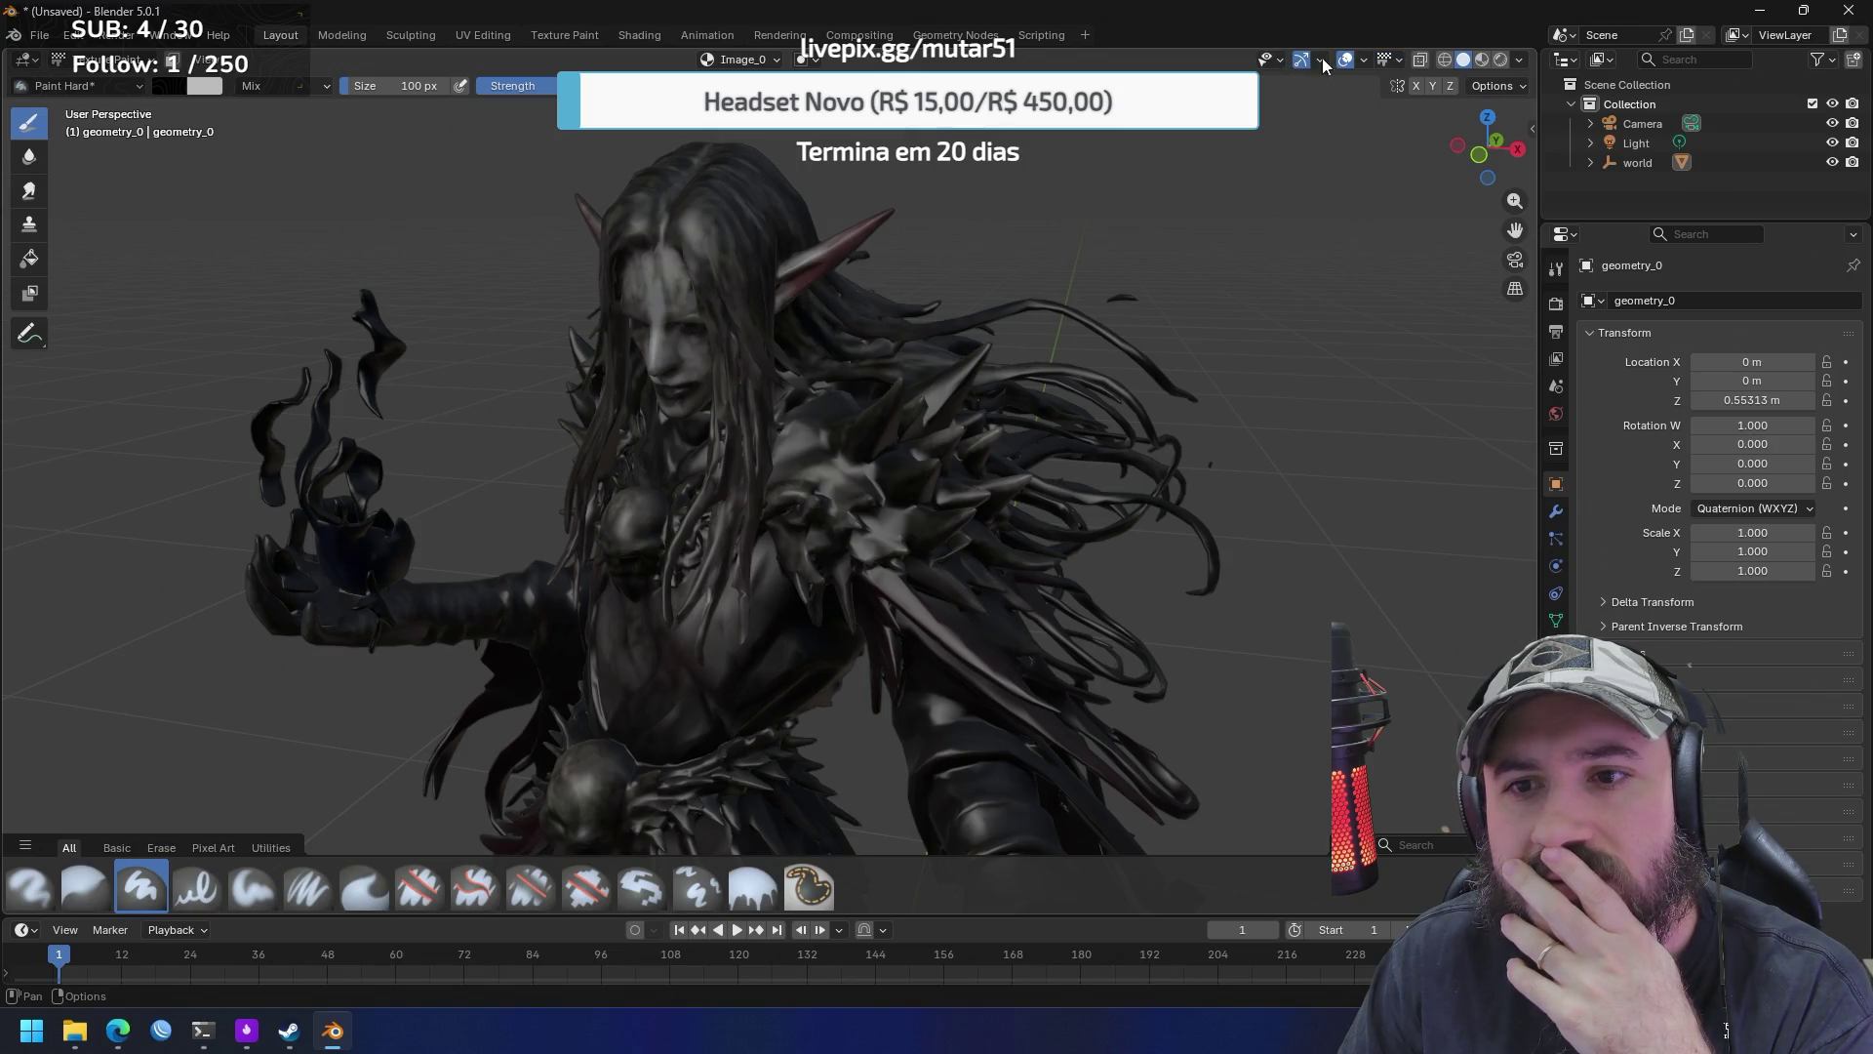
left_click(1444, 60)
left_click(1465, 61)
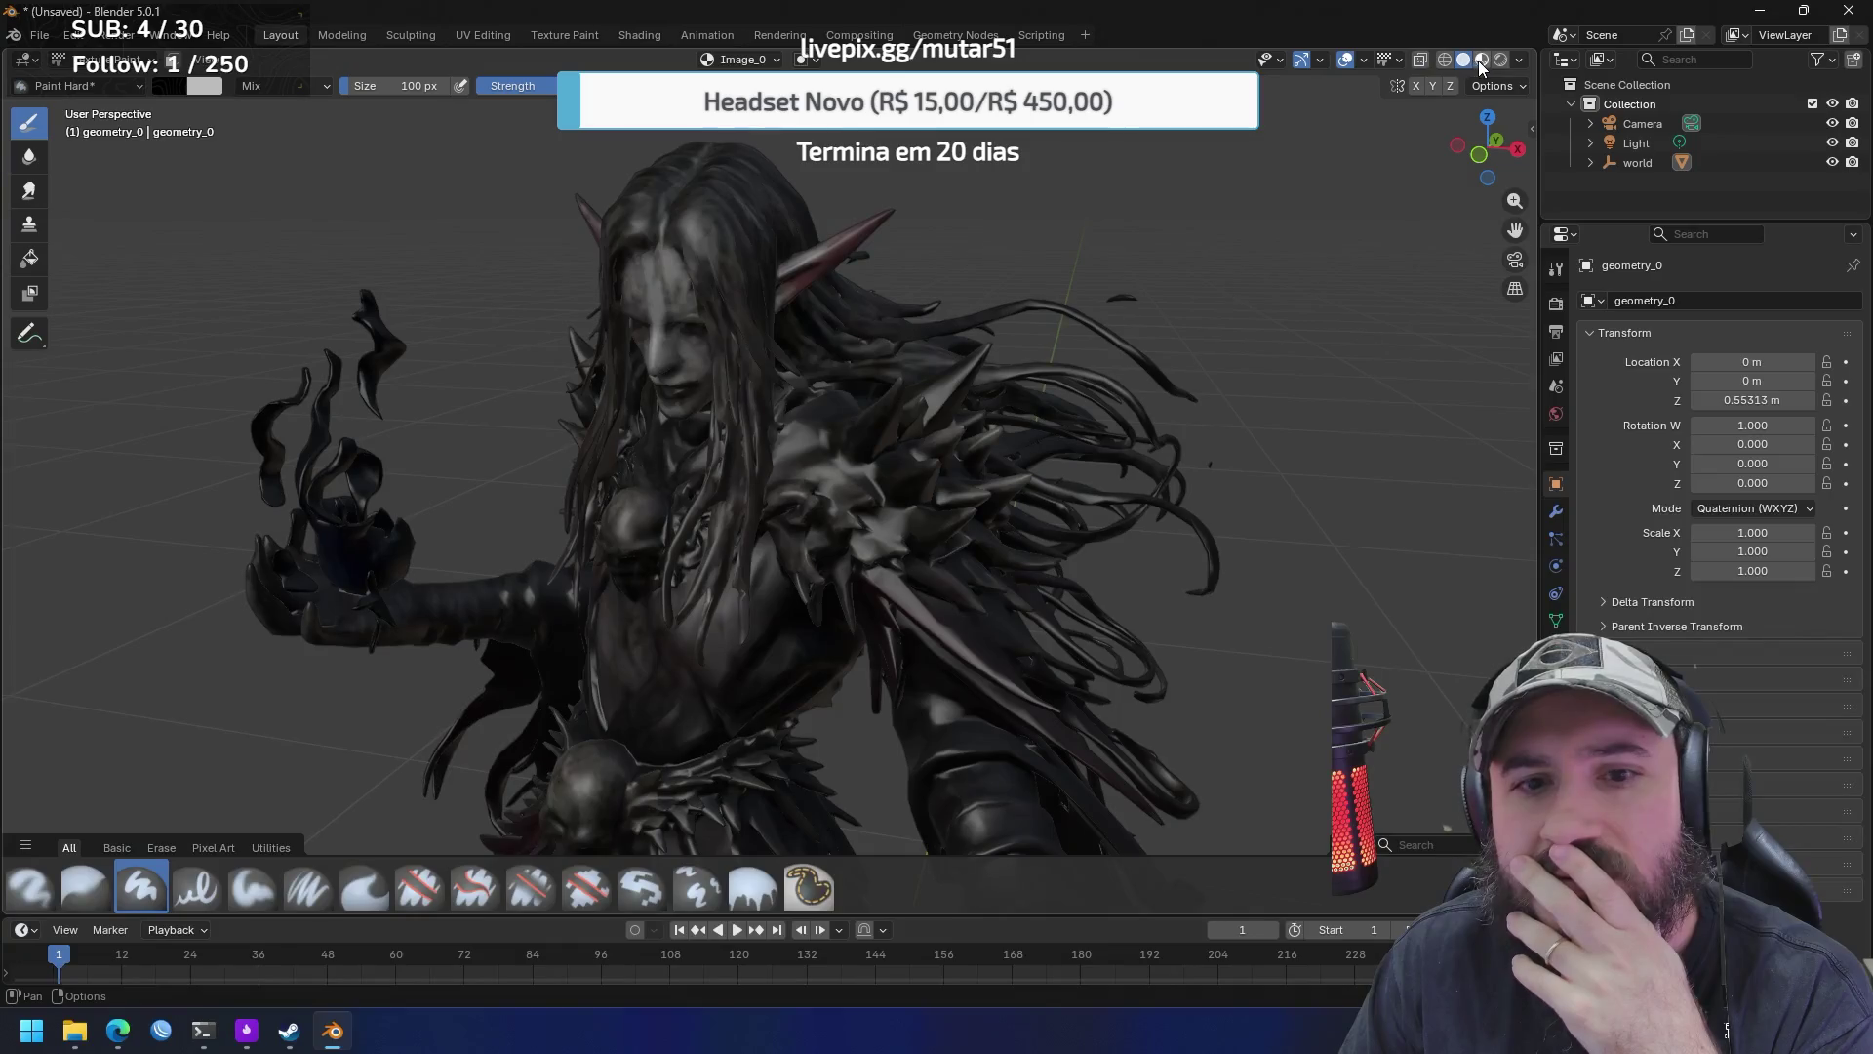
left_click(1520, 60)
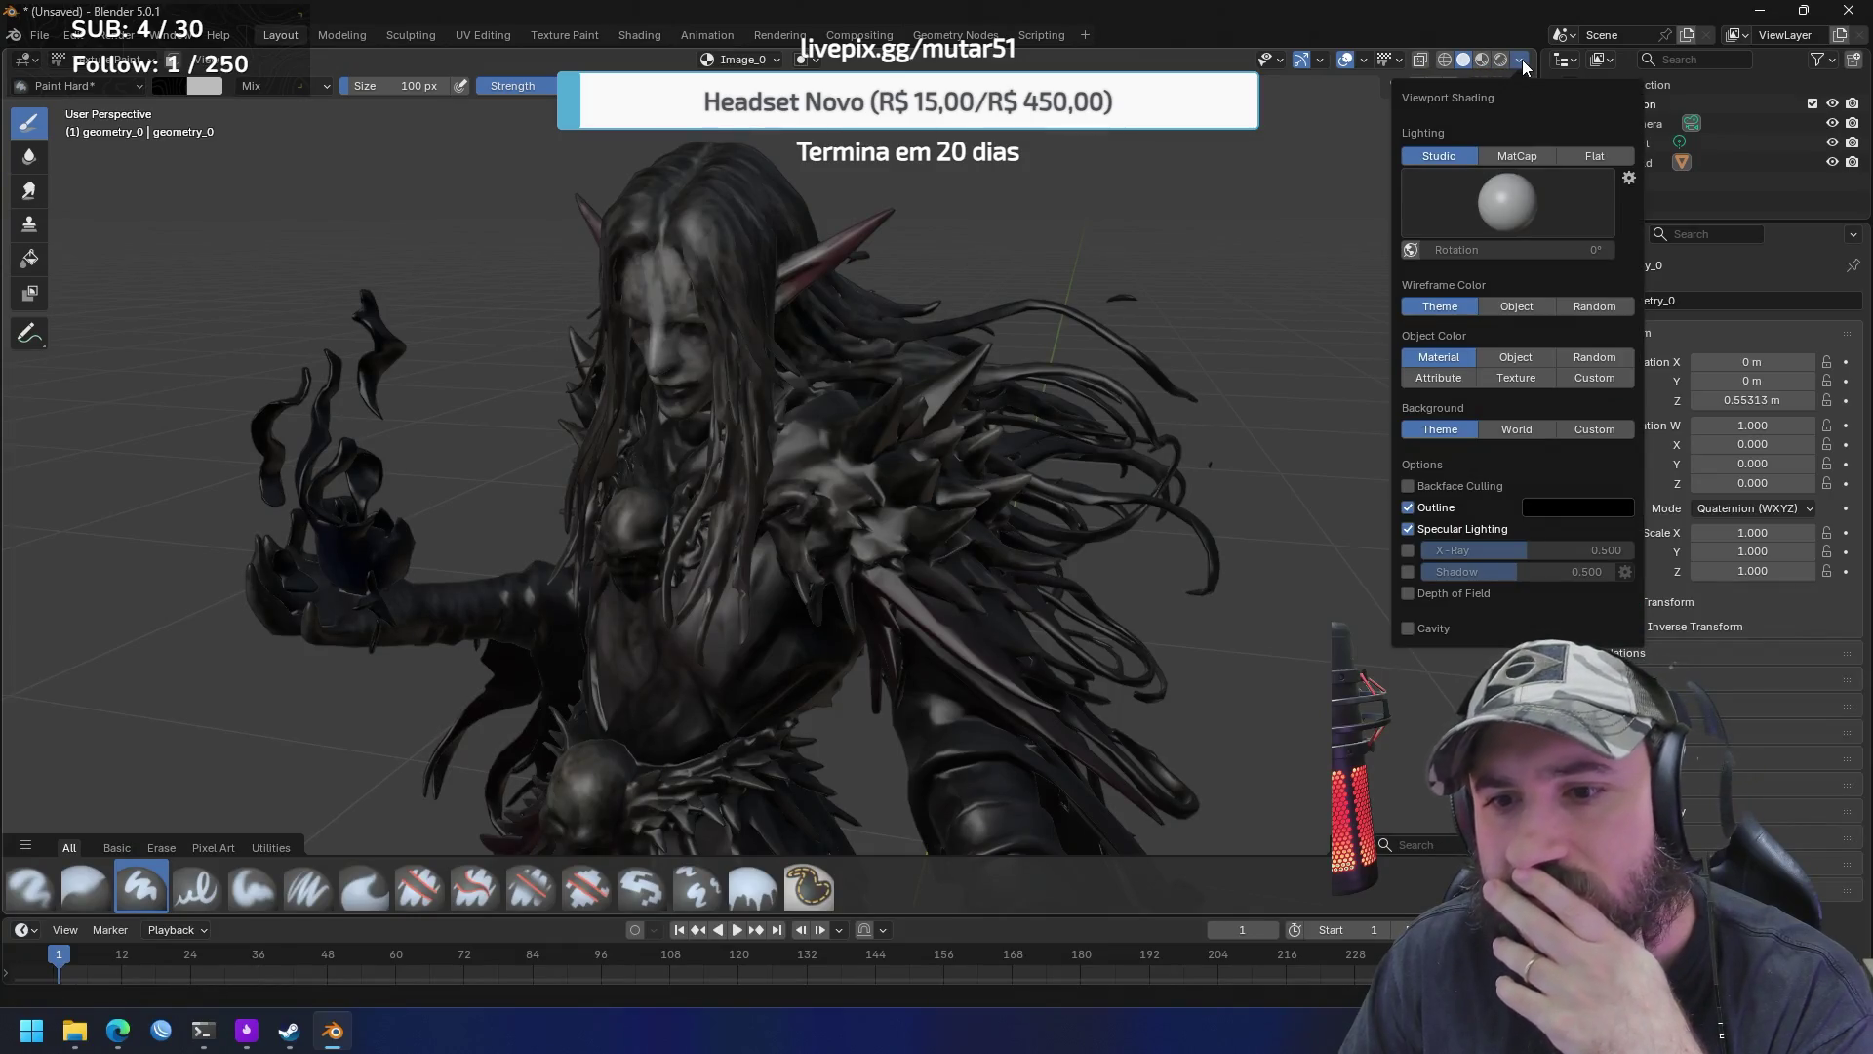
left_click(1522, 61)
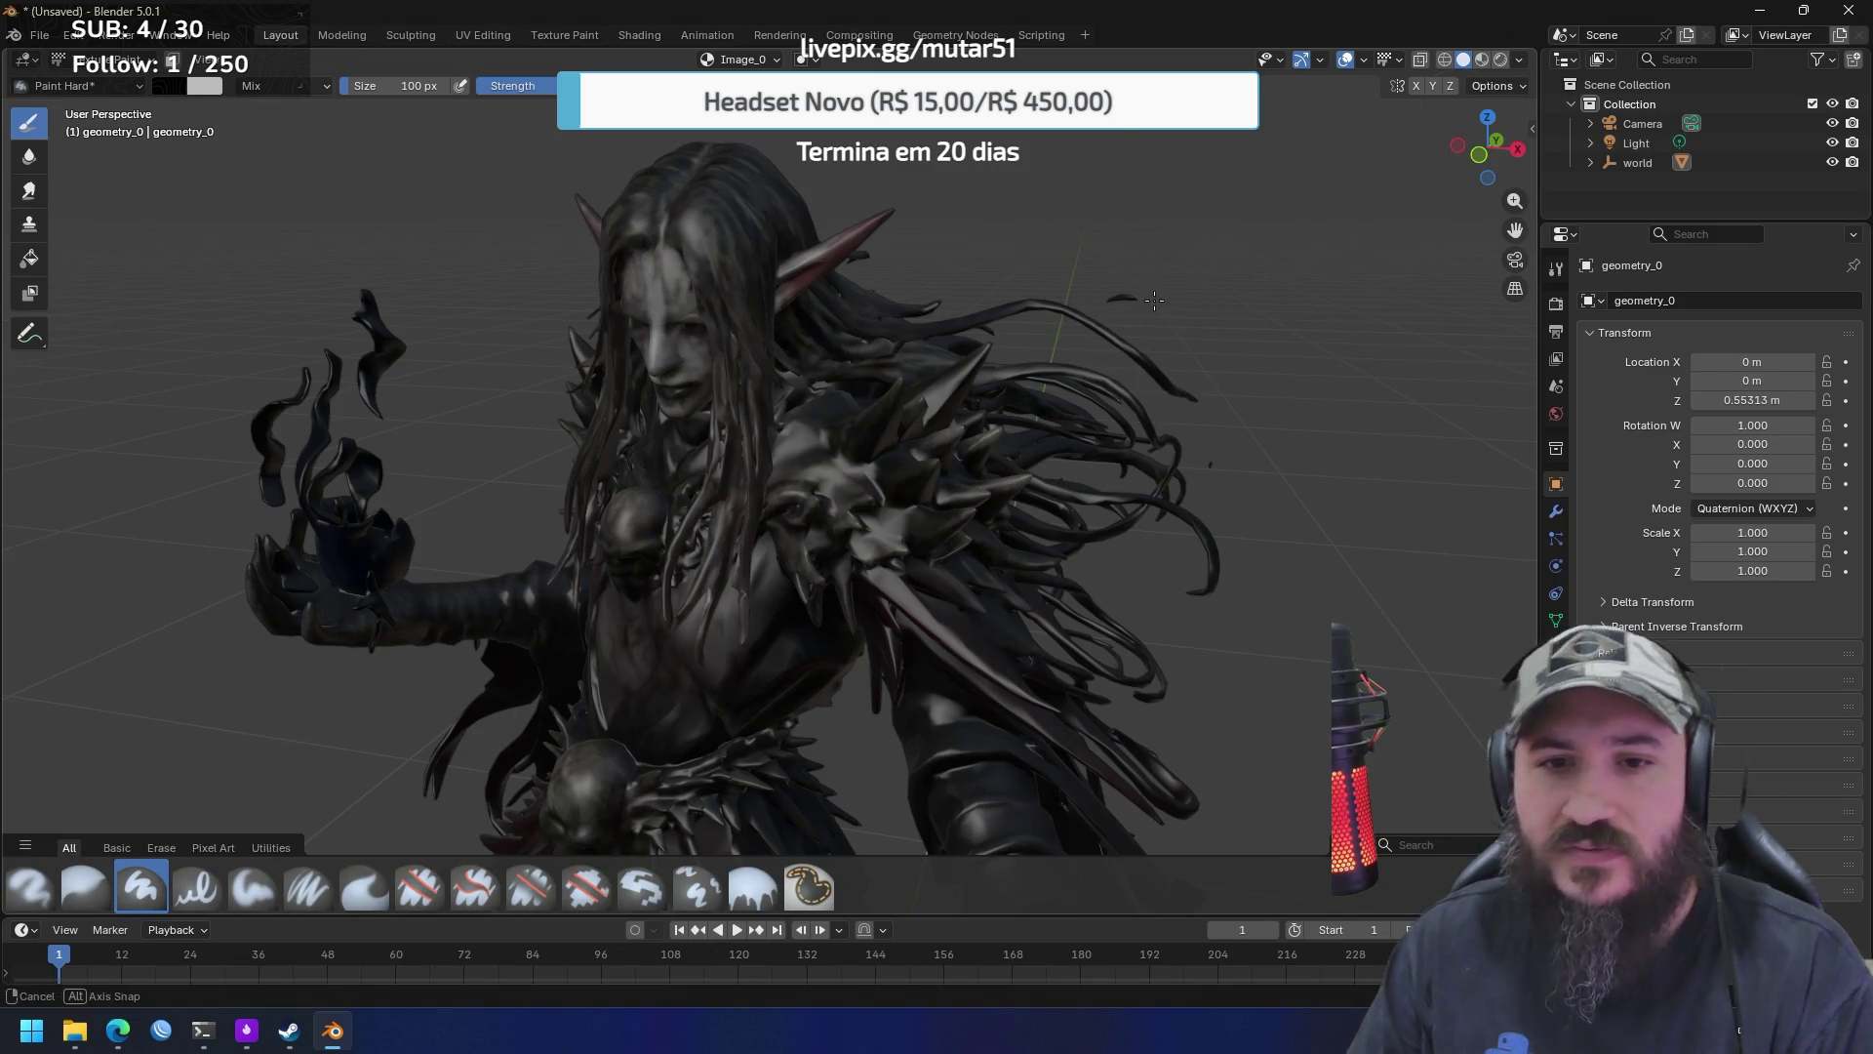
key("z")
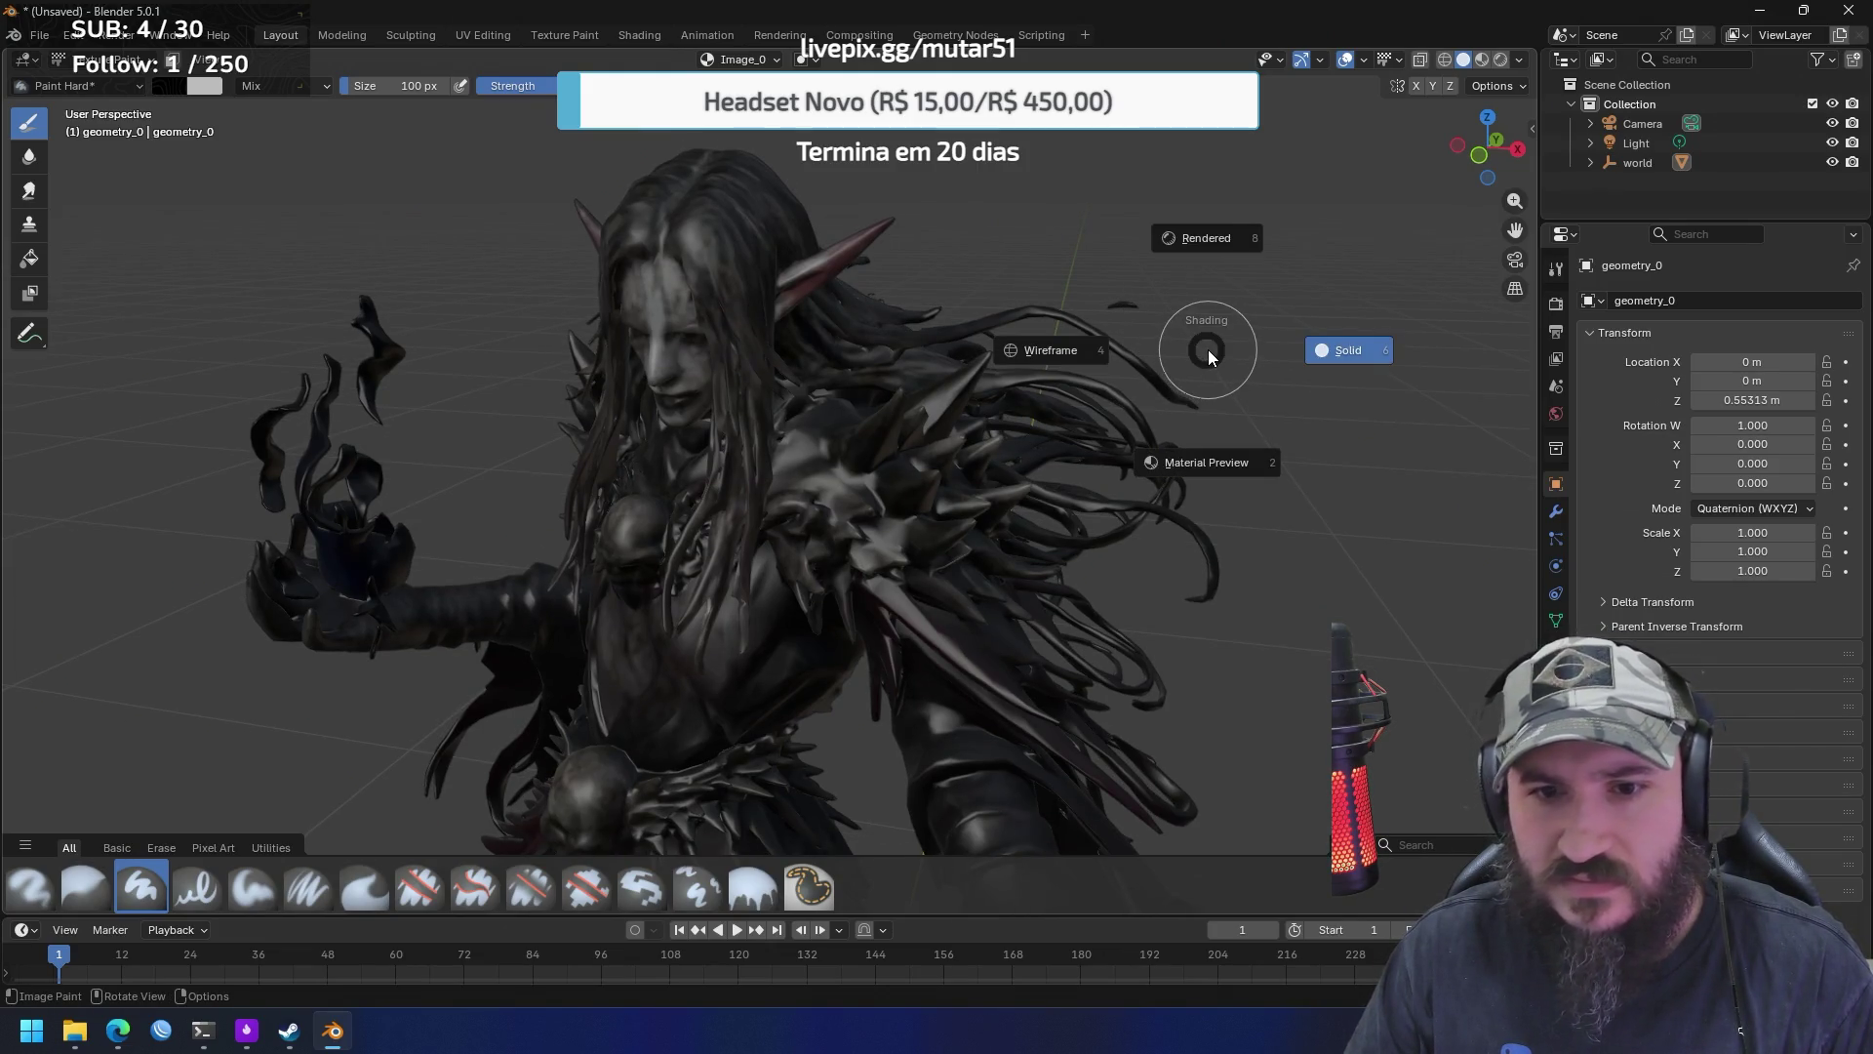
left_click(1212, 454)
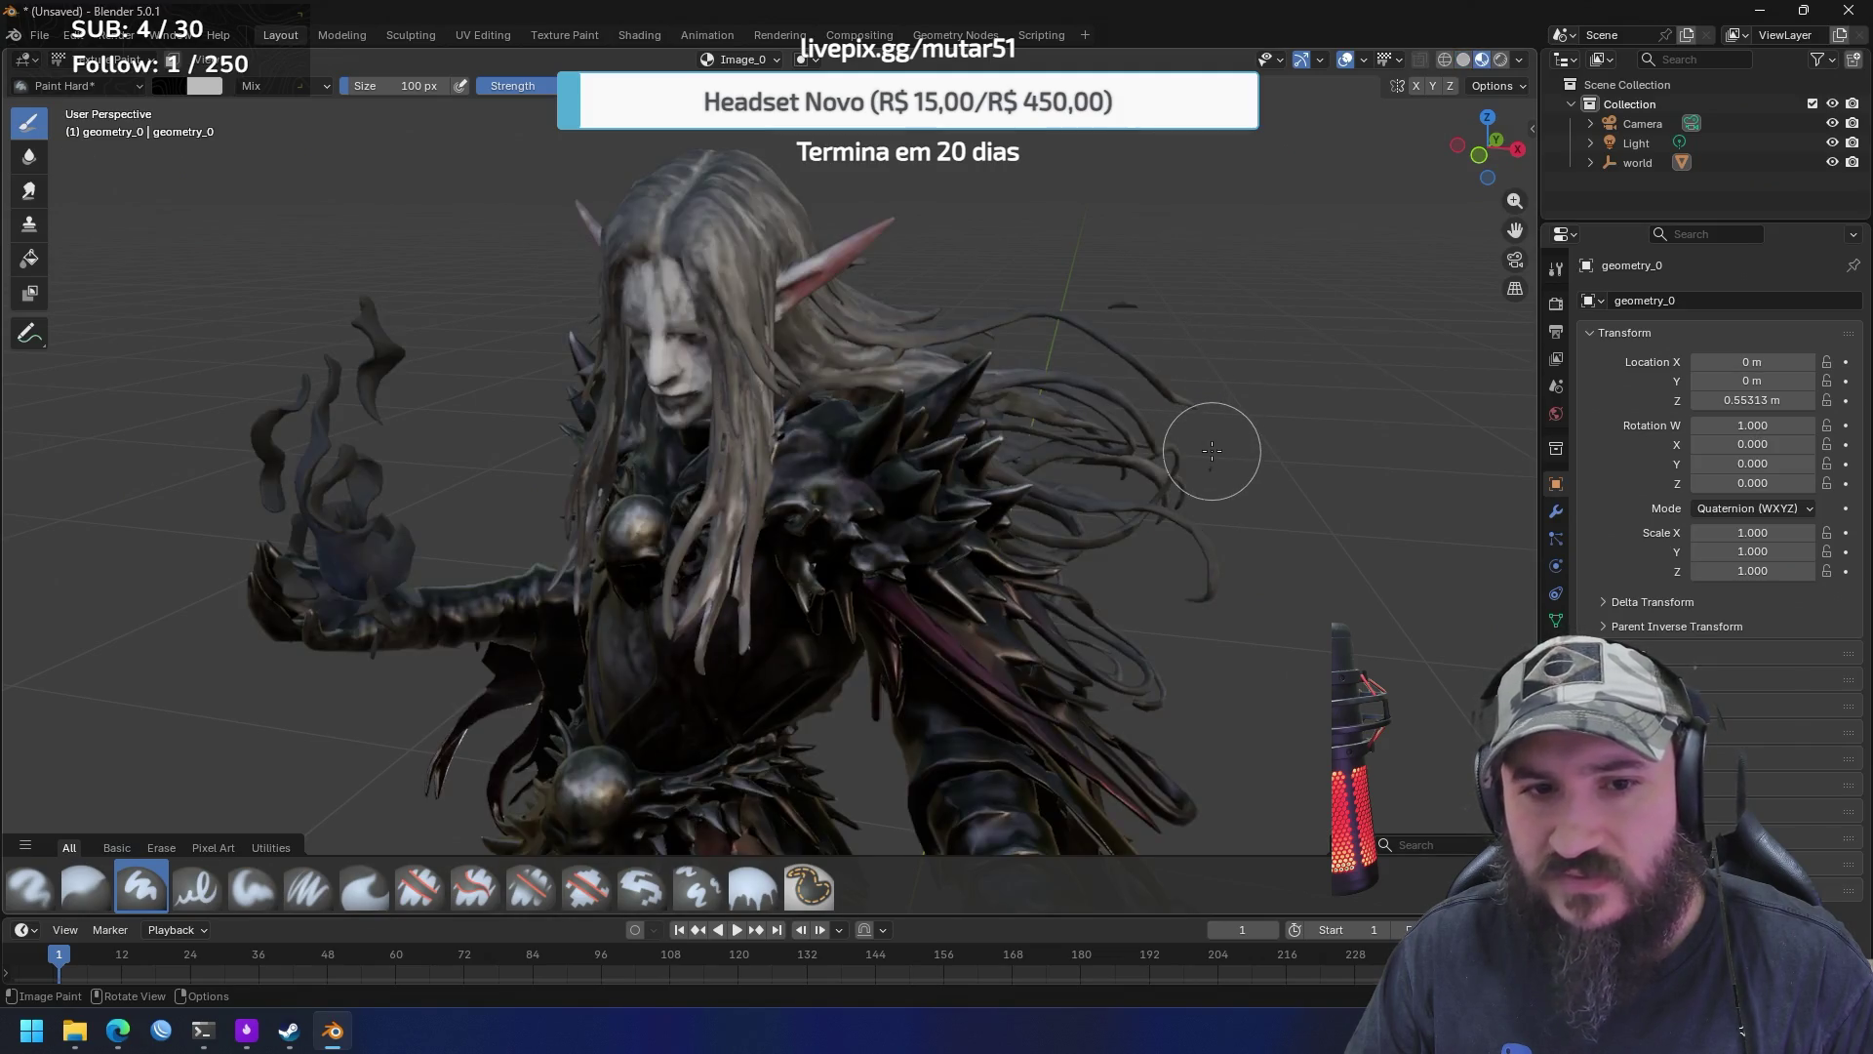
Zoom and orbit close around the elf's pale face, grey hair and spiked shoulders, then open Editor Type
scroll(937, 371, "down", 8)
mouse_move(1005, 488)
left_mouse_down()
mouse_move(986, 544)
mouse_move(1098, 482)
mouse_move(926, 604)
mouse_move(1115, 544)
left_mouse_up()
scroll(1113, 410, "up", 2)
scroll(1217, 379, "up", 3)
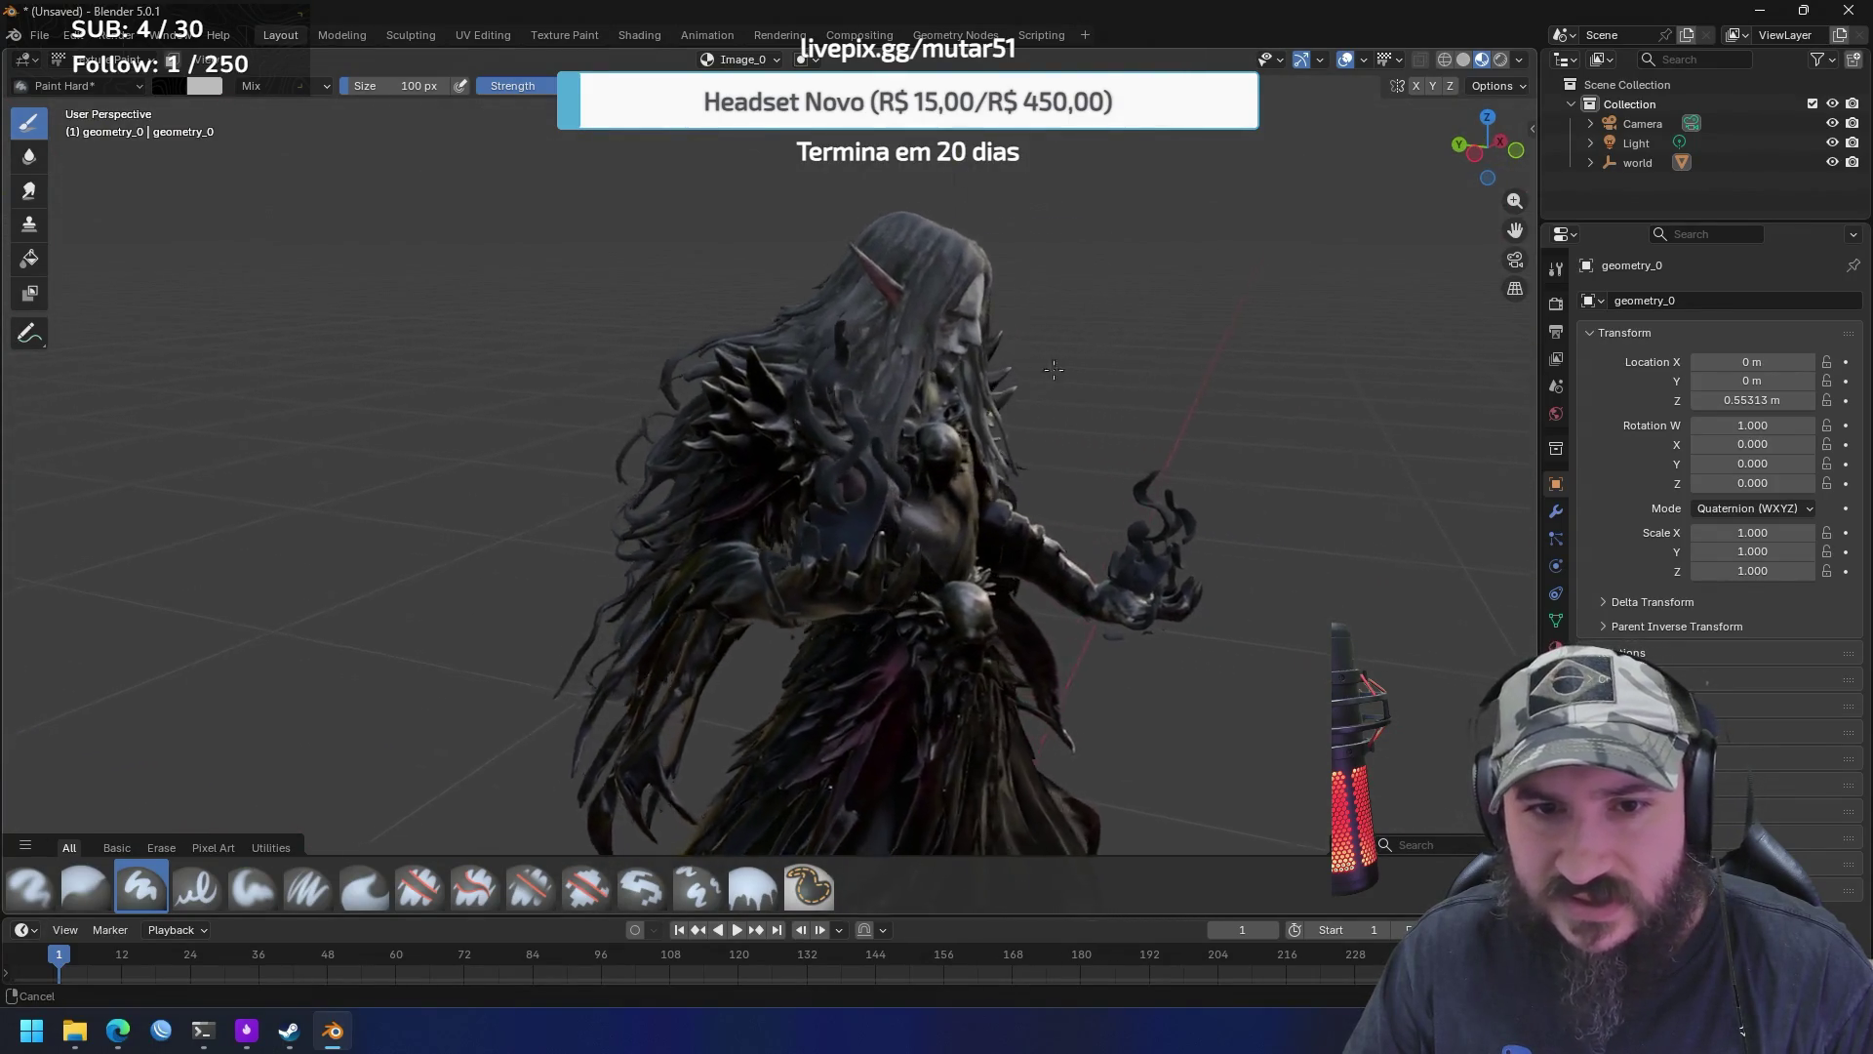
scroll(1113, 451, "up", 3)
left_click_drag(1112, 451, 959, 432)
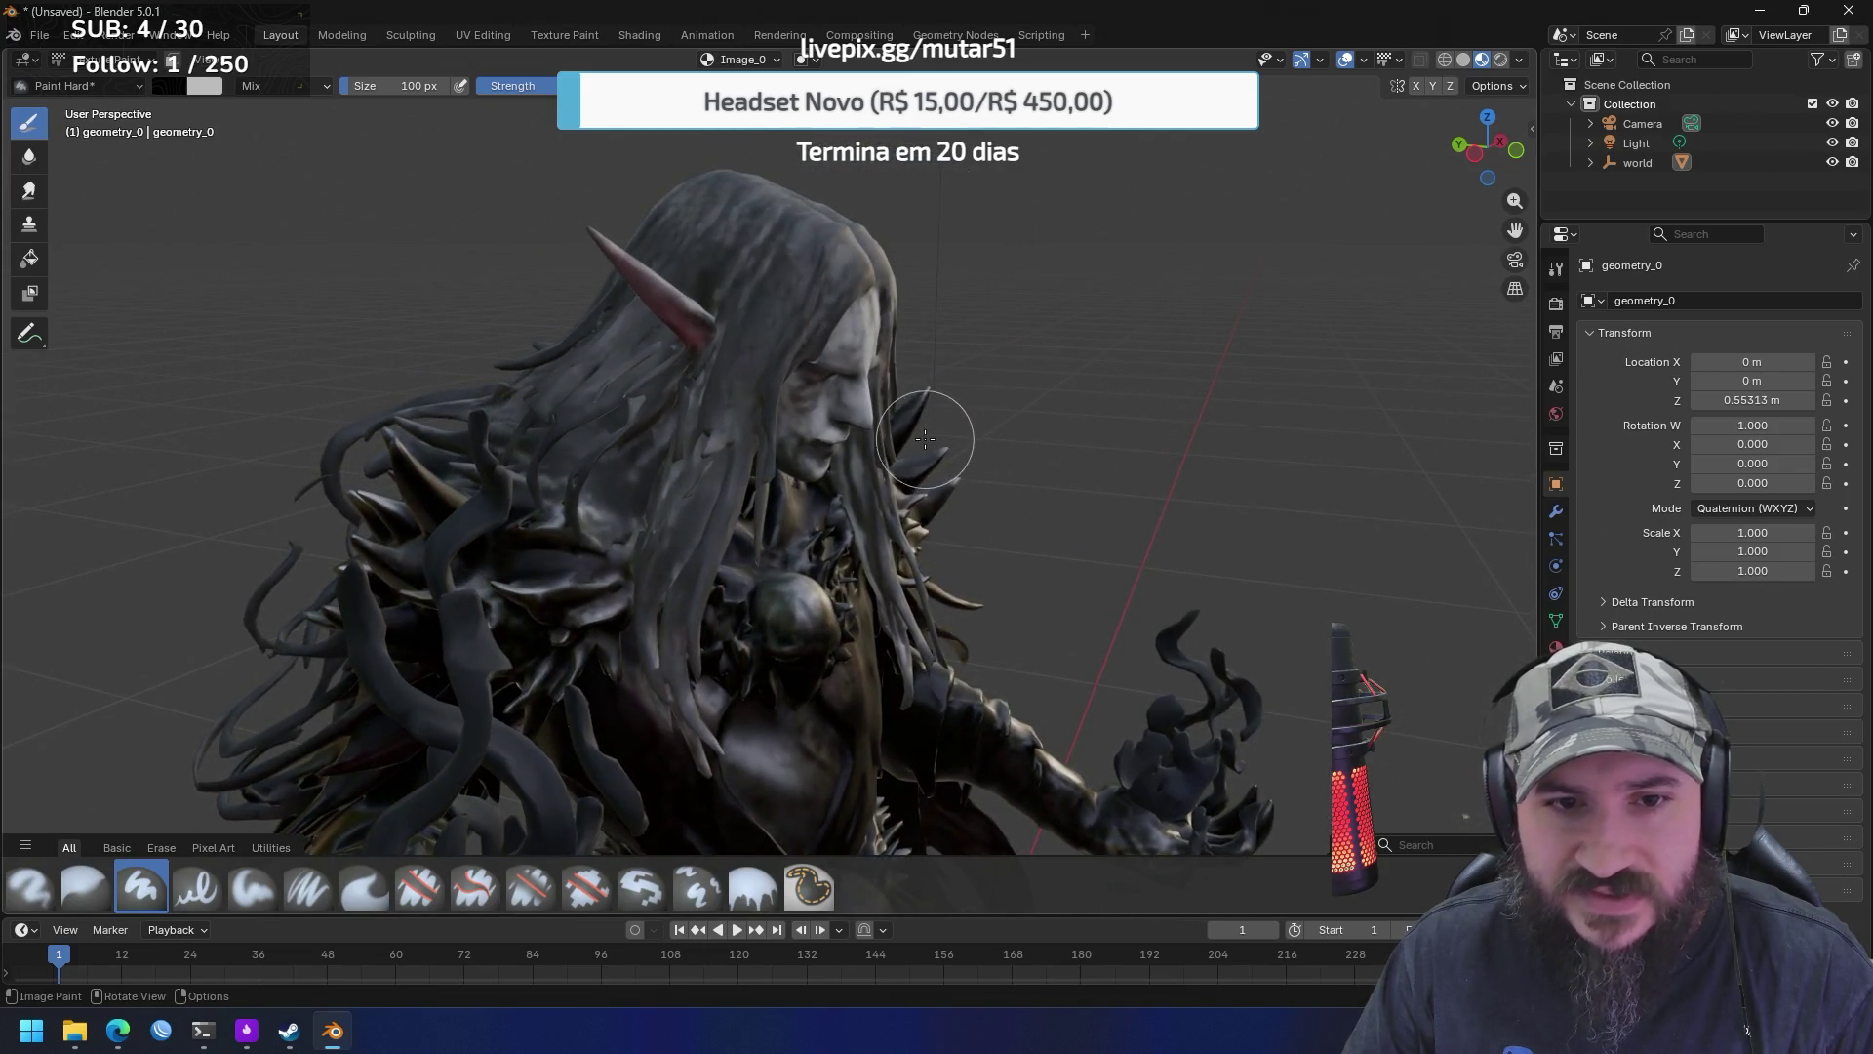
scroll(1070, 452, "up", 3)
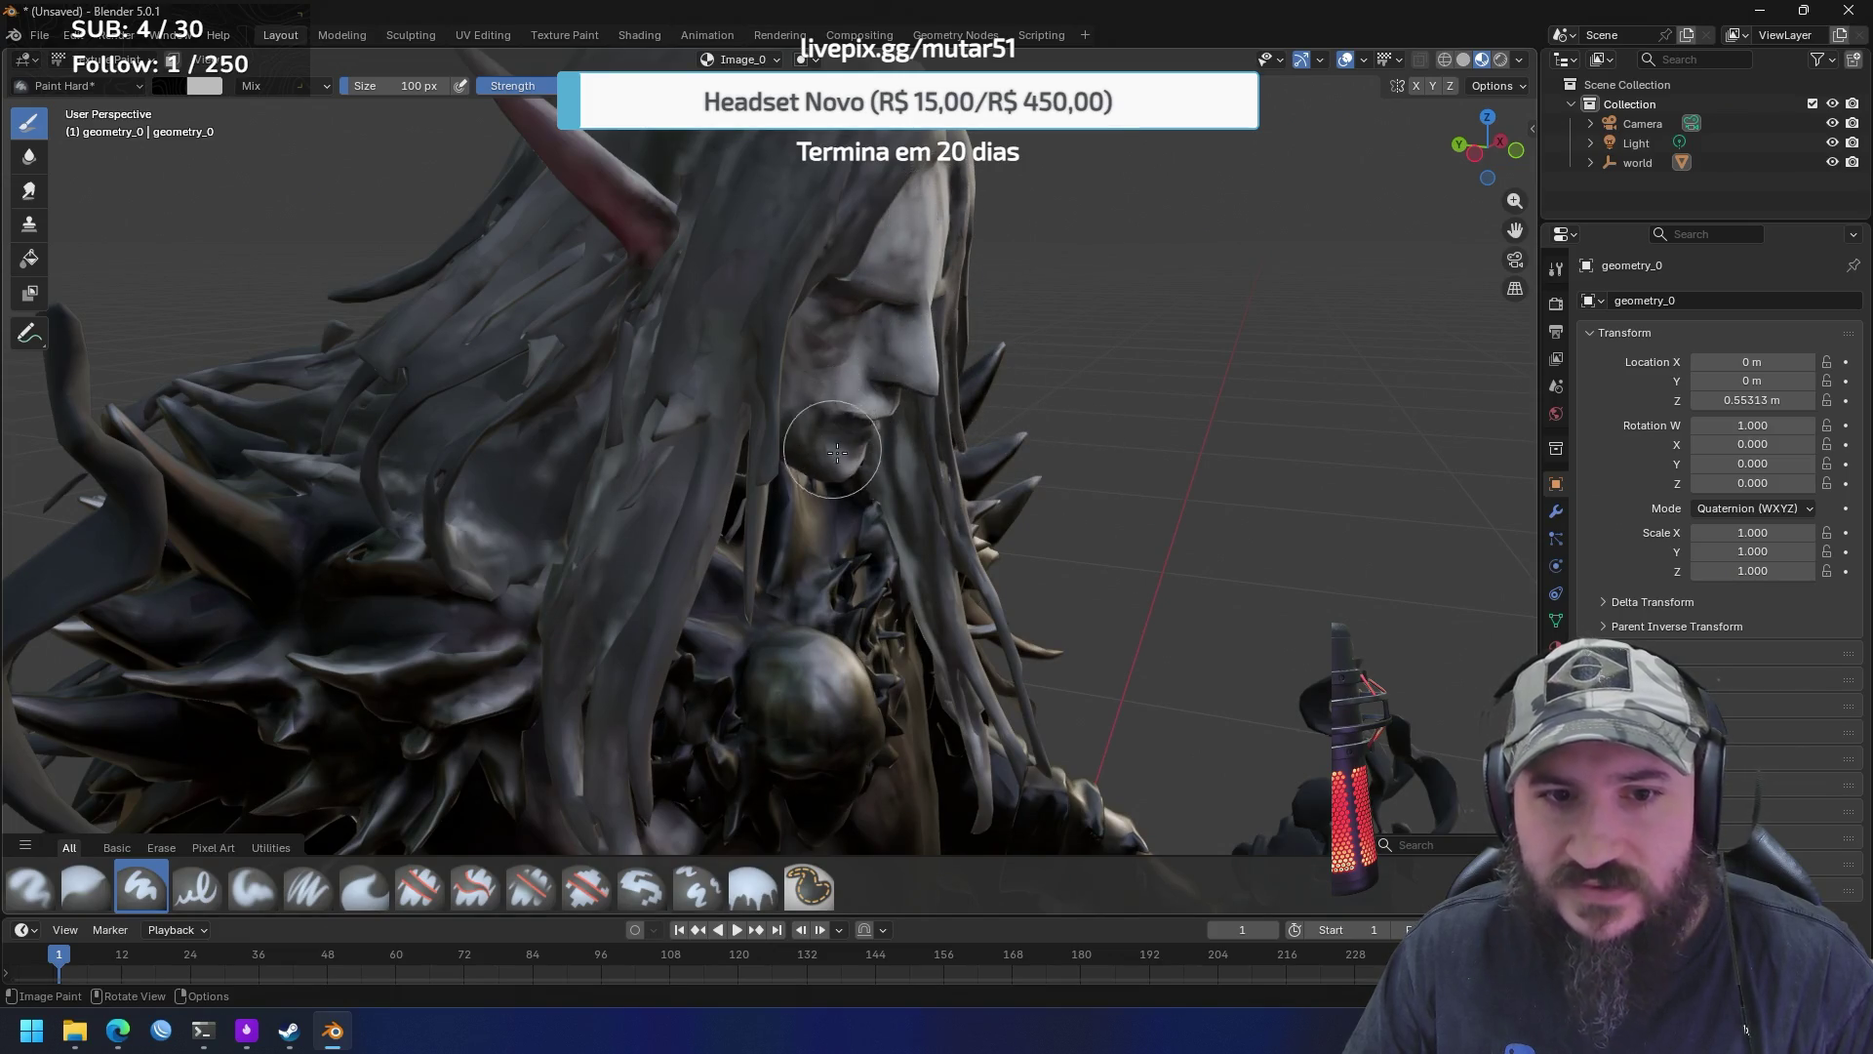
mouse_move(835, 453)
left_mouse_down()
mouse_move(670, 461)
mouse_move(955, 550)
mouse_move(974, 508)
mouse_move(883, 478)
left_mouse_up()
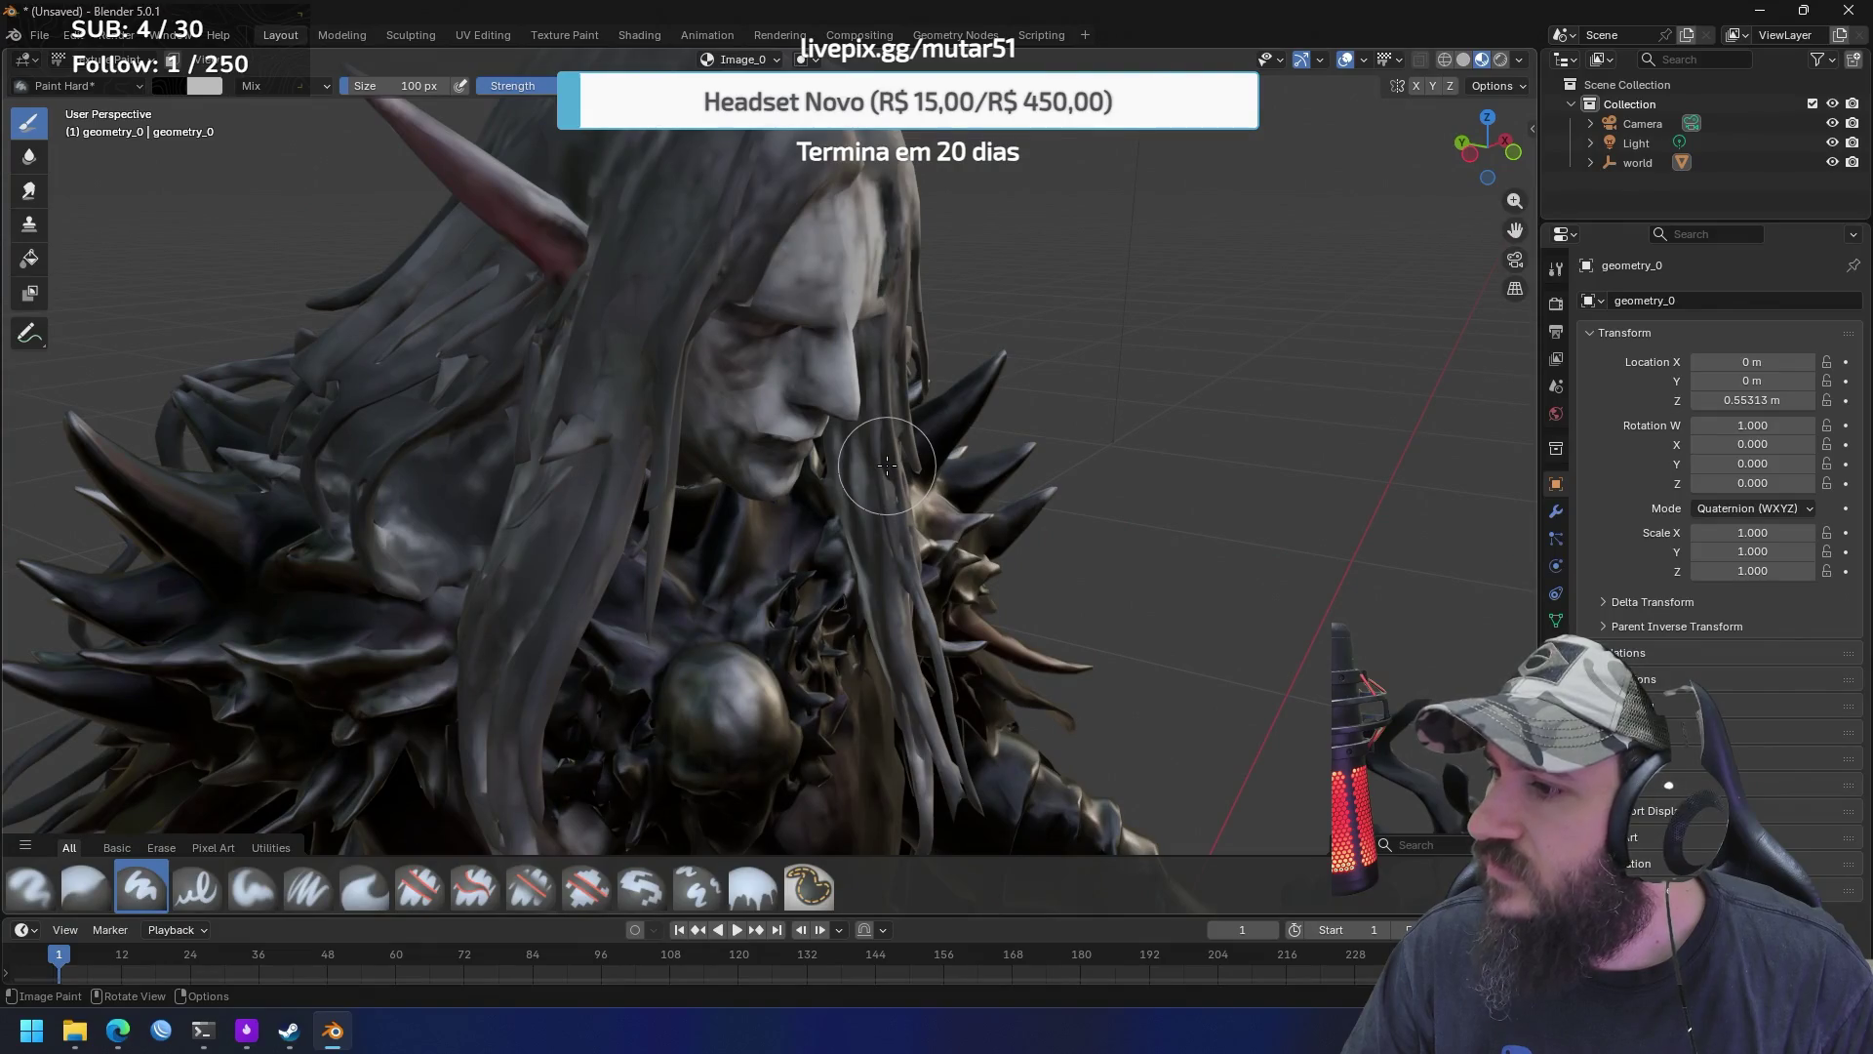
scroll(887, 465, "down", 5)
scroll(878, 464, "up", 5)
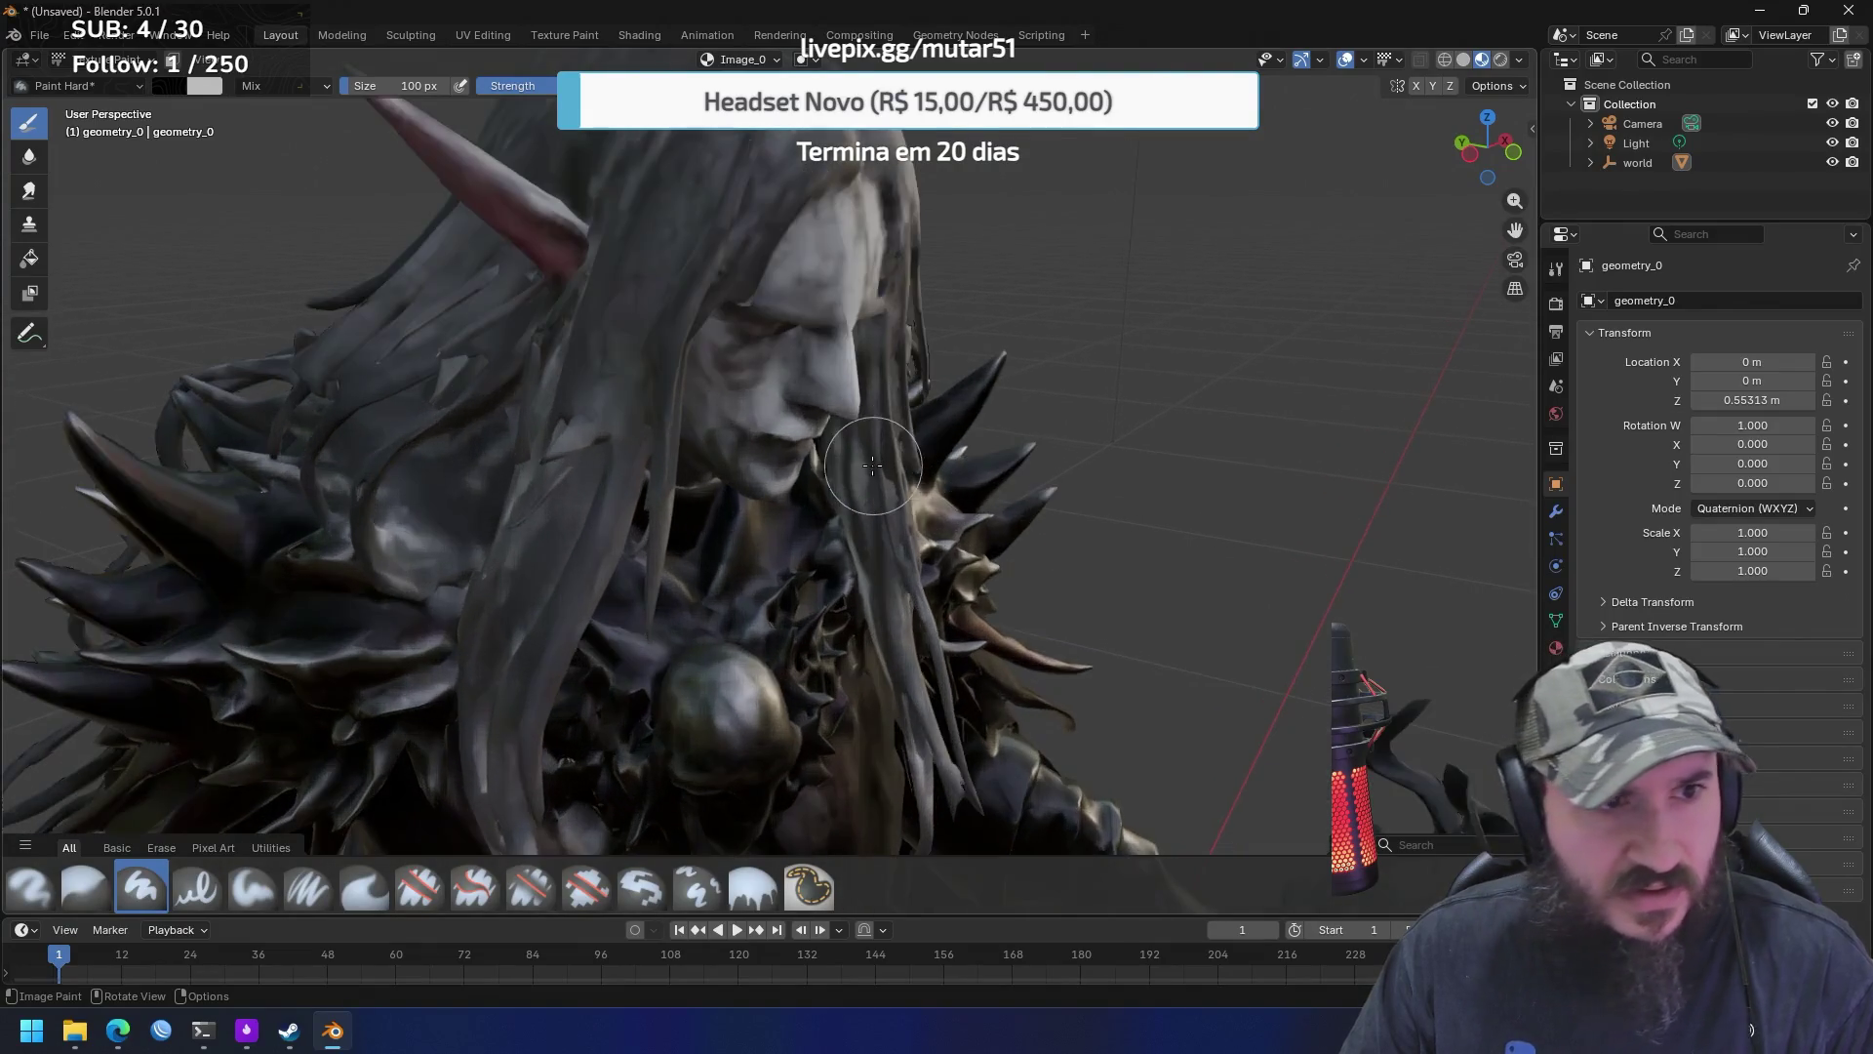
scroll(873, 465, "down", 3)
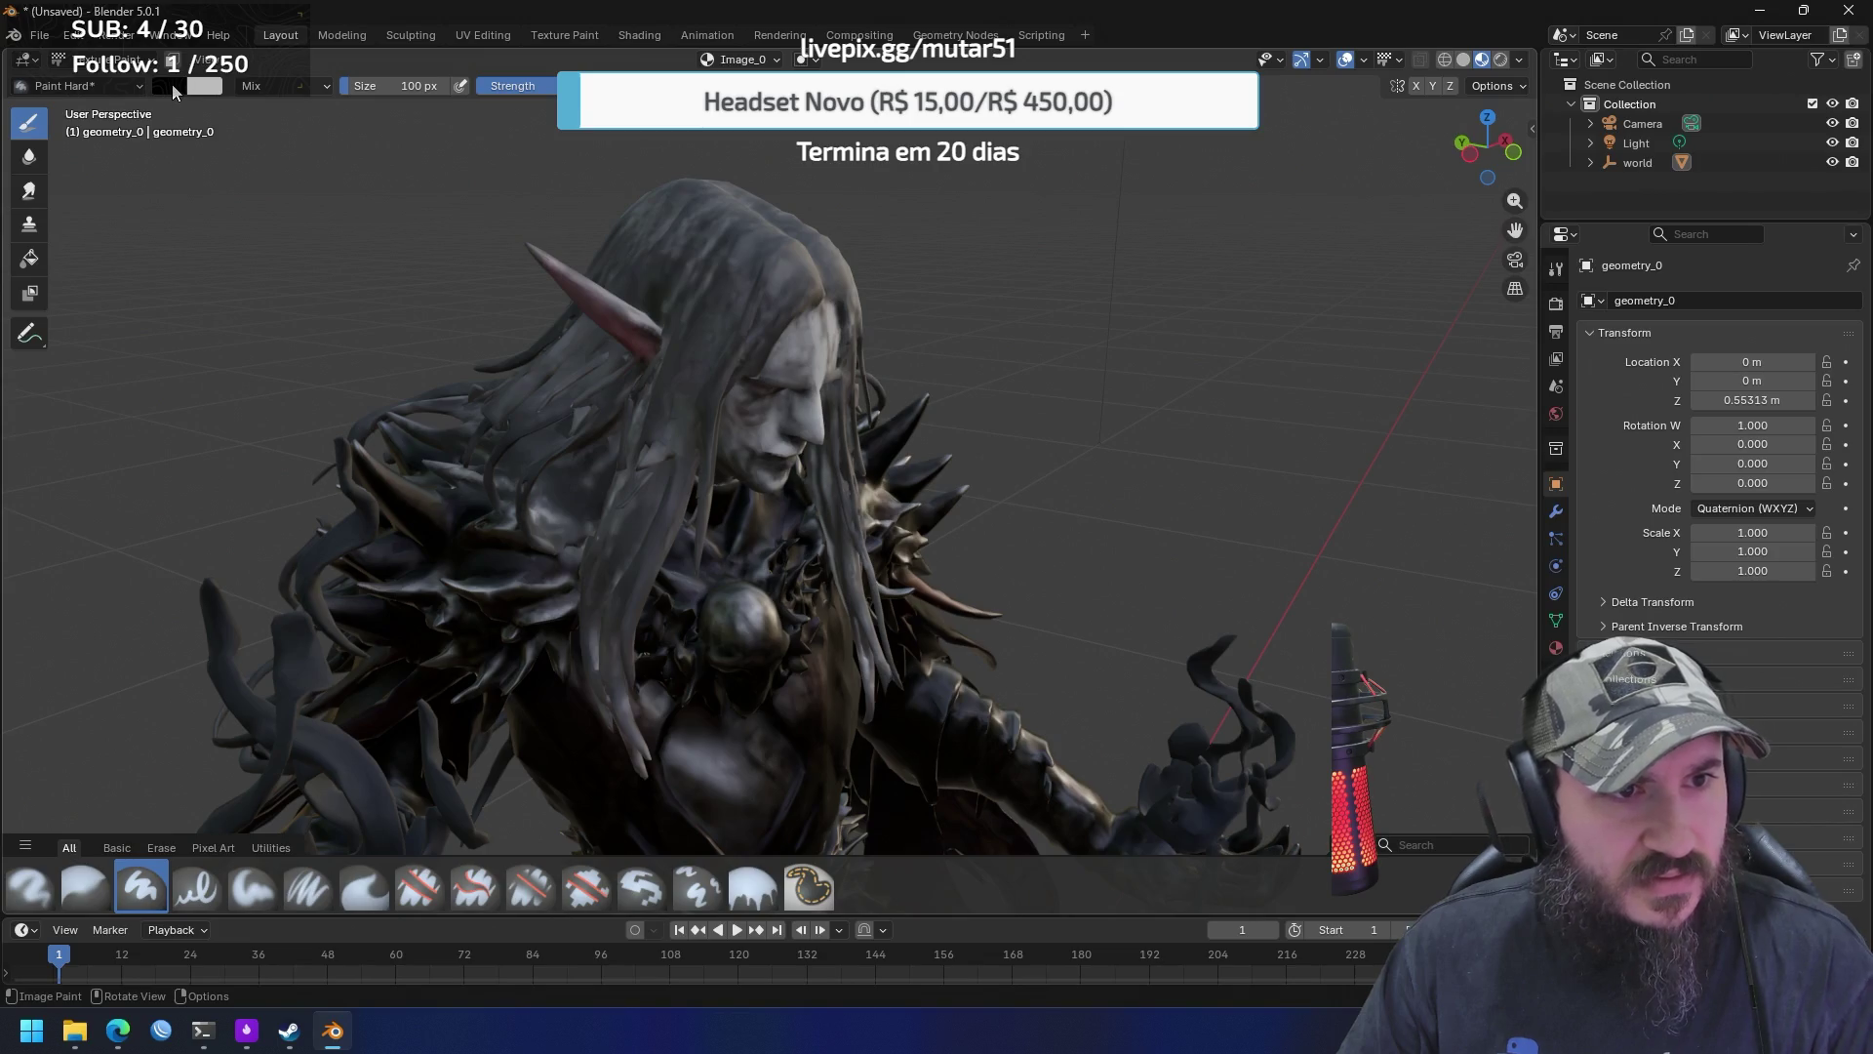
left_click(27, 61)
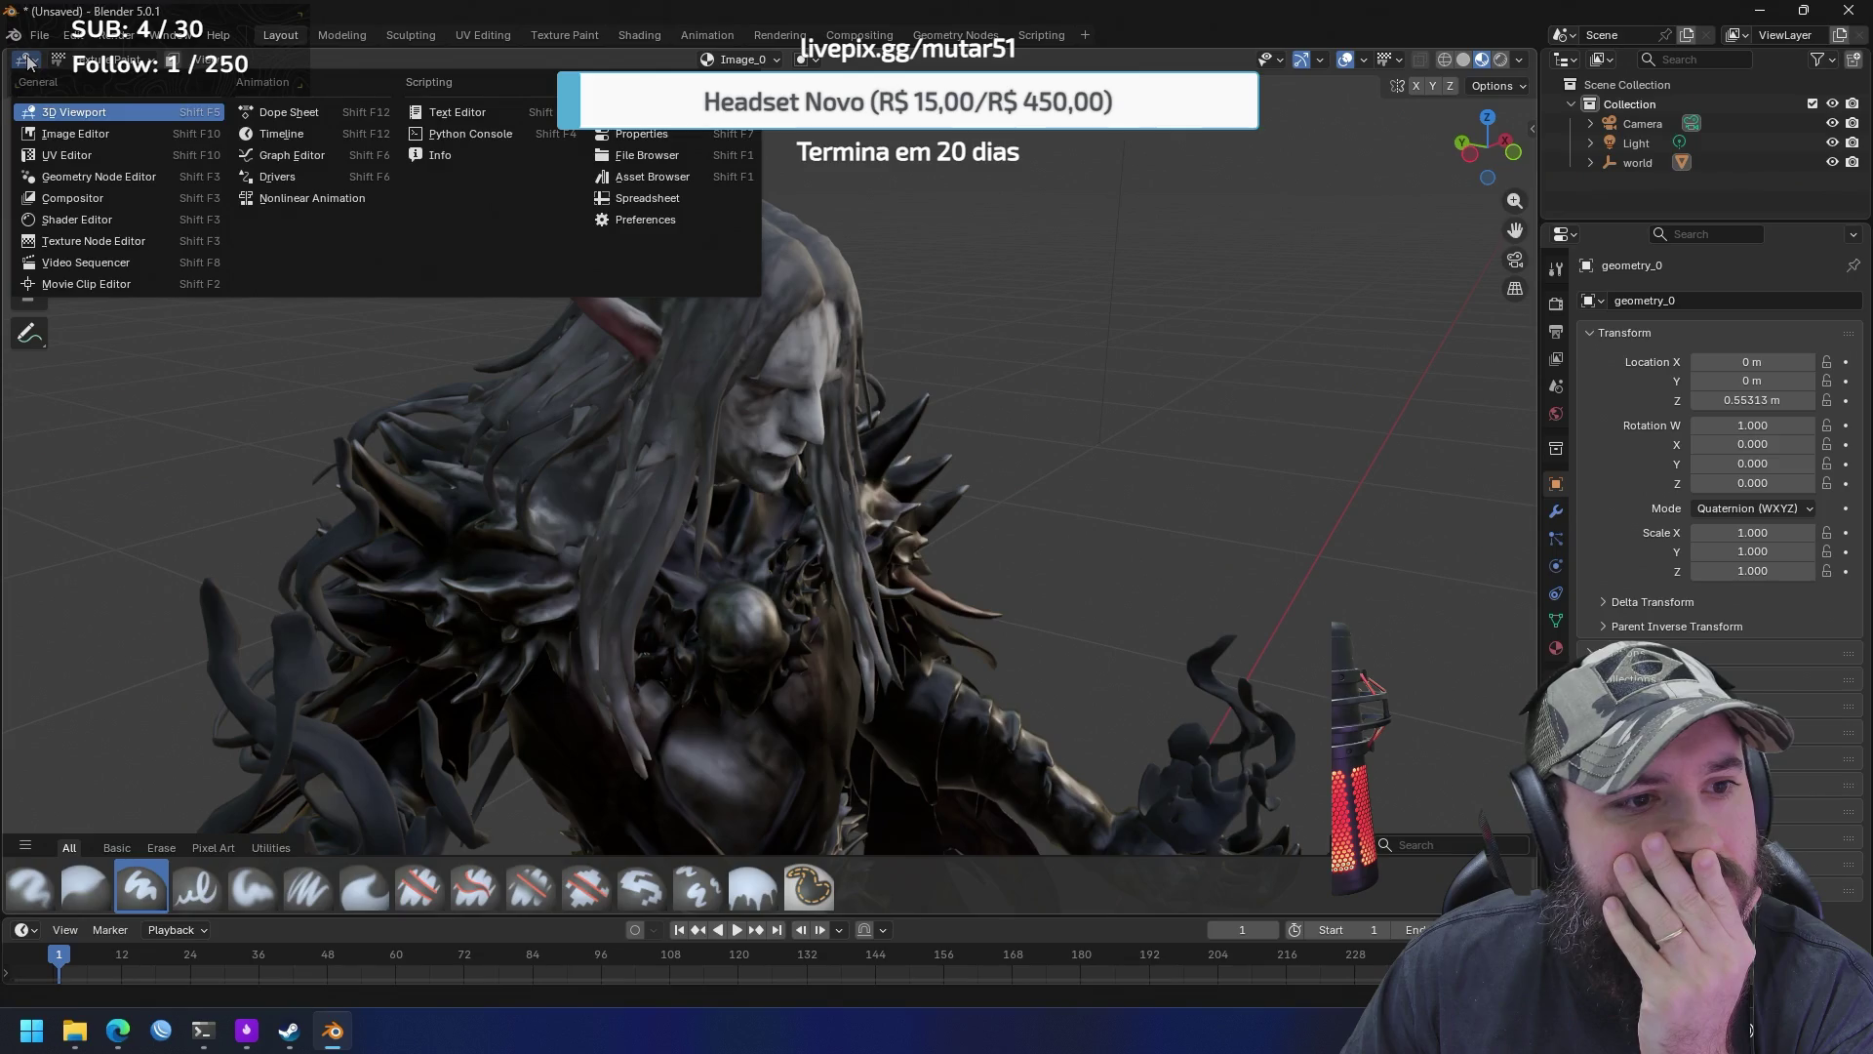
Change the main area to the UV Editor to view the Image_0 texture atlas
left_click(87, 155)
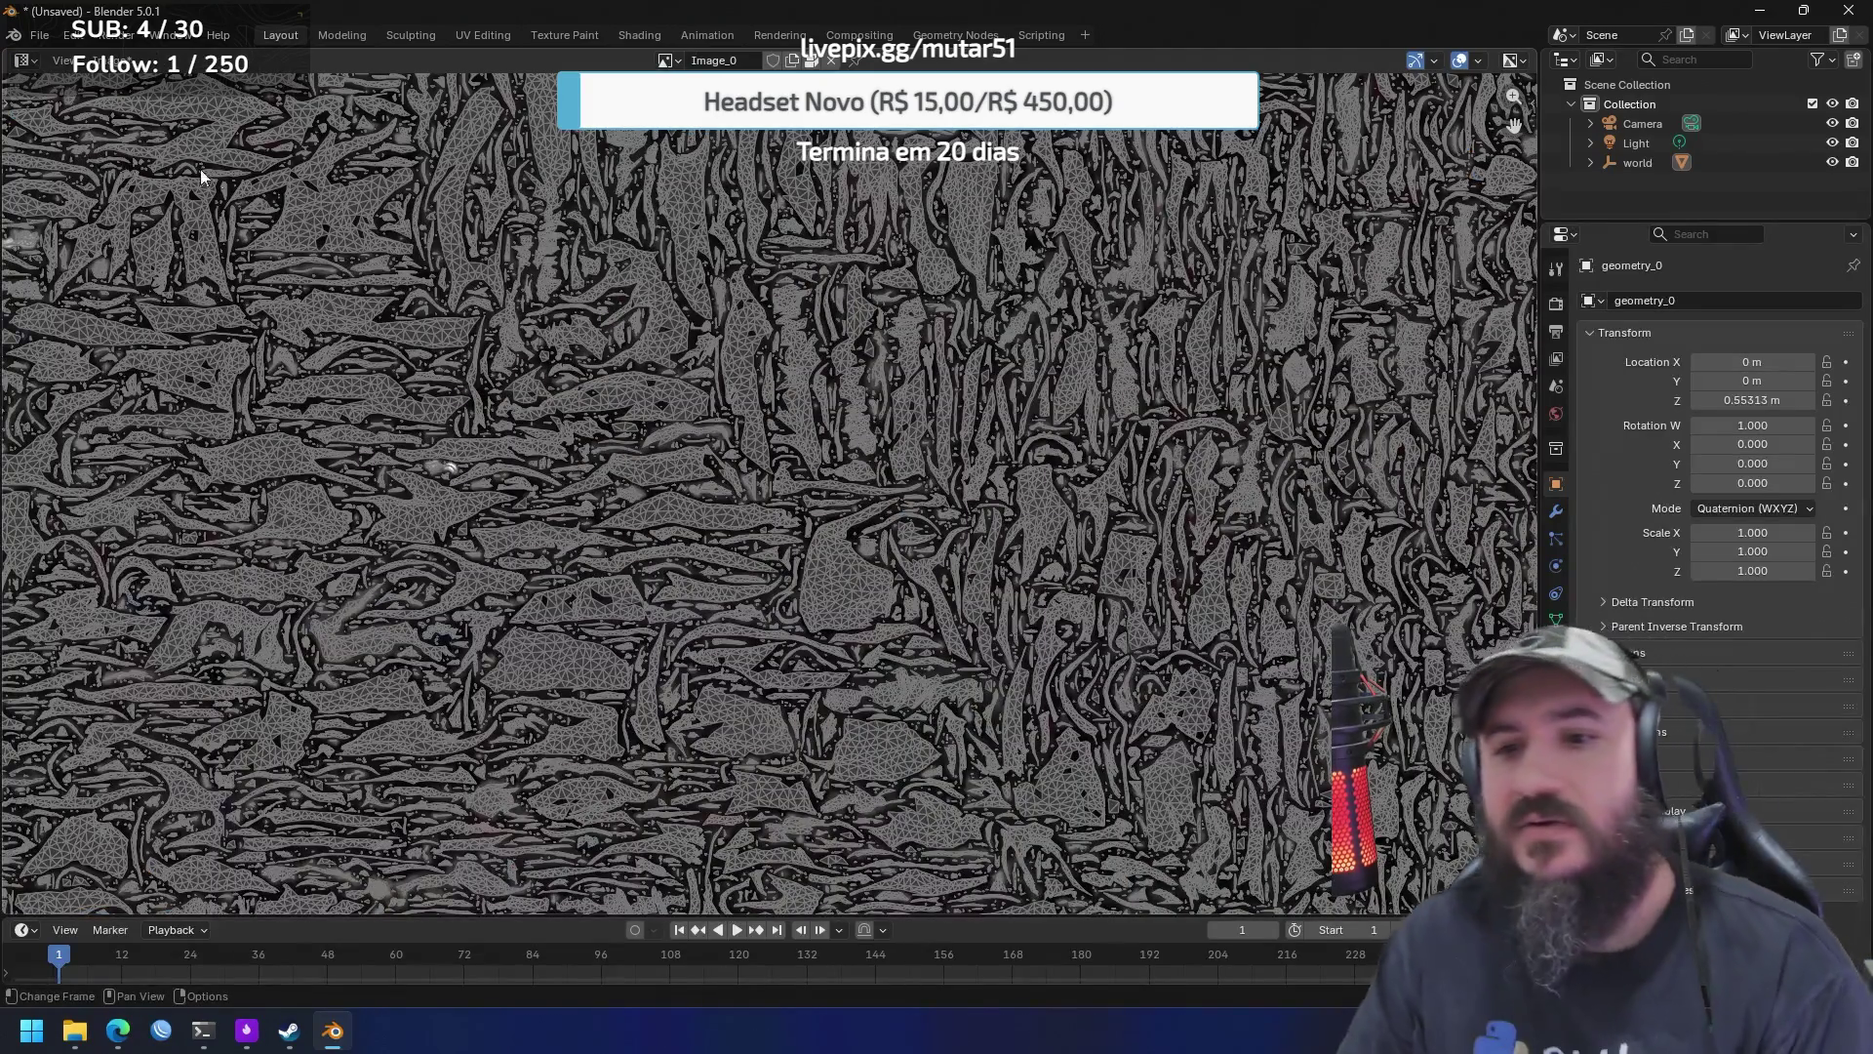
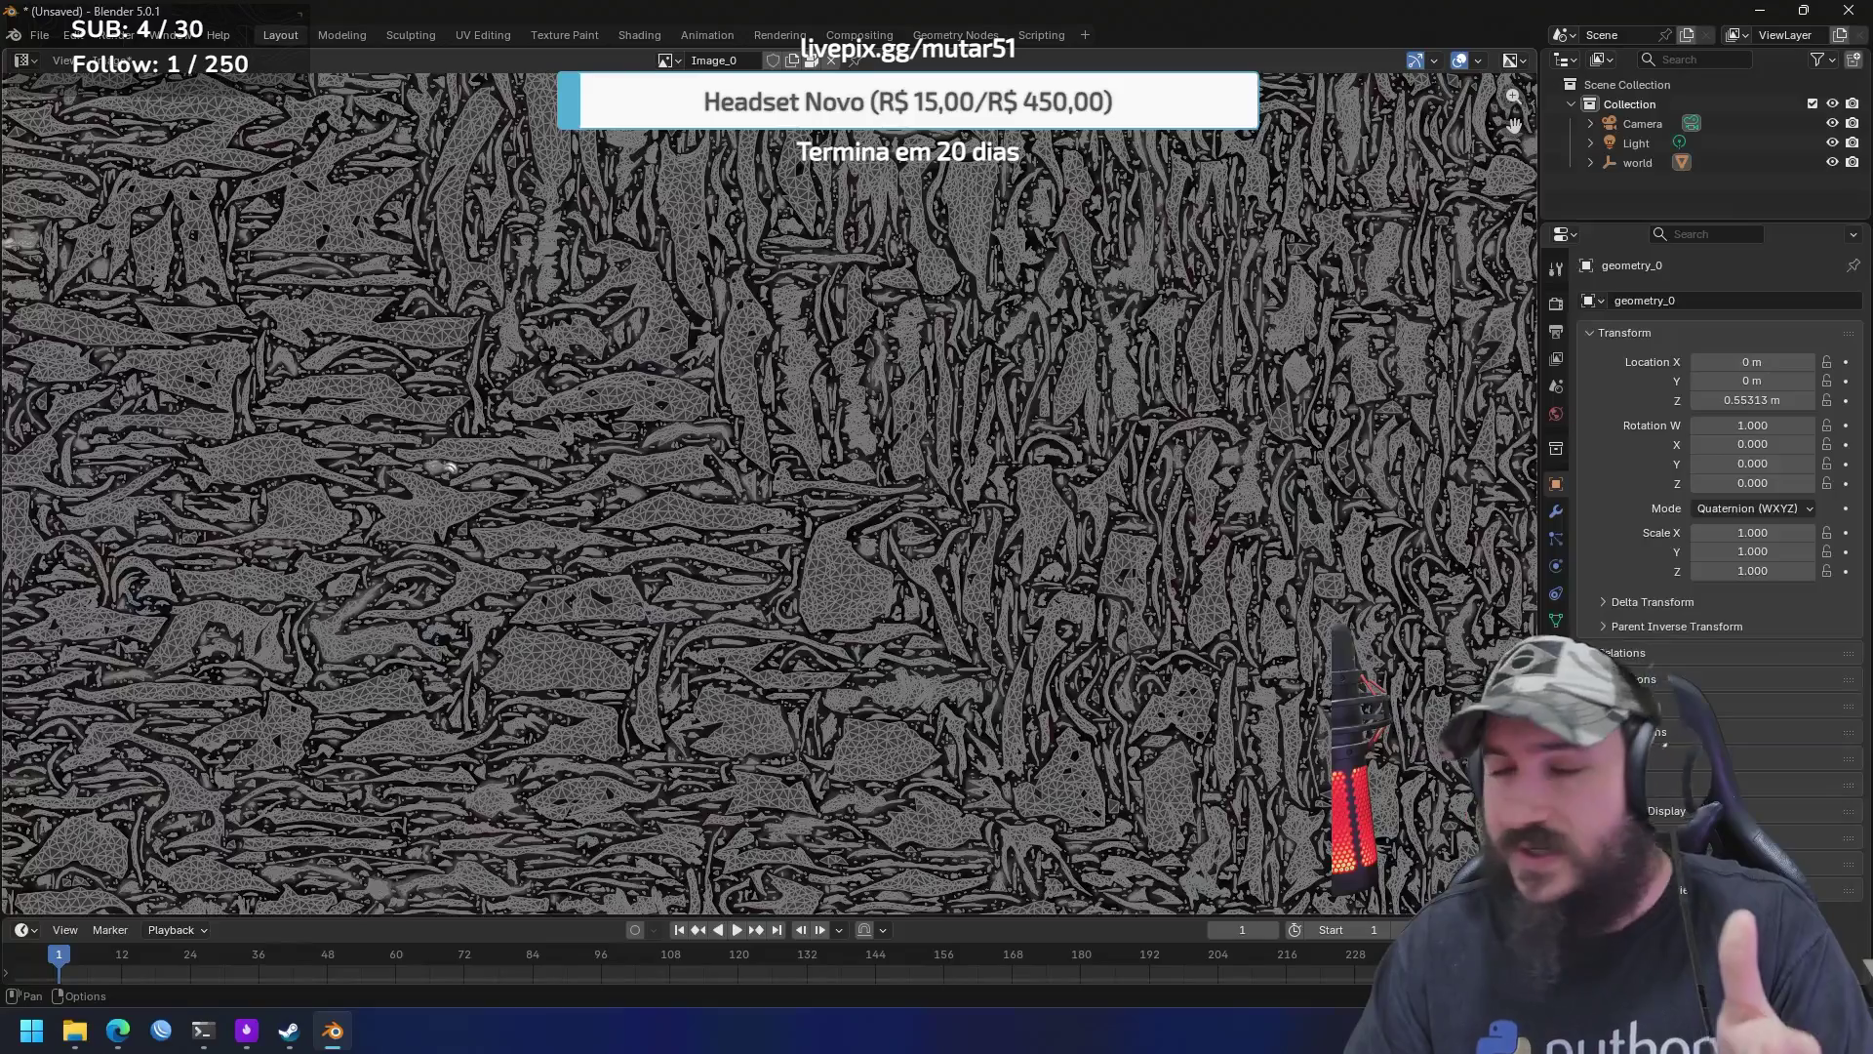
Show the Geometry Nodes, Compositor, Shader and Texture Node editors in turn in the main area
left_click(33, 64)
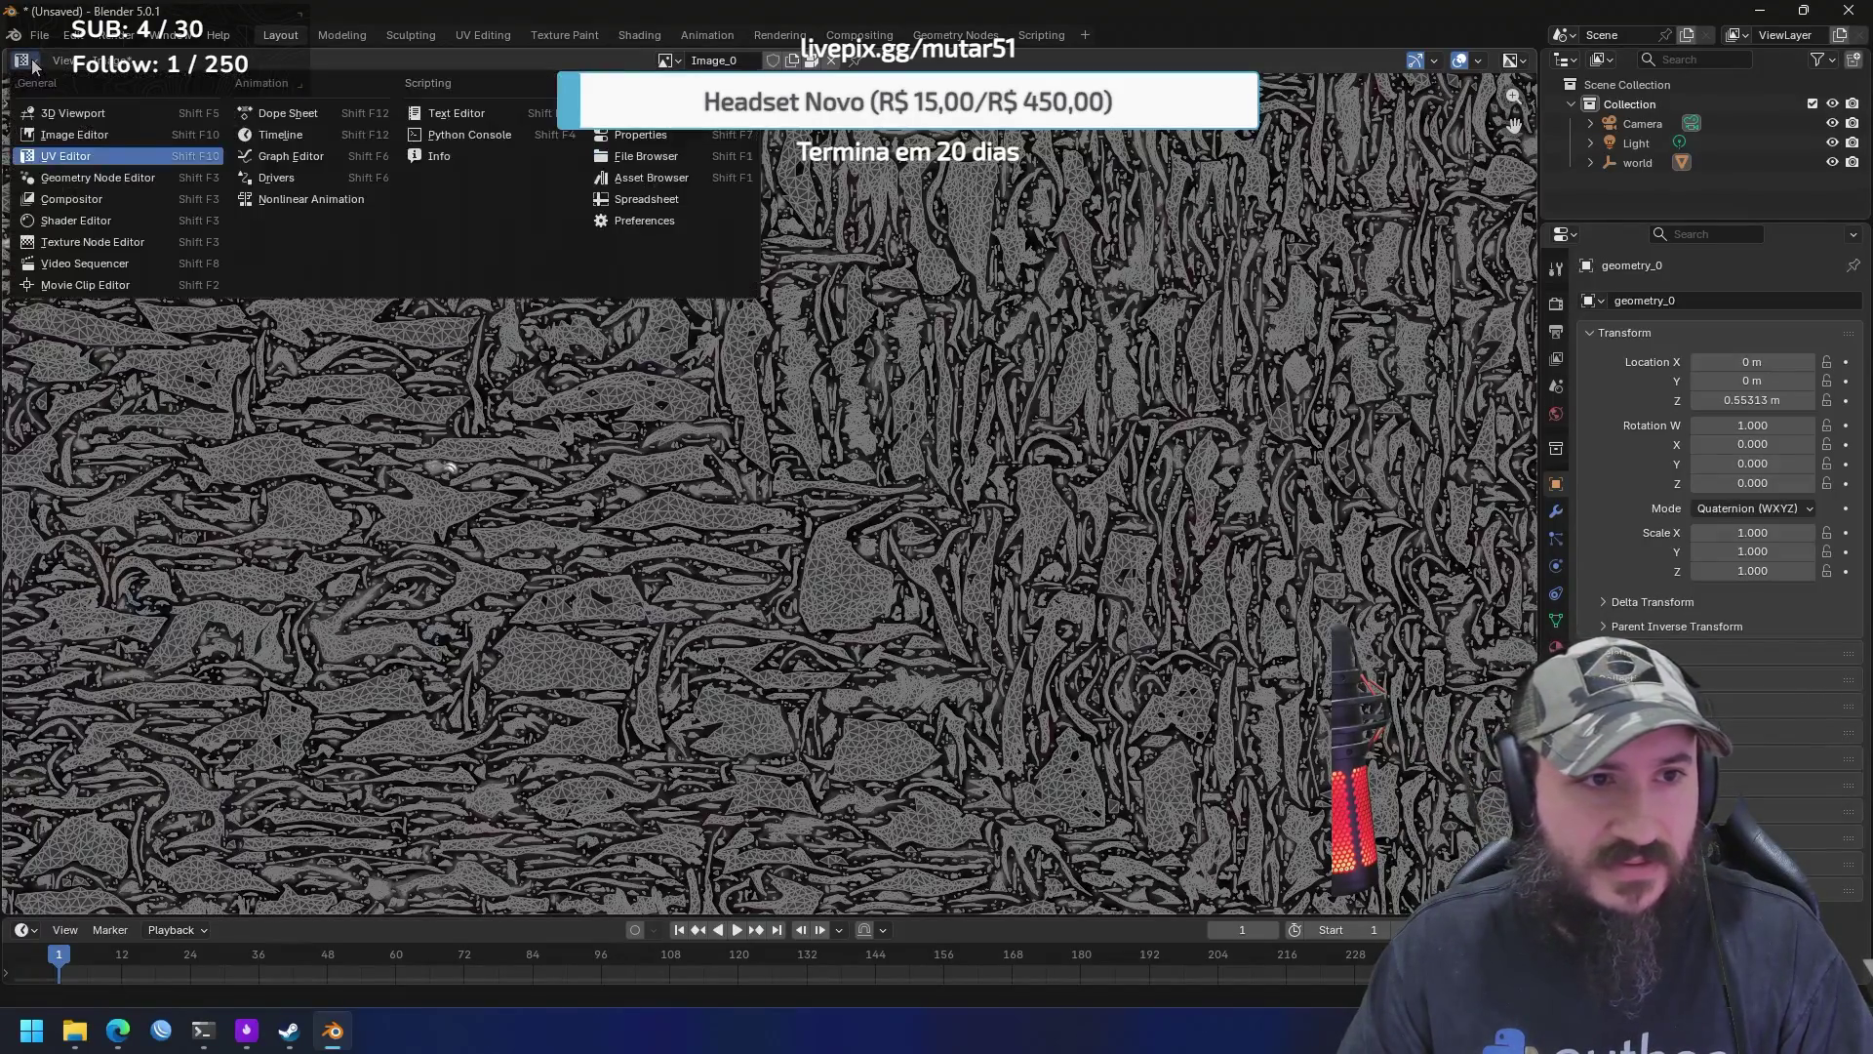
left_click(82, 177)
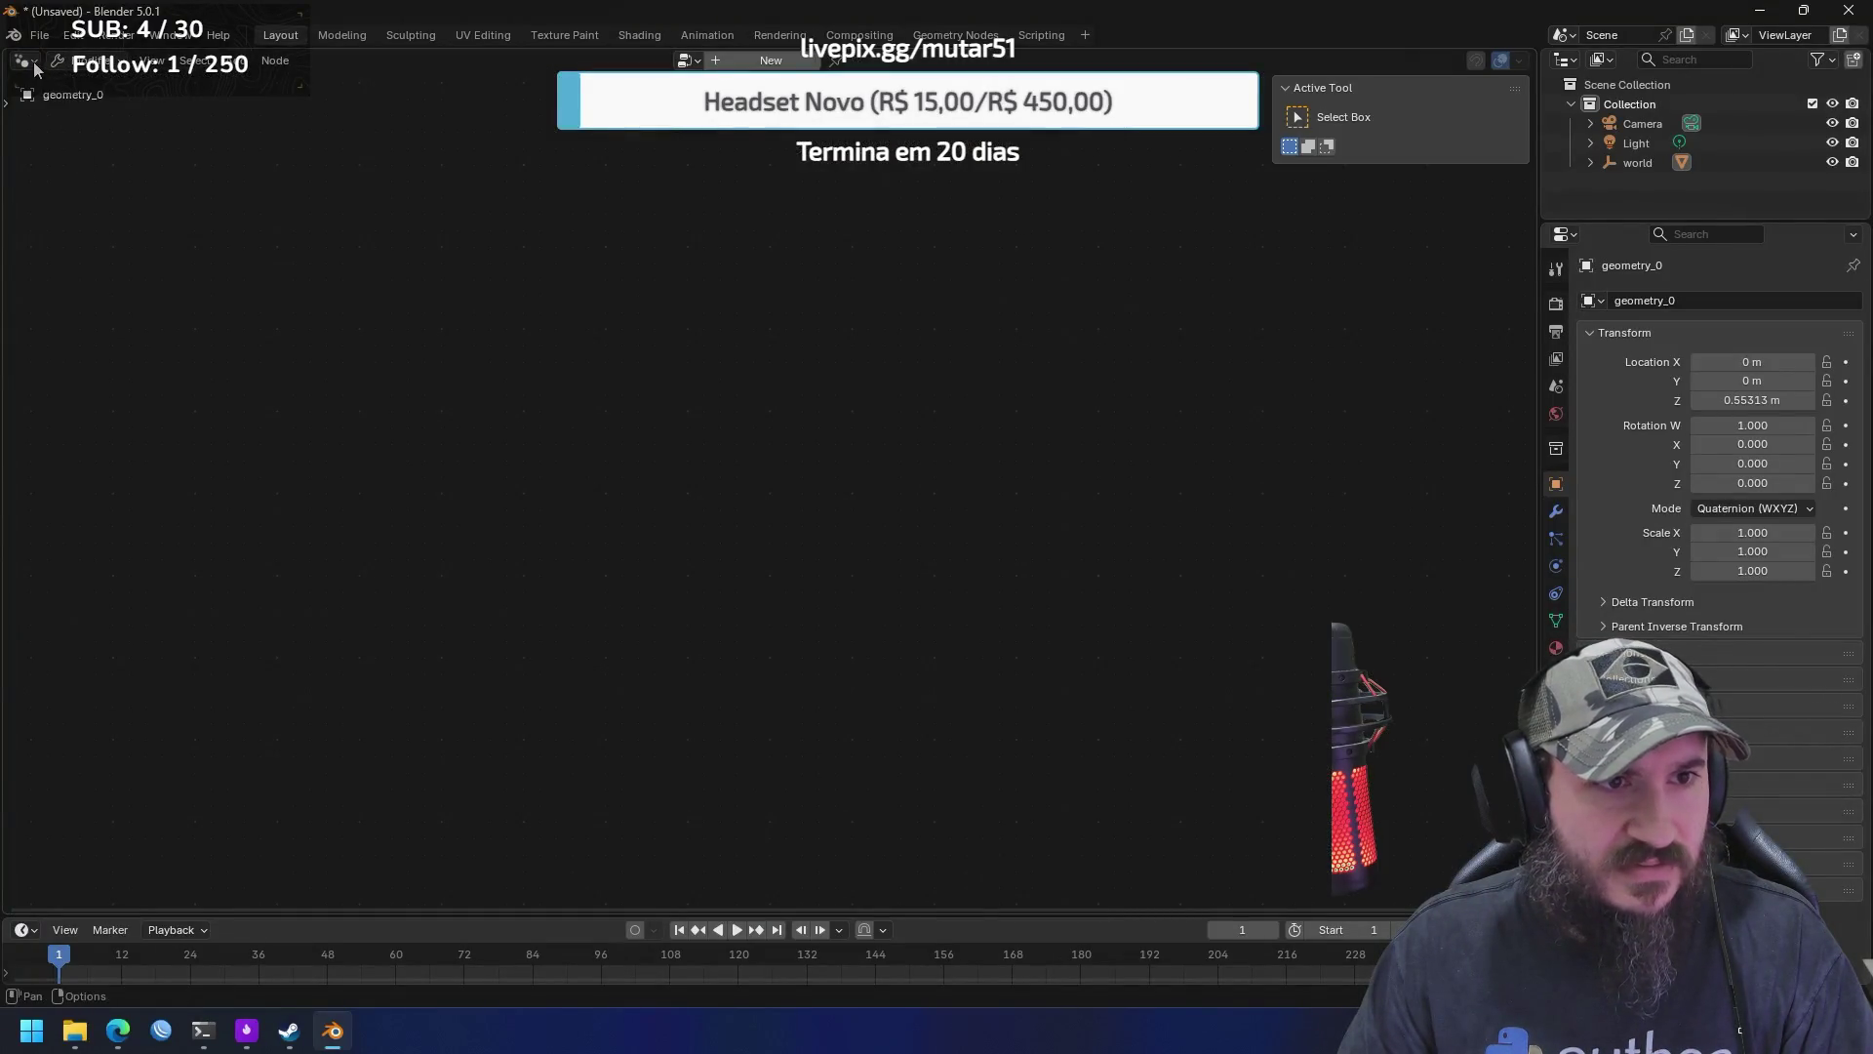
left_click(27, 61)
left_click(81, 198)
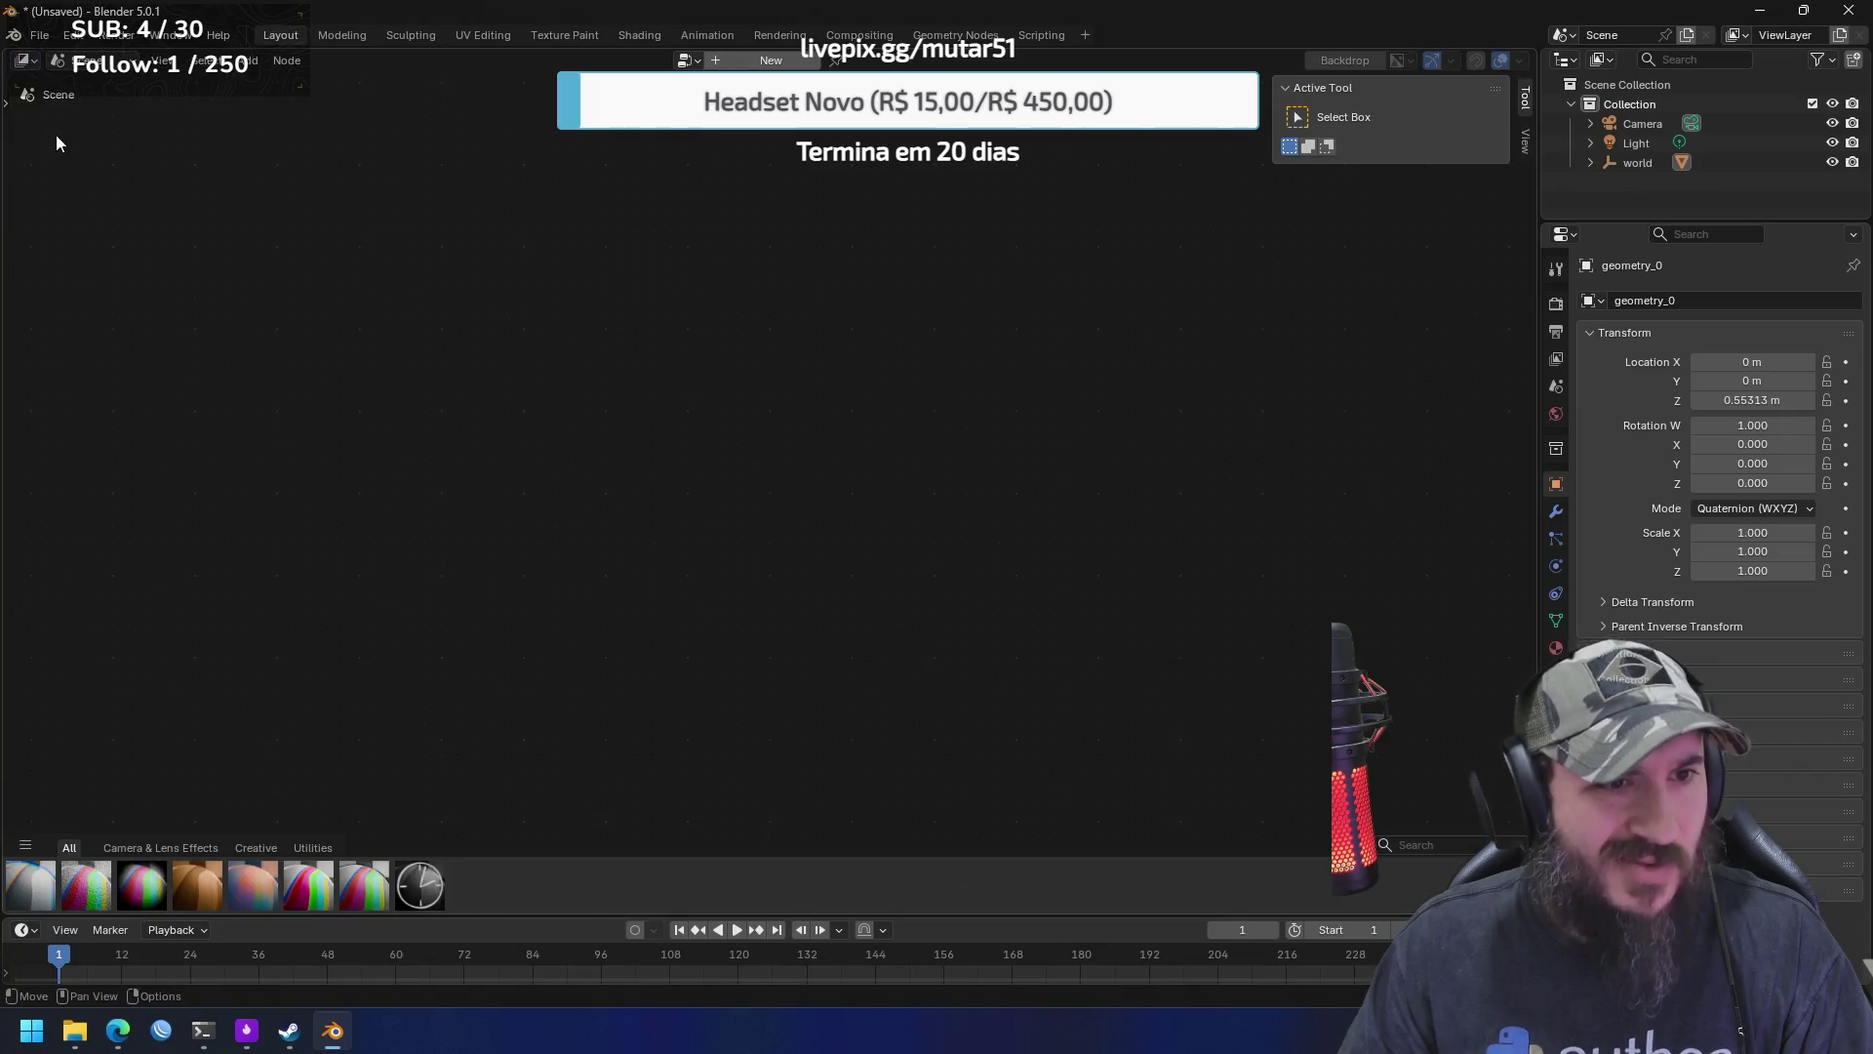
left_click(27, 60)
left_click(80, 218)
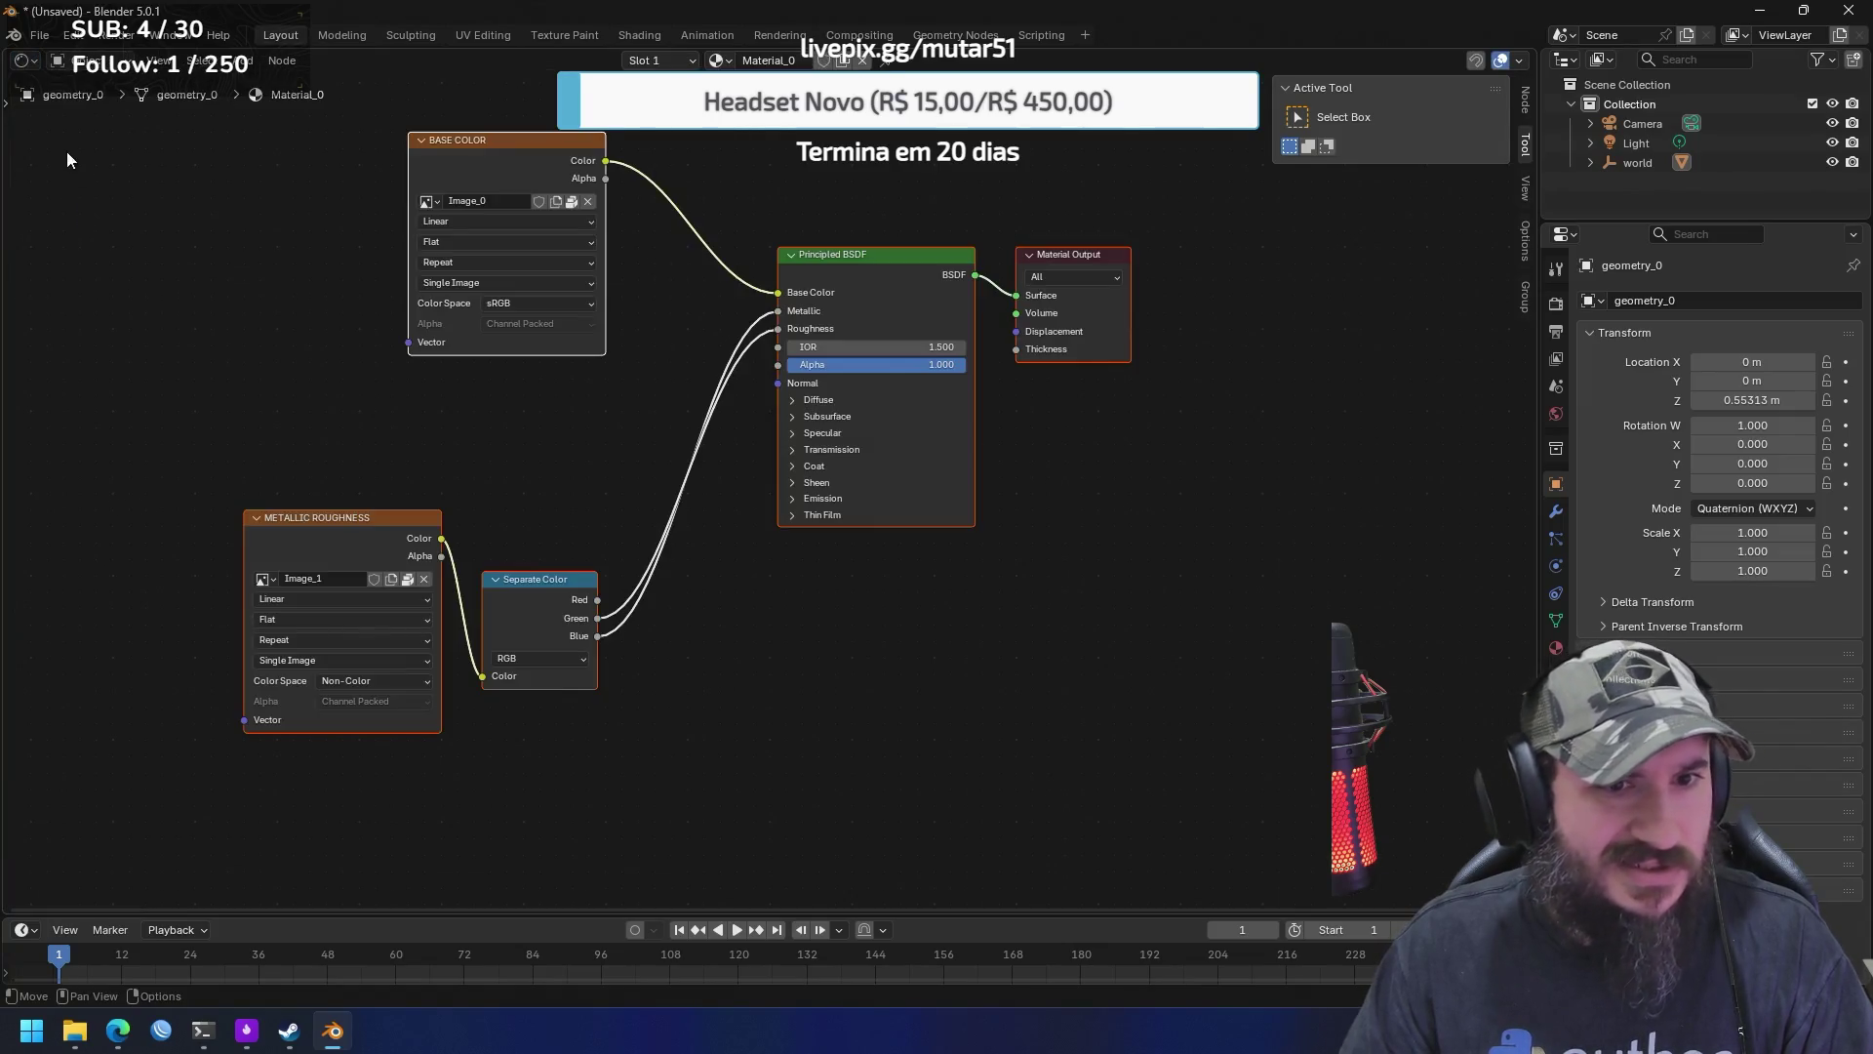
left_click(27, 61)
left_click(81, 234)
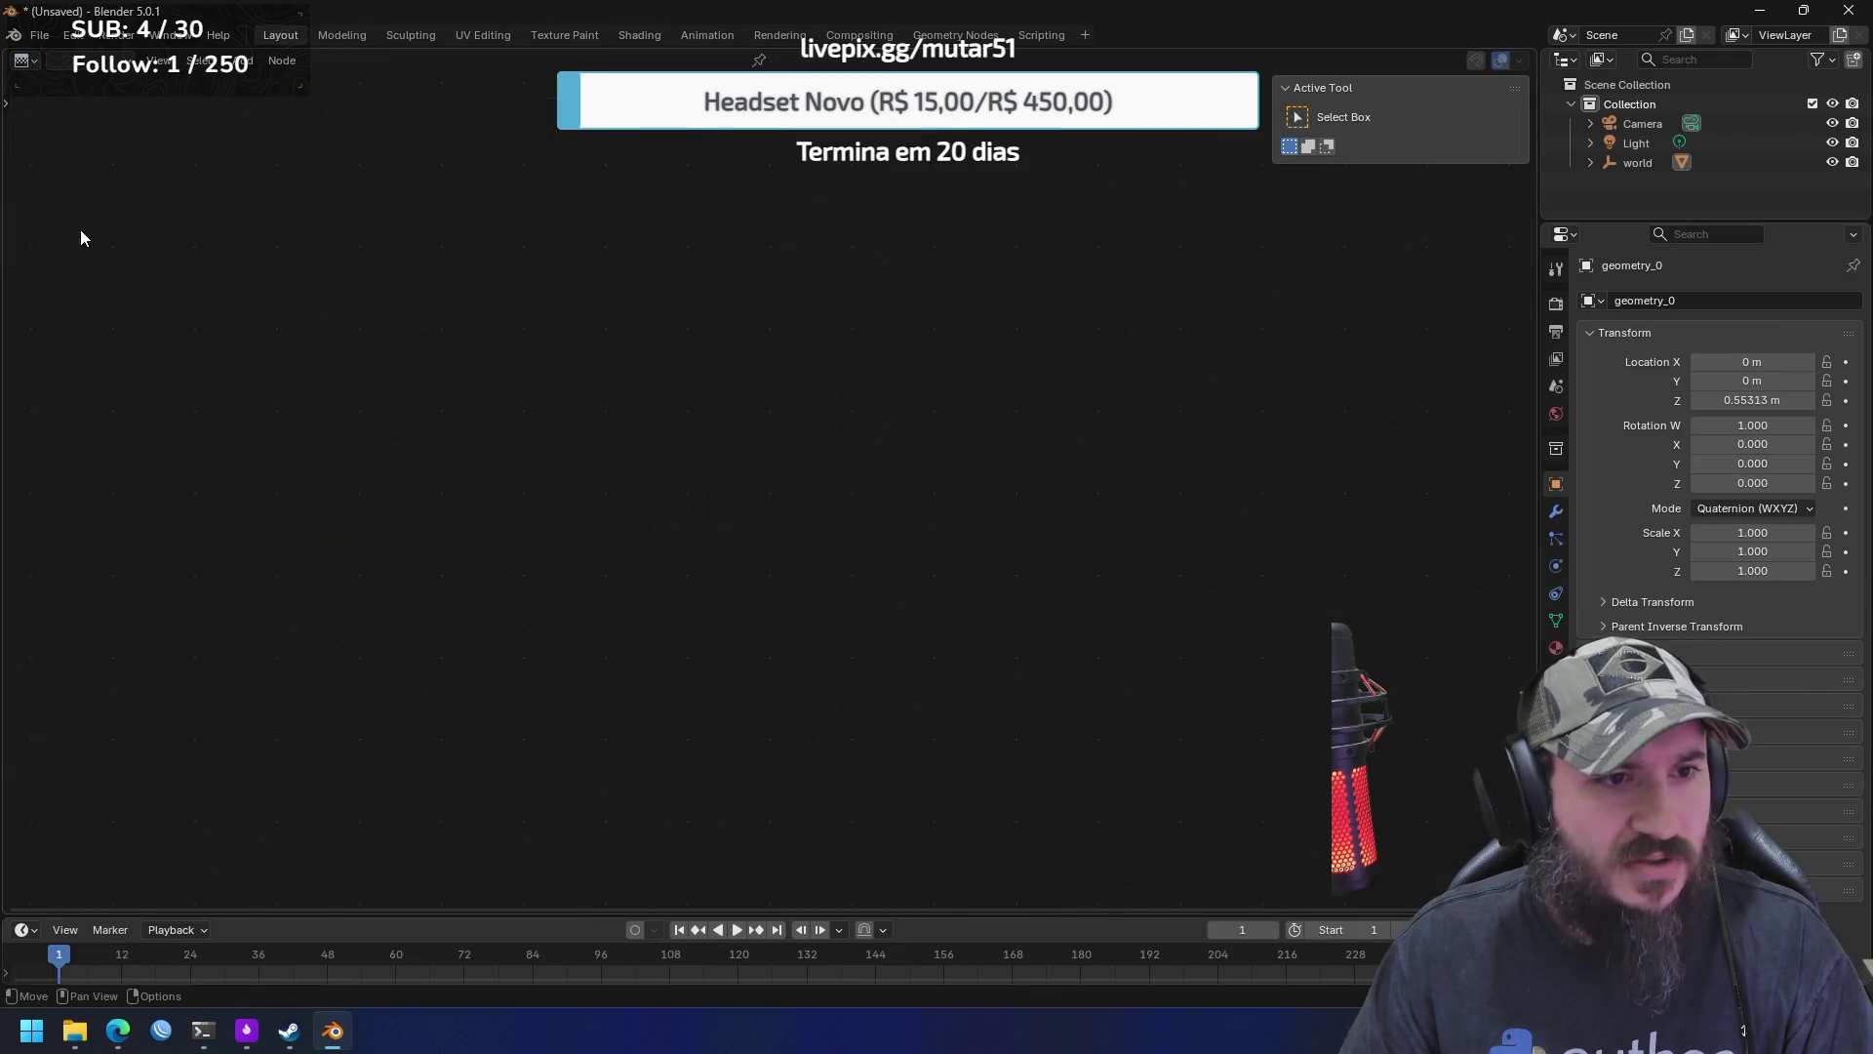
Check the Video Sequencer and Movie Clip editors, then return the area to the 3D Viewport
left_click(27, 60)
left_click(84, 256)
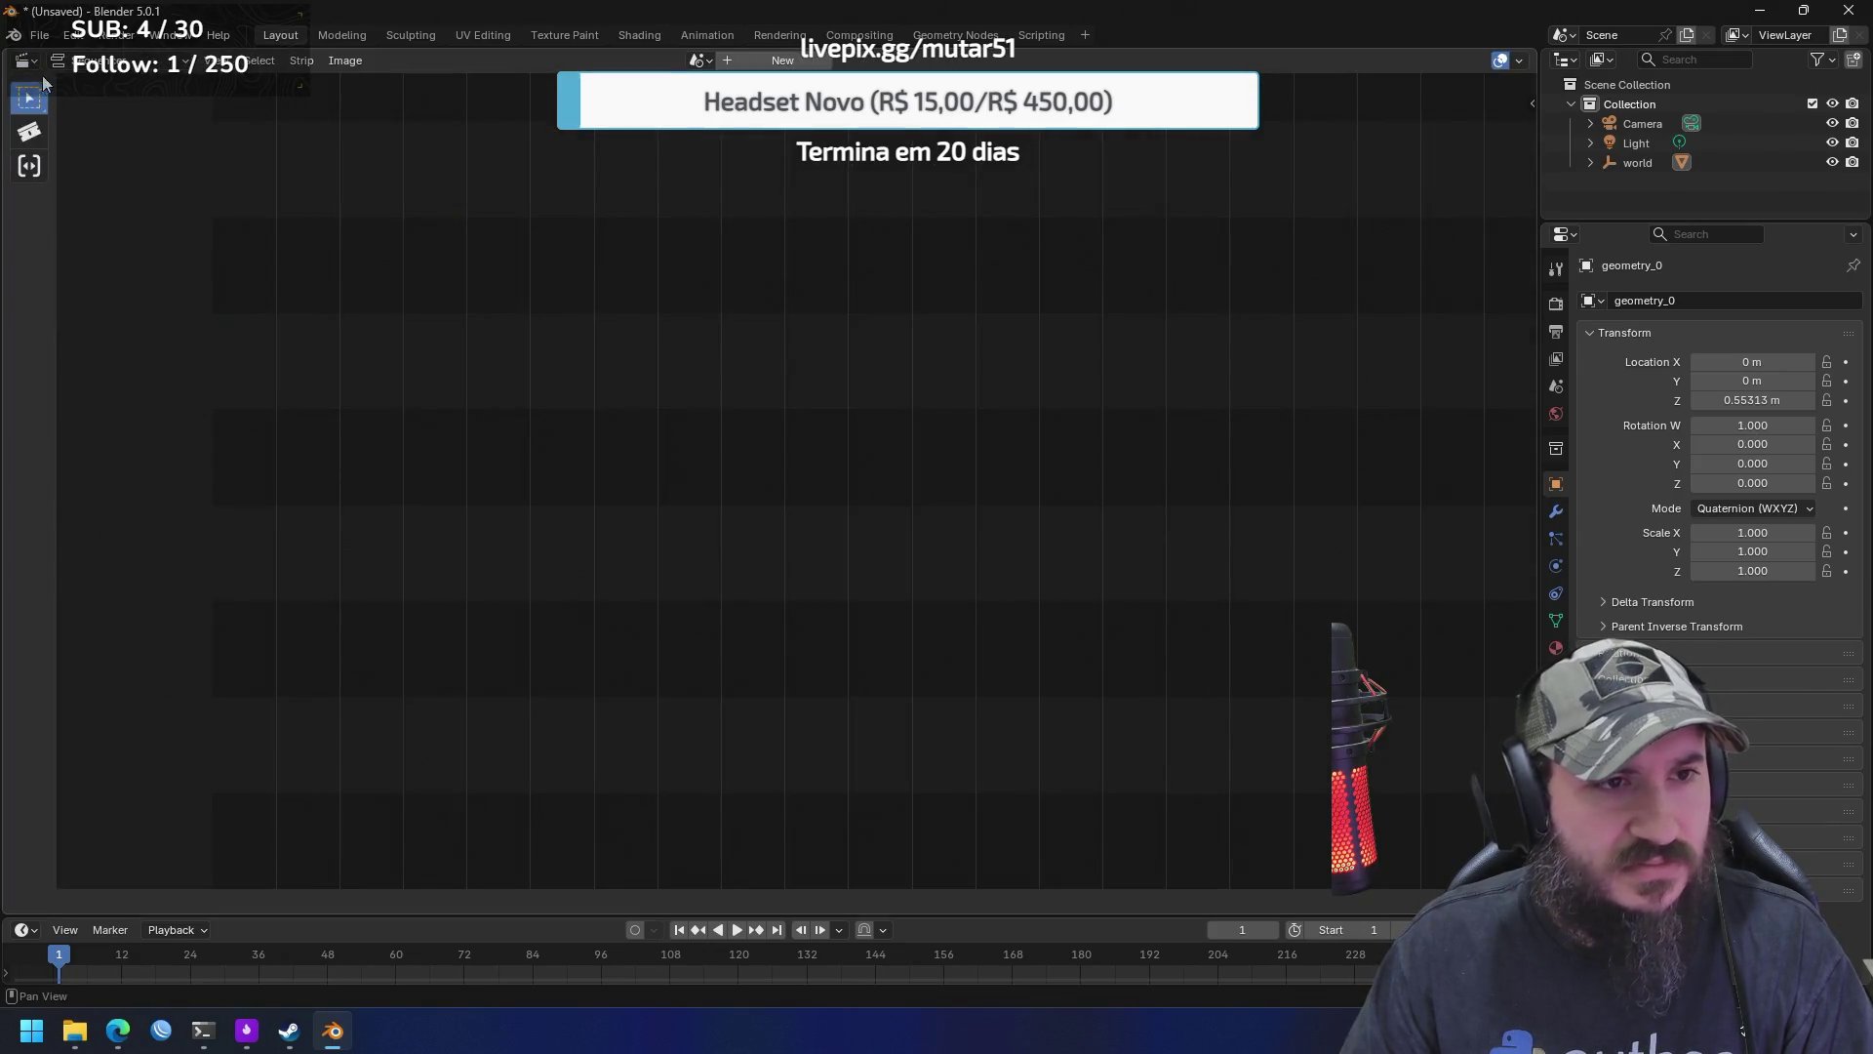
left_click(26, 61)
left_click(119, 285)
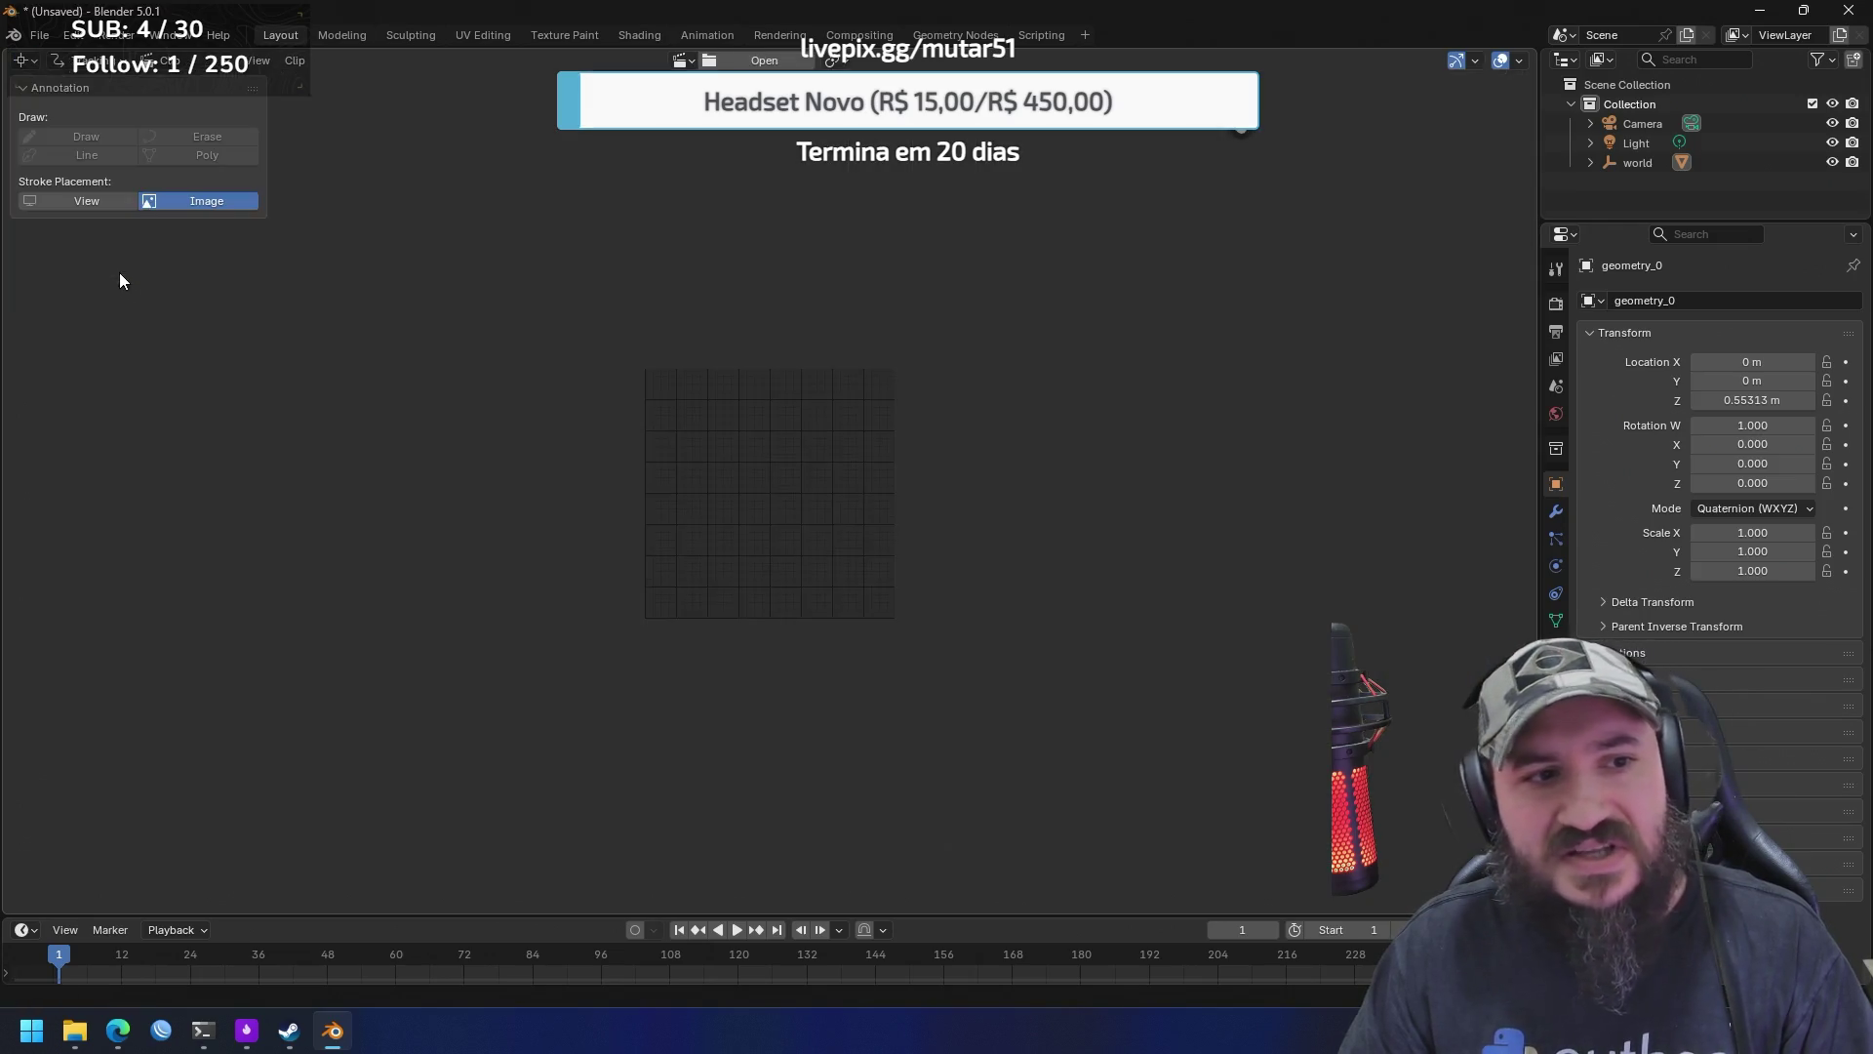
left_click(29, 62)
left_click(68, 110)
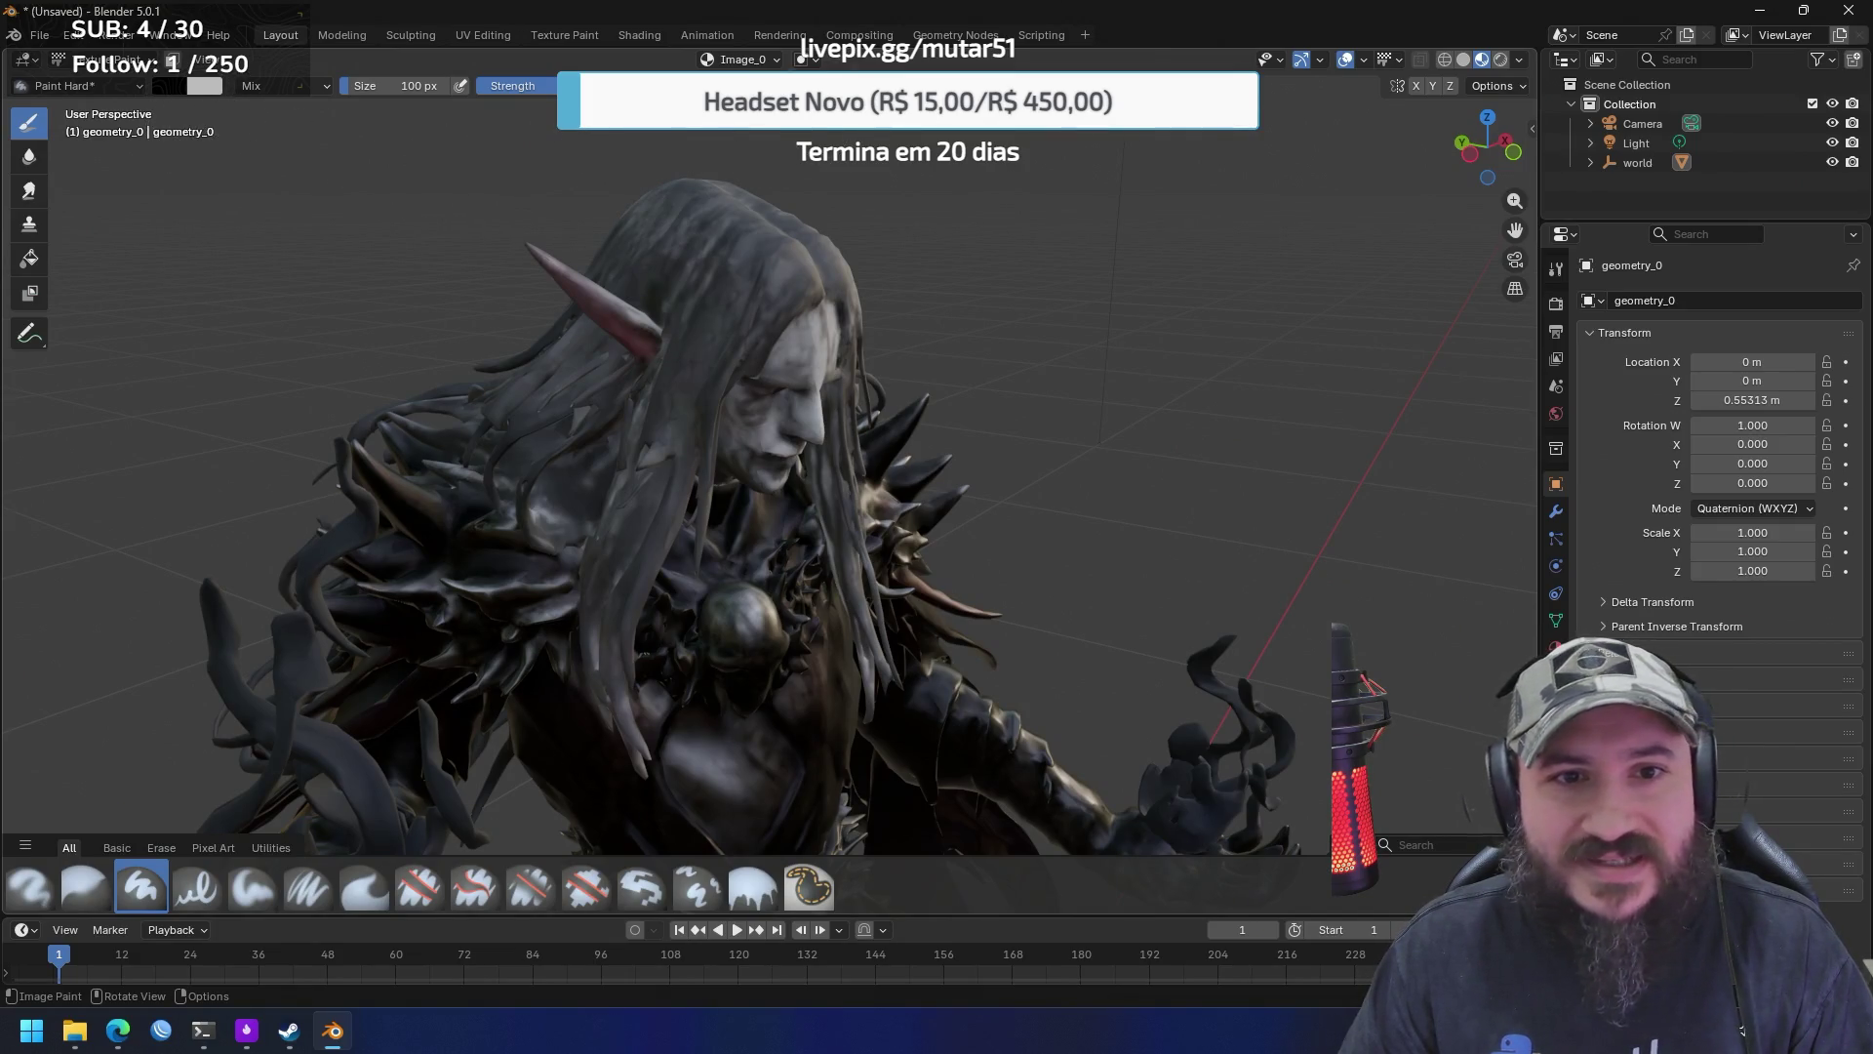
left_click(209, 62)
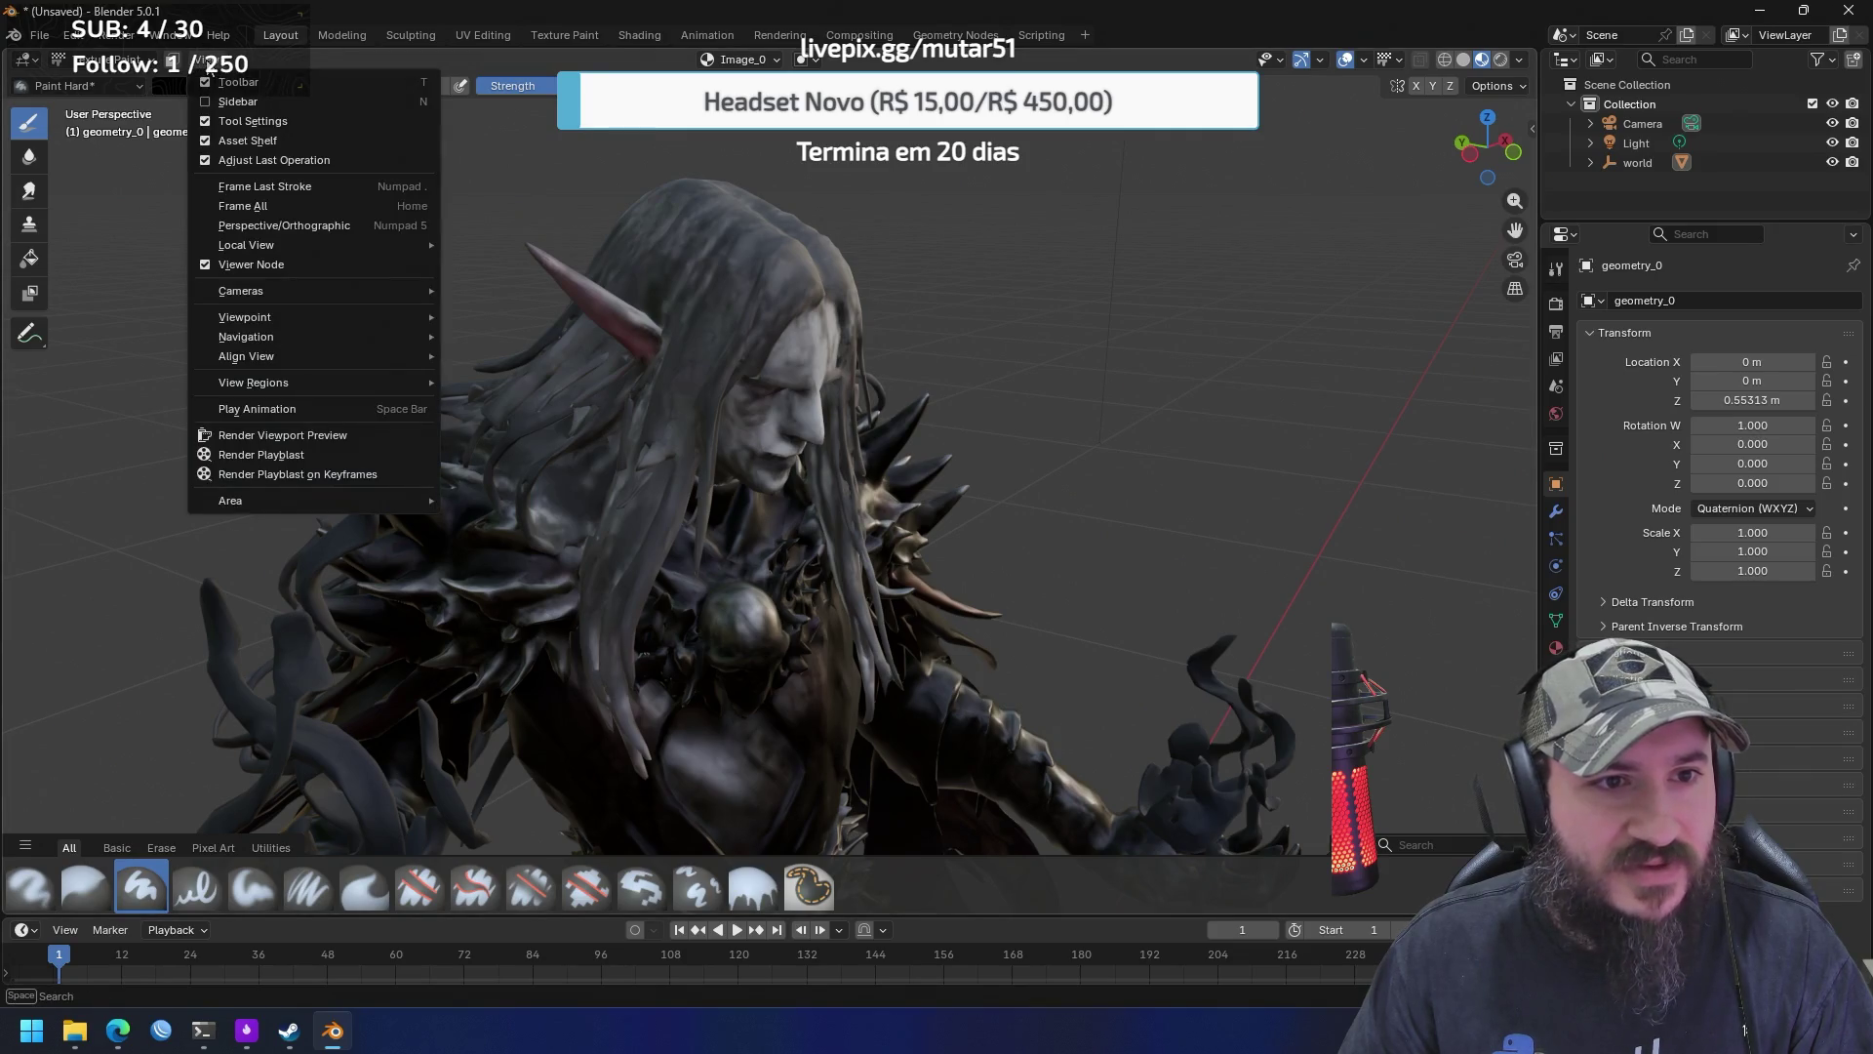
left_click(217, 102)
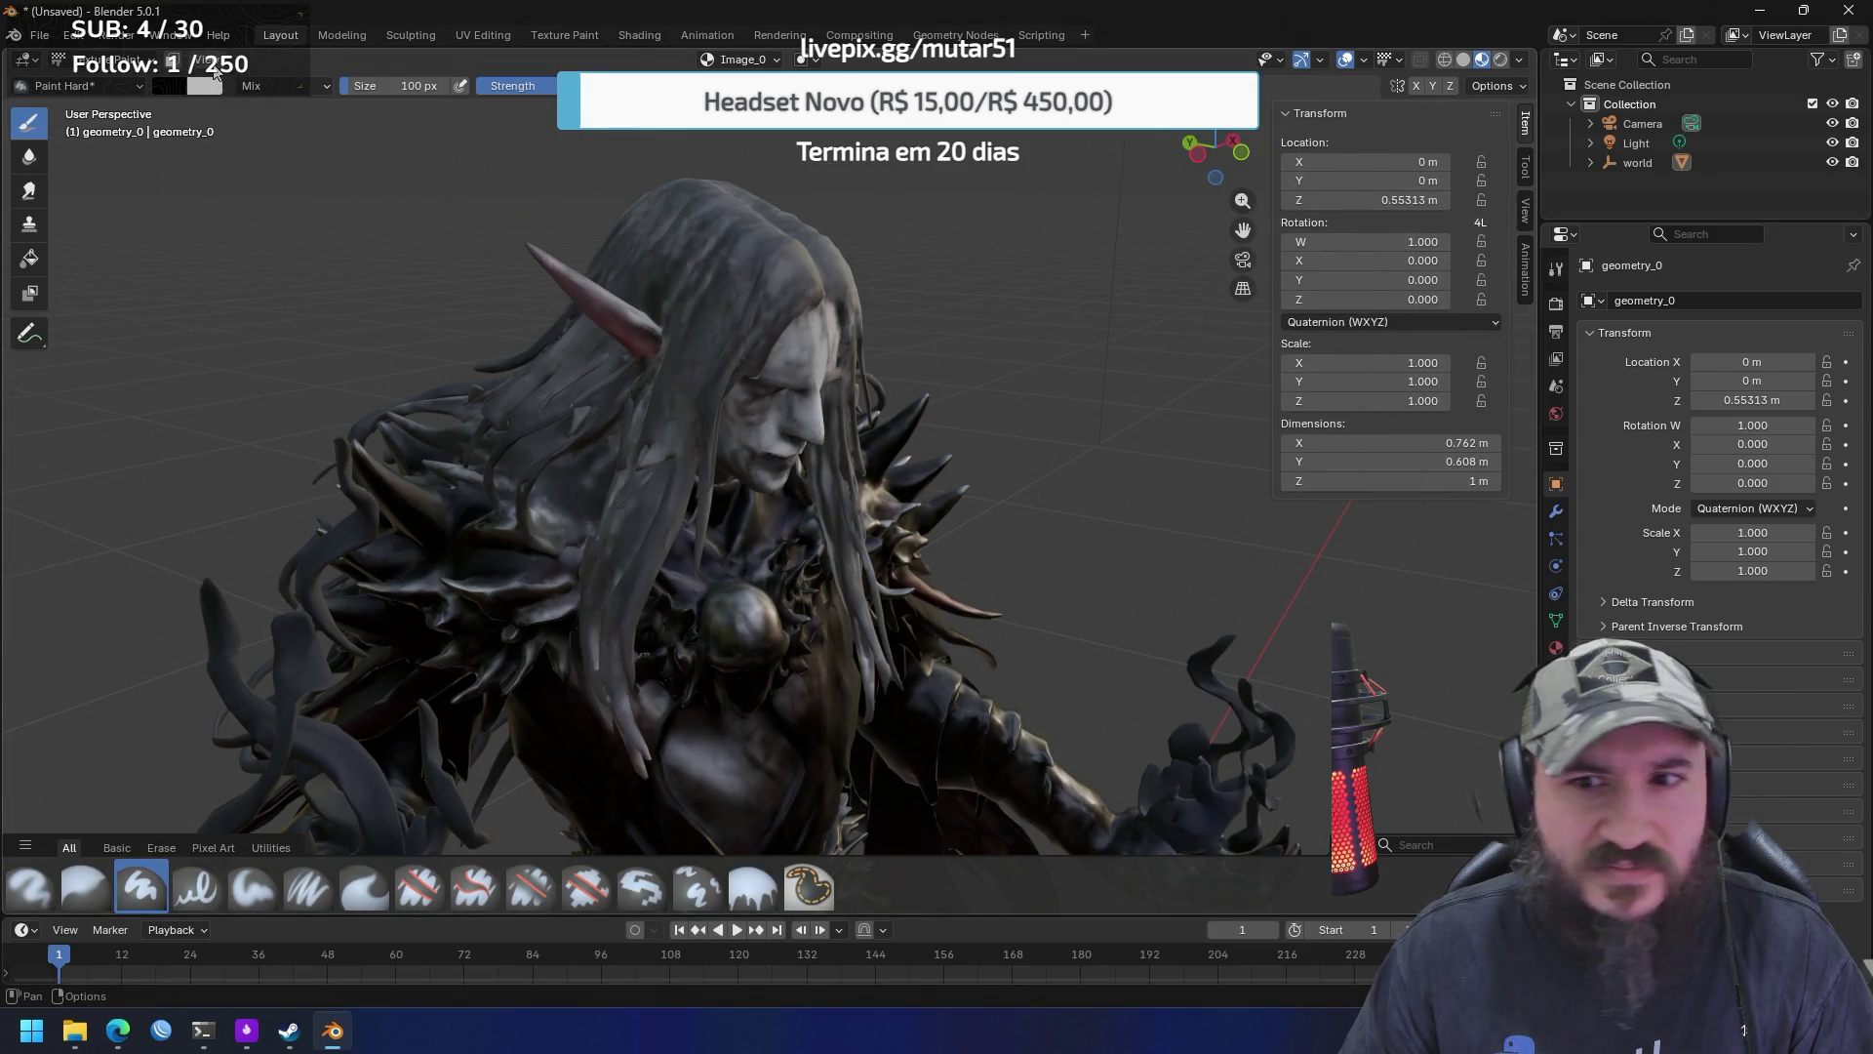
left_click(211, 60)
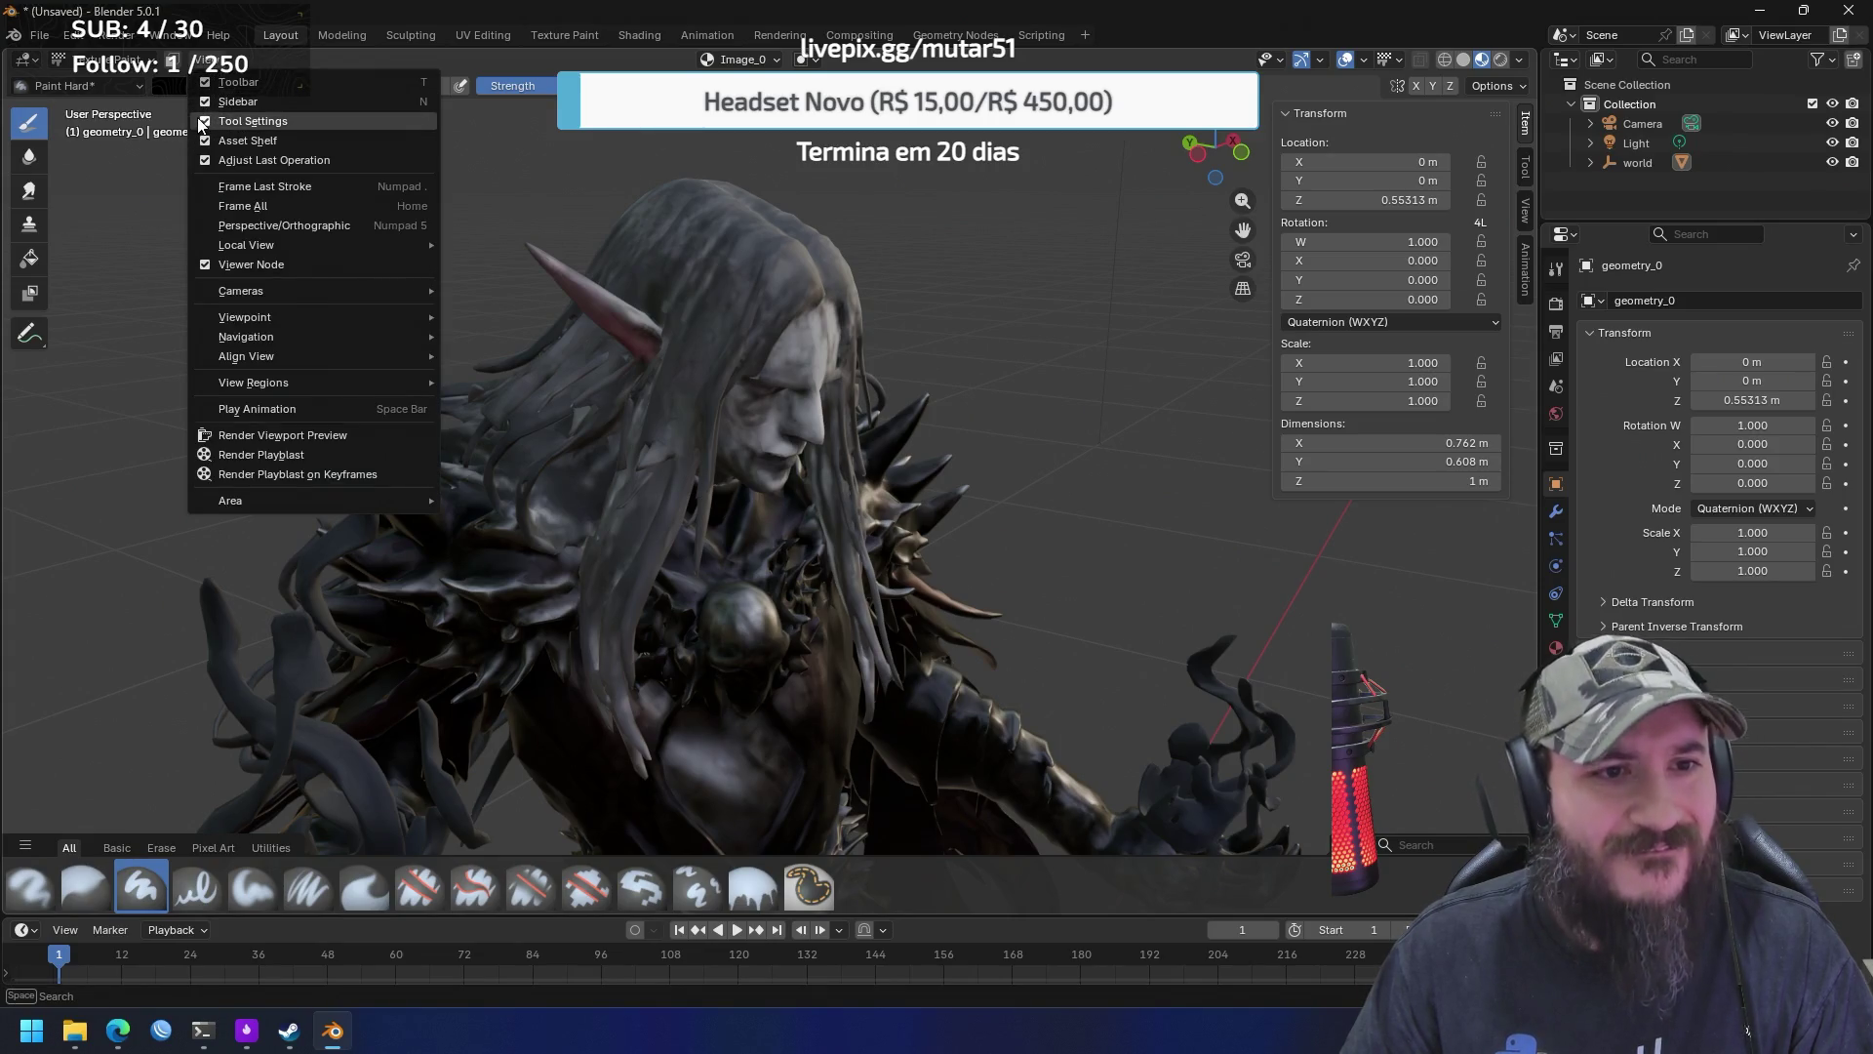
left_click(217, 101)
left_click(209, 60)
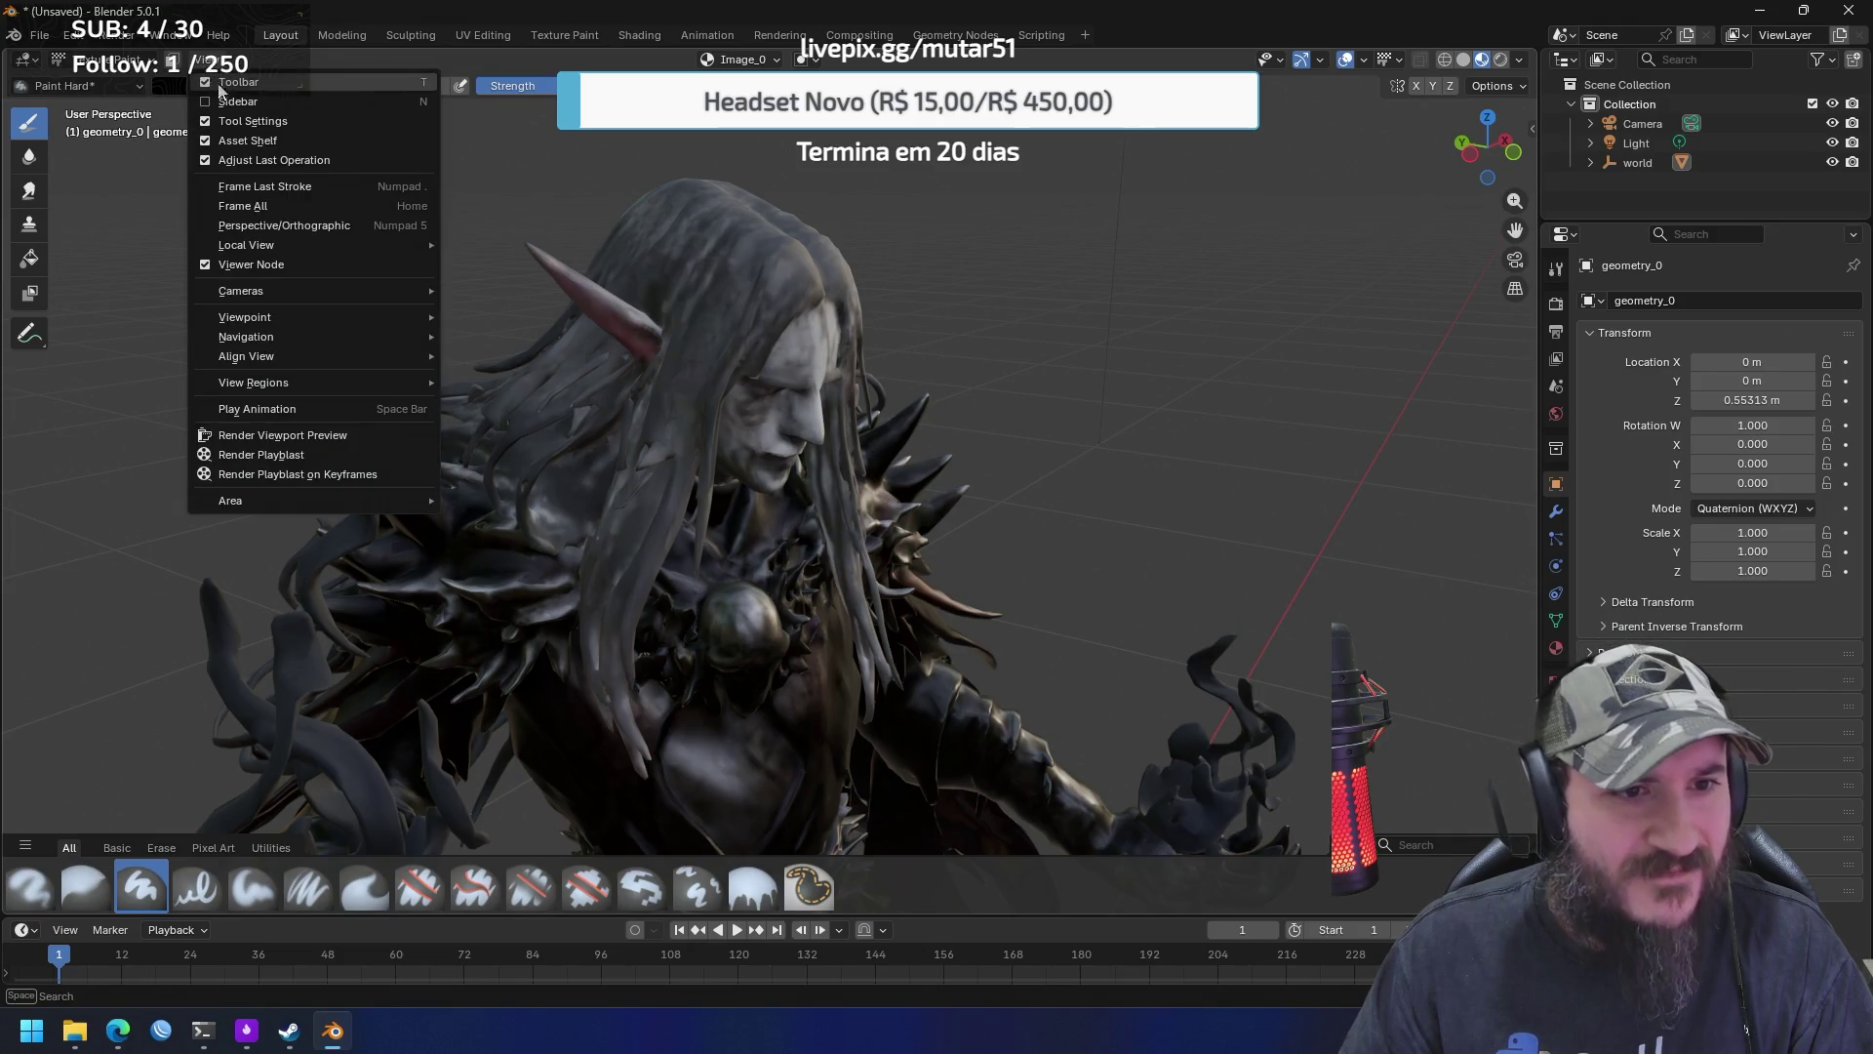
mouse_move(287, 322)
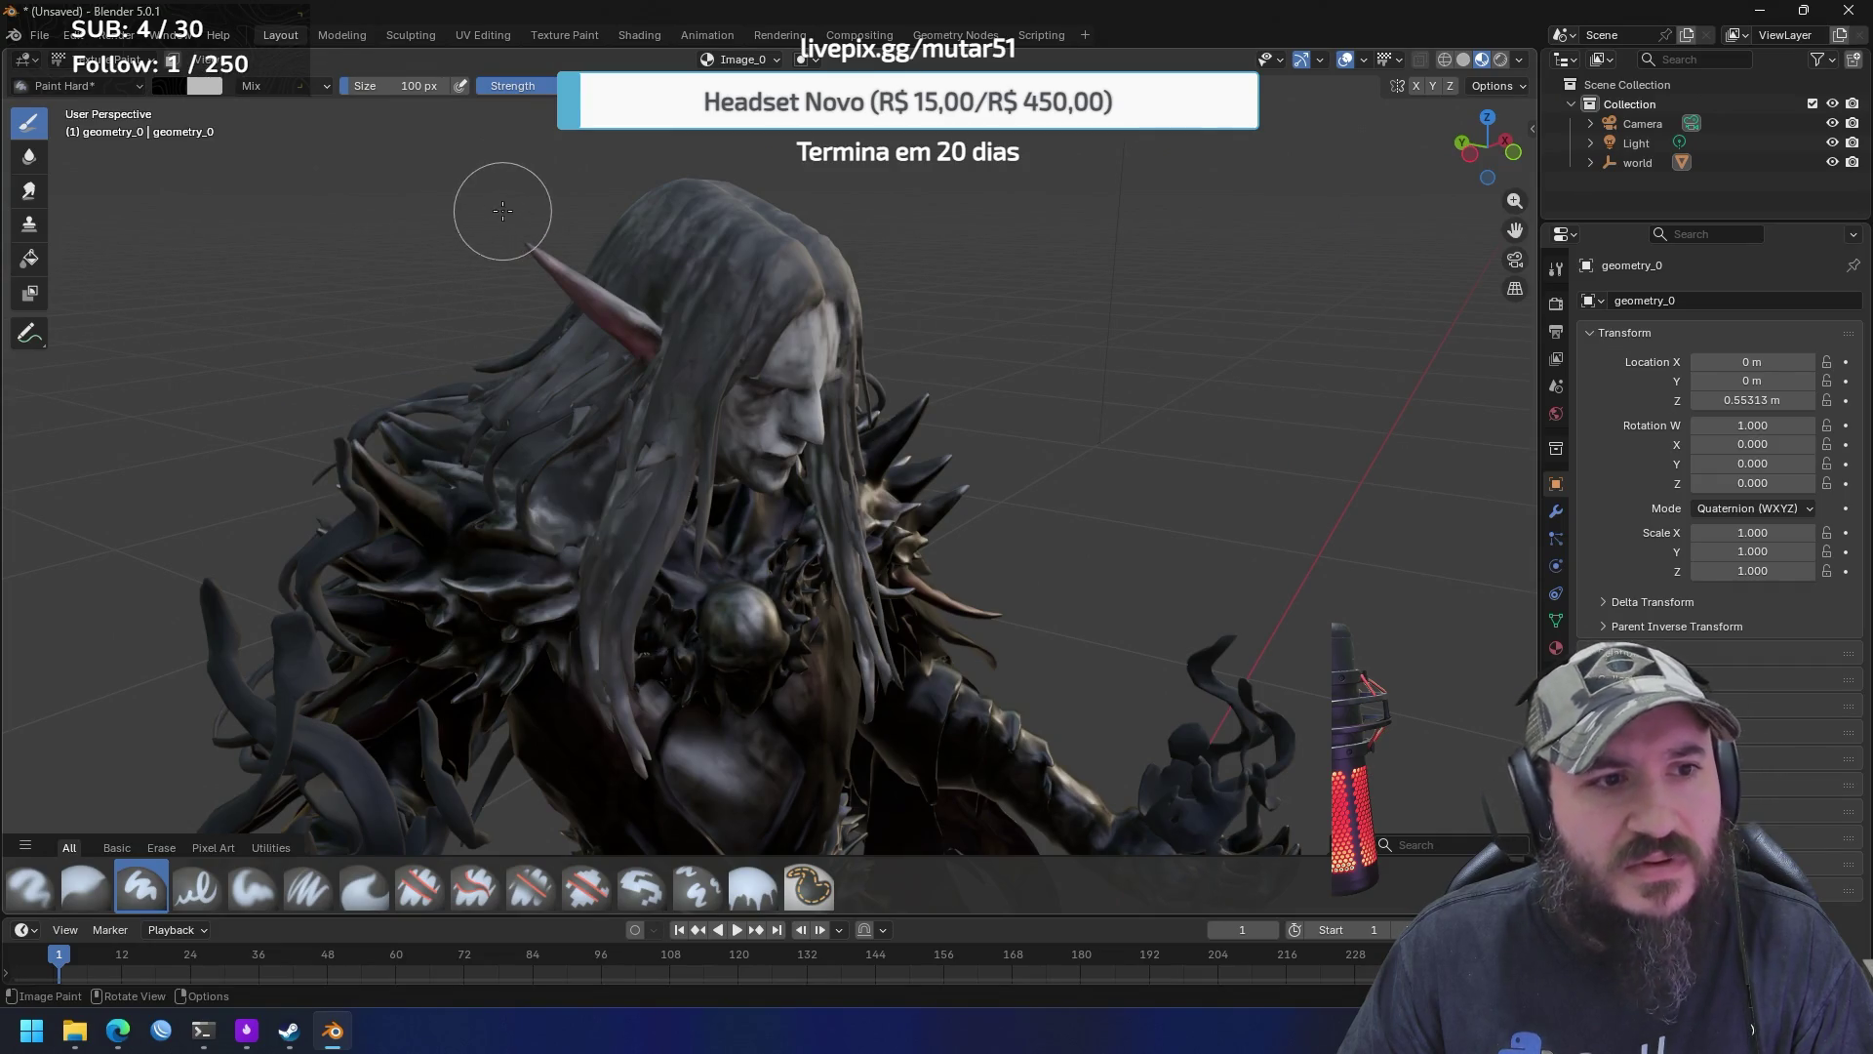
Set the paint colour to white (Value 1) and paint a test stroke on top of the hair
left_click(171, 85)
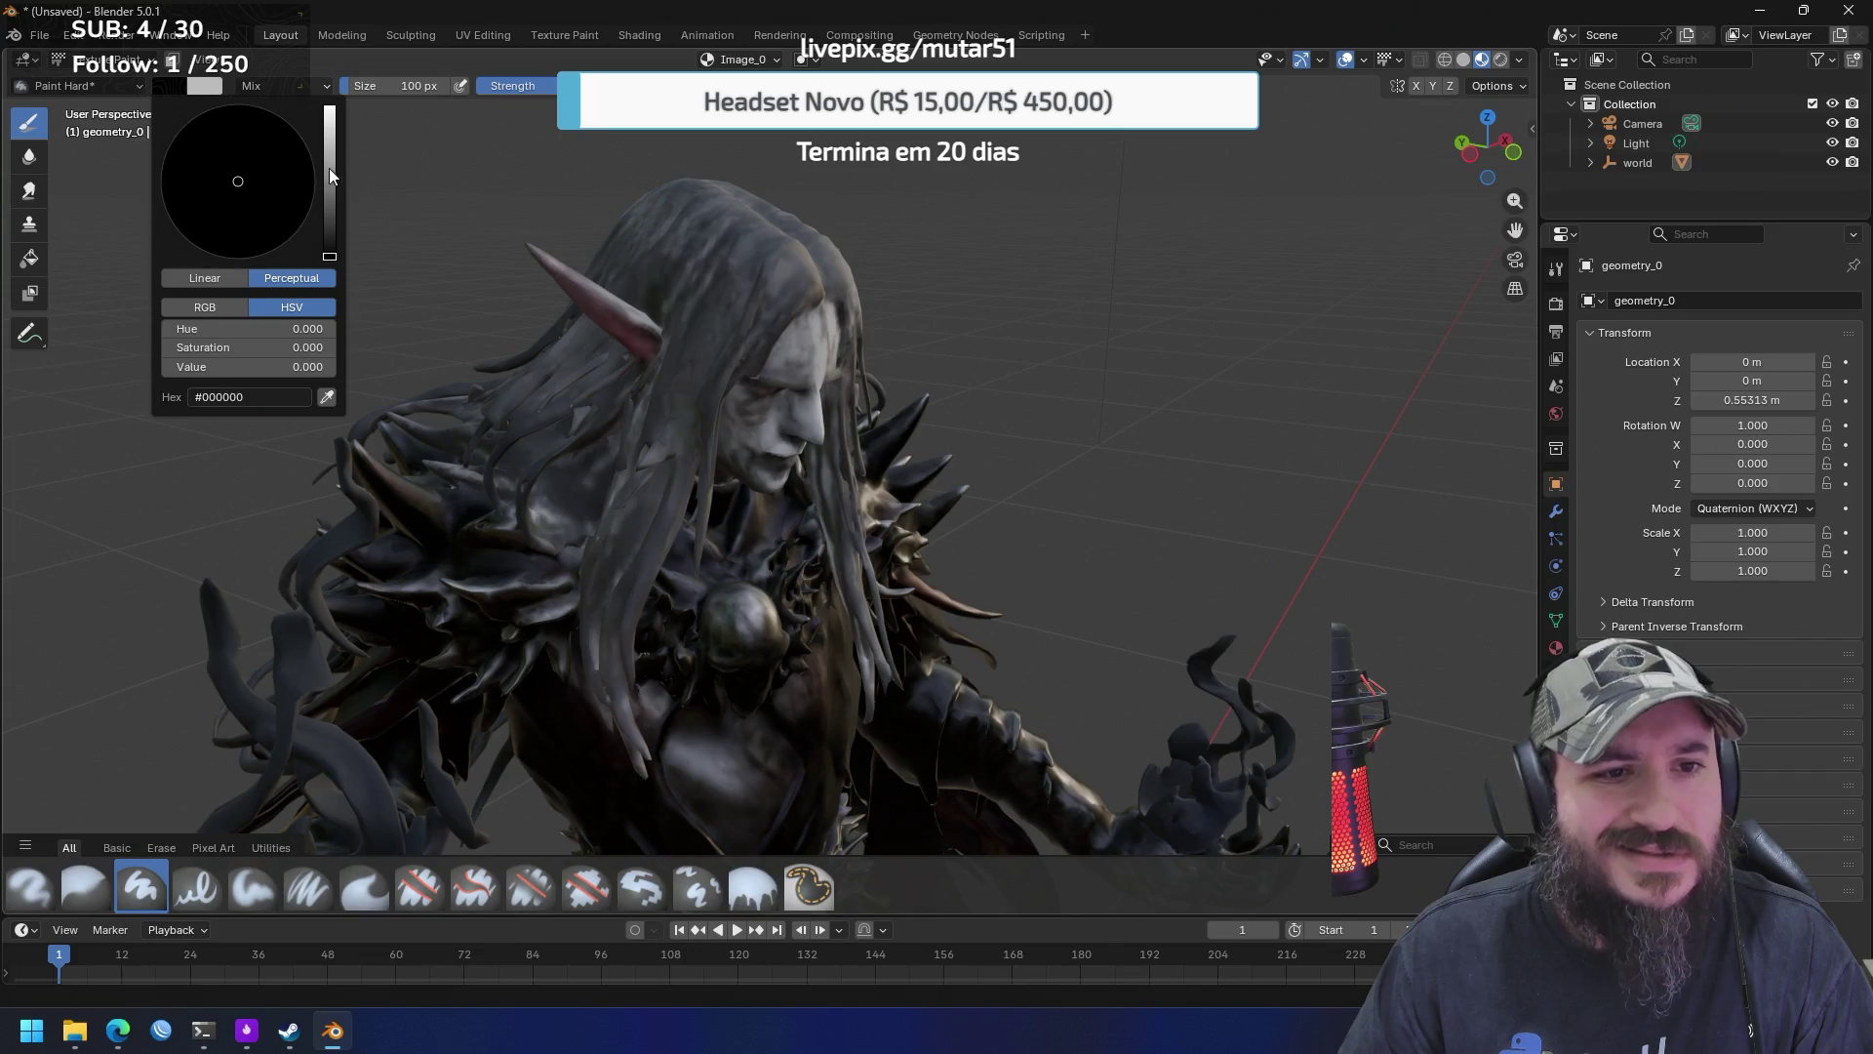
left_click_drag(331, 169, 331, 99)
left_click_drag(741, 256, 724, 298)
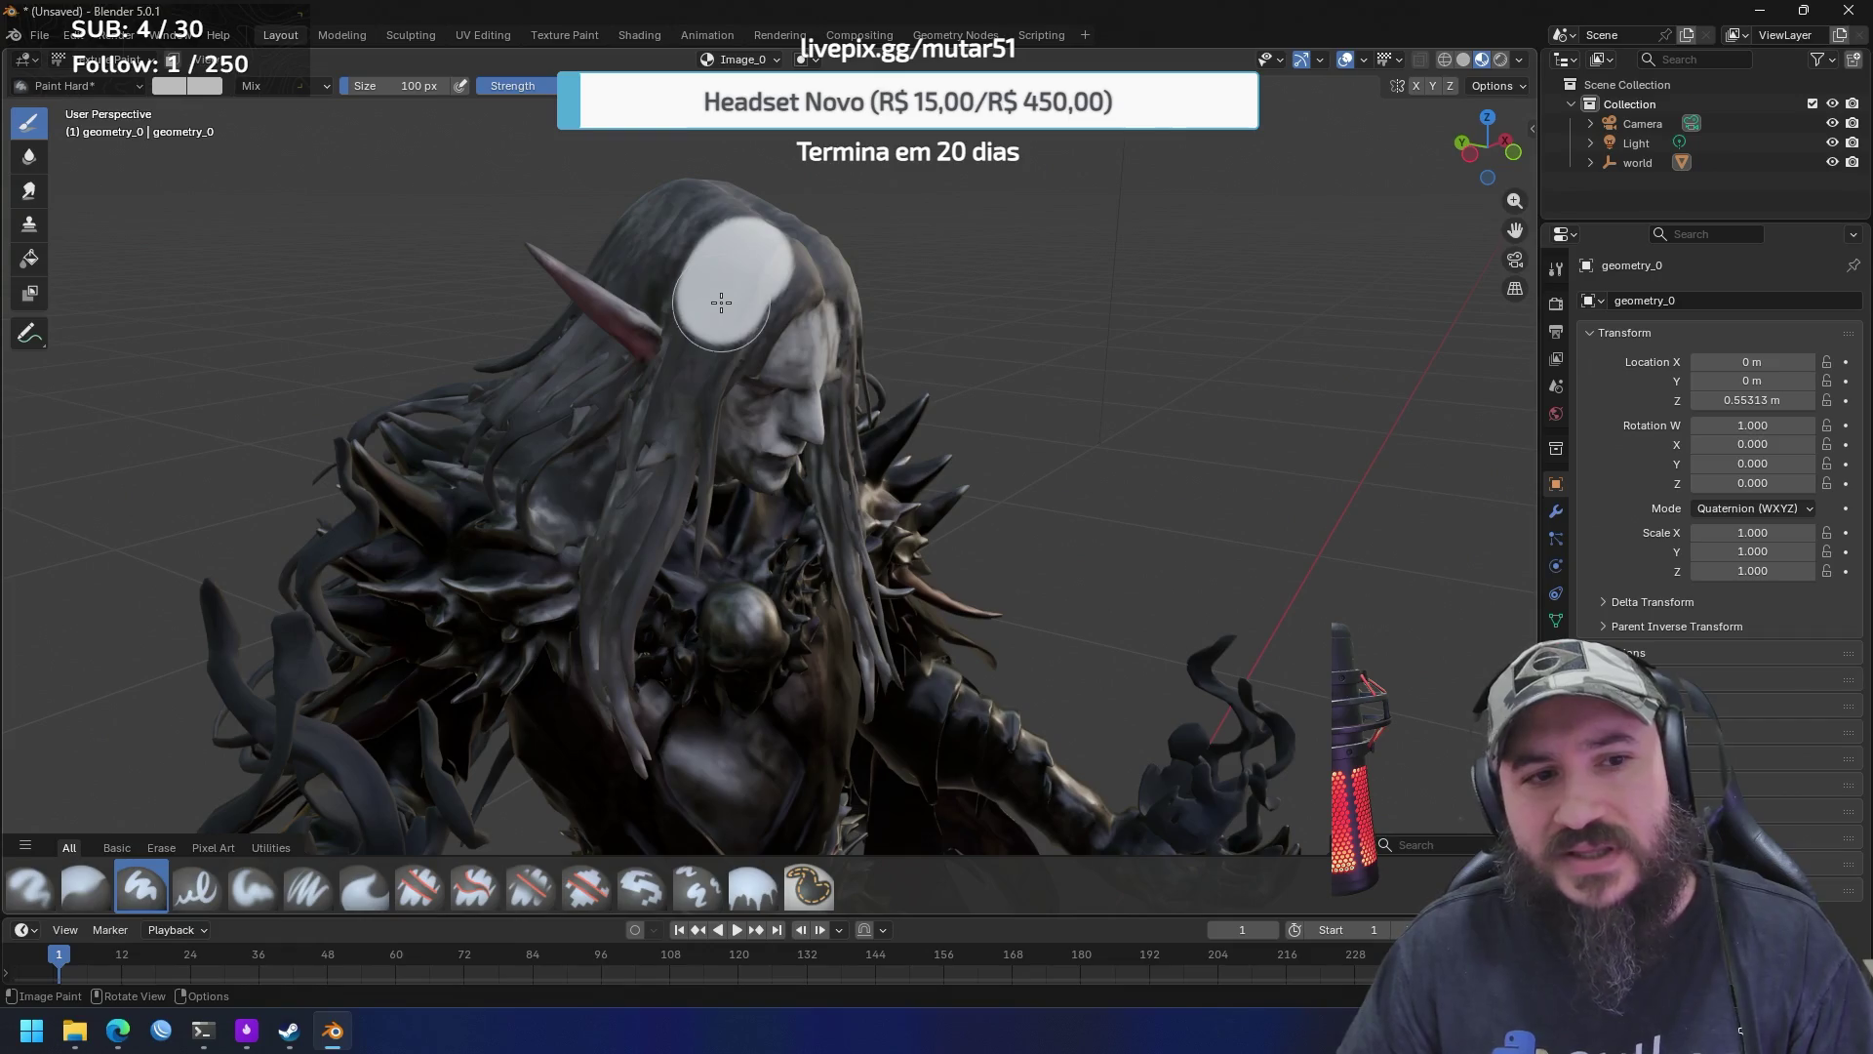
Try Weight Paint and Vertex Paint, return to Texture Paint, and display Image_0 in the Image Editor
left_click(132, 64)
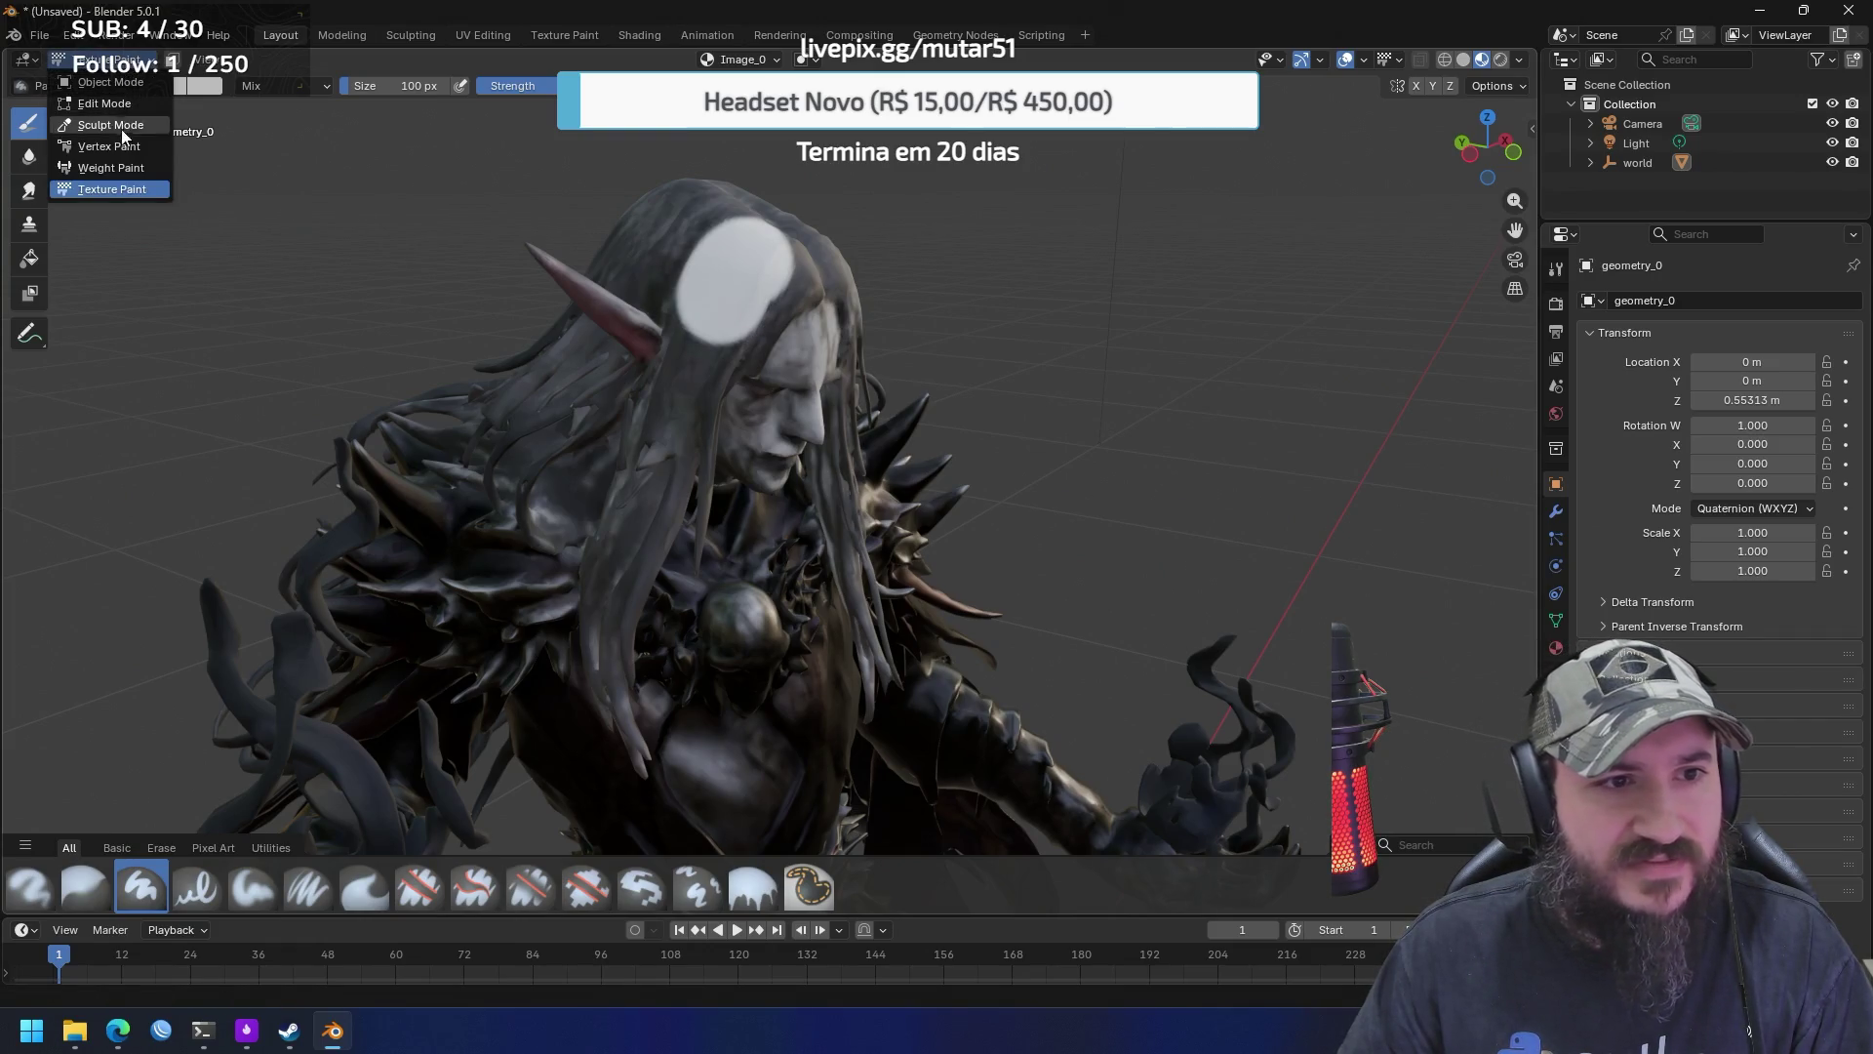
left_click(119, 167)
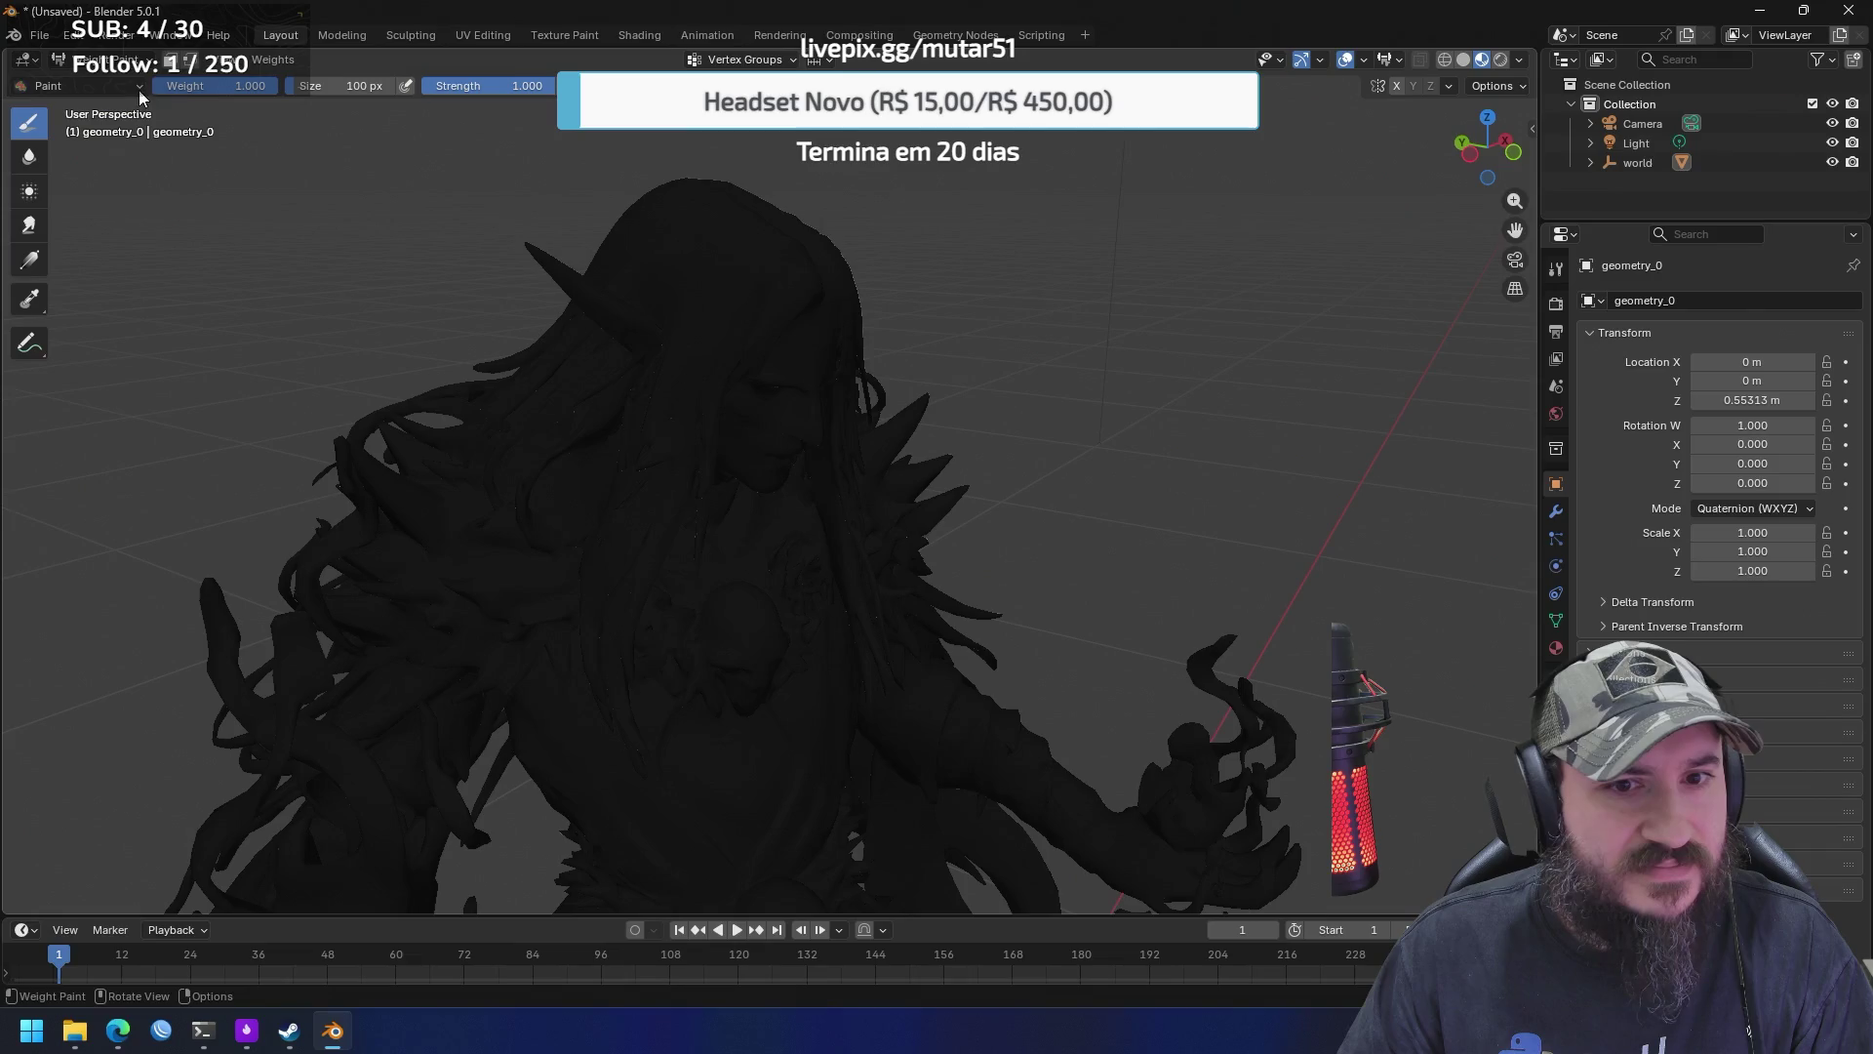
left_click(107, 59)
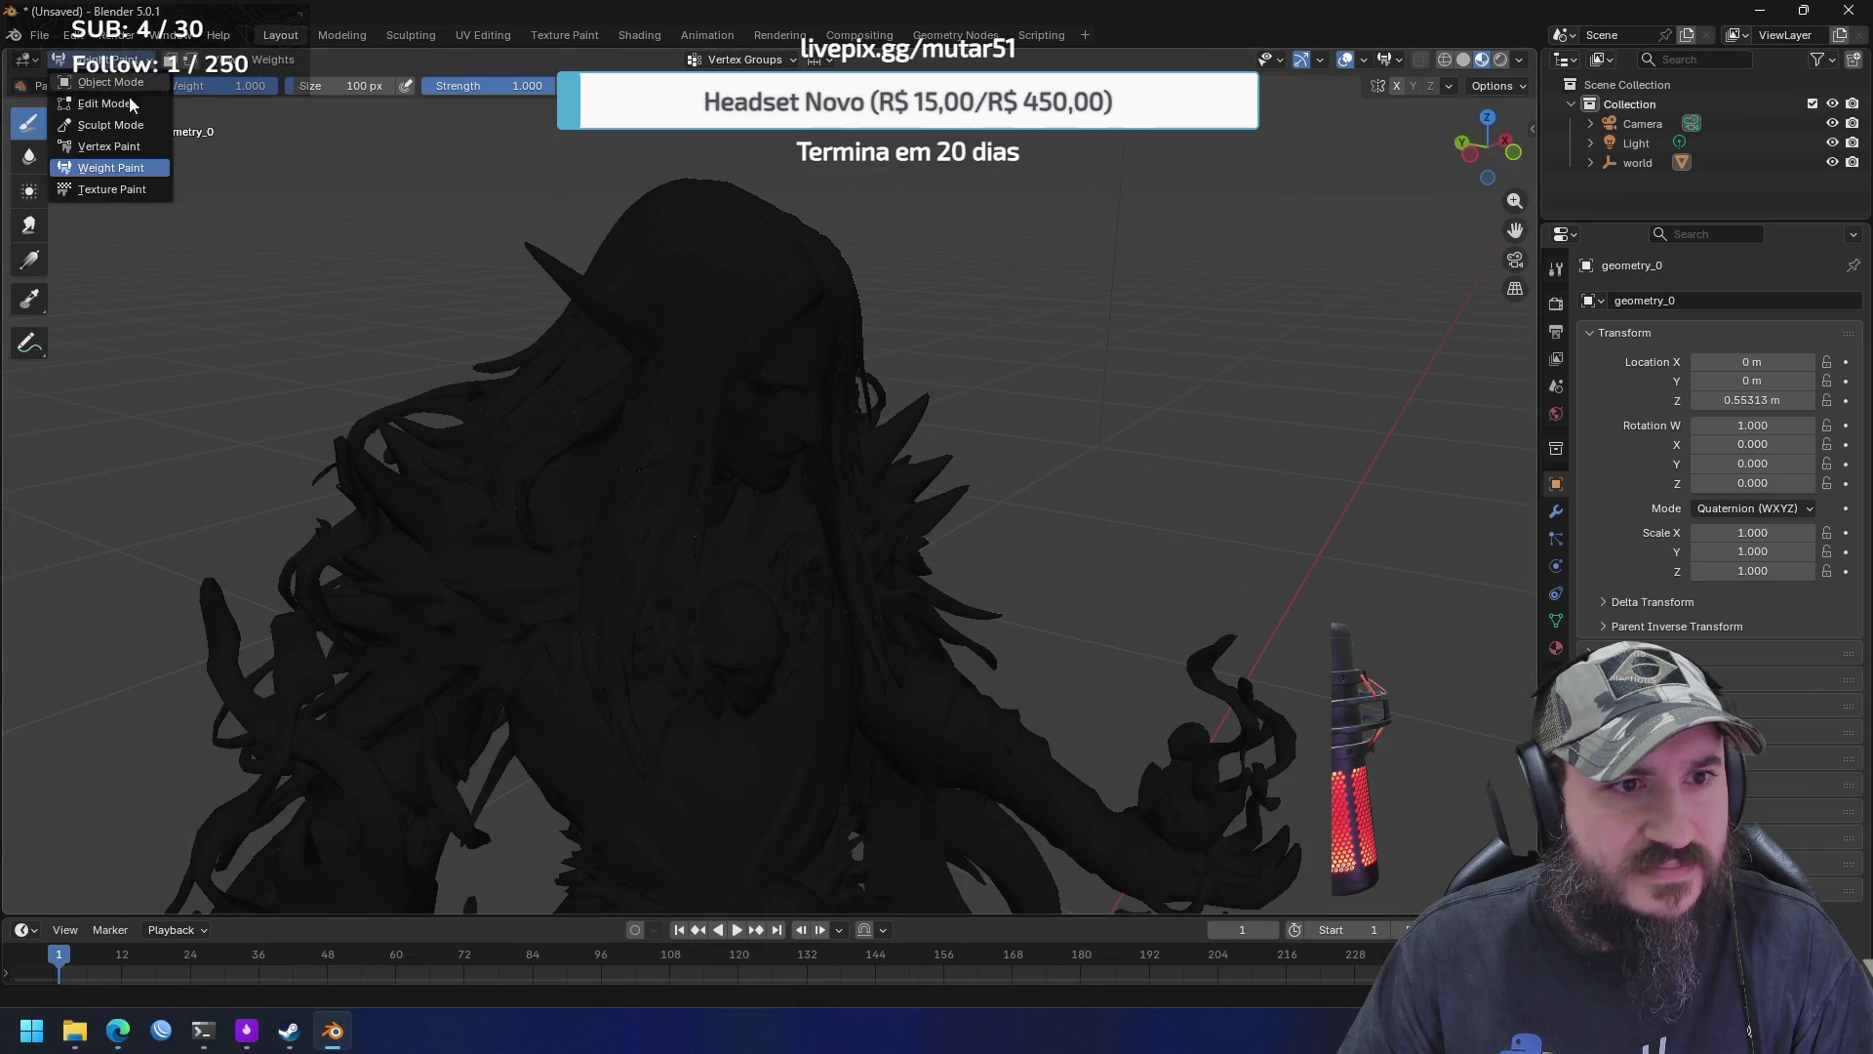
left_click(124, 146)
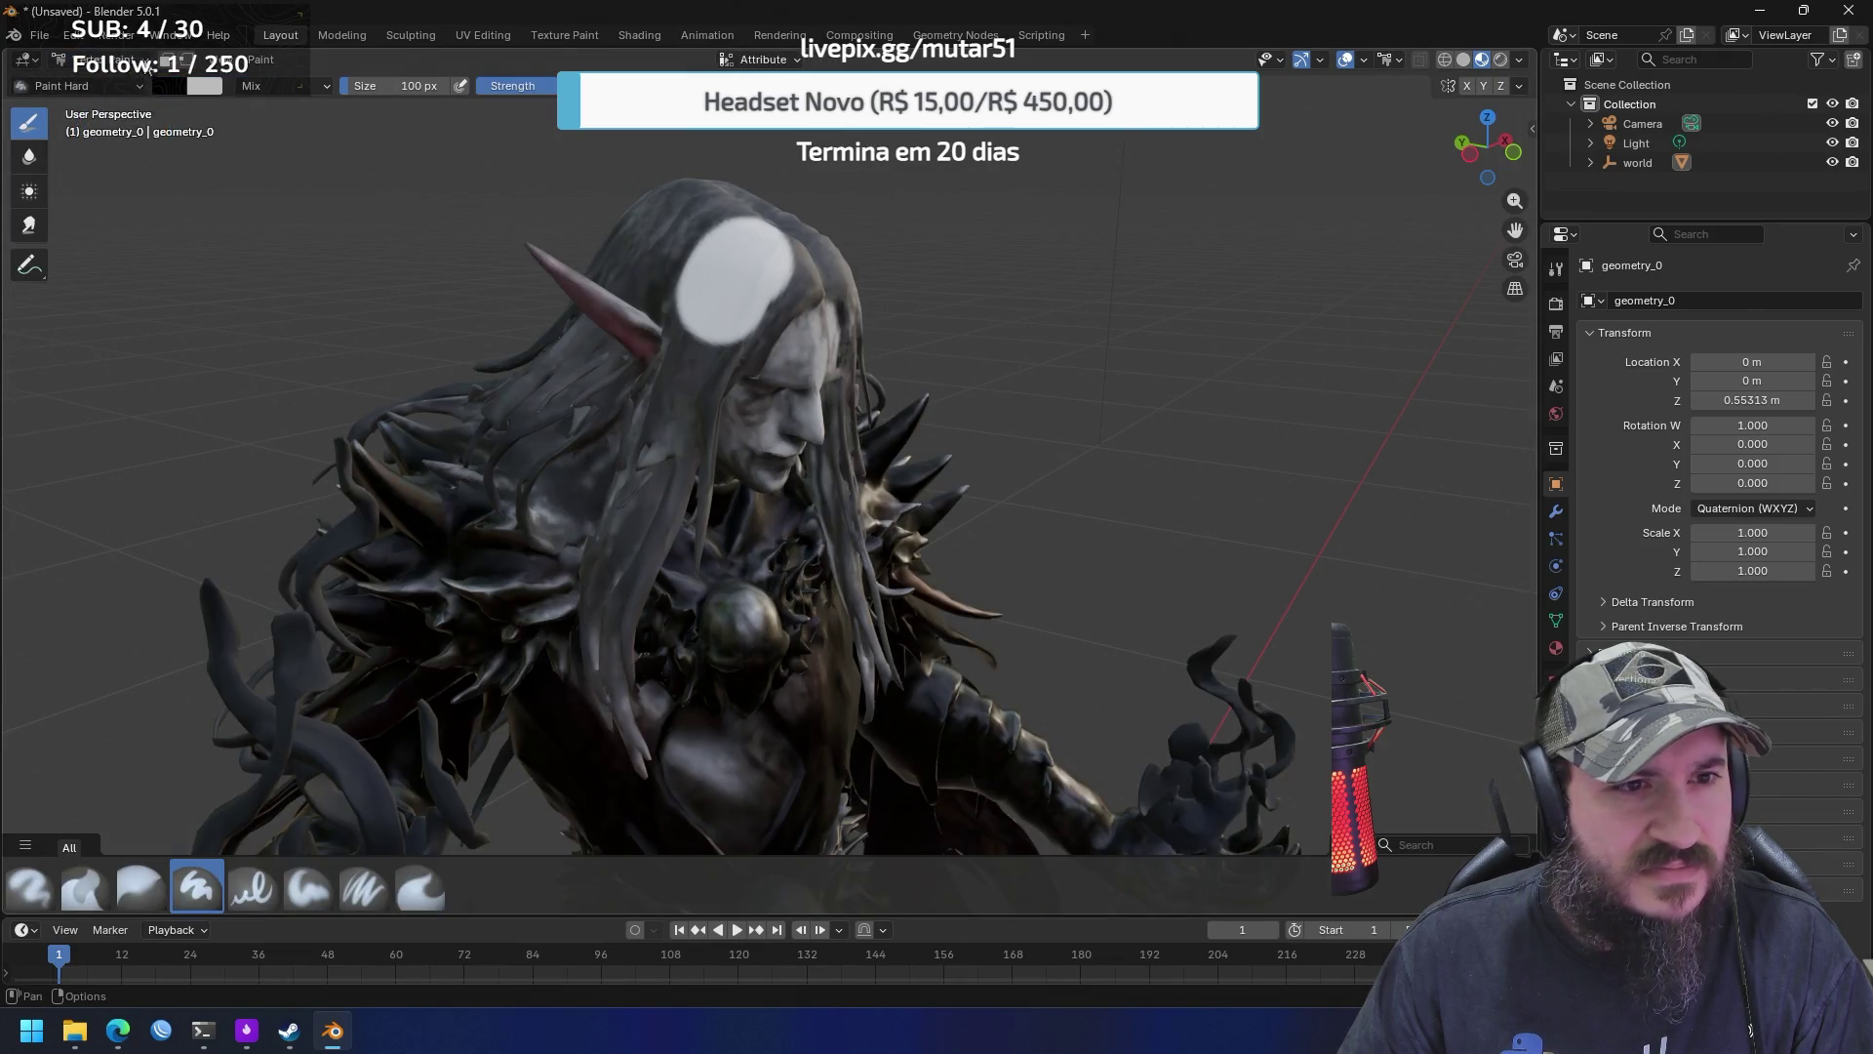
left_click(146, 64)
left_click(117, 185)
left_click(36, 64)
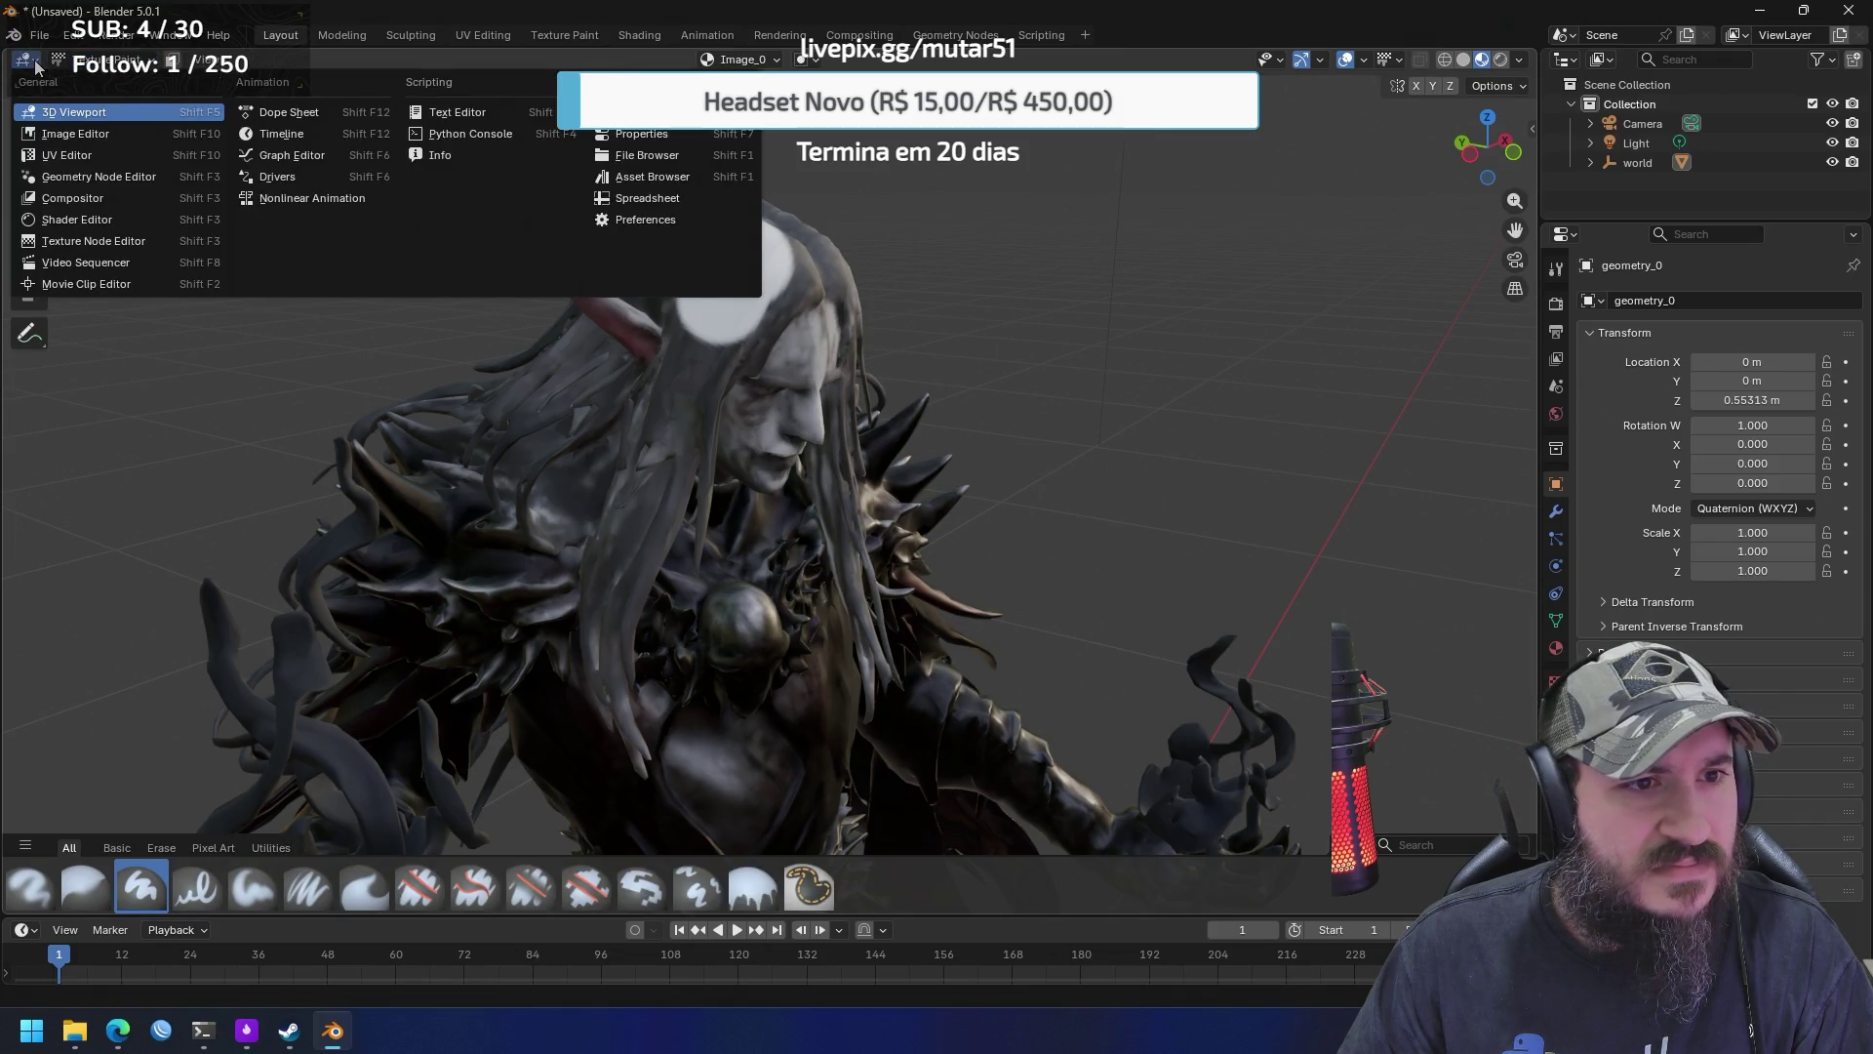
left_click(78, 139)
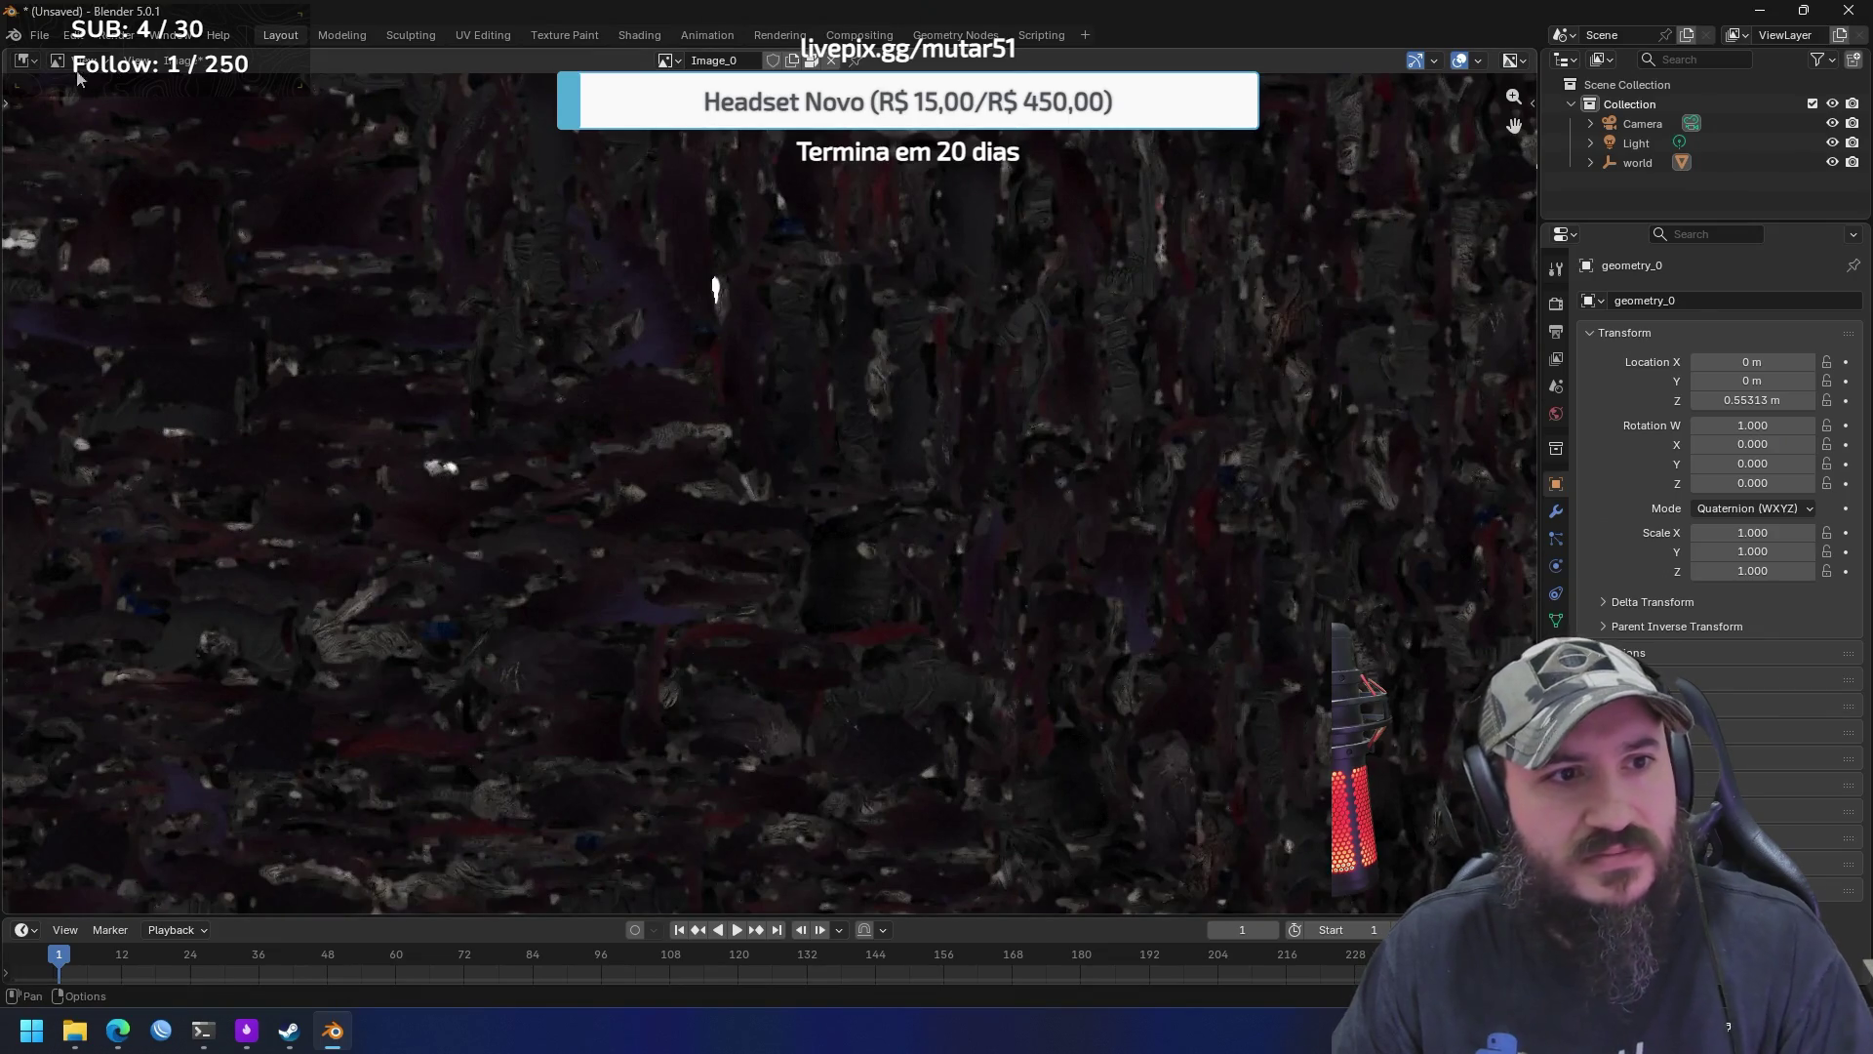
Bring back the 3D view of the elf and toggle back into Texture Paint mode
left_click(26, 61)
left_click(71, 114)
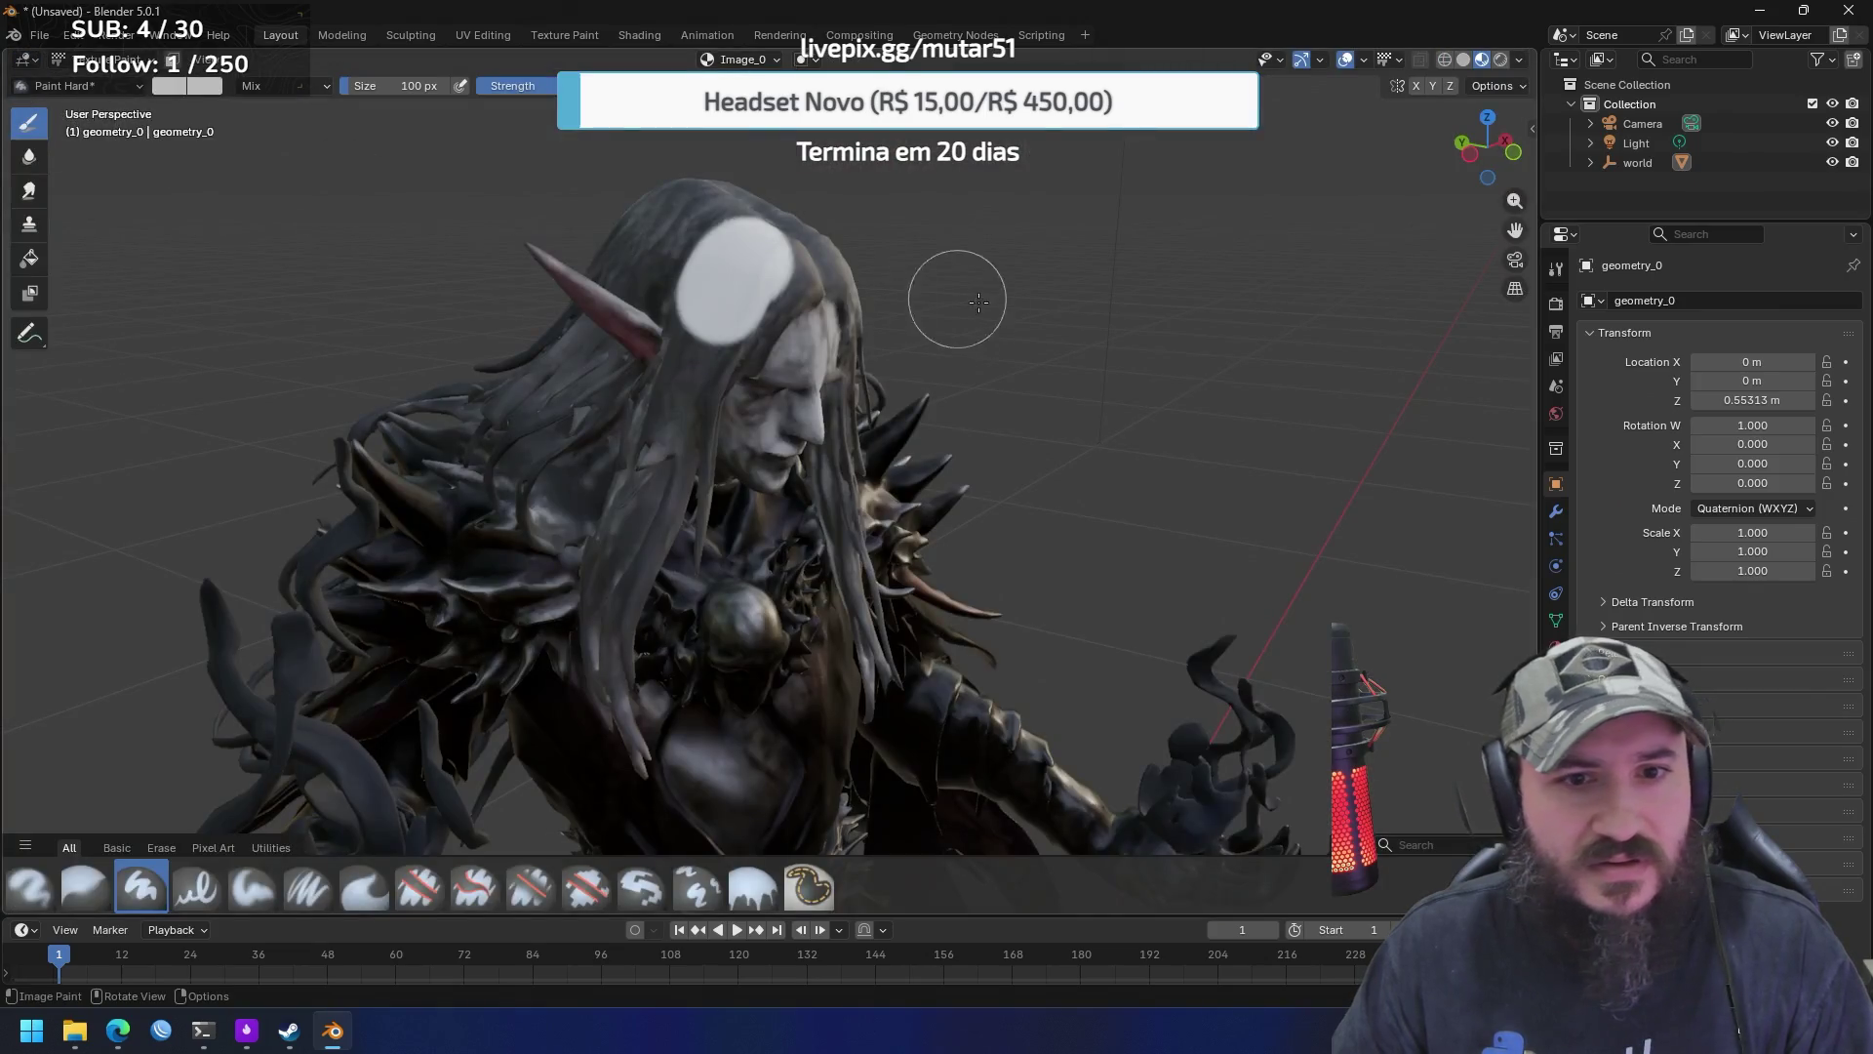
key("ctrl+Tab")
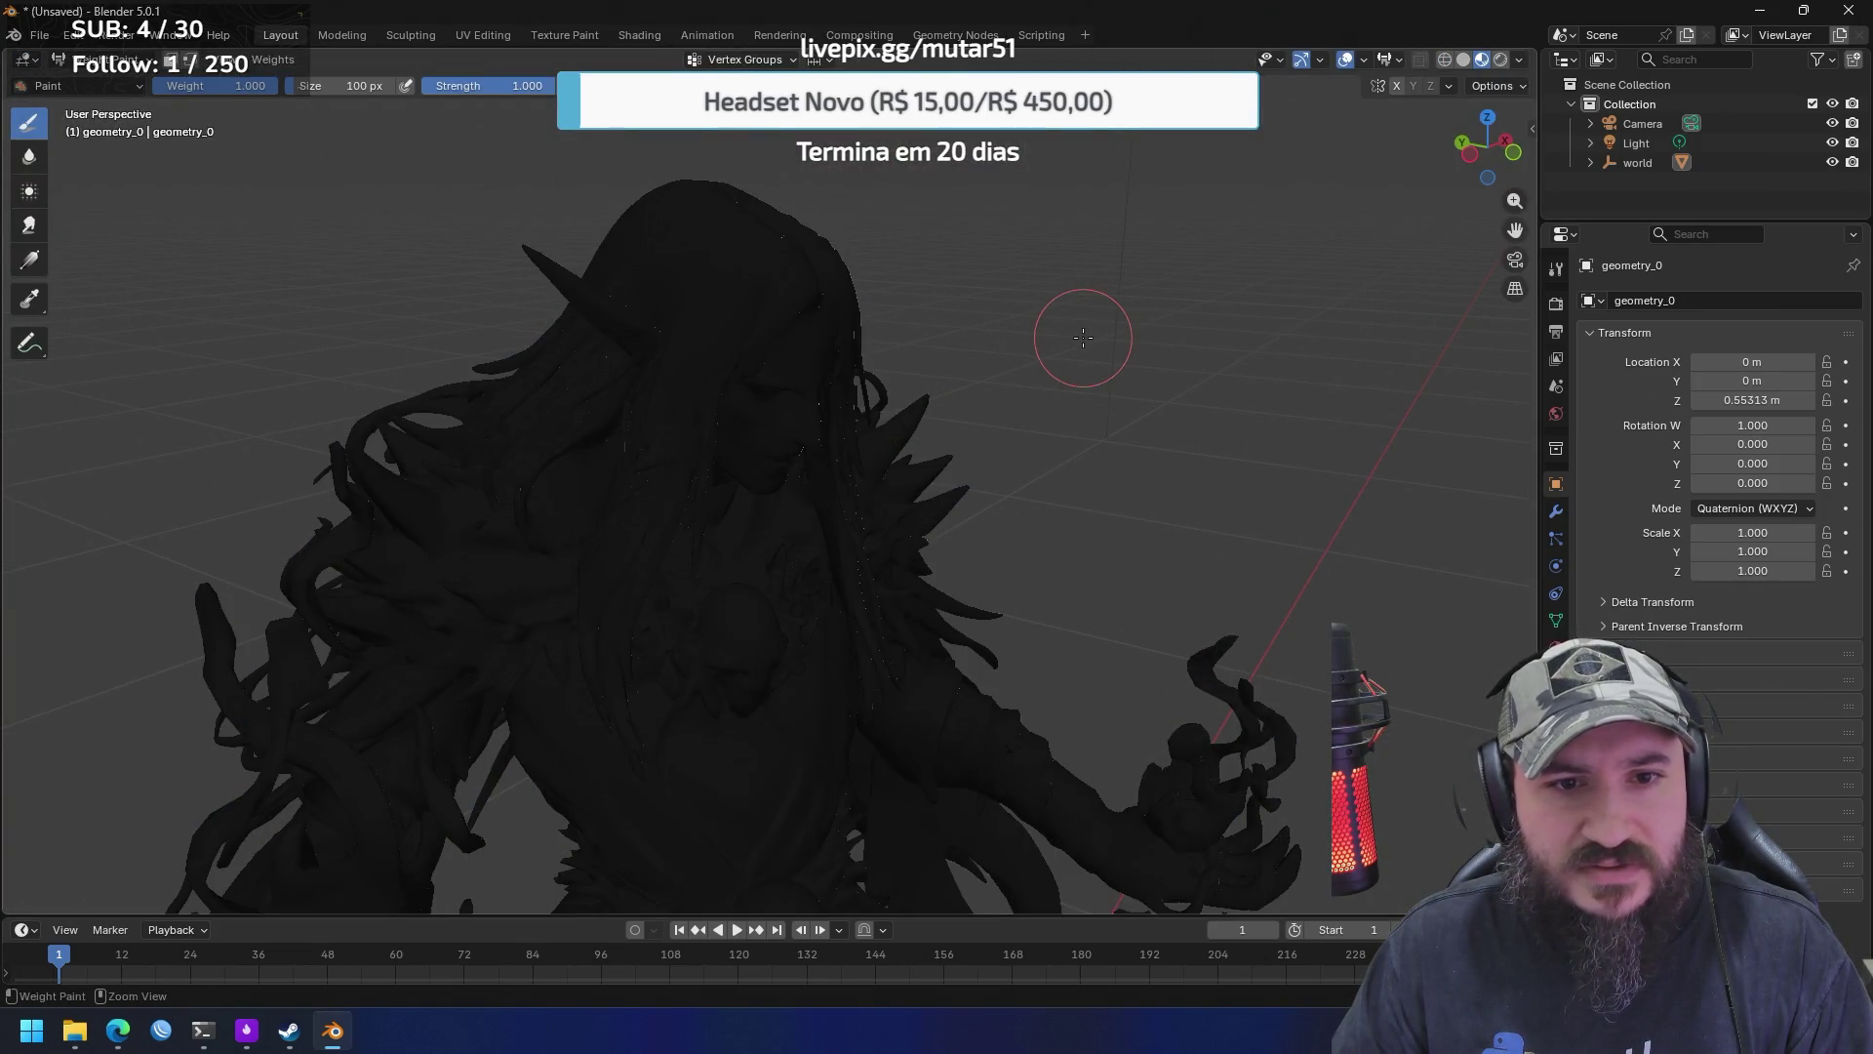
key("ctrl+Tab")
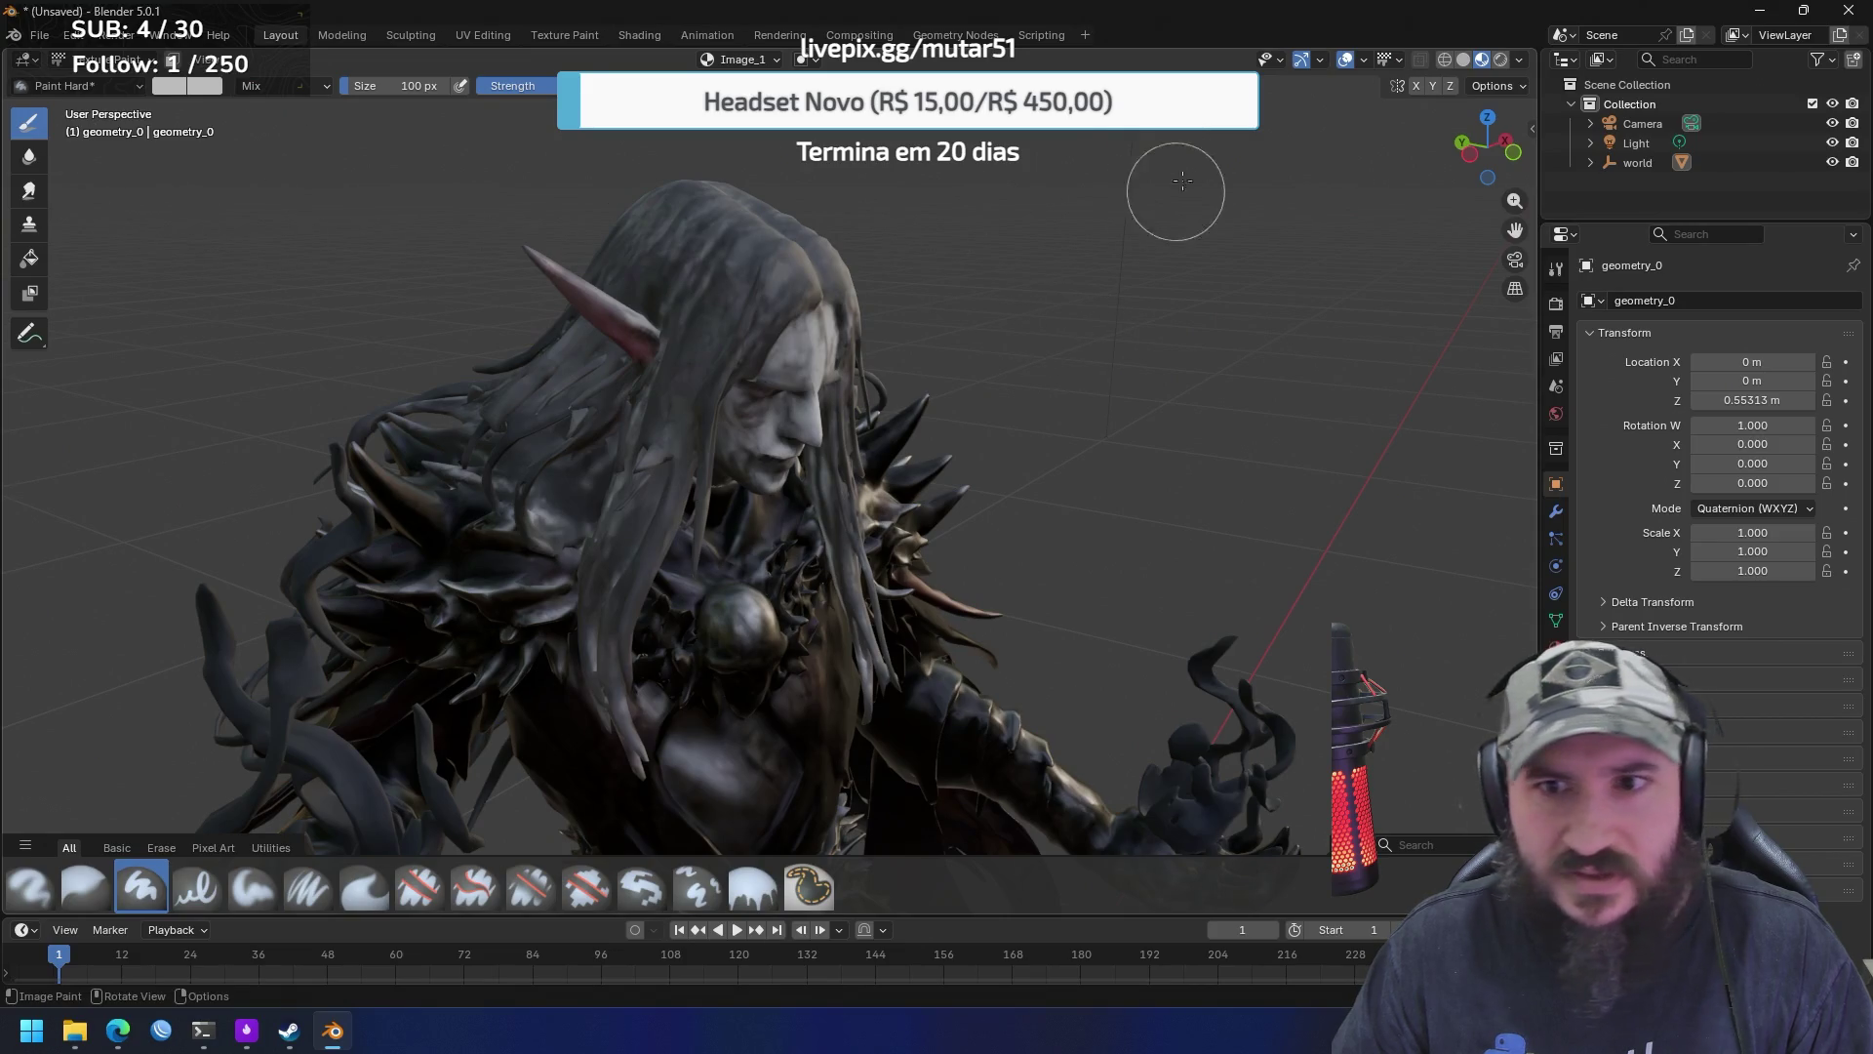
Set the paint colour to bright green and orbit to a frontal view of the elf
left_click(202, 91)
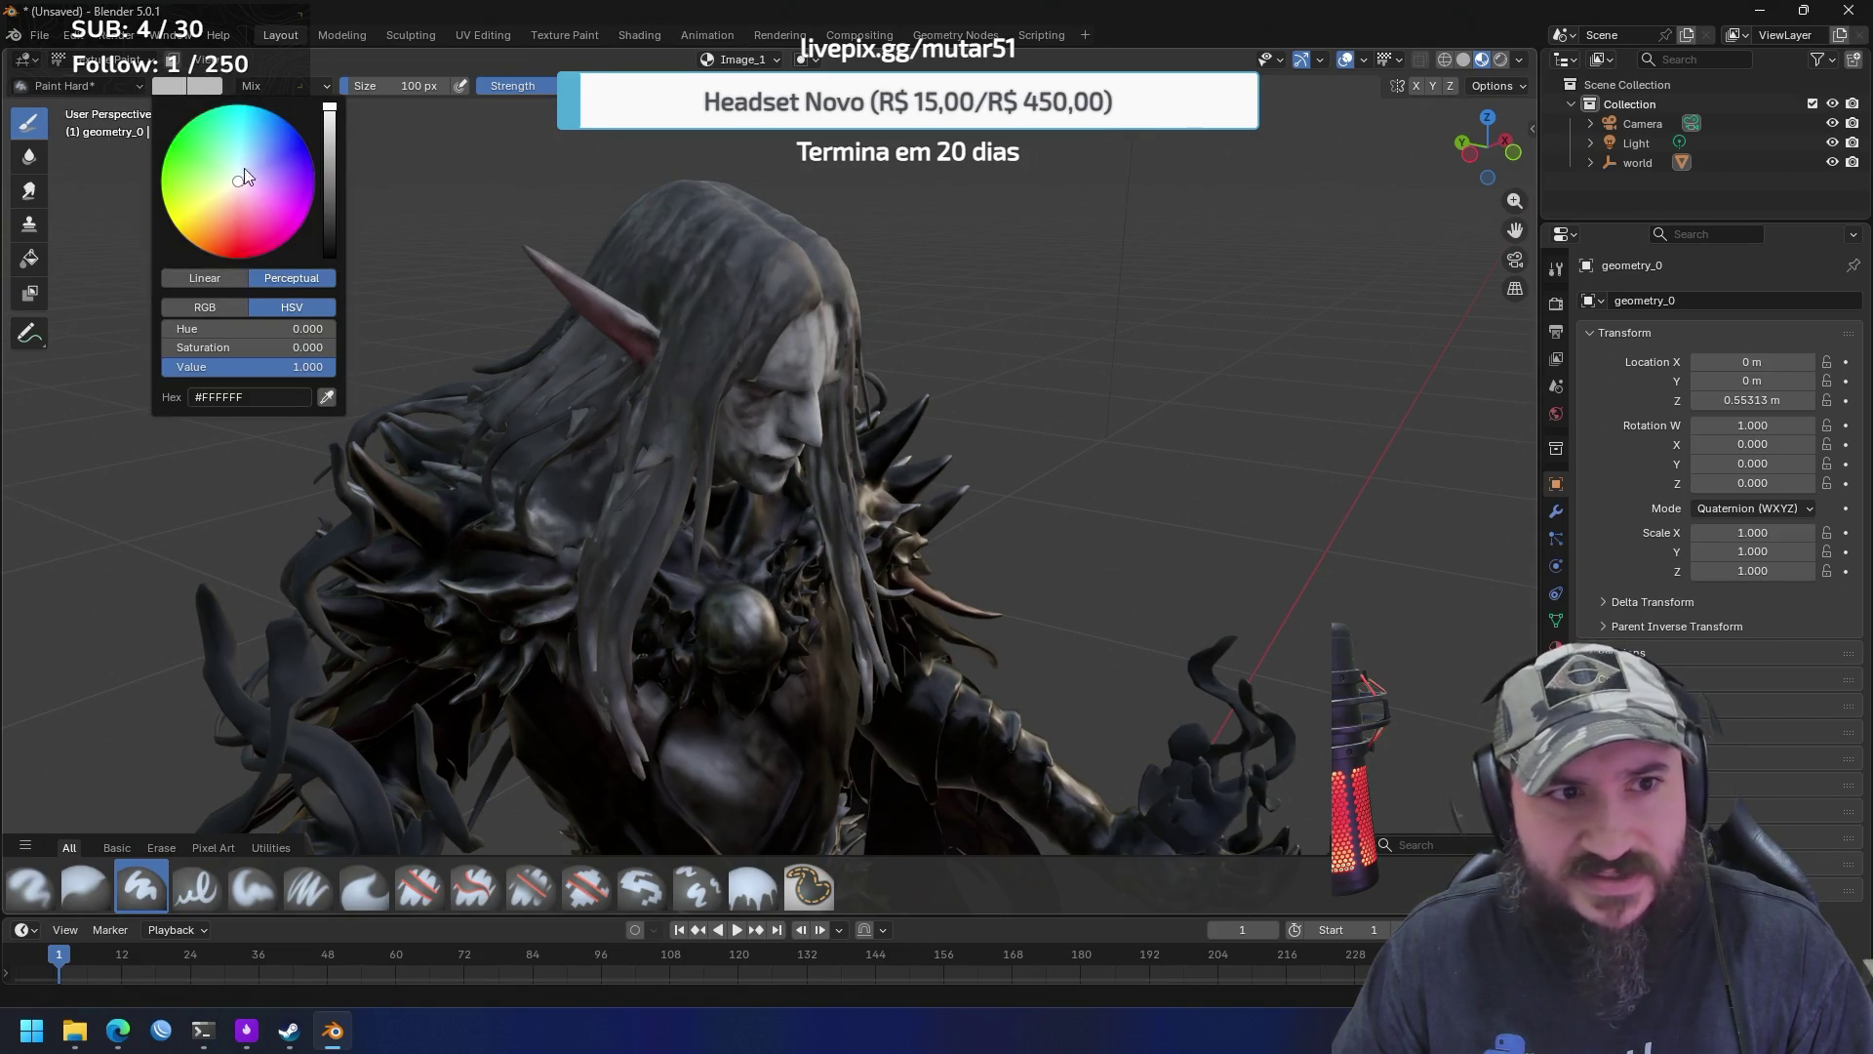
left_click(169, 146)
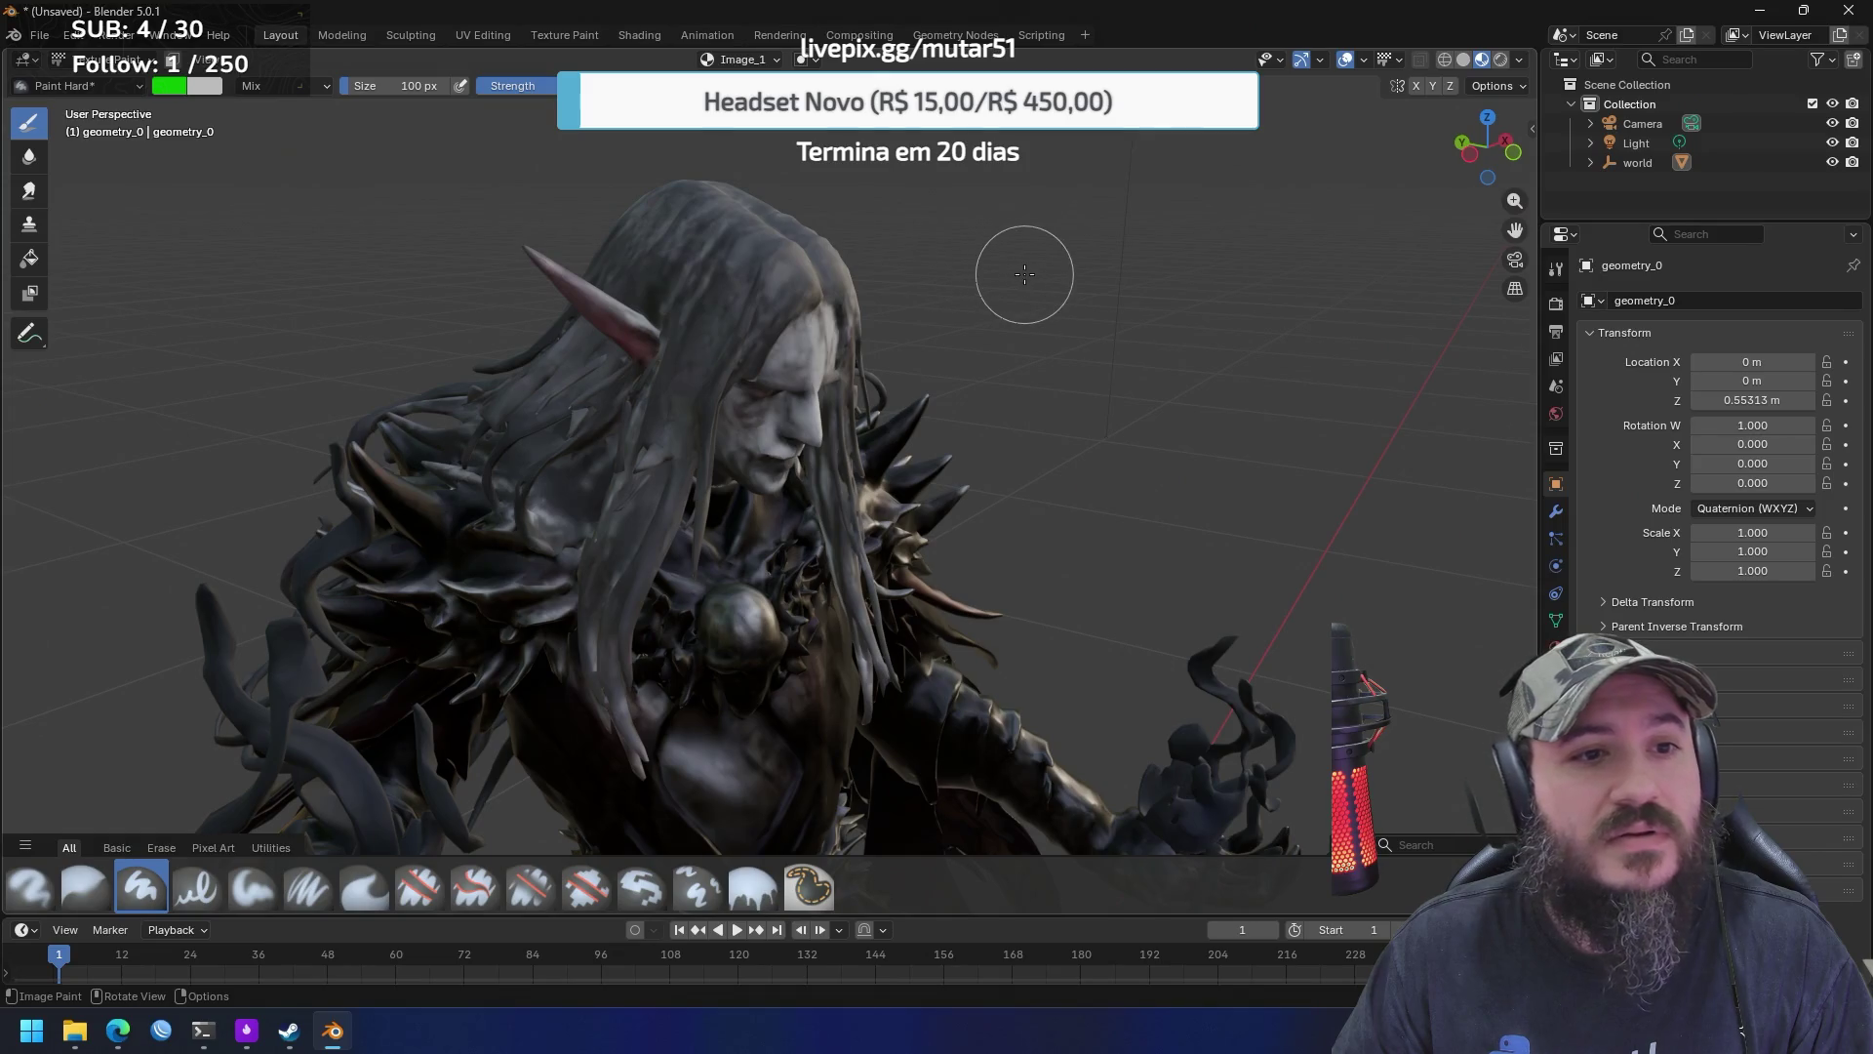
mouse_move(1000, 262)
left_mouse_down()
mouse_move(899, 294)
mouse_move(224, 127)
mouse_move(162, 191)
left_mouse_up()
left_click(170, 86)
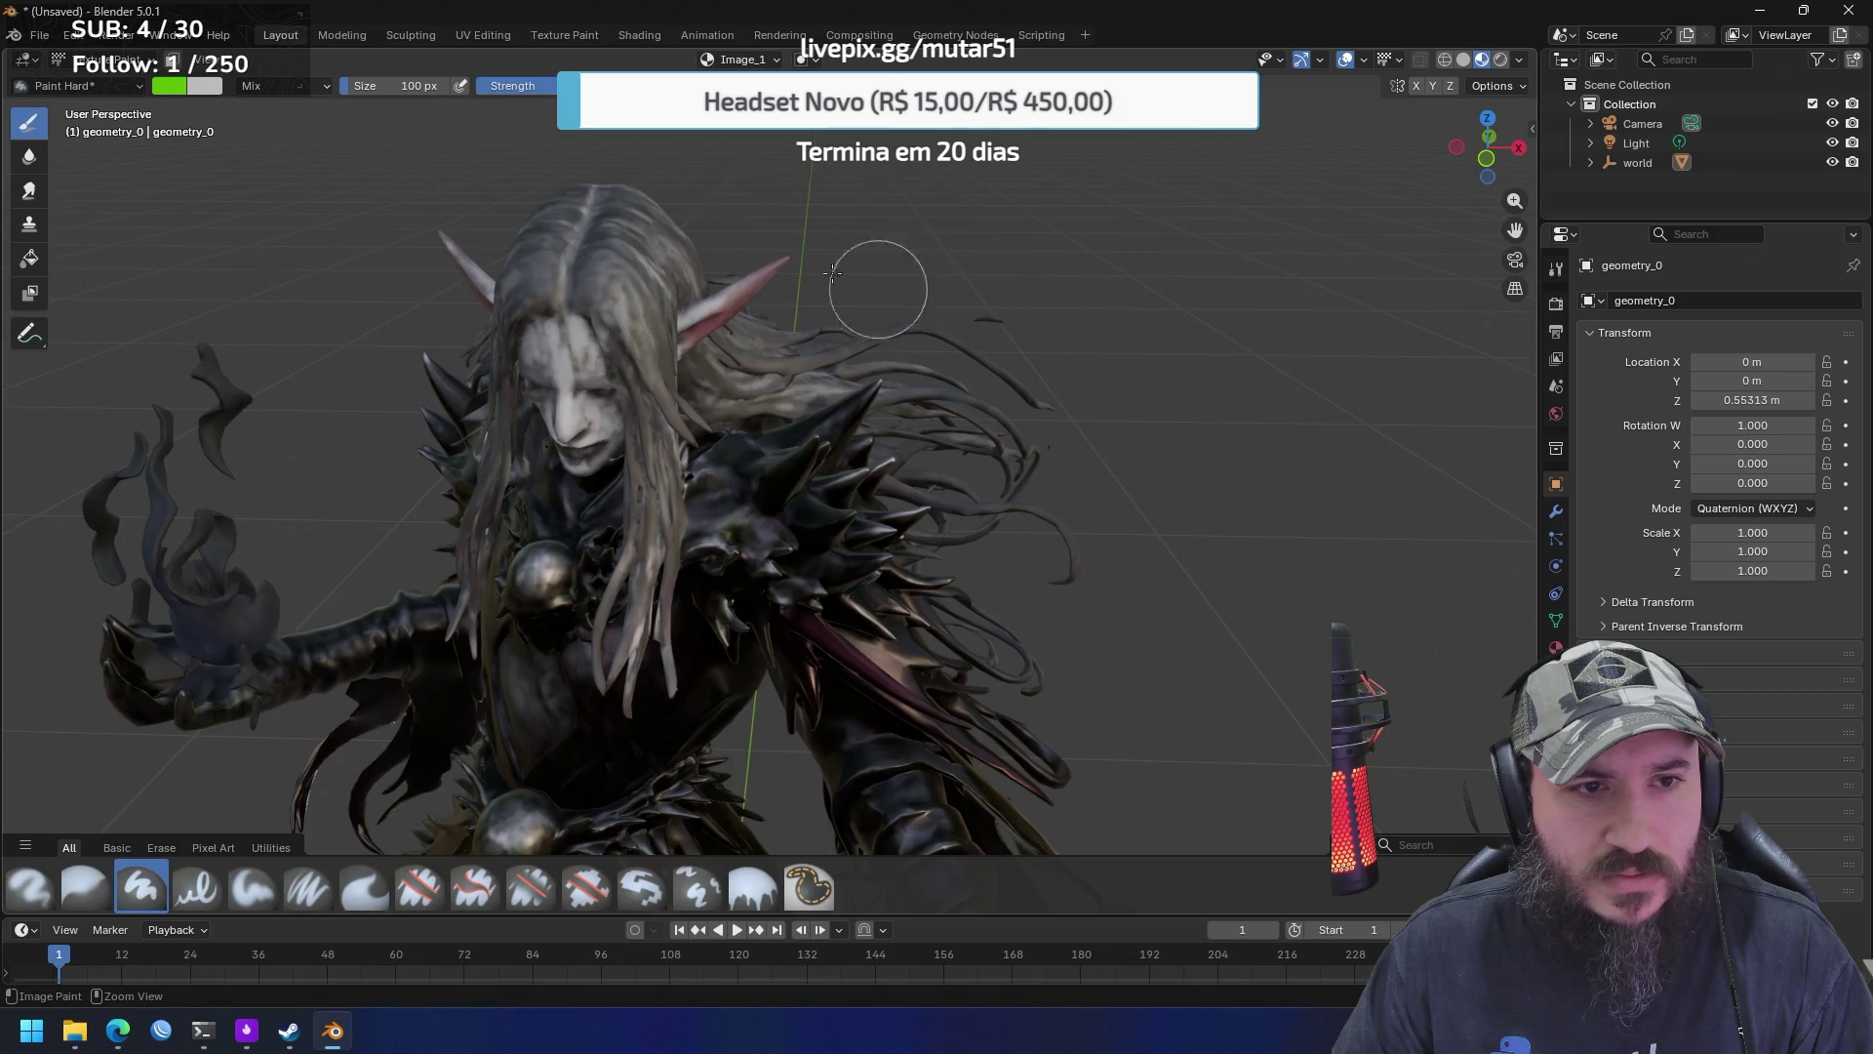
left_click(111, 86)
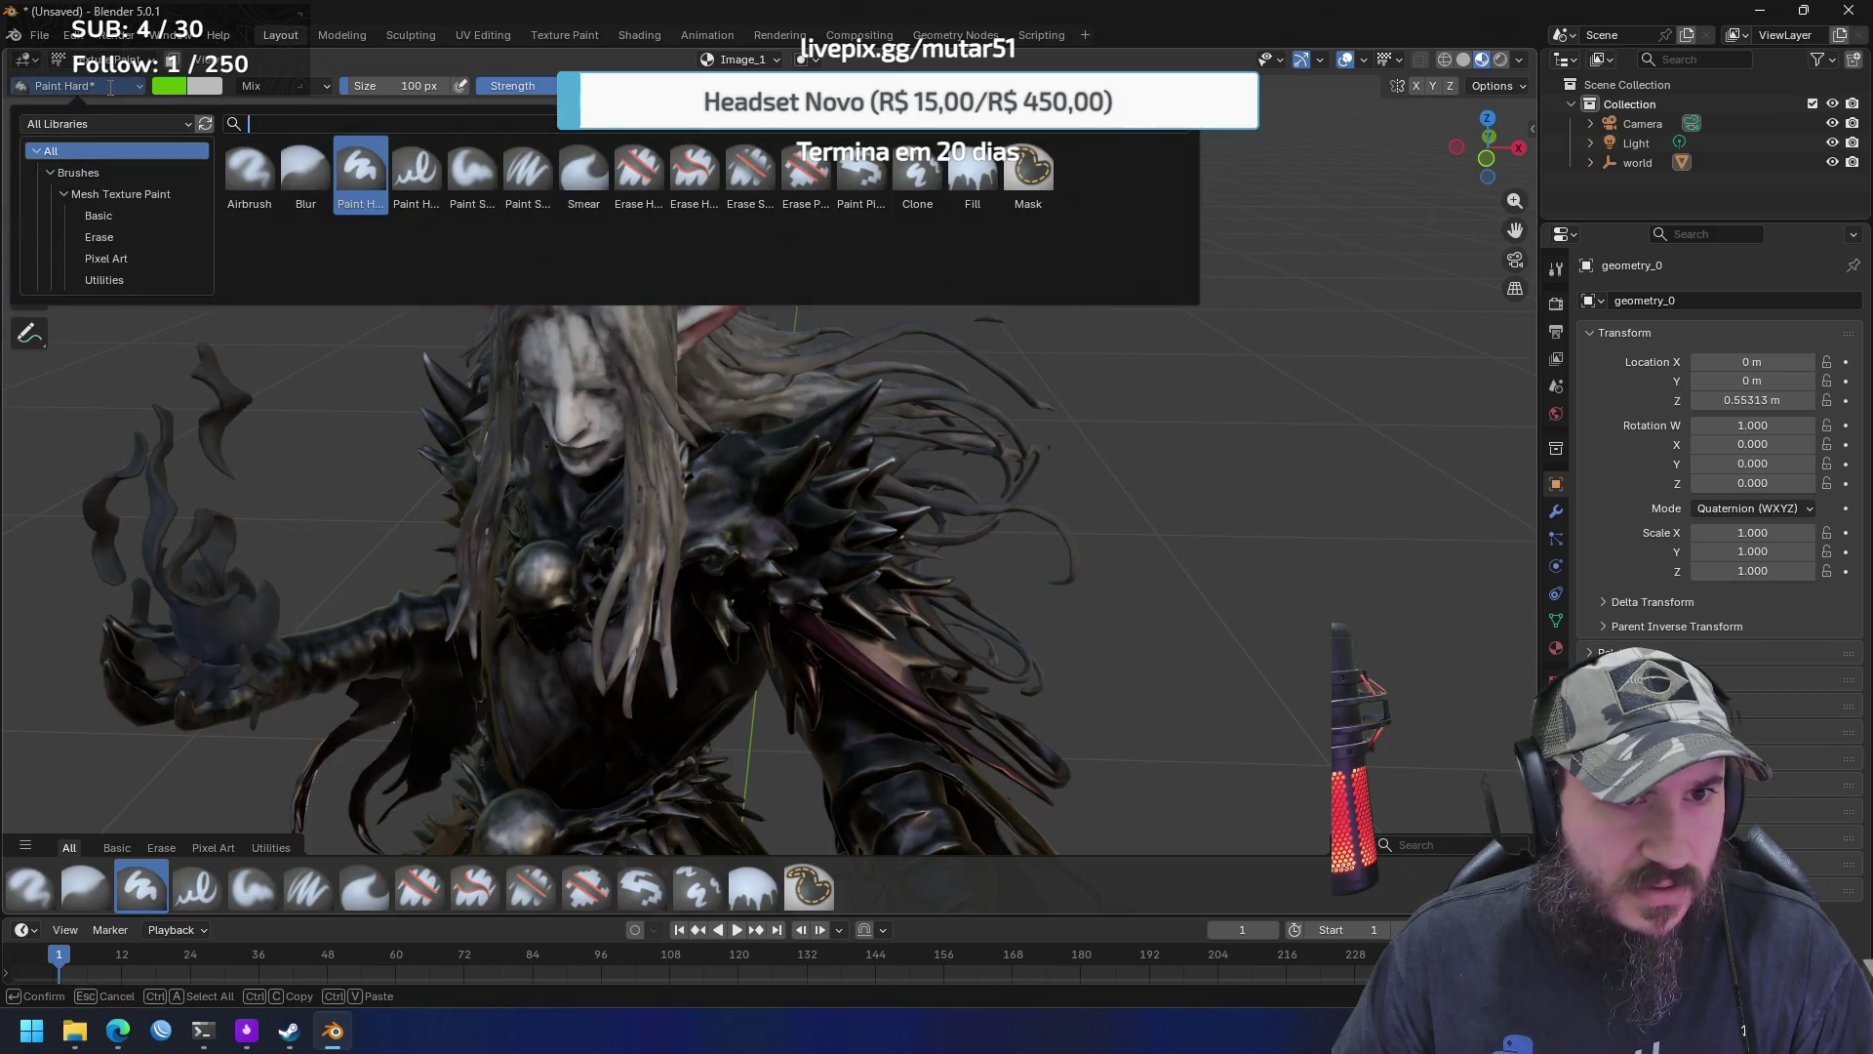
left_click(30, 61)
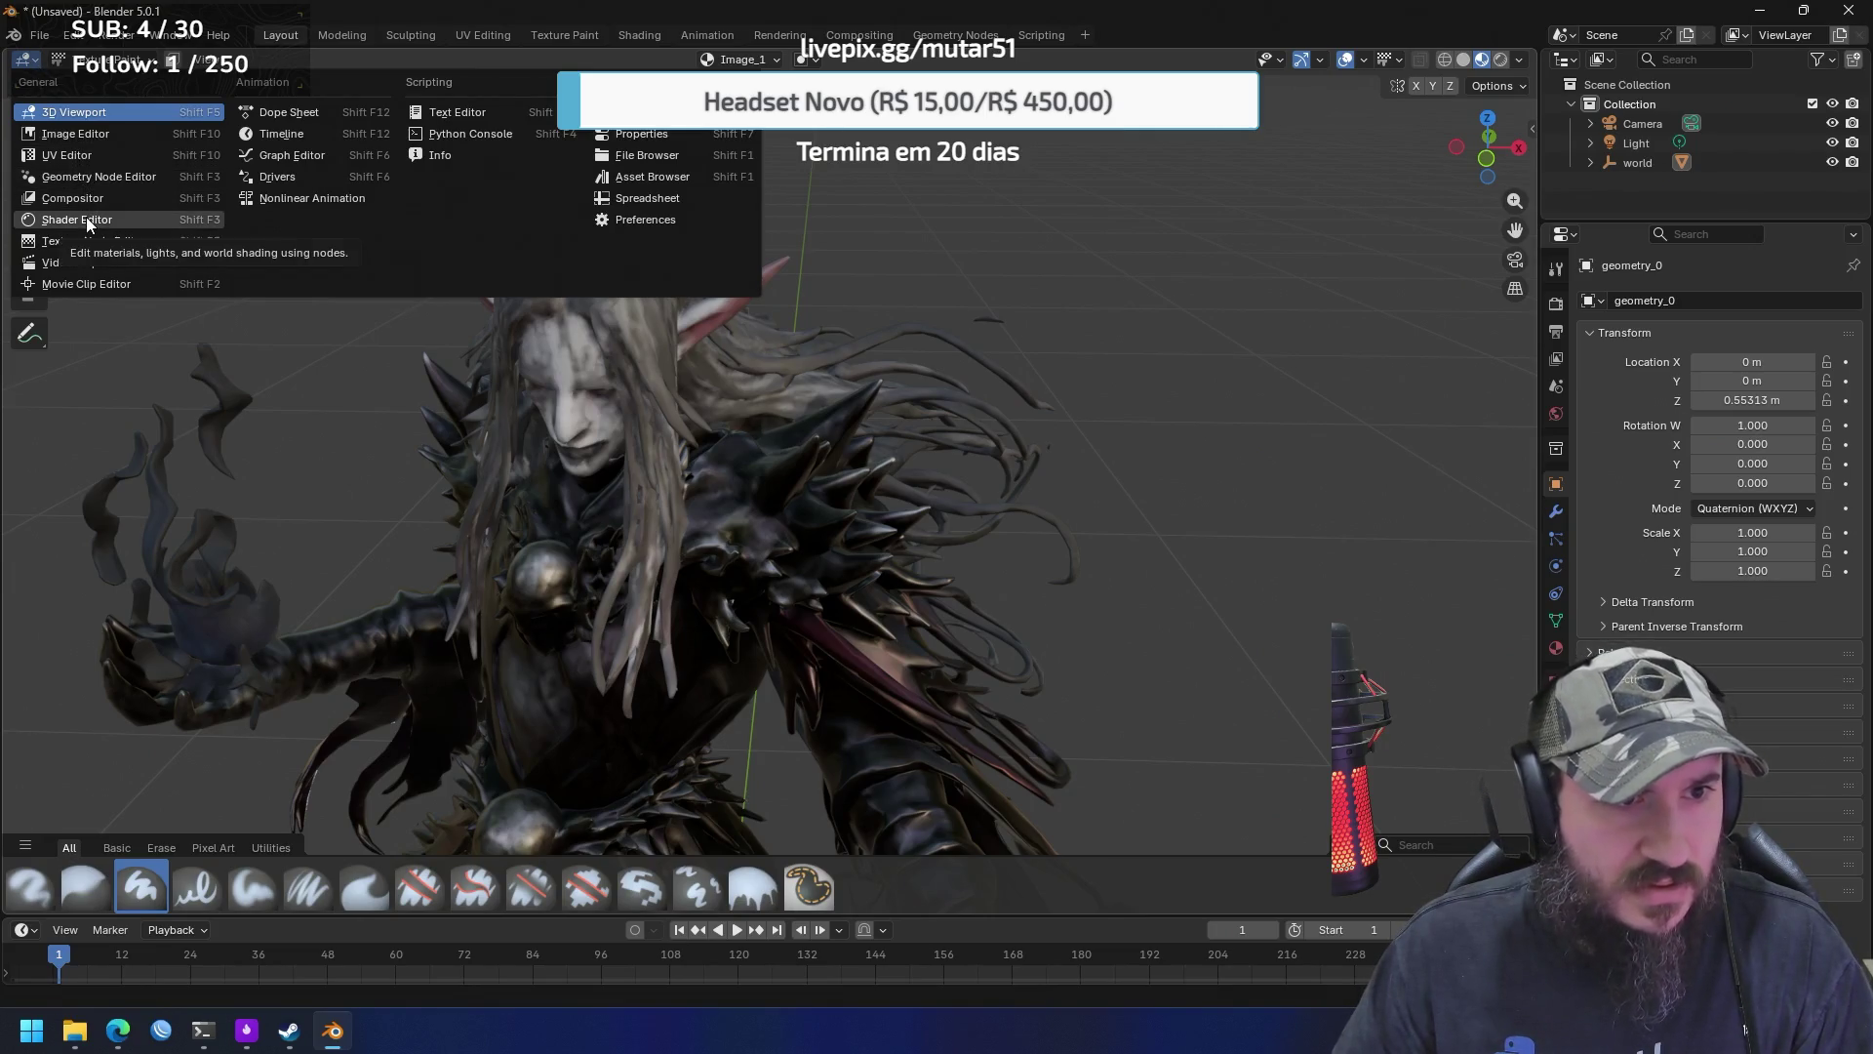
Display the texture in the Image Editor, then switch to the UV Editor to overlay the UV layout
left_click(97, 134)
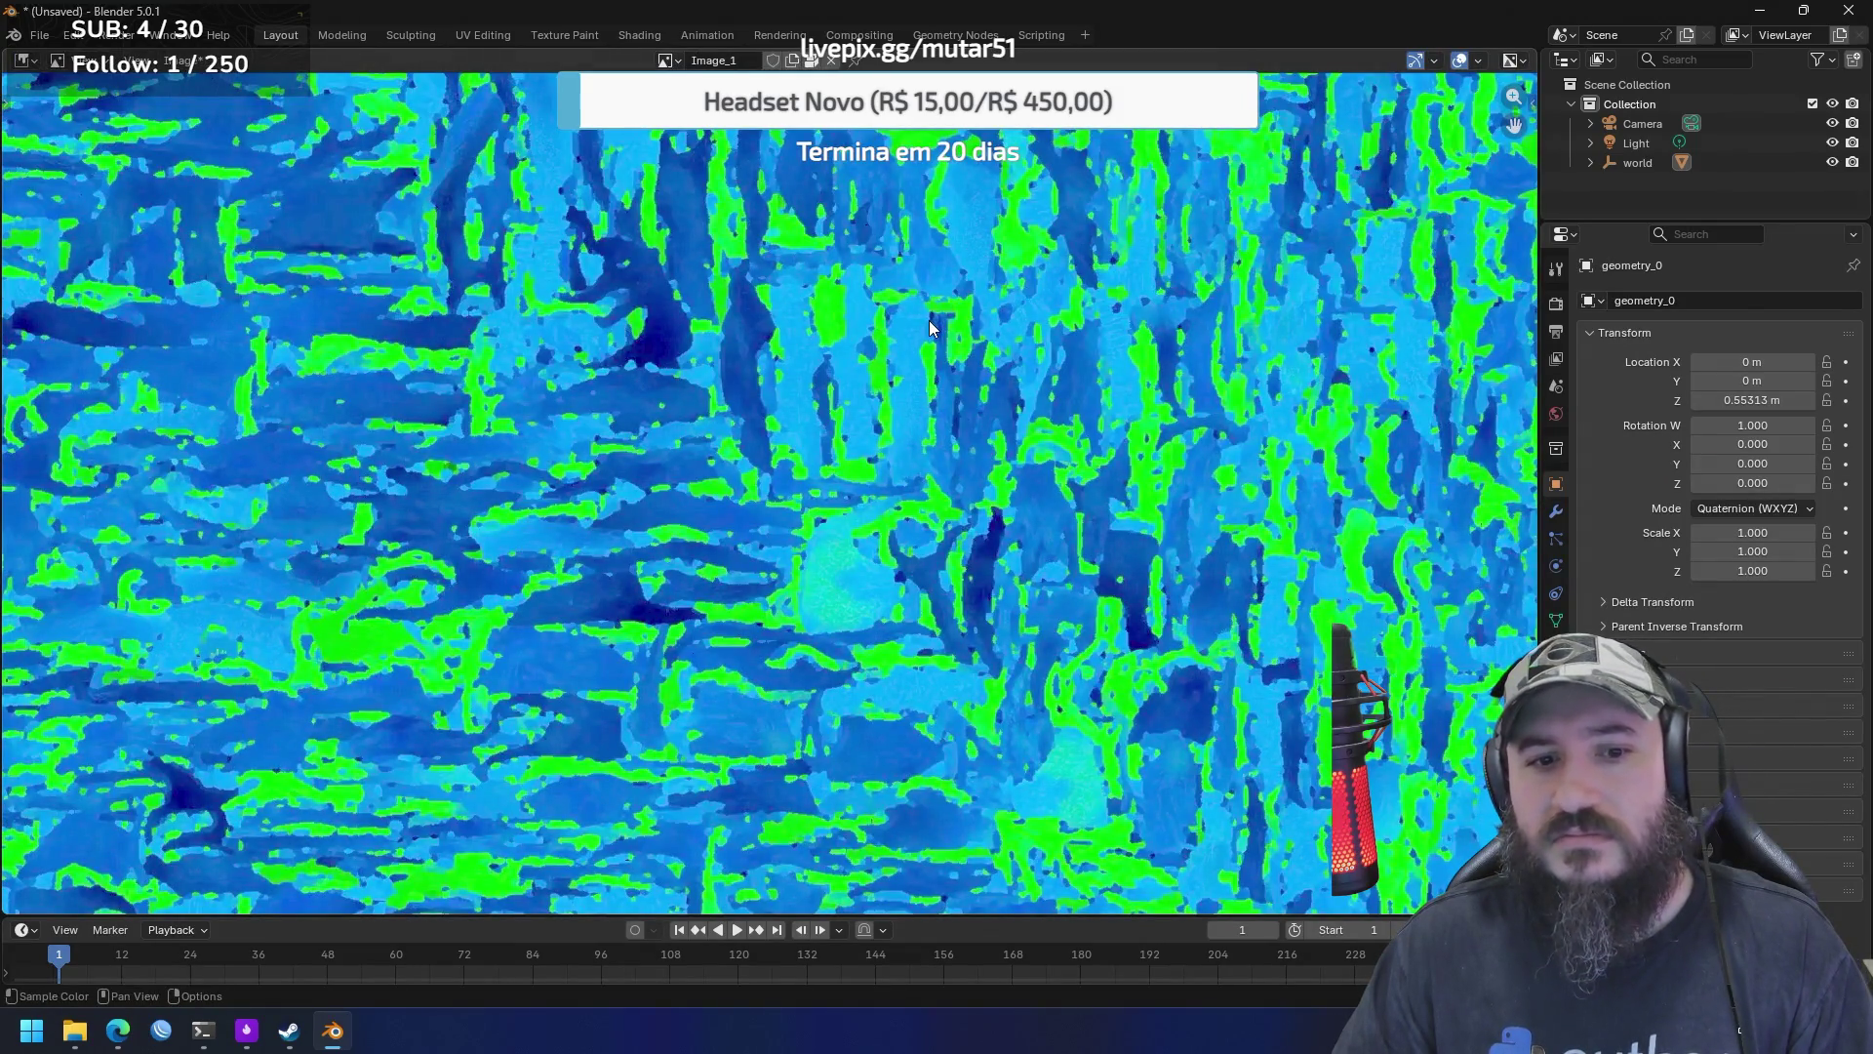
key("ctrl")
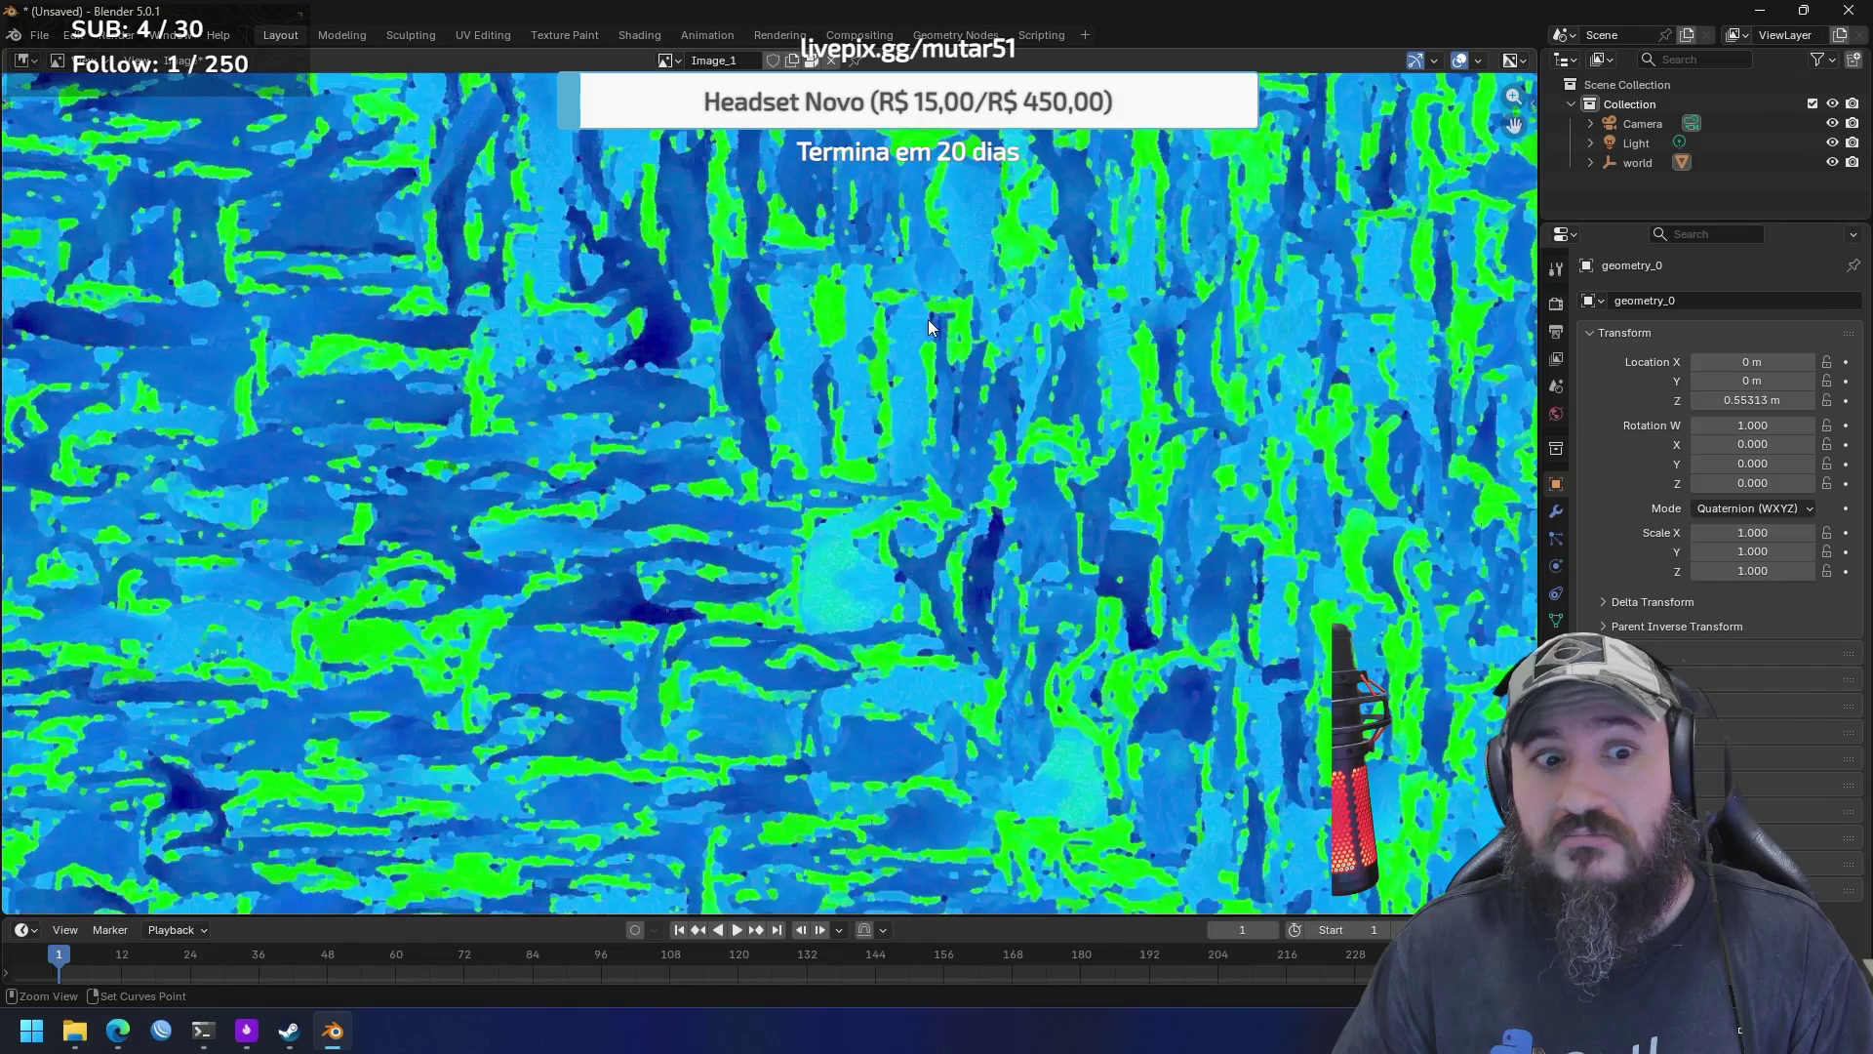
left_click(26, 60)
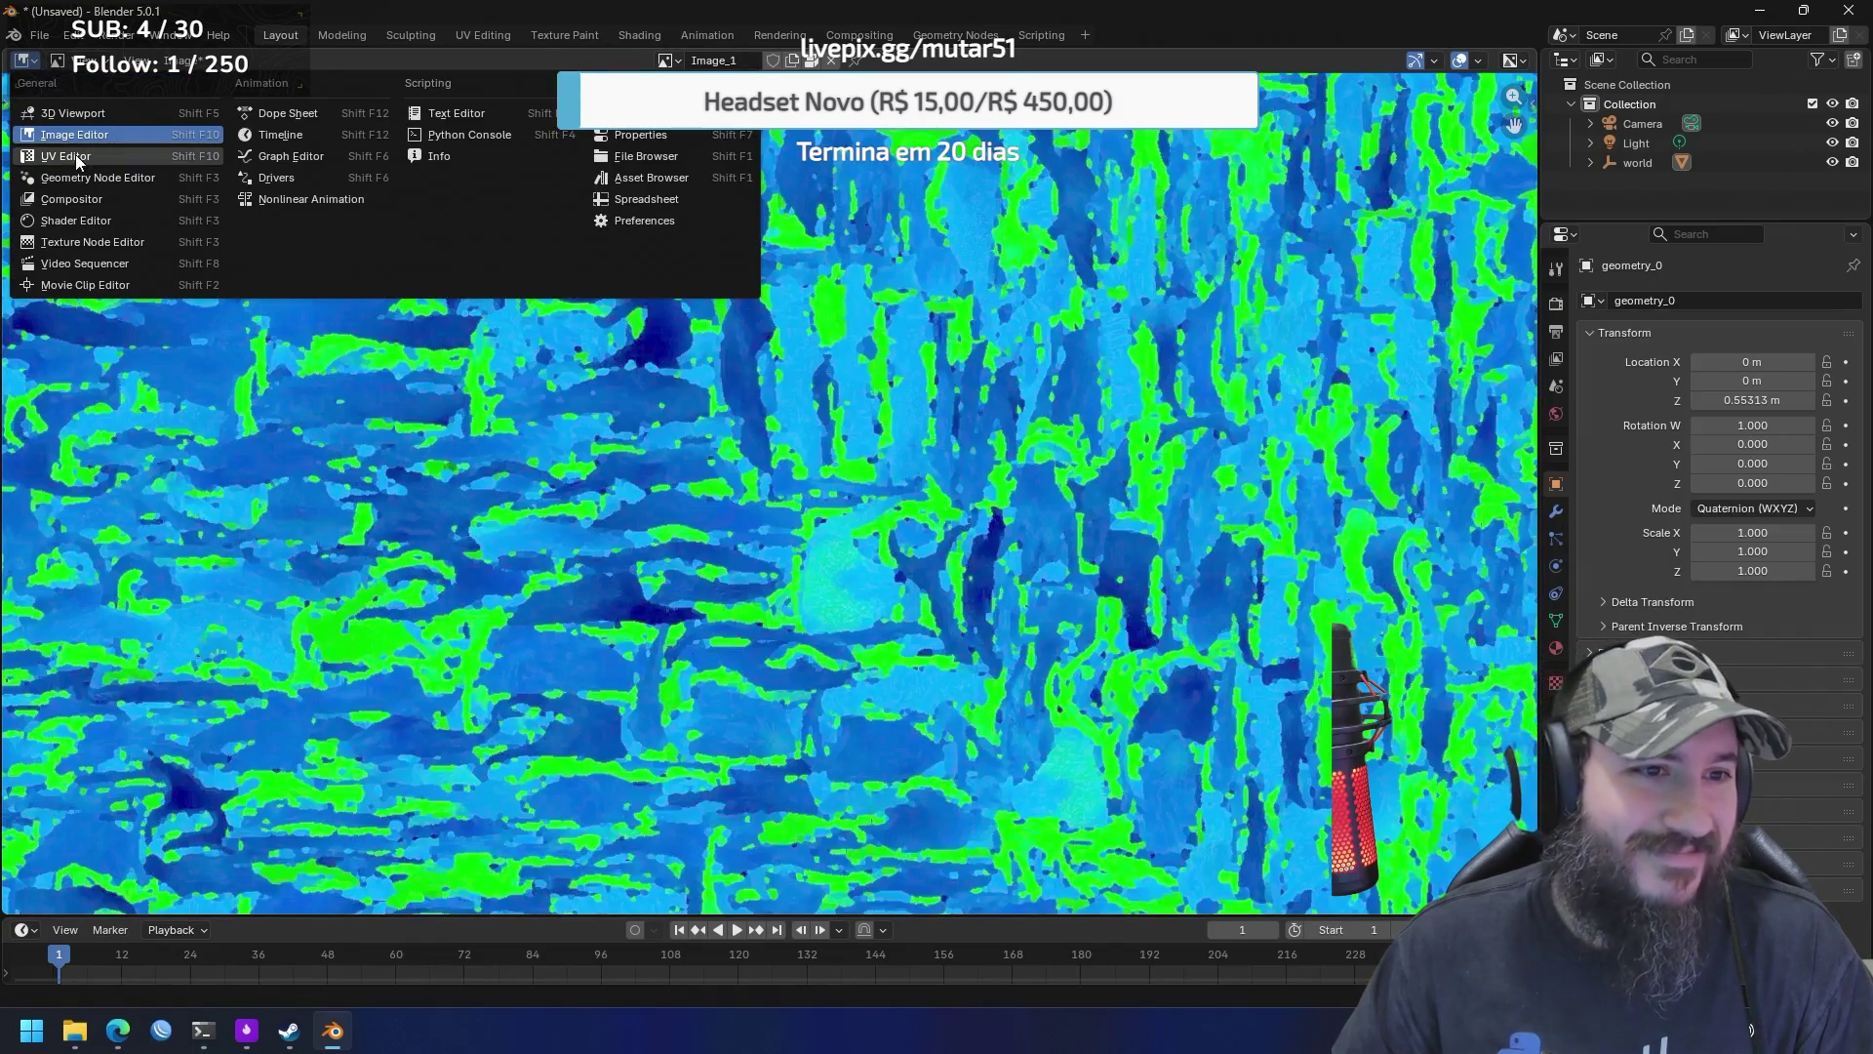
left_click(76, 157)
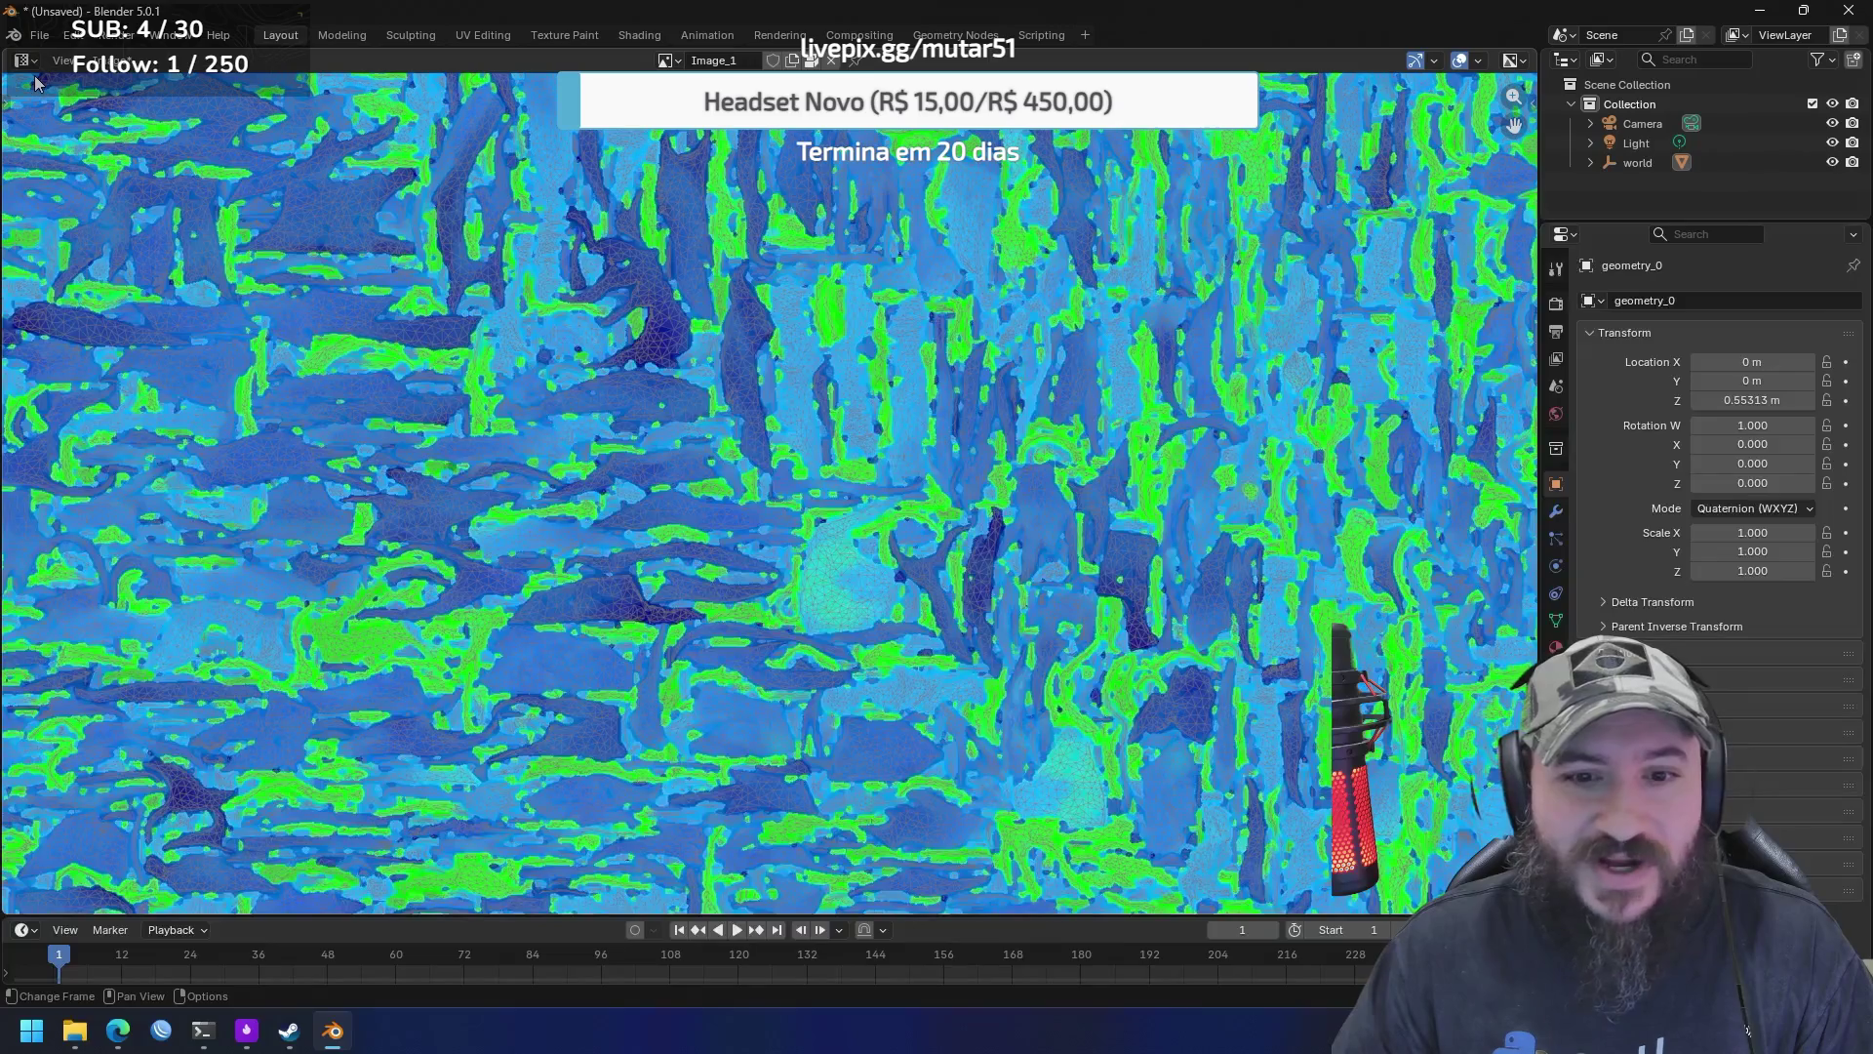
Show the Node editor, Compositor and Shader Editor in turn in the main area
left_click(23, 61)
left_click(79, 168)
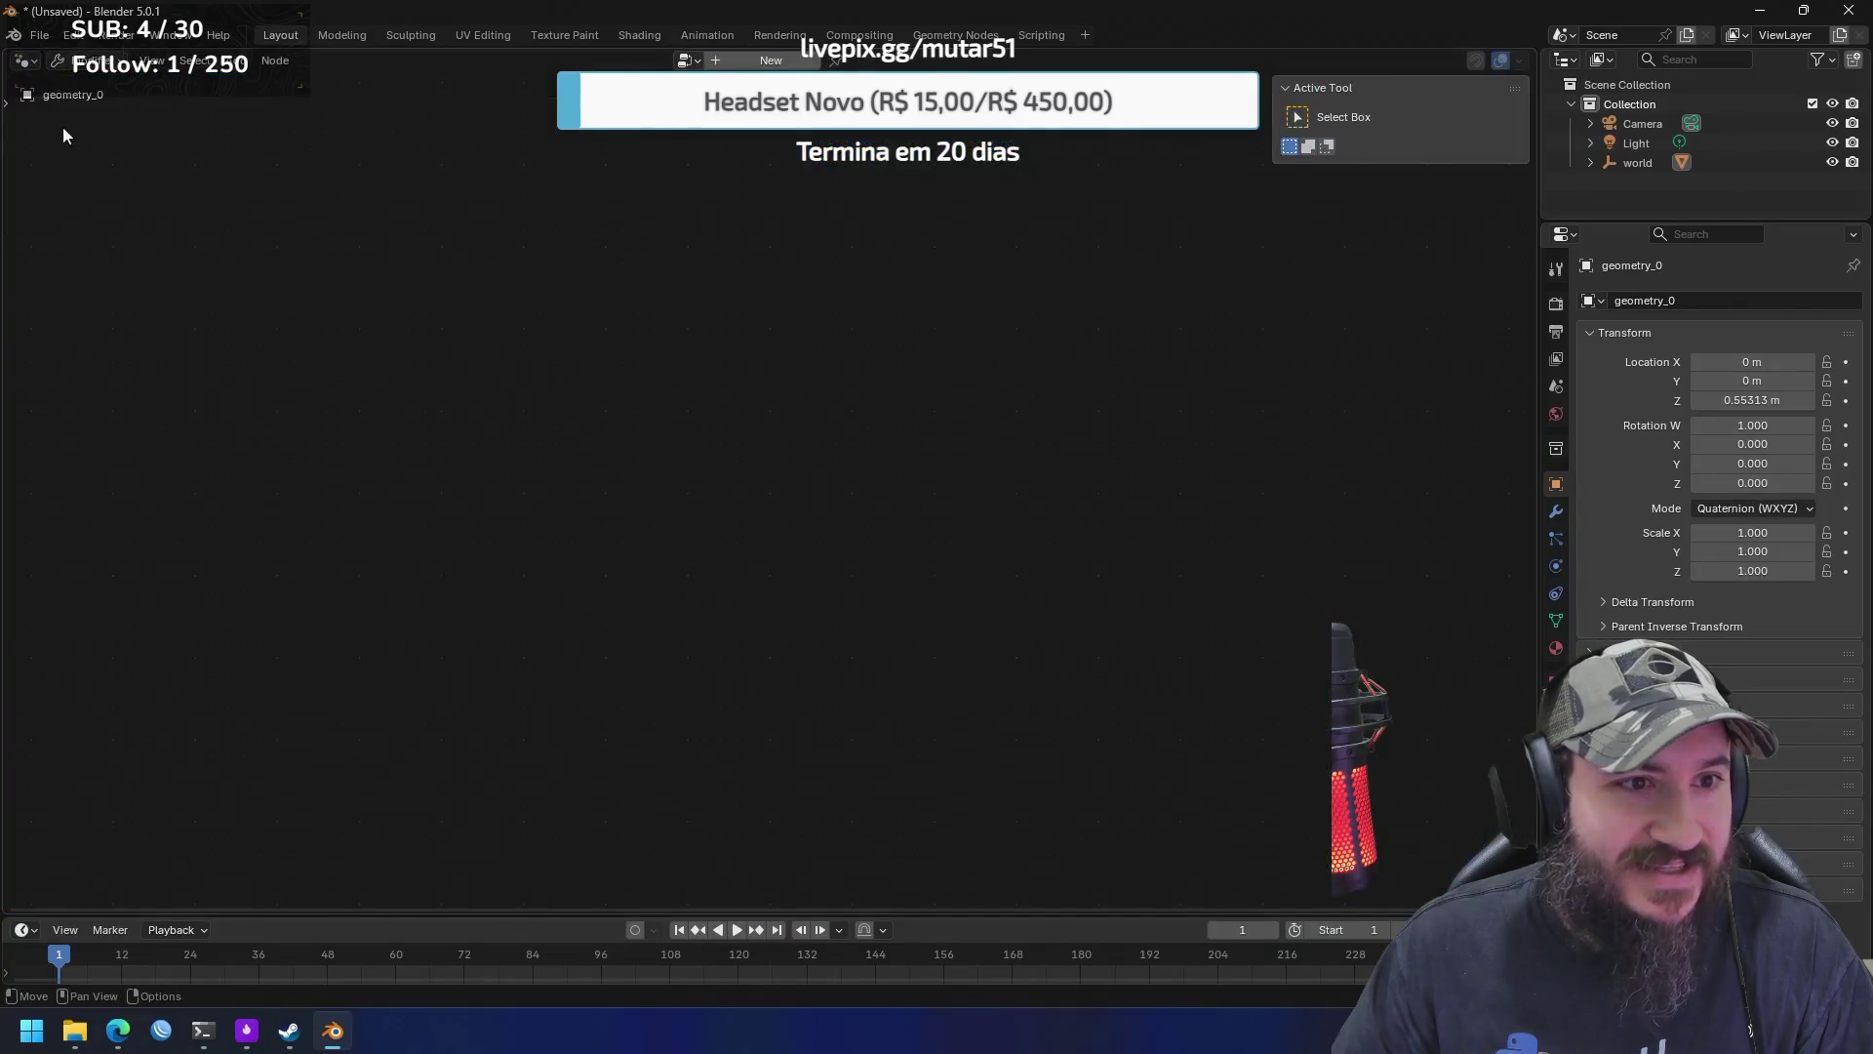
left_click(24, 60)
left_click(80, 199)
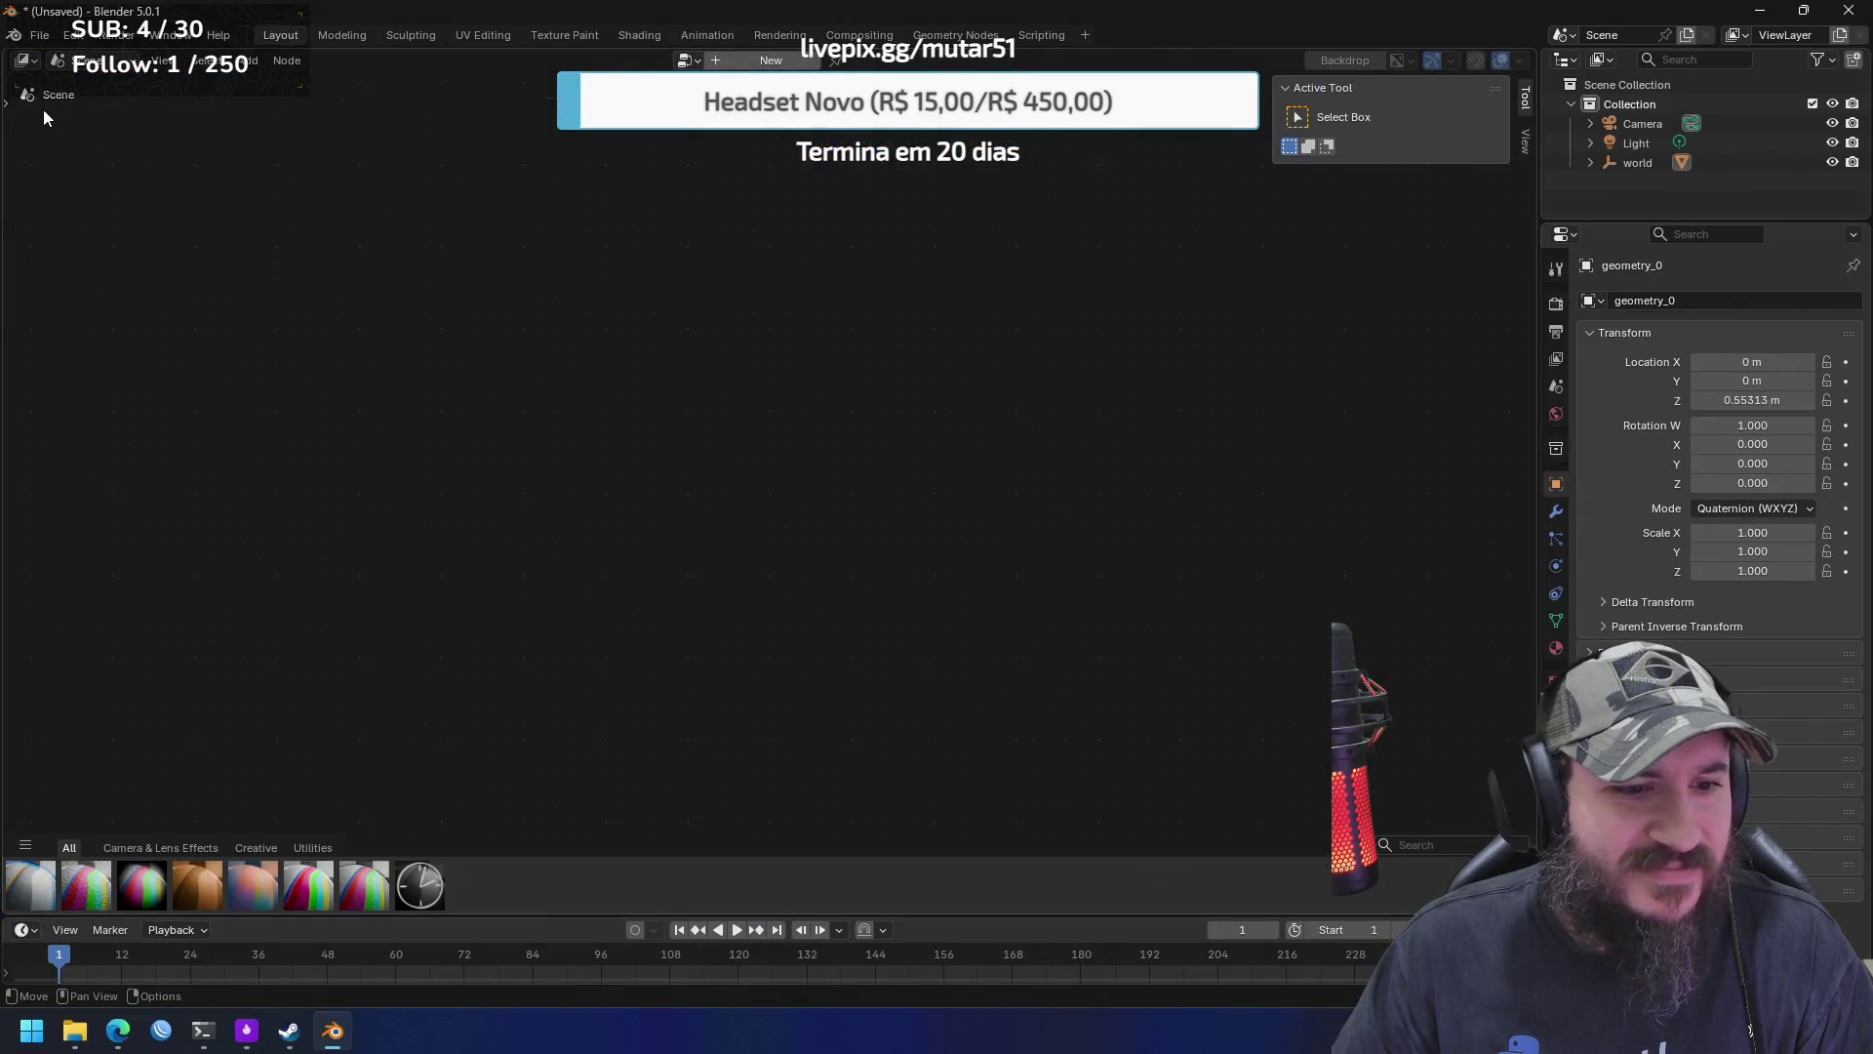
left_click(23, 60)
left_click(87, 226)
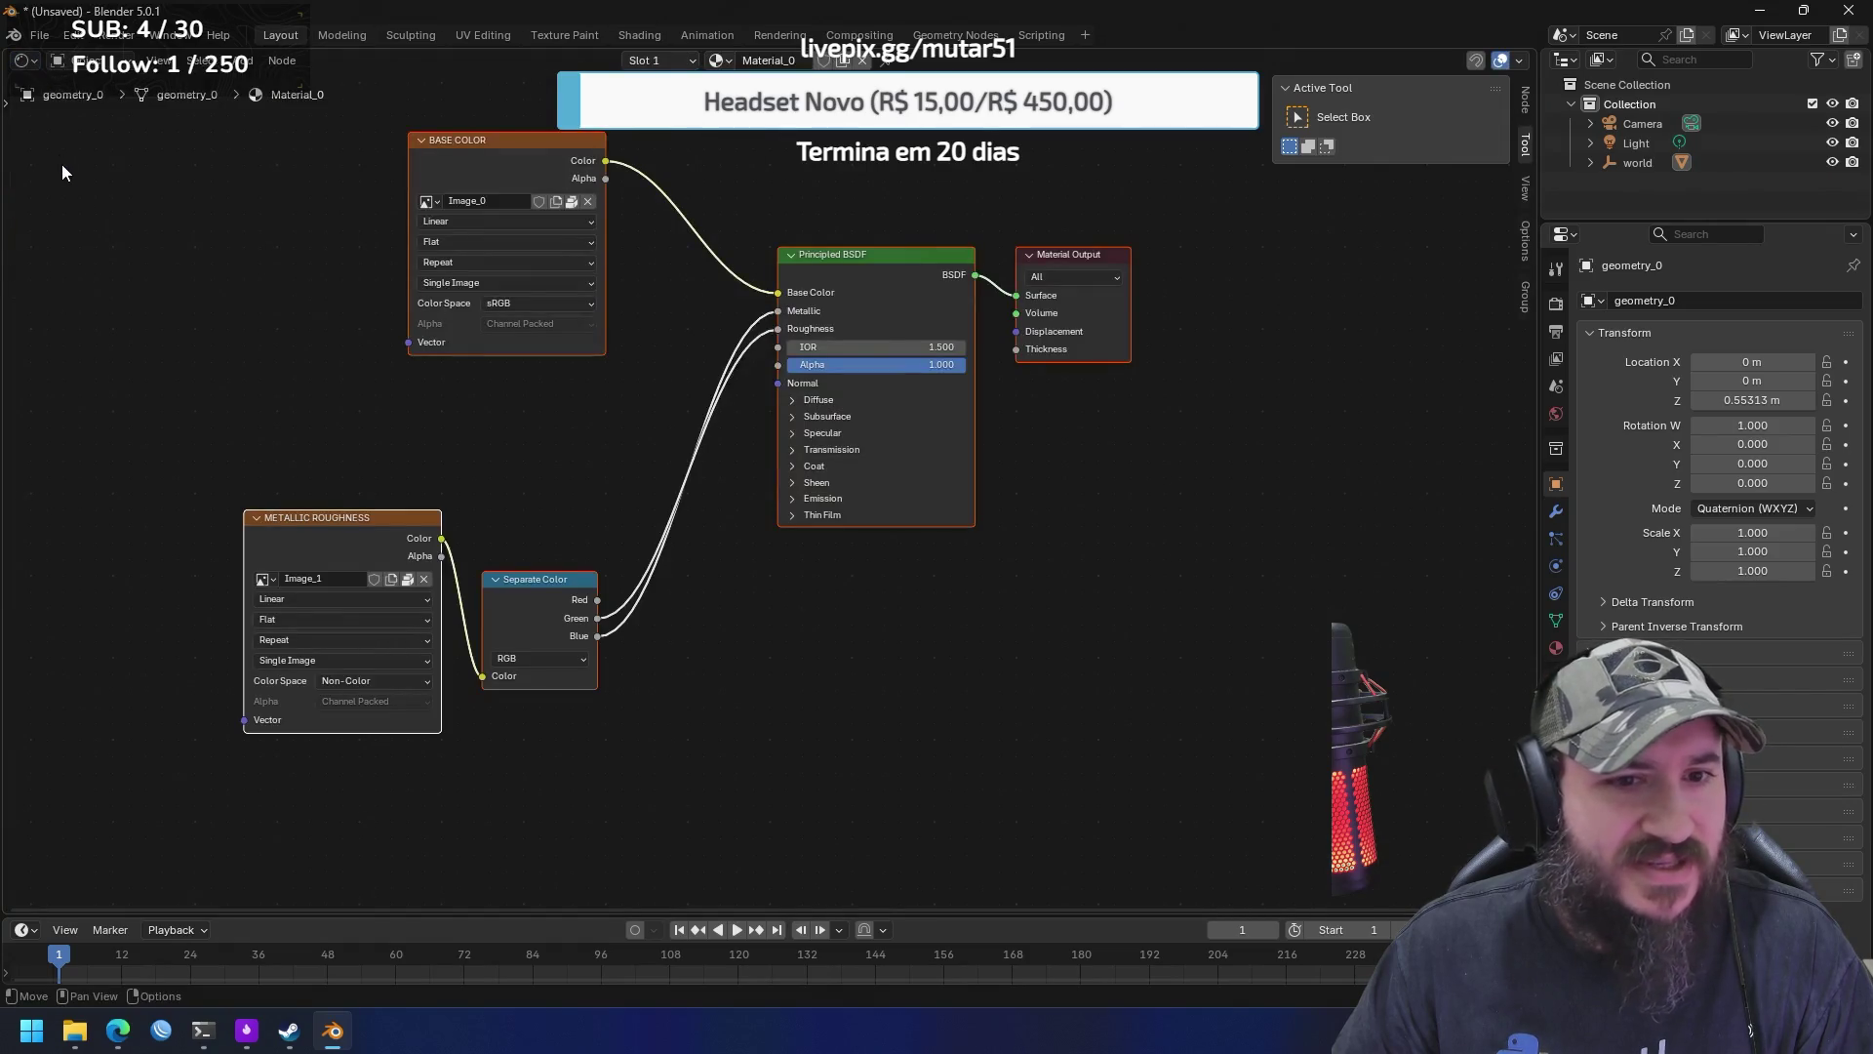
Check the Image Editor, Video Sequencer and Movie Clip Editor, then return to the 3D Viewport
left_click(23, 60)
left_click(84, 240)
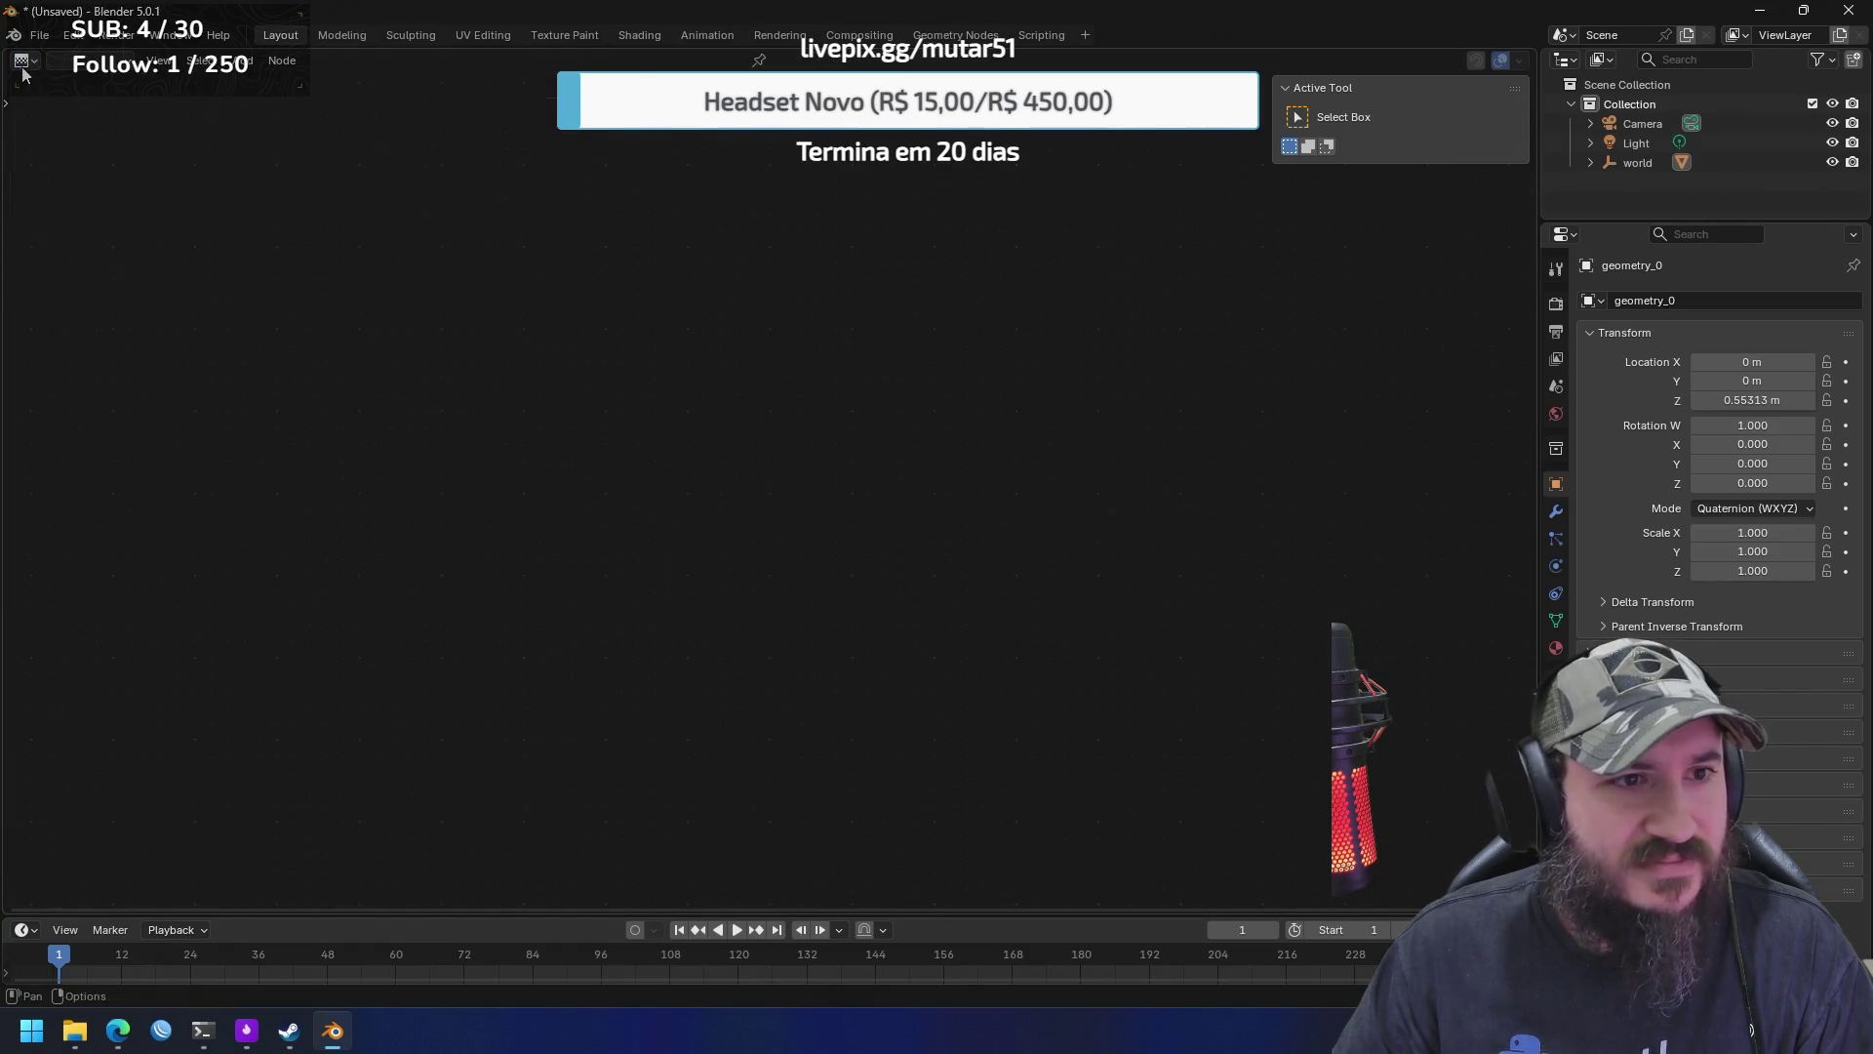
left_click(24, 60)
left_click(79, 262)
left_click(28, 63)
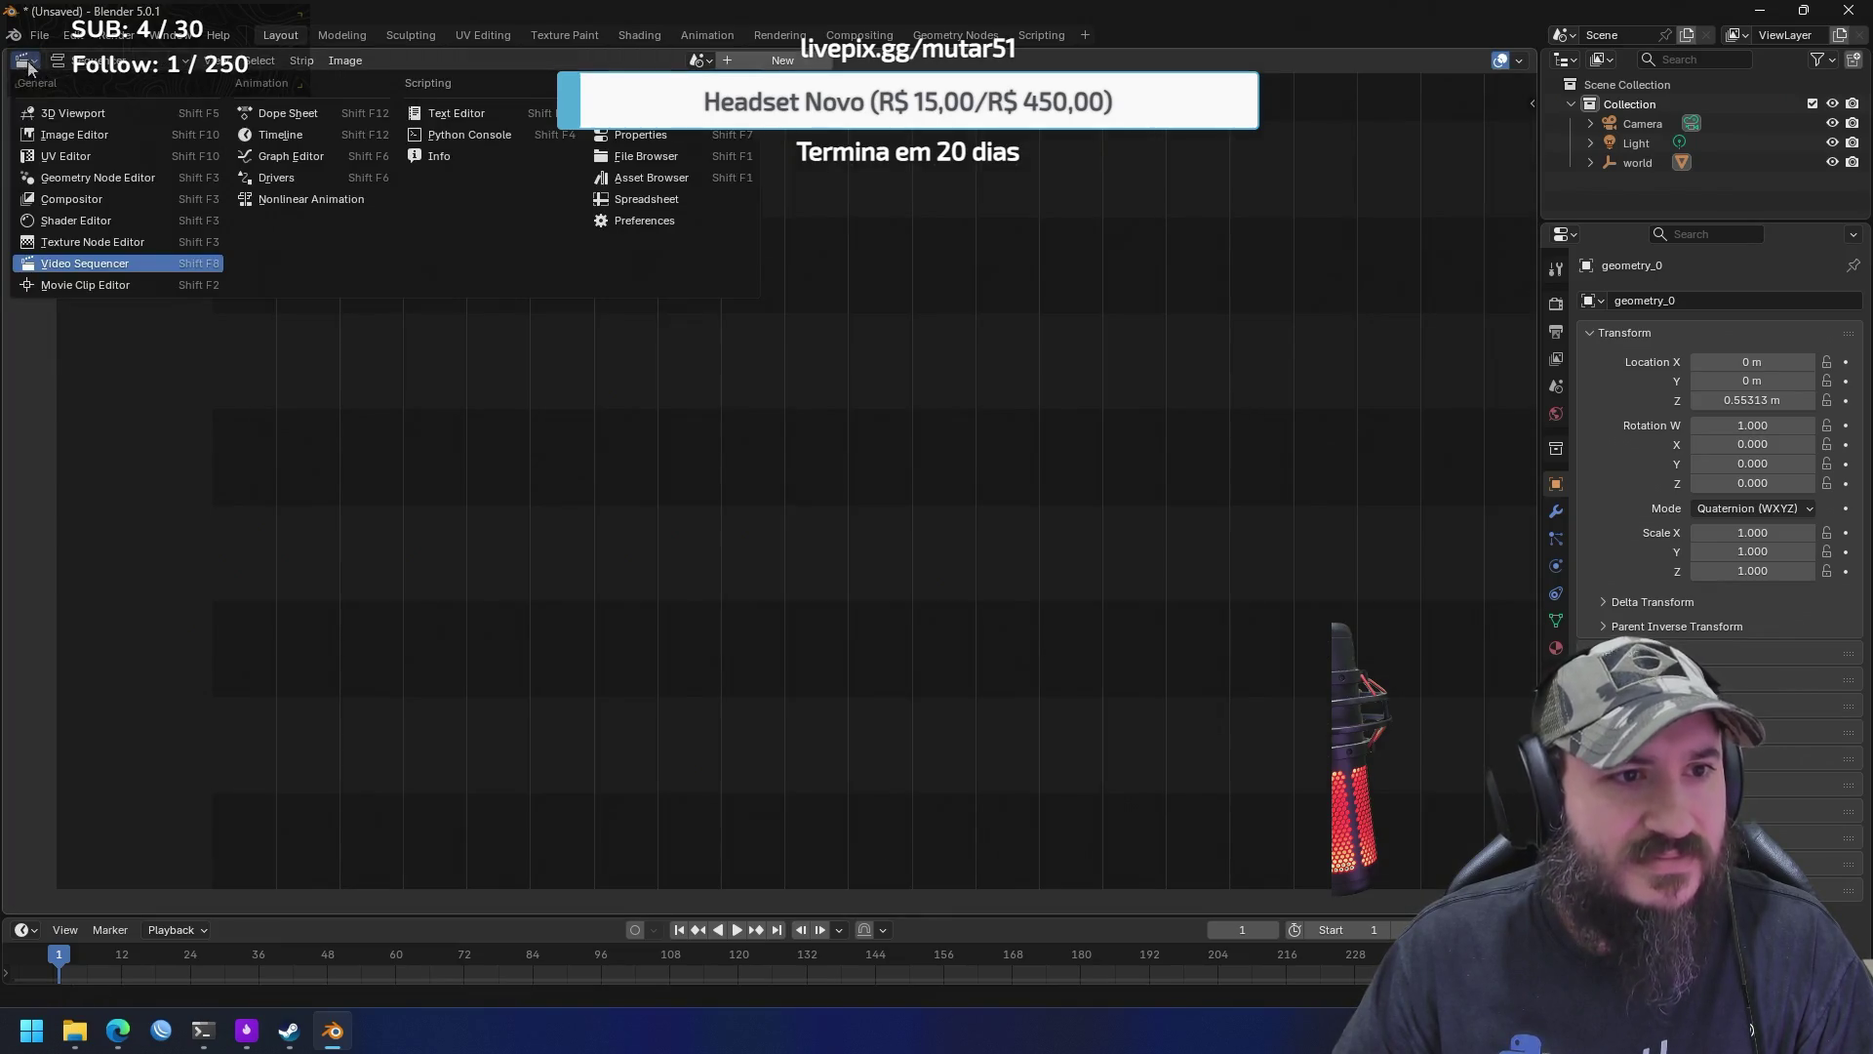
left_click(96, 283)
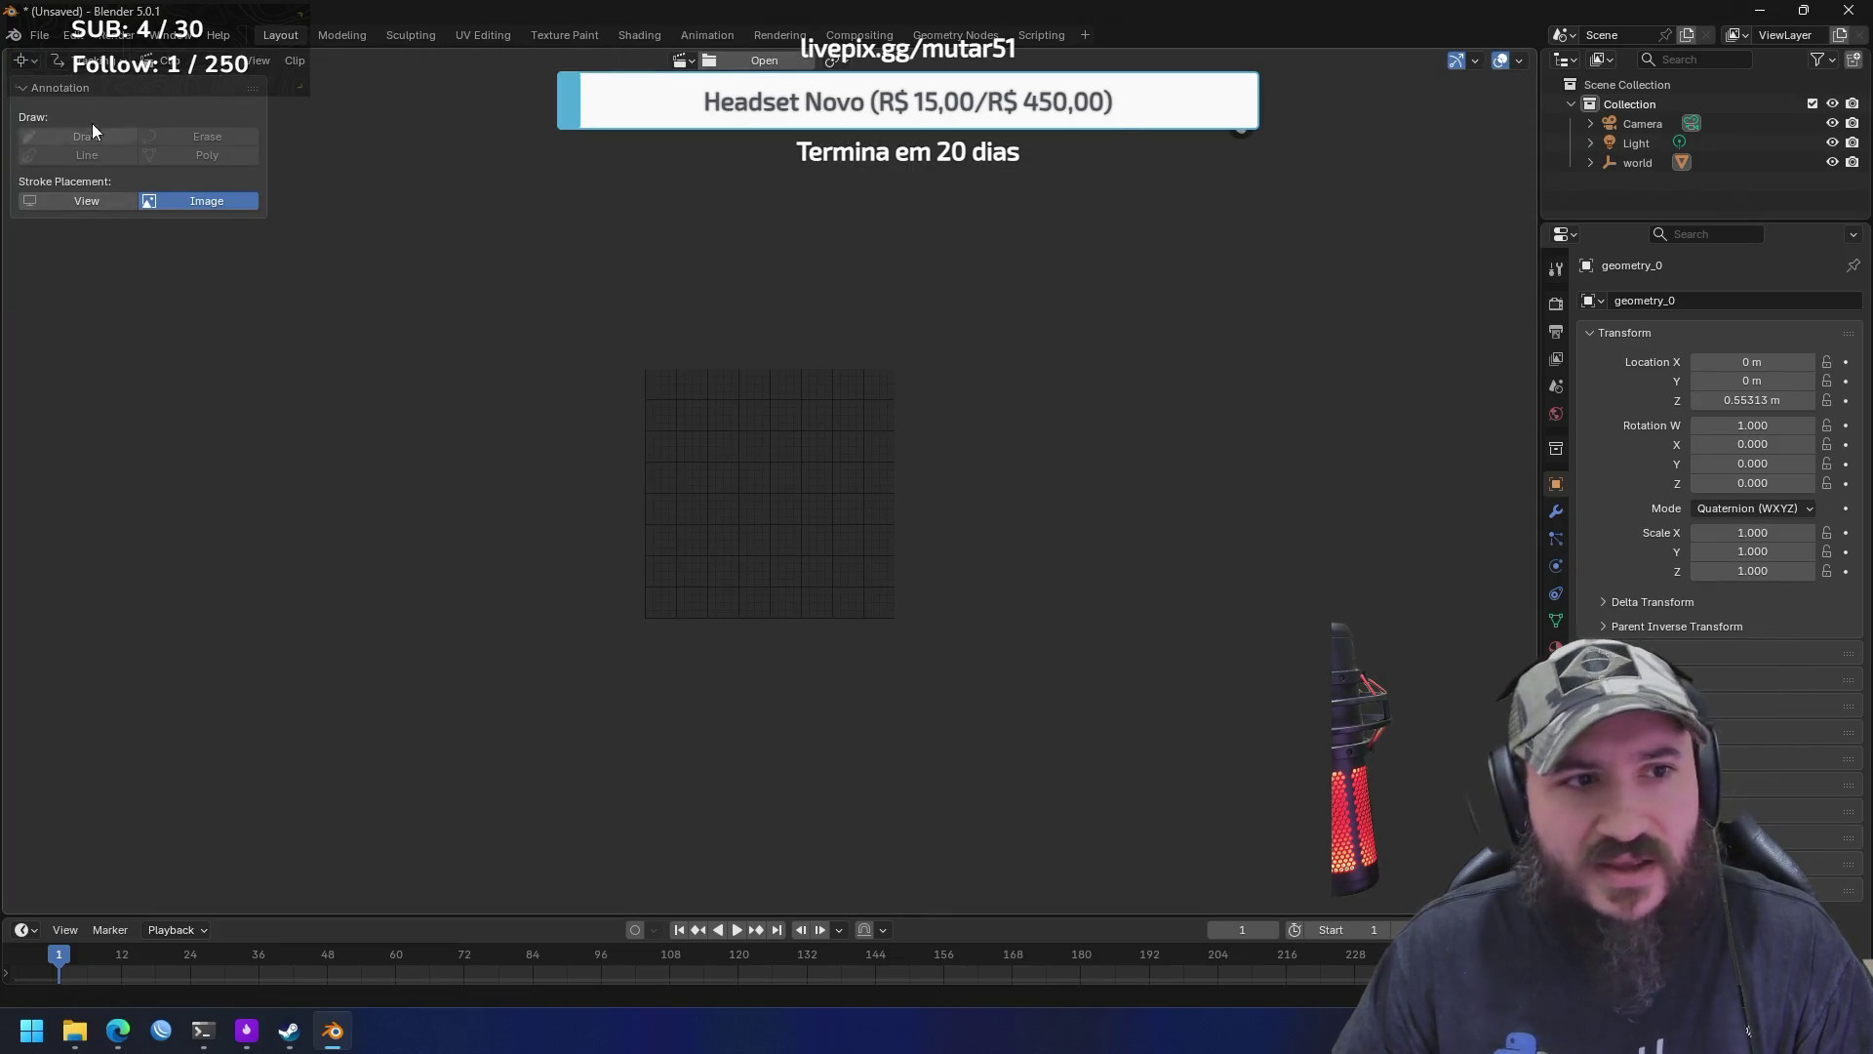
left_click(23, 60)
left_click(61, 114)
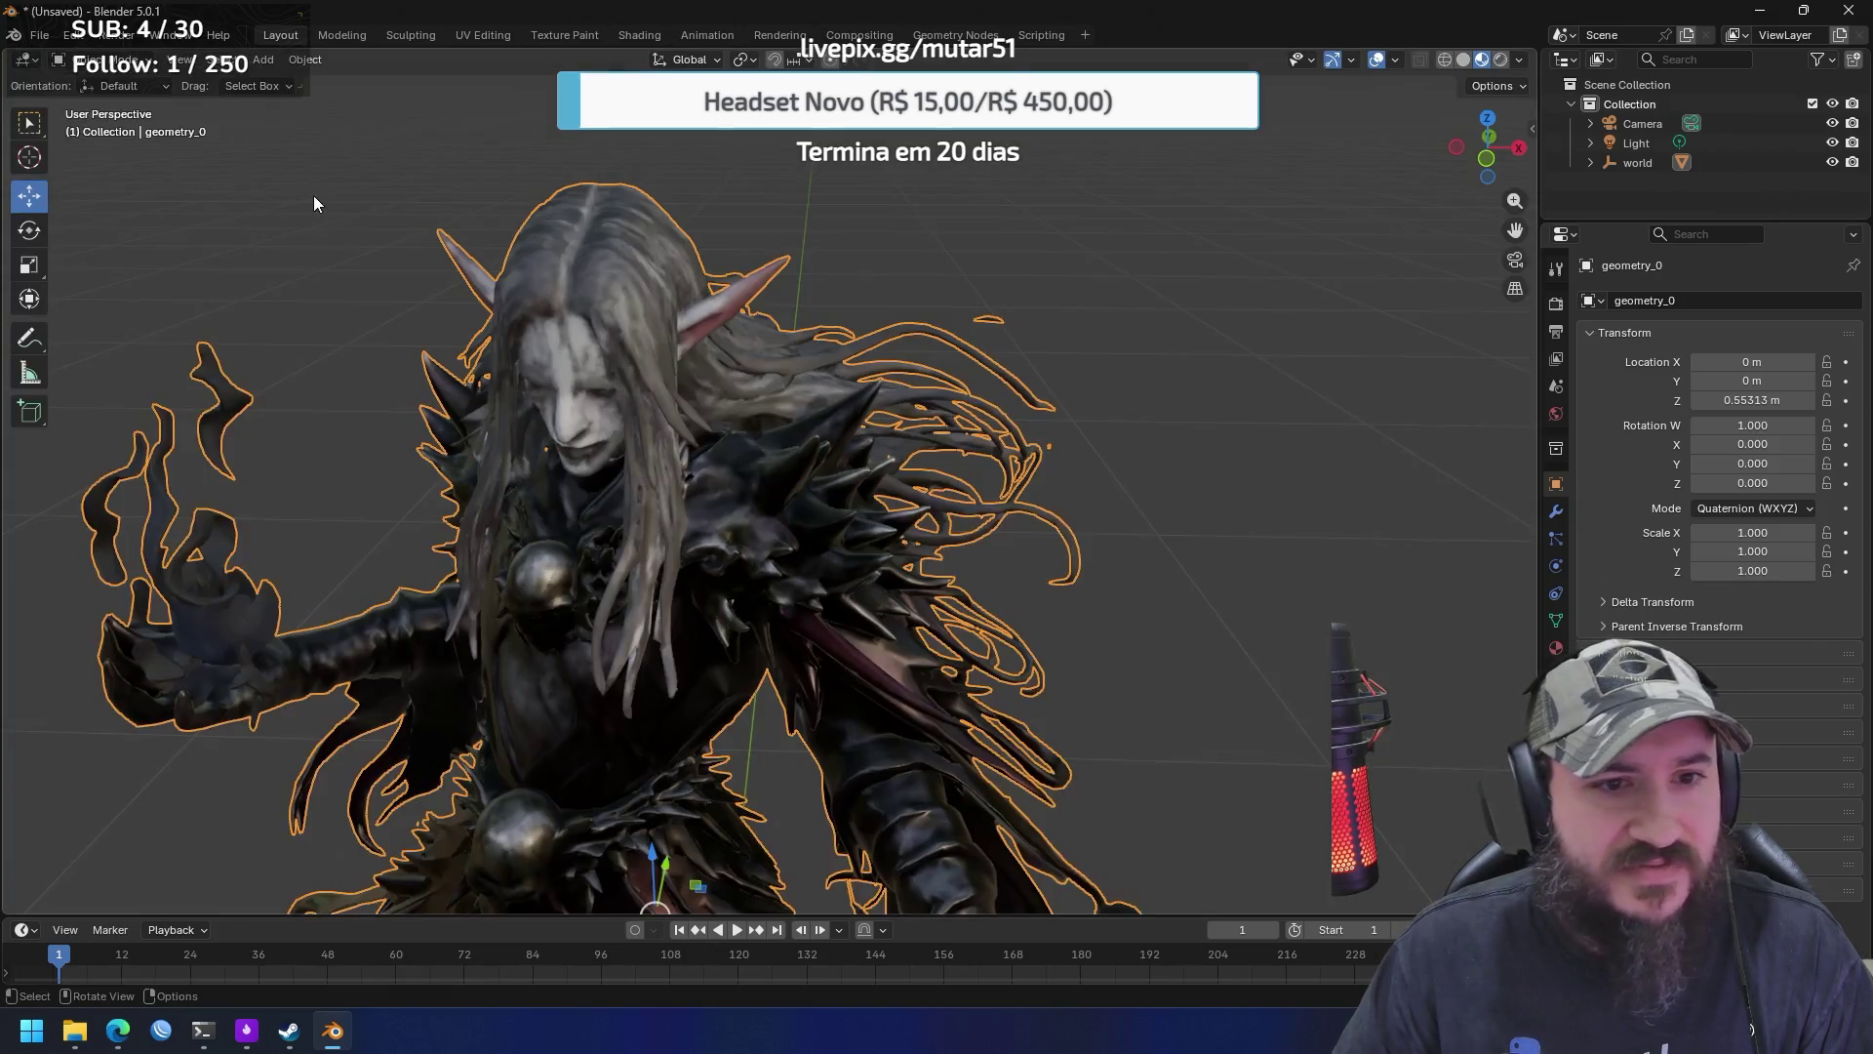
Orbit and zoom around the deselected elf from front and side angles, then enter the Modeling workspace
scroll(798, 311, "down", 5)
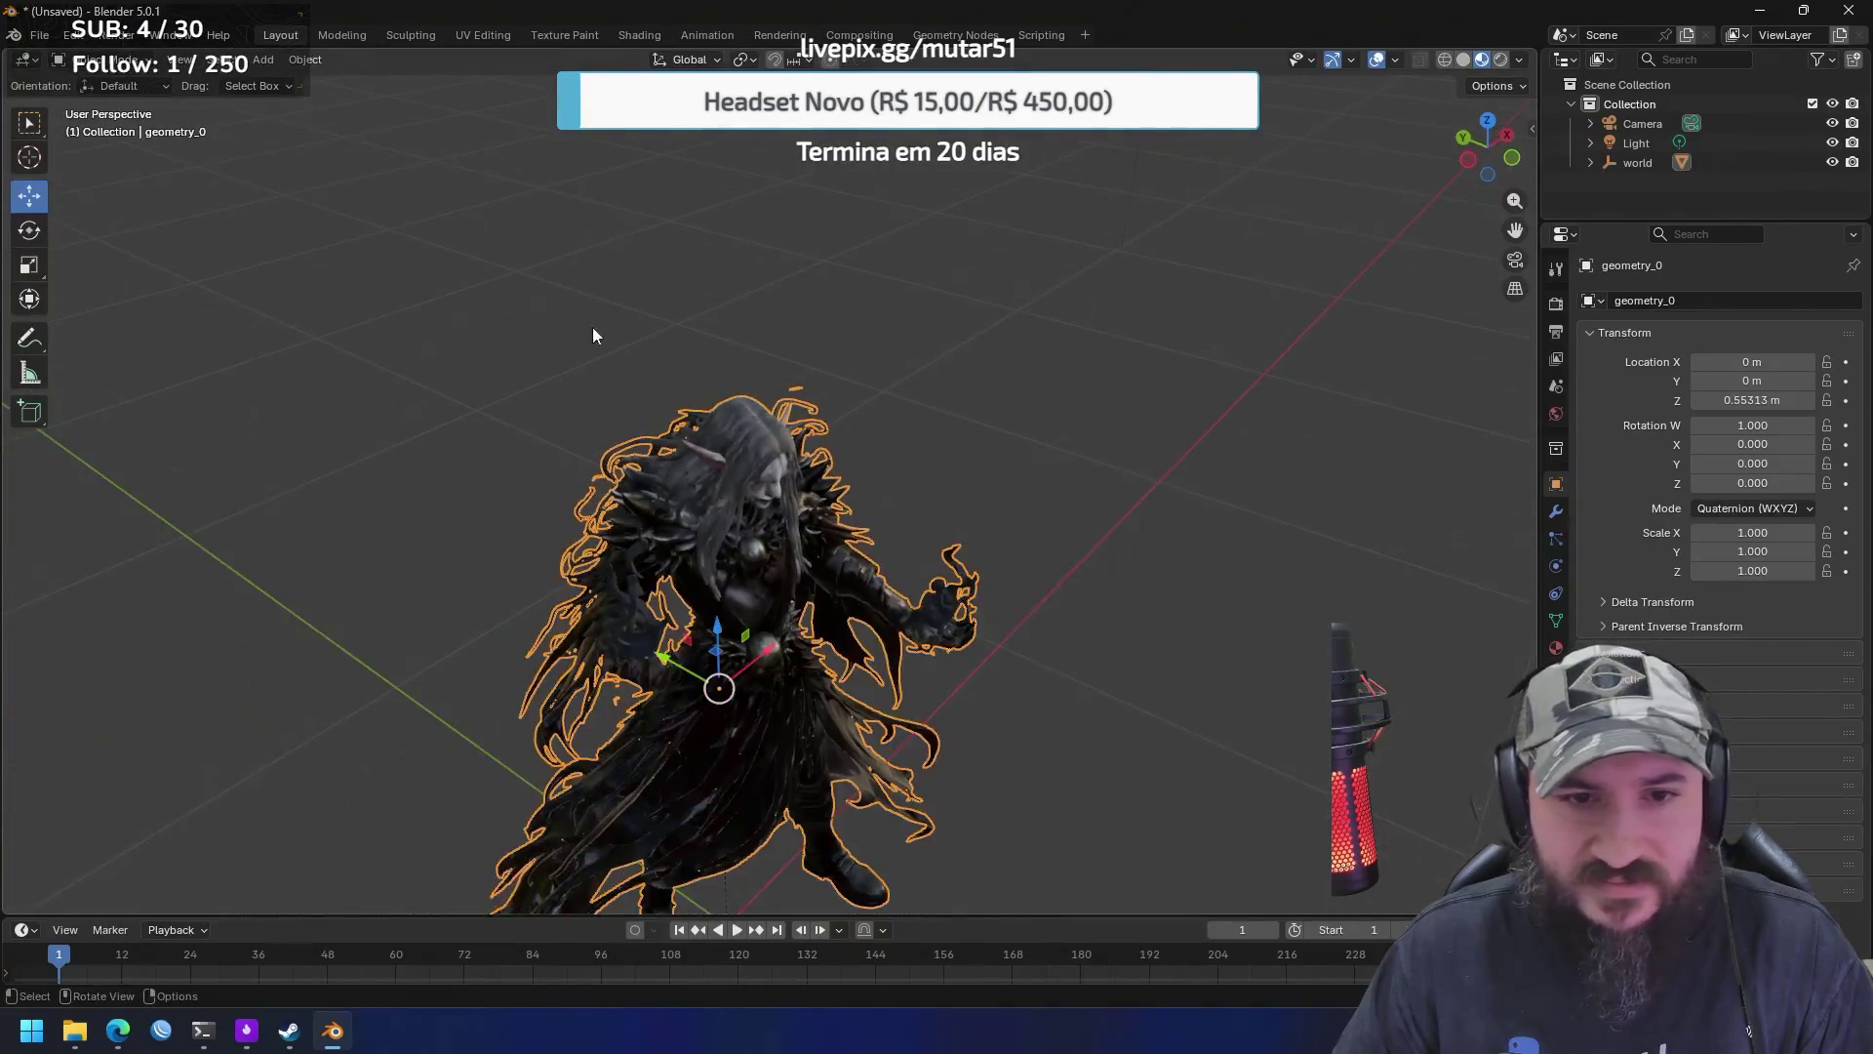
left_click_drag(1006, 477, 985, 451)
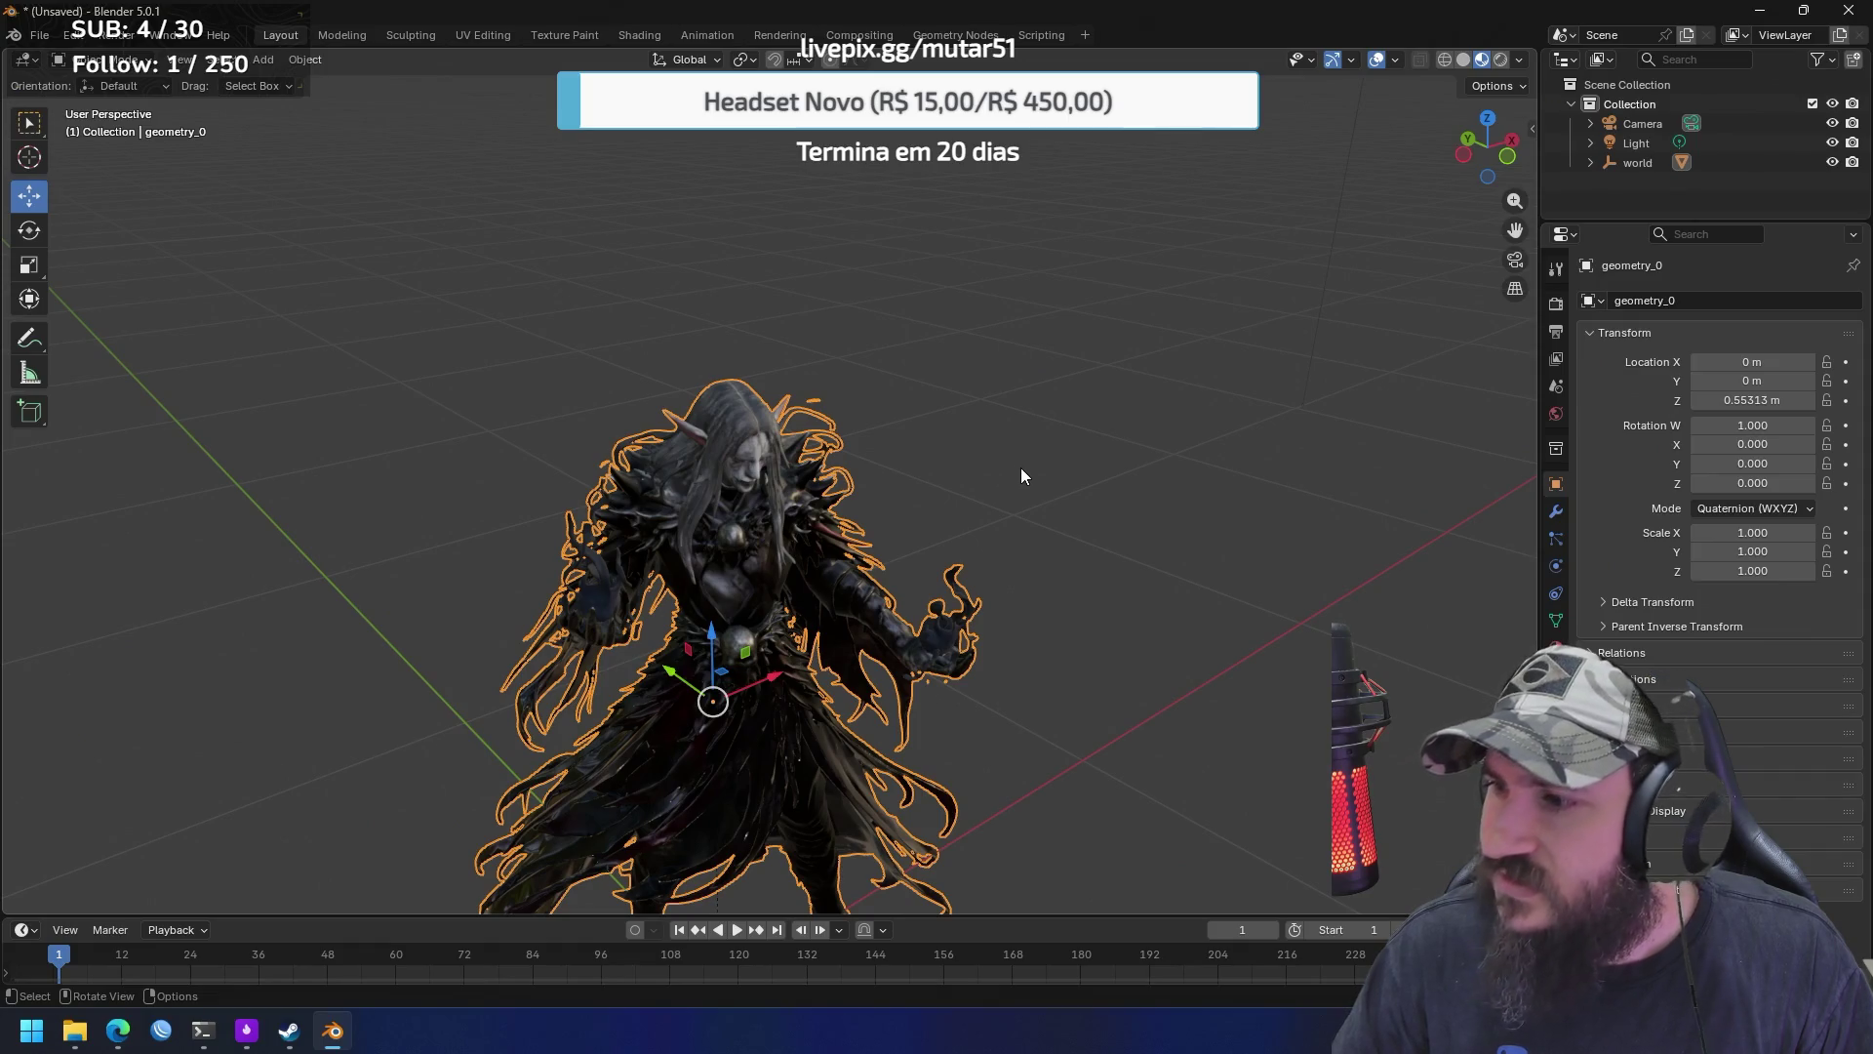
mouse_move(916, 517)
left_mouse_down()
mouse_move(971, 325)
mouse_move(1079, 388)
mouse_move(1055, 438)
left_mouse_up()
left_click(1056, 437)
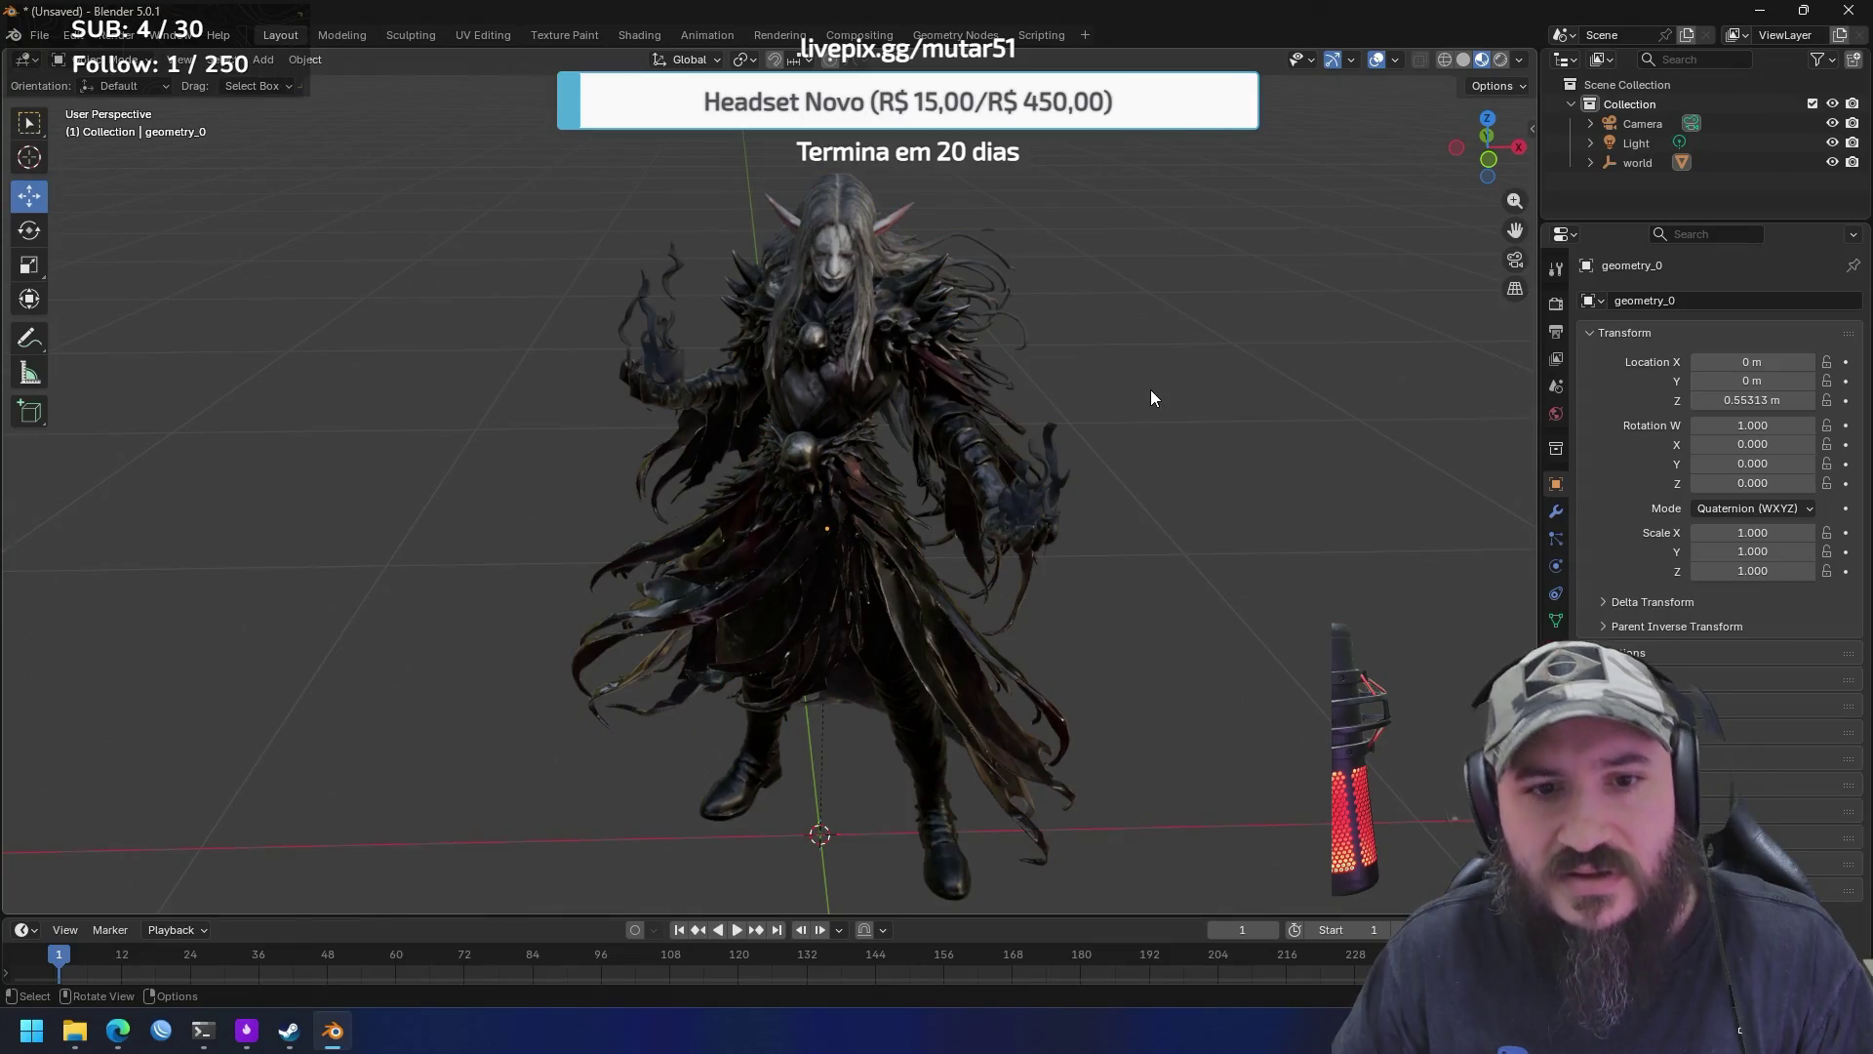
mouse_move(1175, 418)
left_mouse_down()
mouse_move(998, 402)
mouse_move(1206, 419)
left_mouse_up()
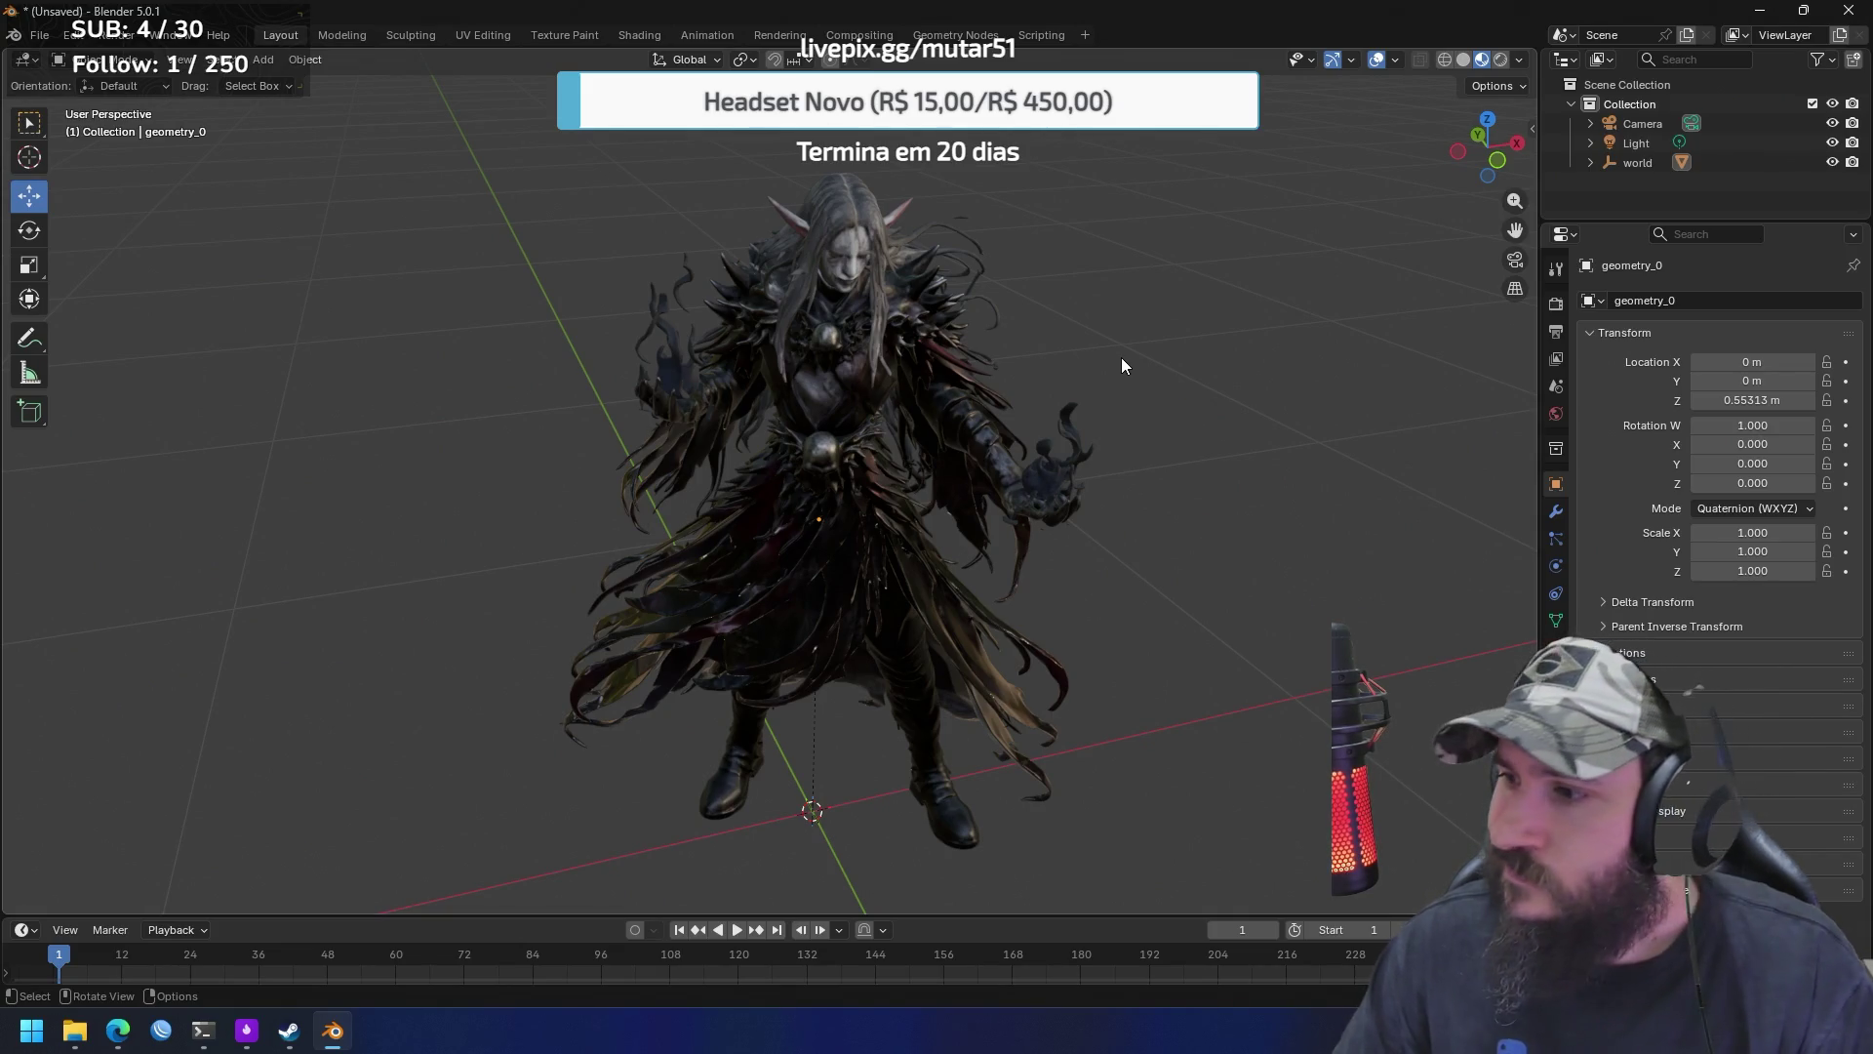
mouse_move(1089, 350)
left_mouse_down()
mouse_move(630, 289)
mouse_move(302, 305)
mouse_move(556, 368)
mouse_move(973, 377)
mouse_move(1074, 305)
mouse_move(1085, 330)
mouse_move(1183, 343)
mouse_move(1106, 343)
left_mouse_up()
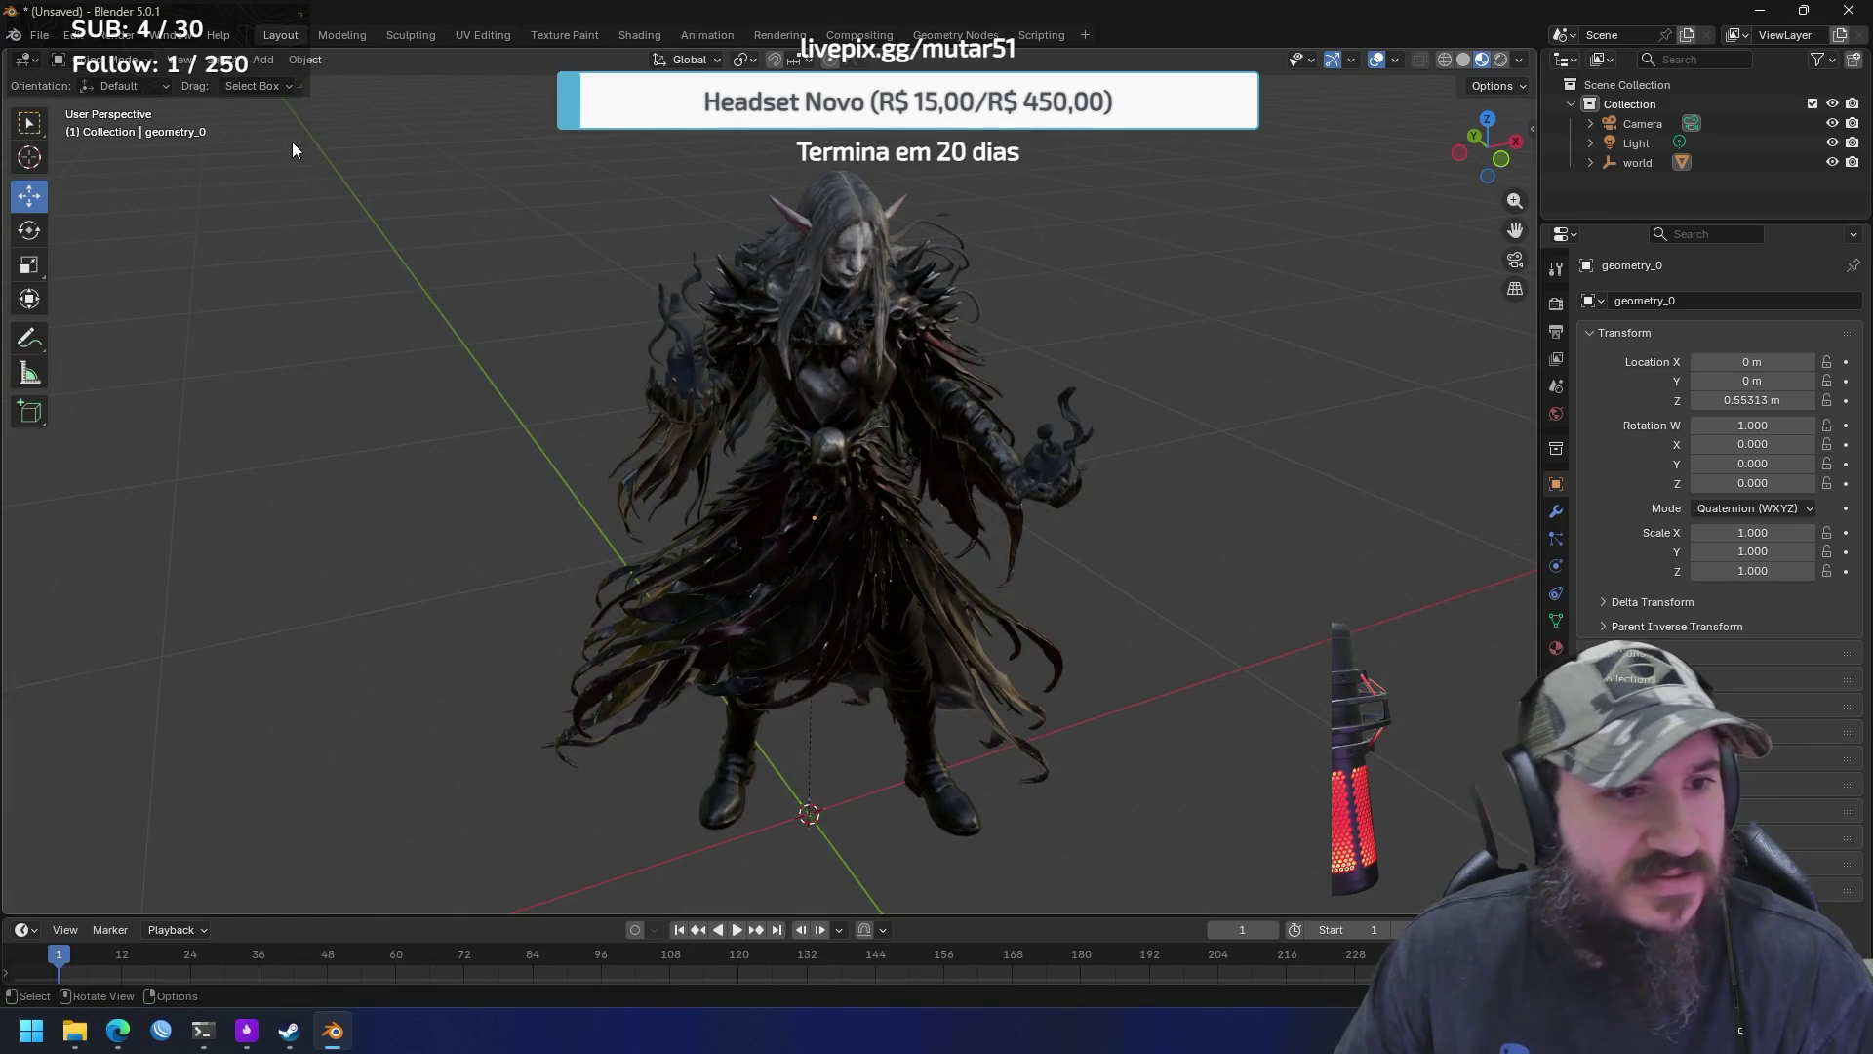
left_click(359, 34)
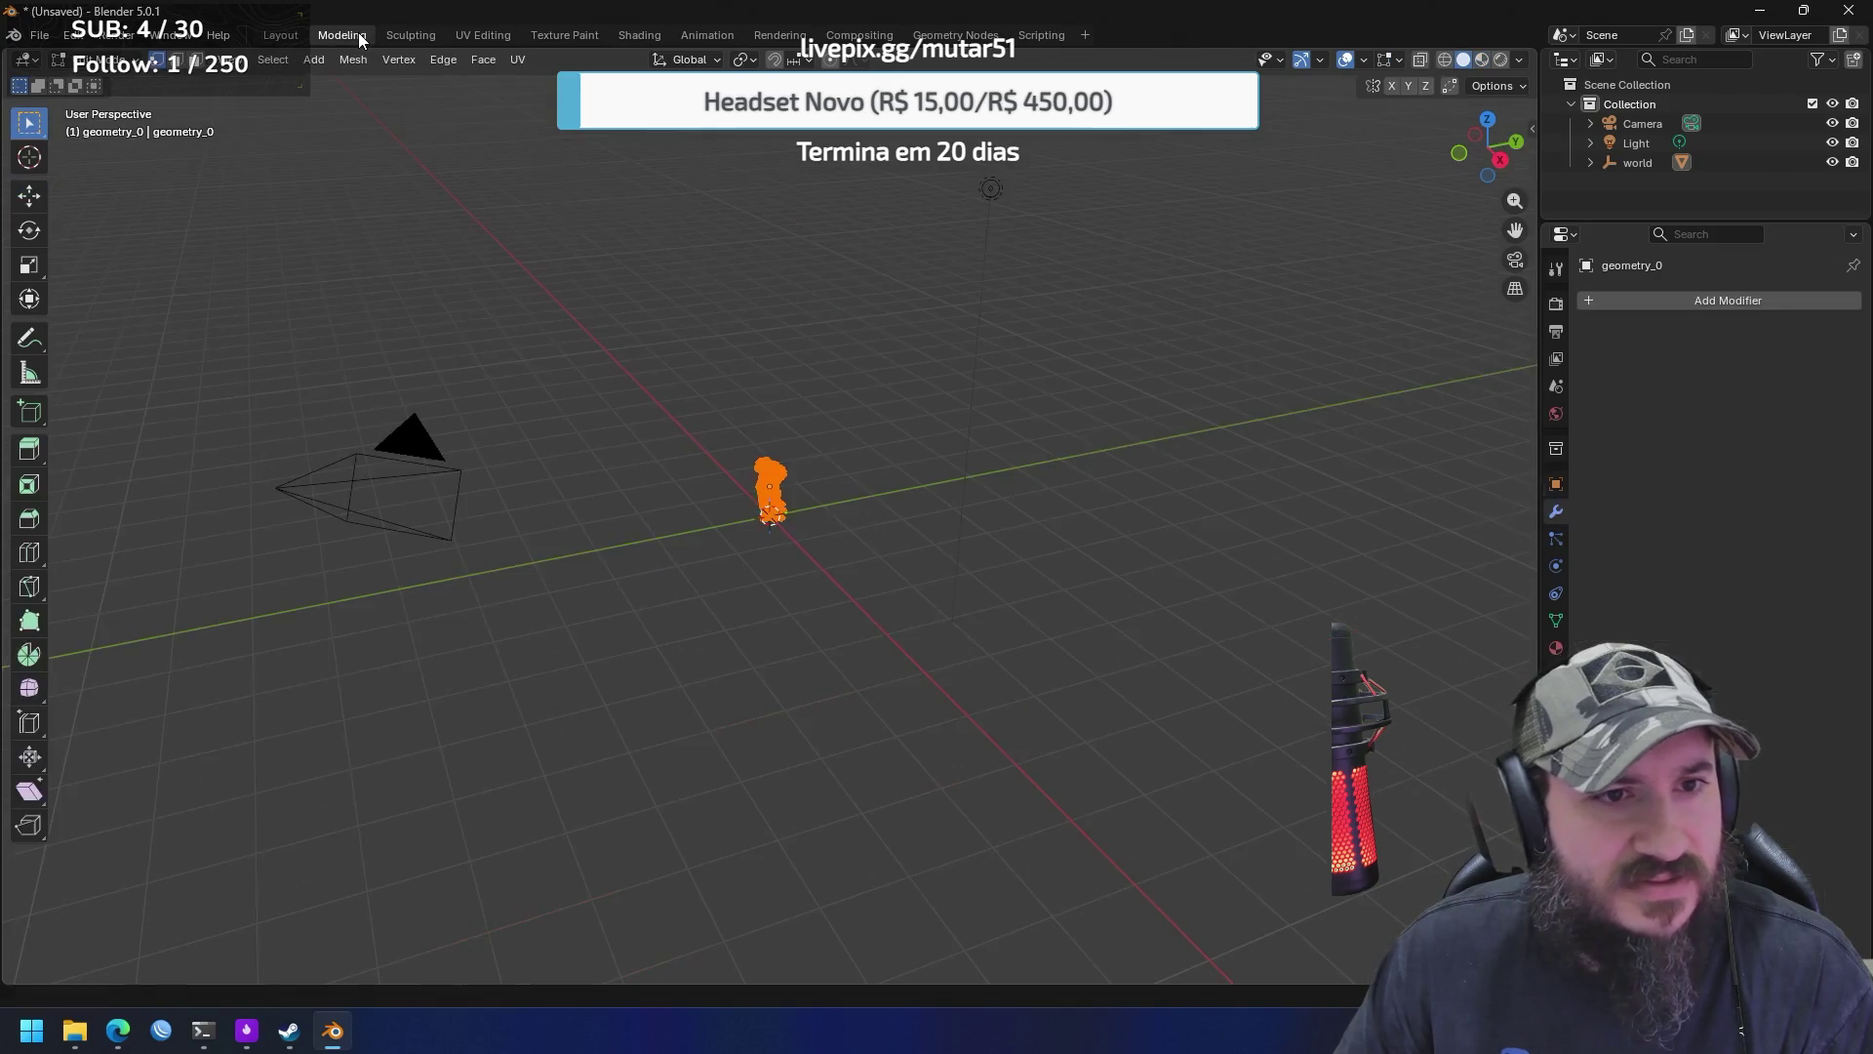
Pass through Sculpting to UV Editing, zoom and orbit the mesh, then go to Texture Paint
left_click(412, 37)
left_click(482, 33)
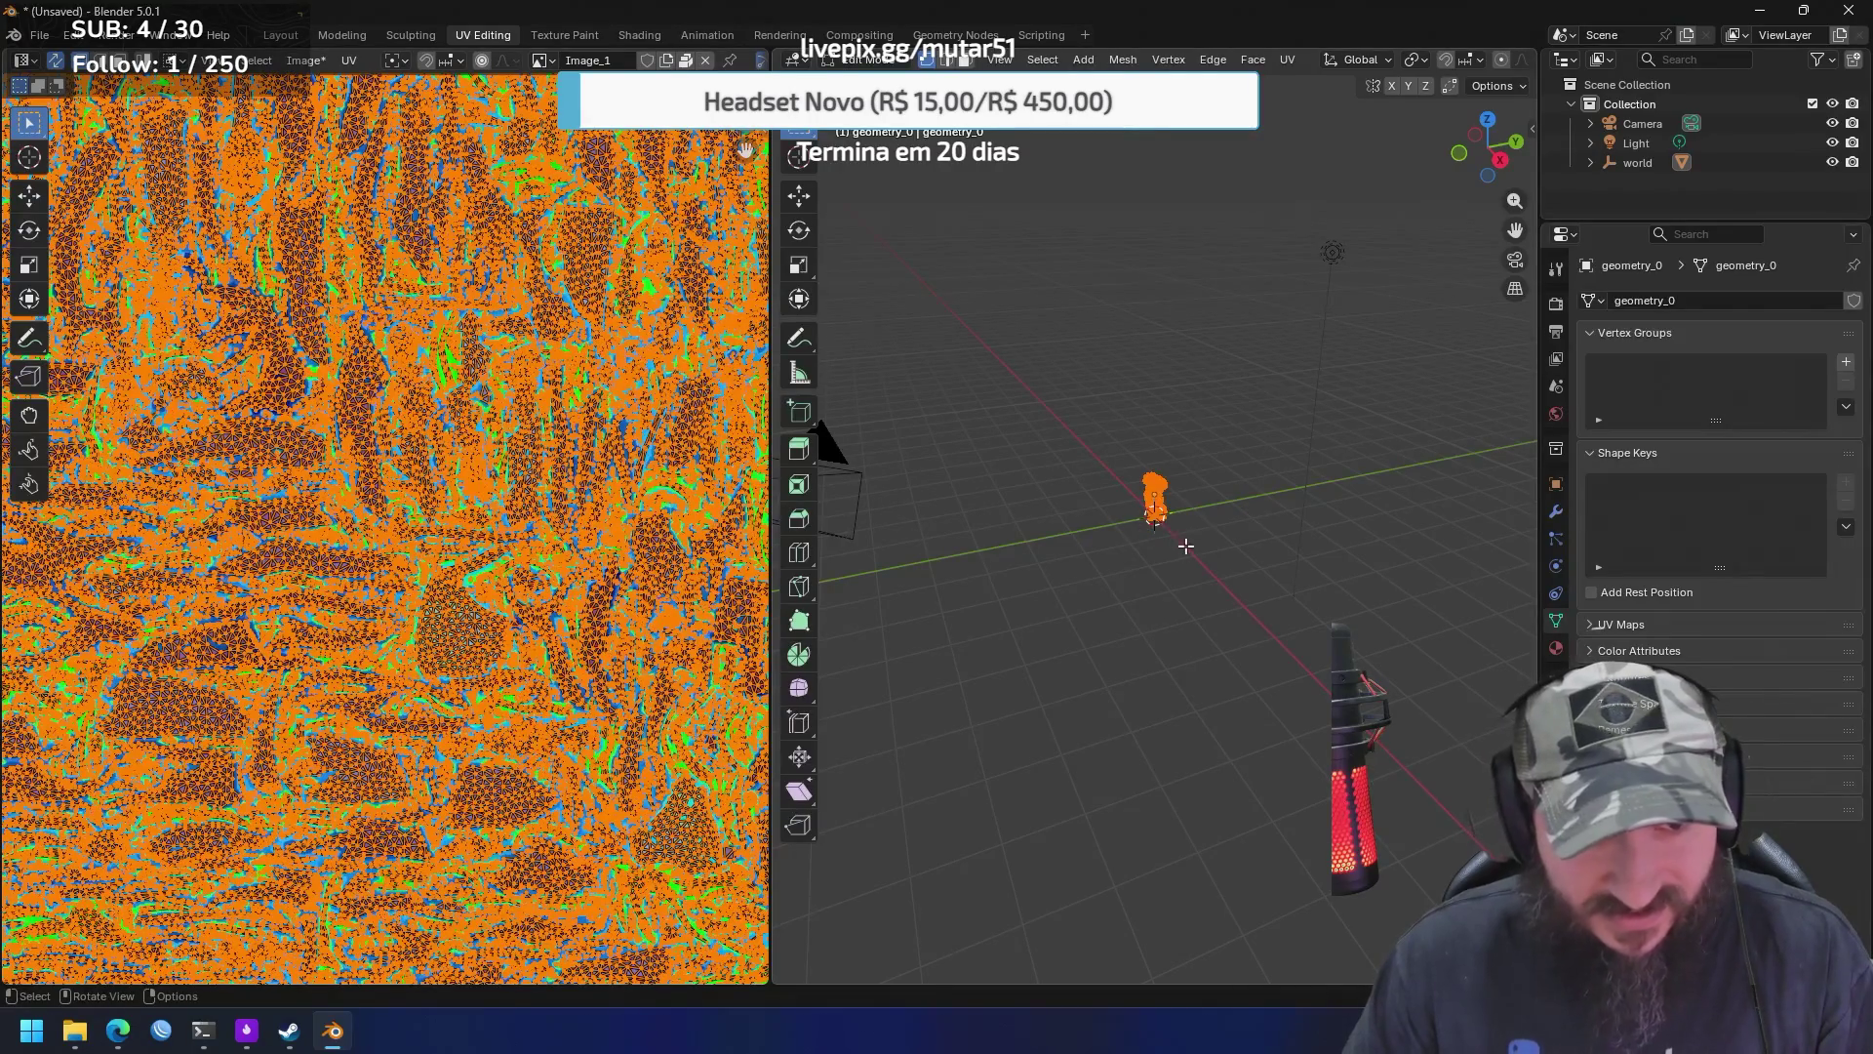
scroll(1210, 540, "up", 12)
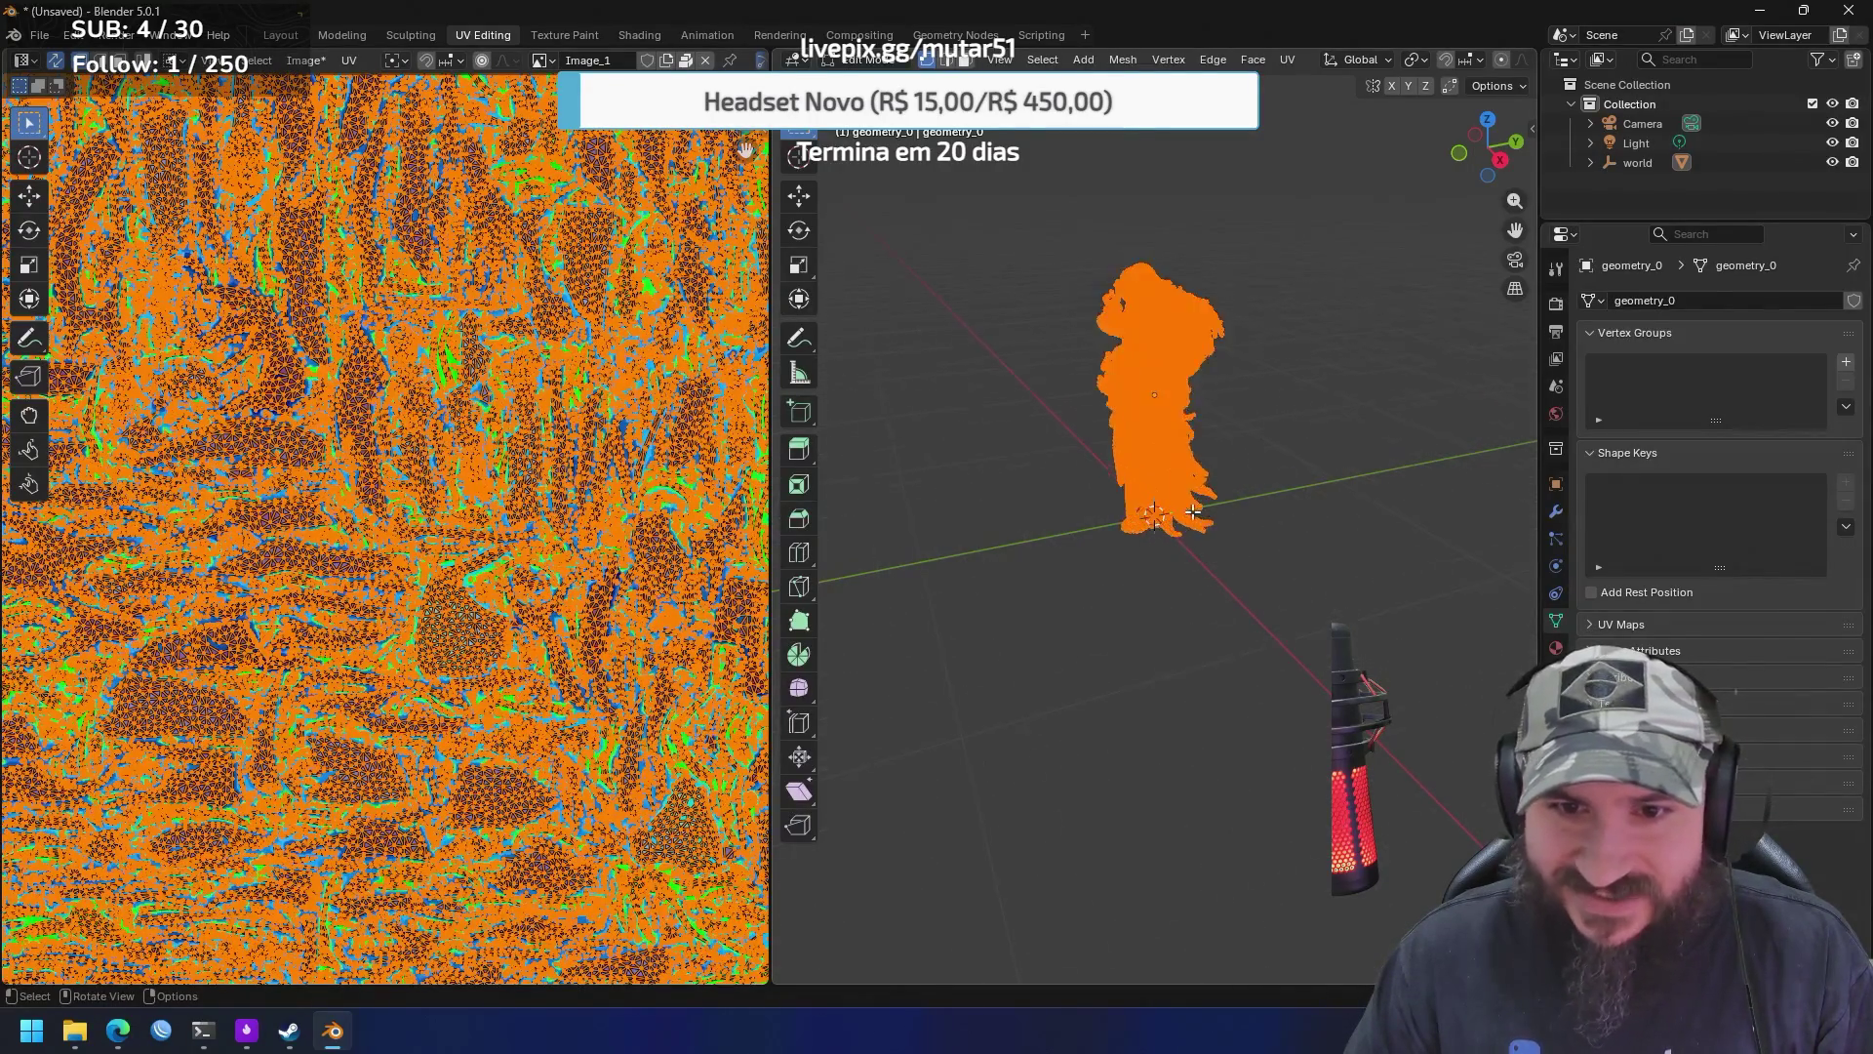
left_click_drag(1200, 534, 1322, 390)
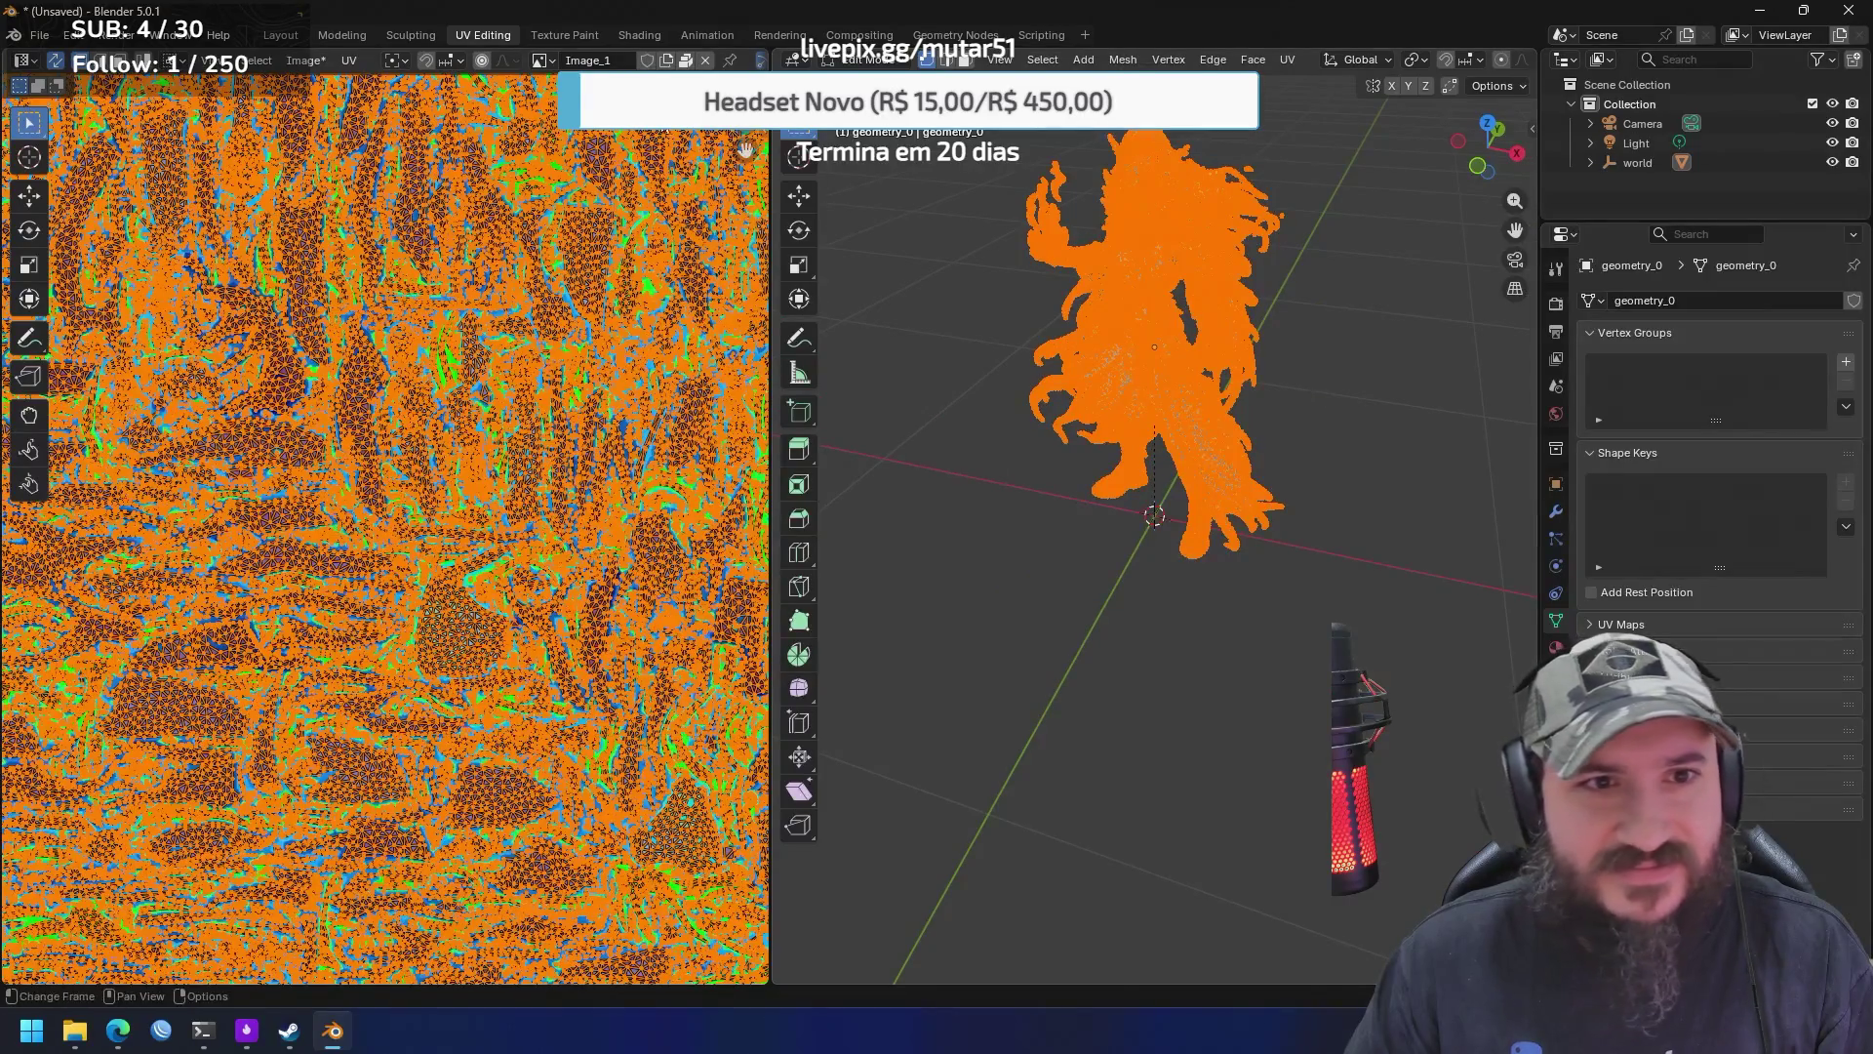
left_click(573, 33)
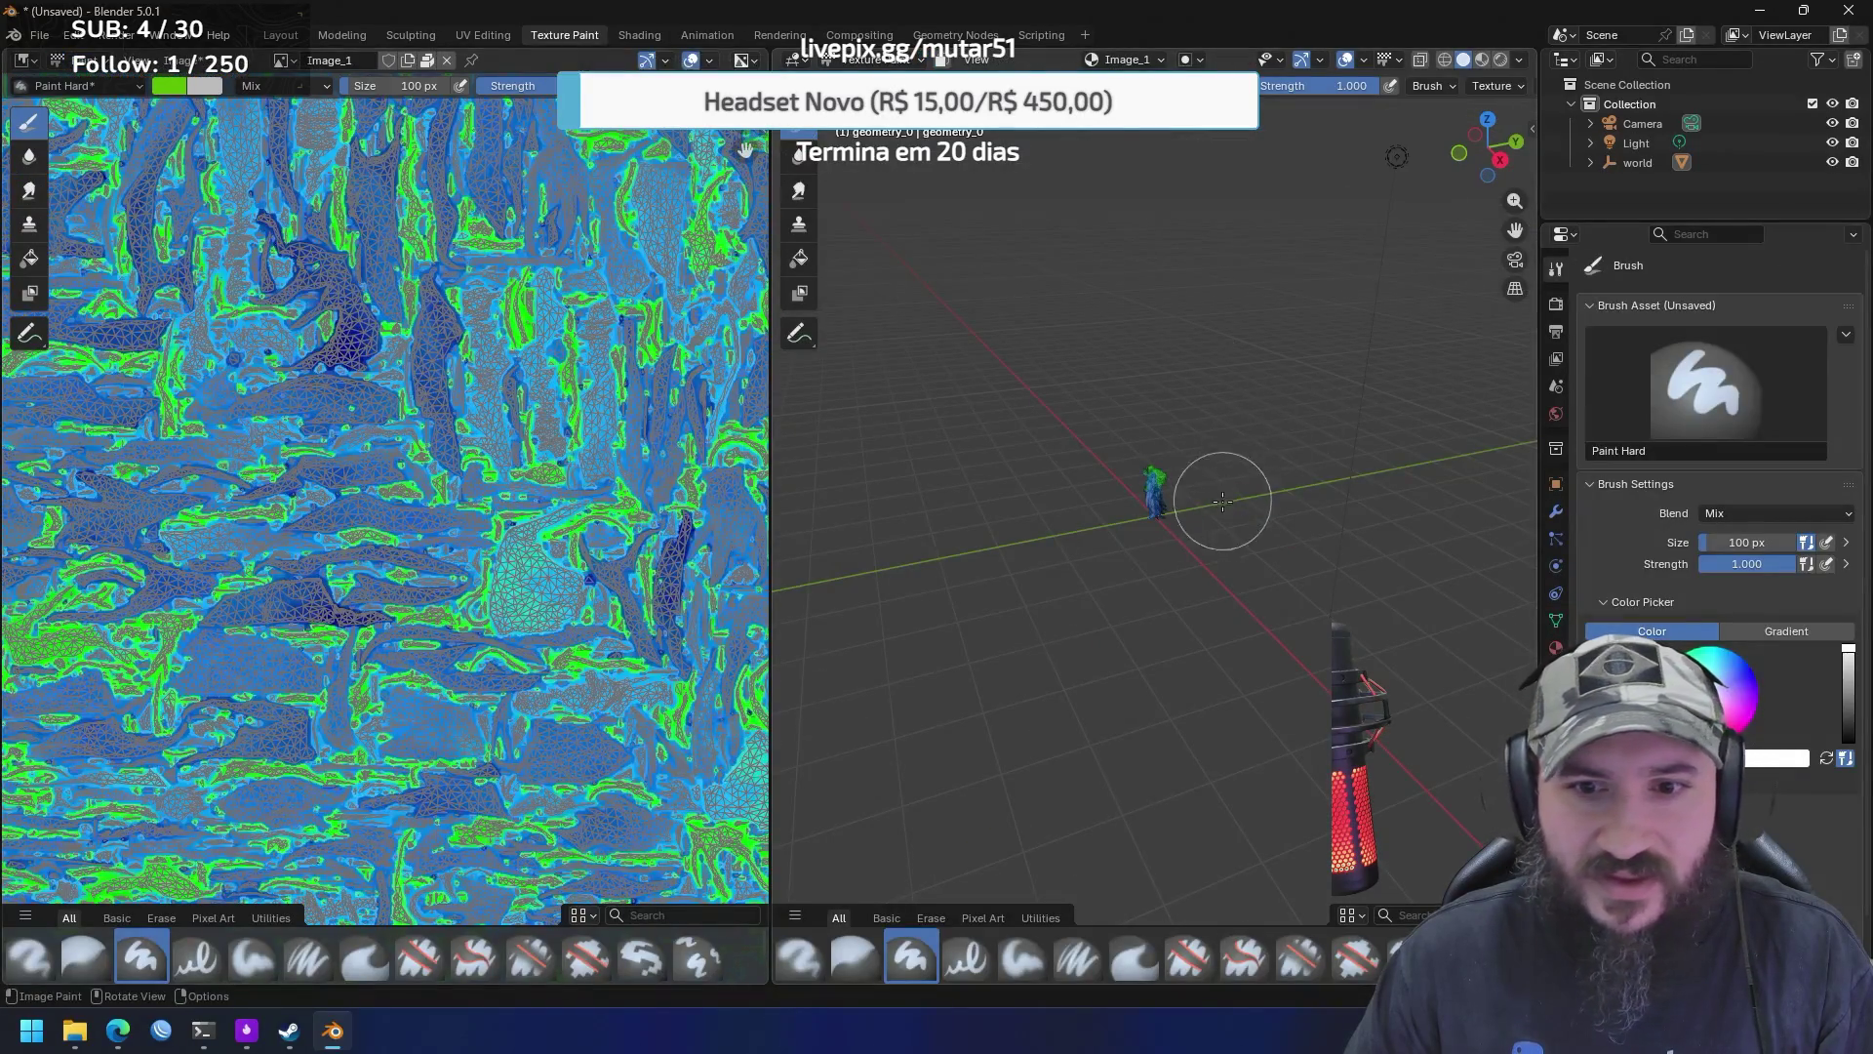
Zoom in on the painted elf, orbit front, back and front again, then open Shading
scroll(1213, 493, "up", 10)
mouse_move(1239, 354)
left_mouse_down()
mouse_move(1249, 419)
mouse_move(1204, 318)
mouse_move(1277, 435)
mouse_move(1268, 522)
mouse_move(1298, 527)
mouse_move(1165, 527)
left_mouse_up()
scroll(1204, 318, "up", 5)
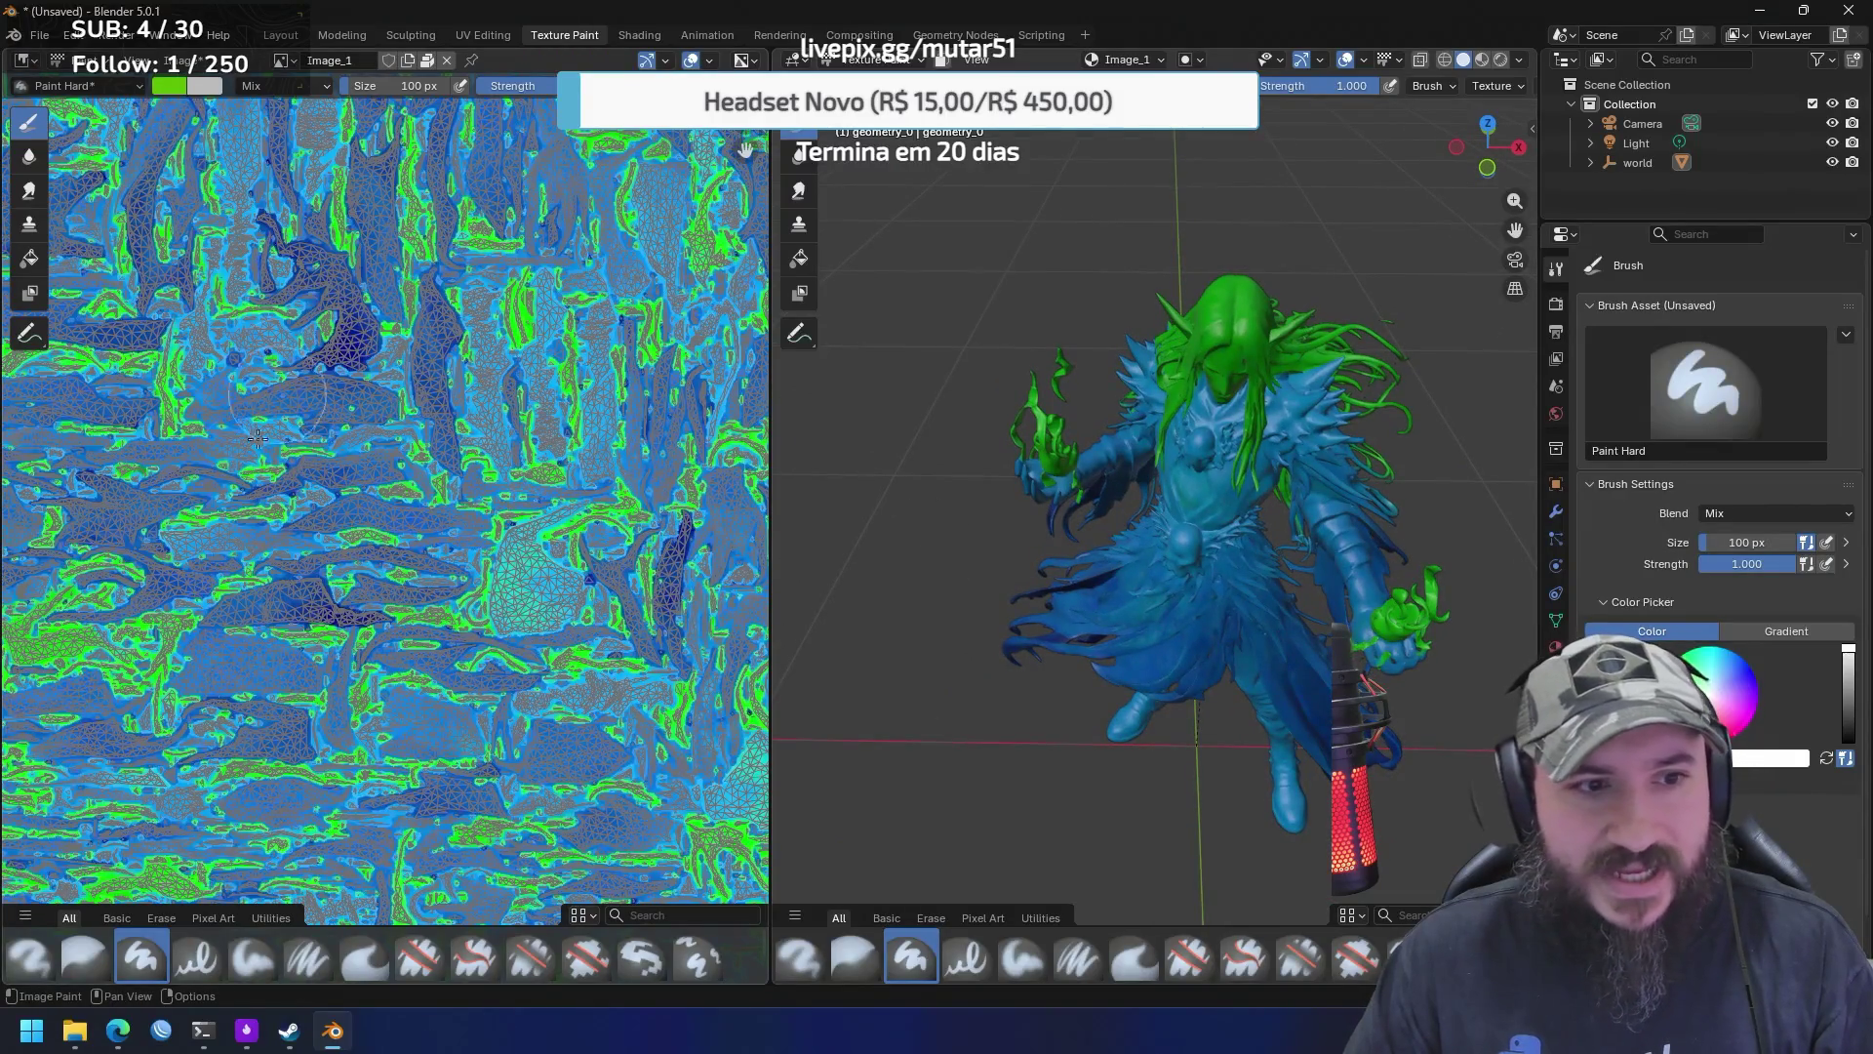
mouse_move(995, 552)
left_mouse_down()
mouse_move(940, 543)
mouse_move(1120, 620)
mouse_move(1166, 600)
left_mouse_up()
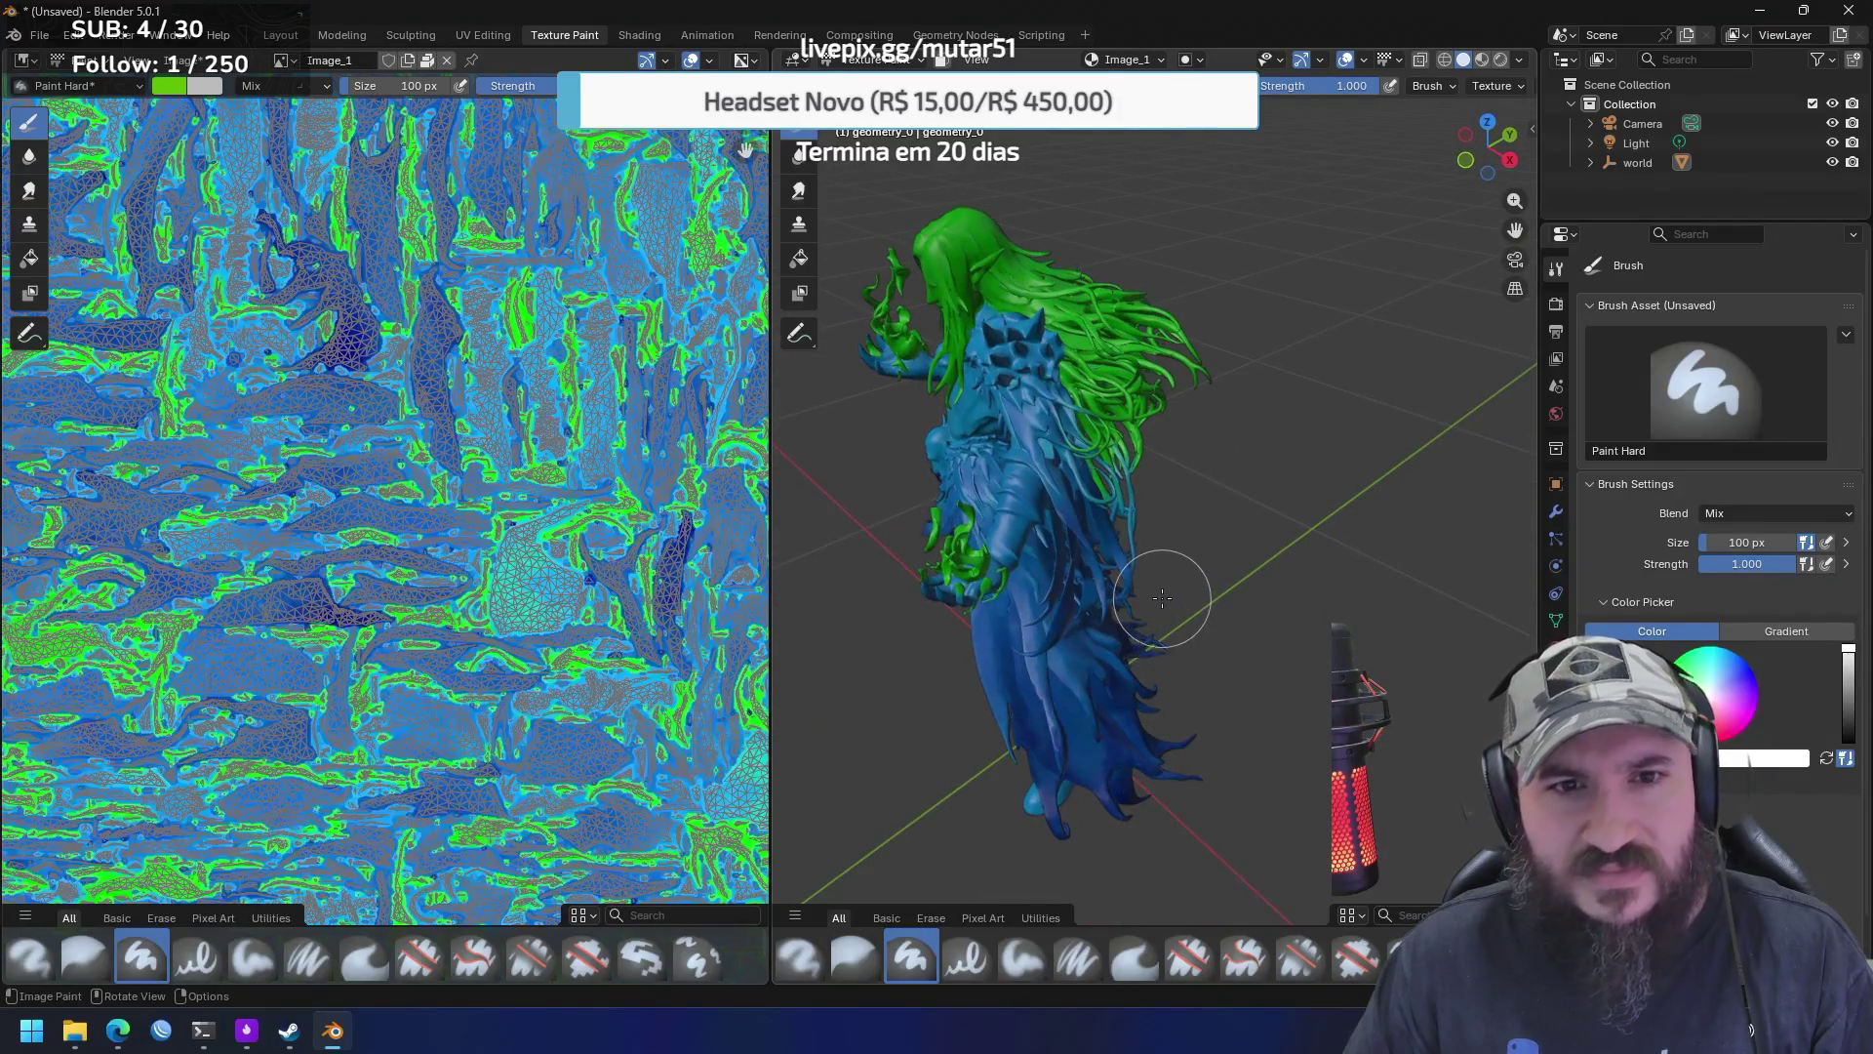
left_click_drag(1132, 565, 1153, 537)
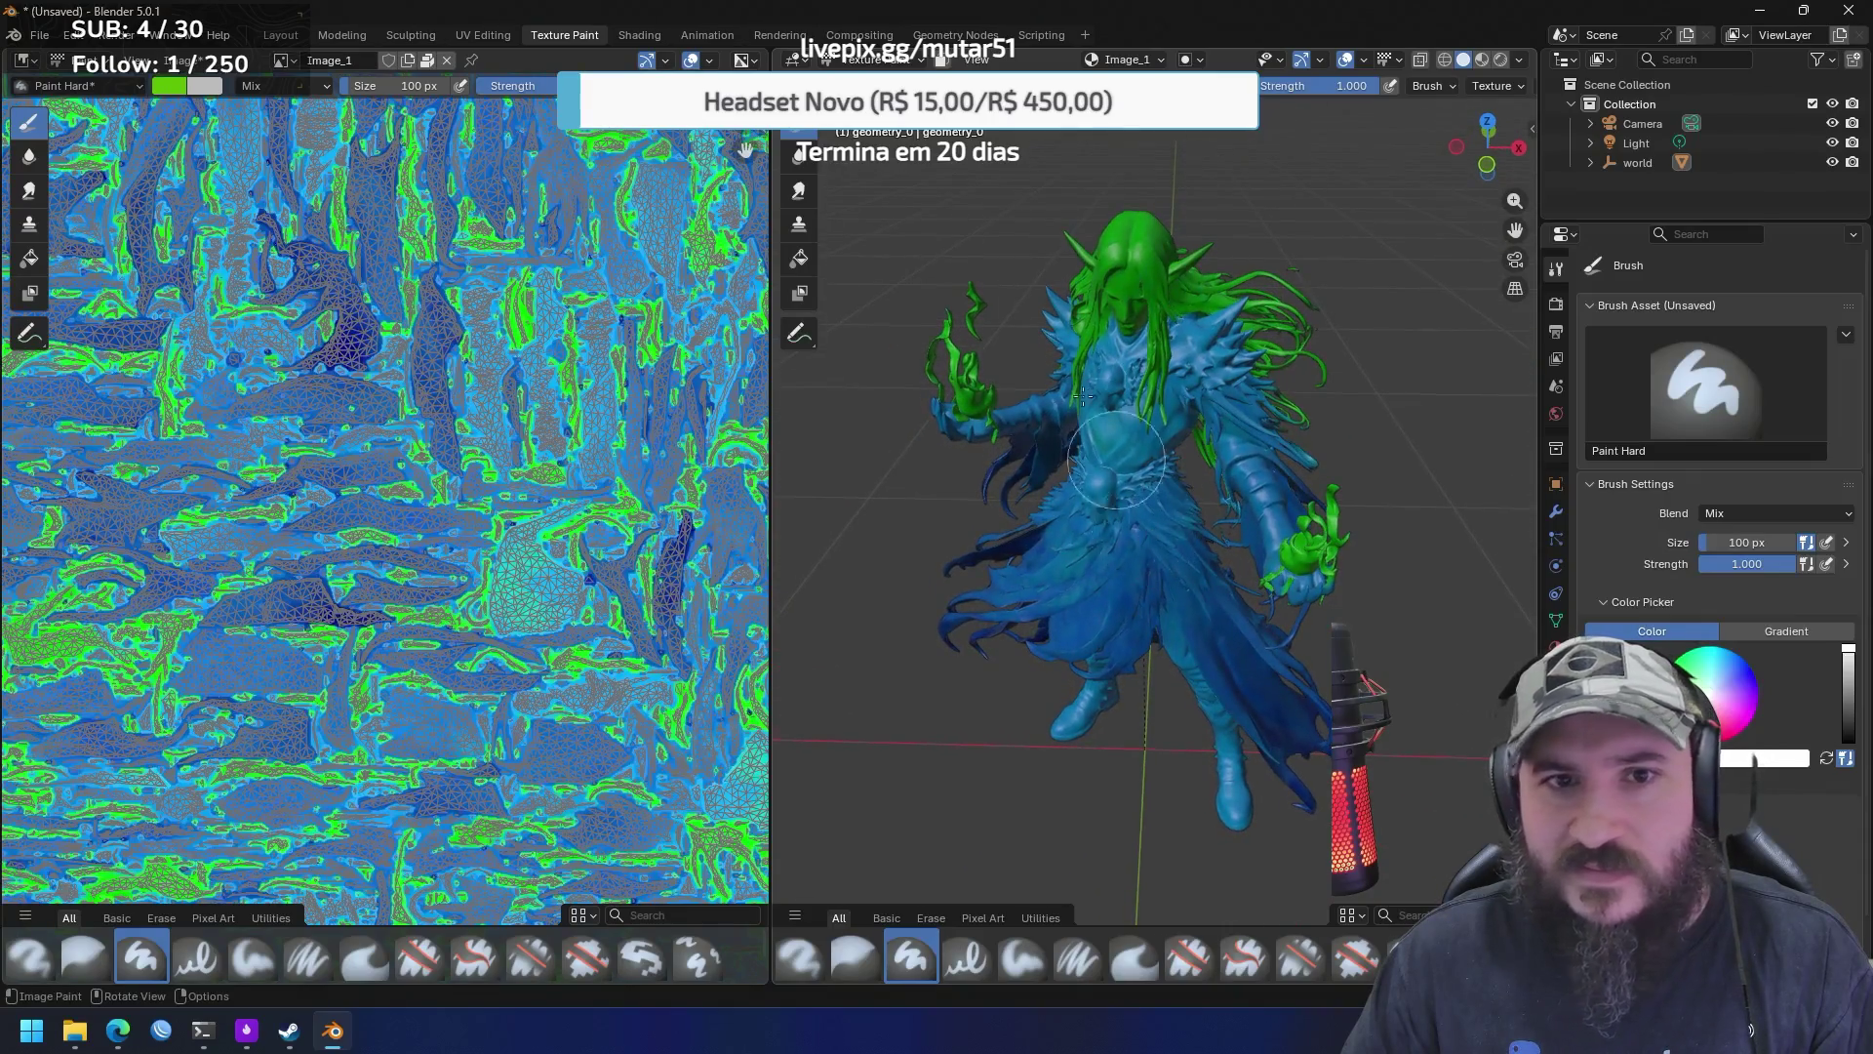
left_click(640, 35)
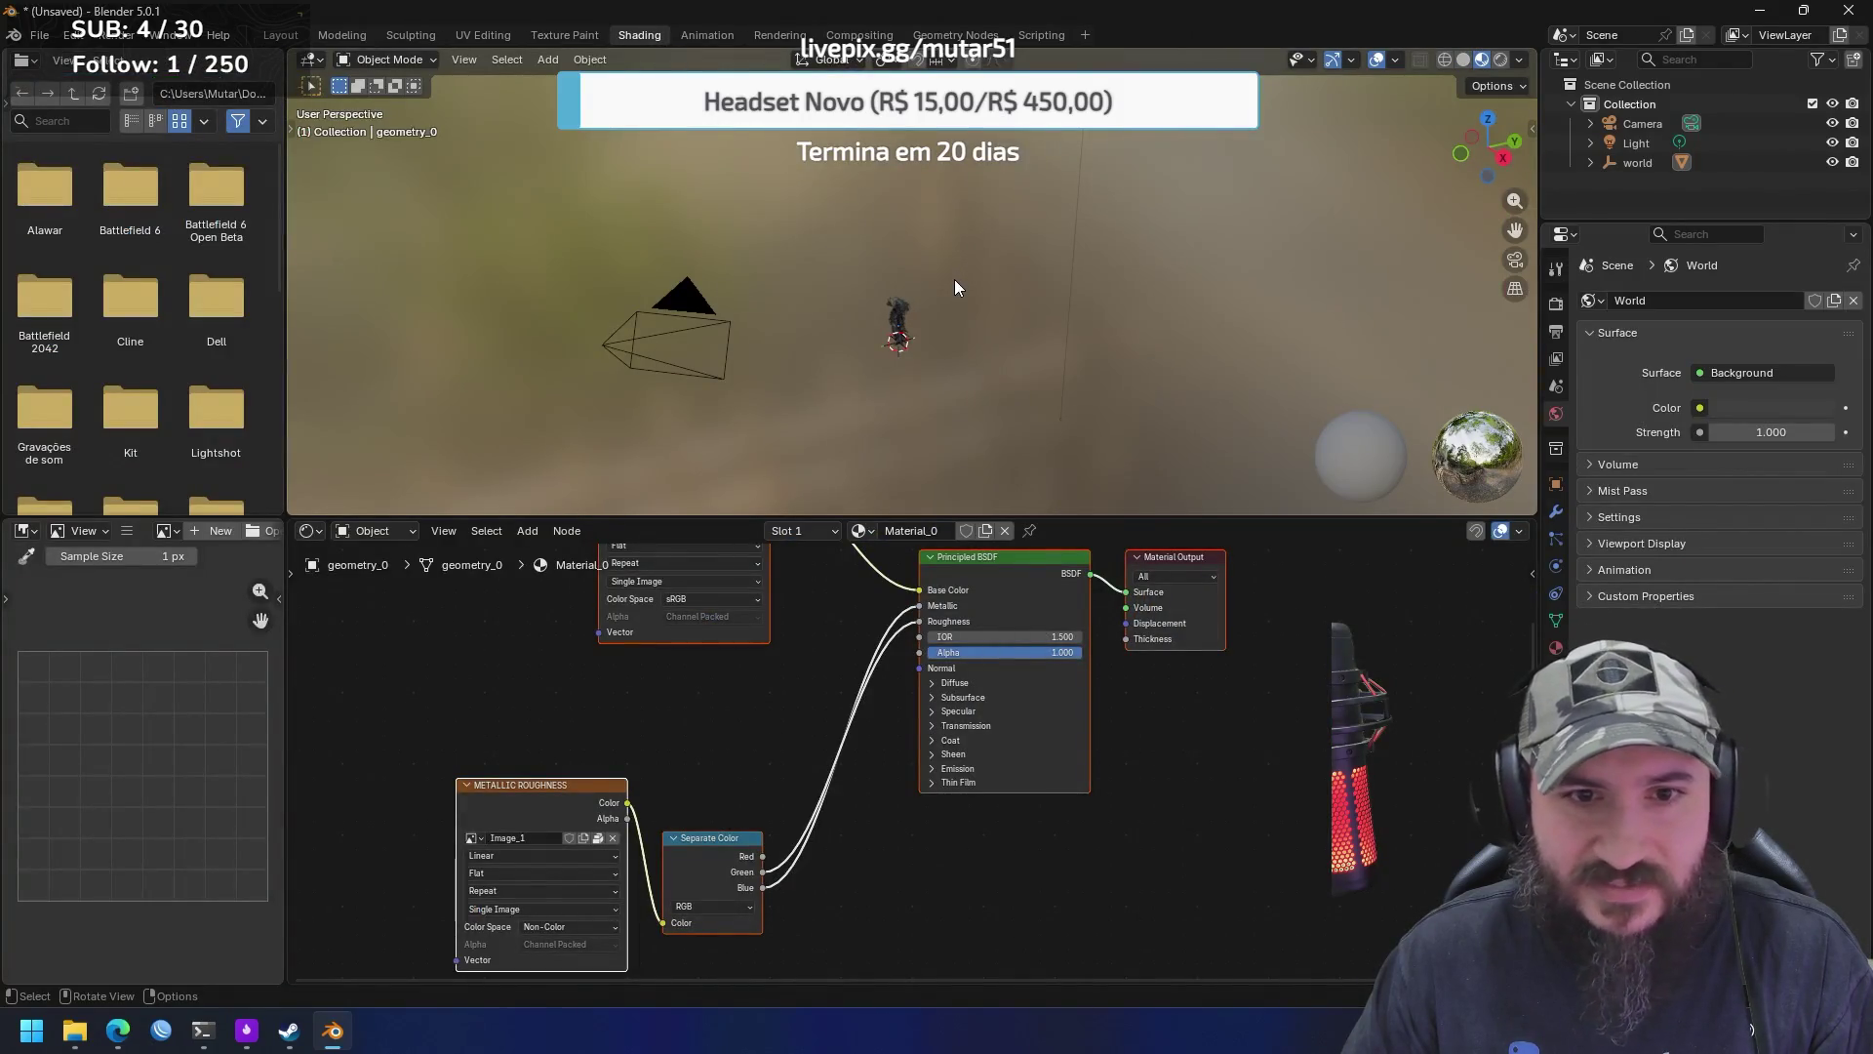
Orbit and zoom around the textured elf, enlarging the 3D view above the node editor
mouse_move(905, 328)
left_mouse_down()
mouse_move(892, 371)
mouse_move(835, 413)
mouse_move(962, 384)
mouse_move(1009, 394)
left_mouse_up()
scroll(1005, 325, "up", 5)
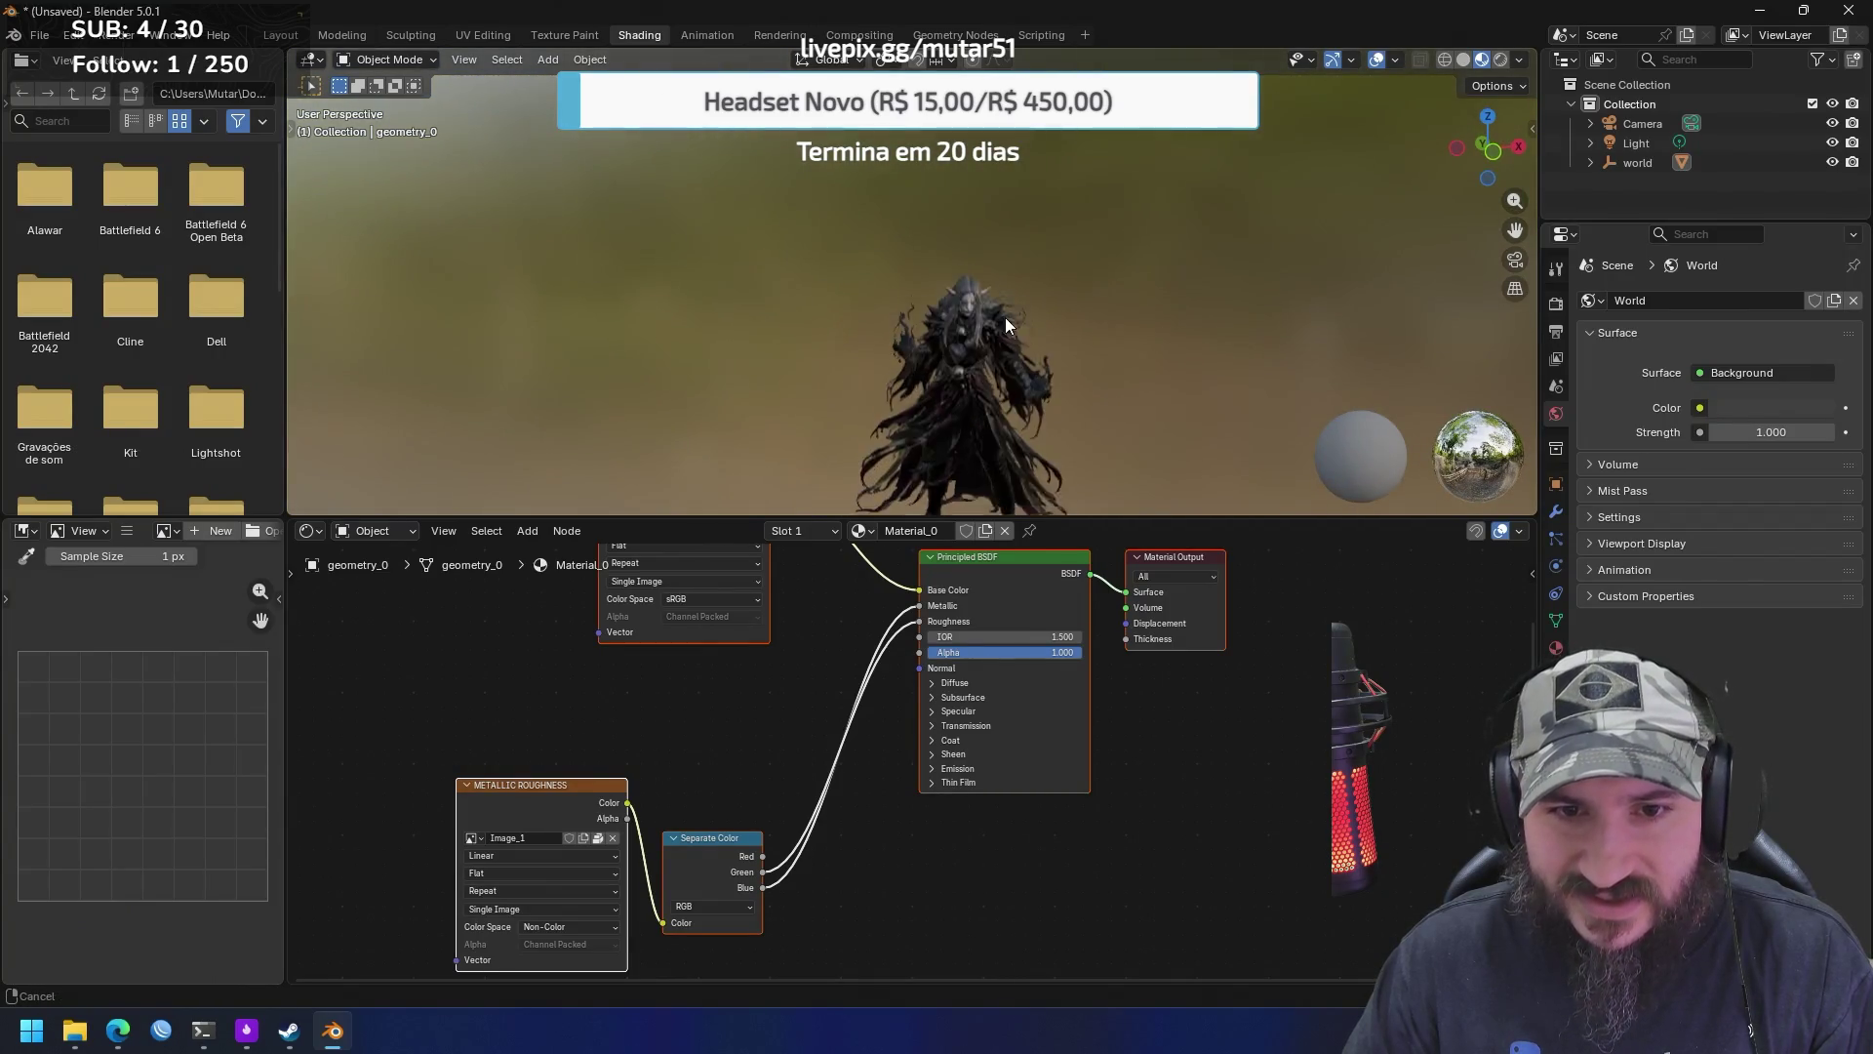
scroll(997, 255, "down", 3)
mouse_move(1111, 226)
left_mouse_down()
mouse_move(1036, 261)
mouse_move(997, 349)
mouse_move(1010, 297)
mouse_move(1137, 335)
mouse_move(1063, 319)
mouse_move(1010, 337)
left_mouse_up()
scroll(1009, 339, "down", 3)
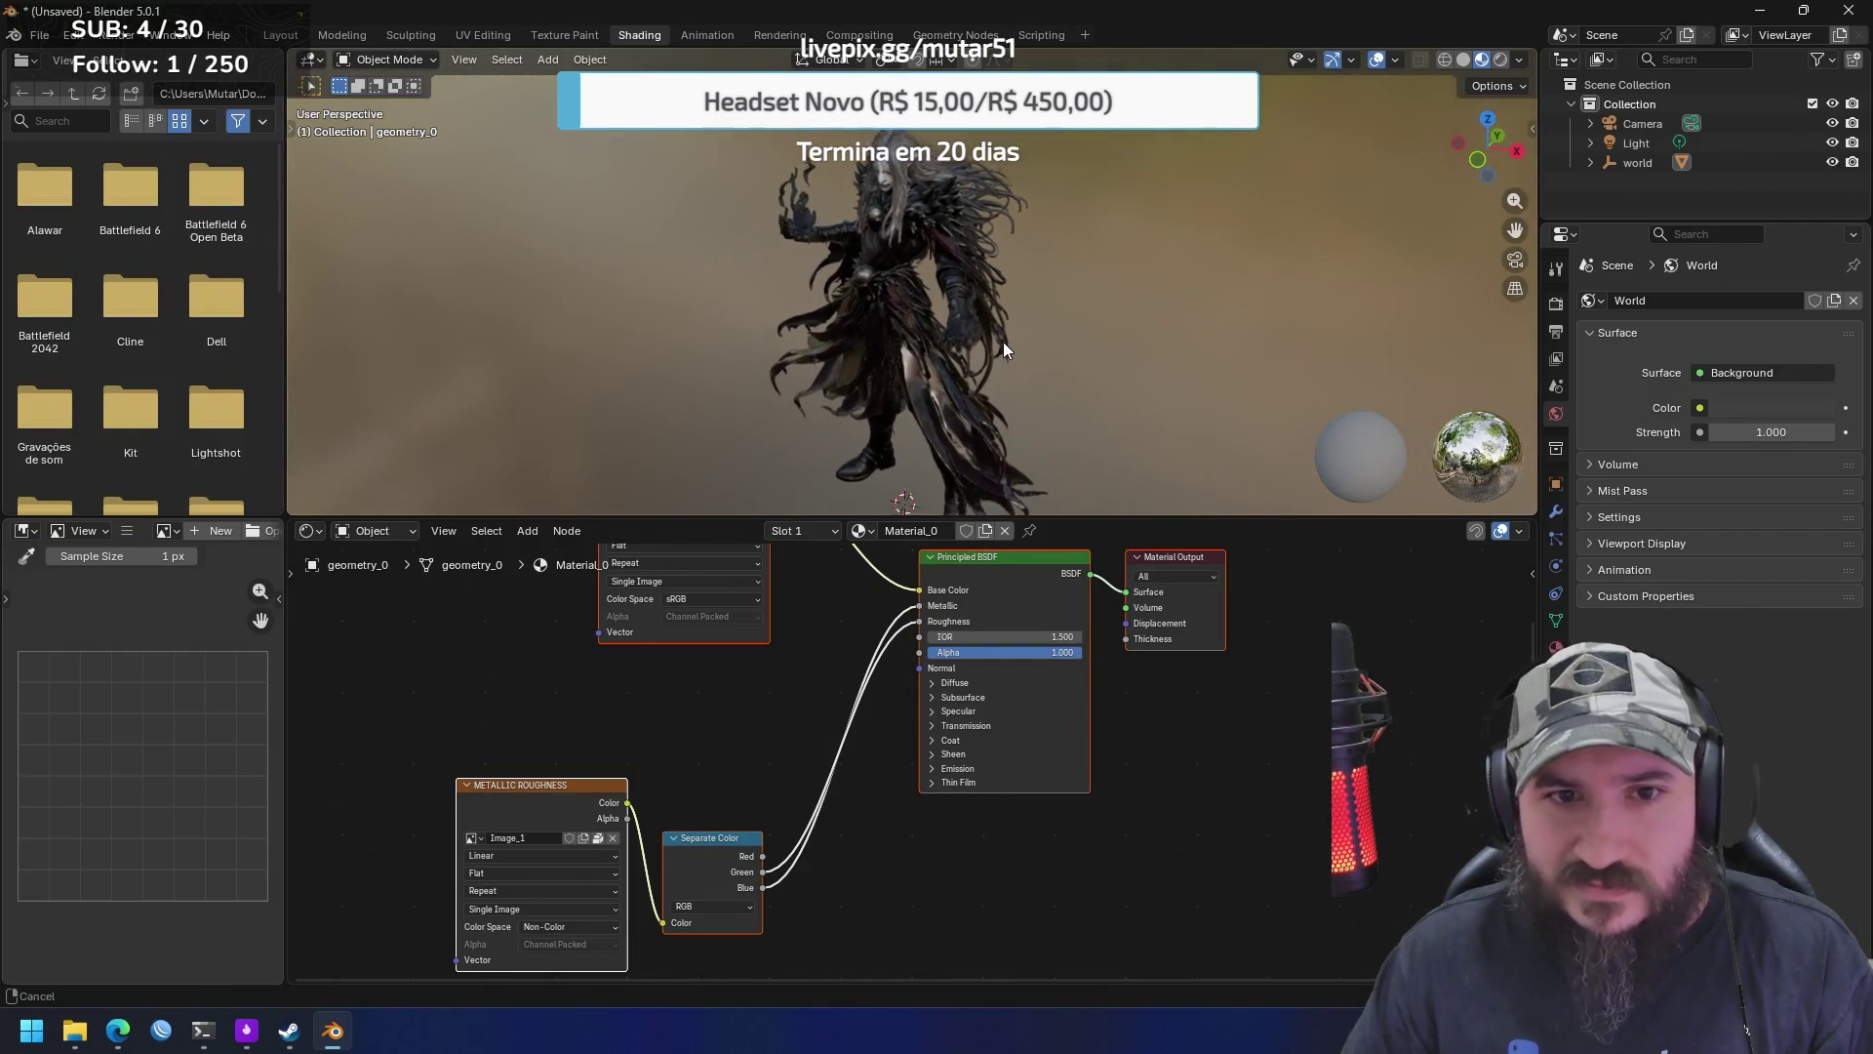
left_click_drag(1097, 514, 1063, 654)
Orbit closer to view the lower body and boots, select and deselect the model, then open Animation
mouse_move(949, 380)
left_mouse_down()
mouse_move(963, 404)
mouse_move(679, 378)
mouse_move(760, 348)
left_mouse_up()
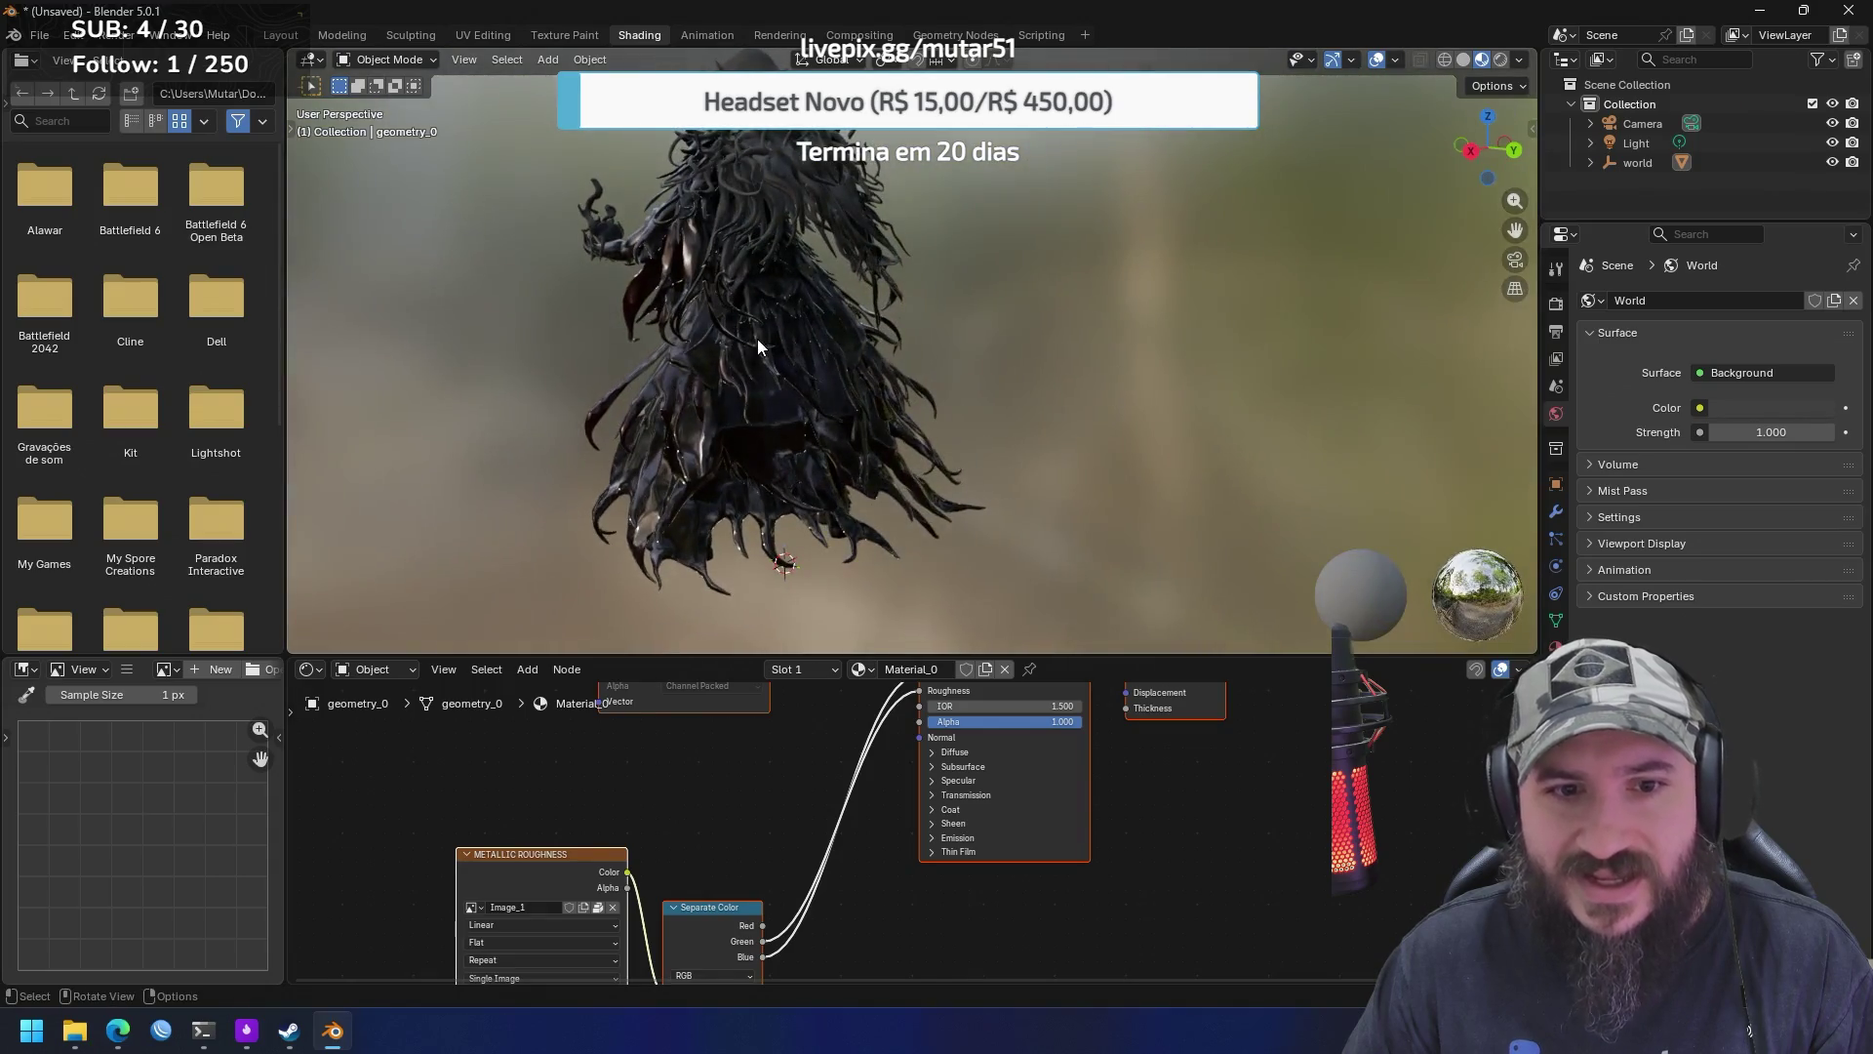
mouse_move(687, 548)
left_mouse_down()
mouse_move(693, 382)
mouse_move(804, 391)
mouse_move(743, 332)
left_mouse_up()
mouse_move(770, 501)
left_mouse_down()
mouse_move(1103, 508)
mouse_move(856, 522)
mouse_move(966, 539)
mouse_move(1116, 400)
mouse_move(974, 396)
mouse_move(1057, 408)
mouse_move(1011, 420)
left_mouse_up()
left_click(1011, 419)
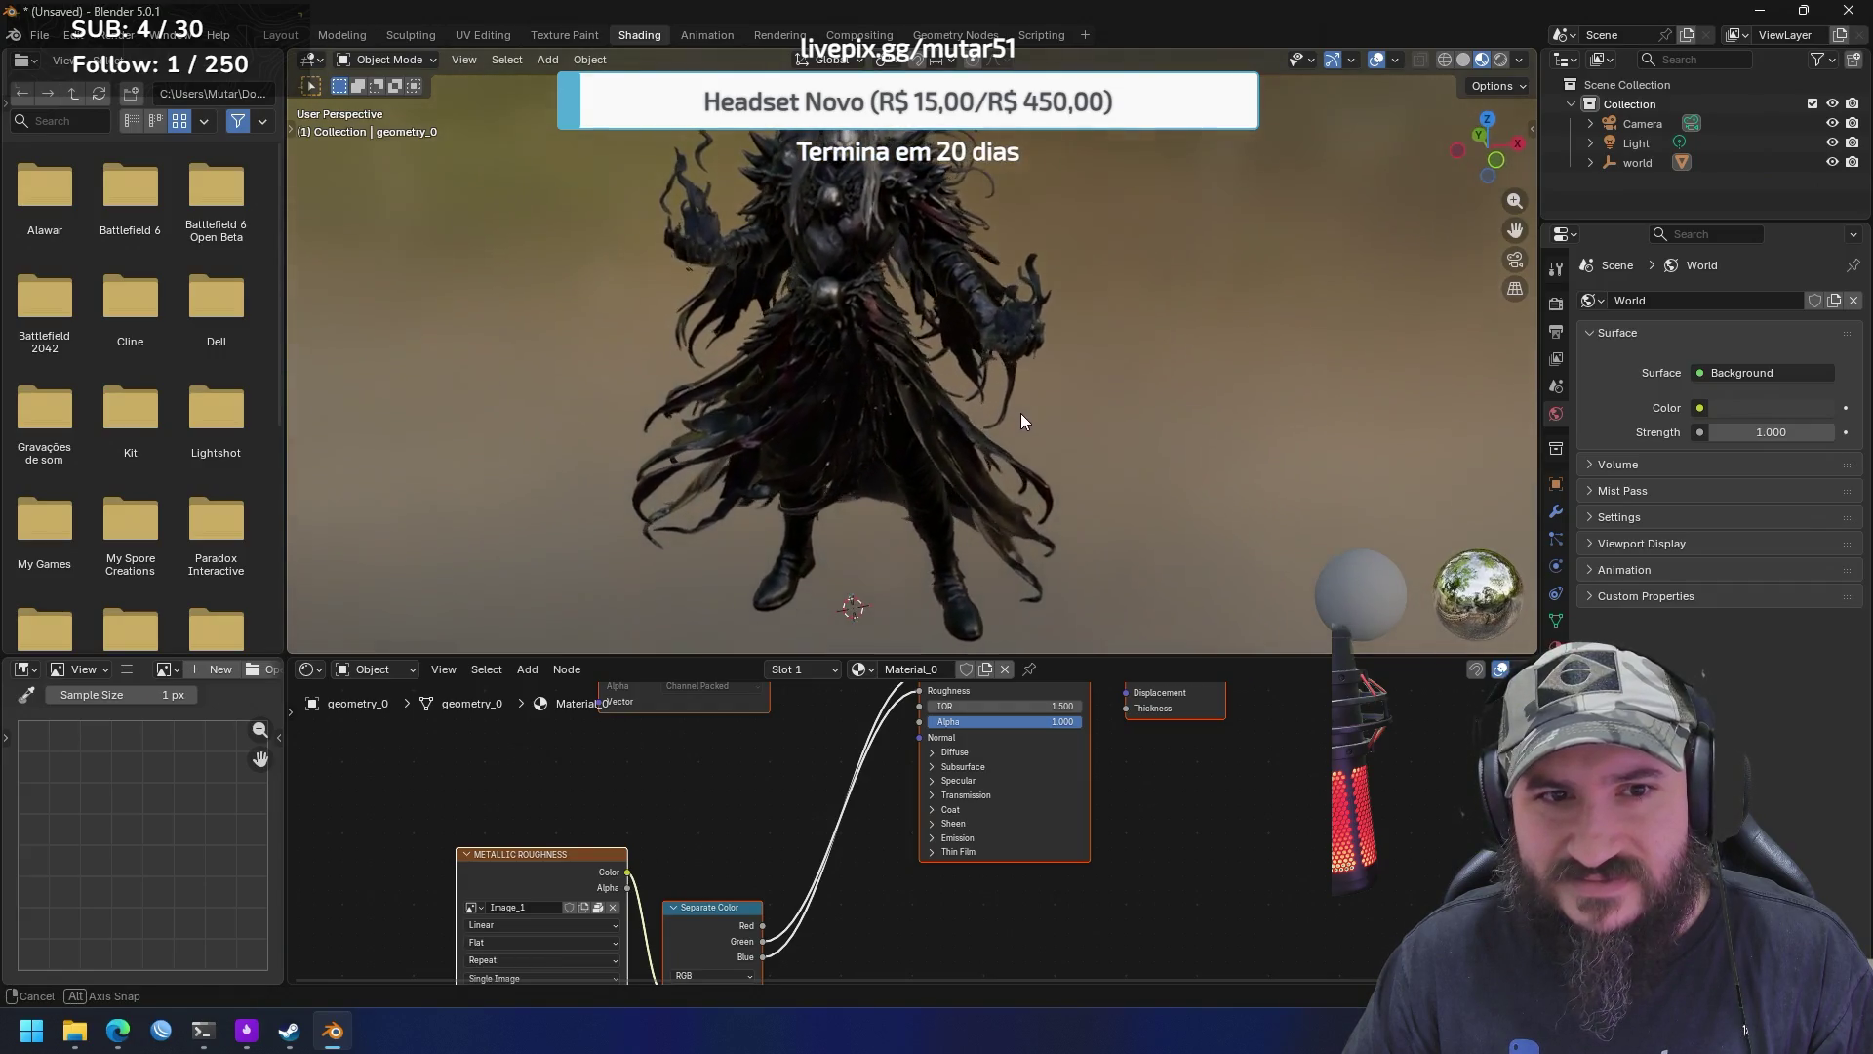
left_click(1150, 372)
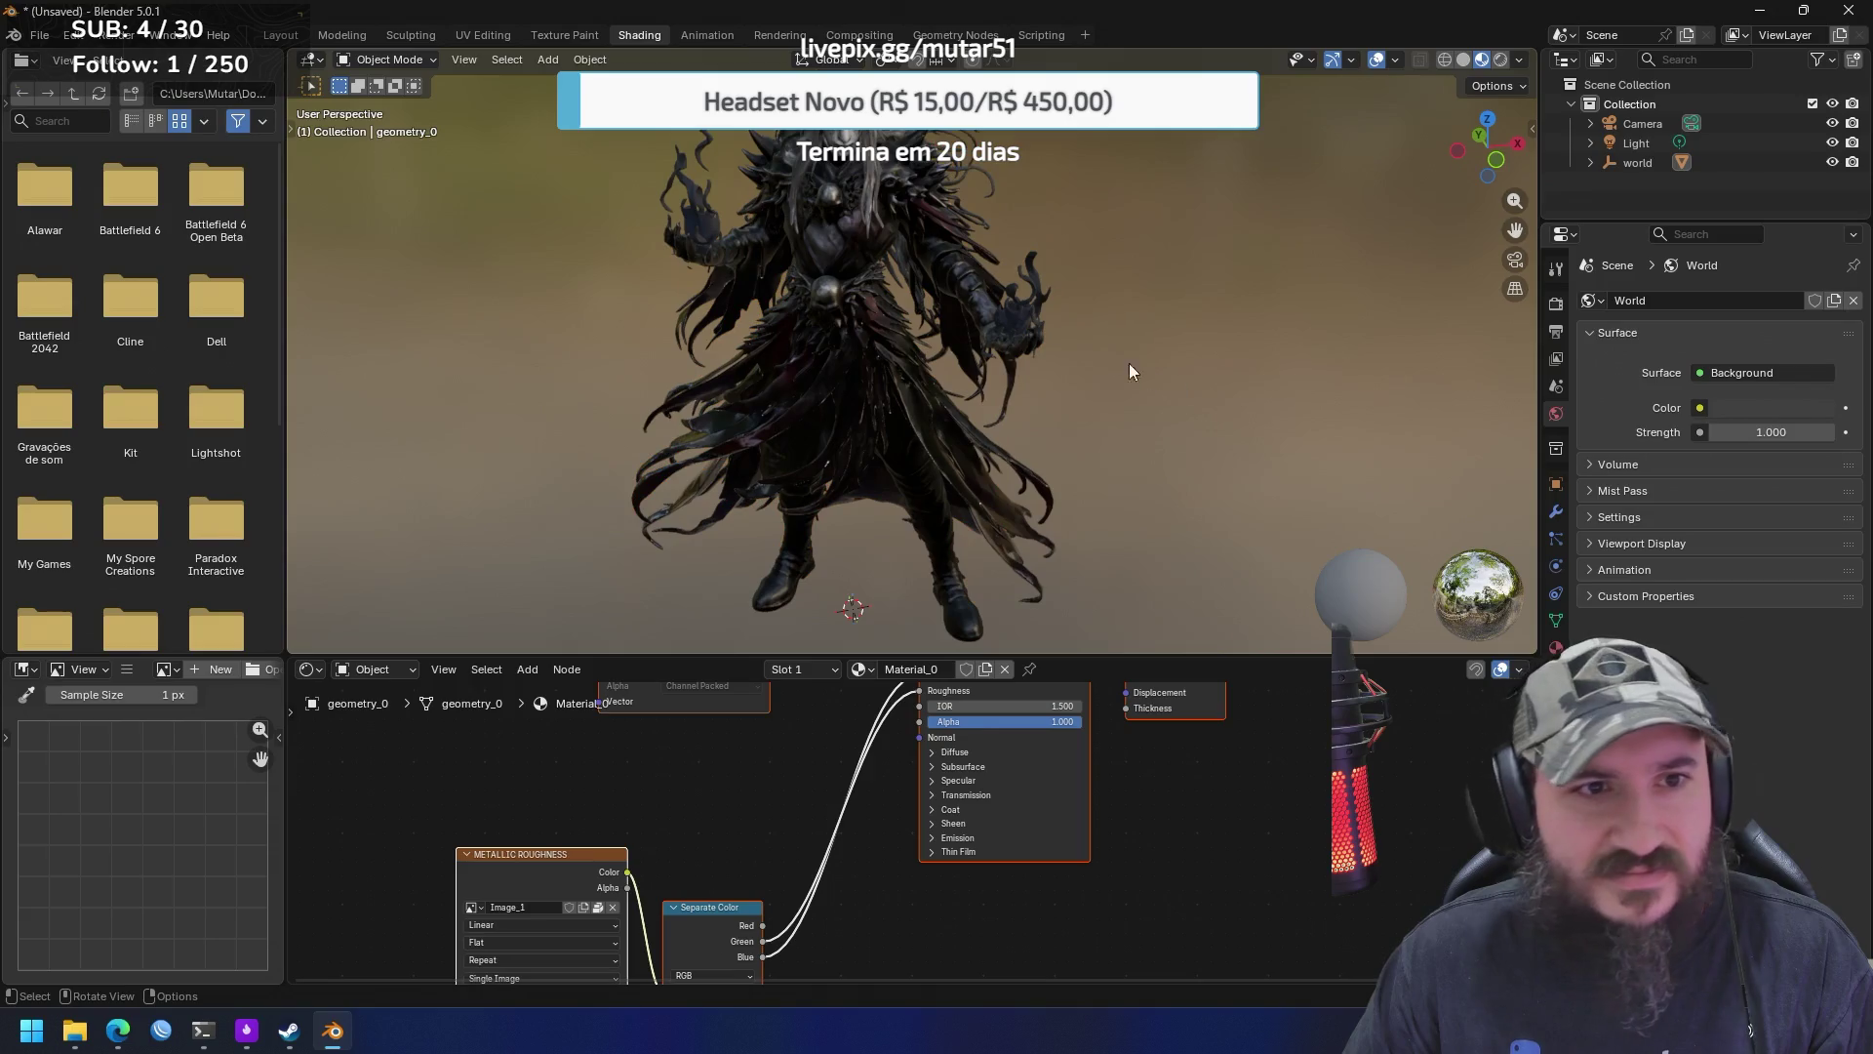
left_click(720, 37)
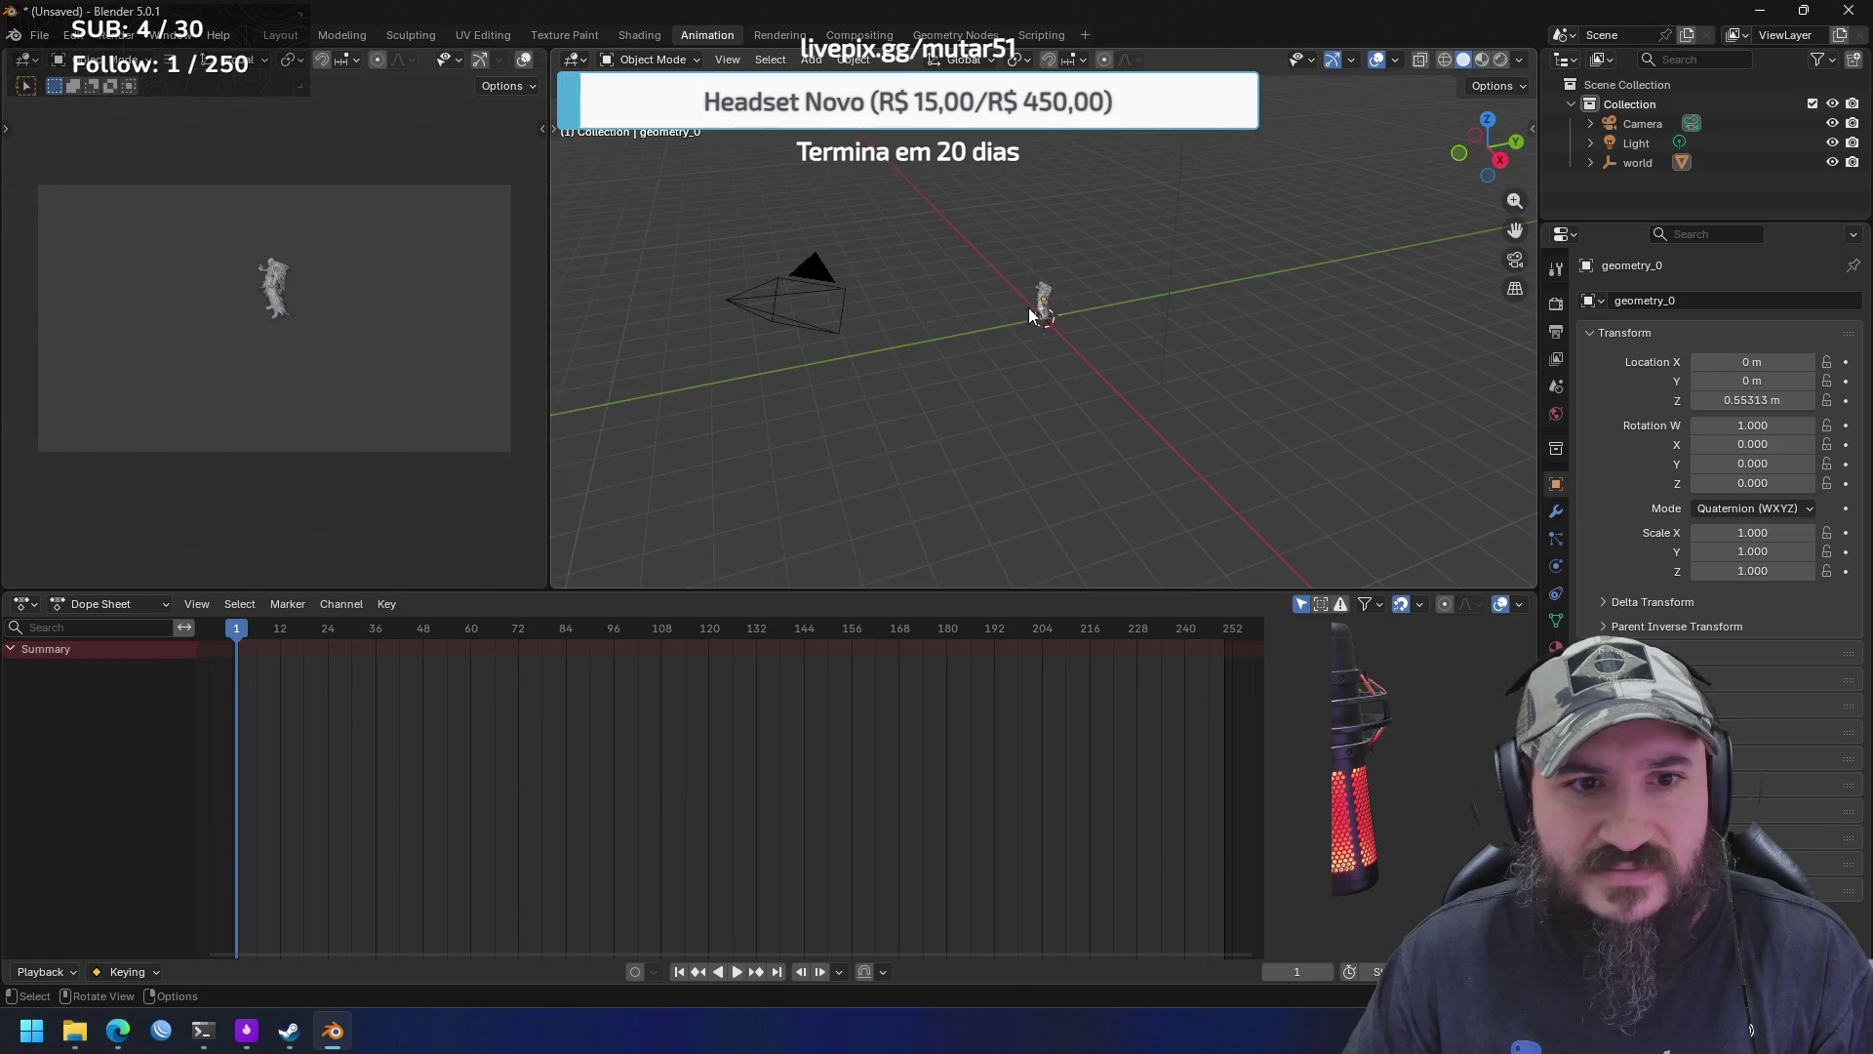
Select the camera, orbit the scene, then view Rendering, Compositing, Geometry Nodes and return to Texture Paint
left_click(834, 310)
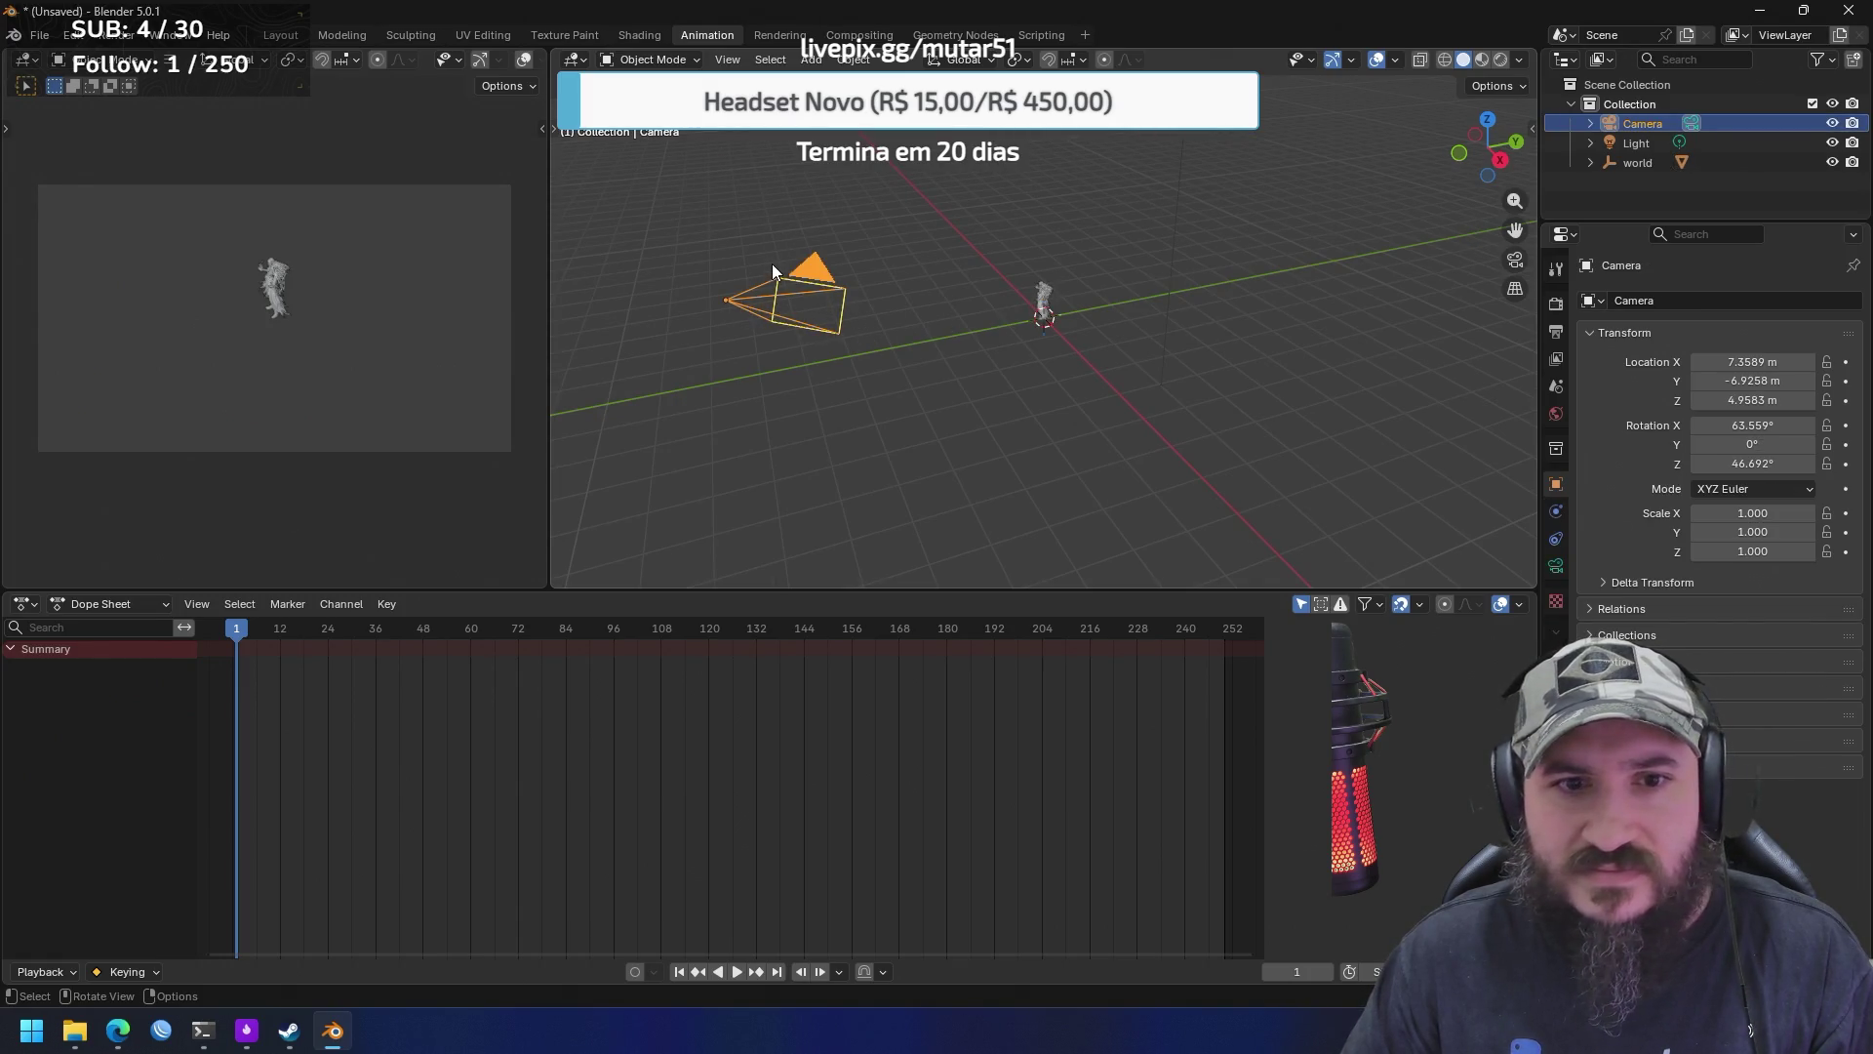
left_click_drag(939, 332, 1198, 348)
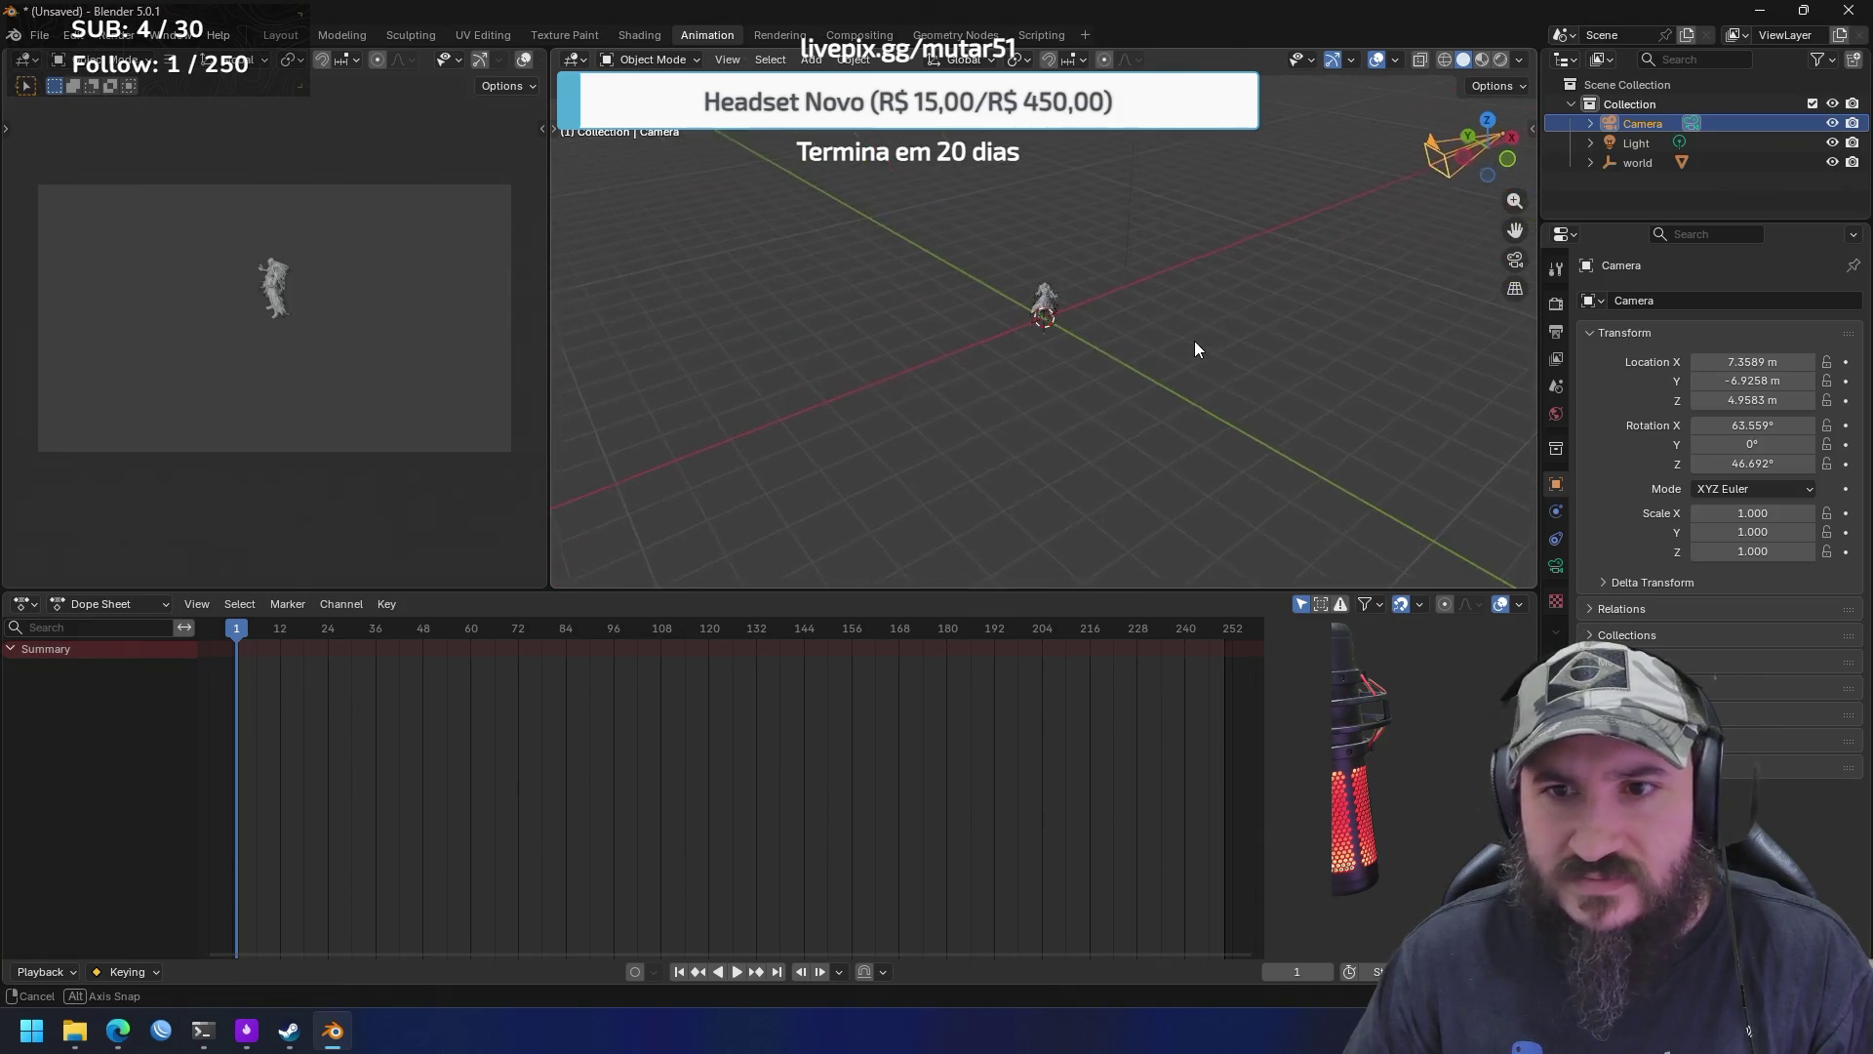
left_click(788, 33)
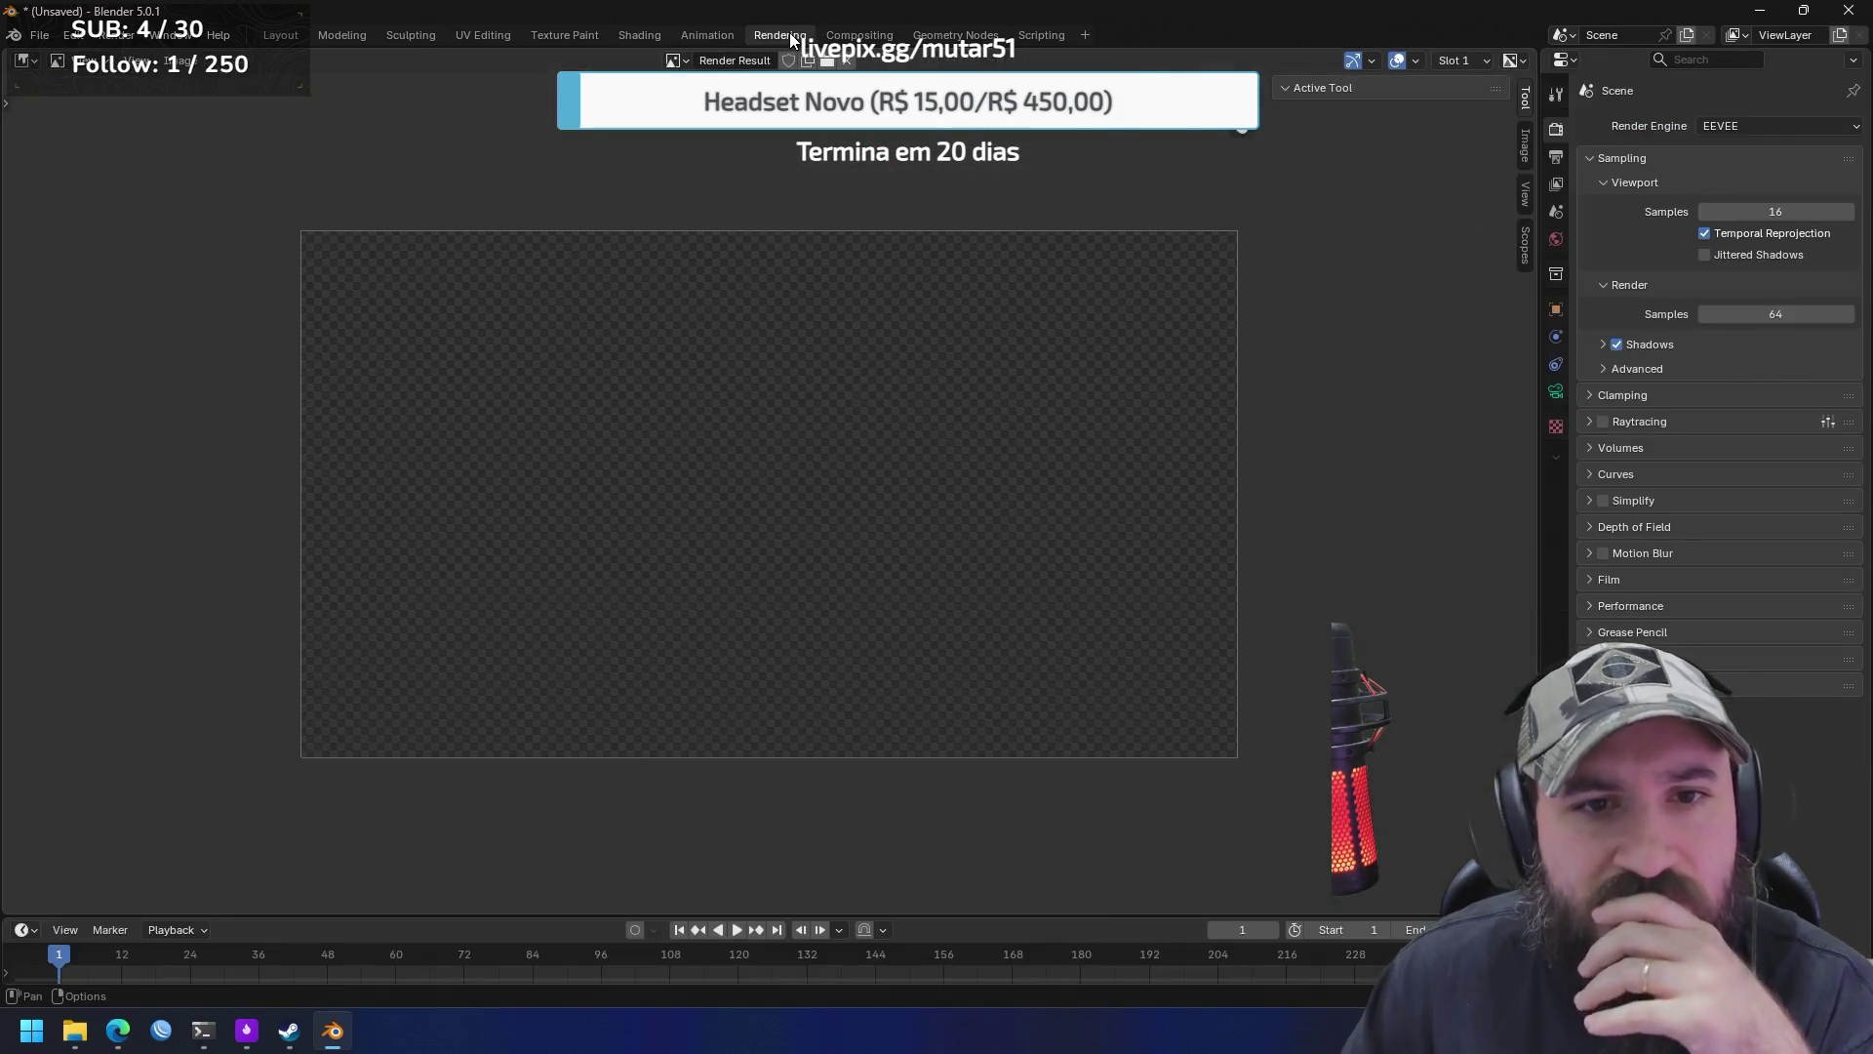
left_click(871, 39)
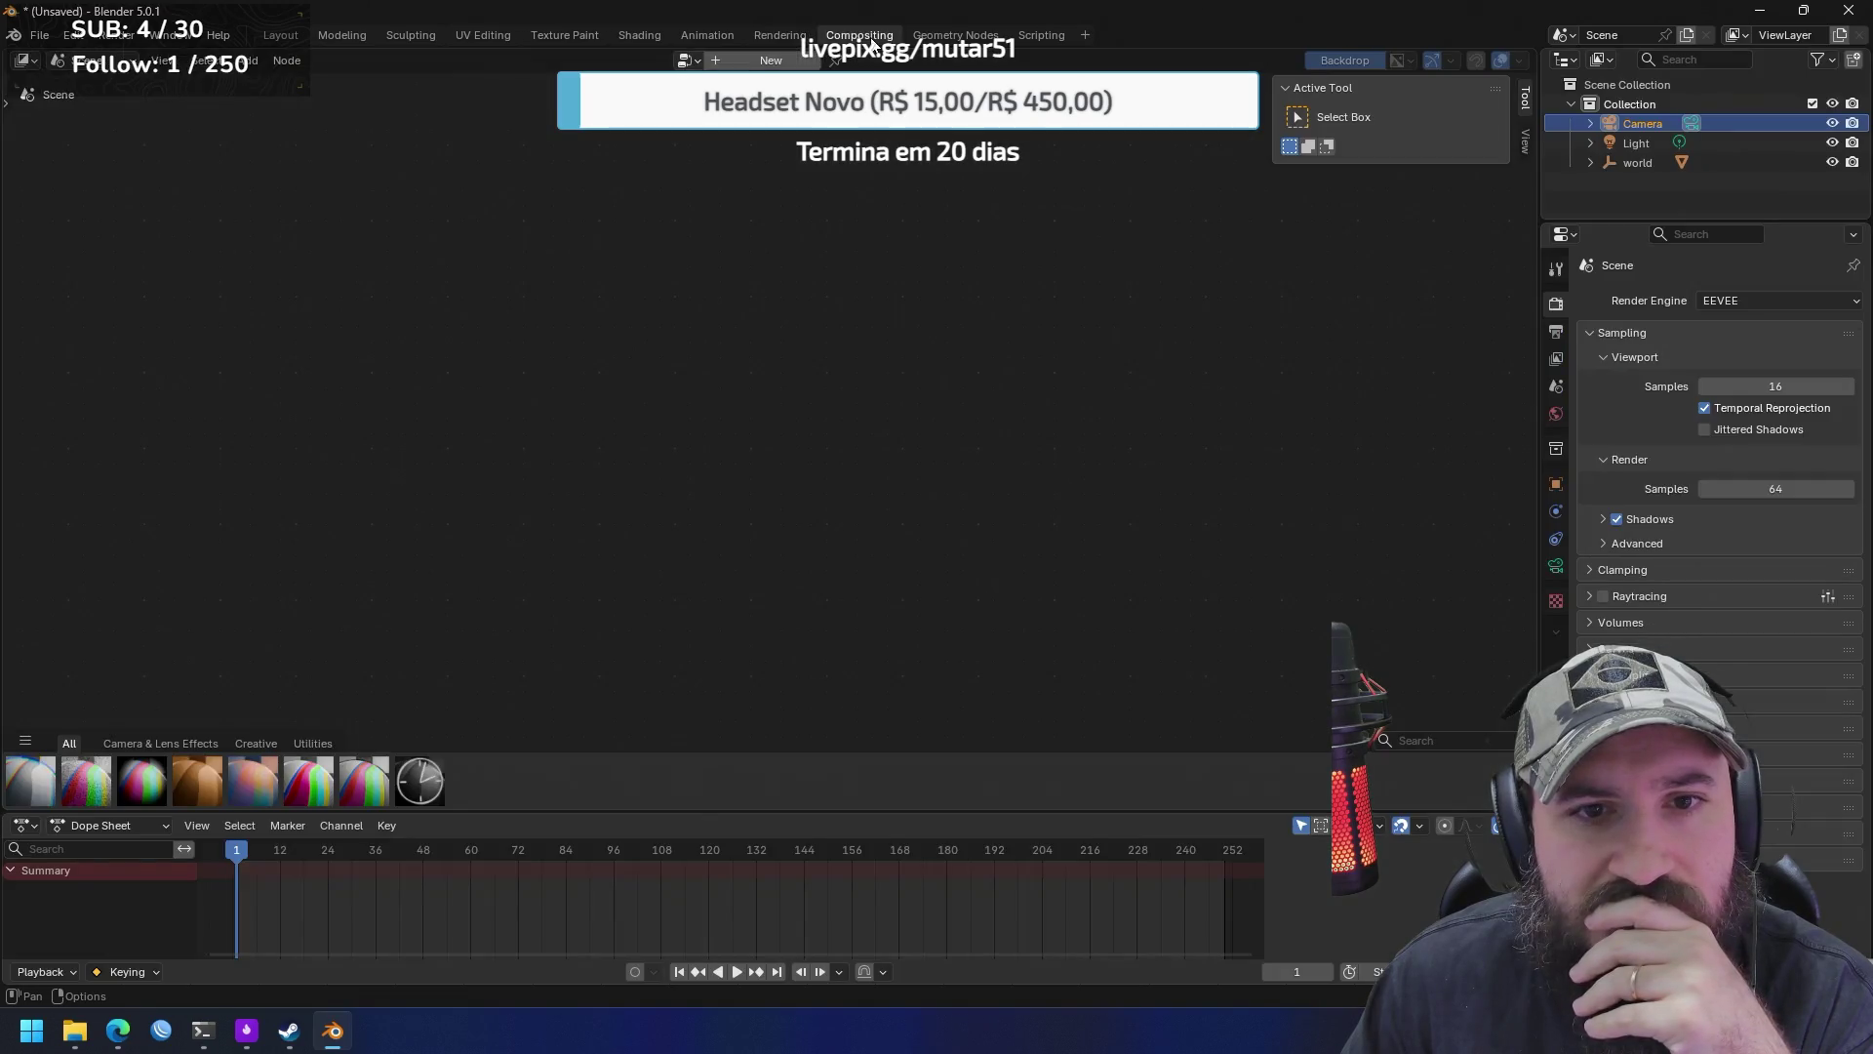
left_click(934, 36)
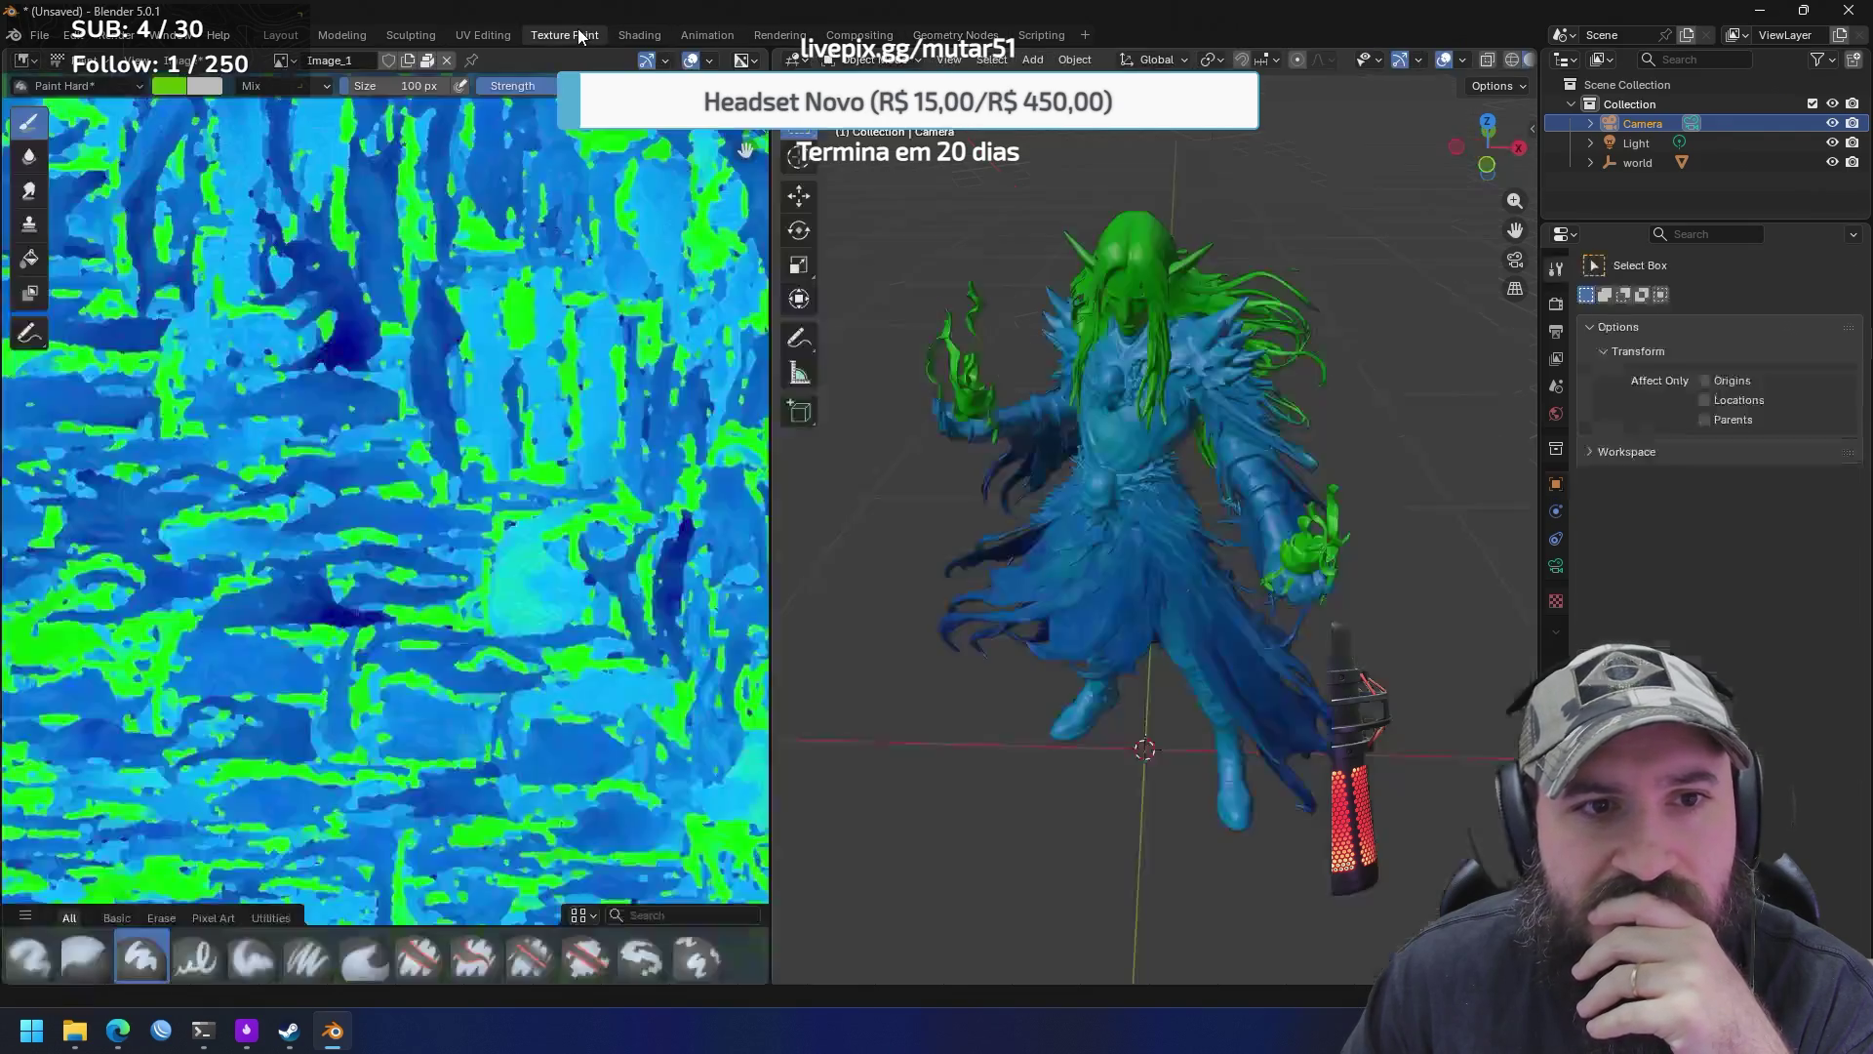
left_click(576, 36)
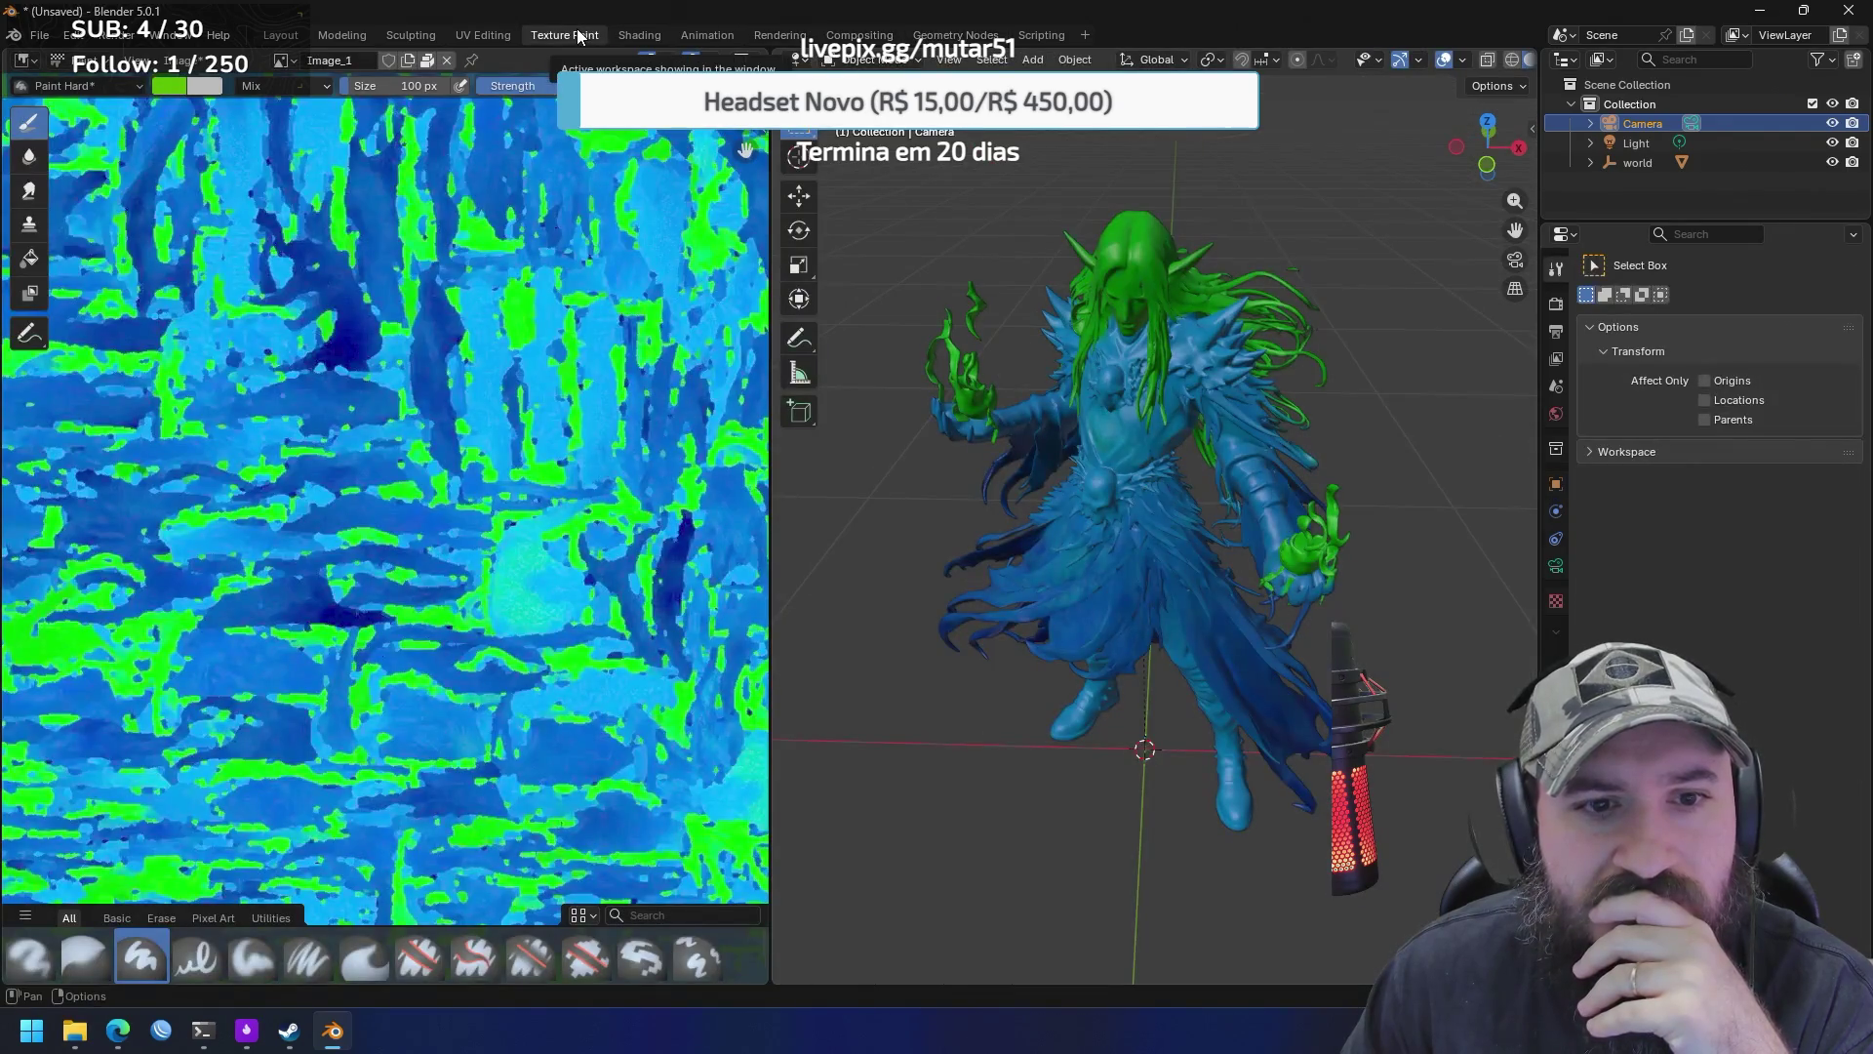
scroll(1134, 395, "up", 3)
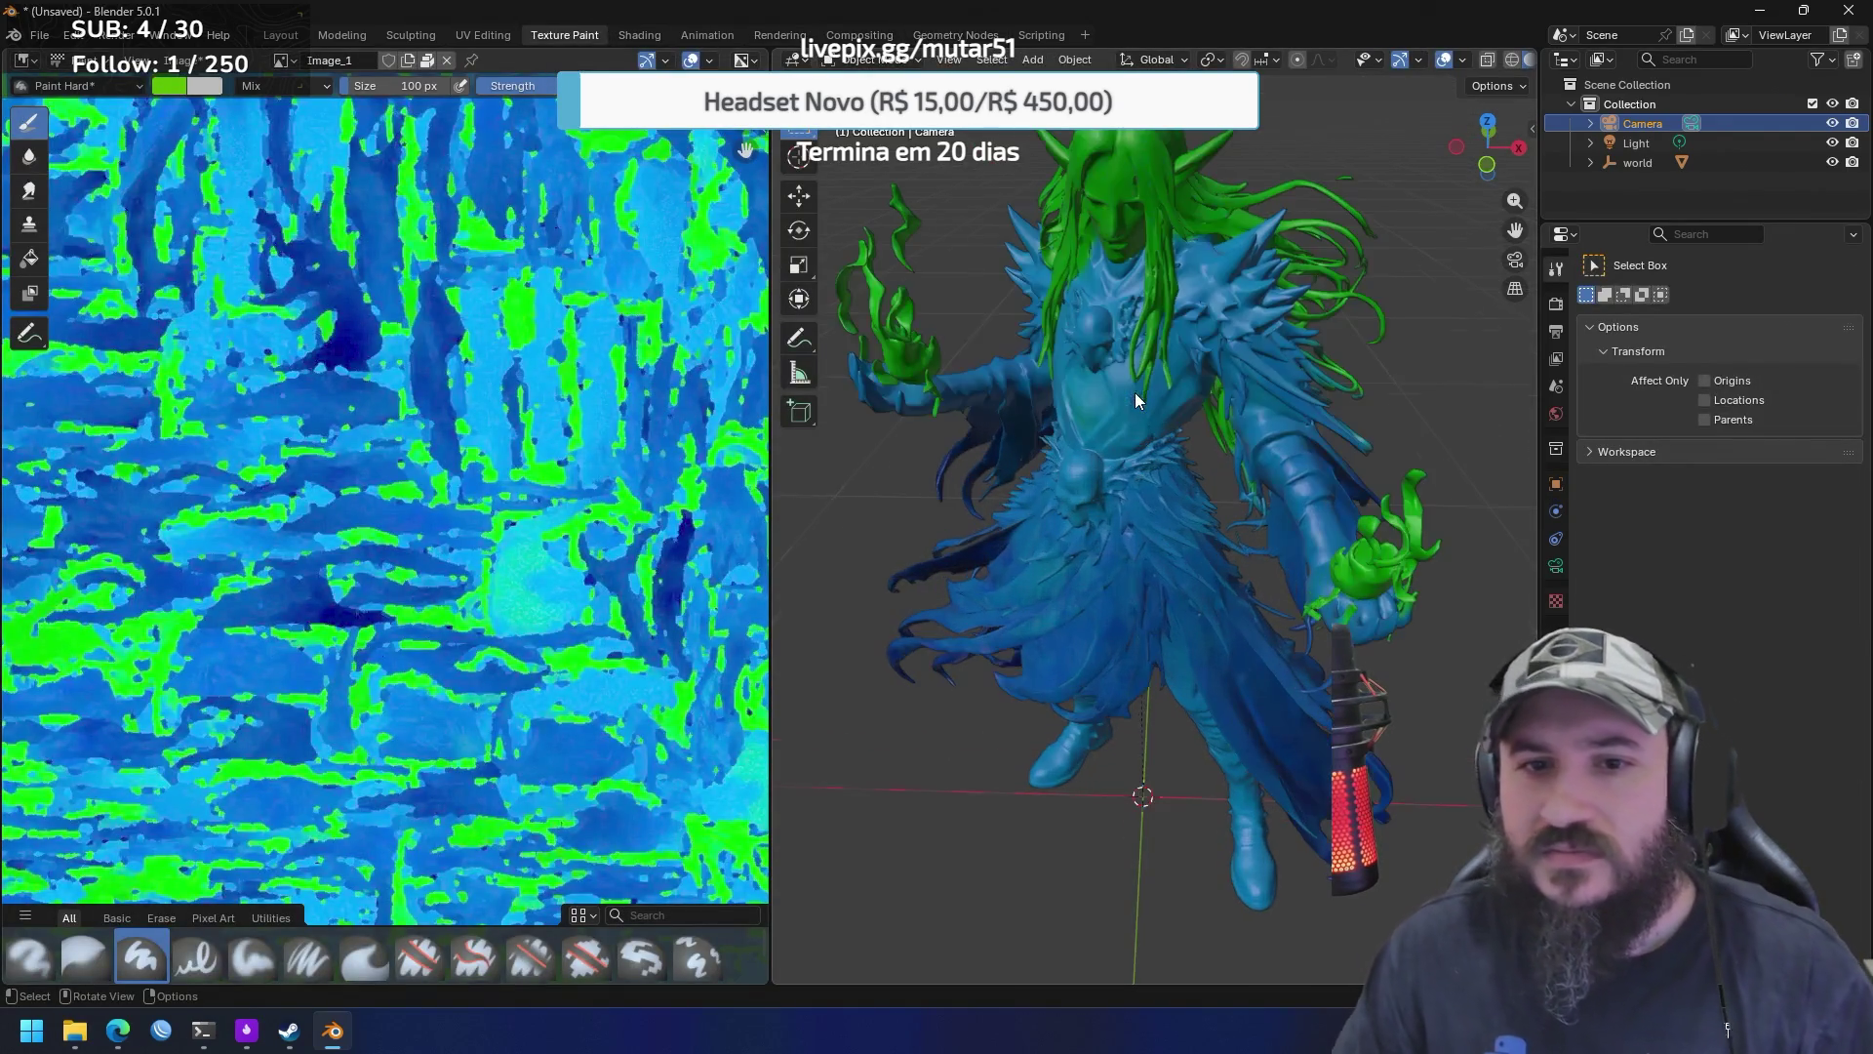
left_click_drag(1141, 361, 1151, 324)
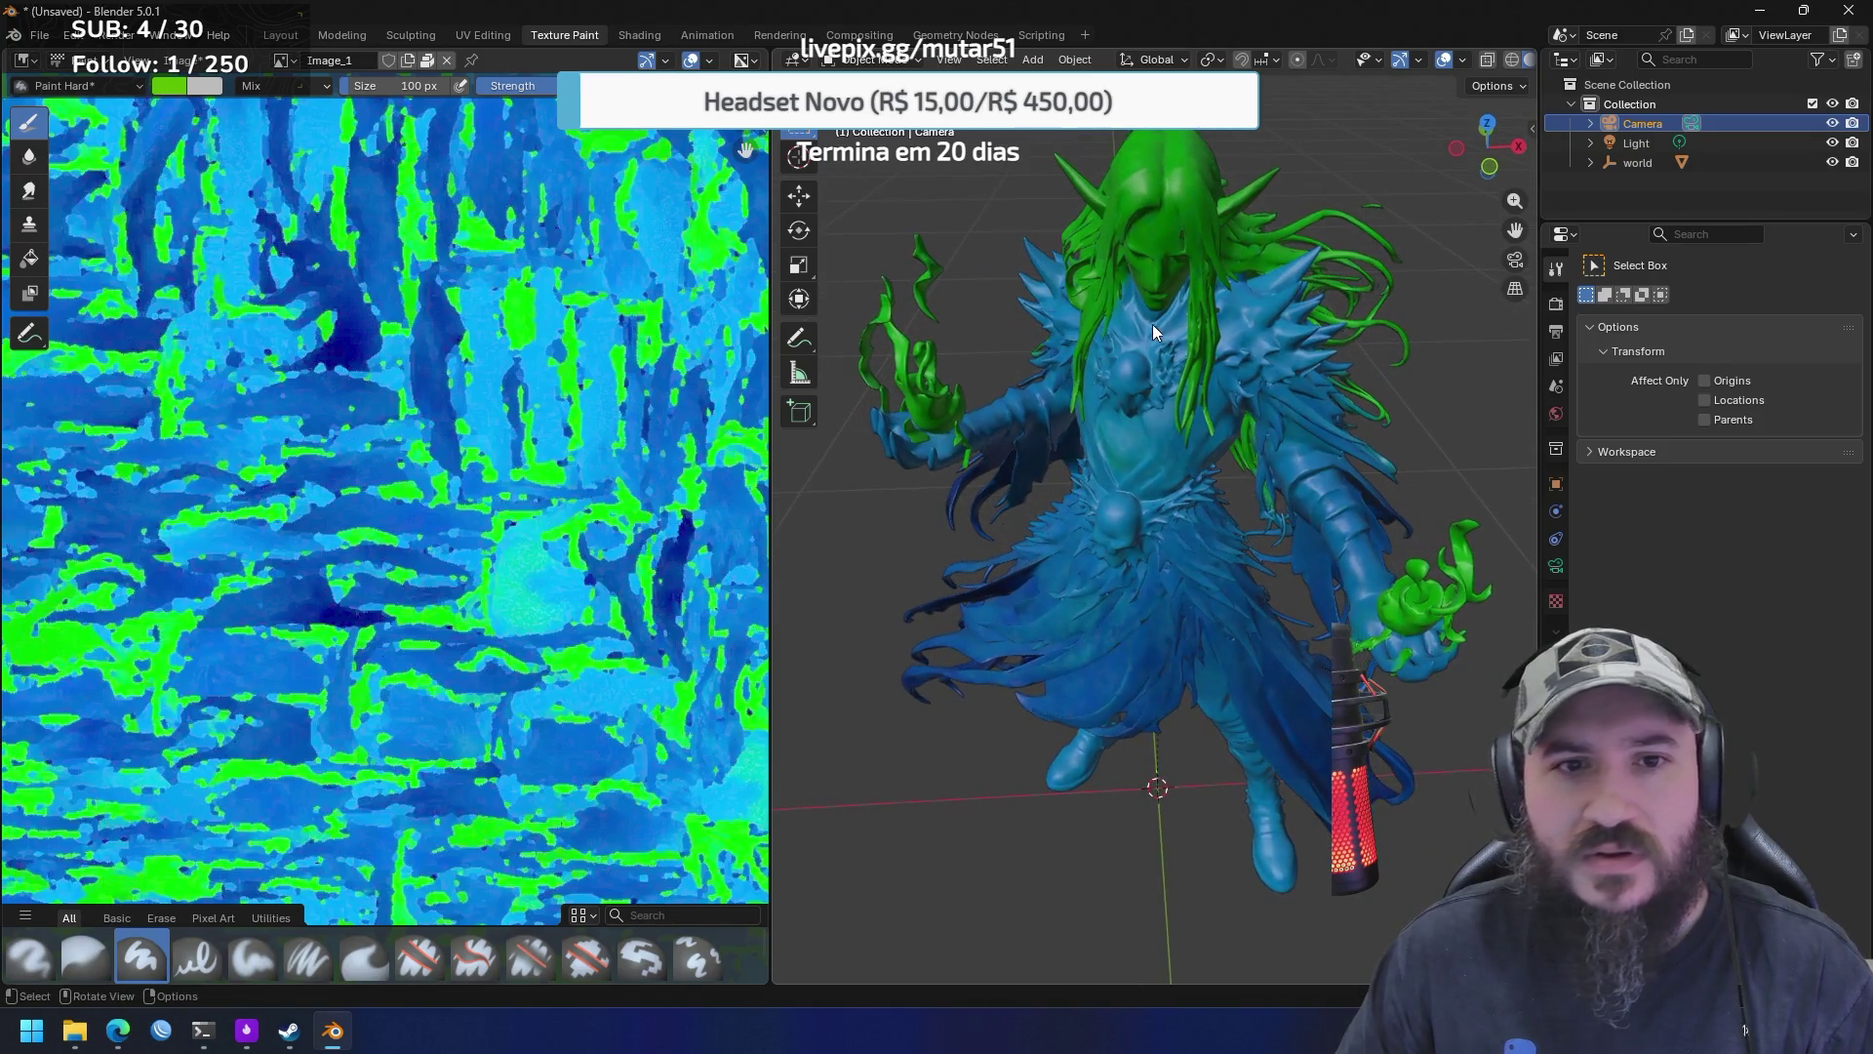
left_click(795, 61)
left_click(867, 139)
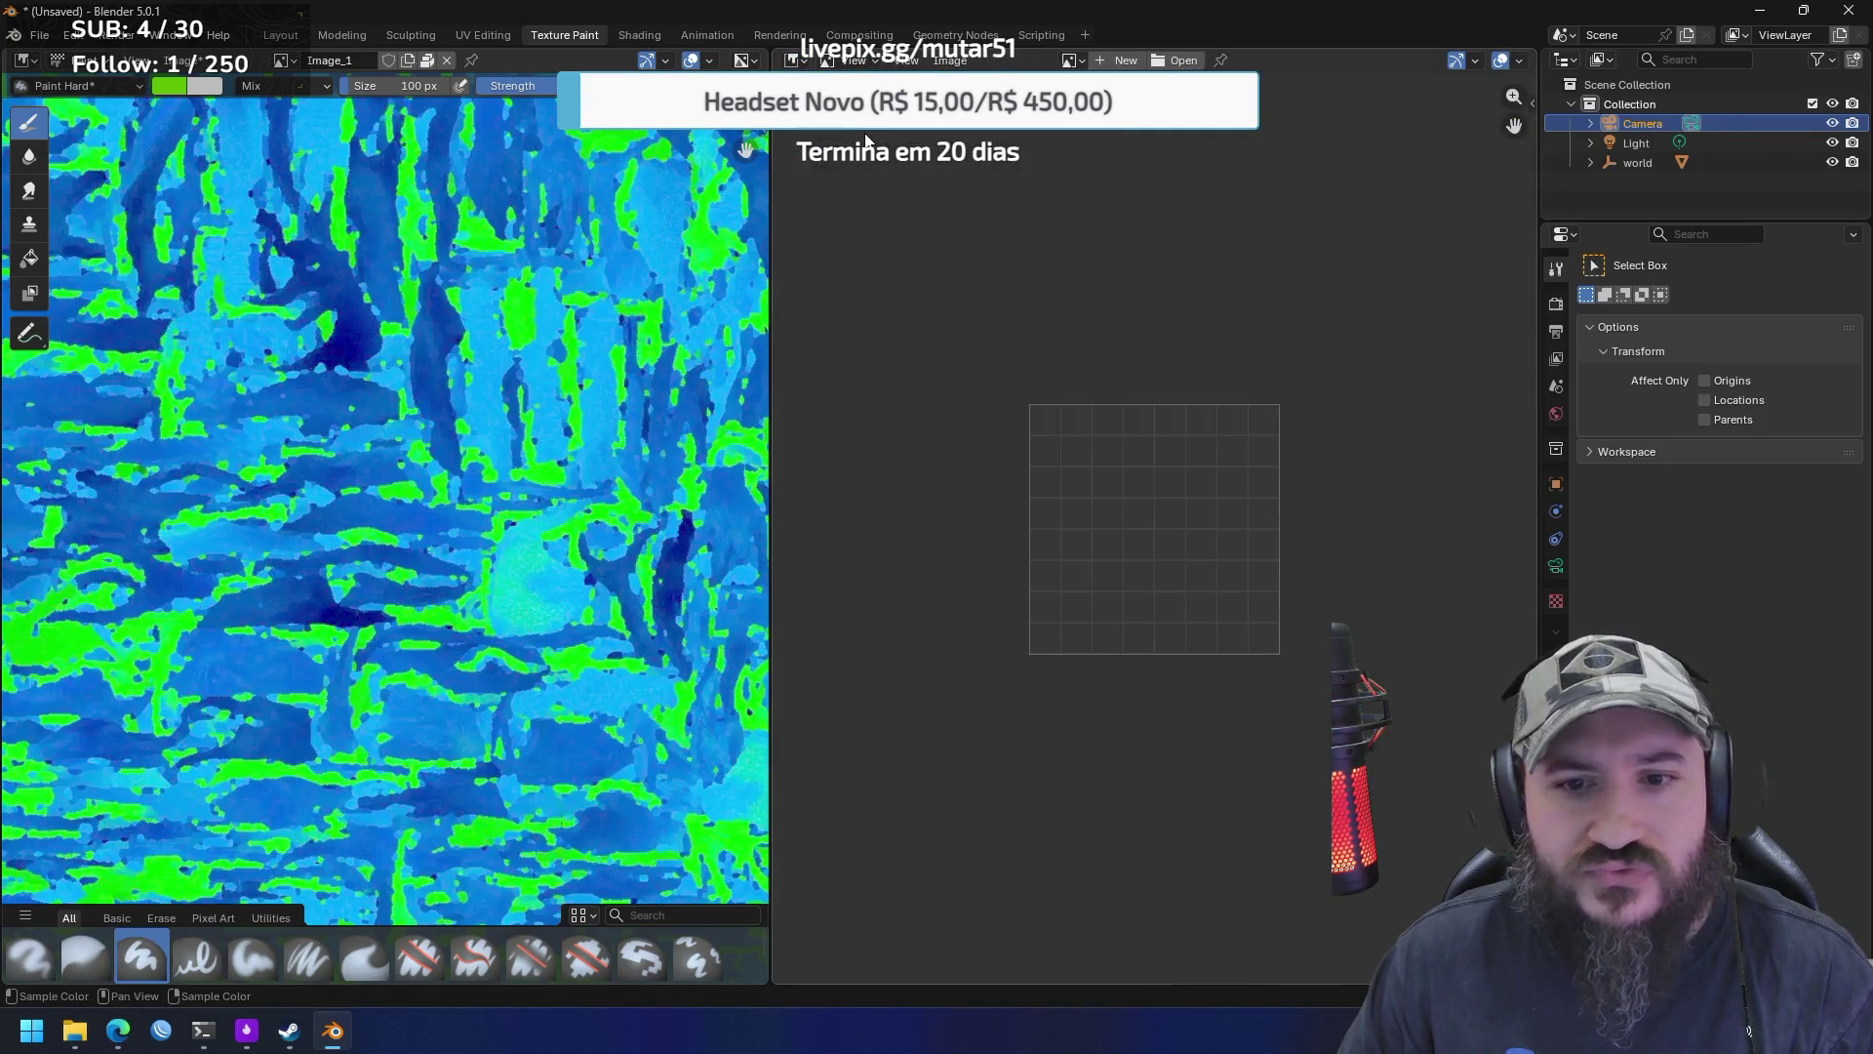
left_click(798, 60)
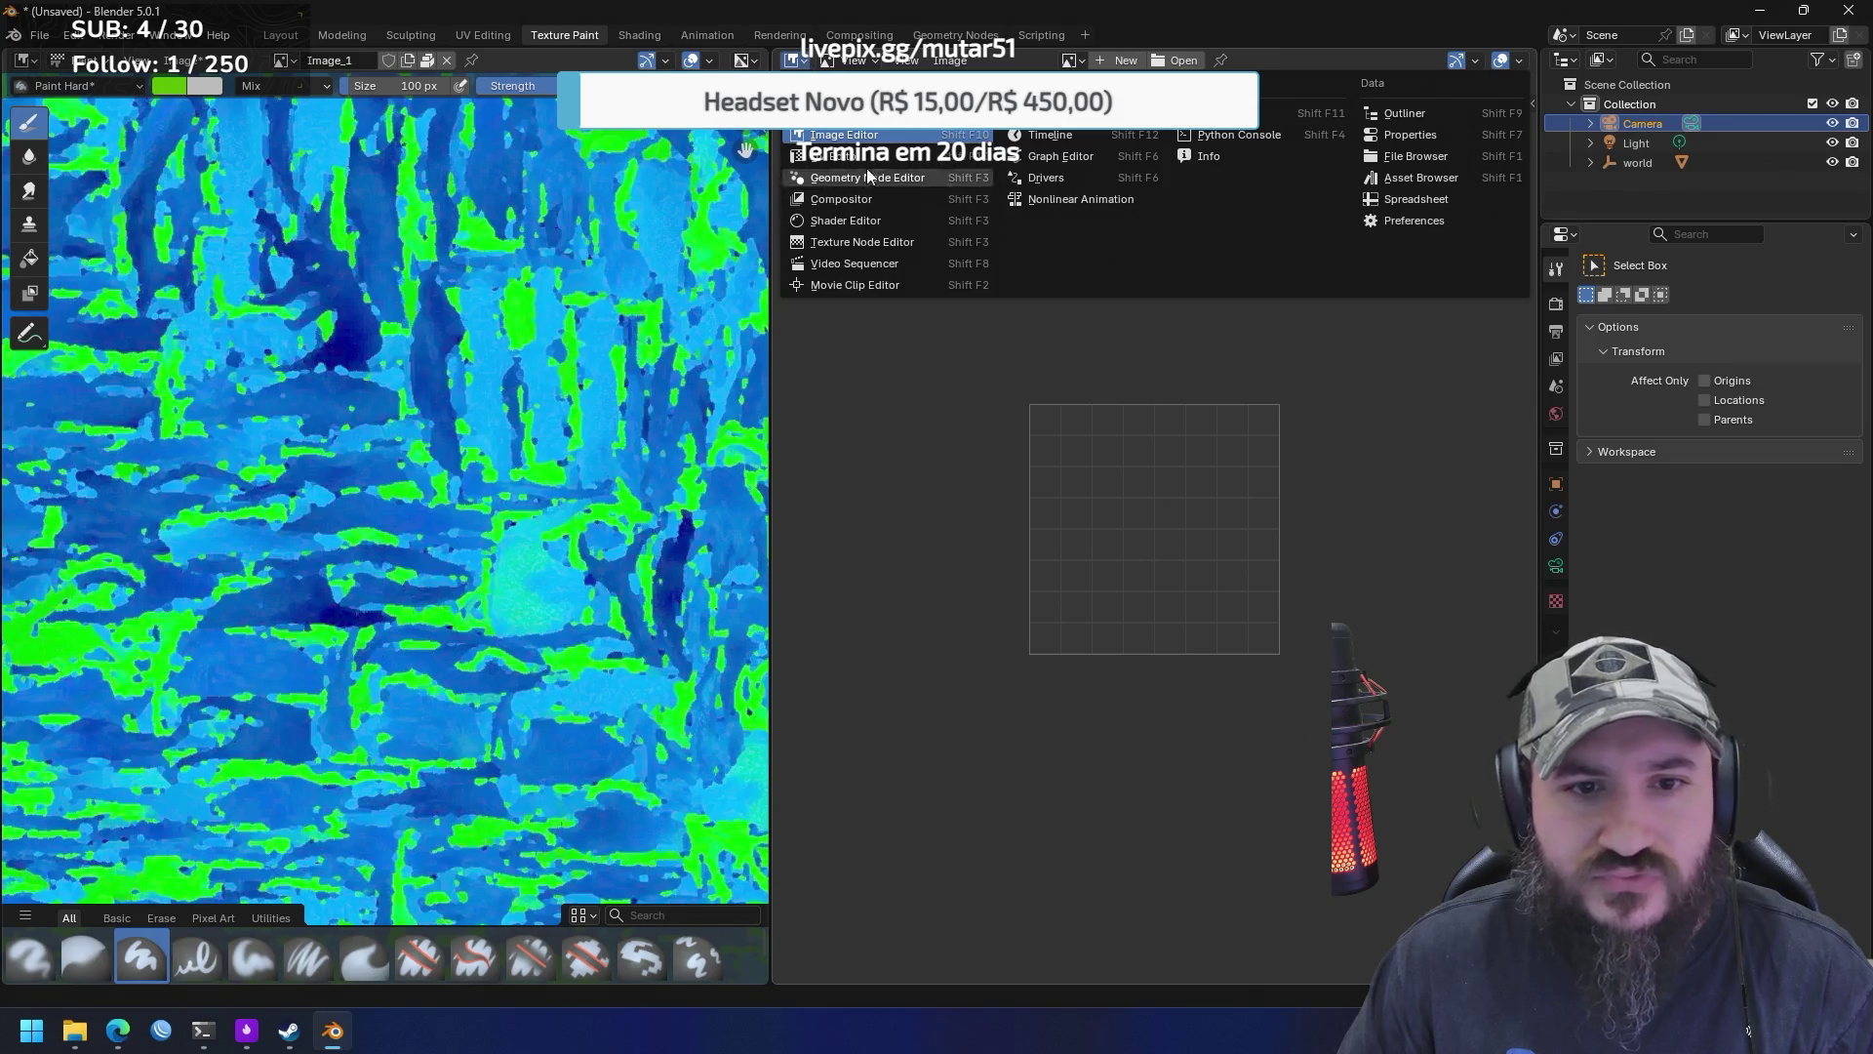
left_click(844, 113)
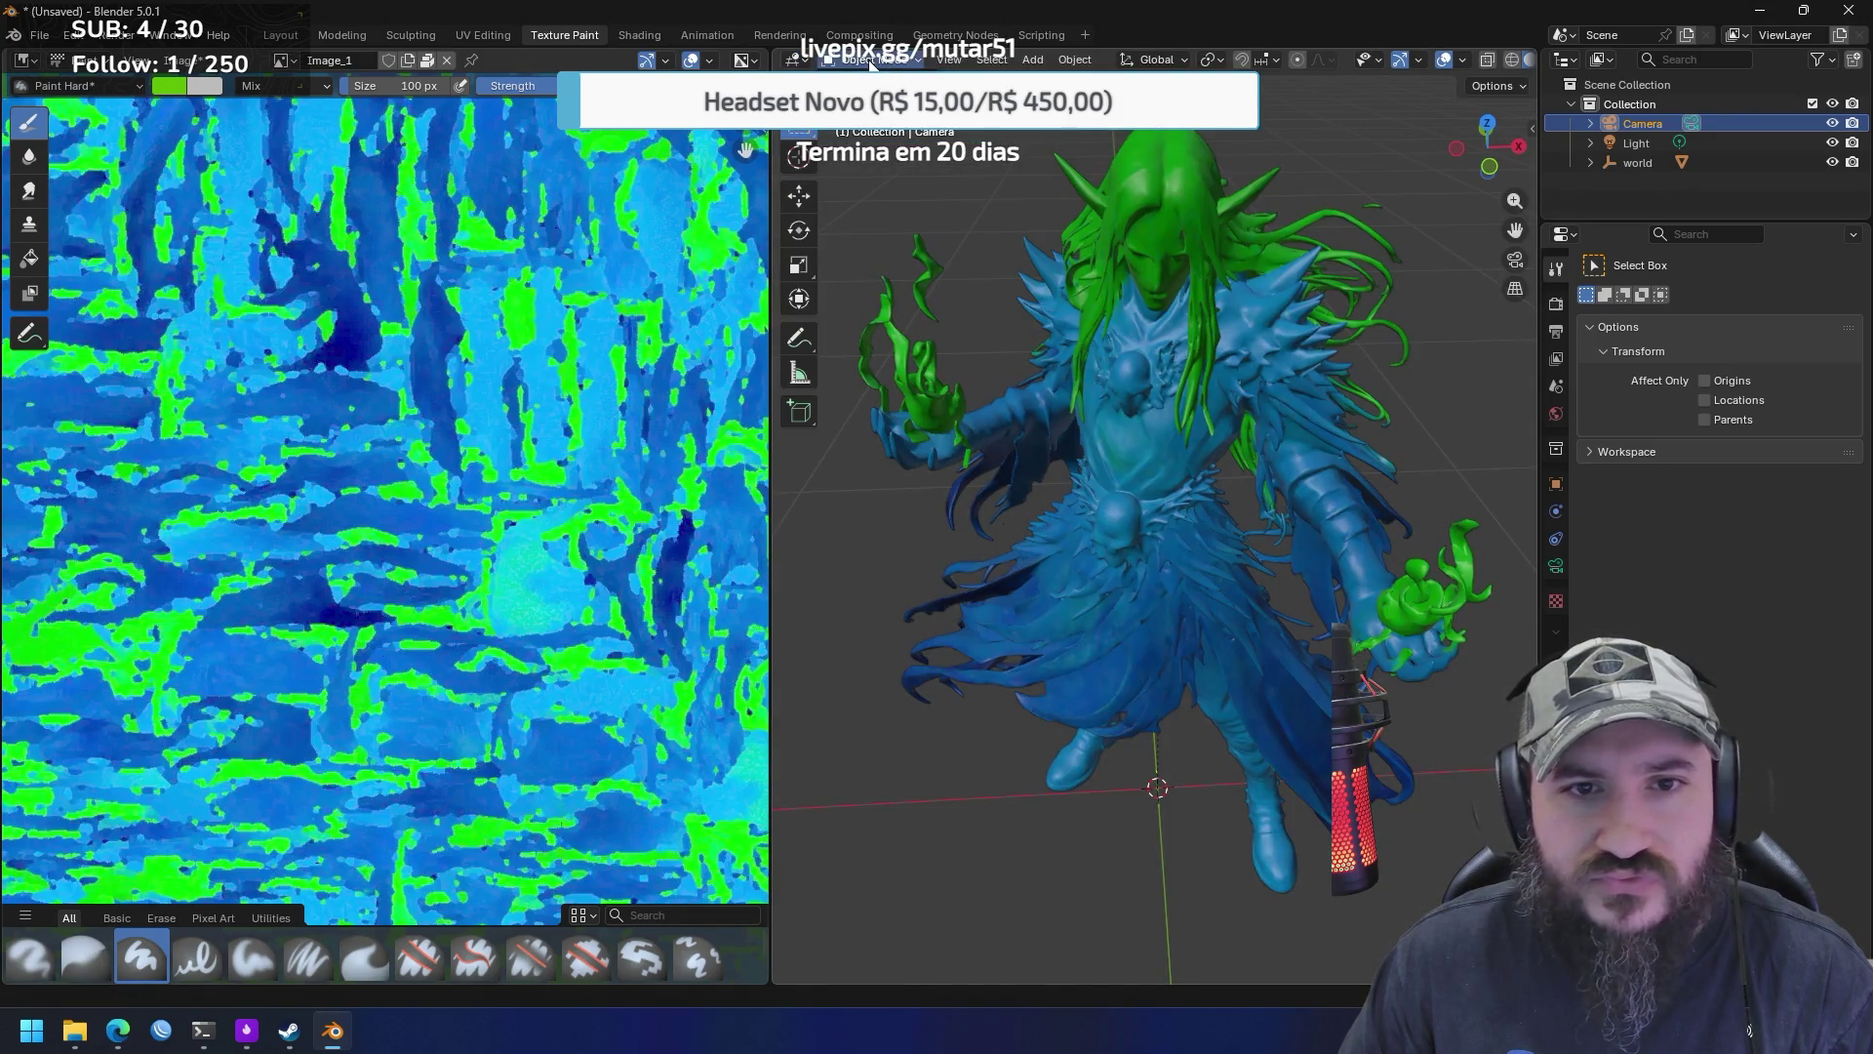
key("z")
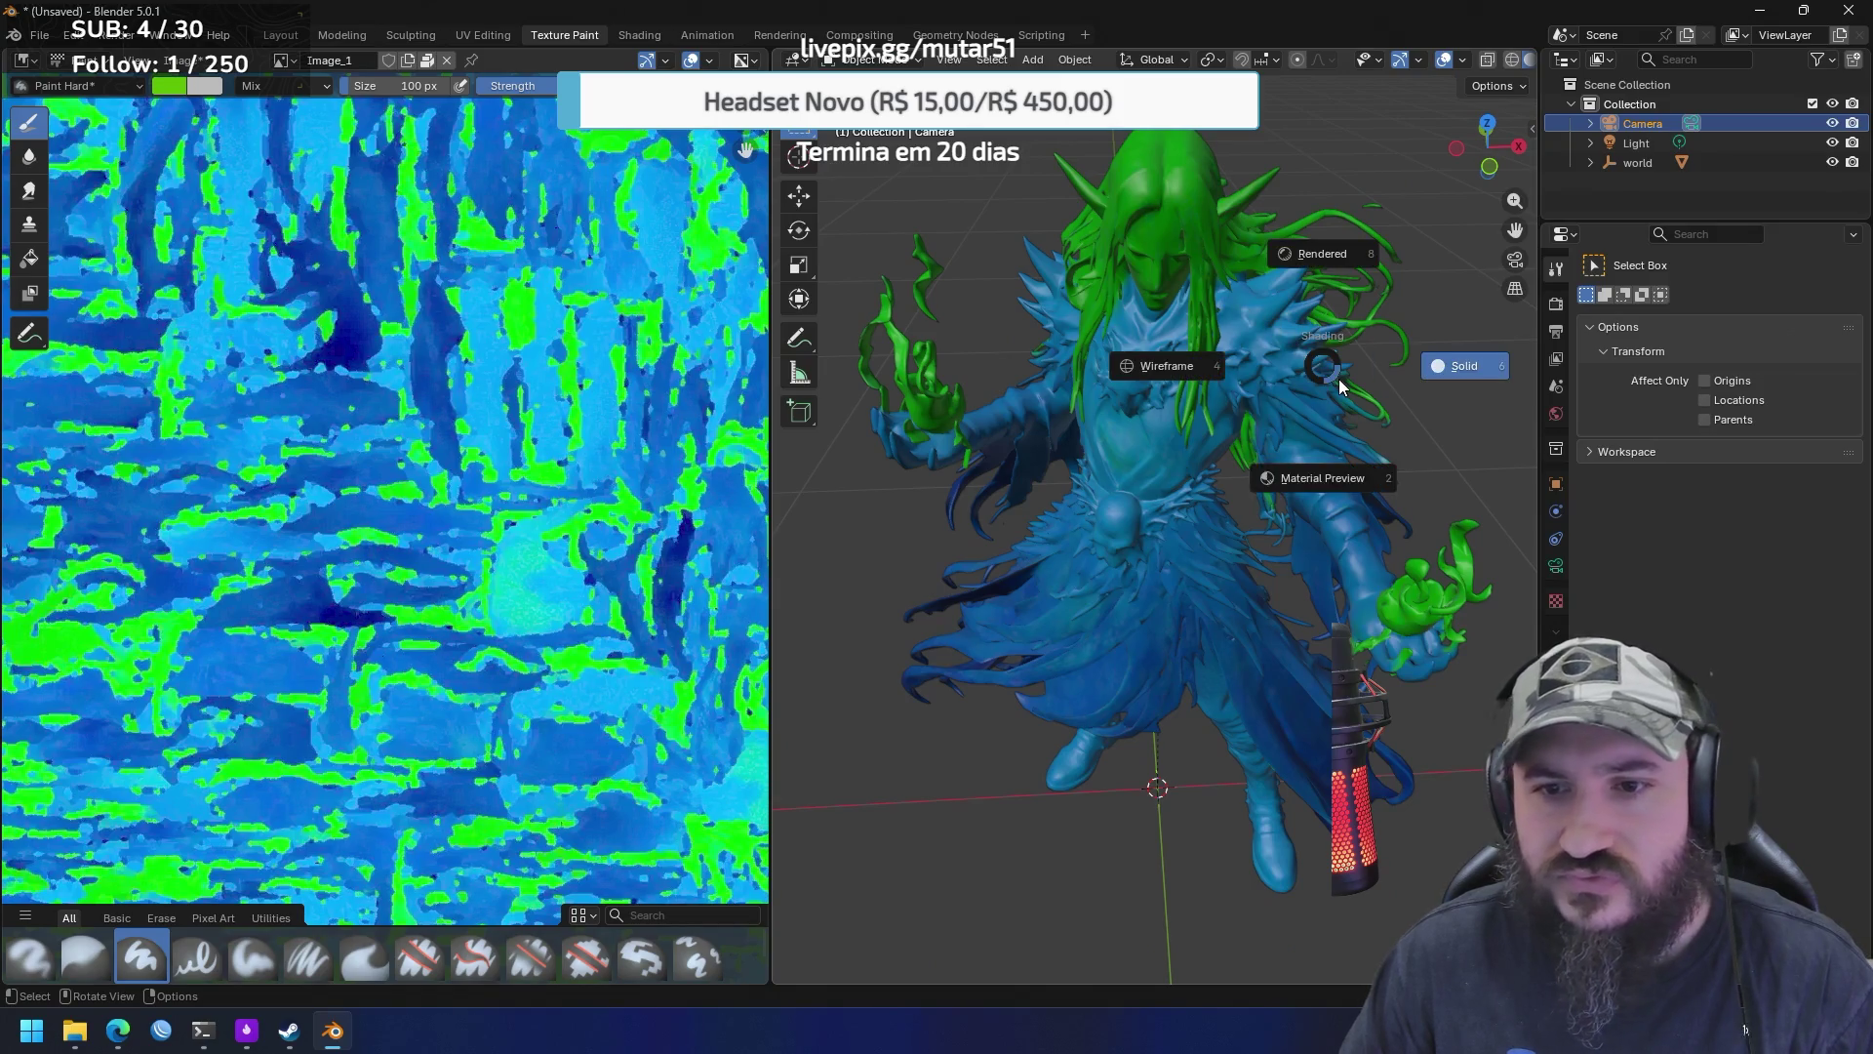
left_click(1169, 367)
key("z")
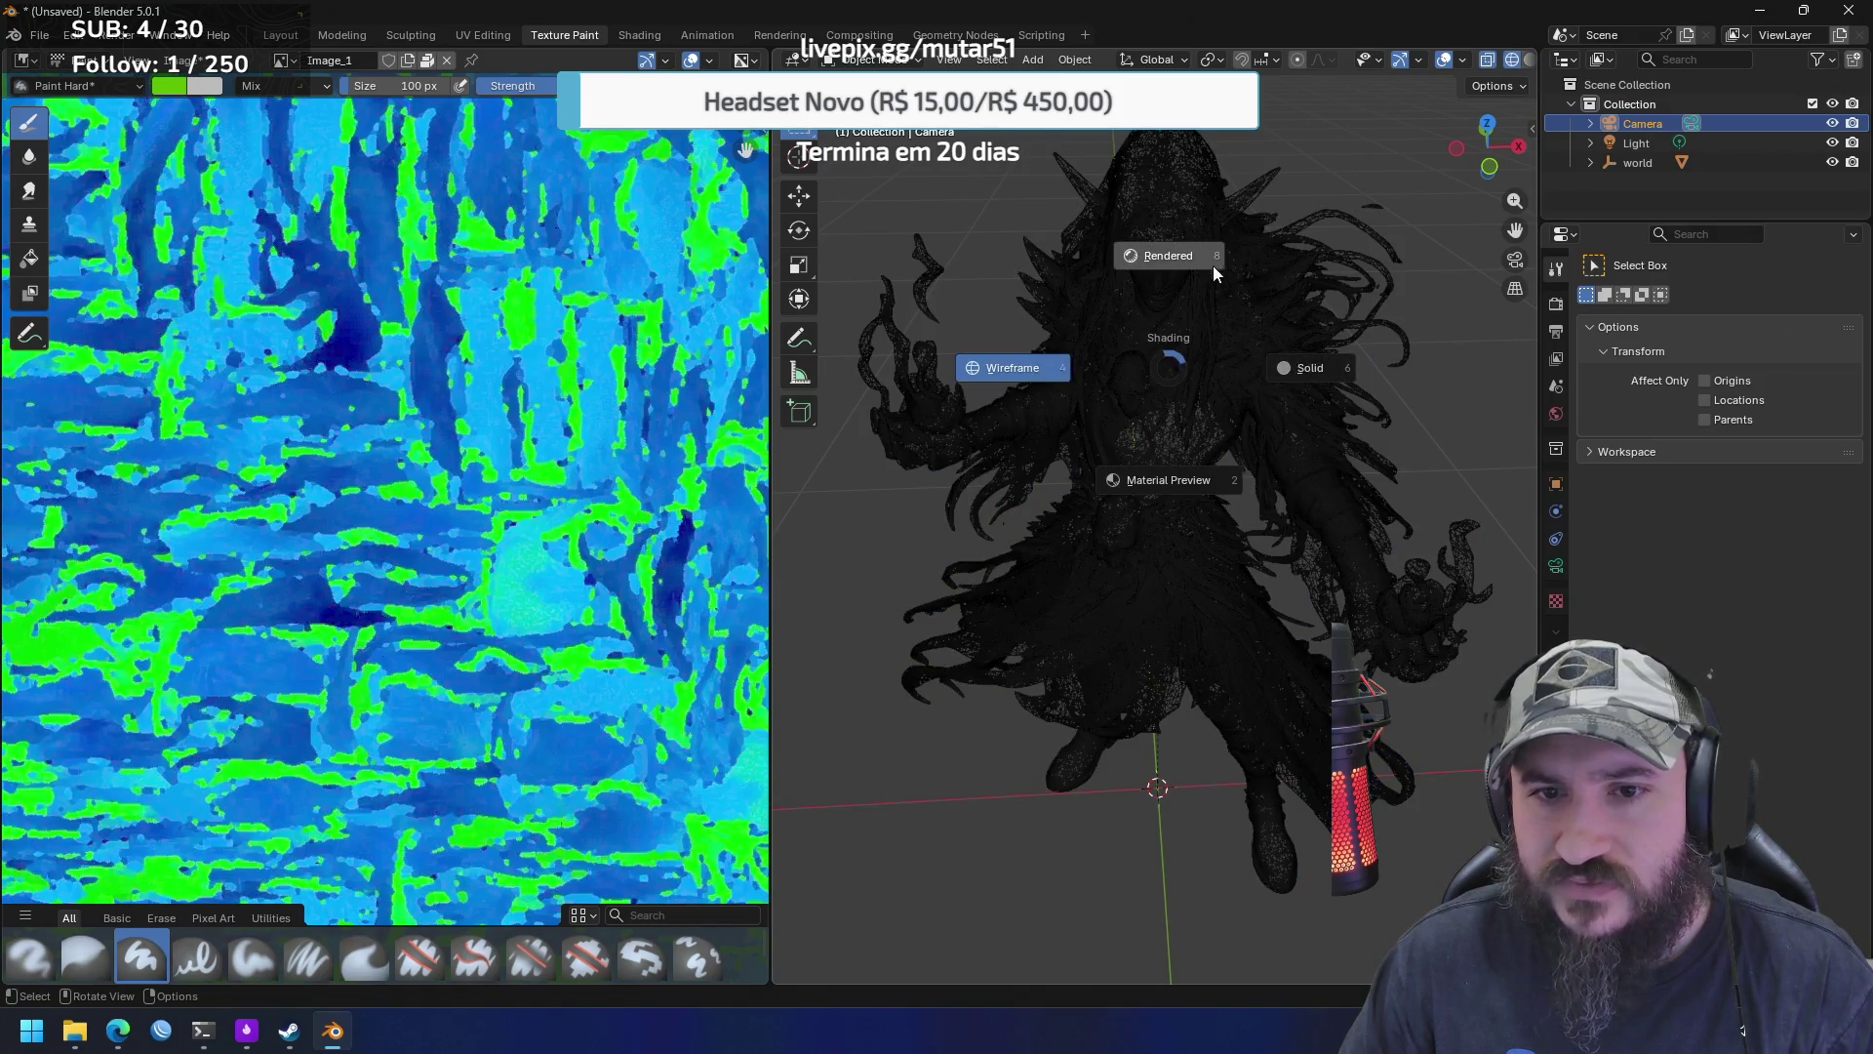
left_click(1214, 271)
key("z")
left_click(1214, 372)
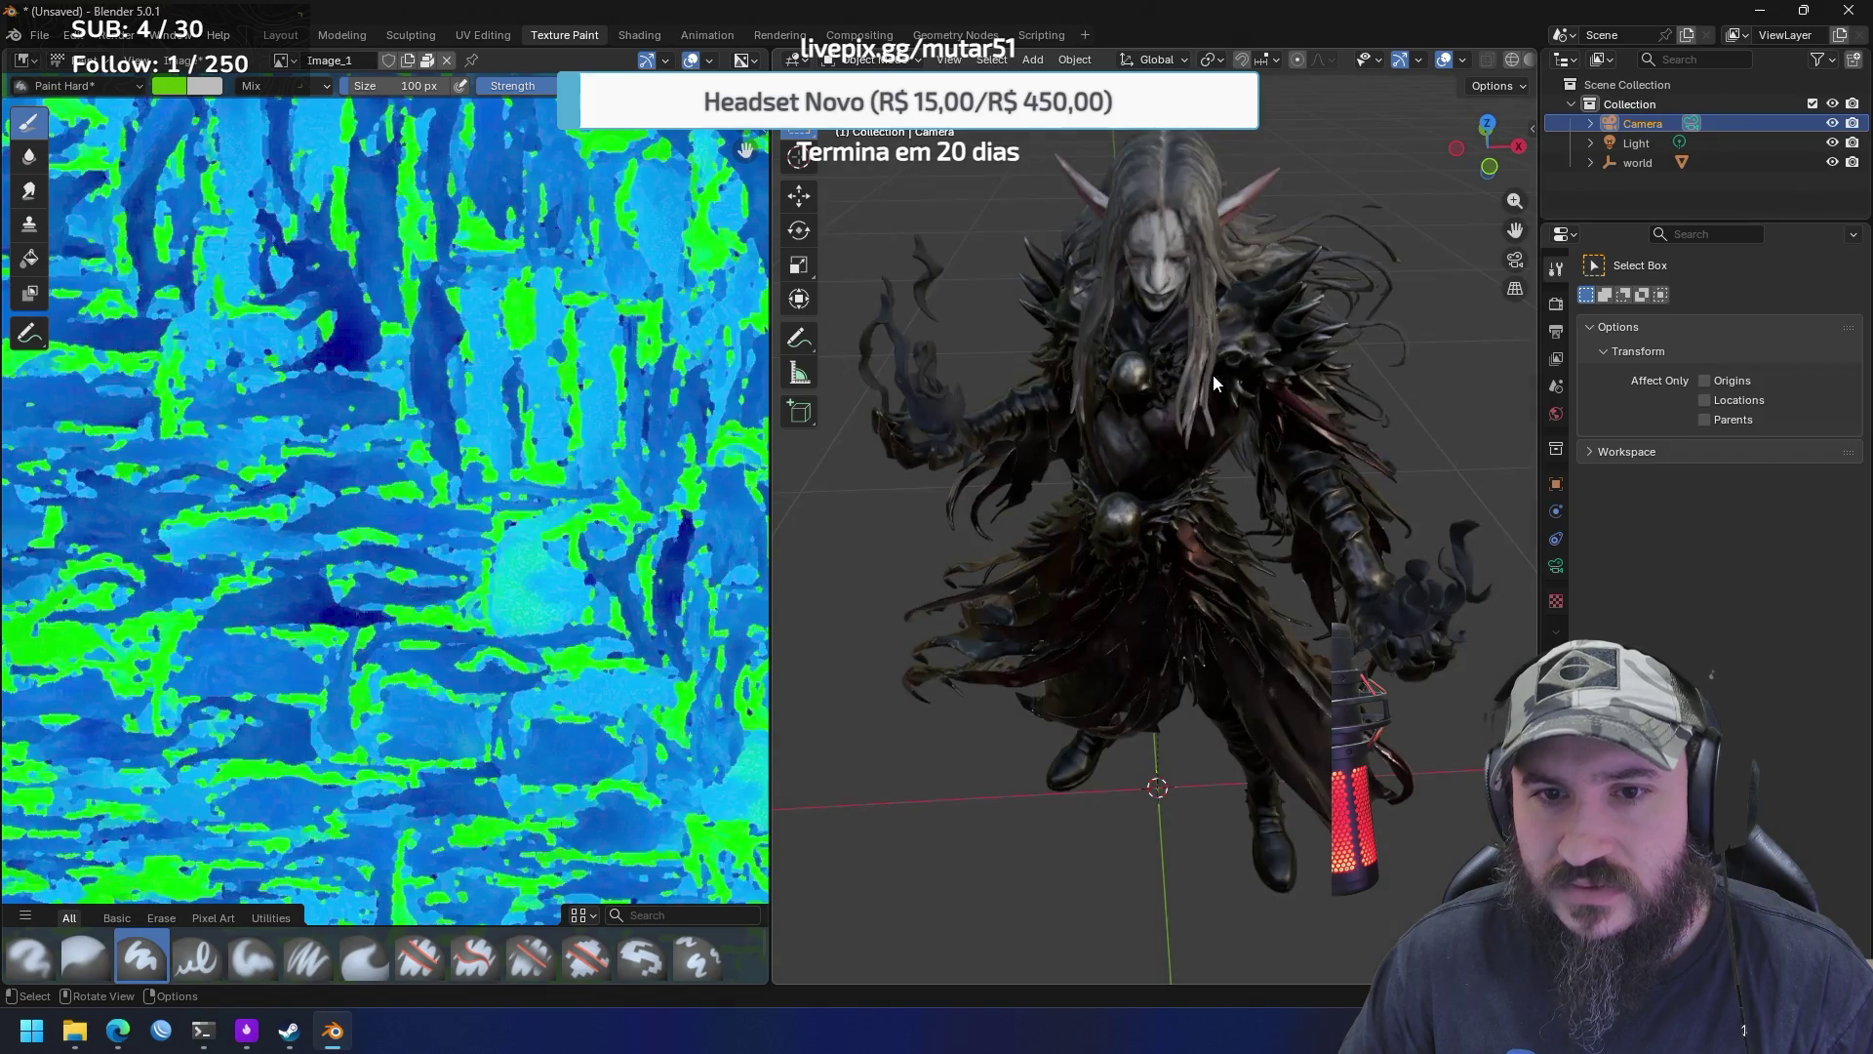
mouse_move(1245, 505)
left_mouse_down()
mouse_move(1285, 500)
mouse_move(1294, 521)
mouse_move(1221, 530)
left_mouse_up()
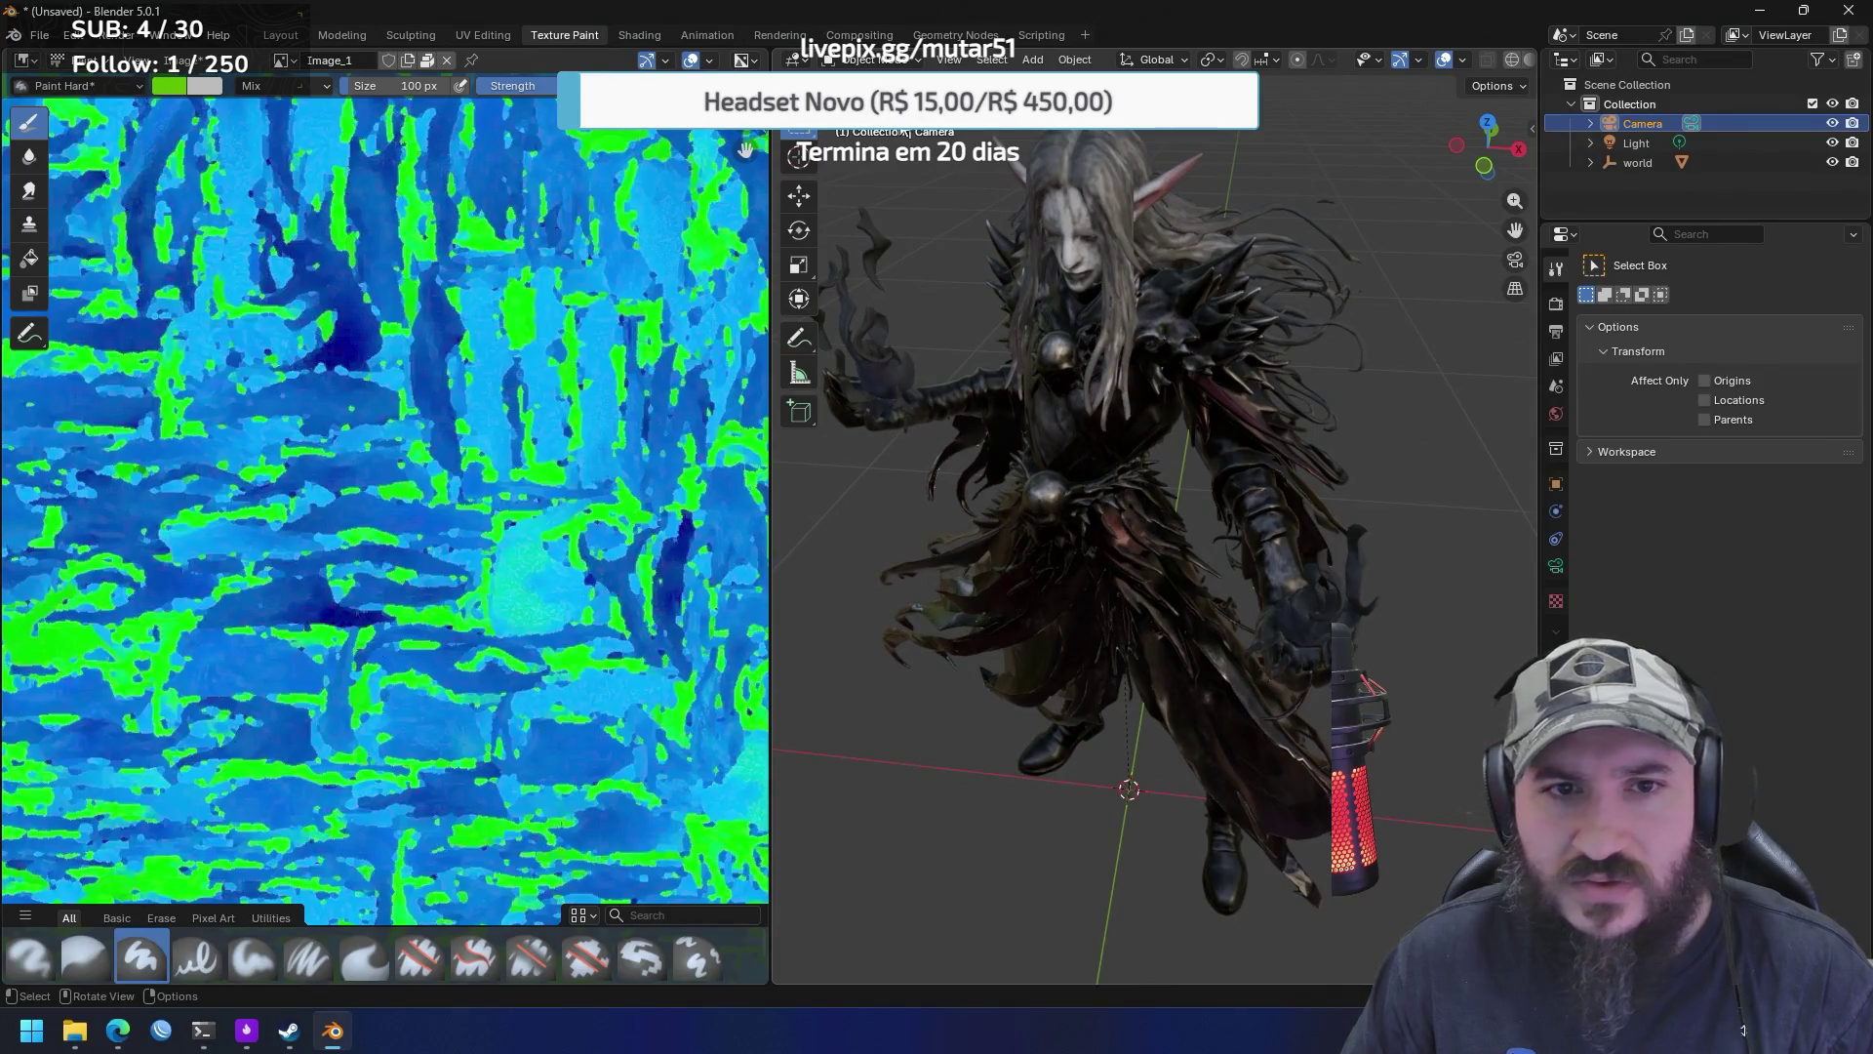
left_click(805, 60)
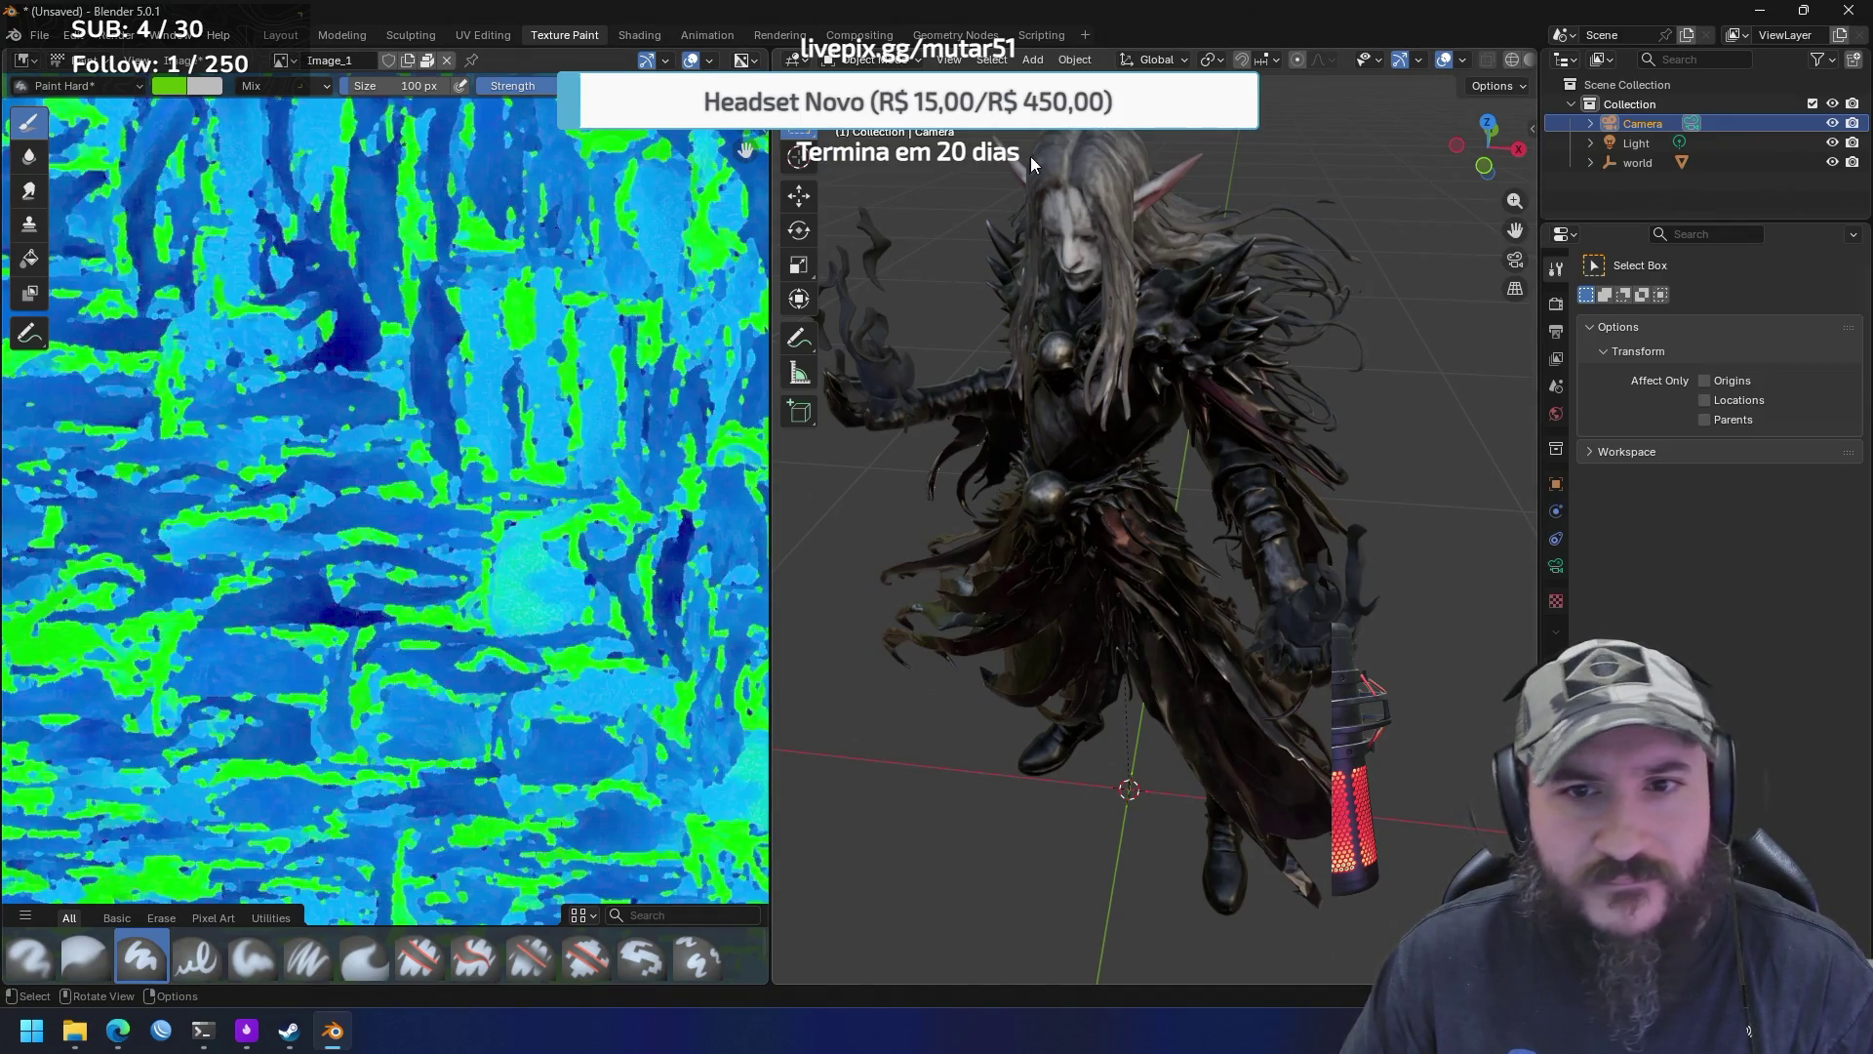
left_click(1094, 160)
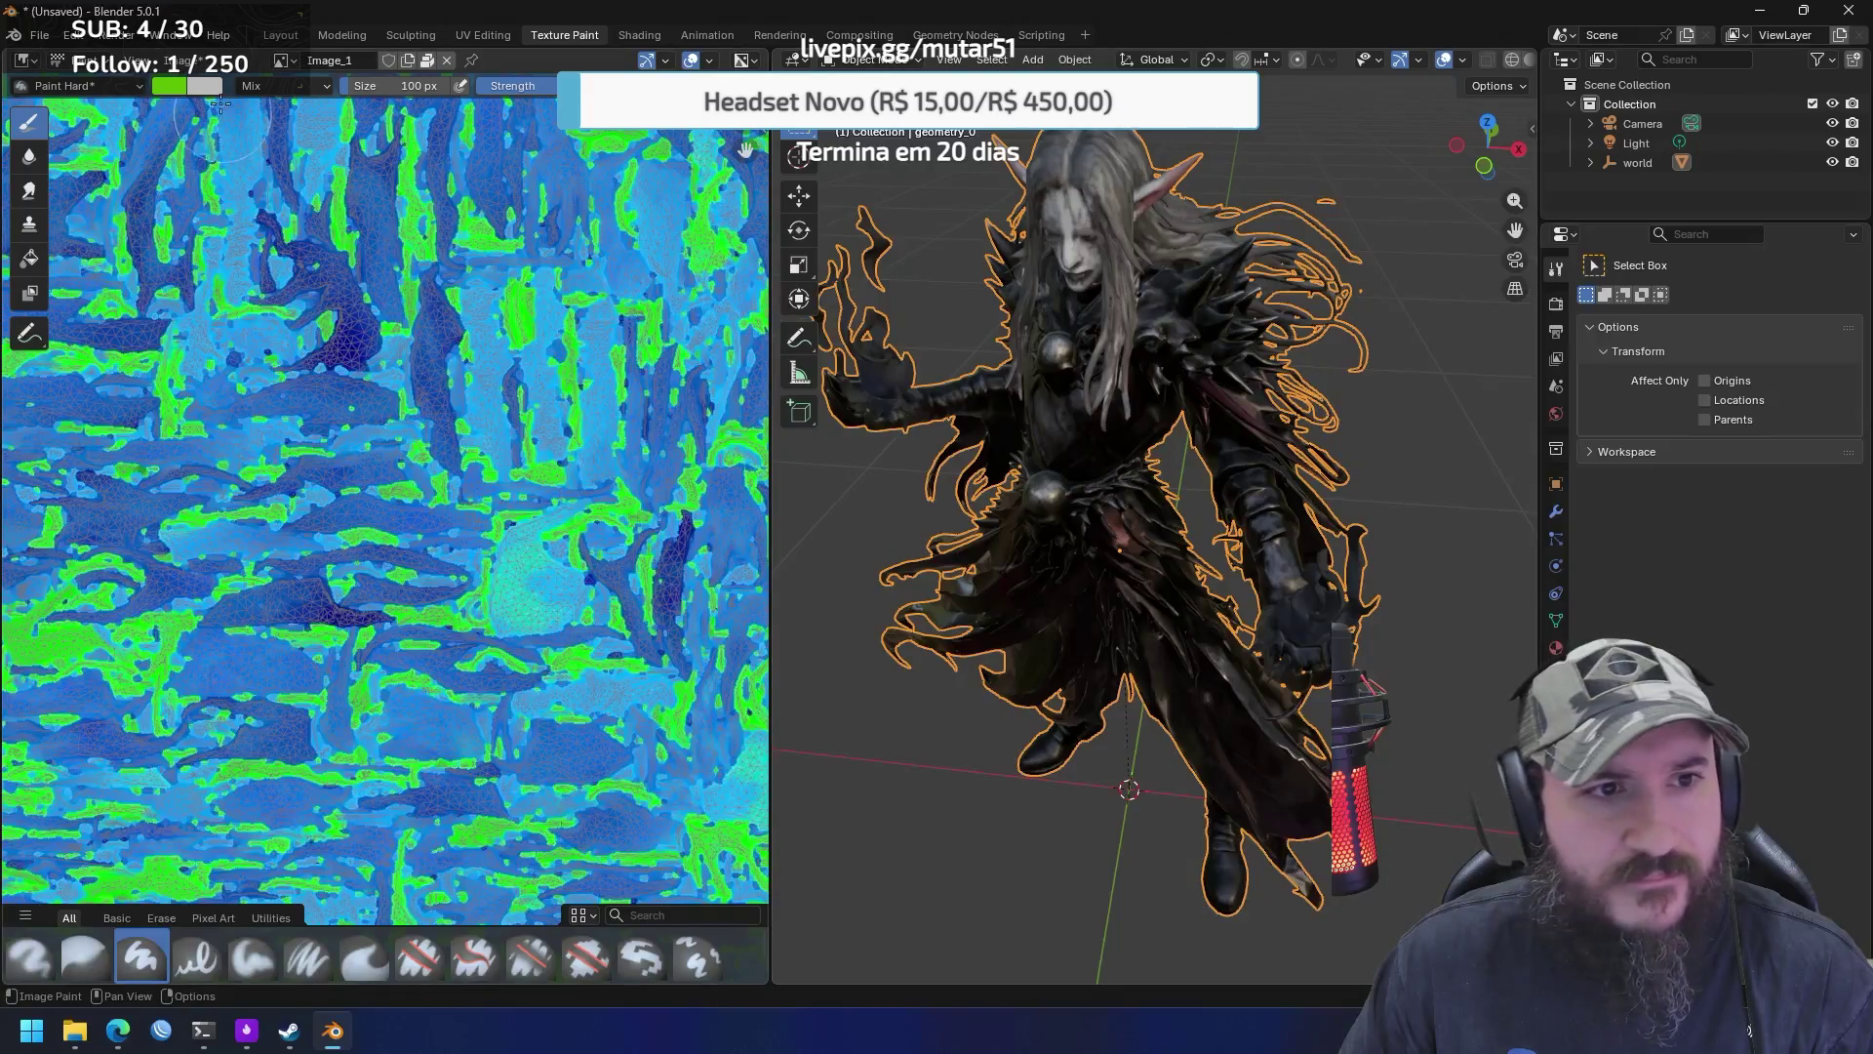
Paint and undo a green test stroke on the texture, then change the brush colour to magenta
mouse_move(317, 175)
left_mouse_down()
mouse_move(566, 453)
mouse_move(691, 514)
left_mouse_up()
key("ctrl+z")
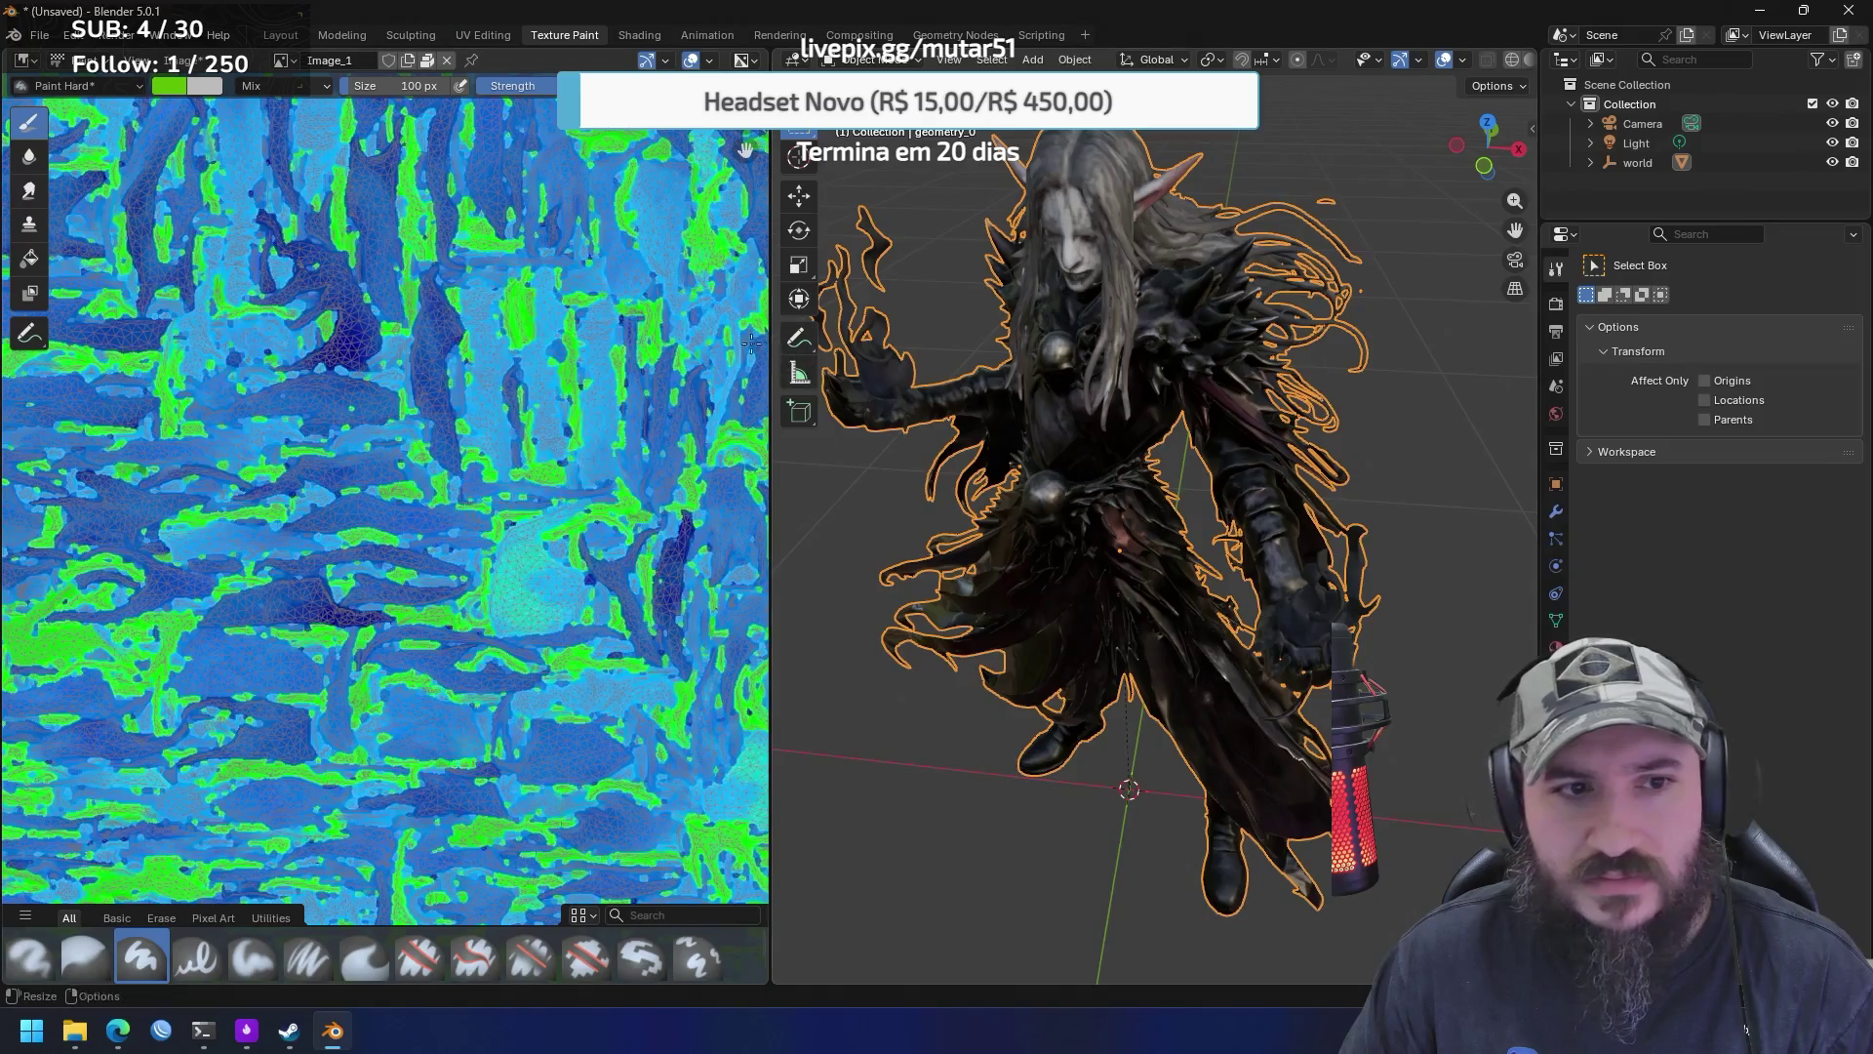
left_click(168, 87)
left_click_drag(272, 172, 292, 226)
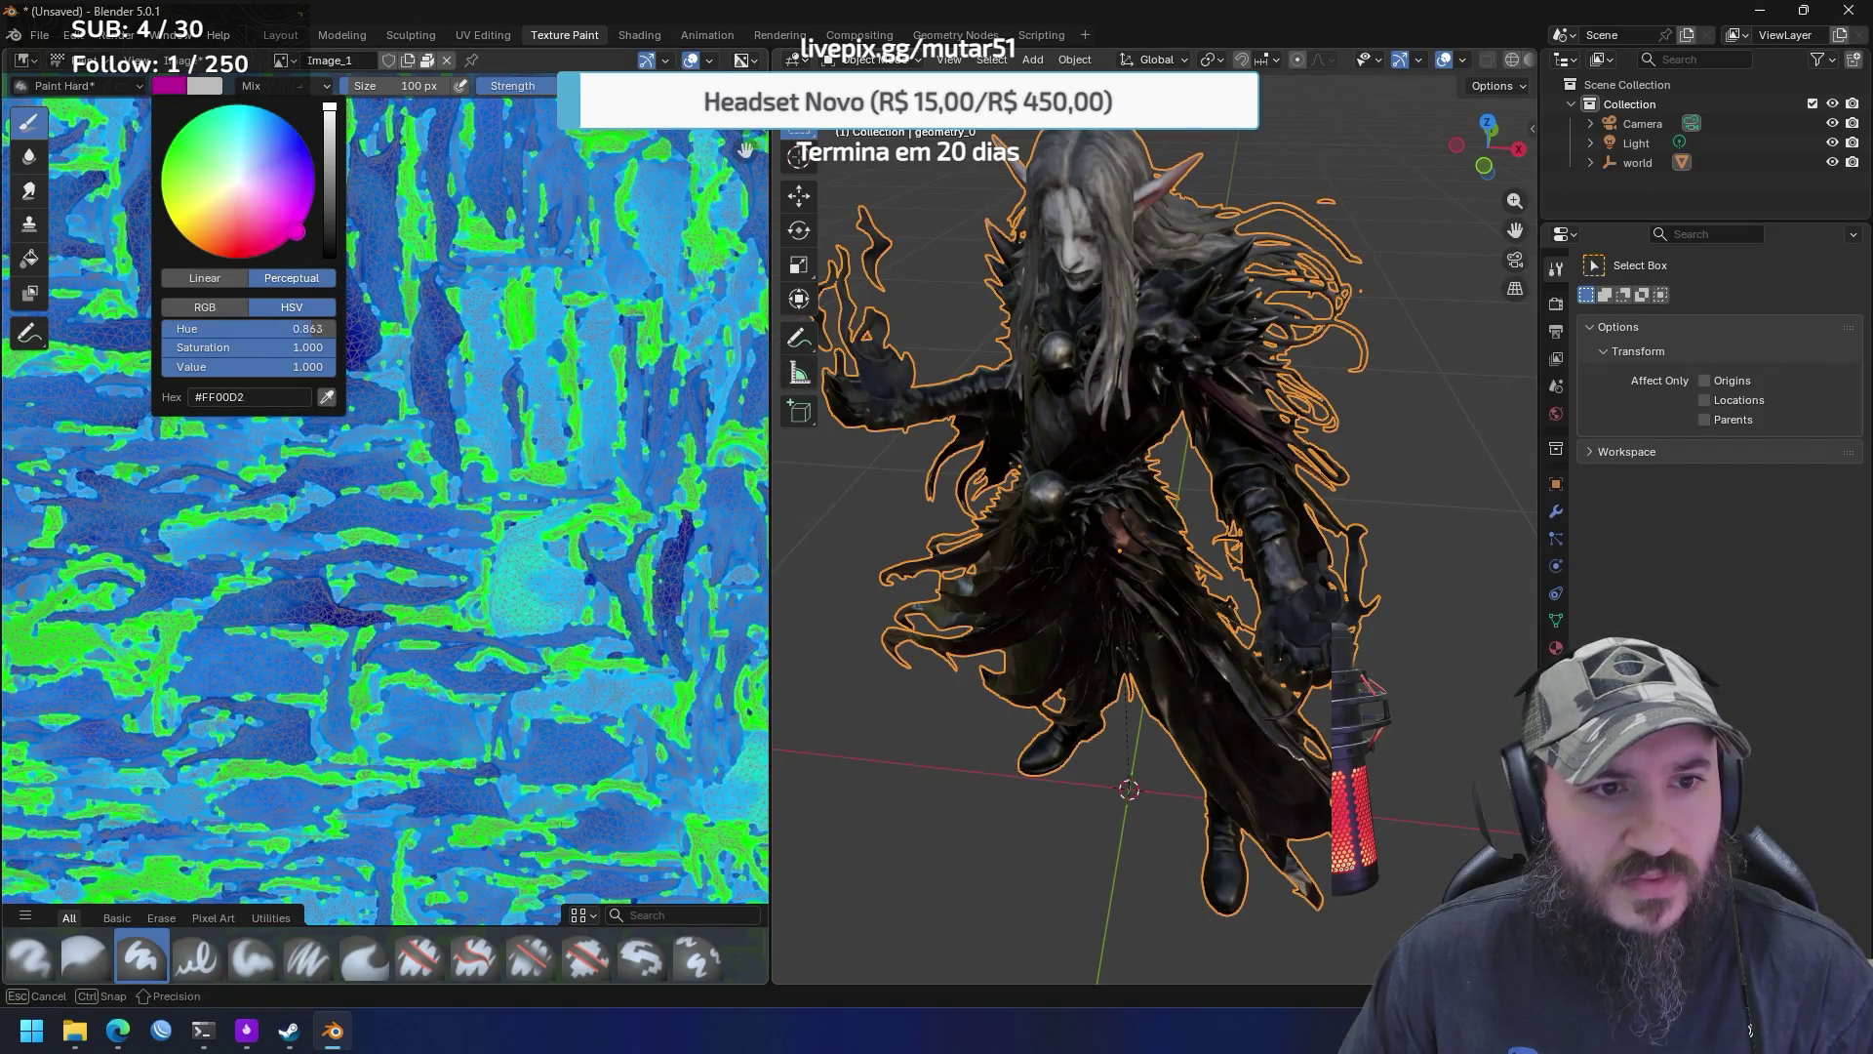
Paint magenta test strokes across the texture and undo them, orbiting the model to compare
mouse_move(423, 188)
left_mouse_down()
mouse_move(561, 434)
mouse_move(576, 502)
left_mouse_up()
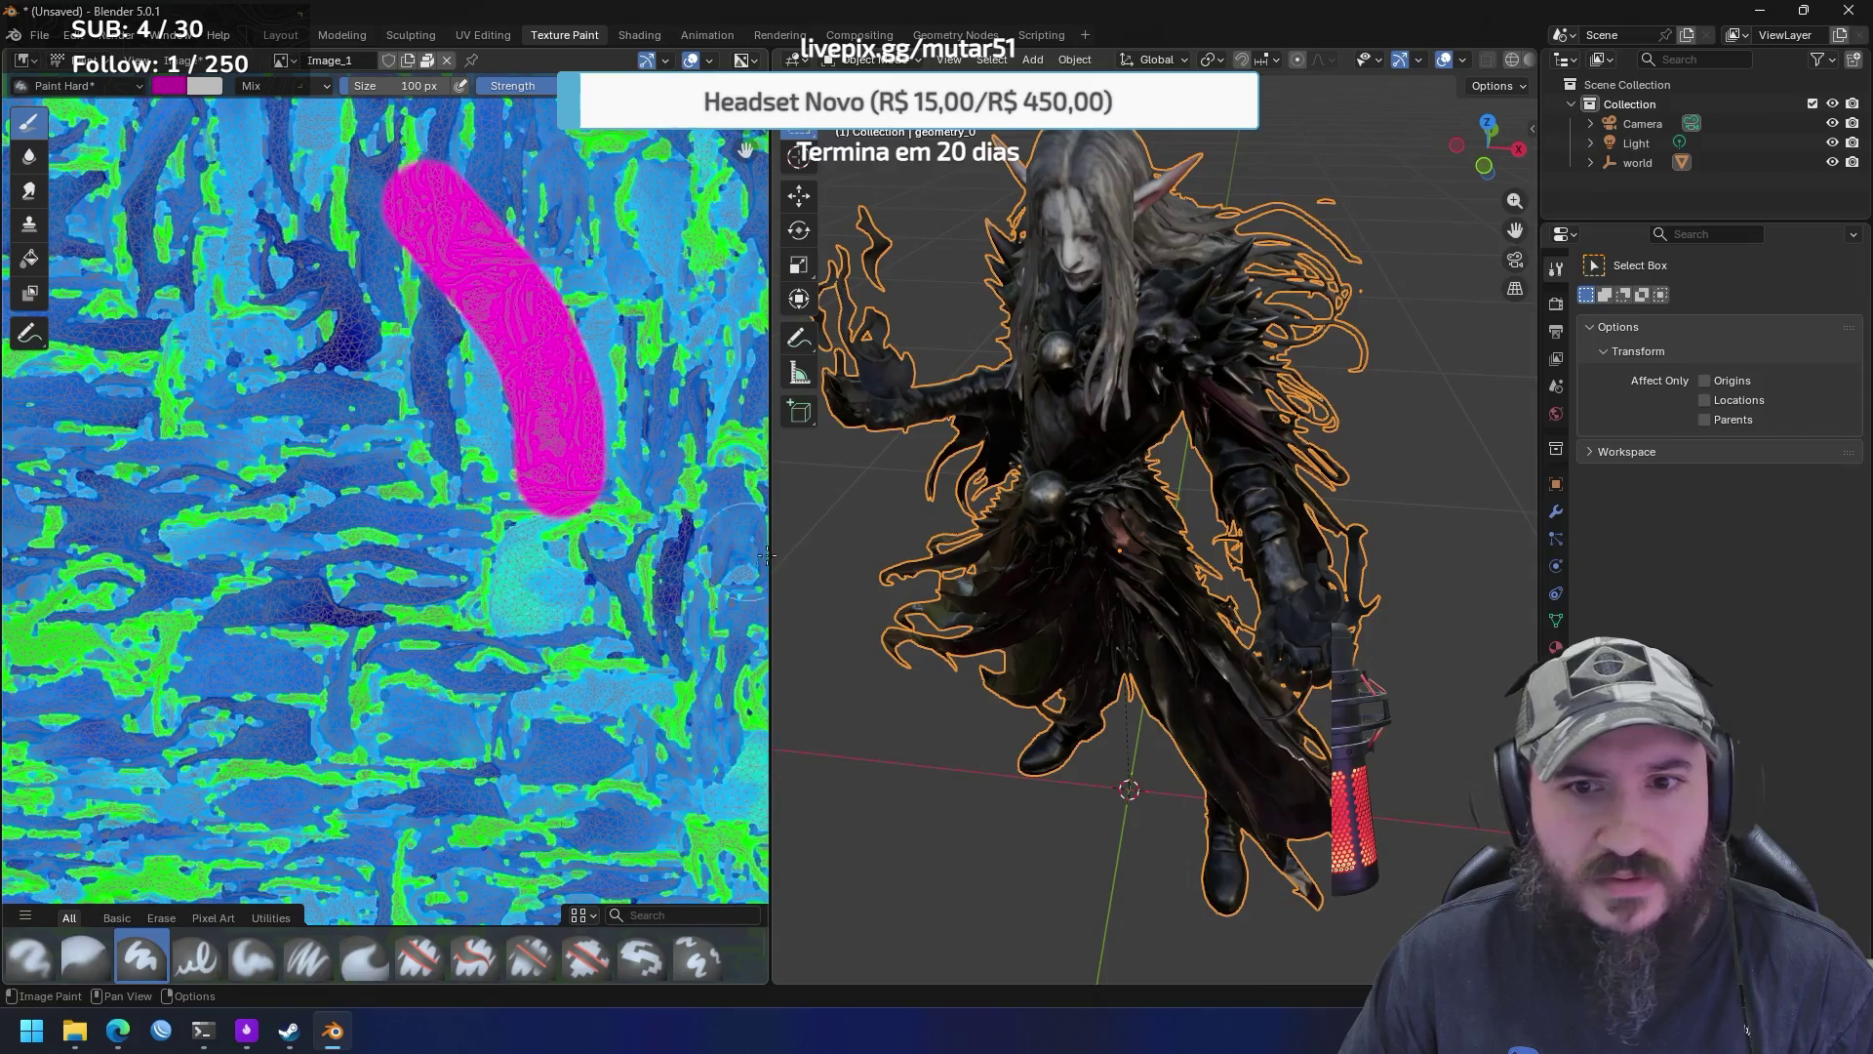
mouse_move(992, 472)
left_mouse_down()
mouse_move(1146, 467)
mouse_move(899, 452)
mouse_move(1181, 456)
left_mouse_up()
key("ctrl+z")
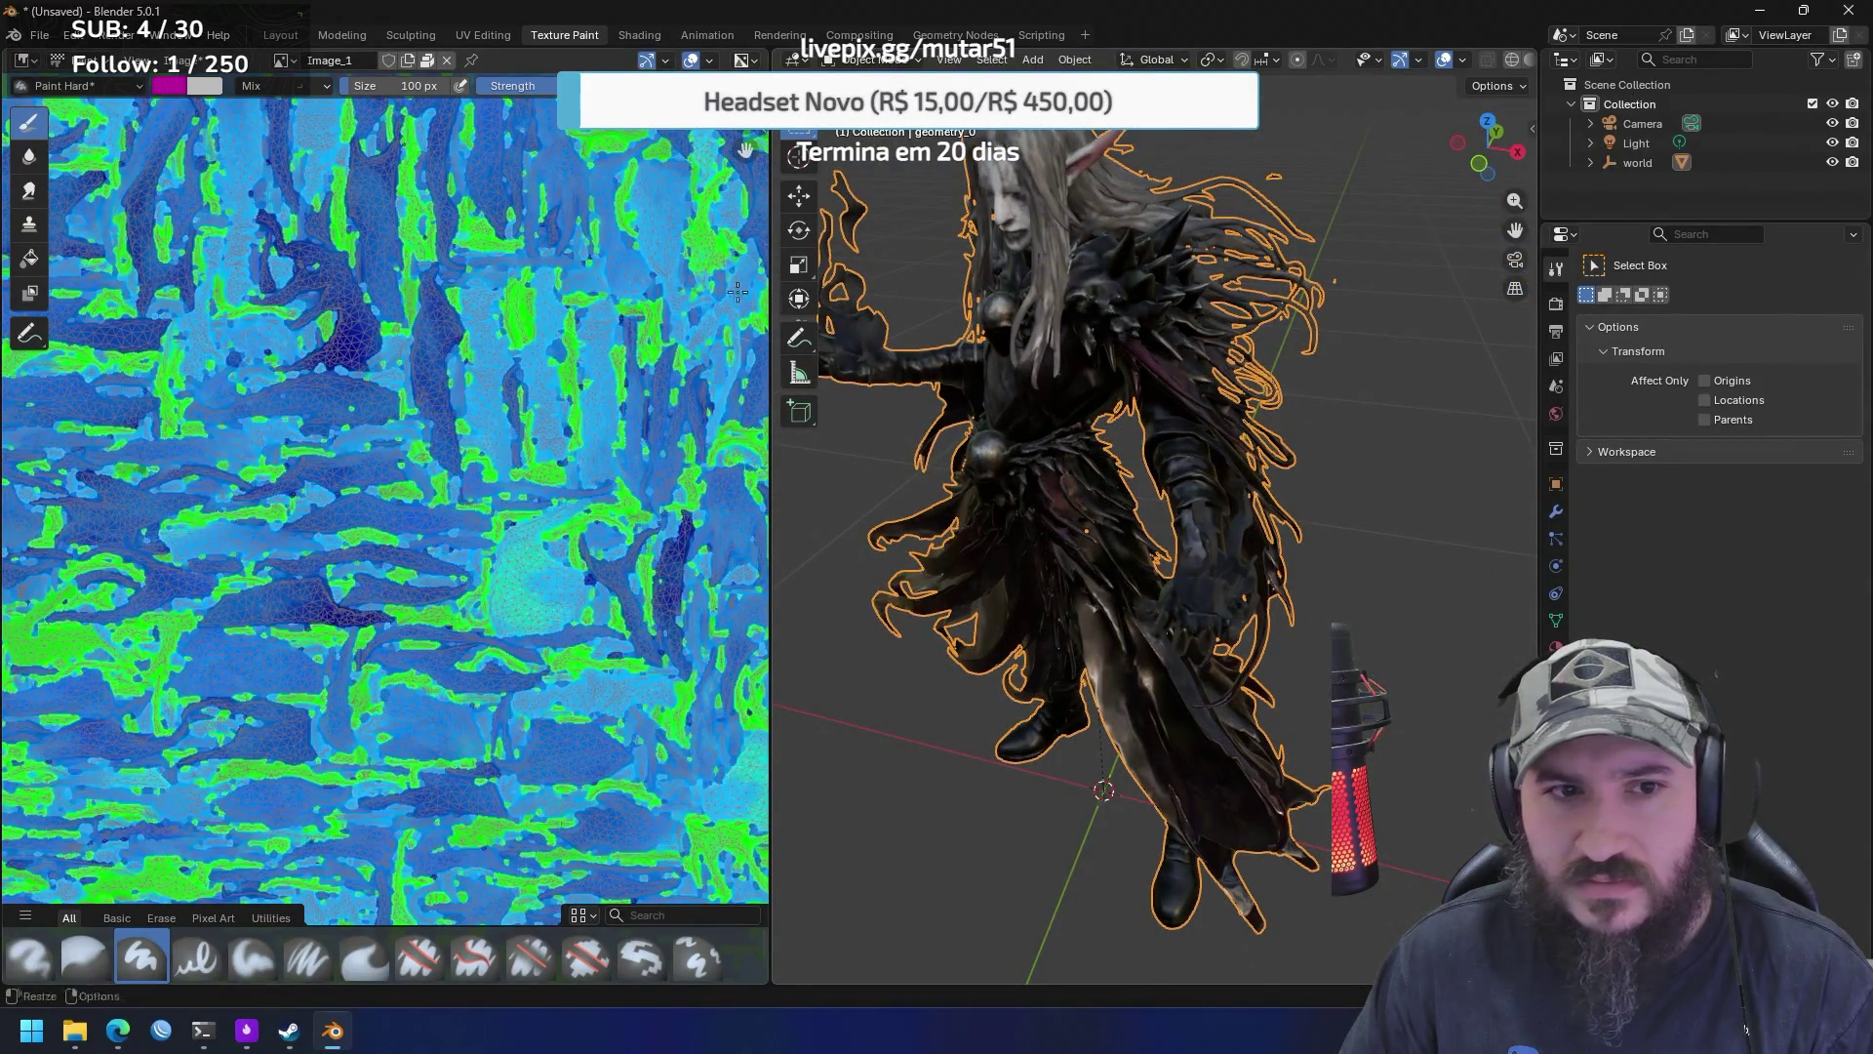
left_click_drag(395, 161, 561, 388)
mouse_move(1283, 268)
left_mouse_down()
mouse_move(1262, 337)
mouse_move(1233, 348)
left_mouse_up()
key("ctrl+z")
Try more pink test strokes, undoing each, and return the model to a front view
left_click(478, 164)
left_click_drag(506, 211, 607, 405)
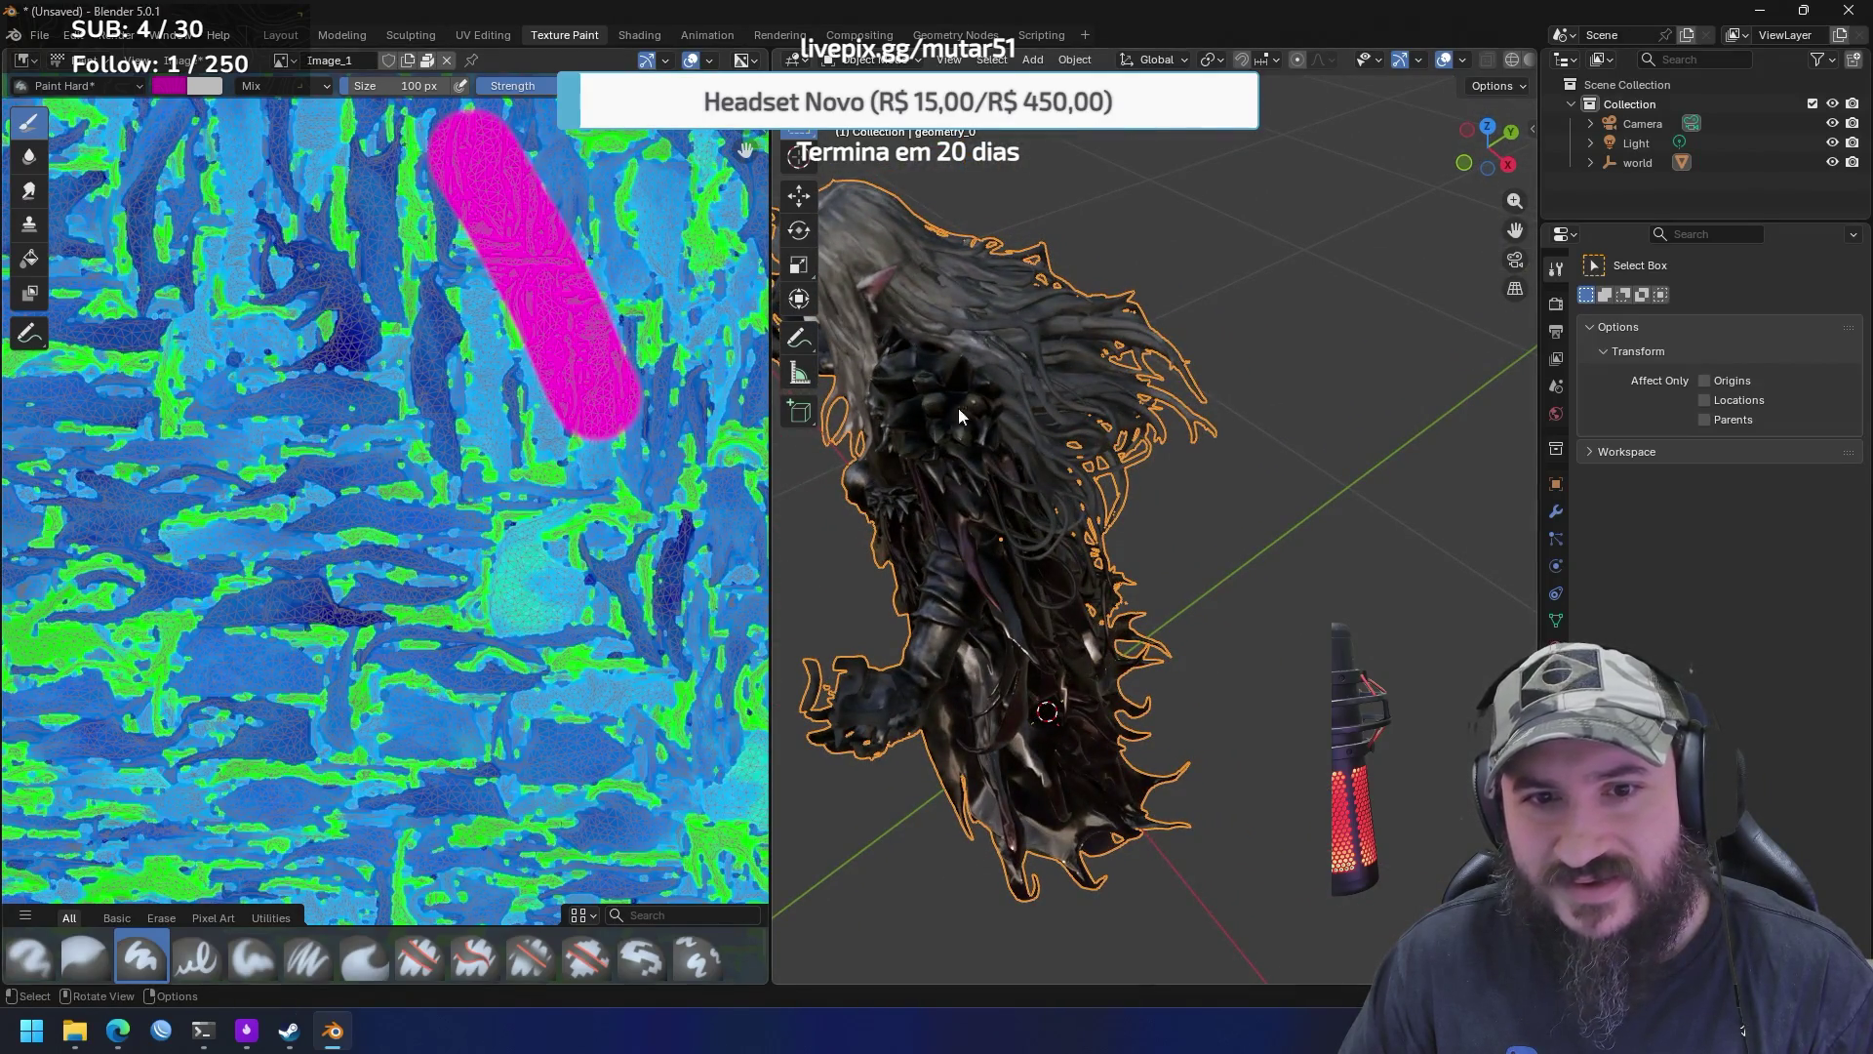
mouse_move(1028, 778)
left_mouse_down()
mouse_move(1220, 536)
mouse_move(1202, 550)
left_mouse_up()
key("ctrl+z")
mouse_move(453, 209)
left_mouse_down()
mouse_move(537, 293)
mouse_move(585, 434)
left_mouse_up()
key("ctrl+z")
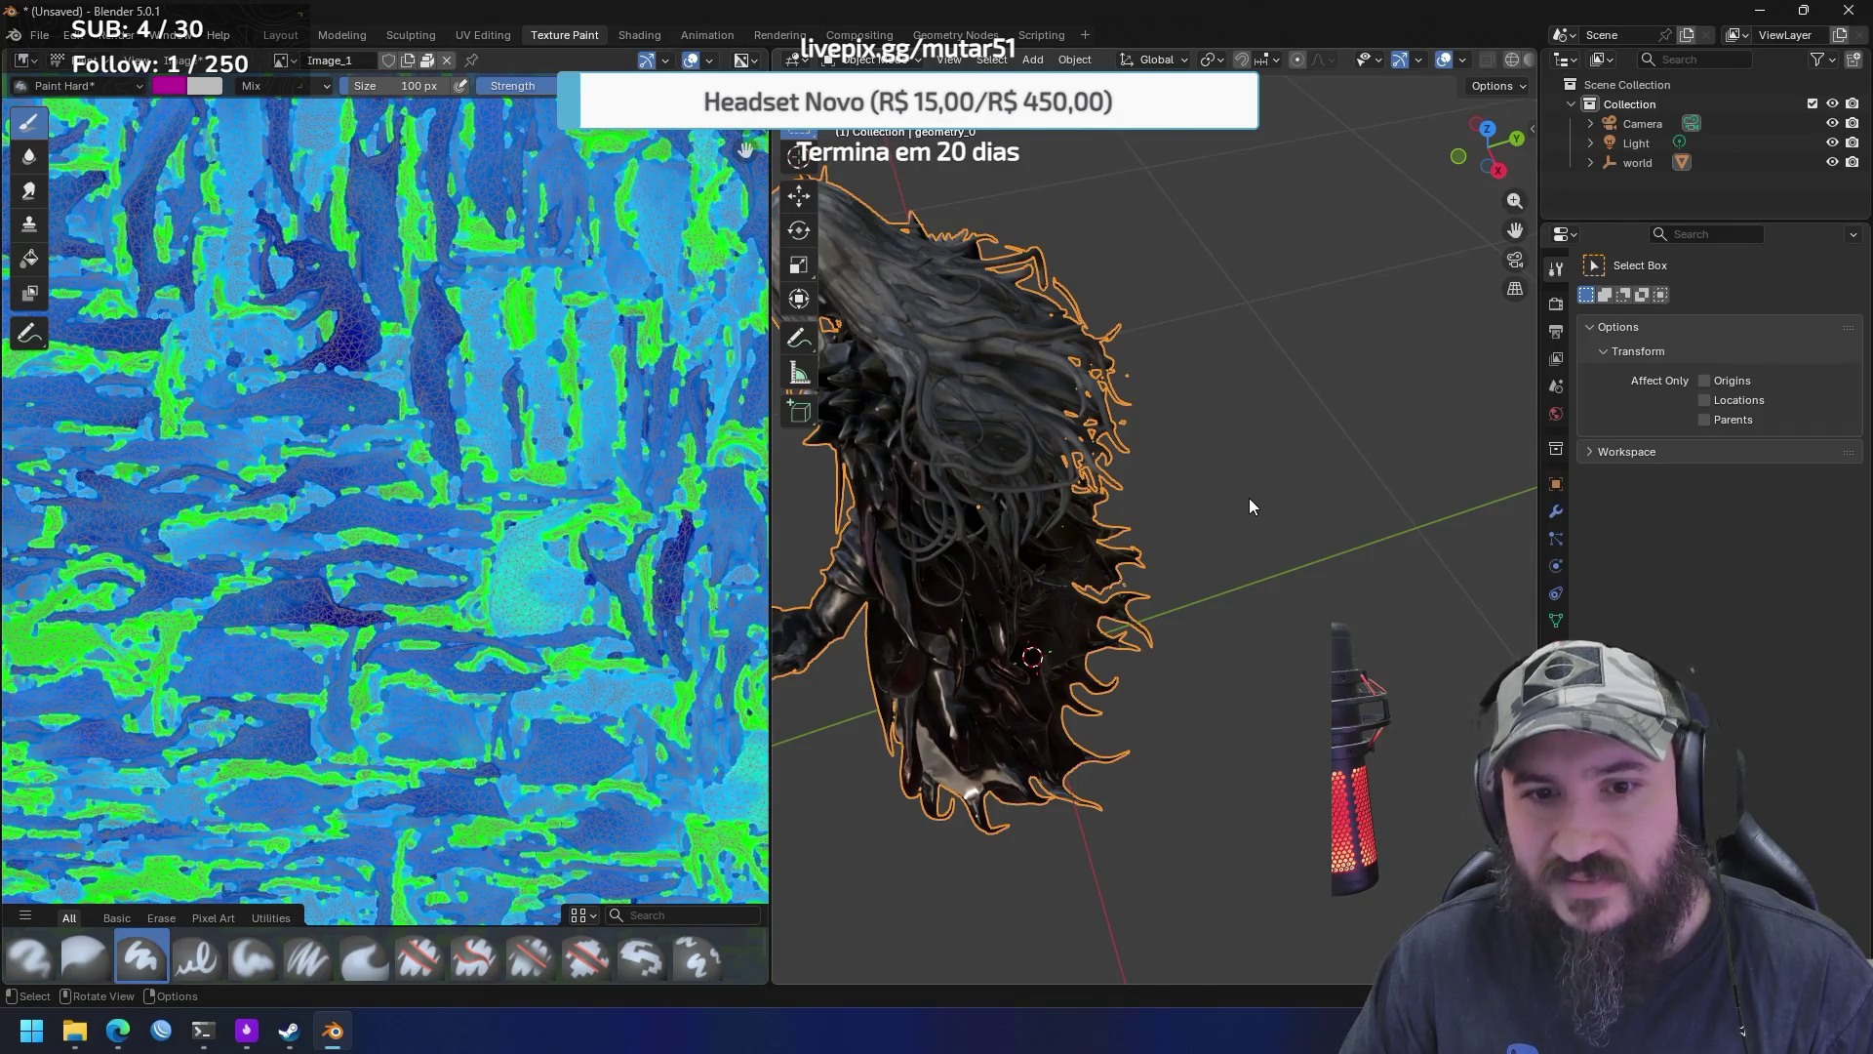
mouse_move(1146, 484)
left_mouse_down()
mouse_move(1214, 517)
mouse_move(1290, 472)
left_mouse_up()
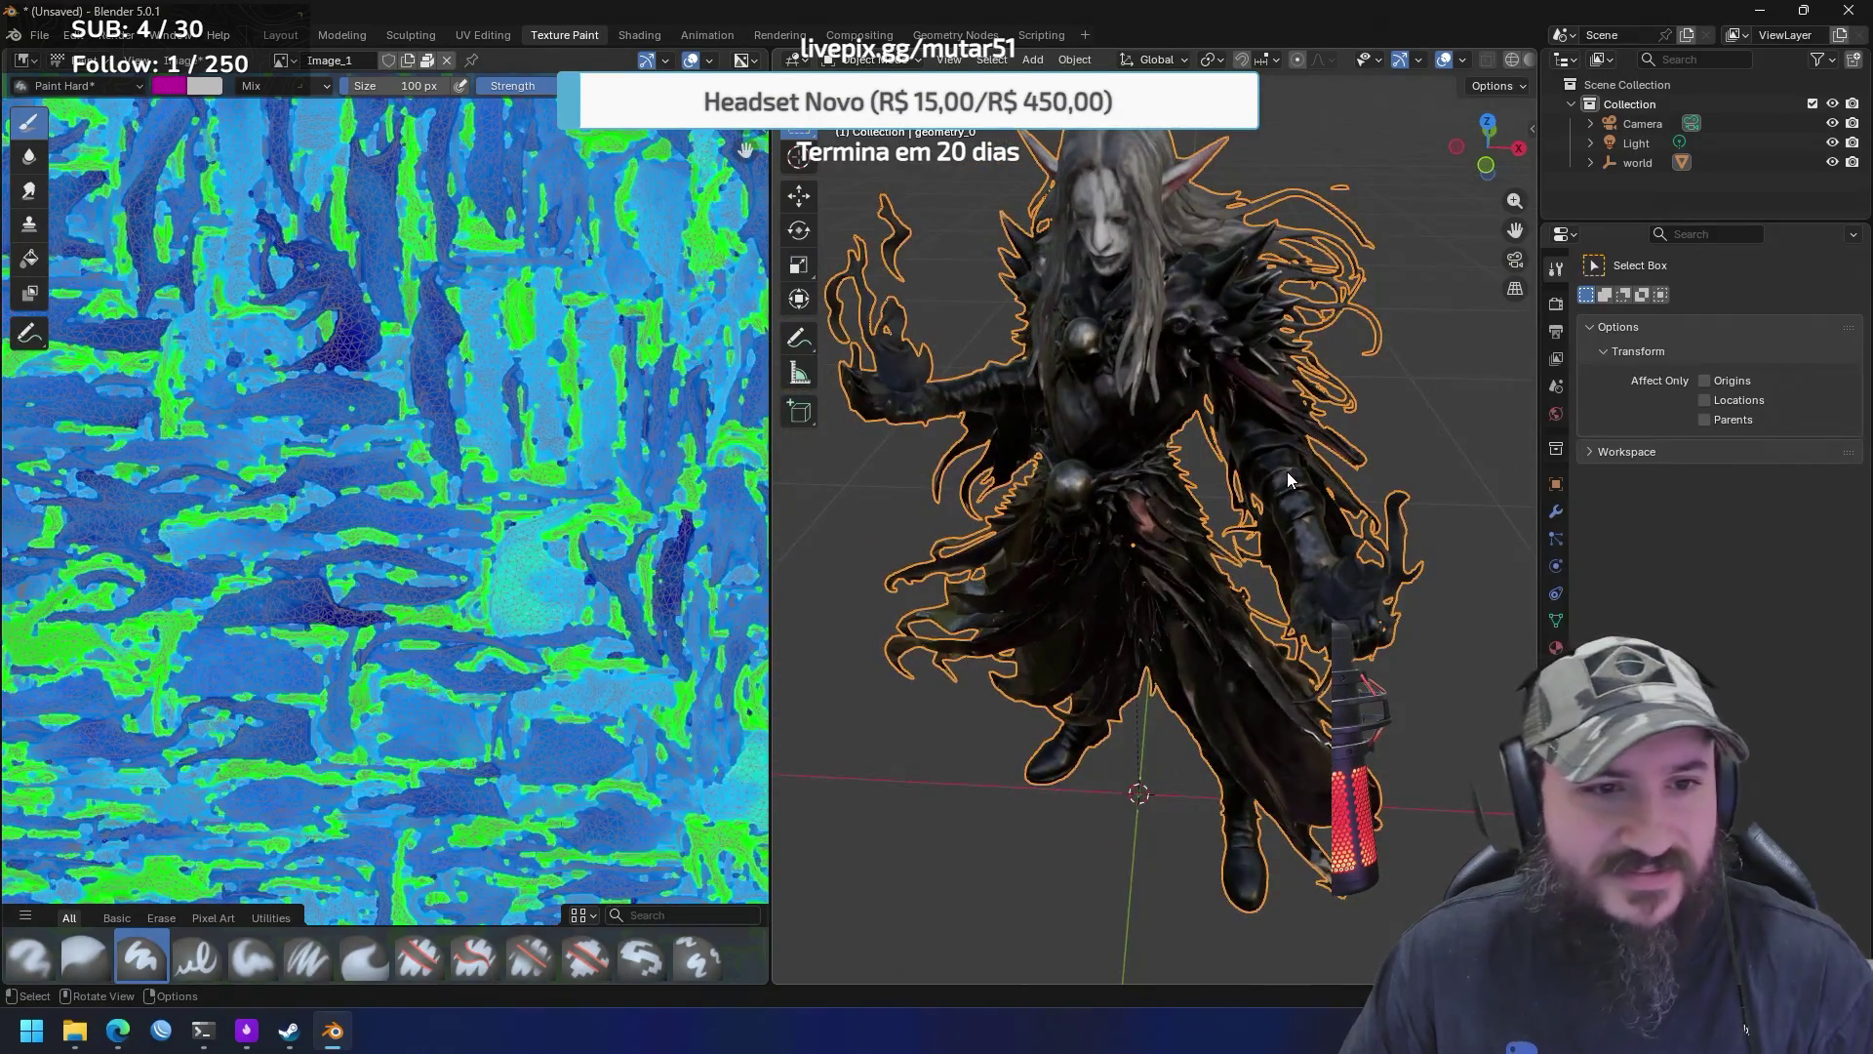
Try the Darken brush blending mode, then set it back to Mix
left_click(107, 88)
left_click(107, 93)
left_click(299, 89)
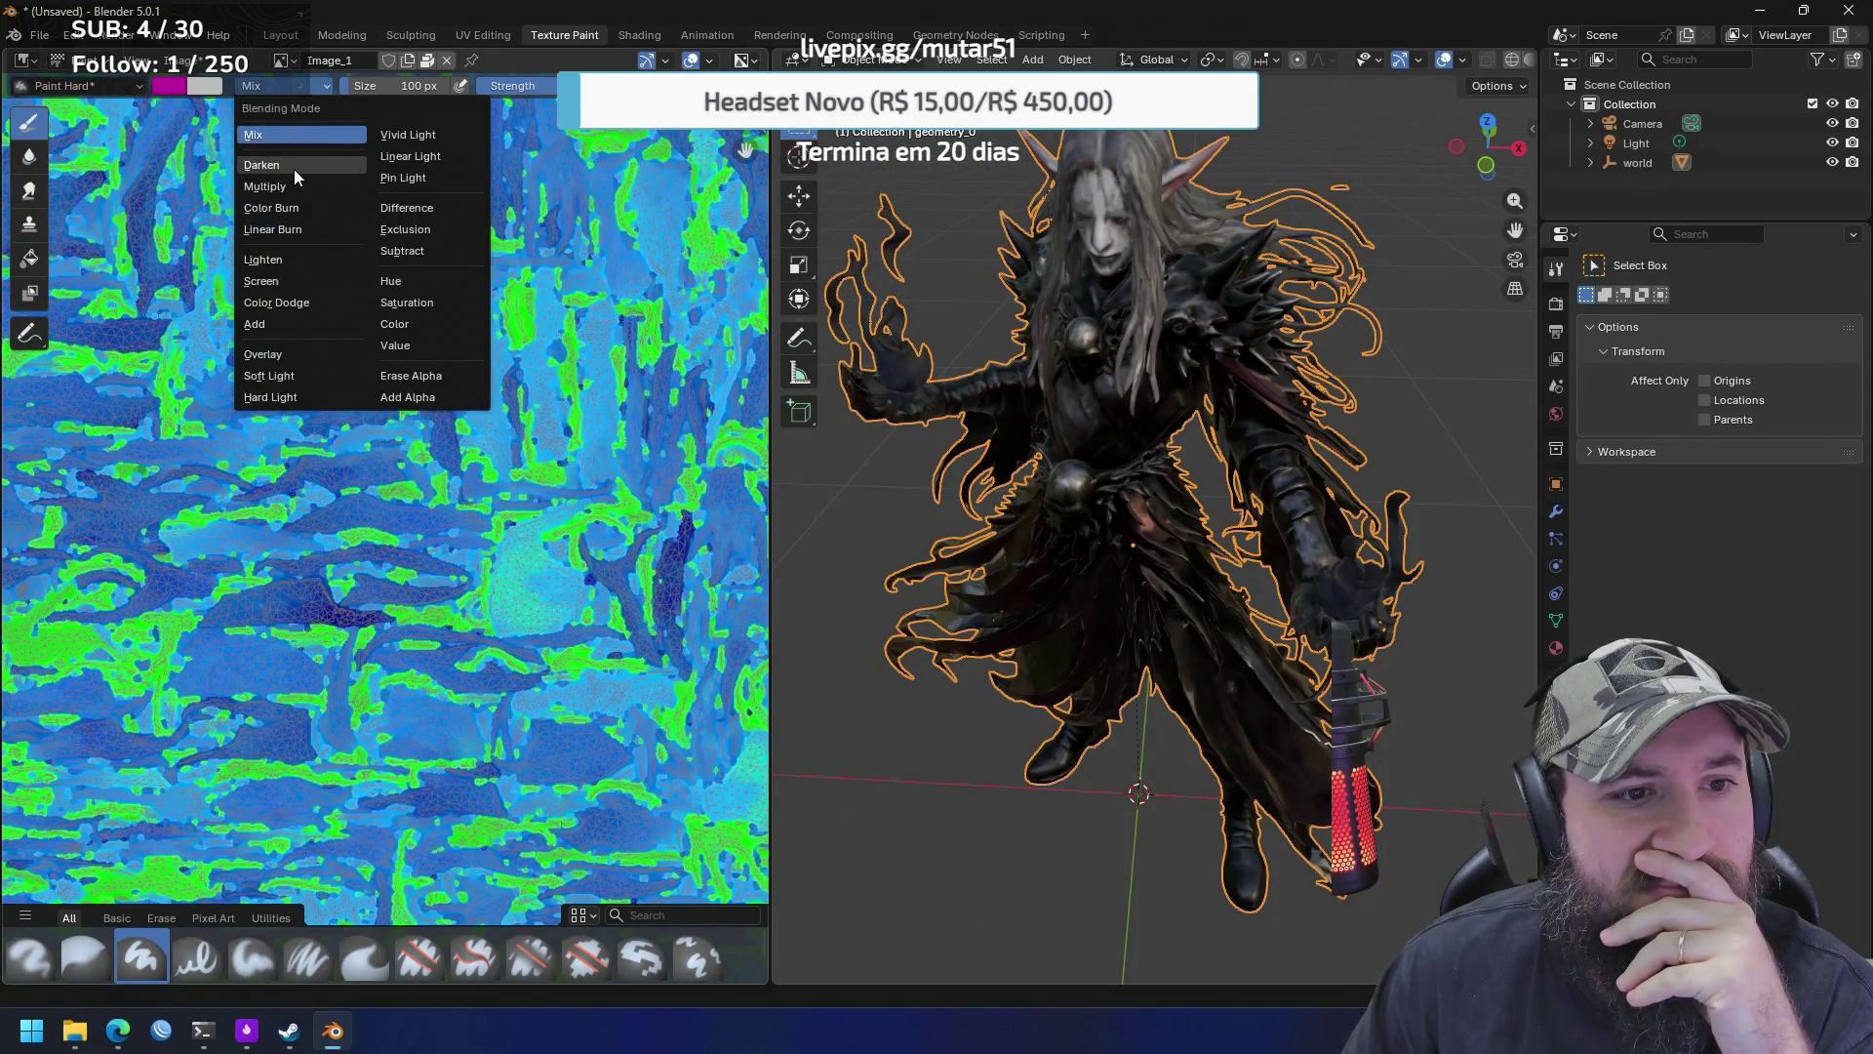
left_click(302, 163)
left_click(283, 86)
left_click(285, 137)
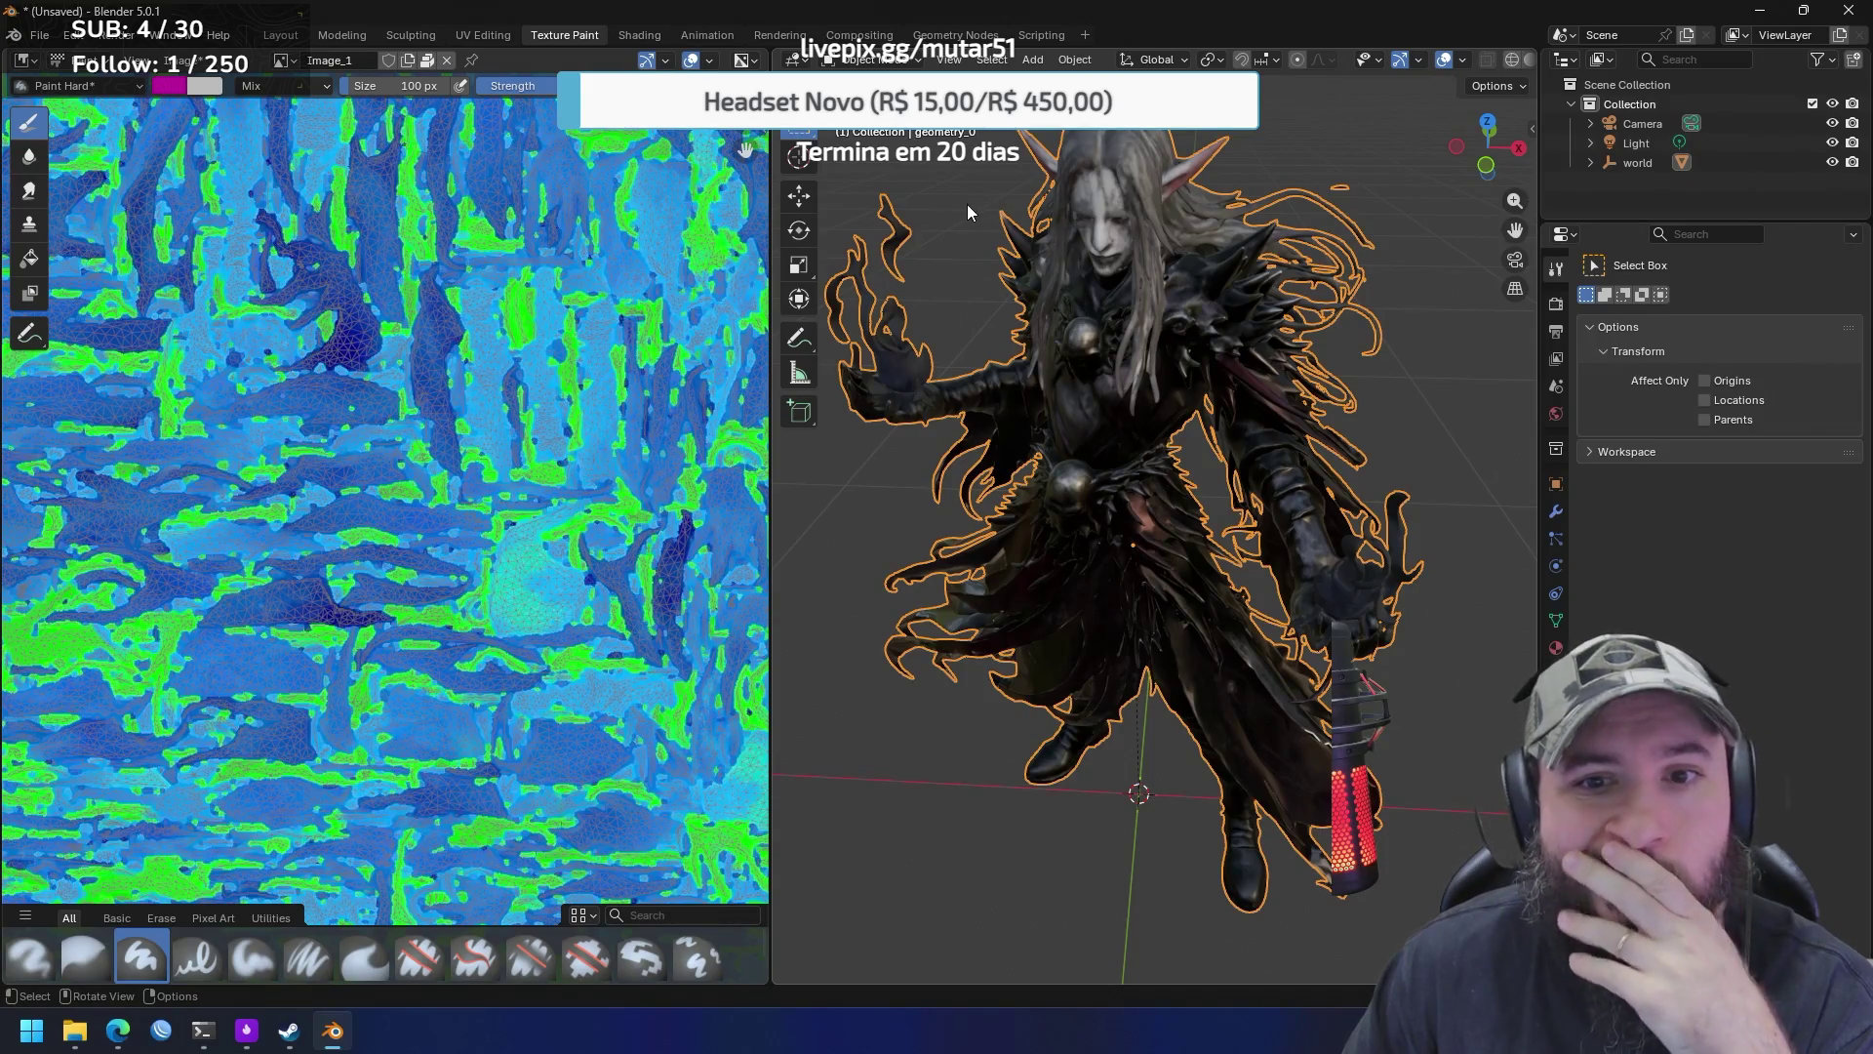
Look over the image view options, then switch to the UV Editing workspace
left_click(140, 61)
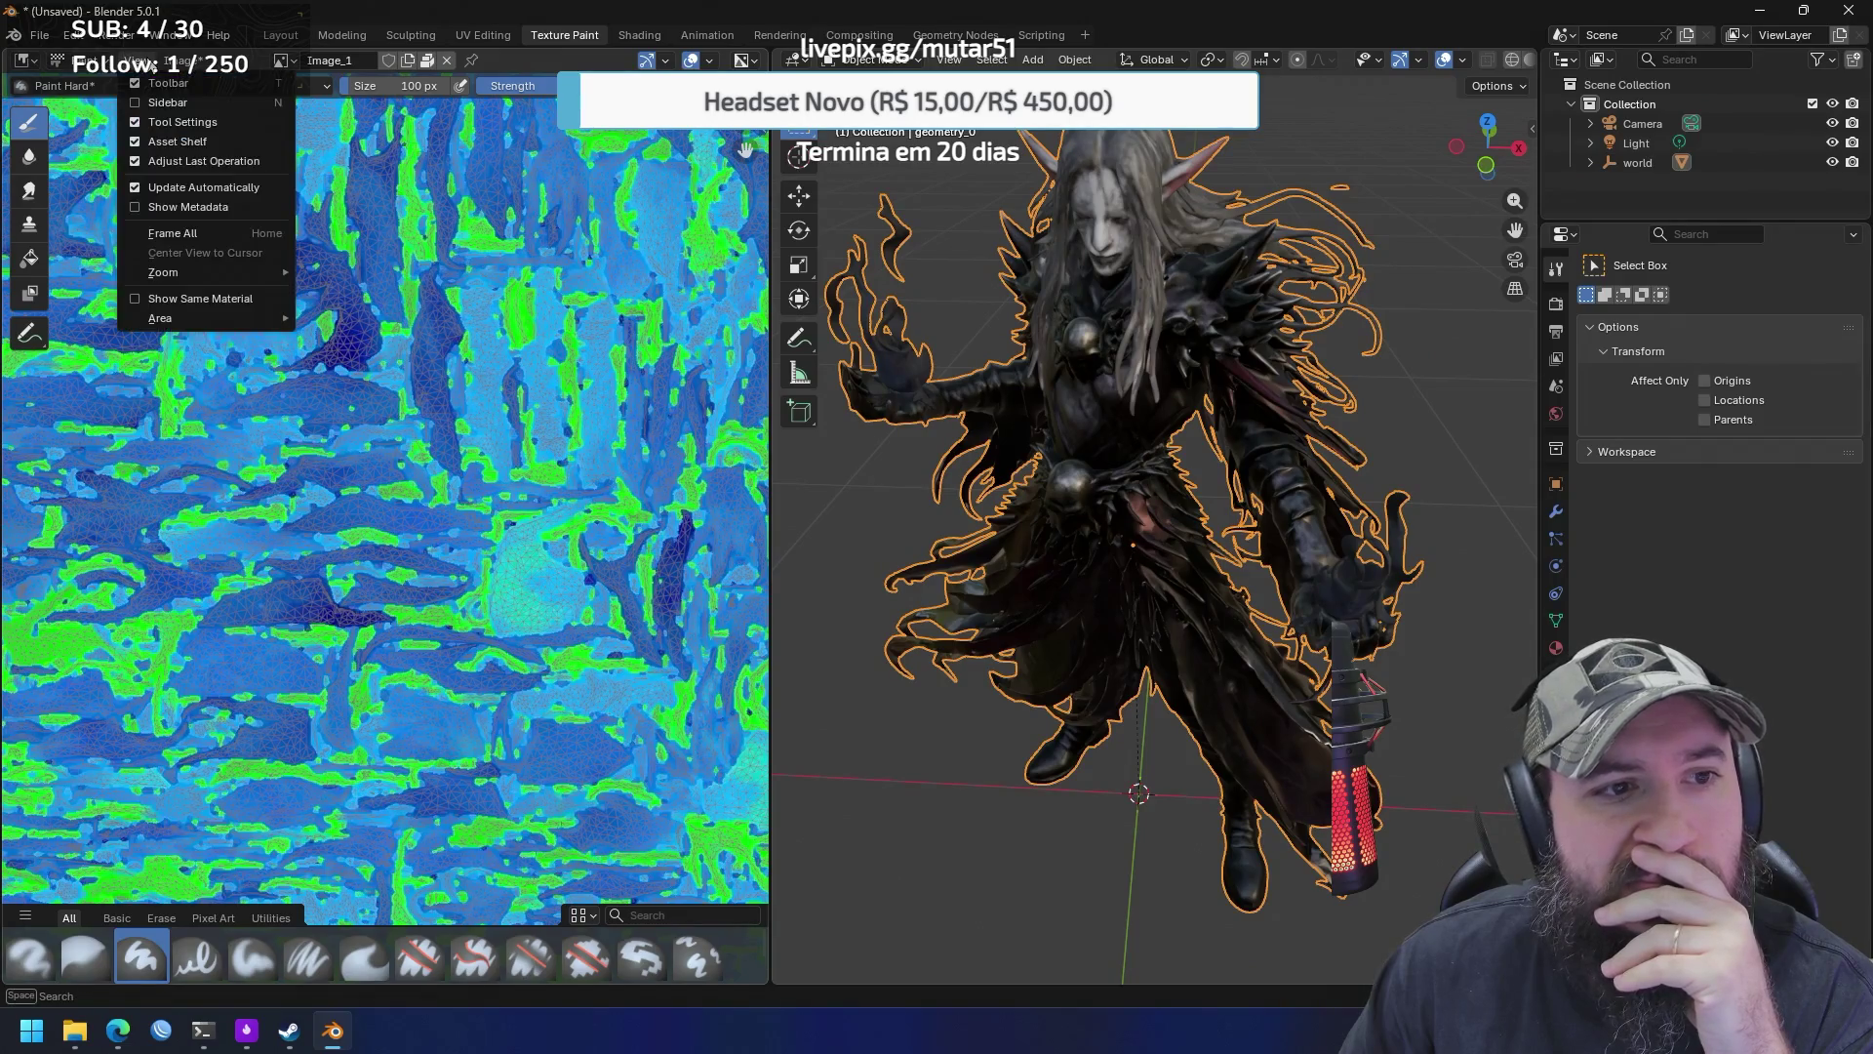
mouse_move(193, 62)
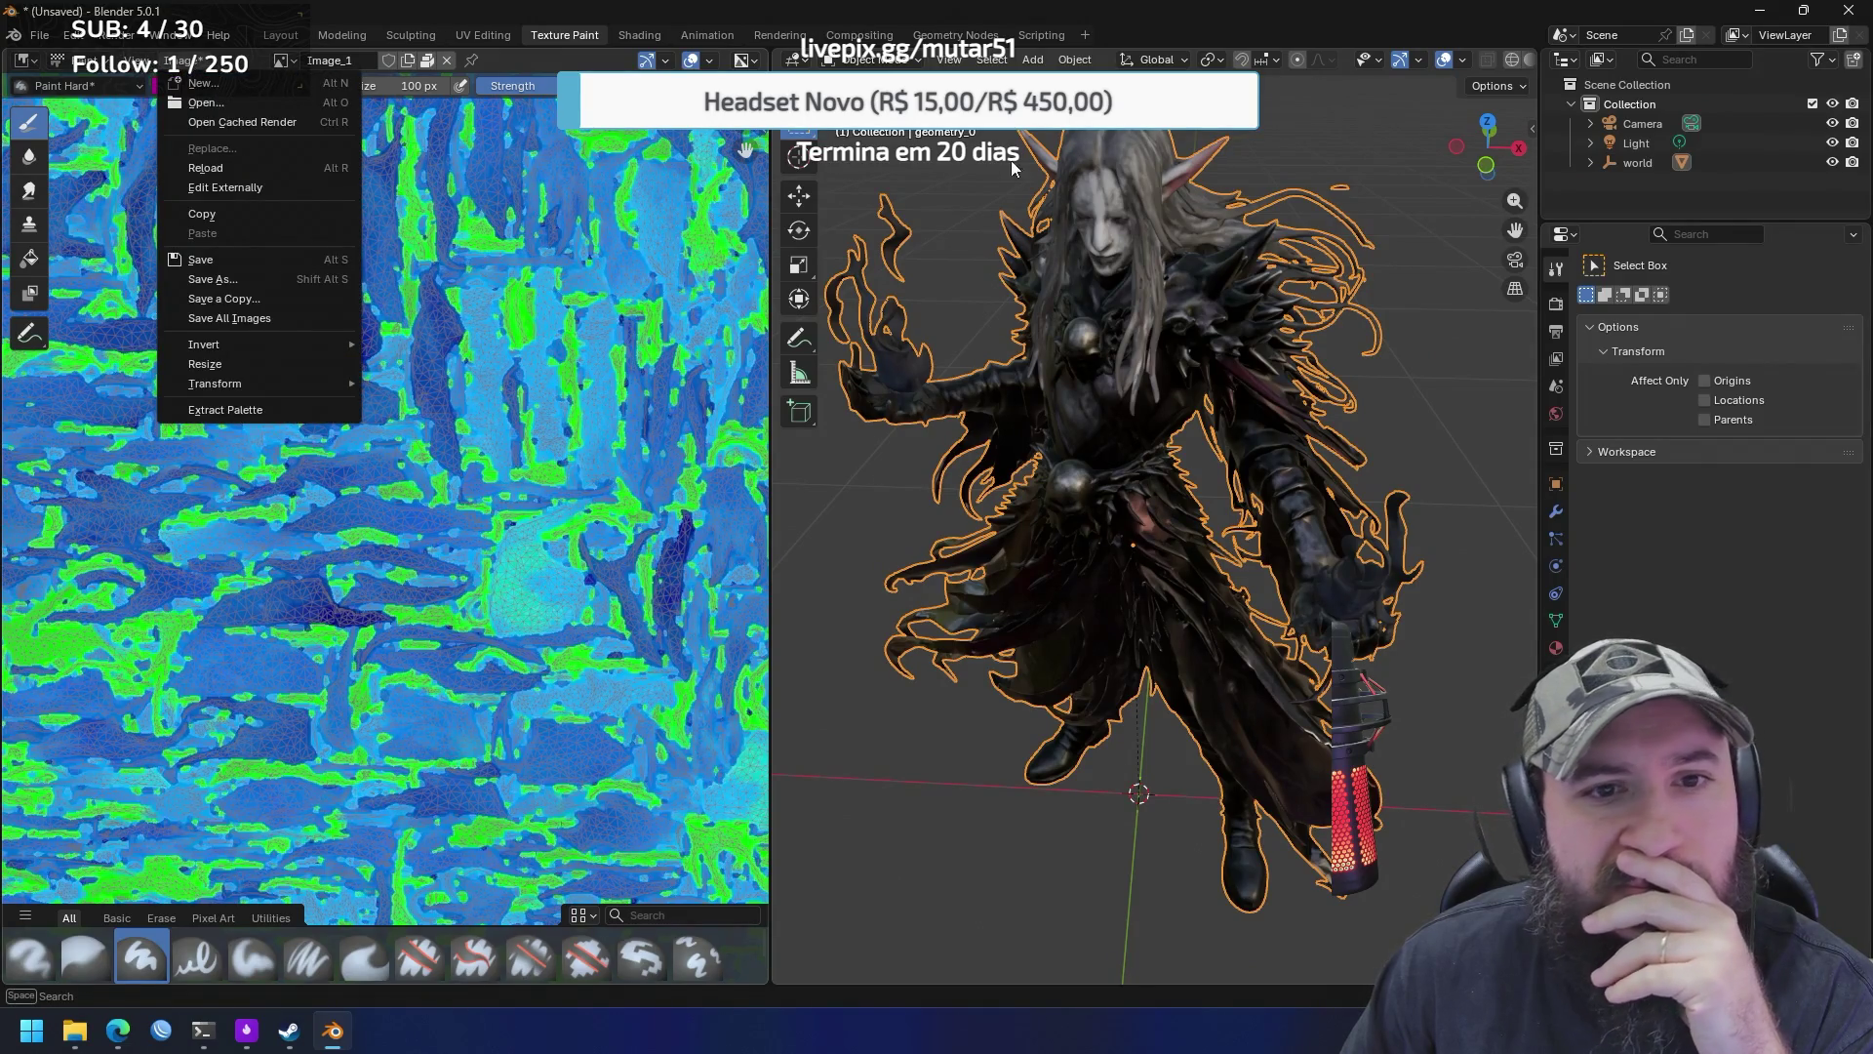
left_click(470, 37)
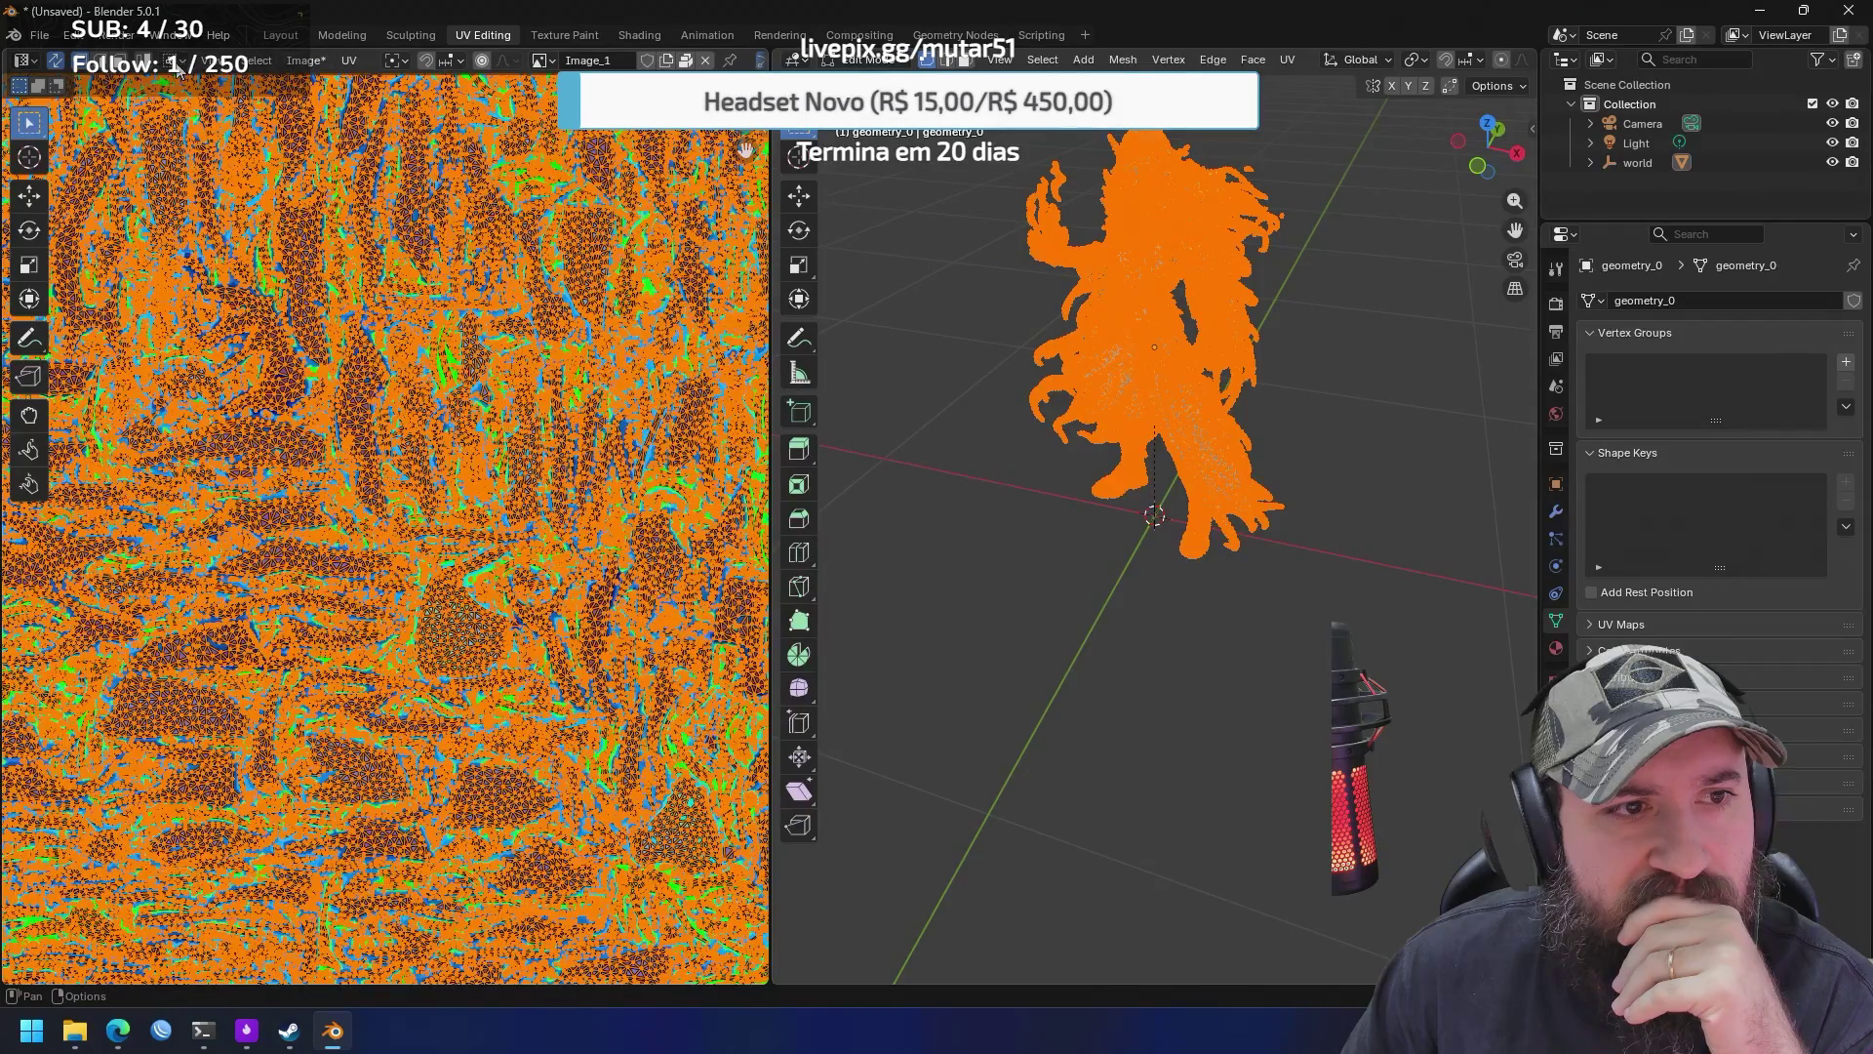
left_click(350, 60)
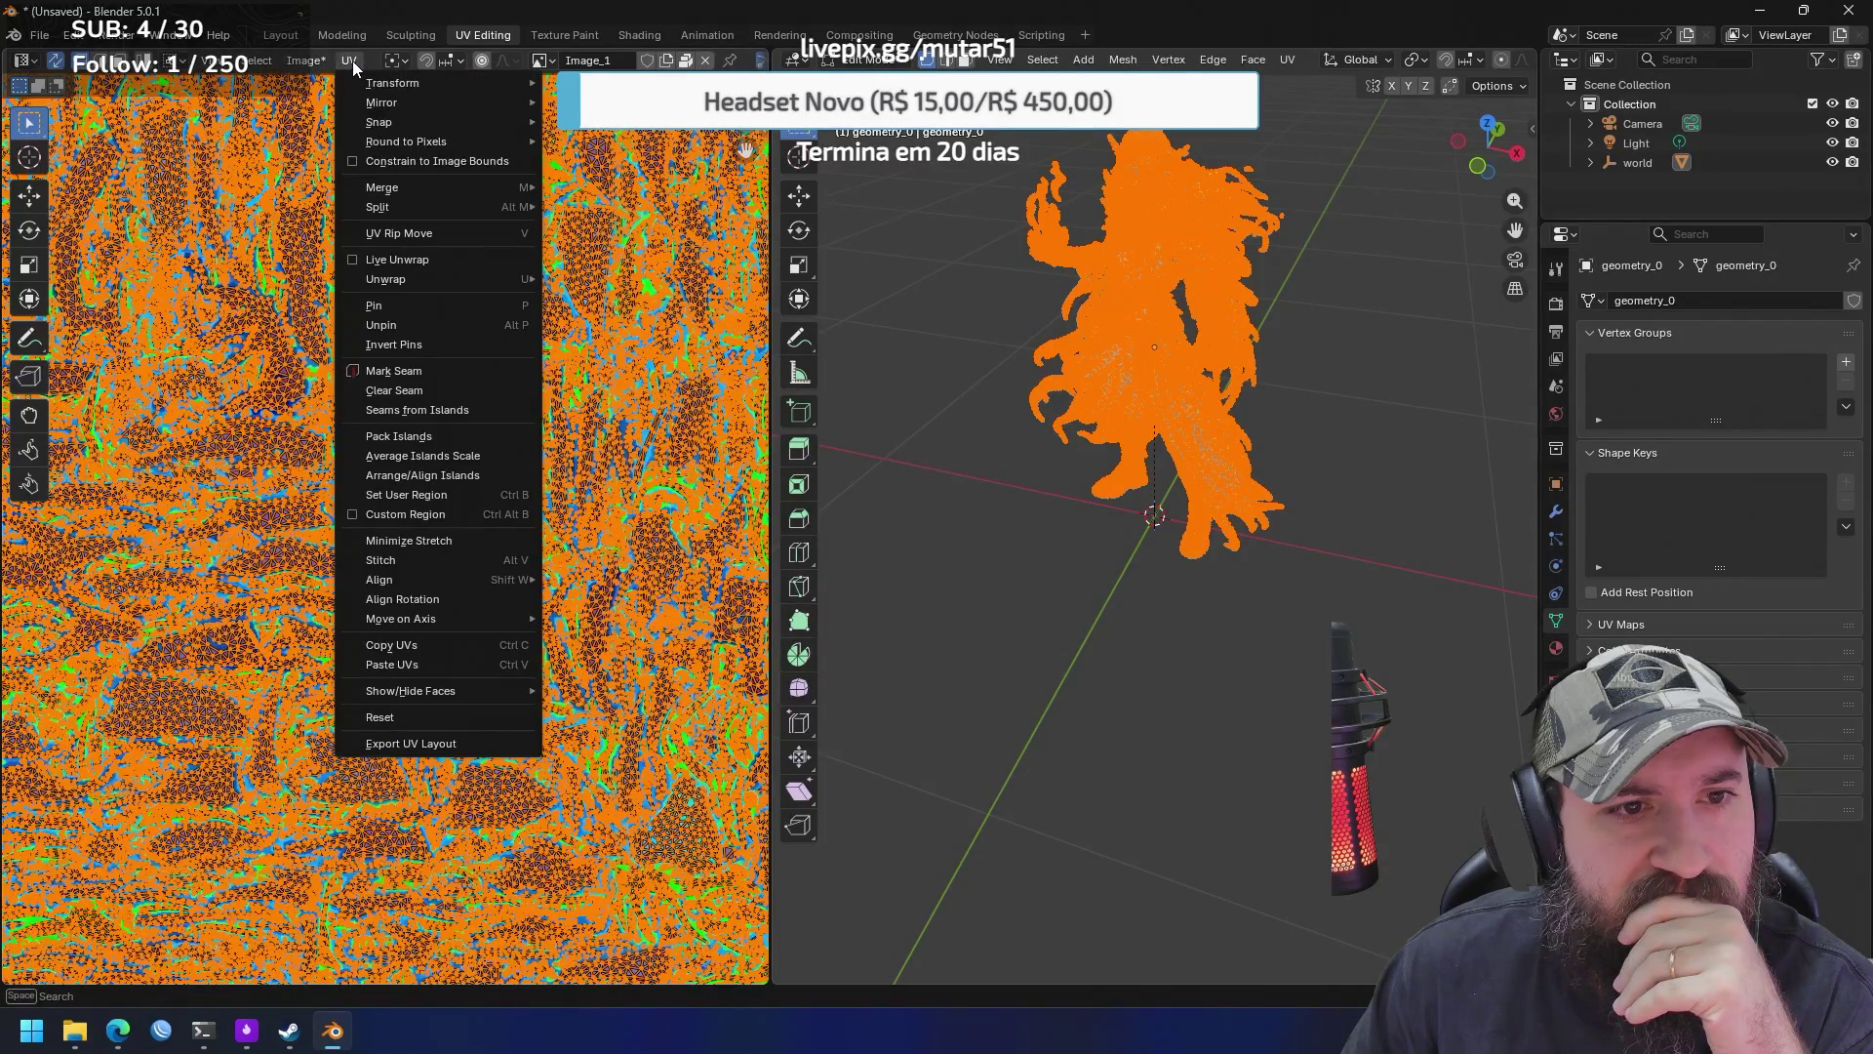
mouse_move(408, 86)
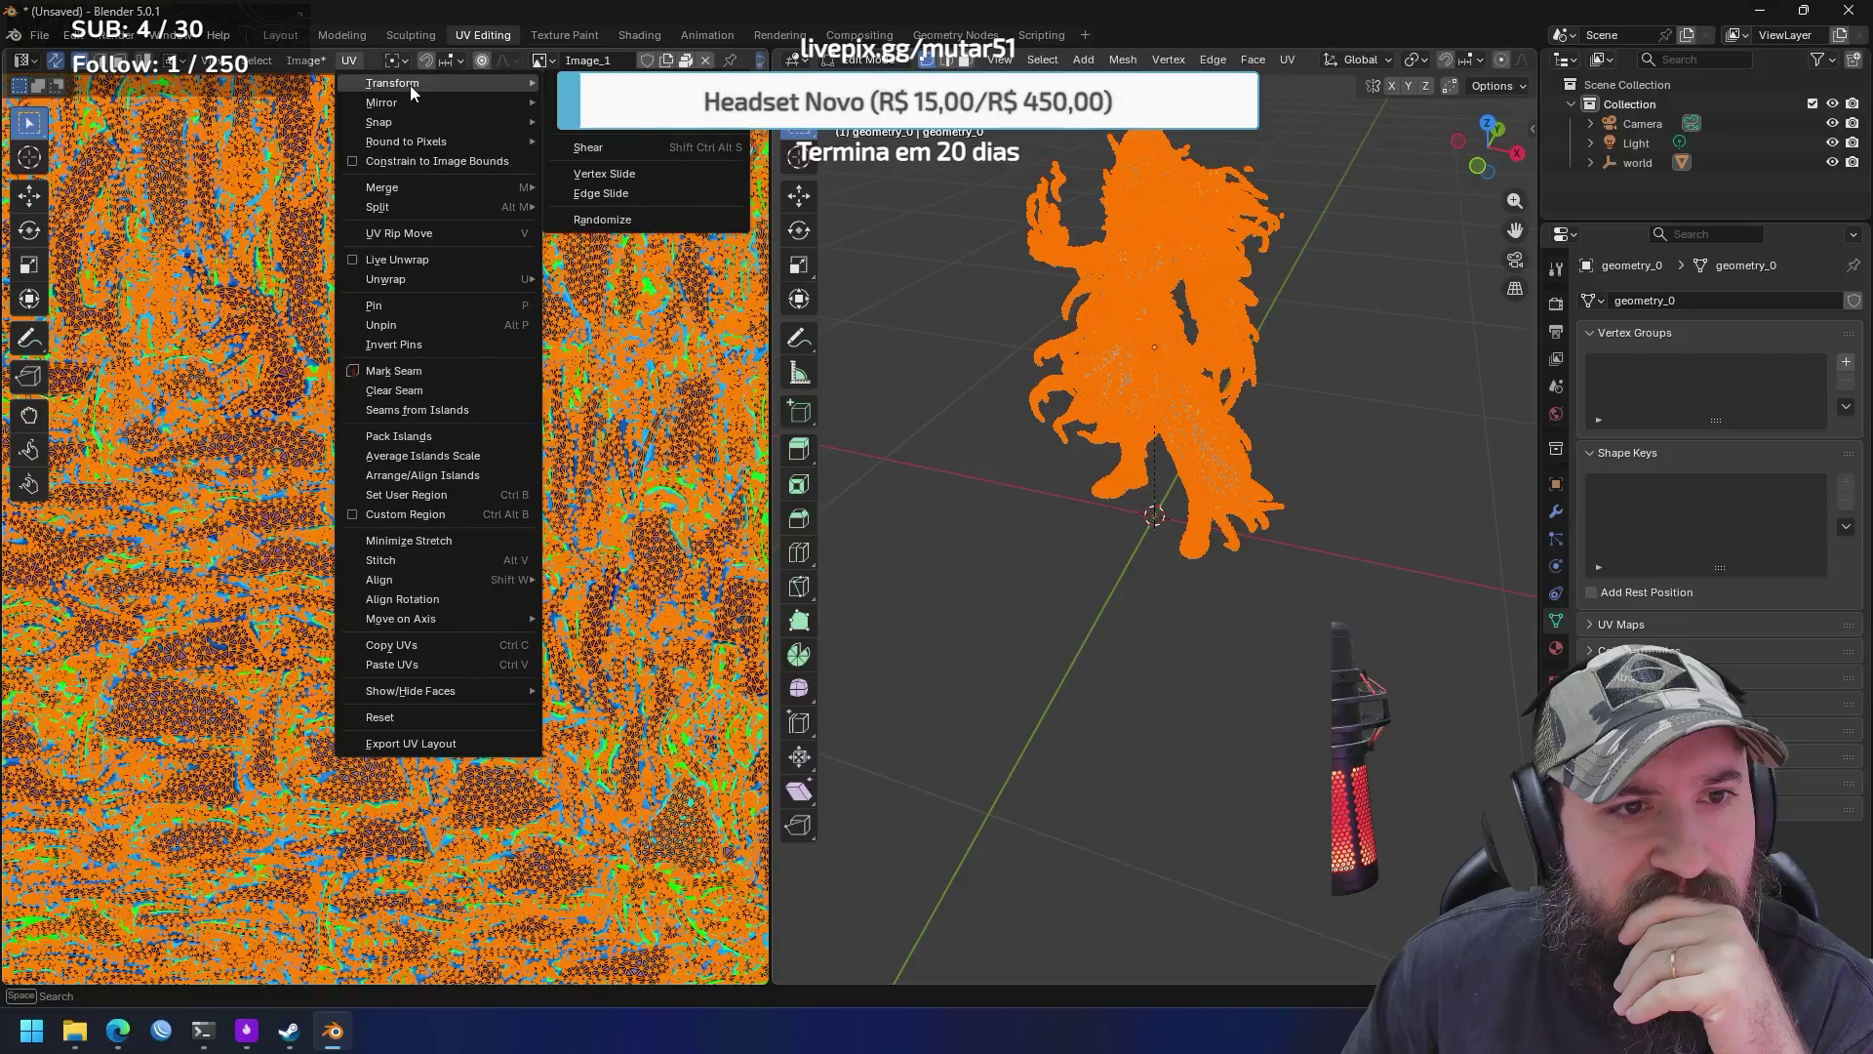
mouse_move(255, 60)
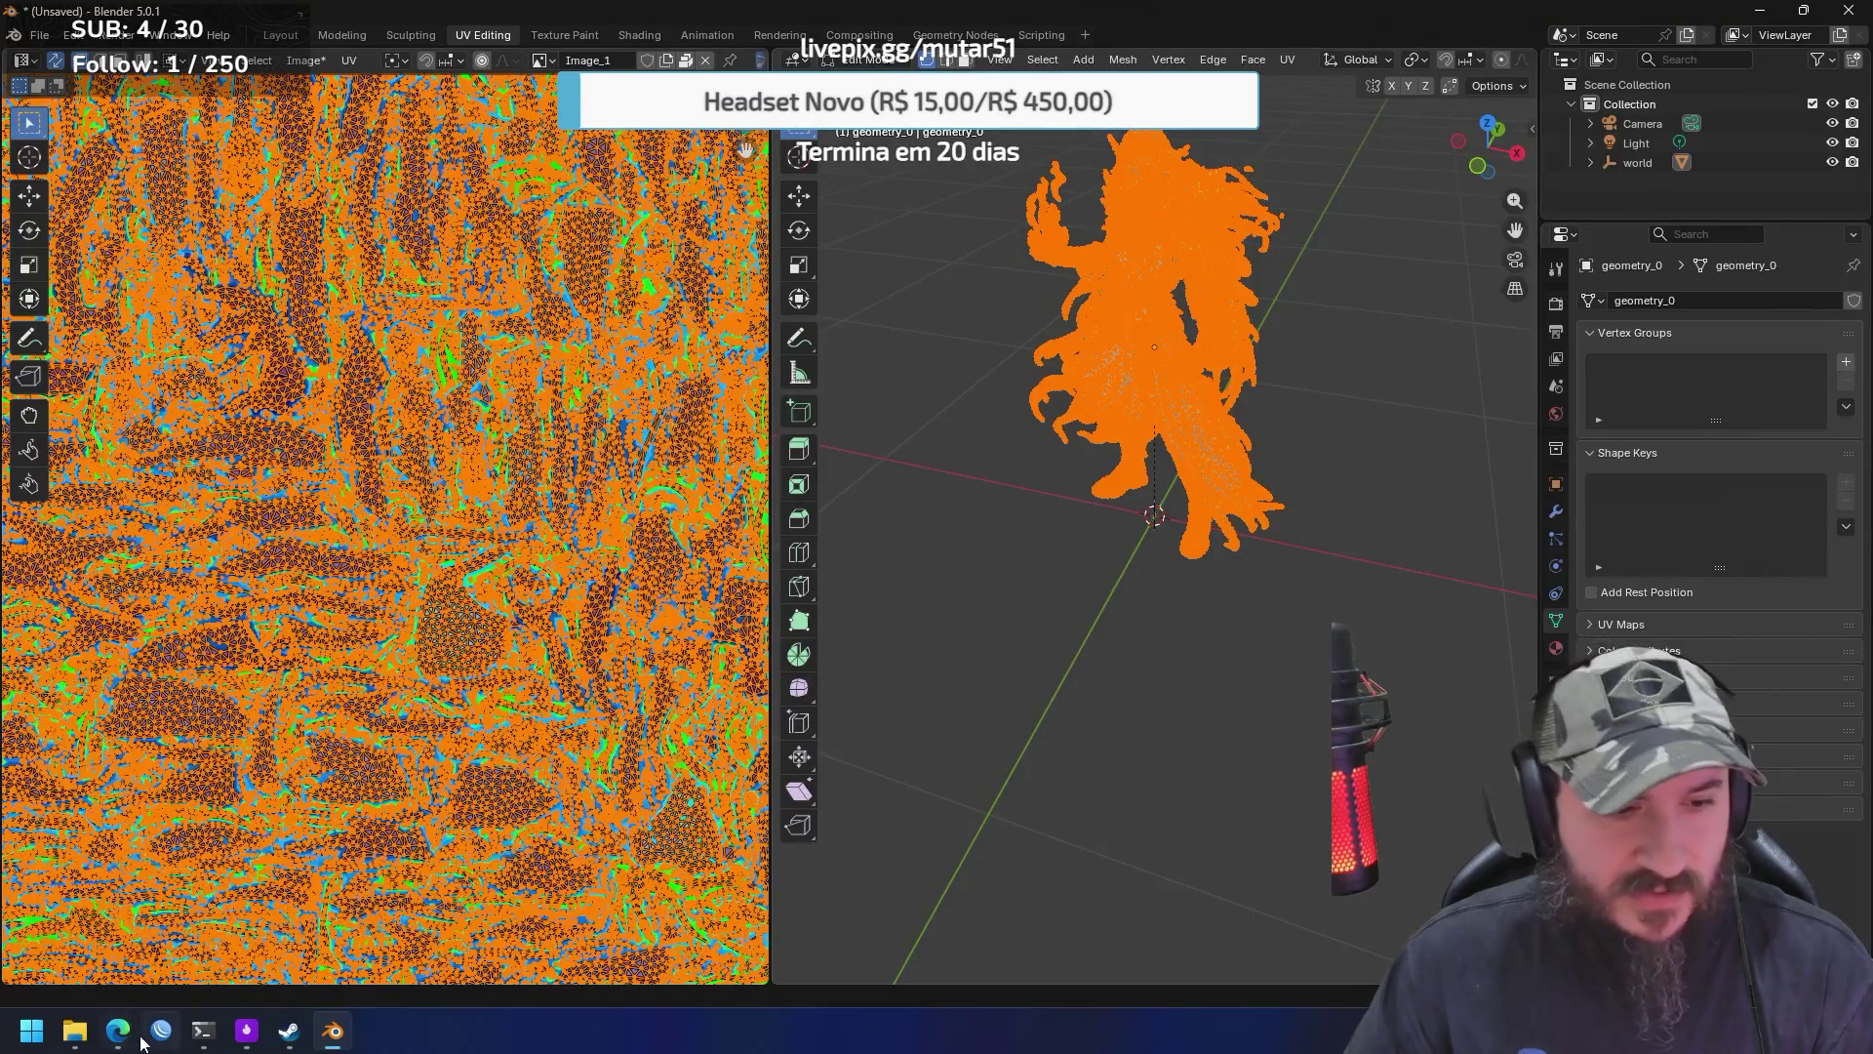
mouse_move(118, 1030)
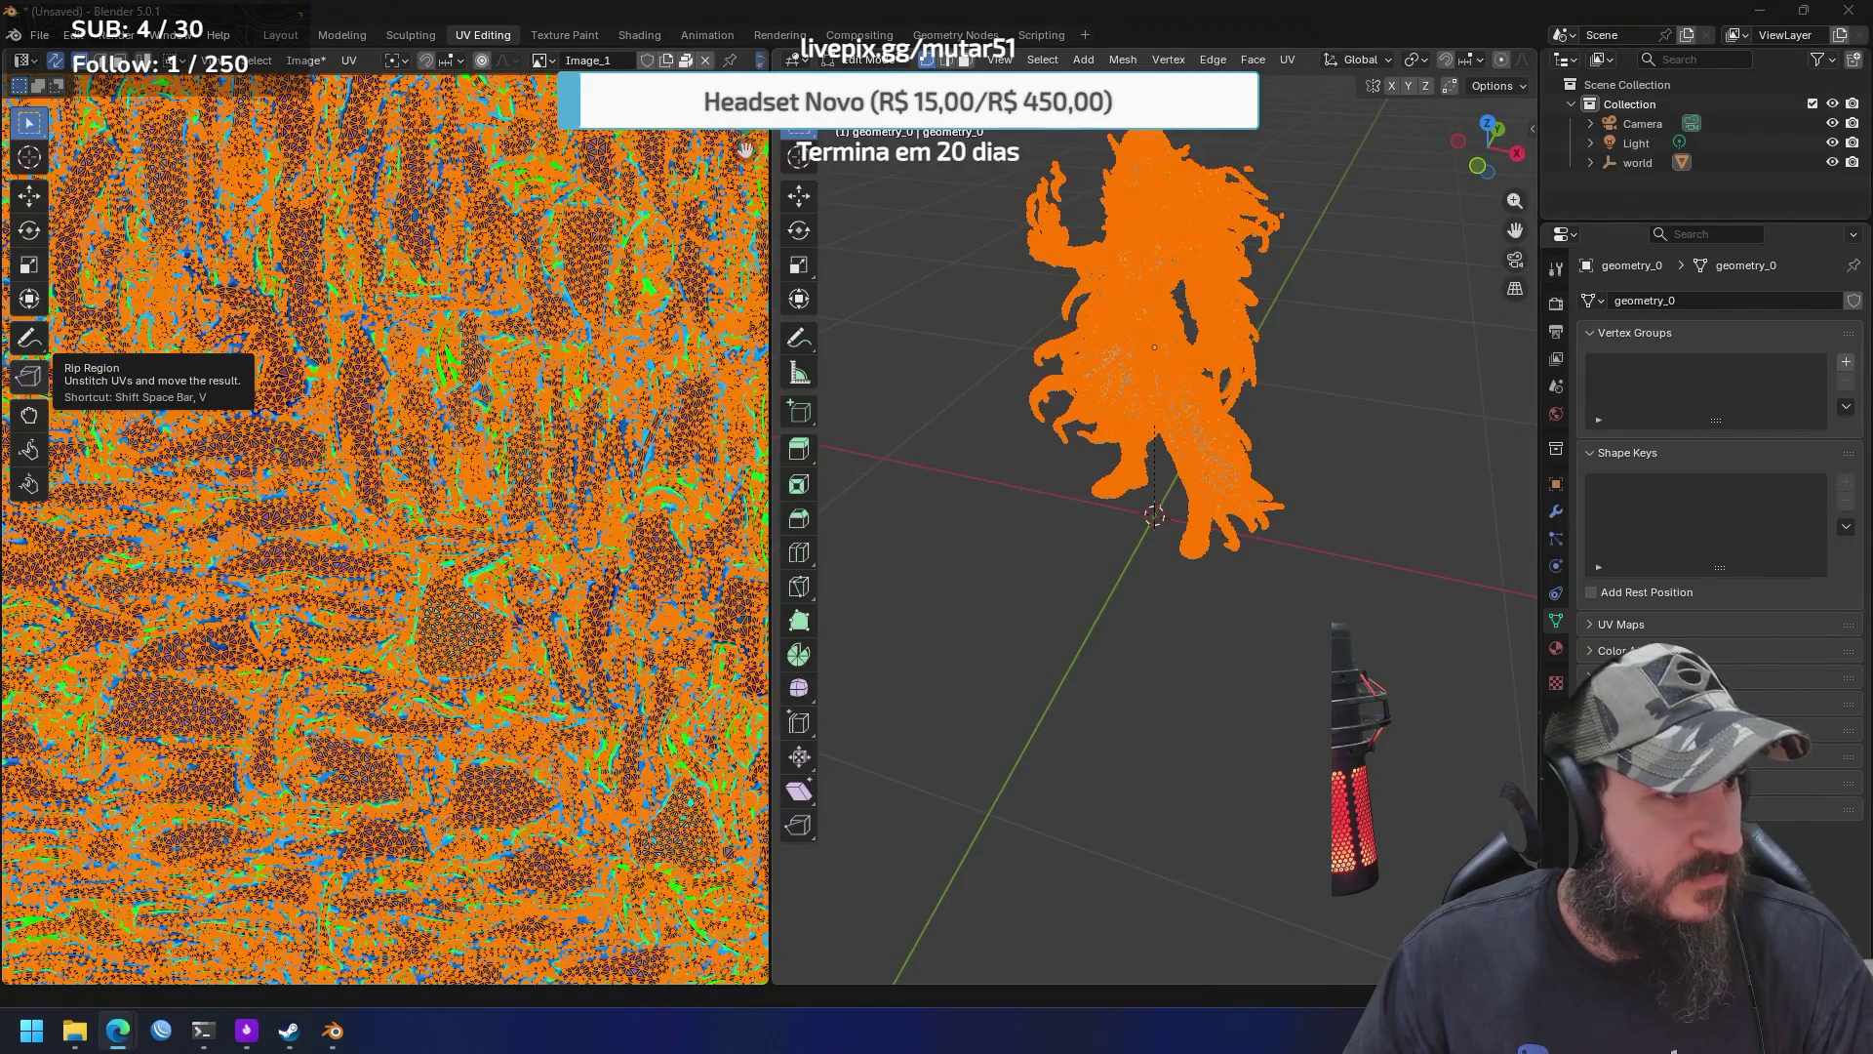
key("alt+Tab")
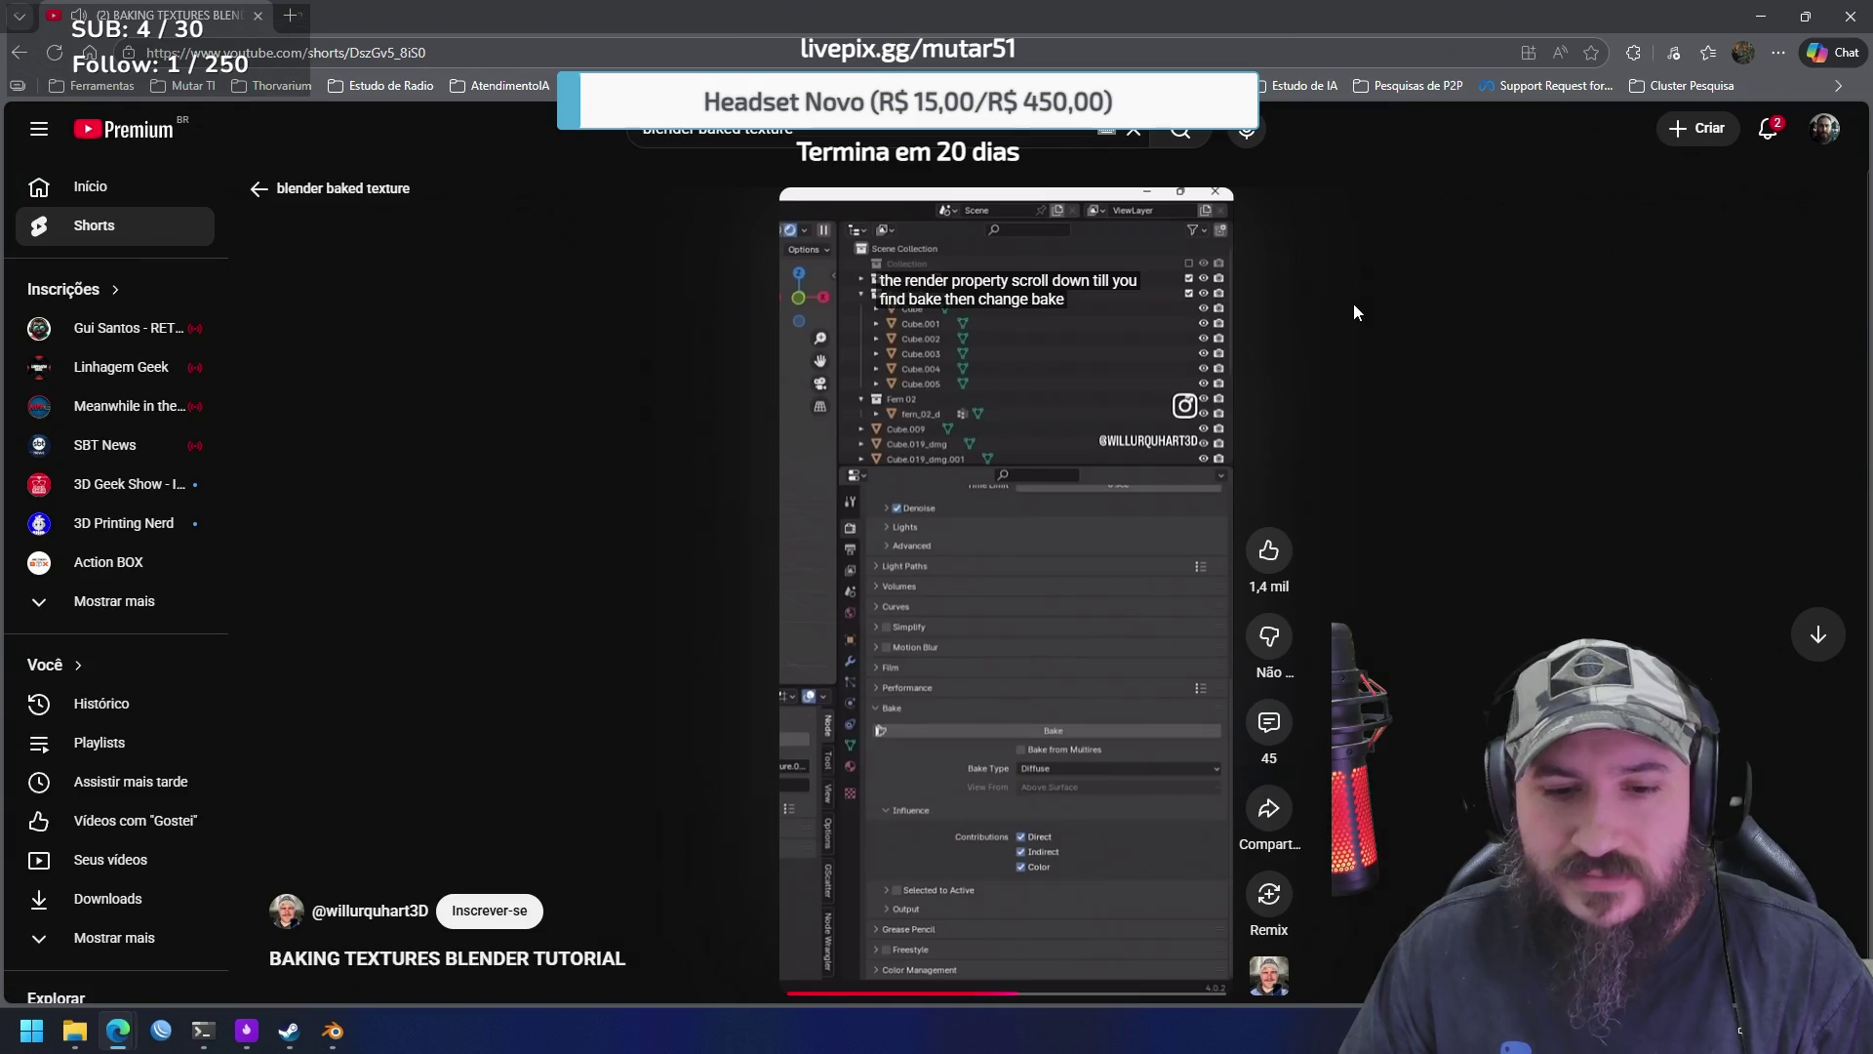
Pause the baking tutorial Short to read the bake settings, then resume playback
left_click(1005, 521)
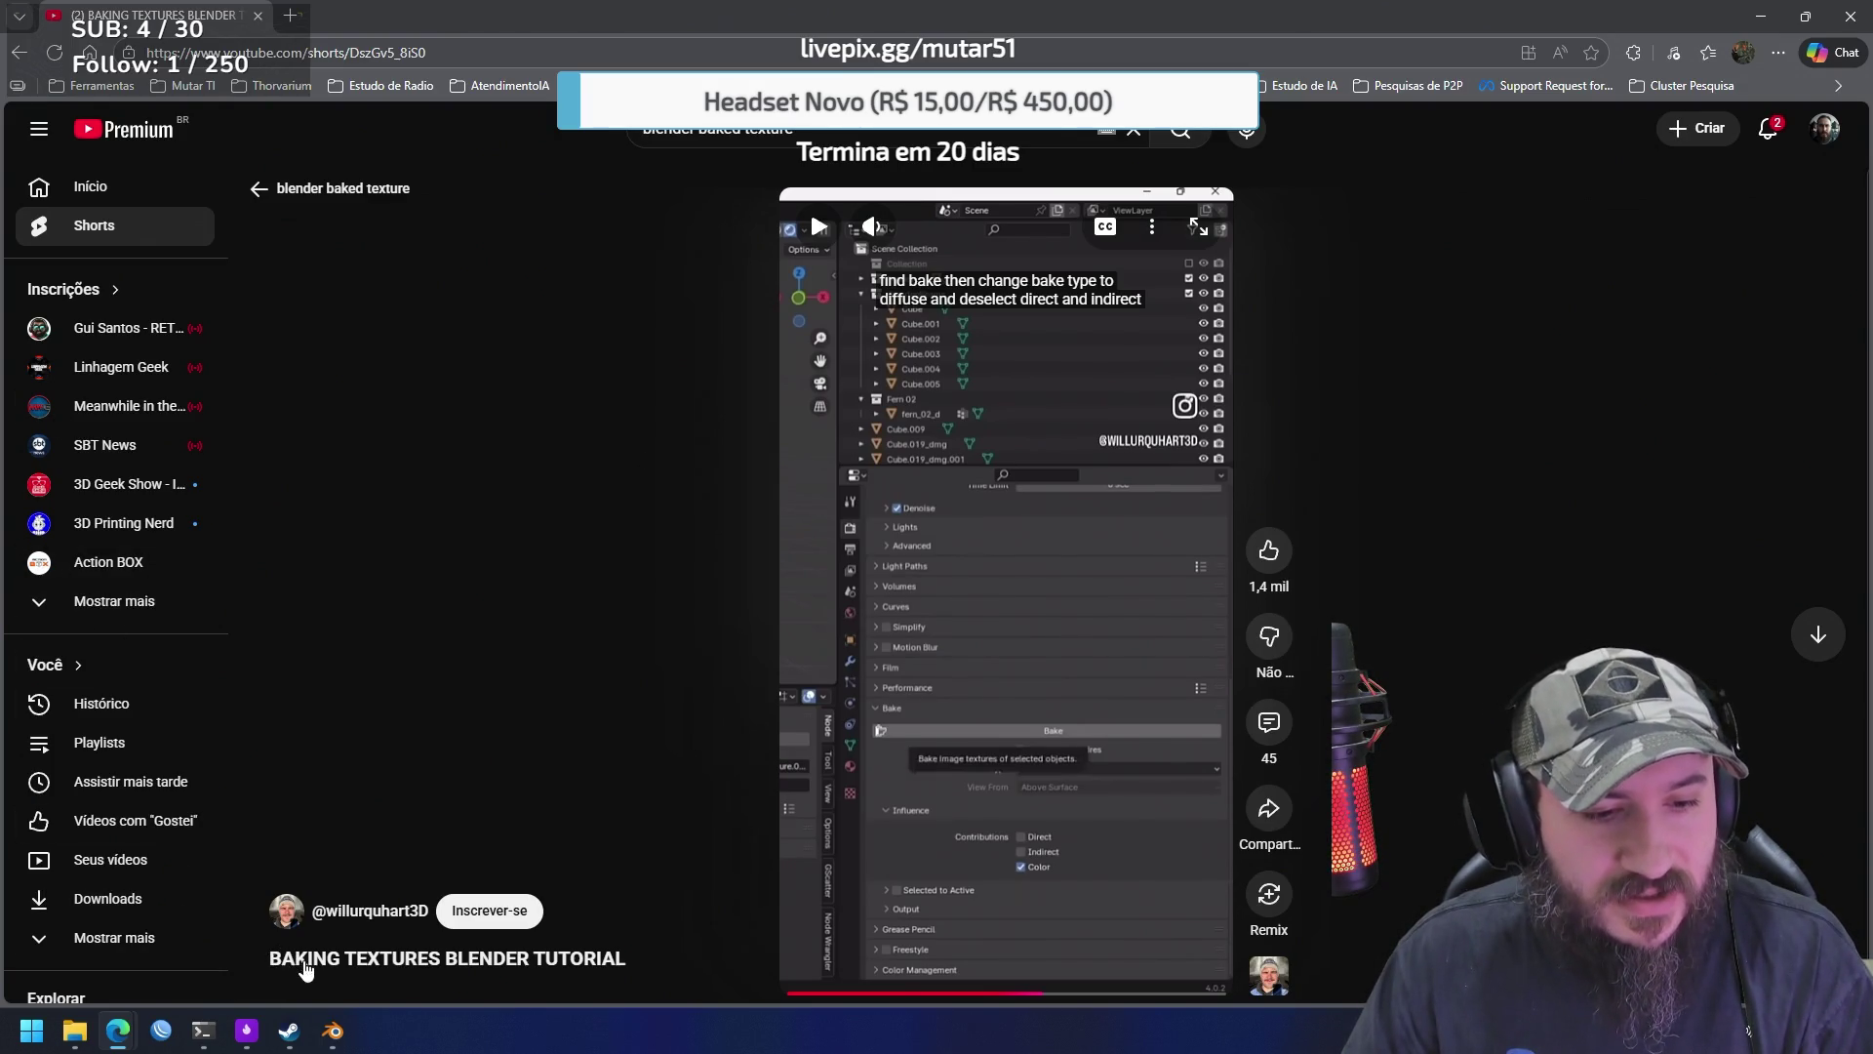
left_click(1103, 609)
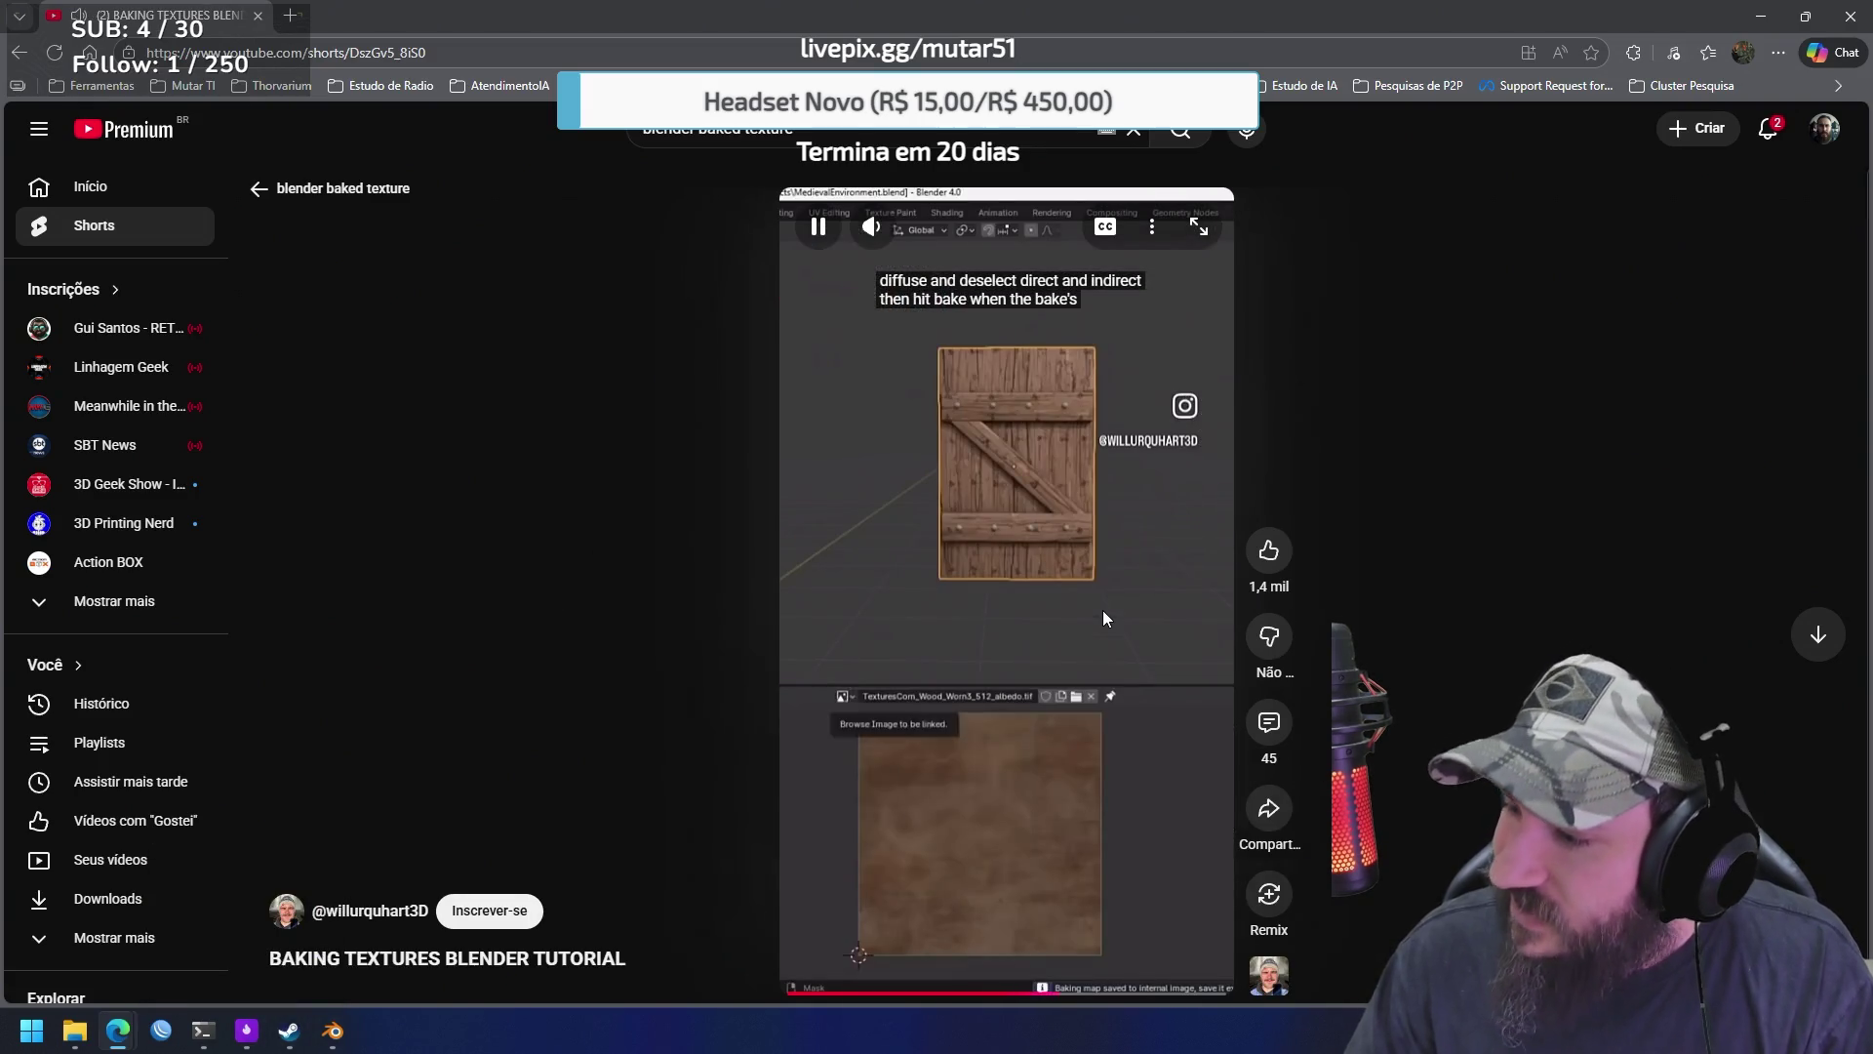